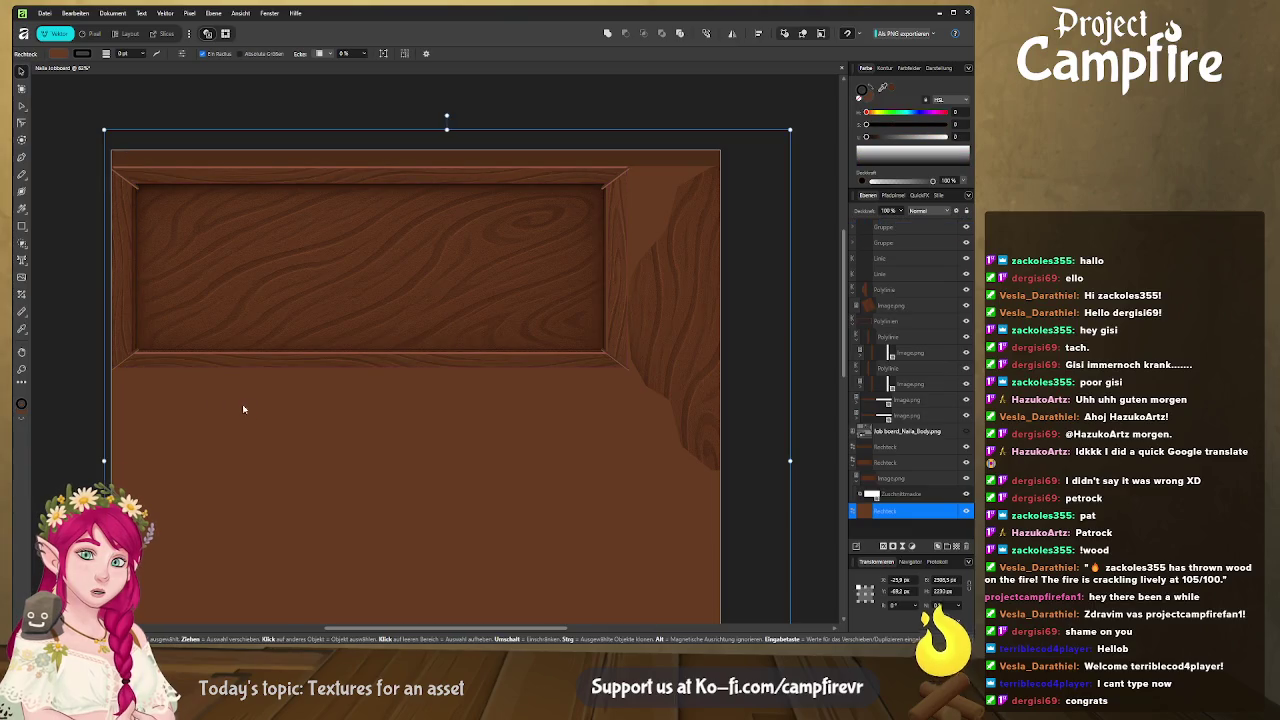
scroll(290, 400, left, 2)
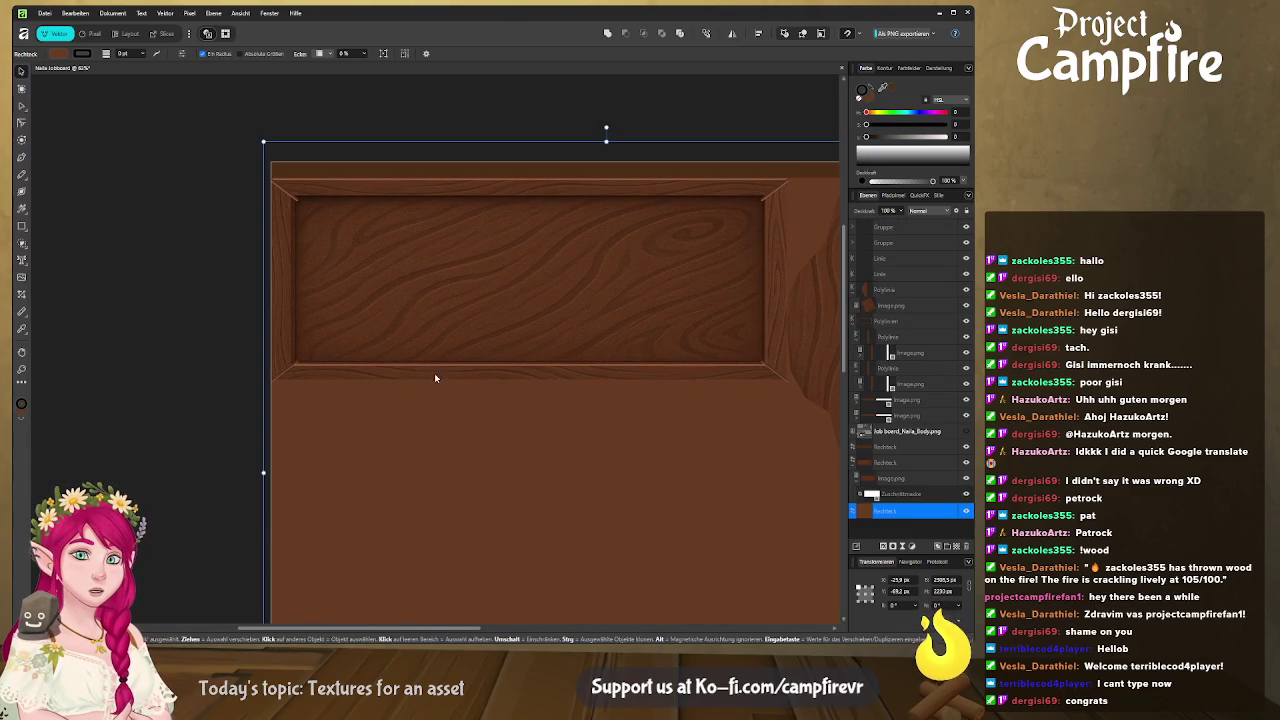
Group the inner panel's two Linie frame lines and two Gruppe board pieces into one group
scroll(434, 373, right, 2)
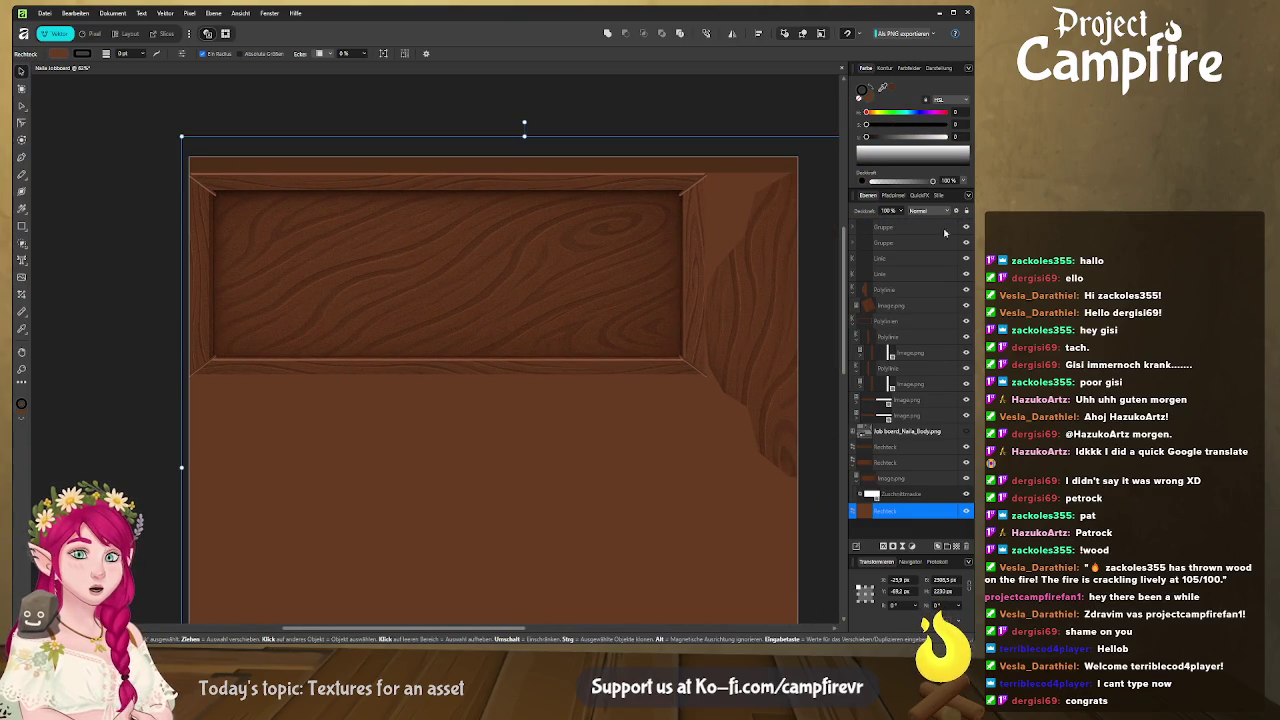
click(905, 228)
shift+click(913, 274)
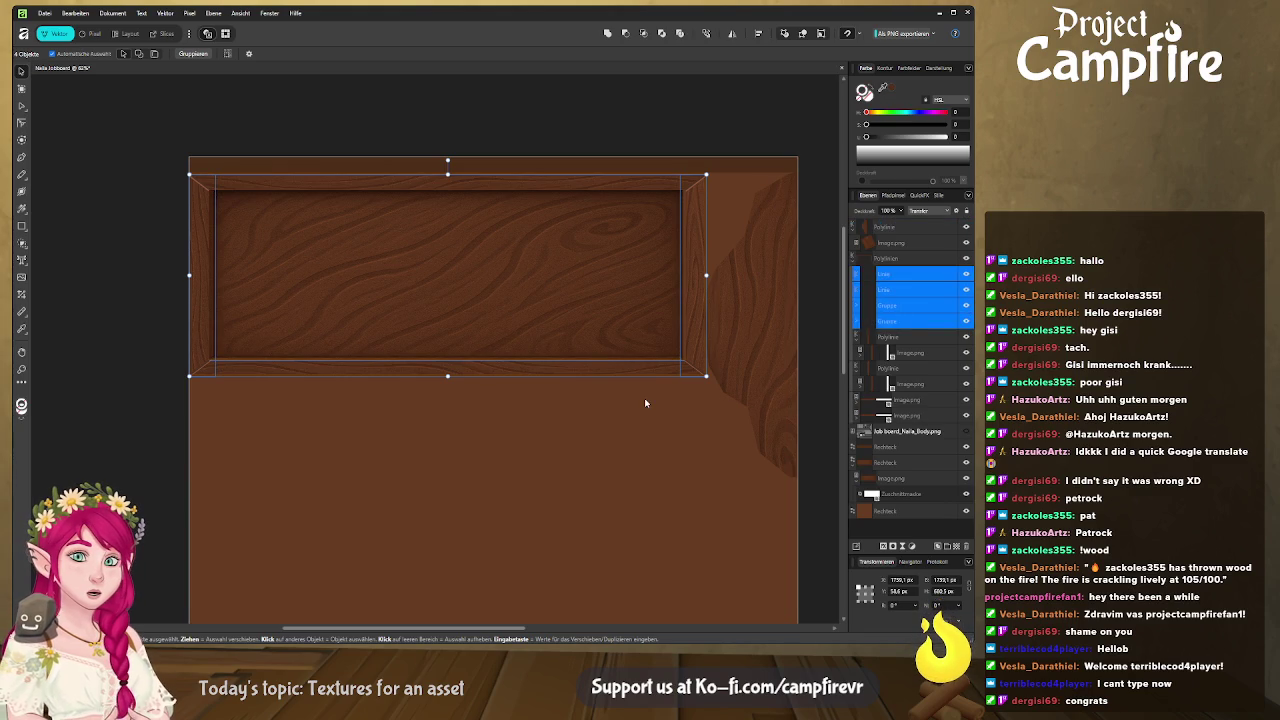
click(677, 255)
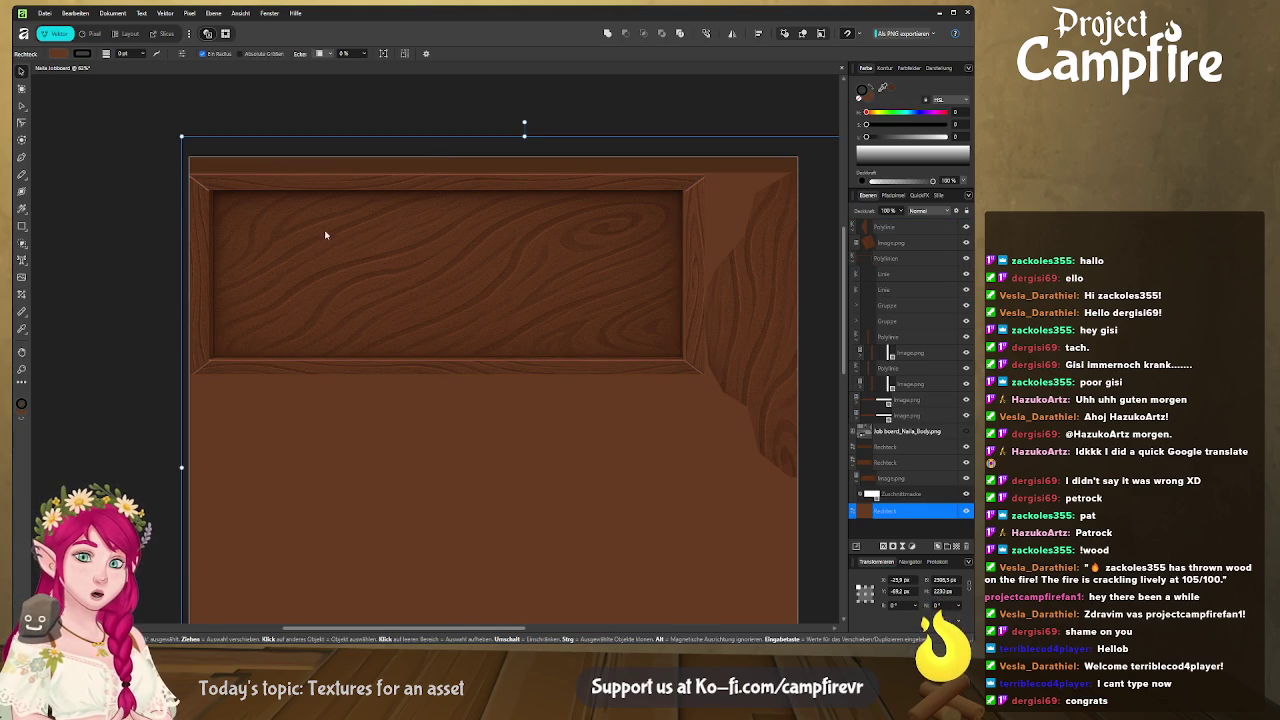
scroll(700, 320, right, 2)
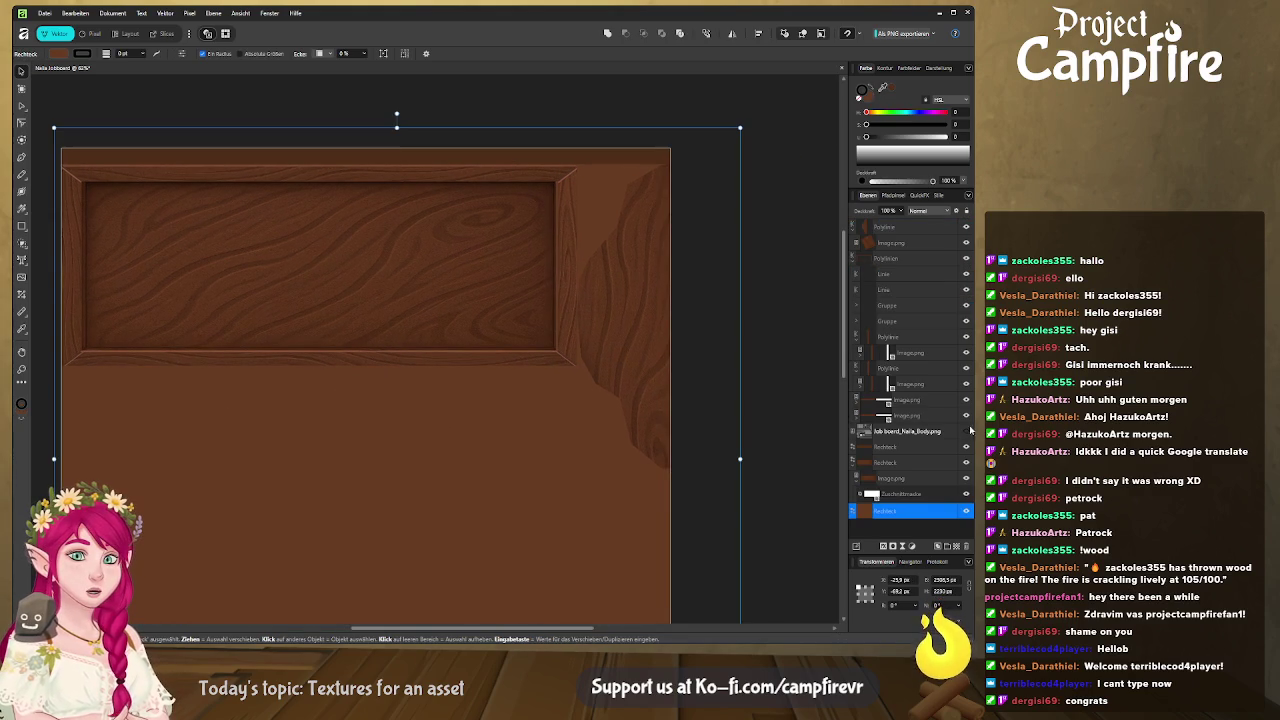
click(908, 274)
shift+click(901, 321)
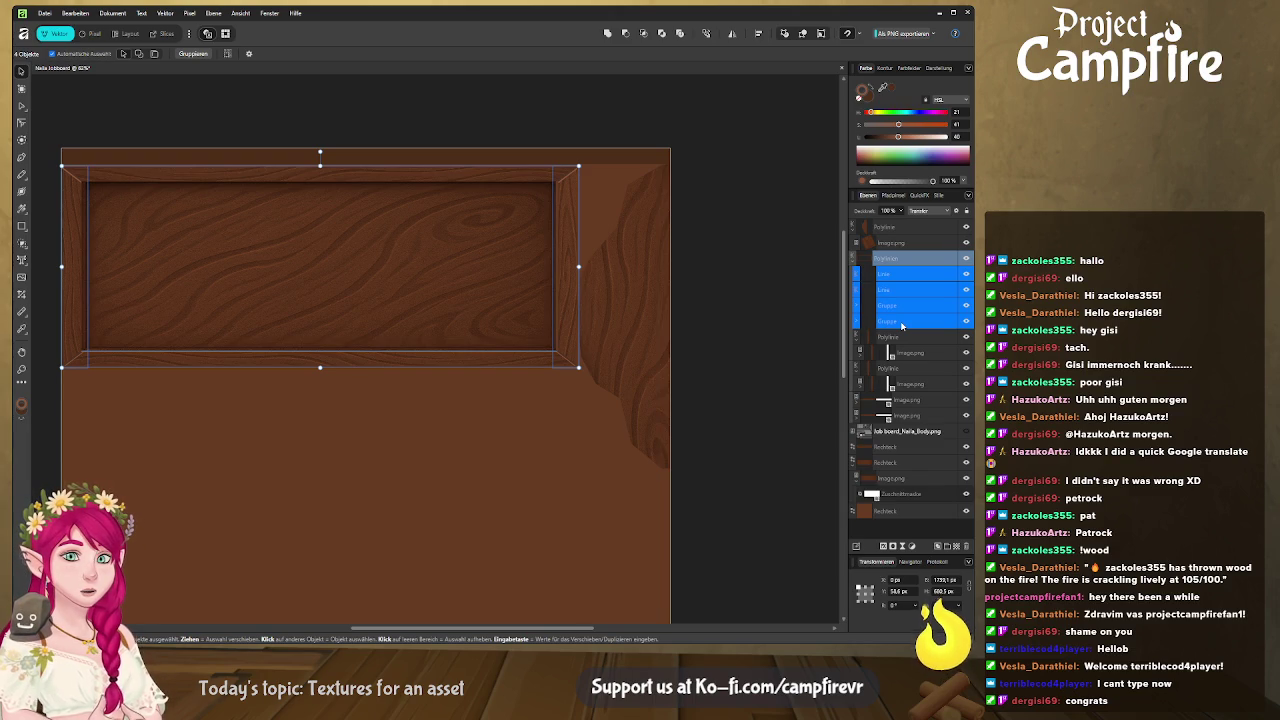
key(ctrl+g)
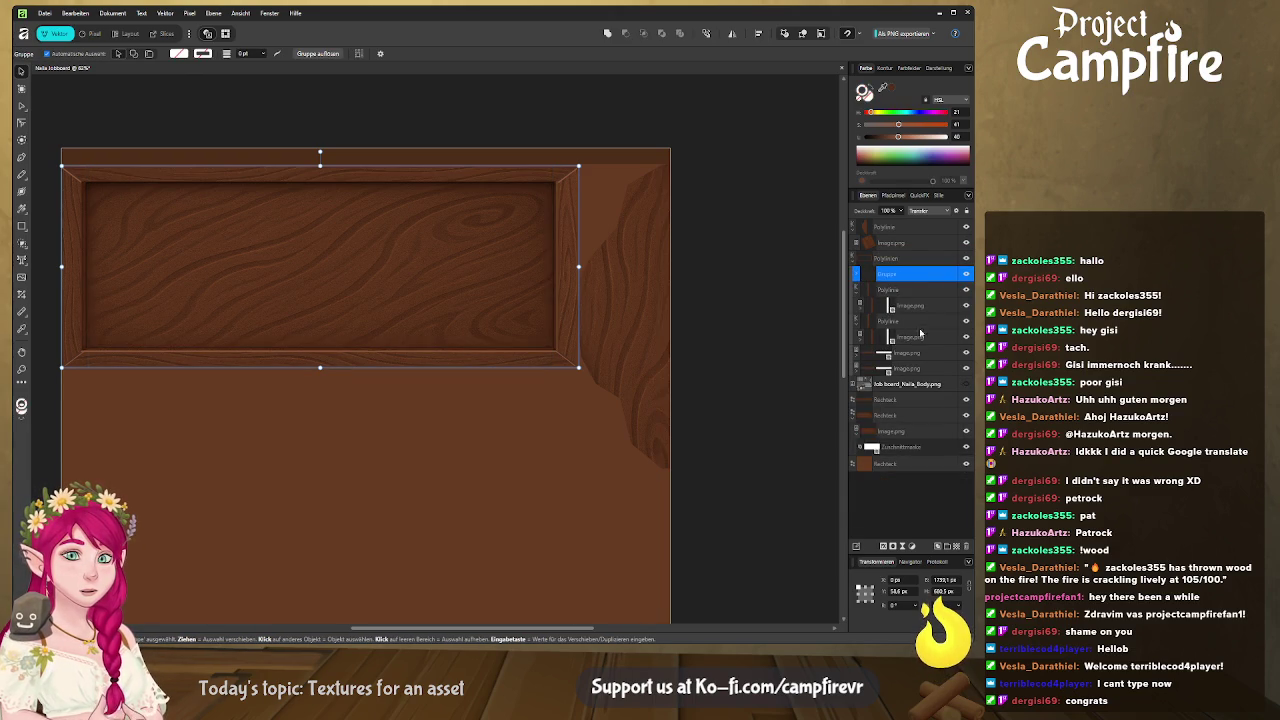
key(alt+Tab)
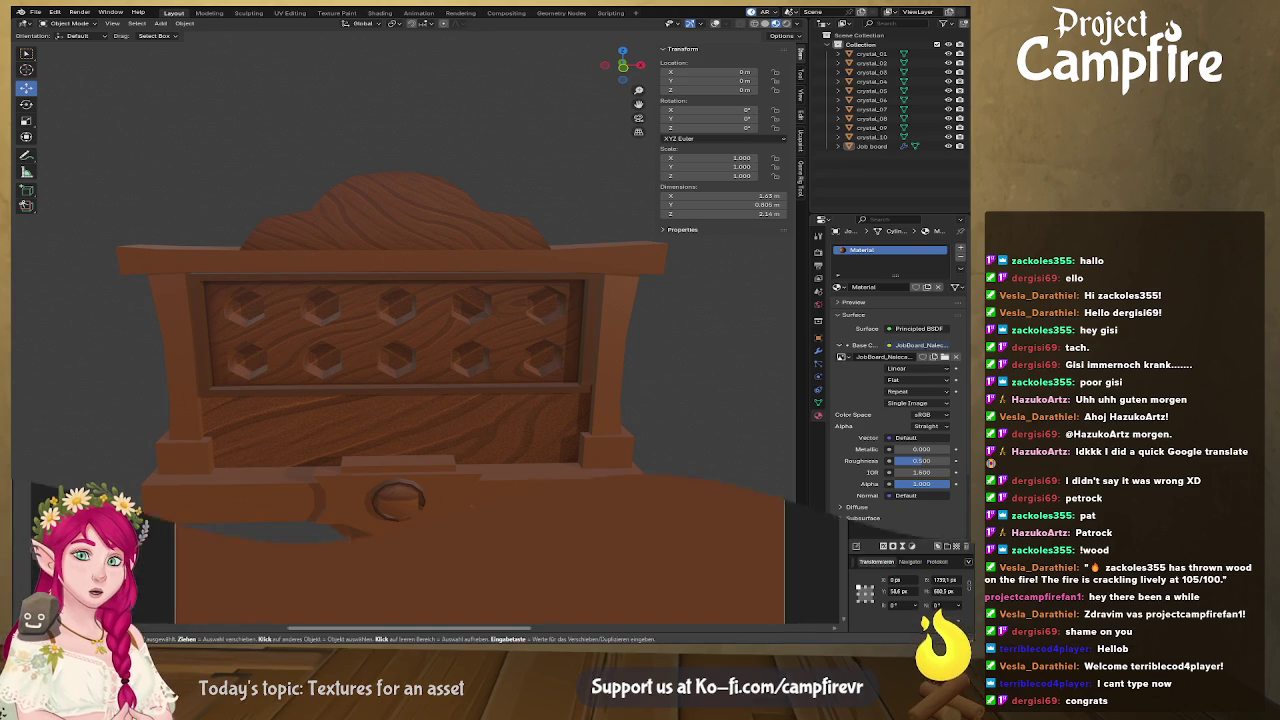
Check the job board model's hexagonal crystal sockets in Blender, then return to Affinity Designer
key(alt+Tab)
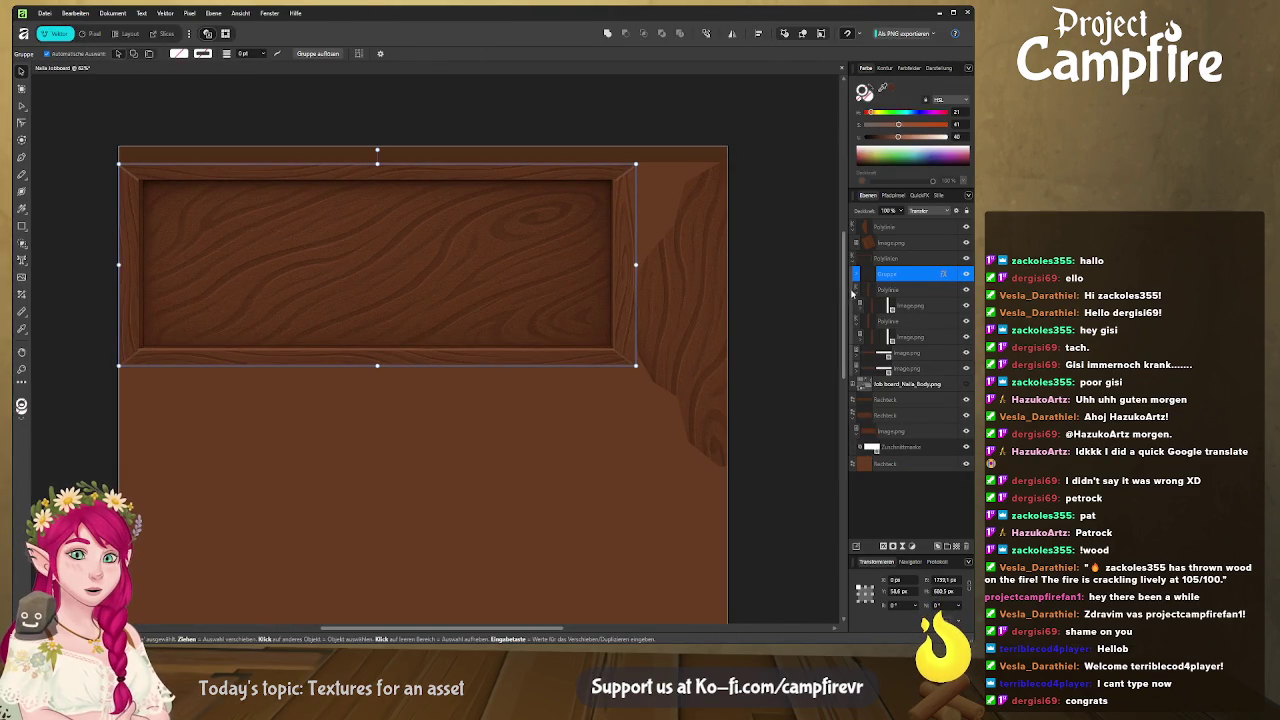
Expand the inner frame group in the Layers panel and select its bottom Linie edge line
ctrl+scroll(603, 369, up, 3)
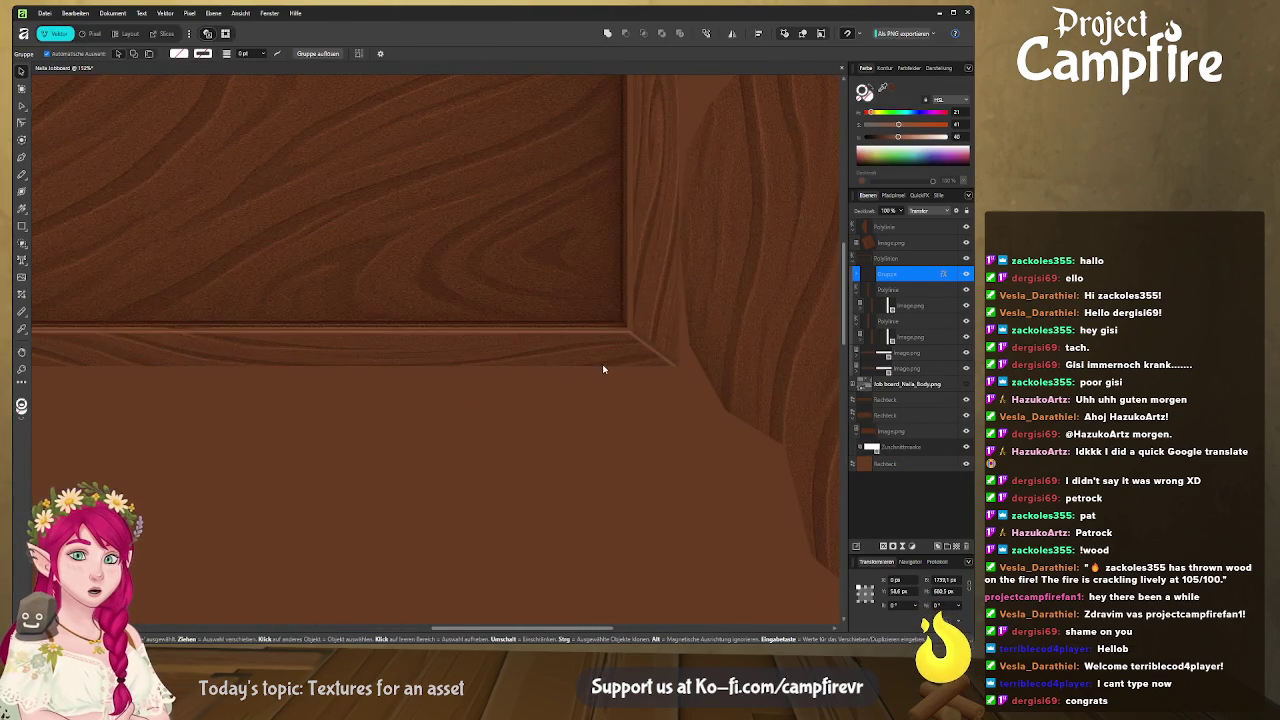
drag(571, 380, 623, 384)
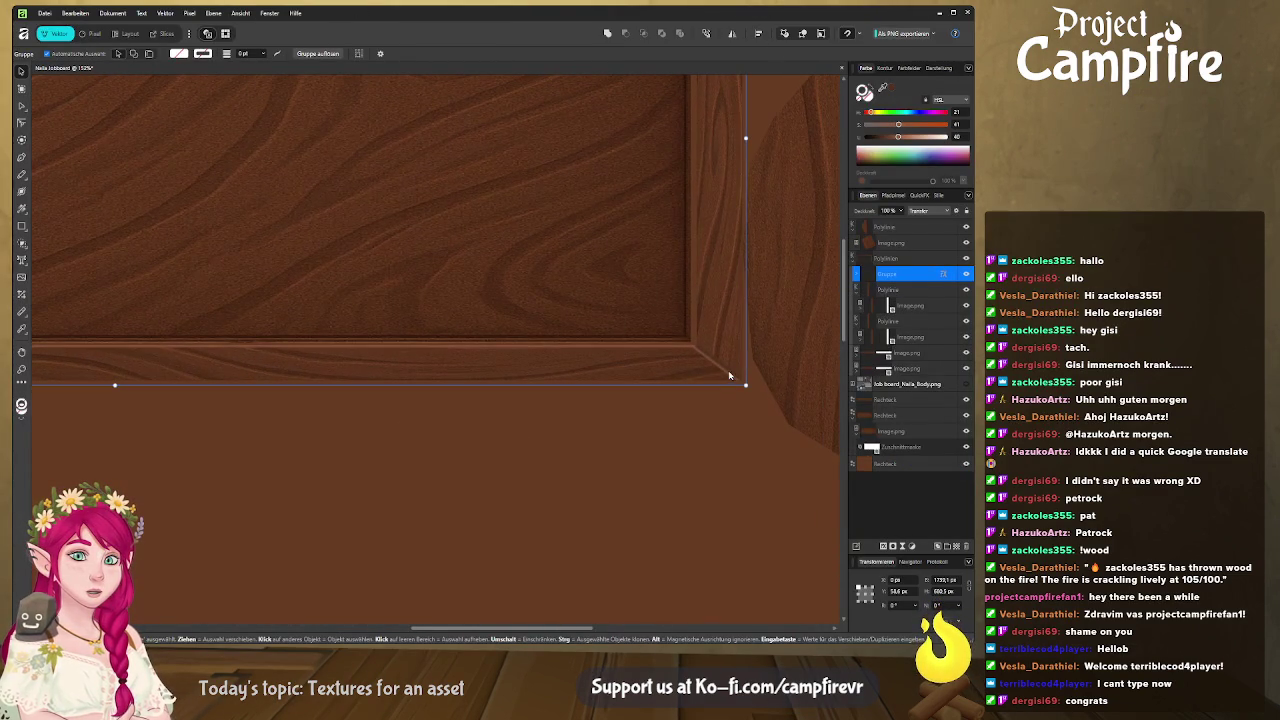
ctrl+scroll(427, 395, down, 3)
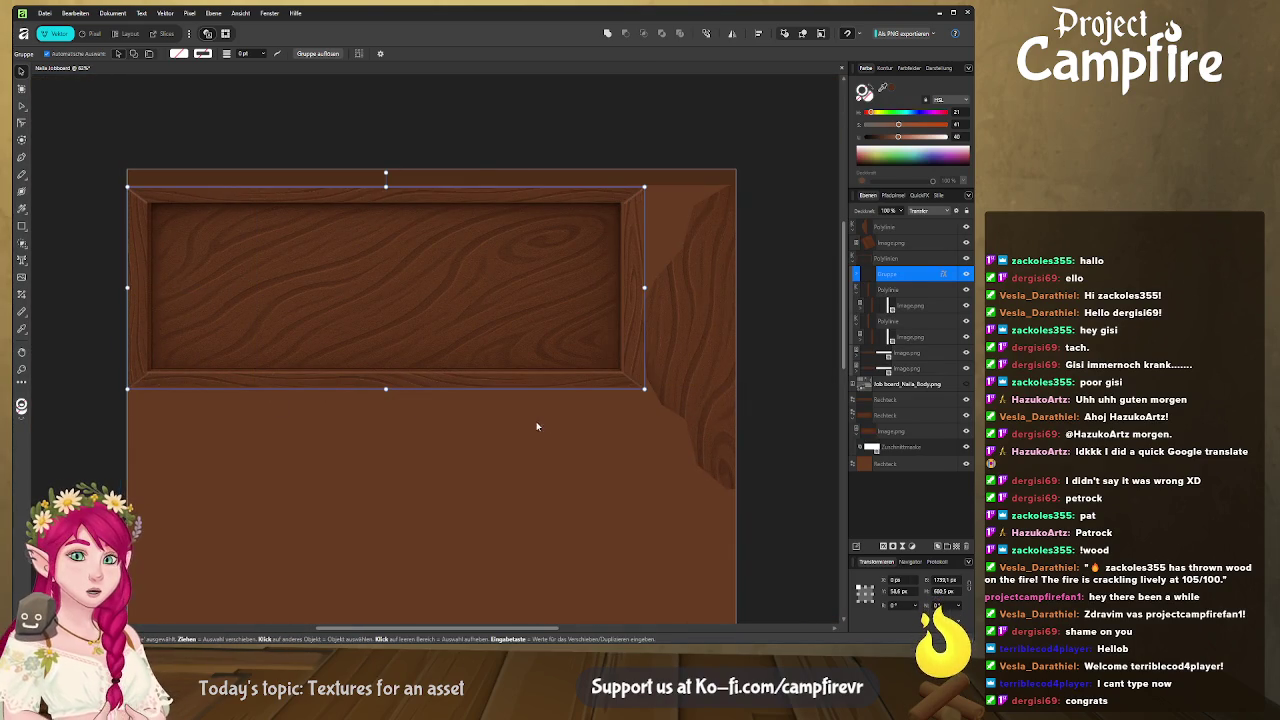
double_click(427, 374)
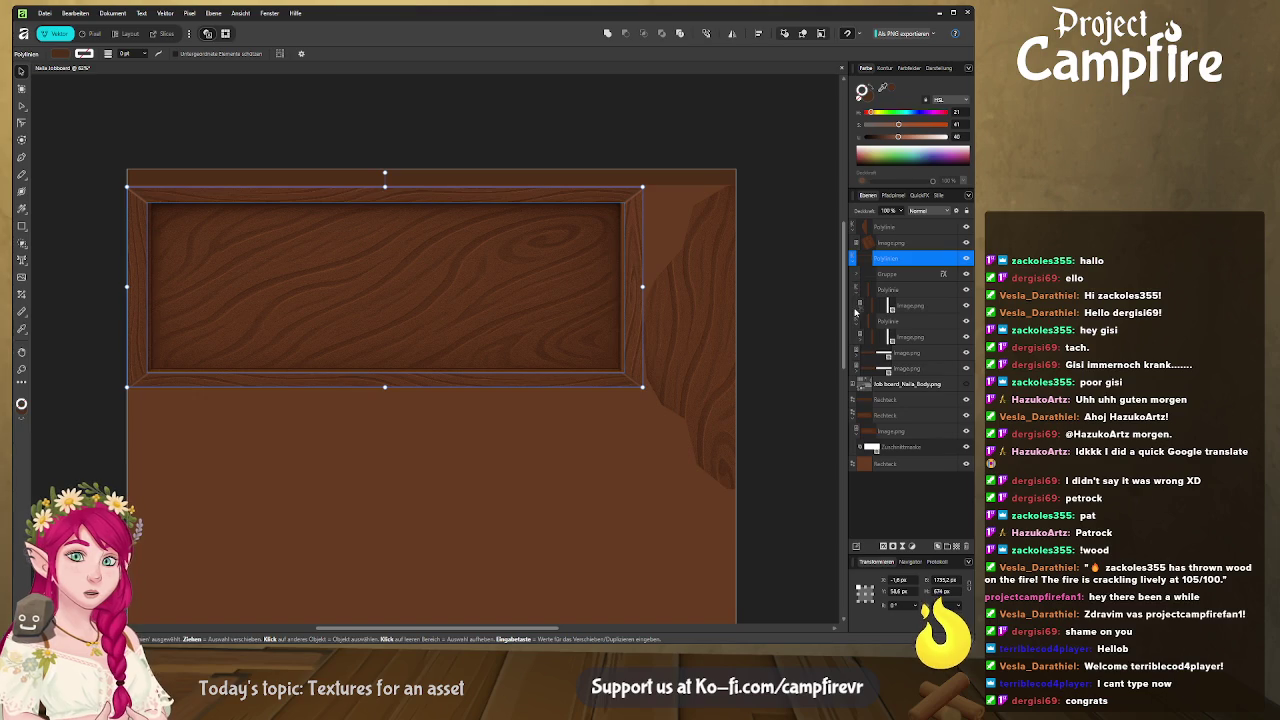
click(857, 274)
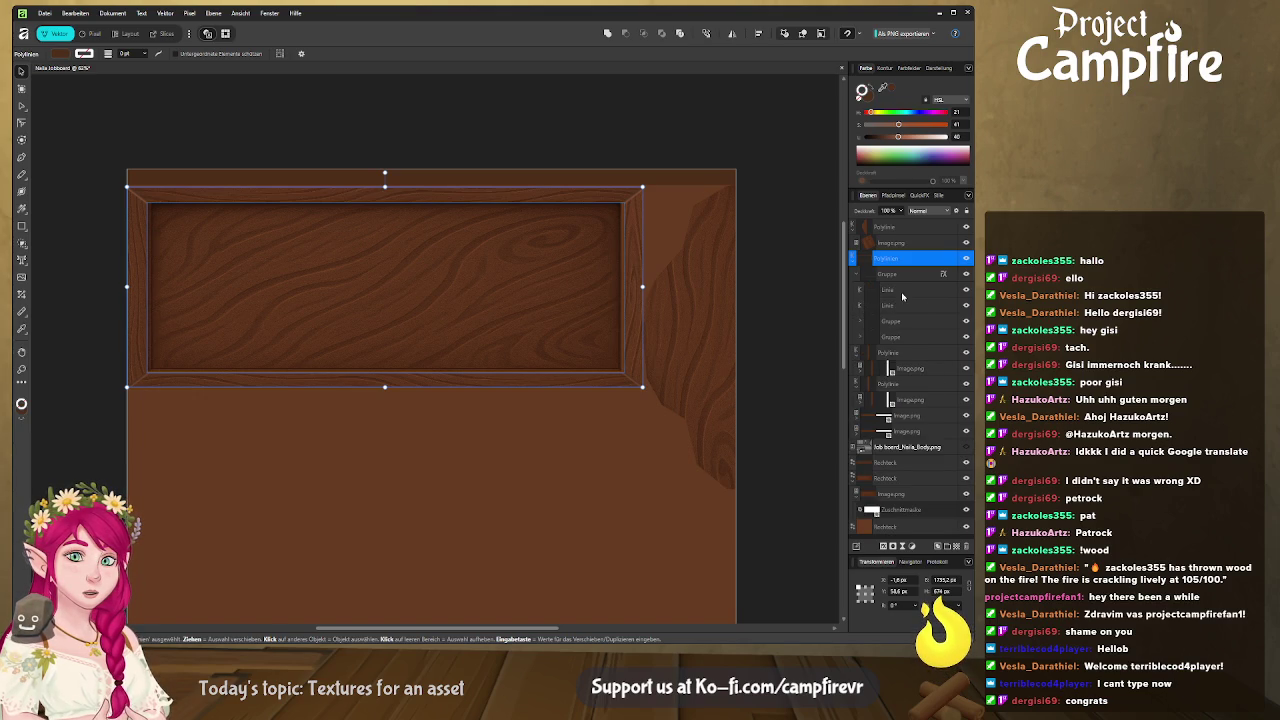
click(901, 295)
click(907, 309)
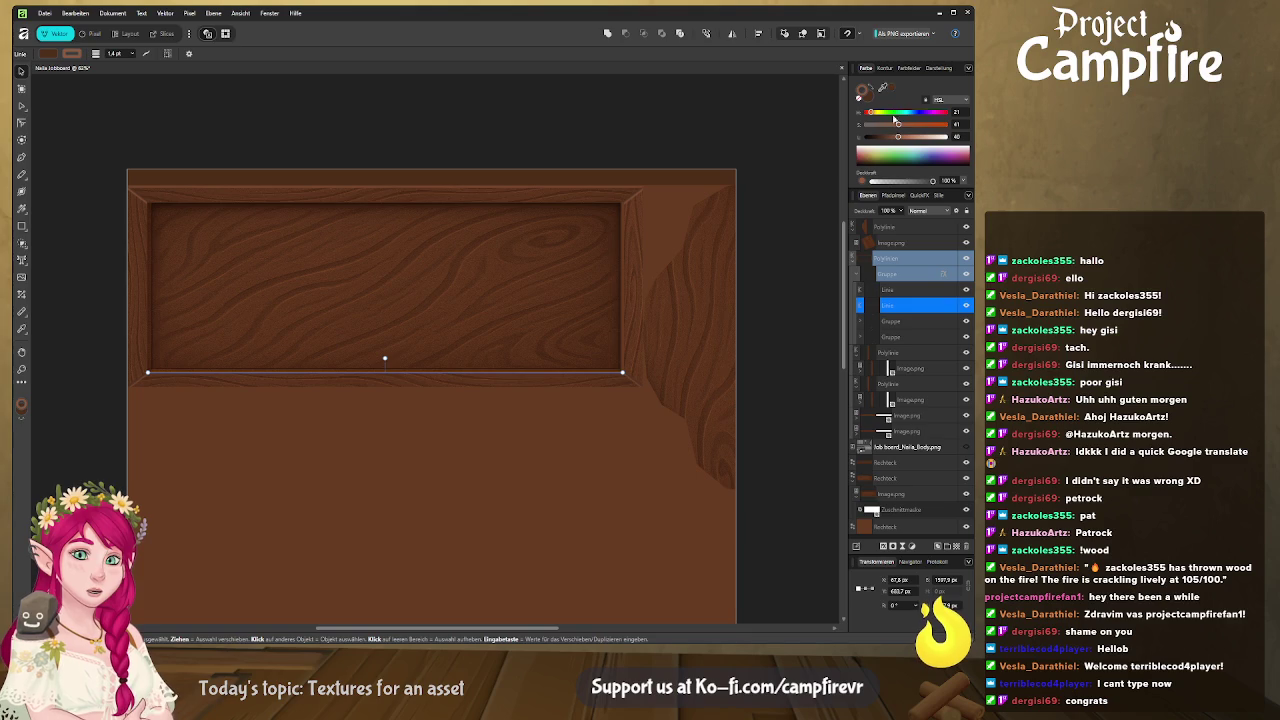
Give the bottom frame line a darker recent swatch colour and duplicate it in place
click(910, 68)
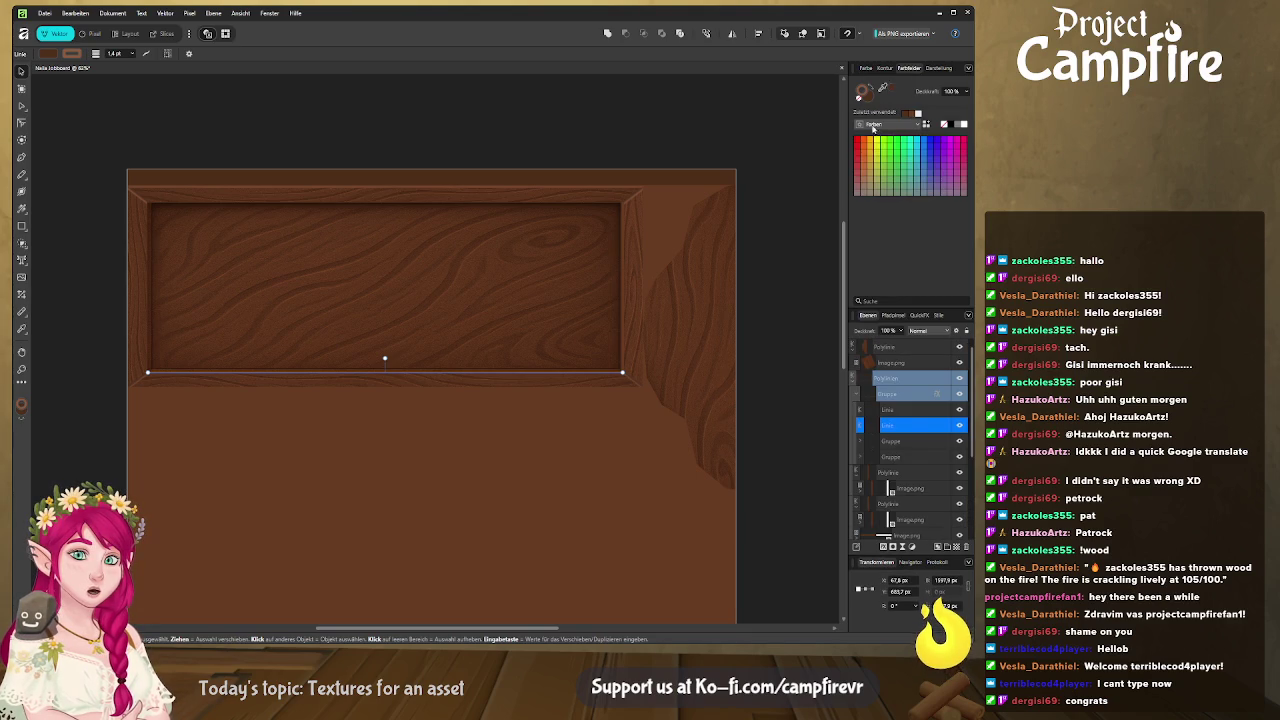
click(907, 116)
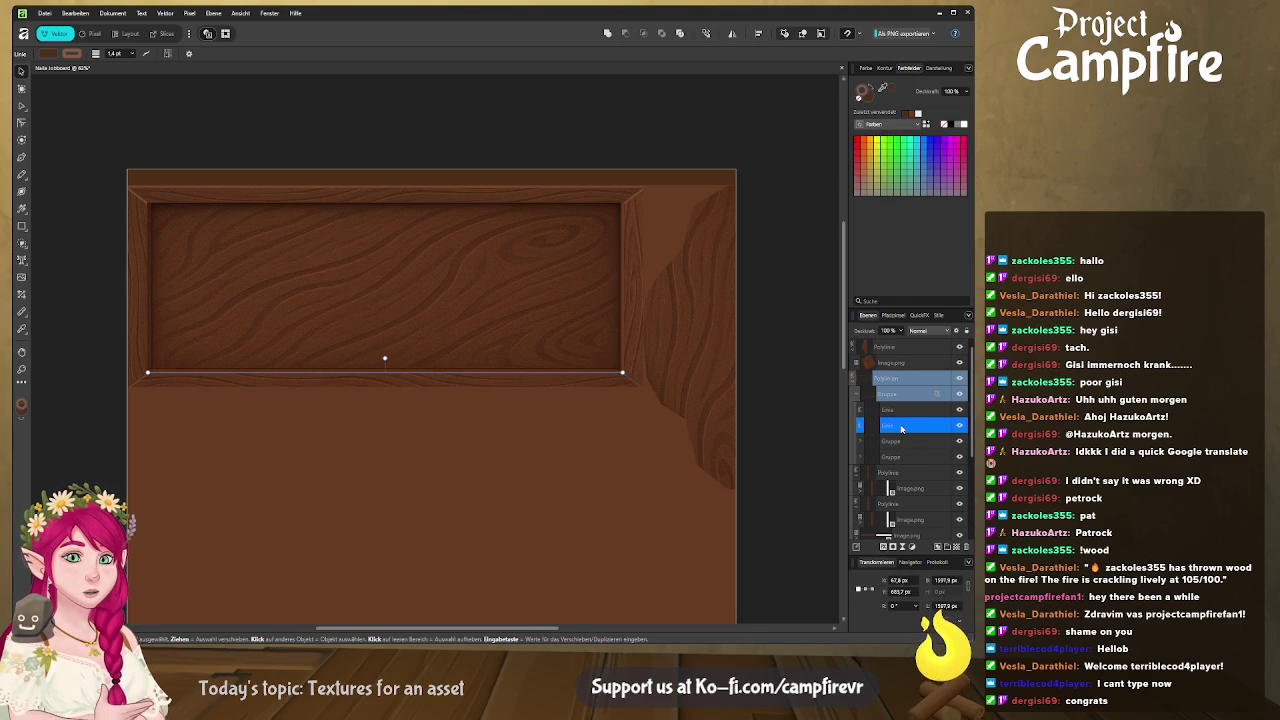
click(917, 429)
click(903, 426)
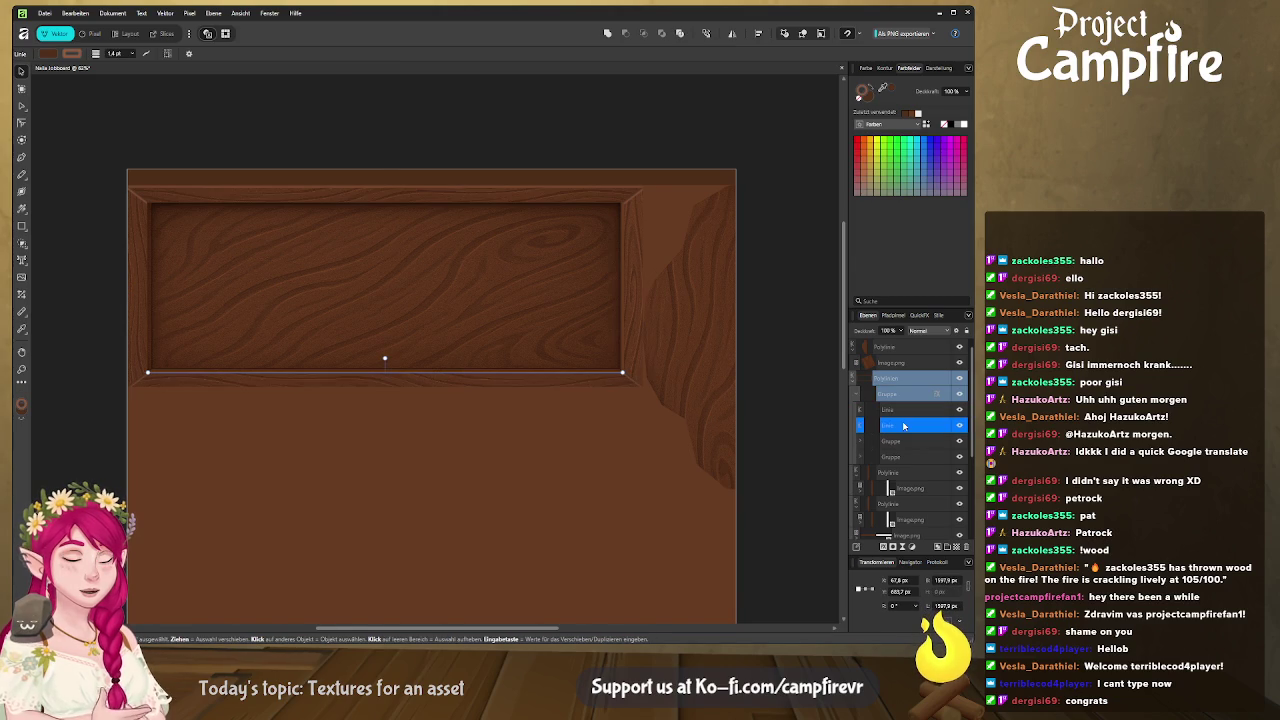
key(ctrl+j)
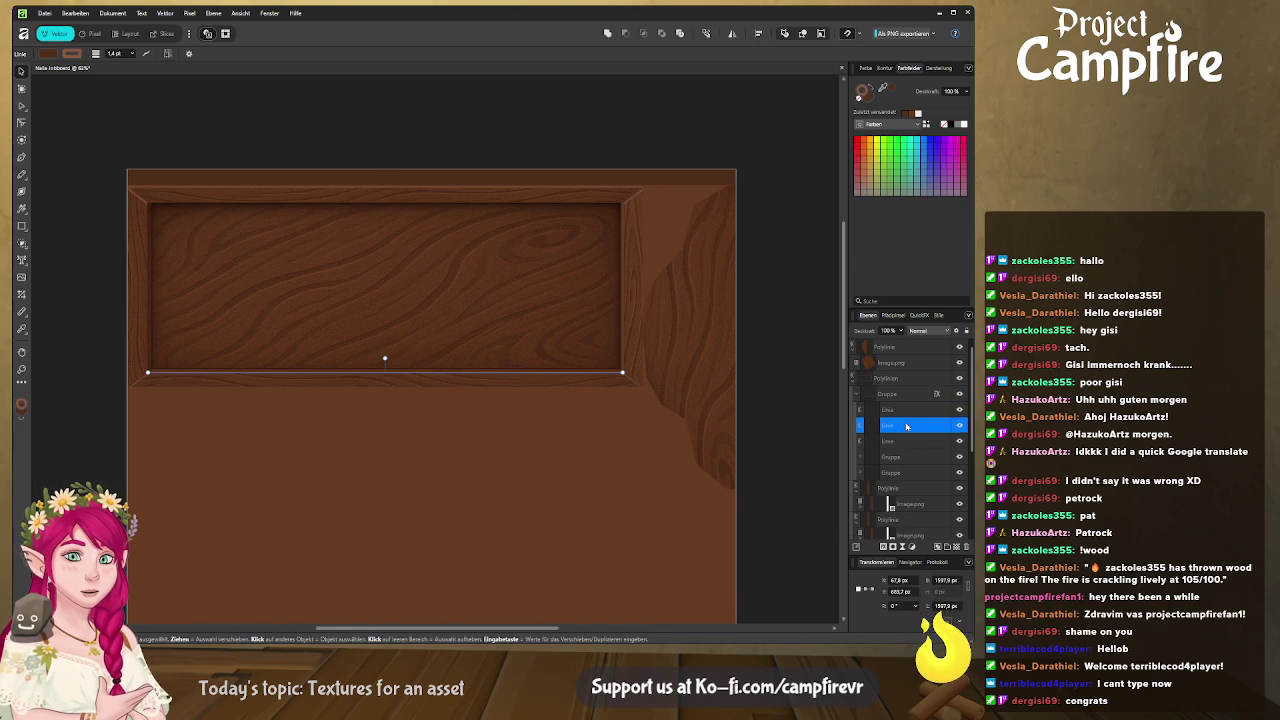
Nudge the line copy below the panel's lower edge, darken it, and level its left end
scroll(906, 427, down, 1)
click(906, 425)
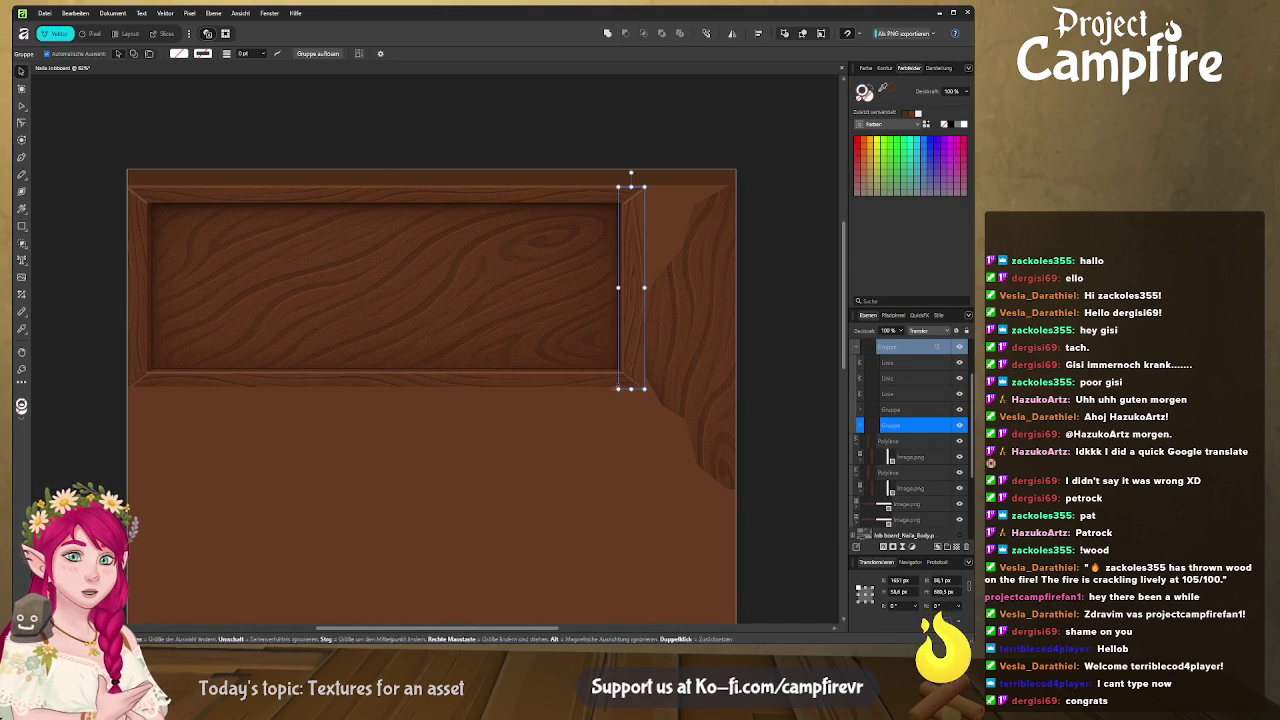
click(901, 378)
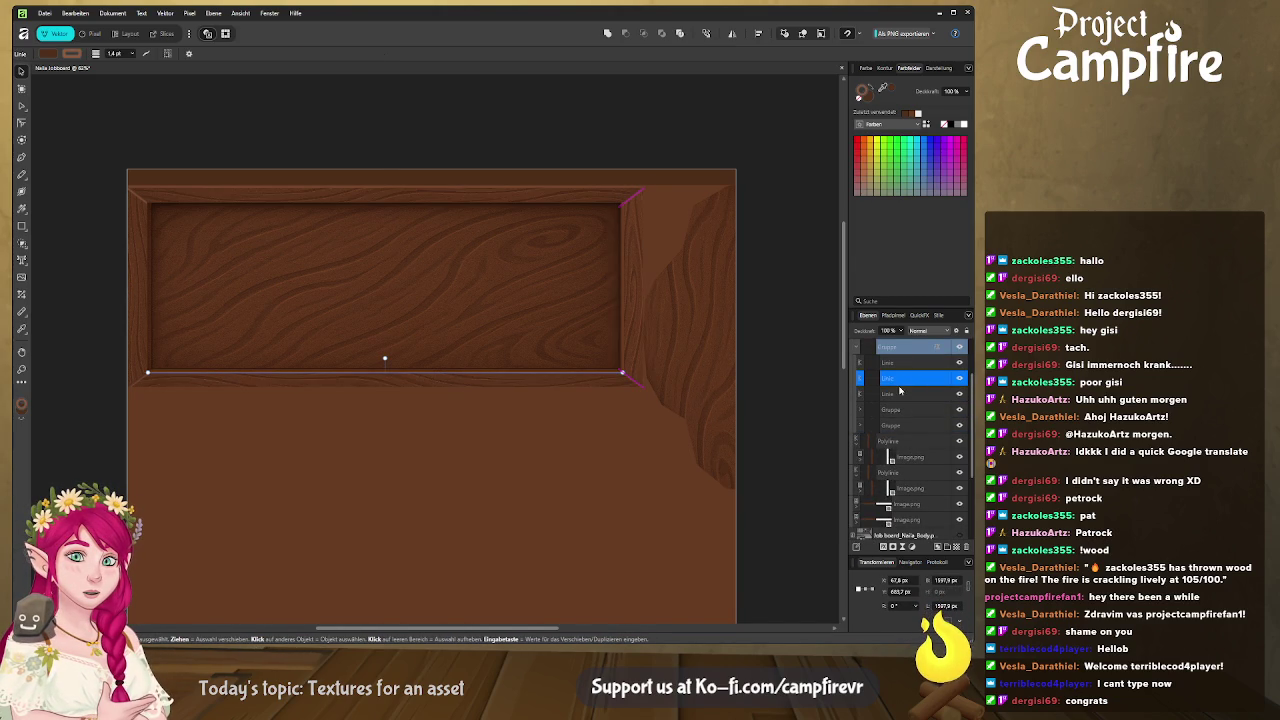
key(Down)
key(Down)
key(Down)
key(Down)
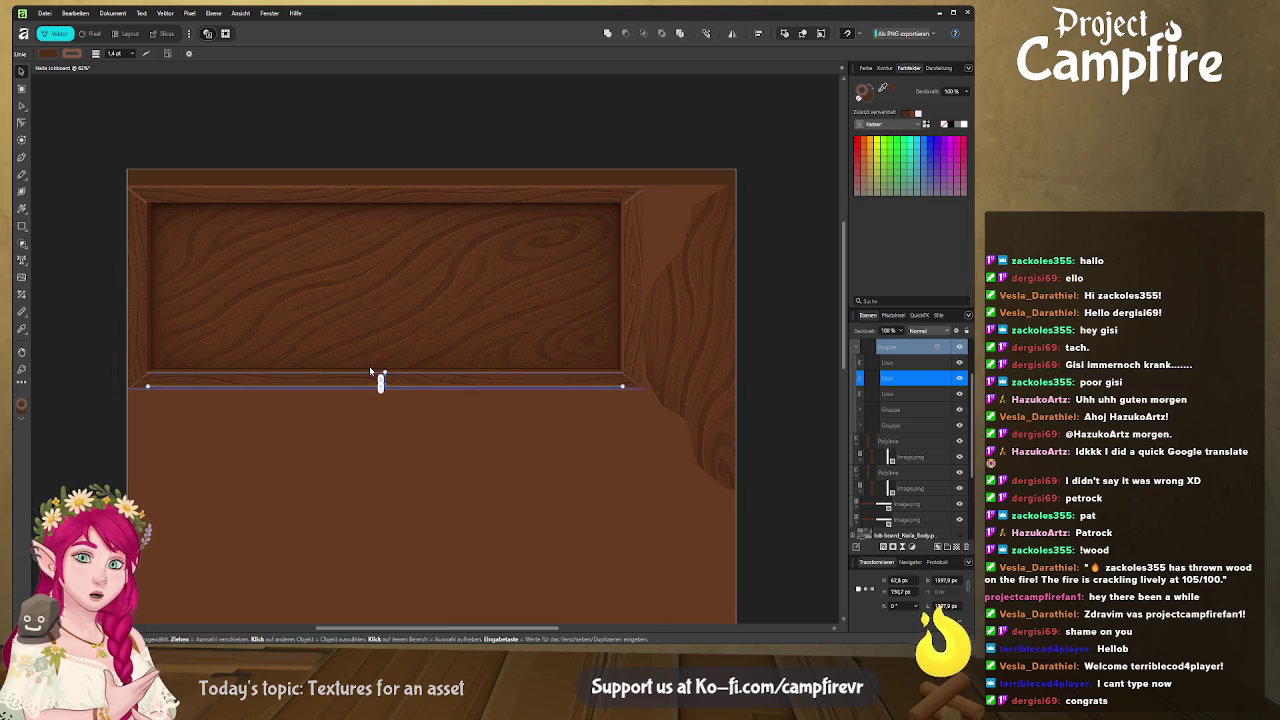
key(Down)
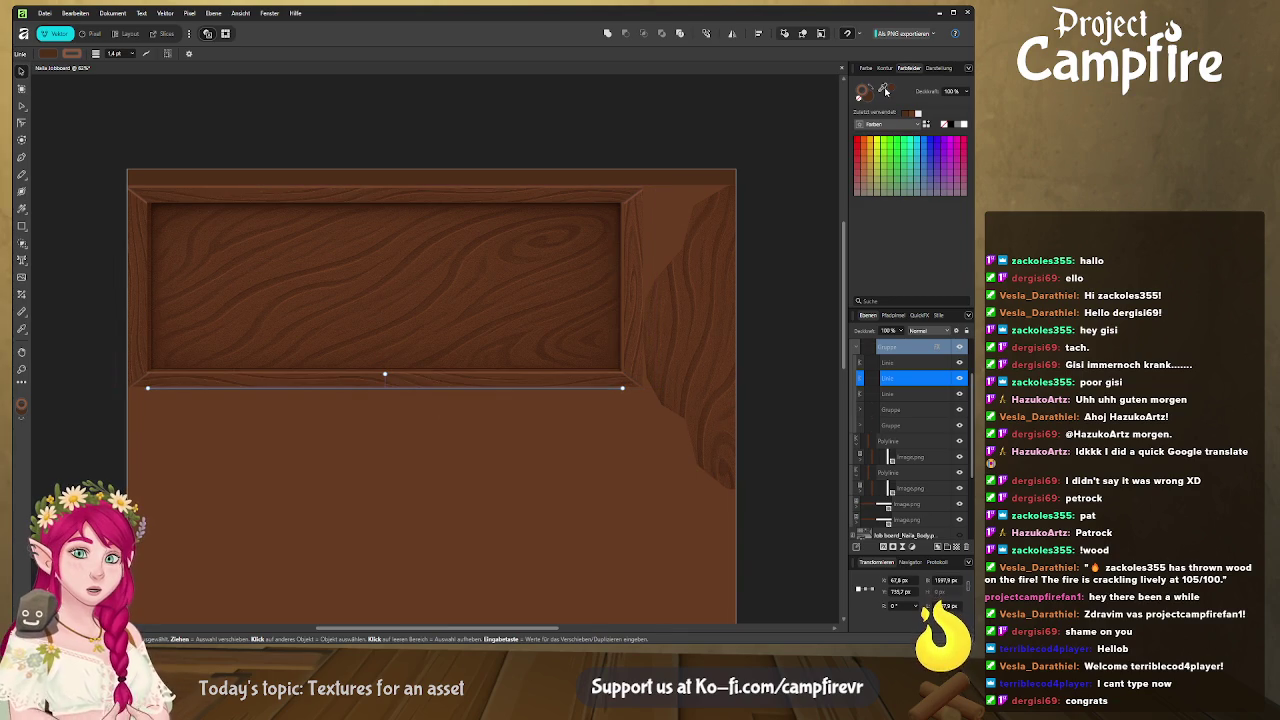
click(905, 115)
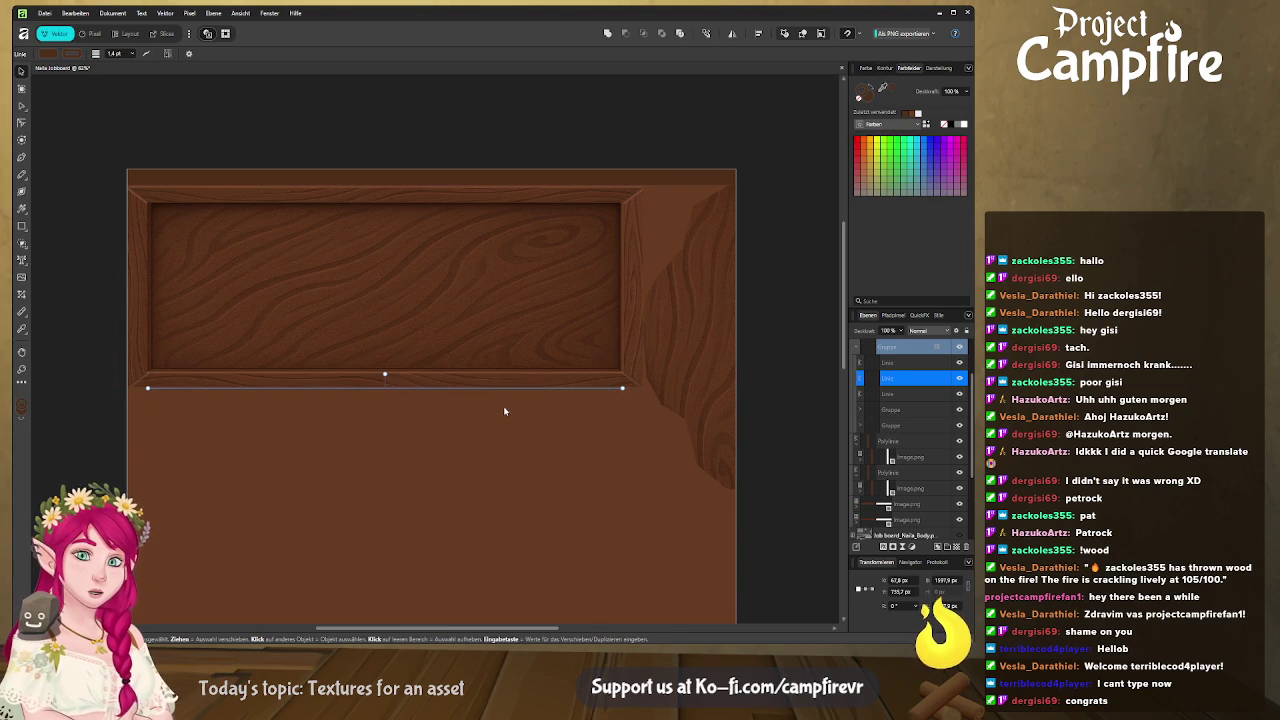
scroll(558, 405, up, 3)
key(Down)
key(Down)
key(Down)
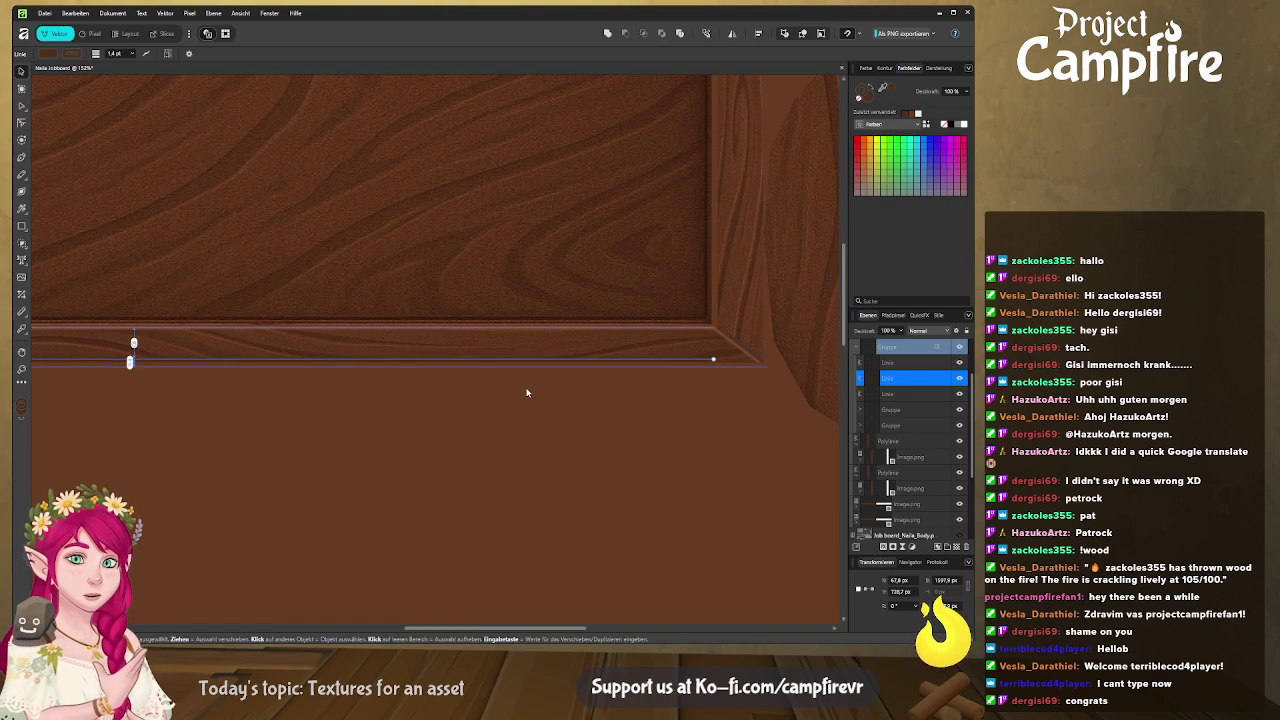
key(Escape)
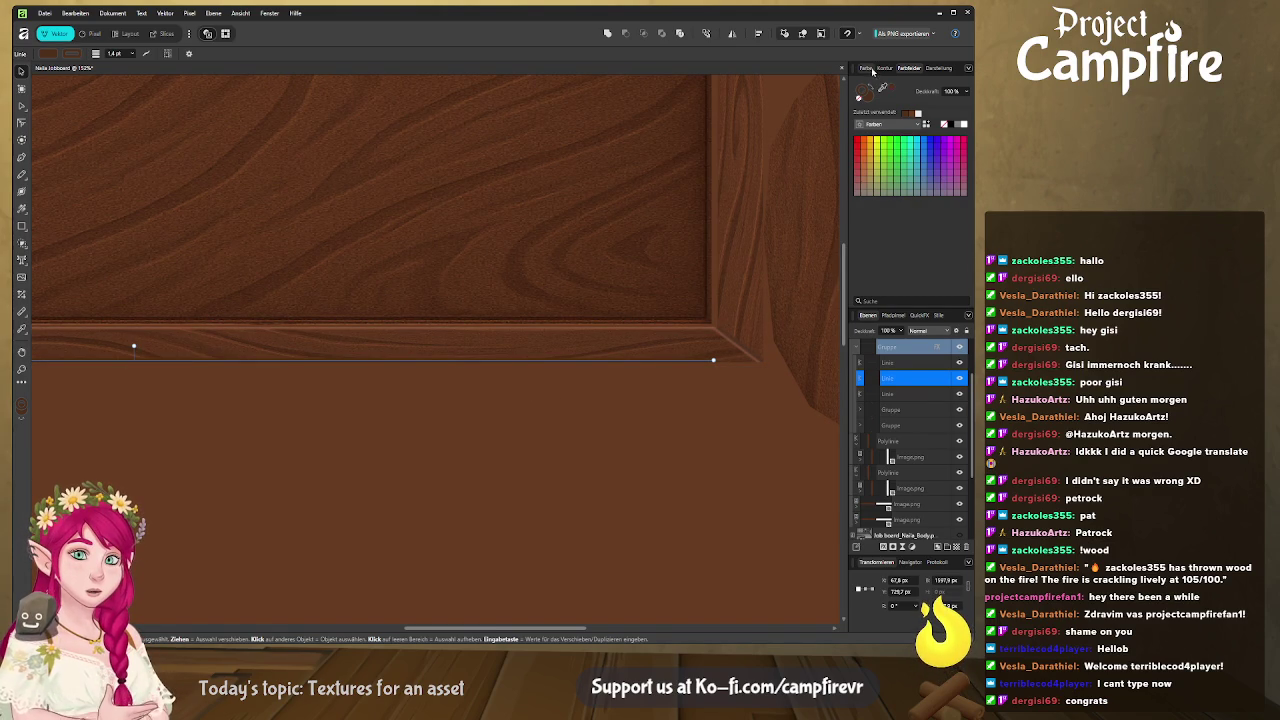
click(866, 67)
Darken the line to dark brown, stretch it from the document's left edge to the frame corner, and lower it slightly
drag(888, 137, 884, 139)
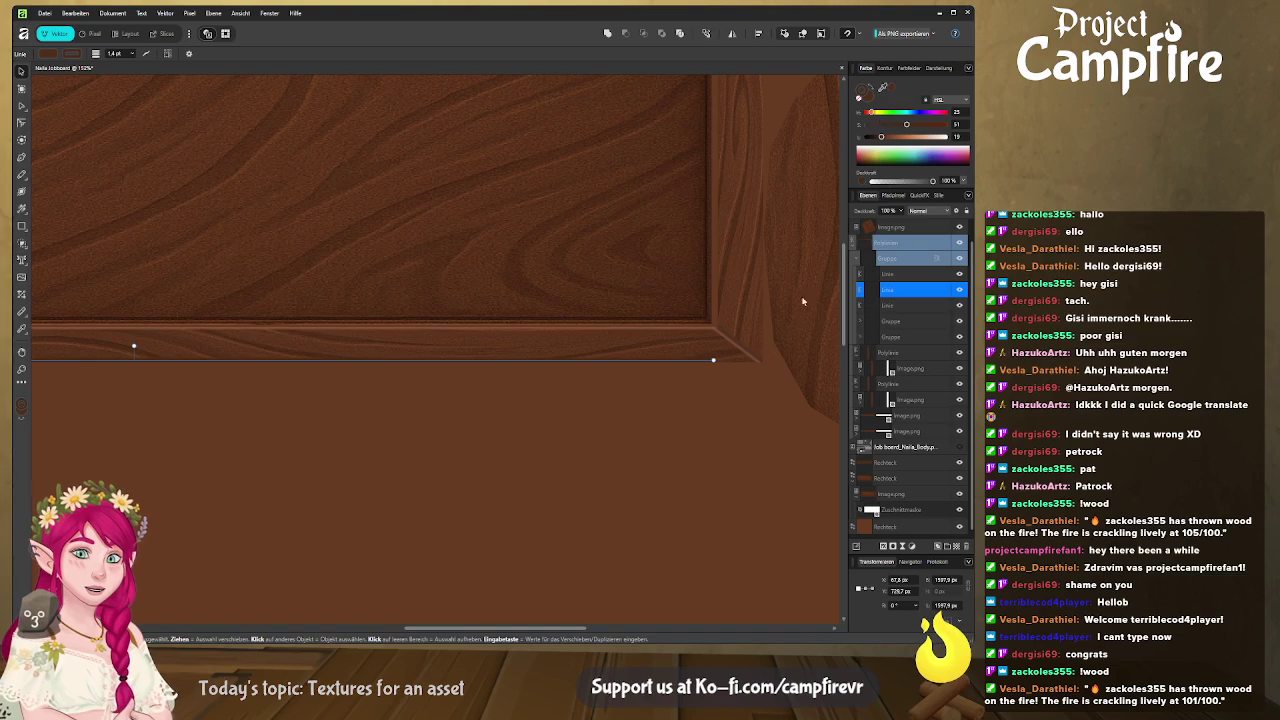
drag(713, 360, 761, 360)
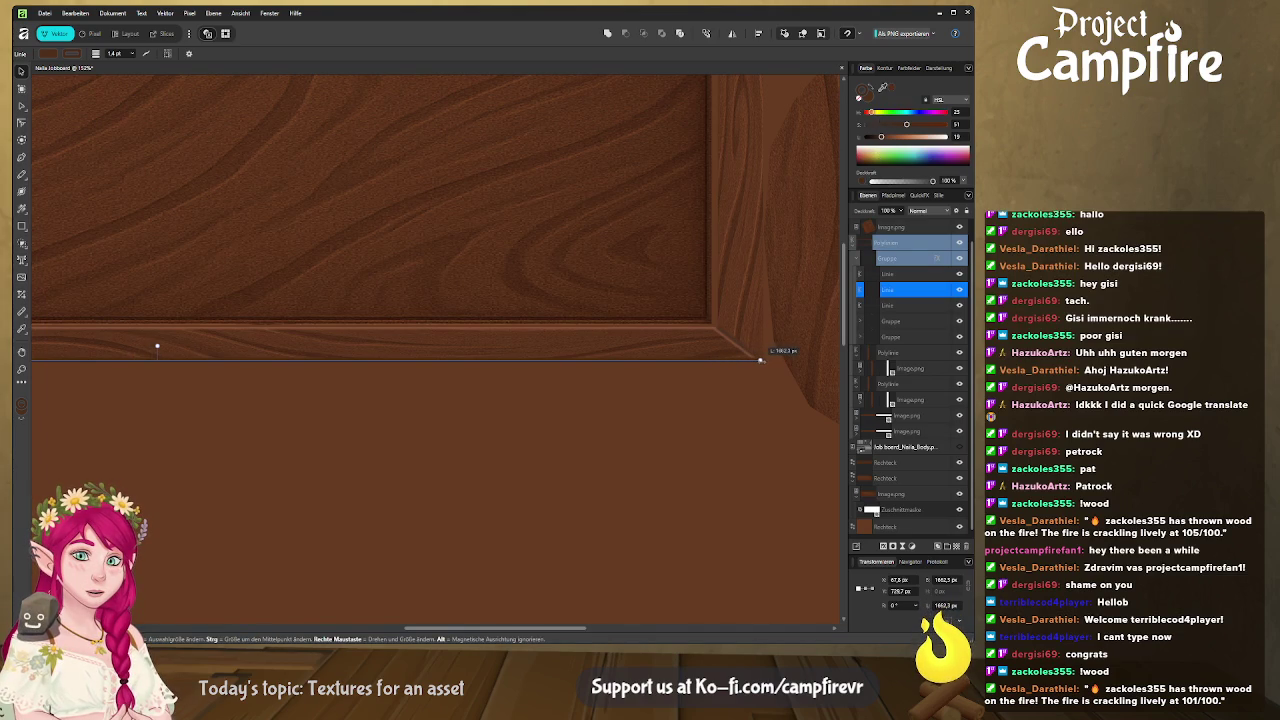
scroll(520, 397, left, 5)
scroll(365, 399, left, 5)
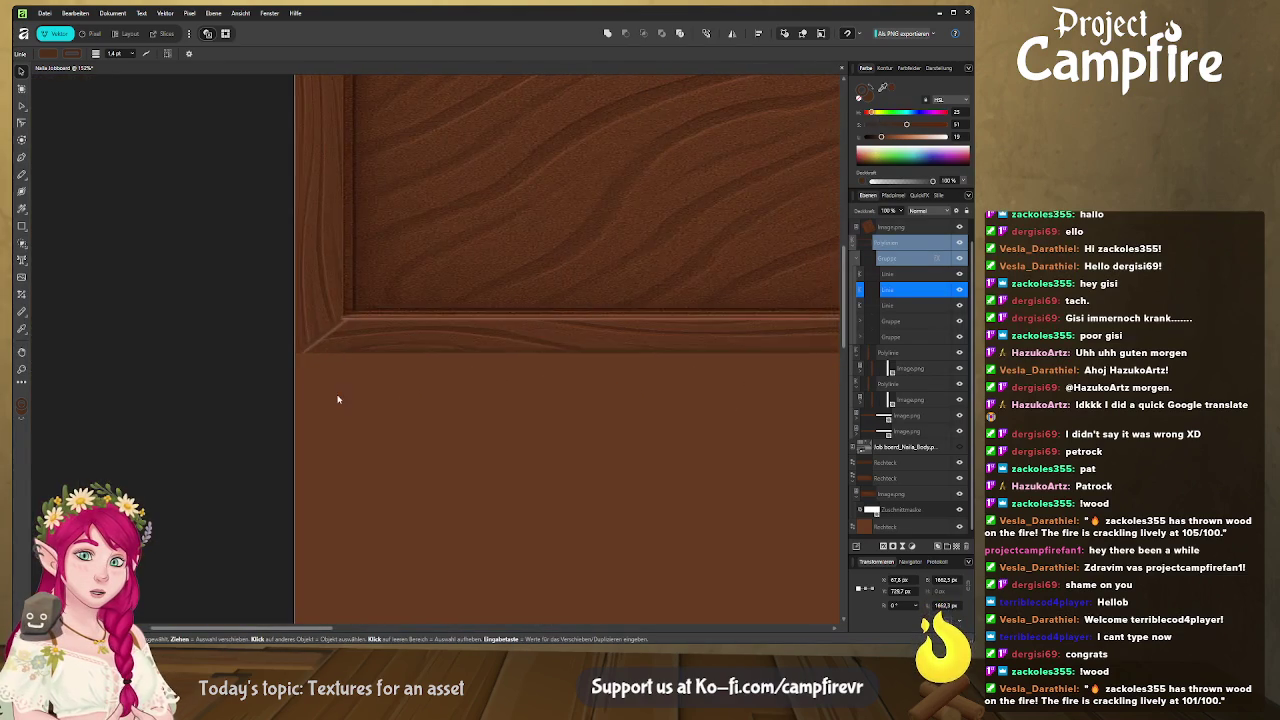
drag(343, 350, 295, 350)
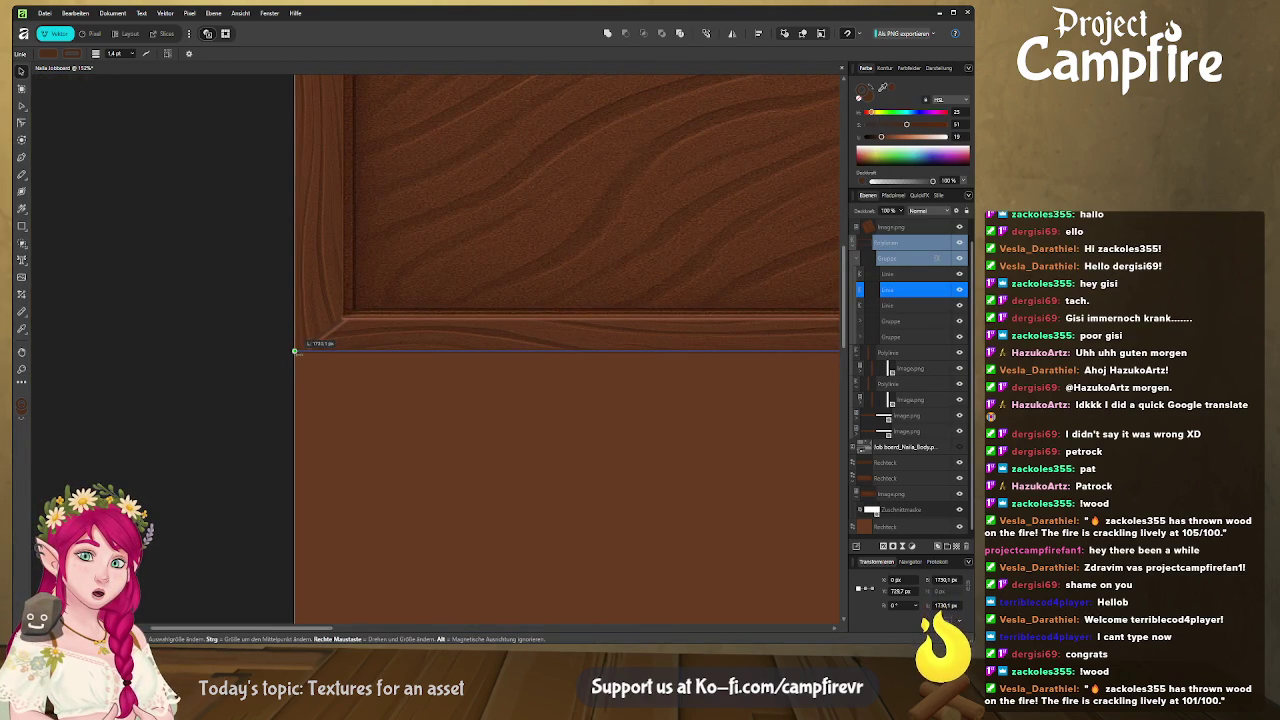
scroll(577, 392, right, 3)
scroll(565, 350, right, 5)
scroll(561, 317, down, 1)
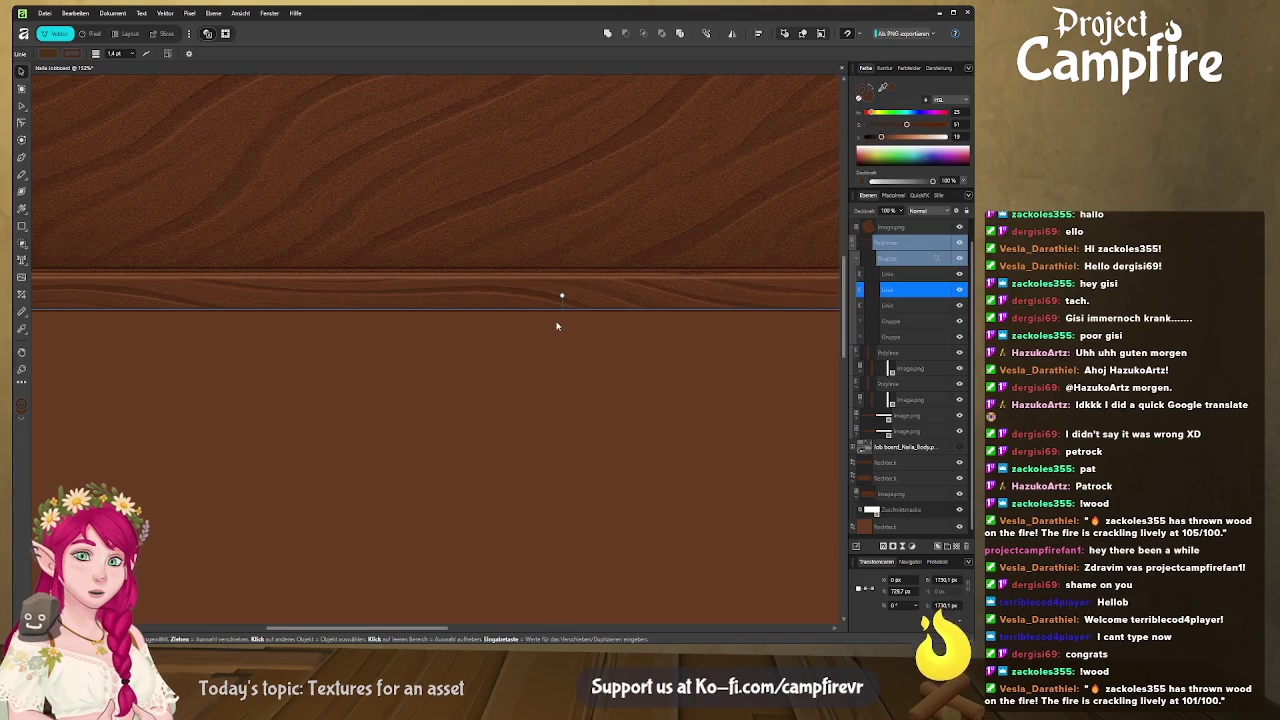
key(Down)
key(Down)
key(Down)
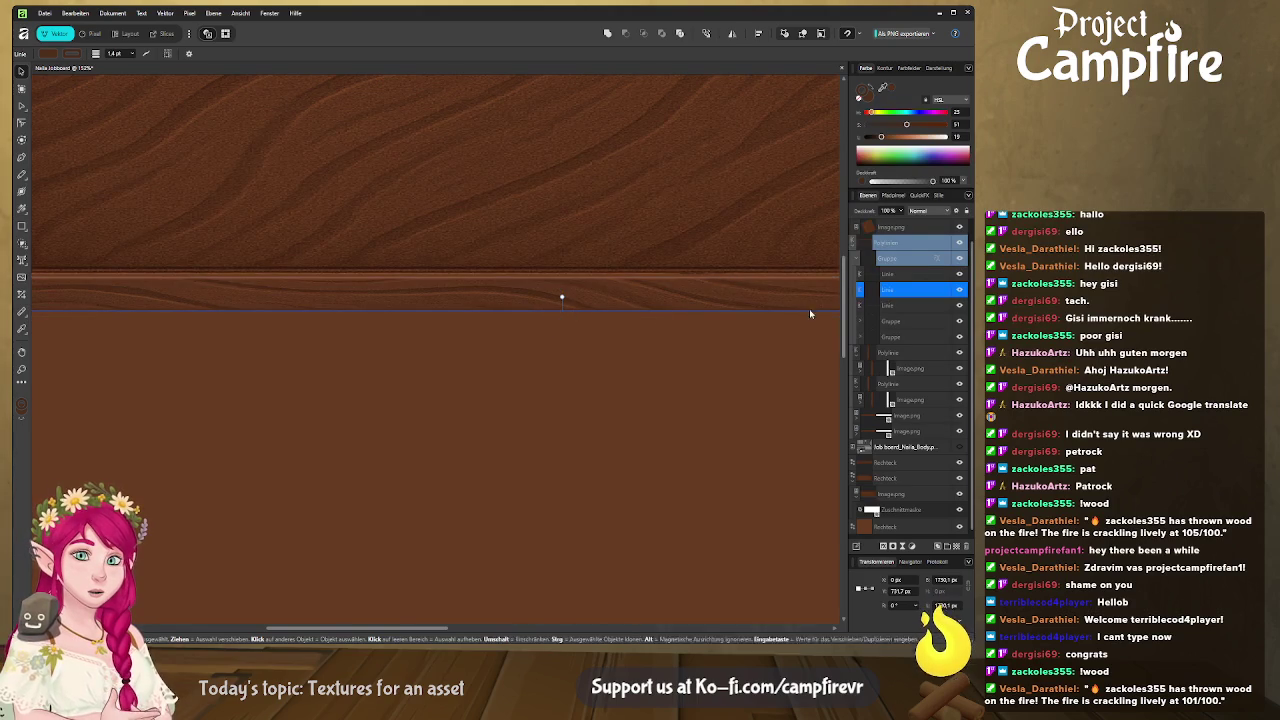
scroll(575, 339, down, 5)
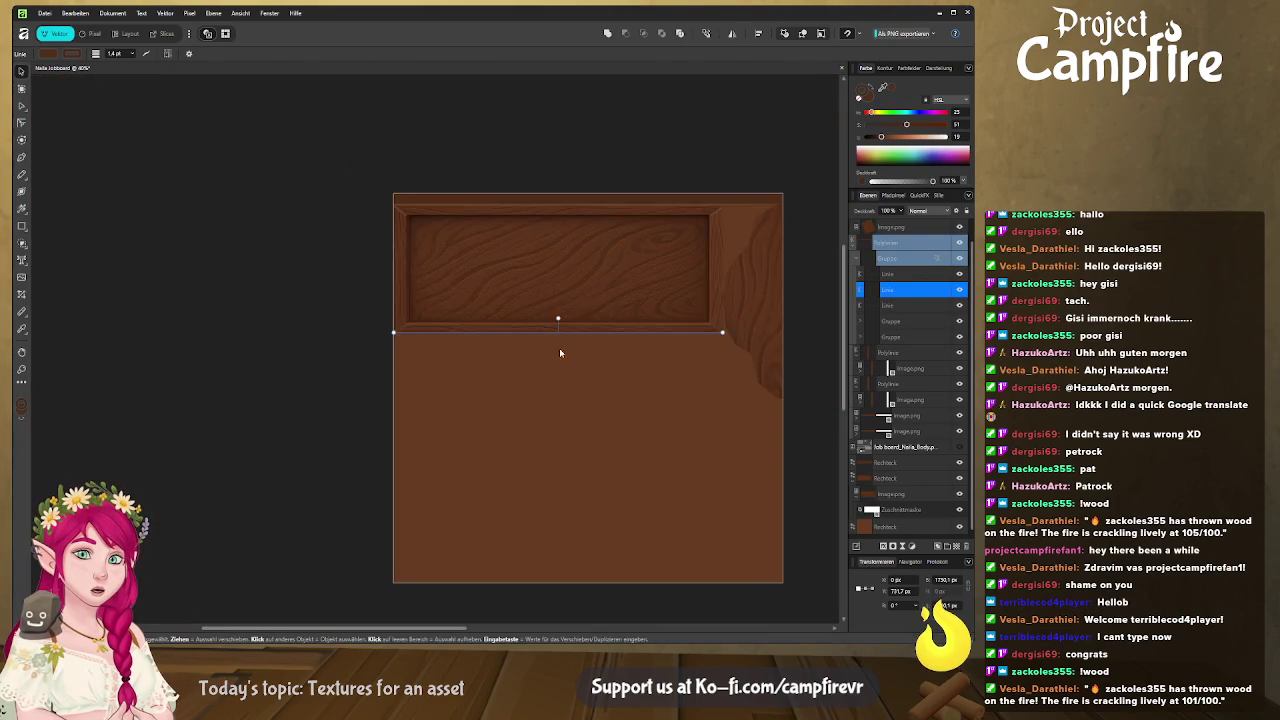
click(484, 376)
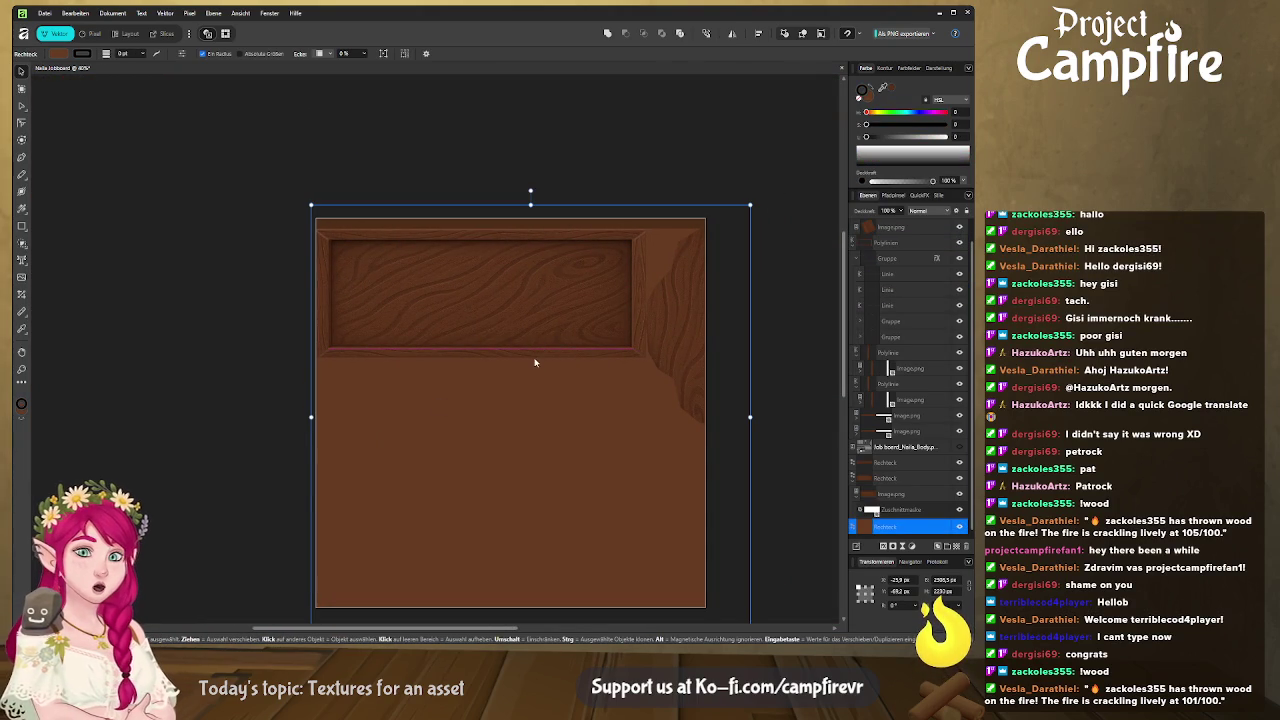
Duplicate the bottom edge line and shift the copy up to the inner panel's top edge
scroll(559, 271, up, 2)
scroll(570, 270, up, 1)
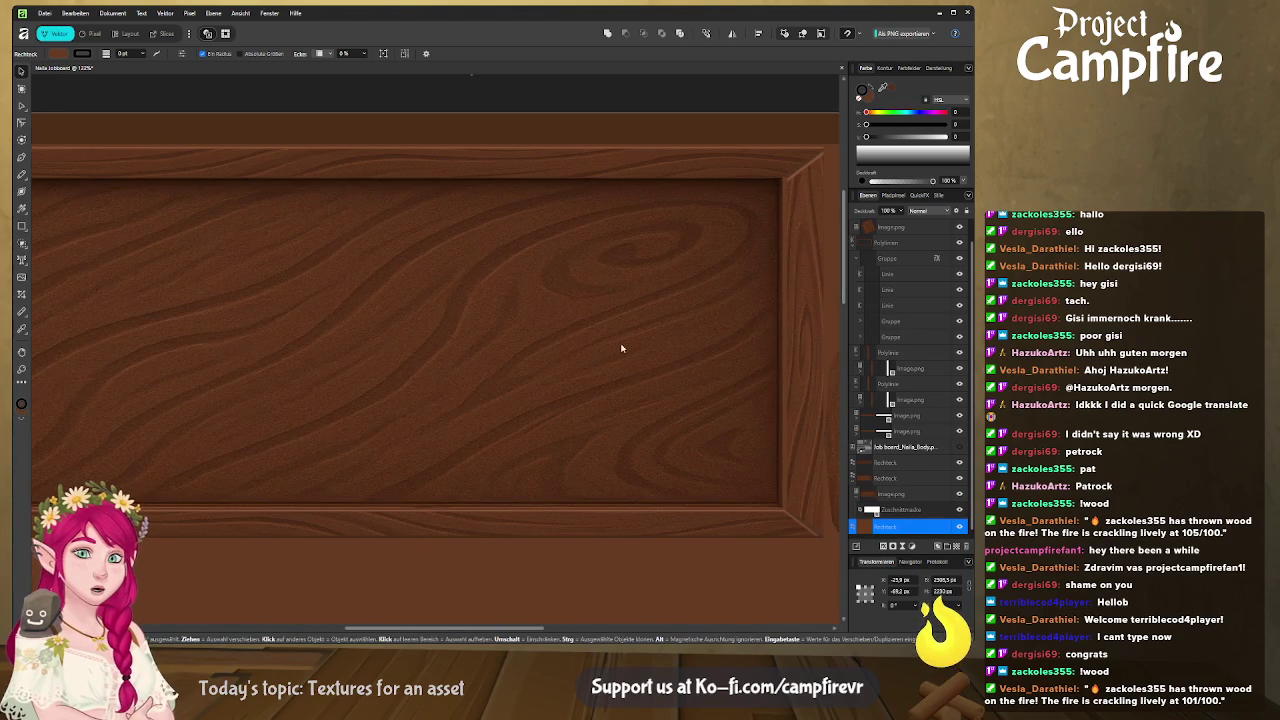
scroll(627, 380, down, 2)
click(678, 482)
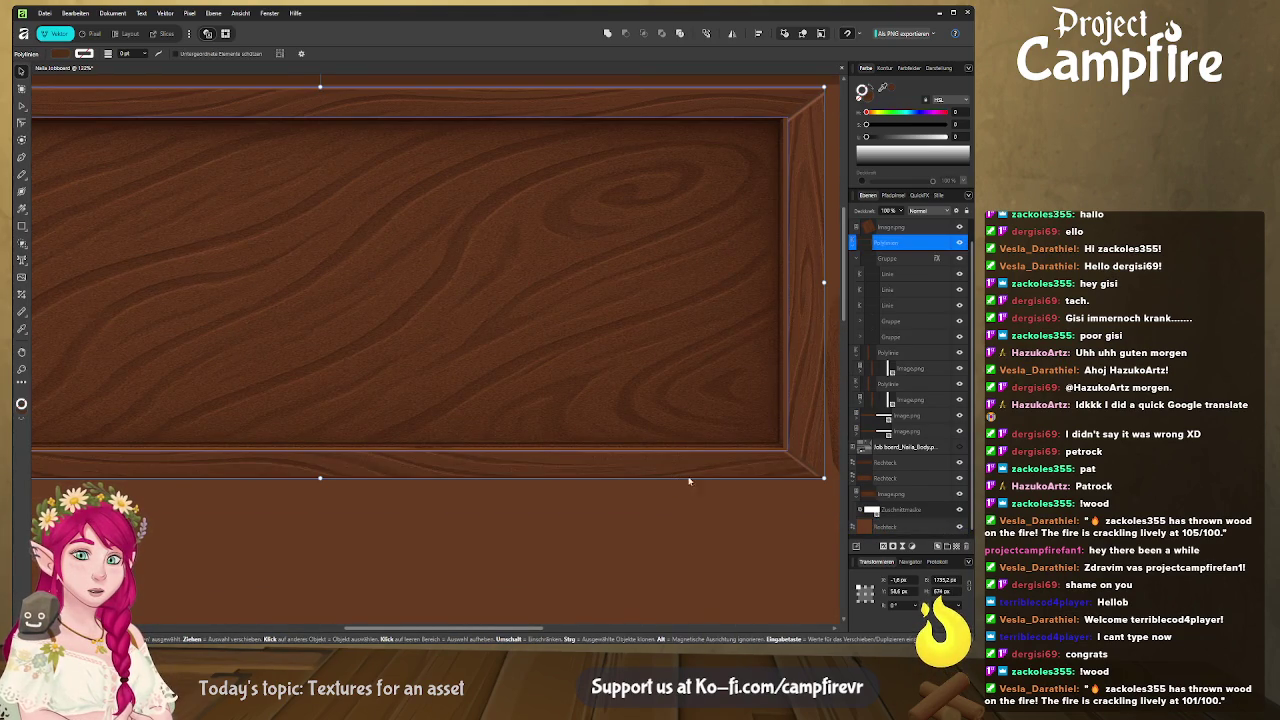
click(924, 305)
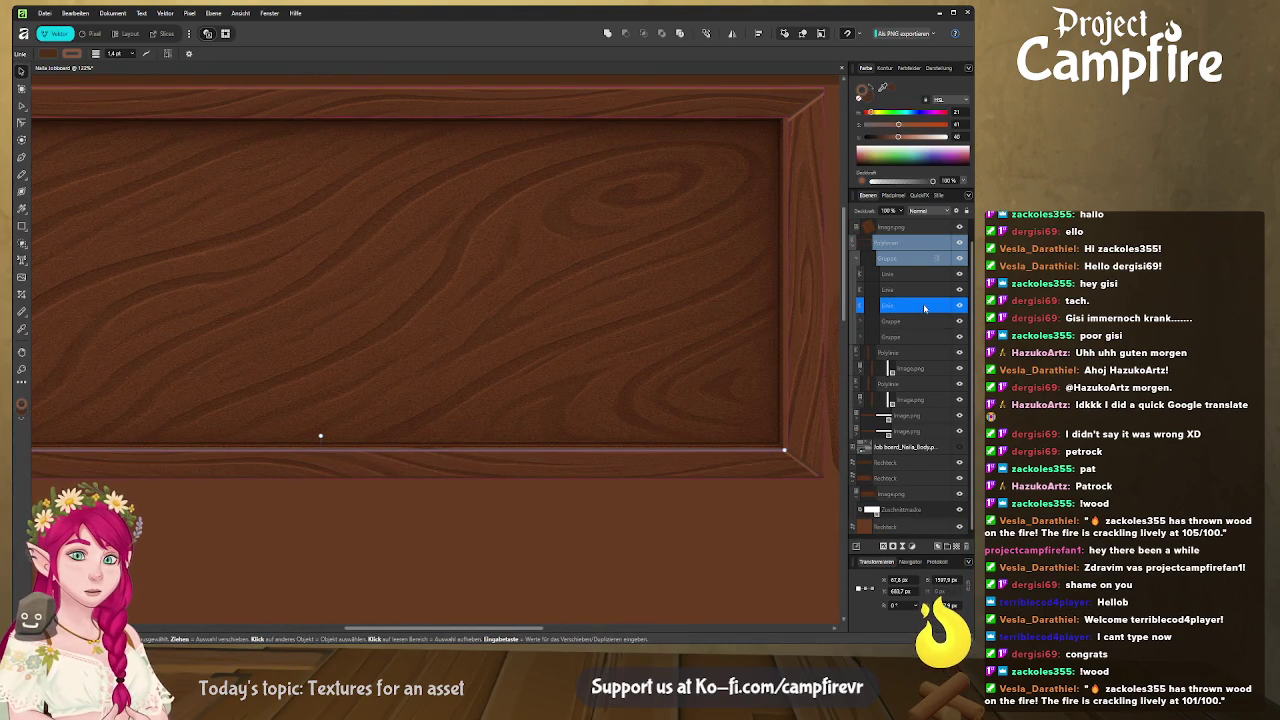
click(920, 290)
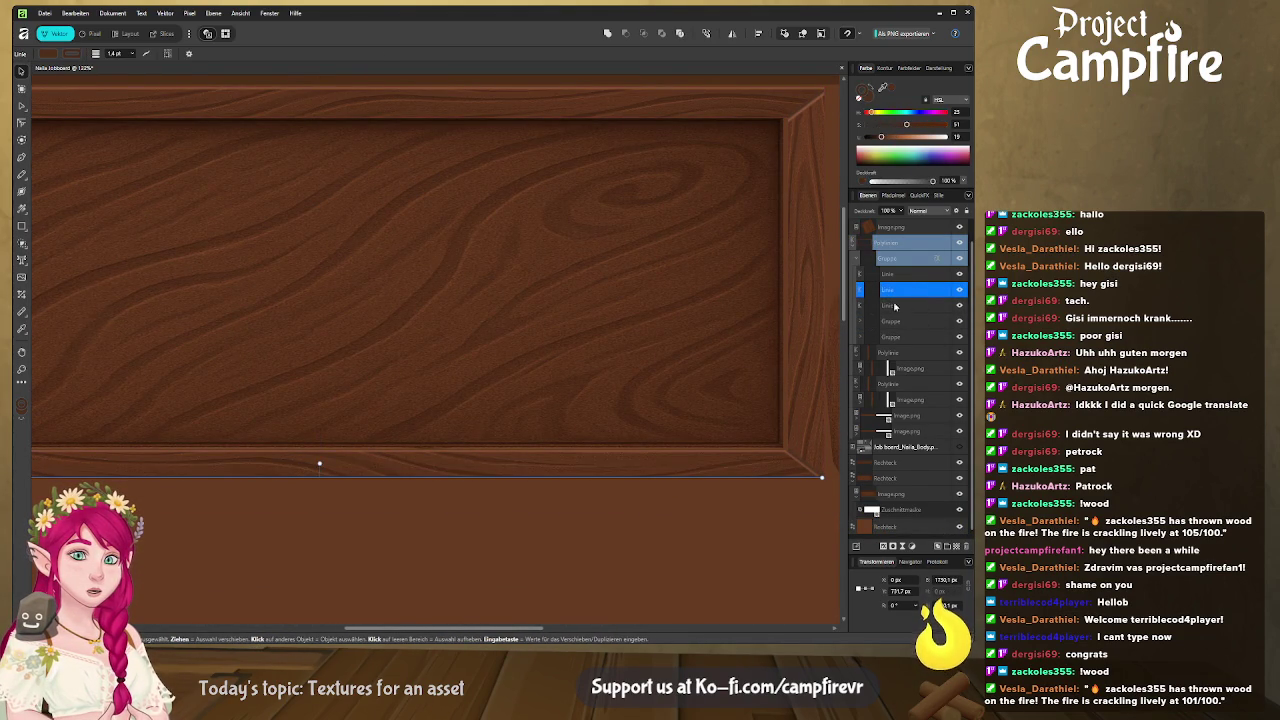
key(ctrl+j)
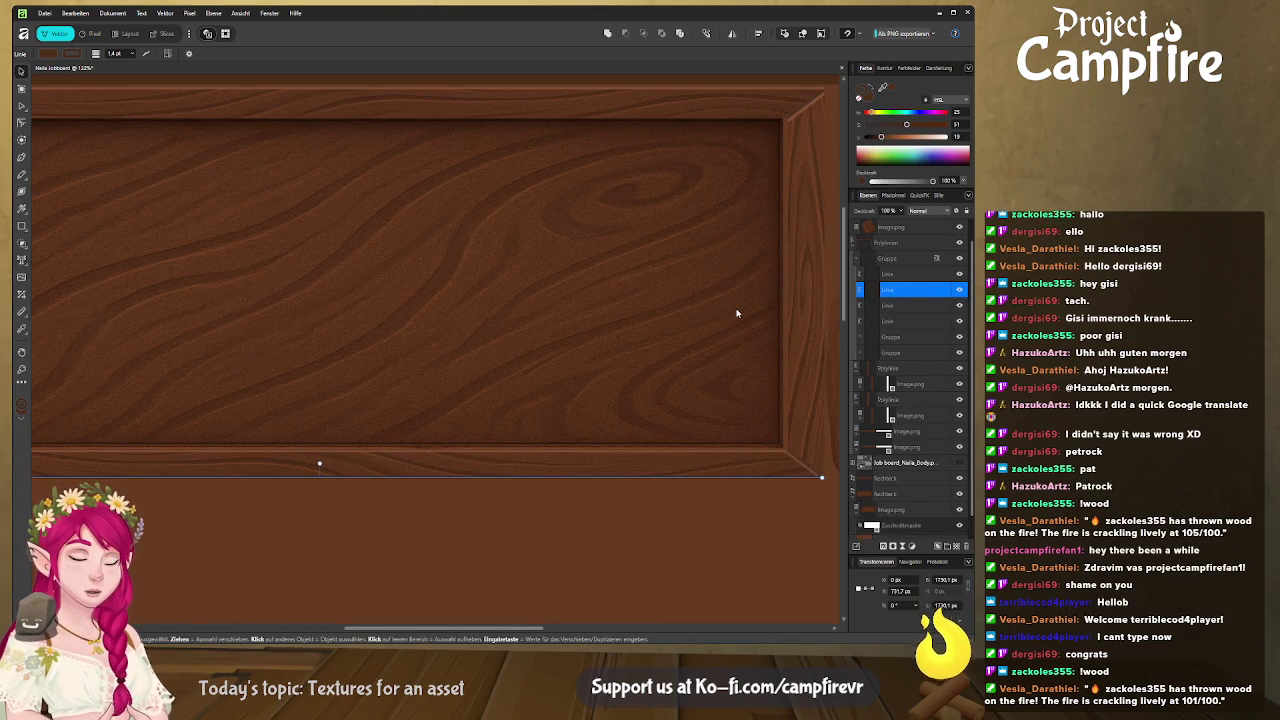
key(shift+Up)
key(shift+Up)
key(shift+Up)
key(shift+Up)
key(shift+Up)
key(shift+Up)
key(shift+Up)
key(shift+Up)
key(shift+Up)
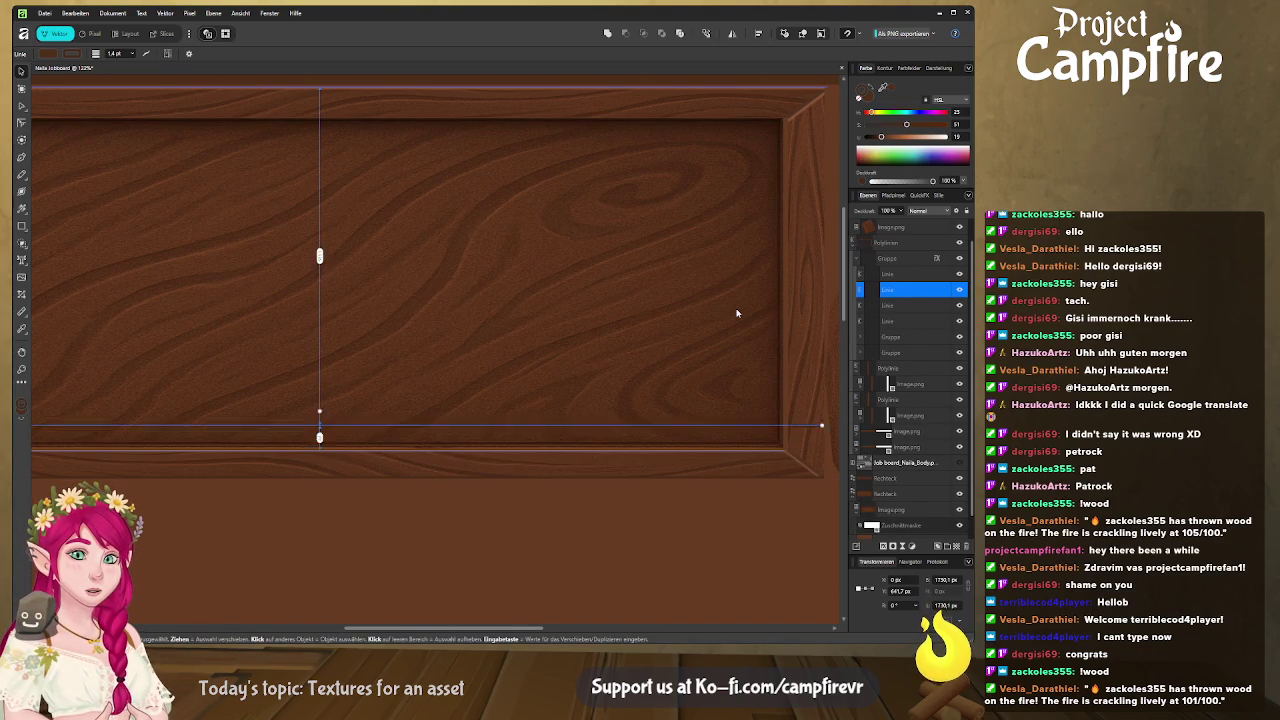
key(shift+Up)
key(shift+Up)
key(shift+Up)
key(shift+Up)
key(shift+Up)
key(shift+Up)
key(shift+Up)
key(shift+Up)
key(shift+Up)
key(shift+Up)
key(shift+Up)
key(shift+Up)
key(shift+Up)
key(shift+Up)
key(shift+Up)
Trim the top line's right and left ends in to the frame's inner corners
key(Tab)
key(Tab)
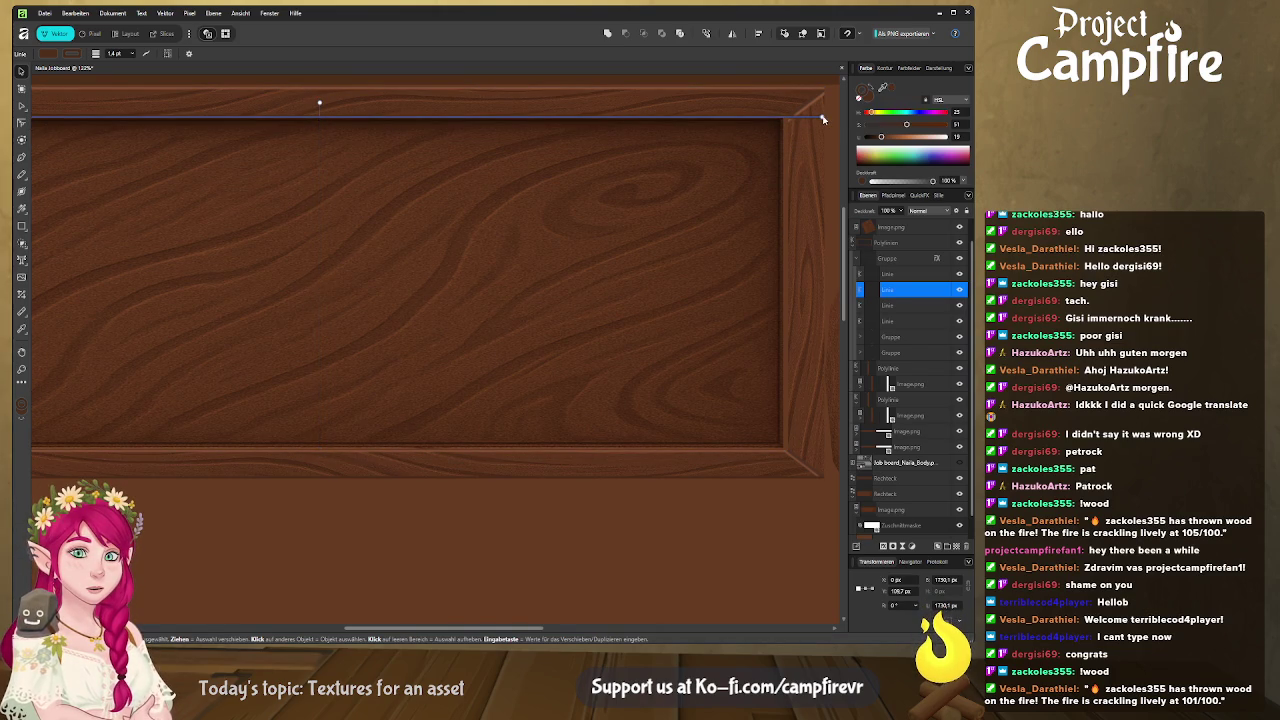
click(799, 118)
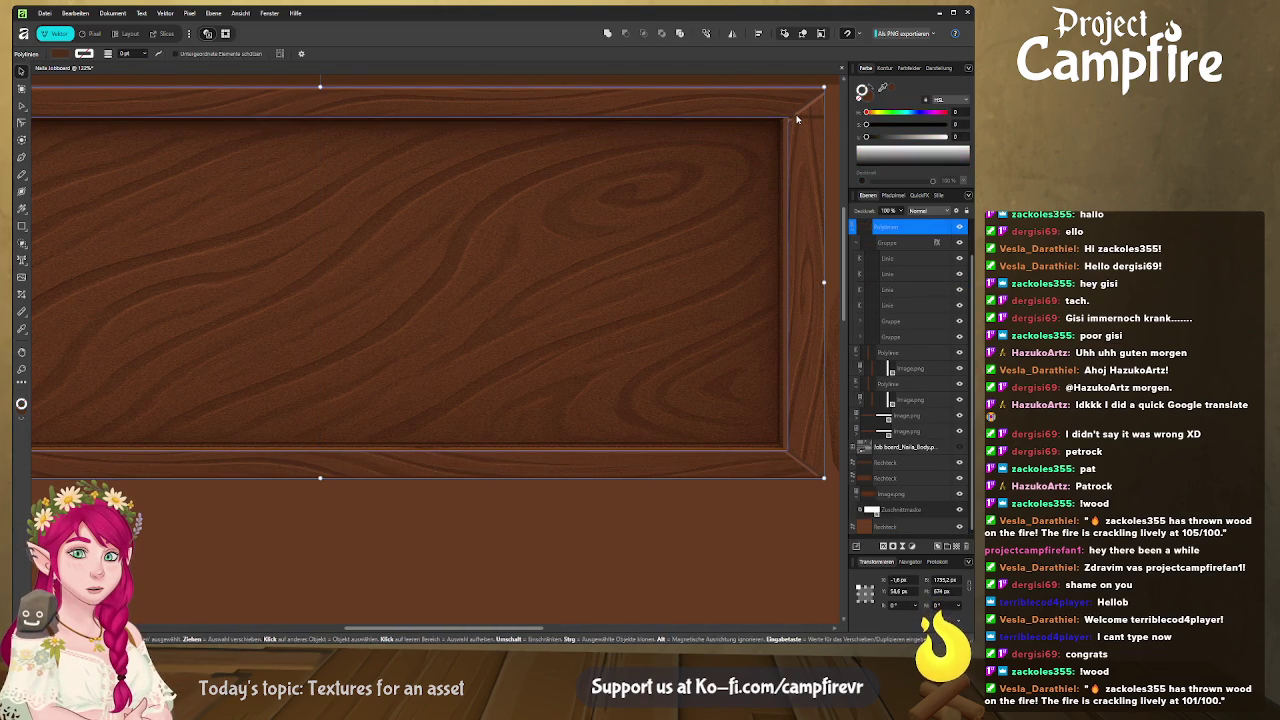
click(797, 118)
click(808, 118)
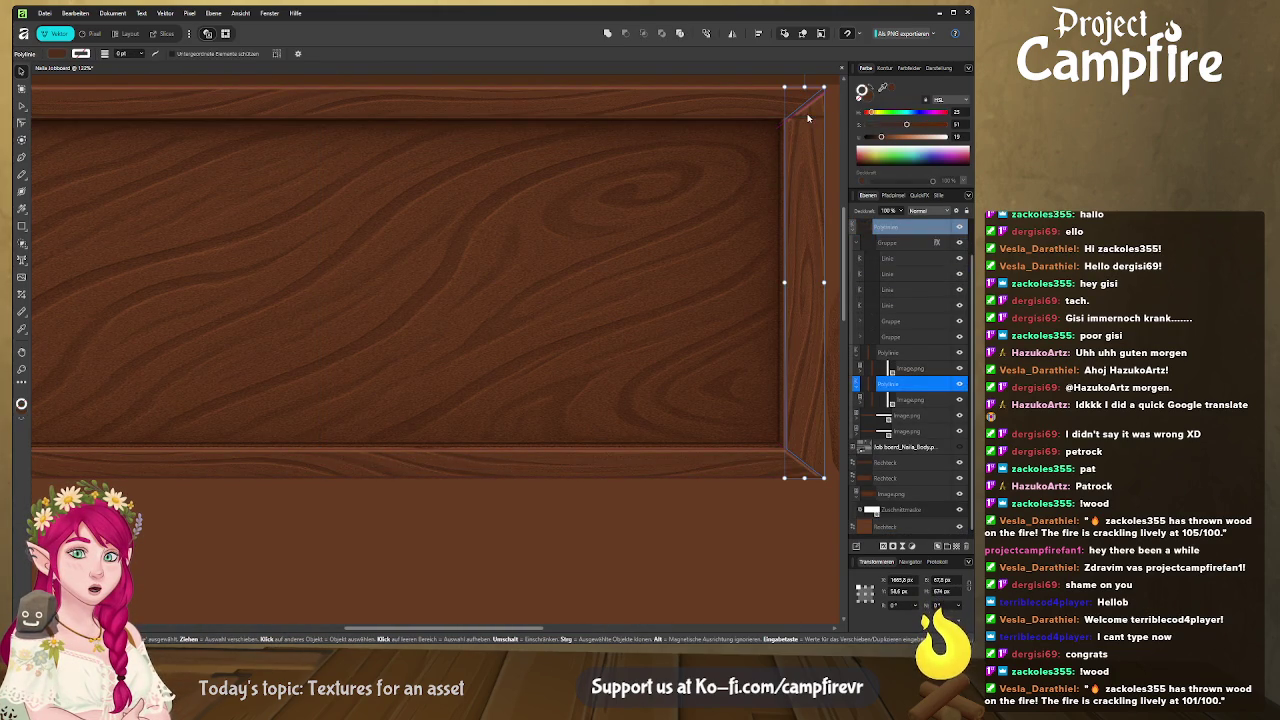
click(808, 118)
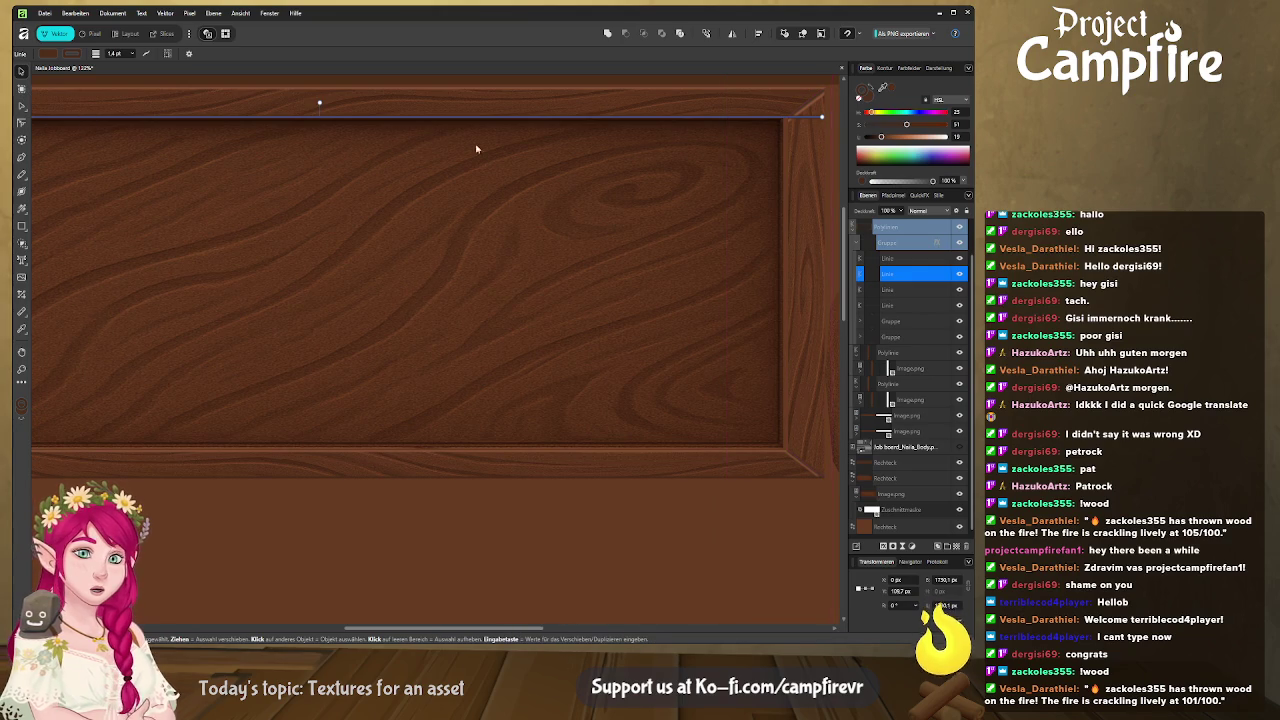
drag(821, 116, 788, 117)
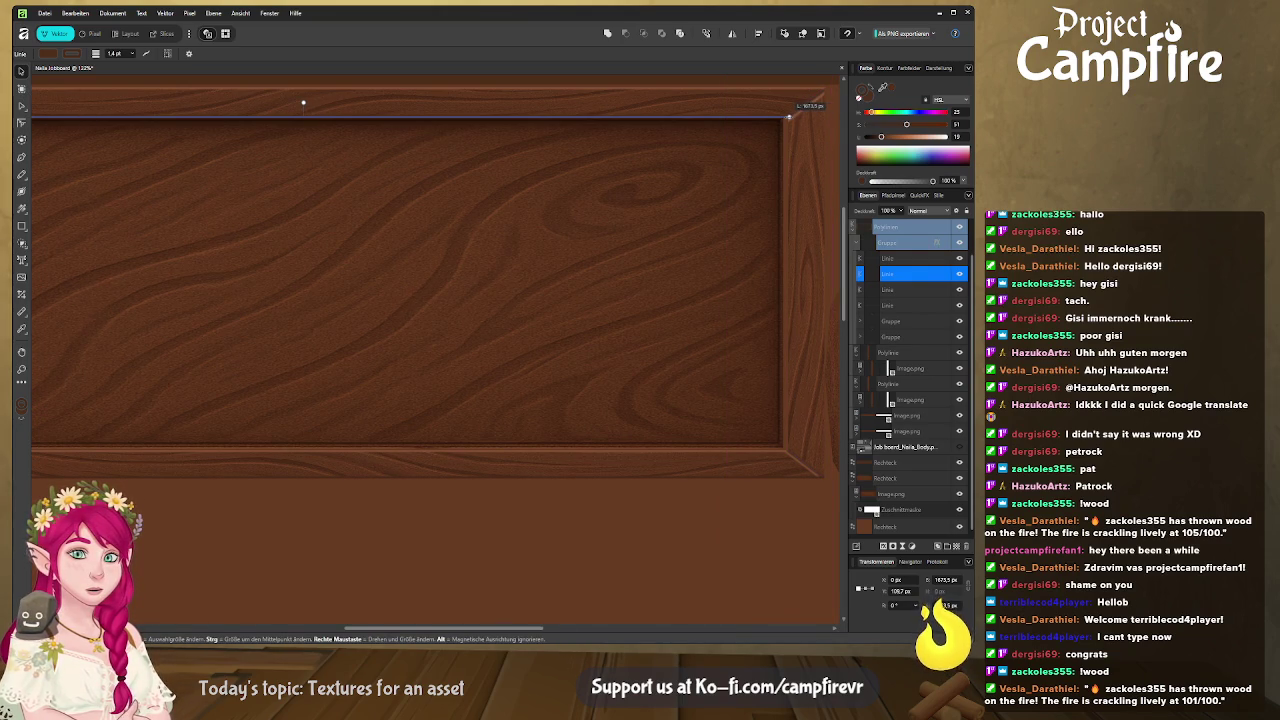
scroll(788, 117, left, 3)
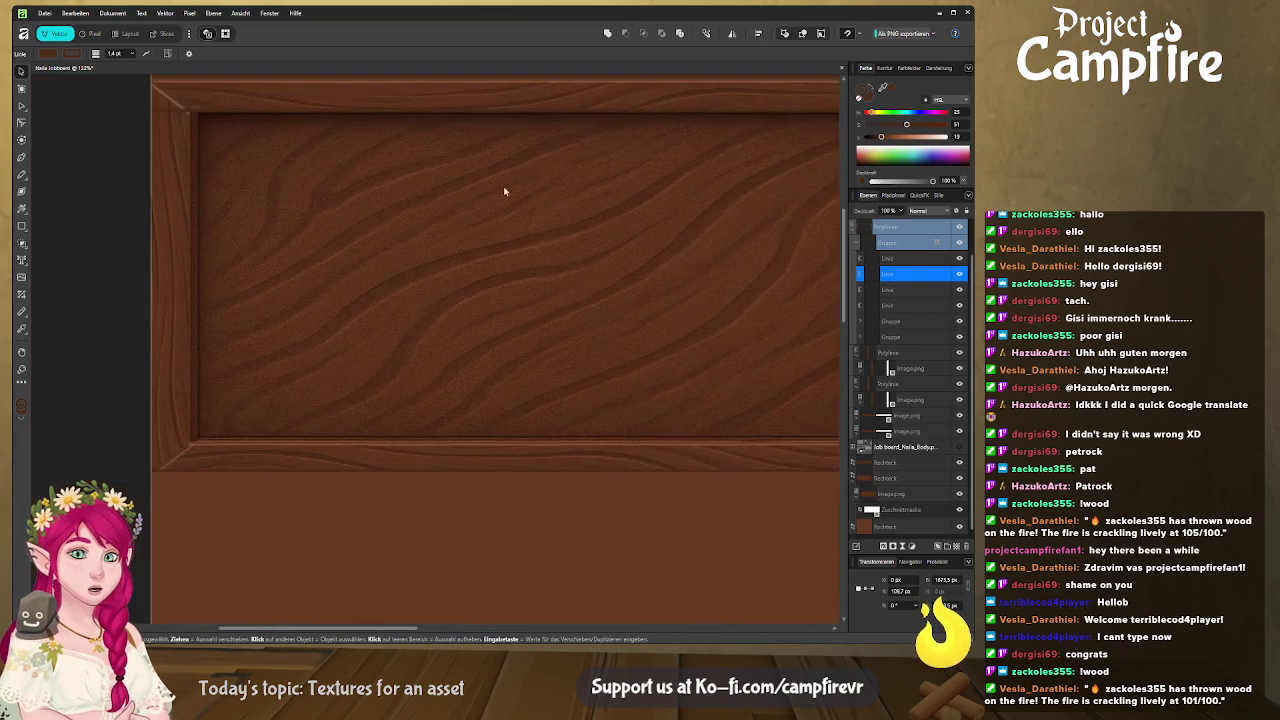
scroll(786, 94, left, 3)
drag(301, 107, 339, 108)
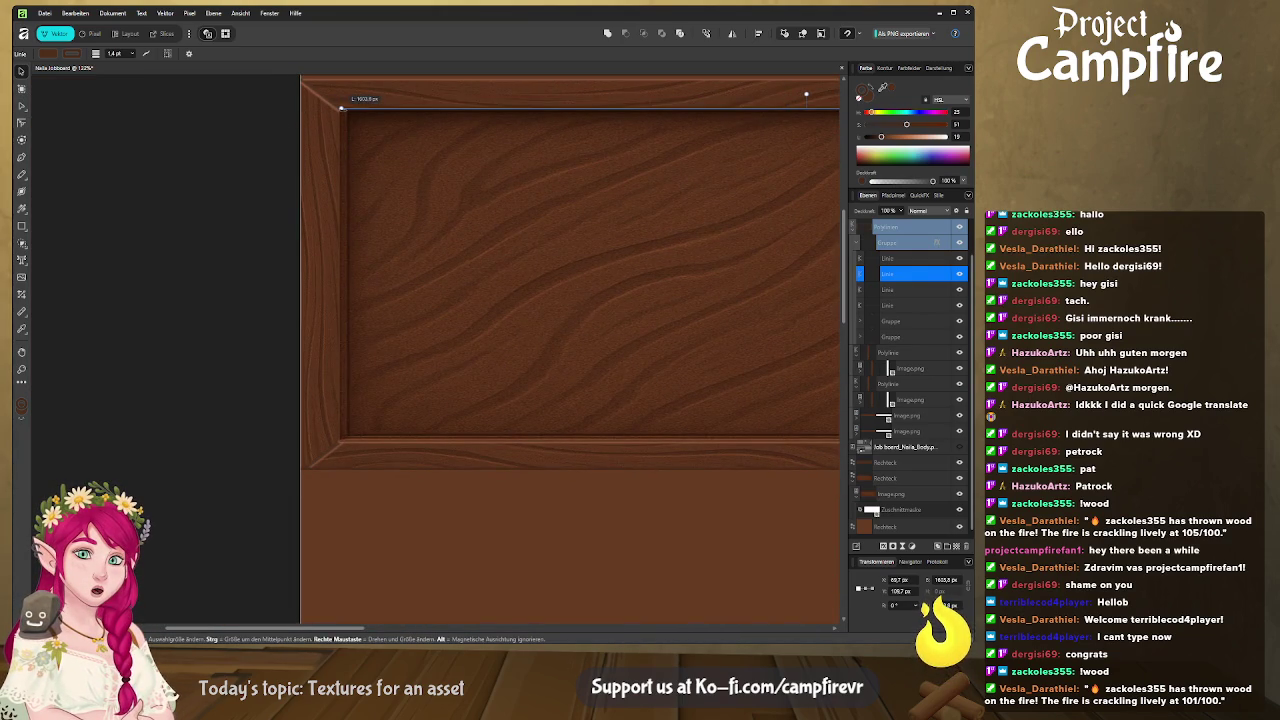
scroll(423, 166, down, 3)
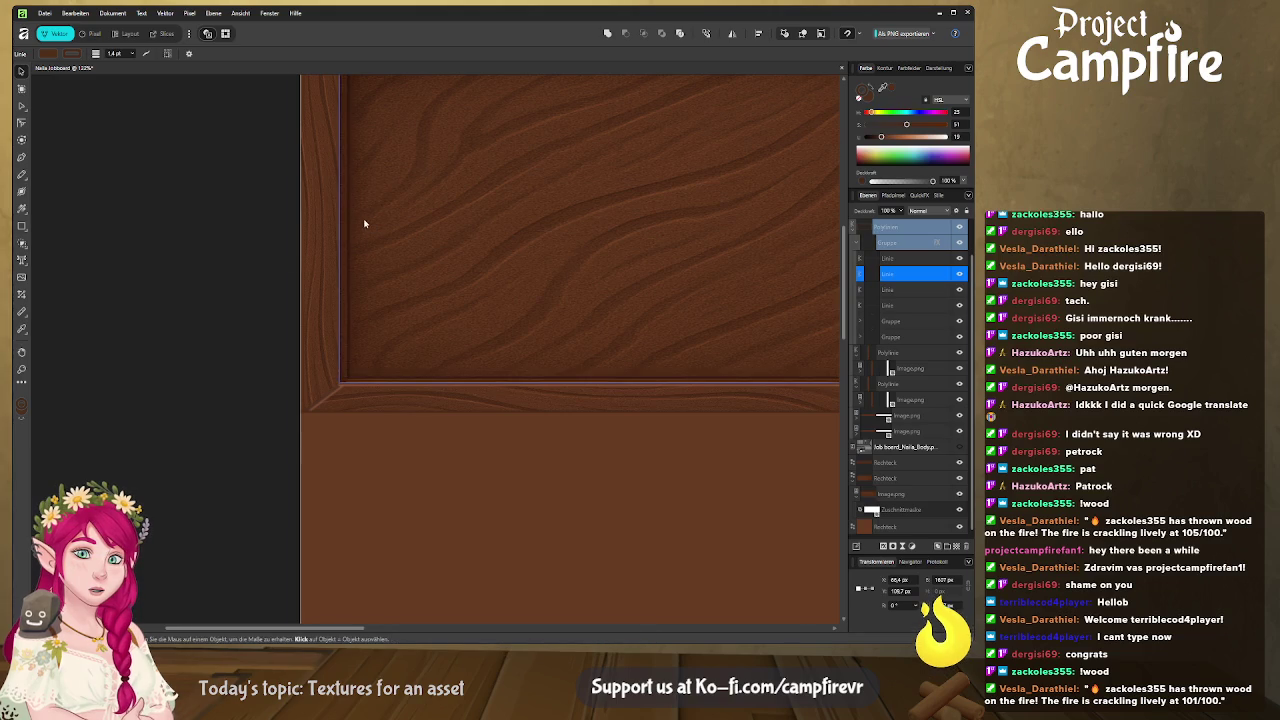
Zoom out to the whole artboard, clear the selection, enter the Export persona and view Blender
key(v)
key(ctrl+d)
scroll(271, 263, down, 3)
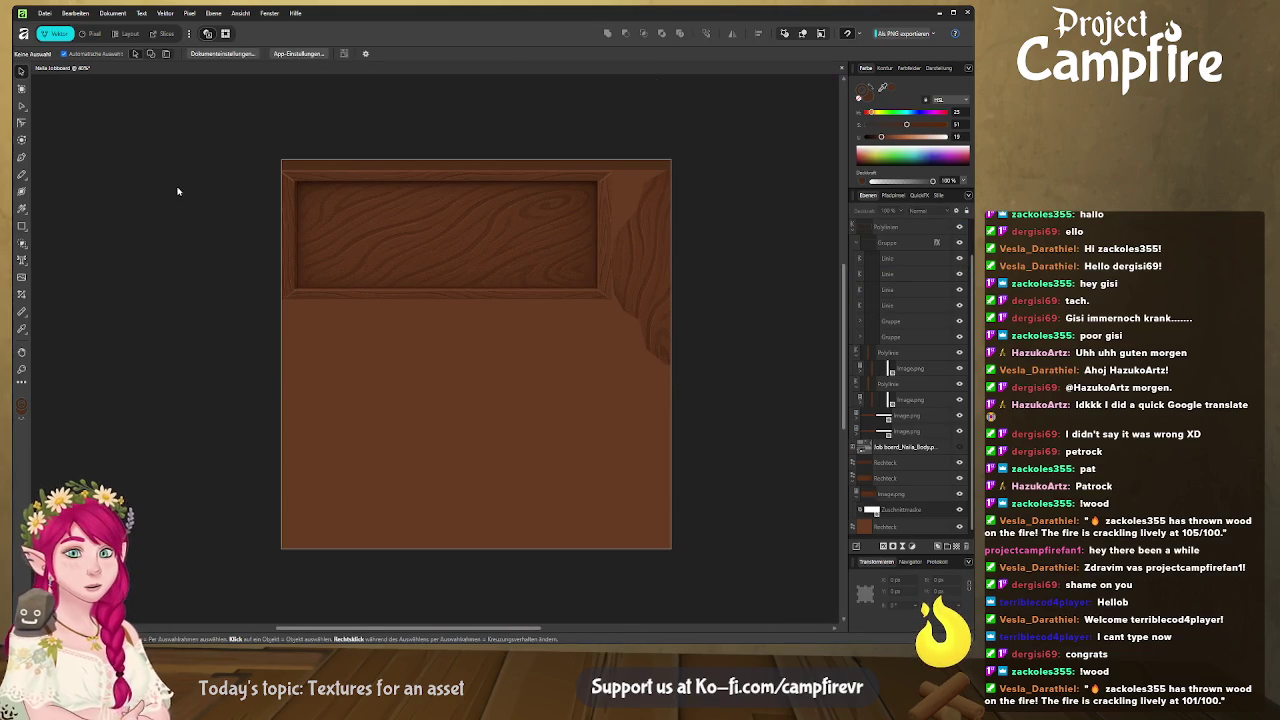
click(167, 33)
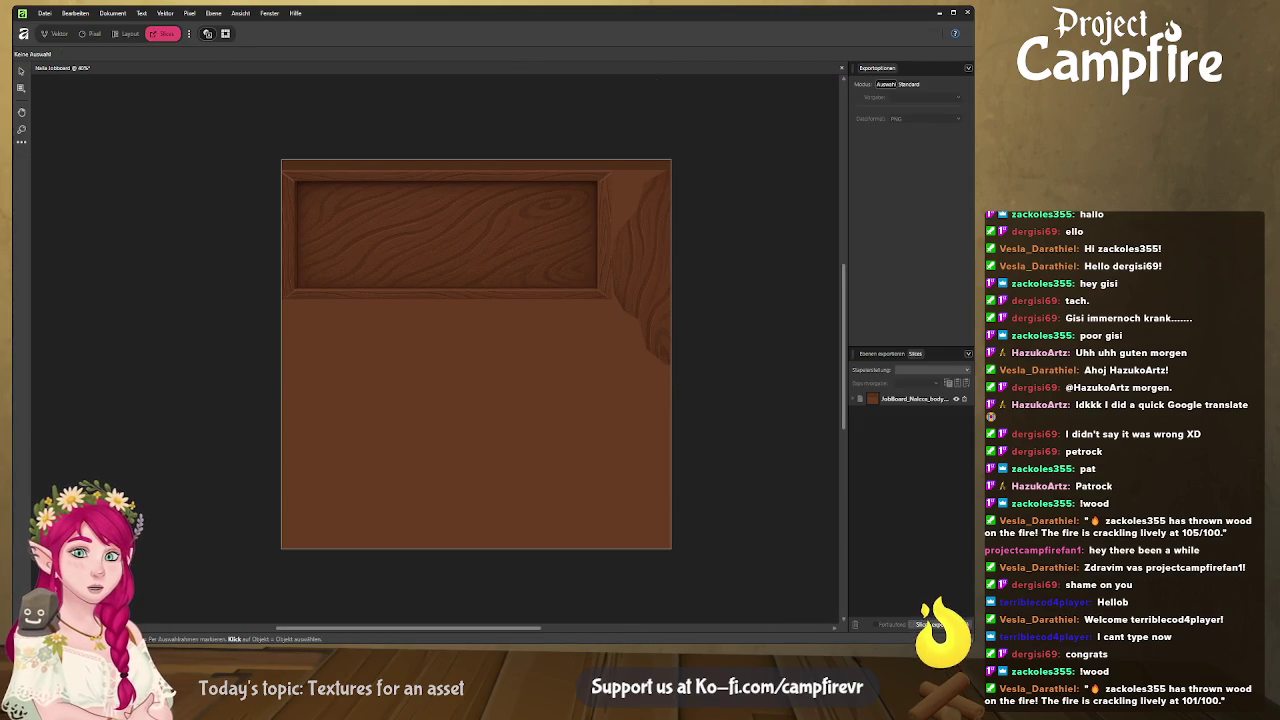
key(alt+Tab)
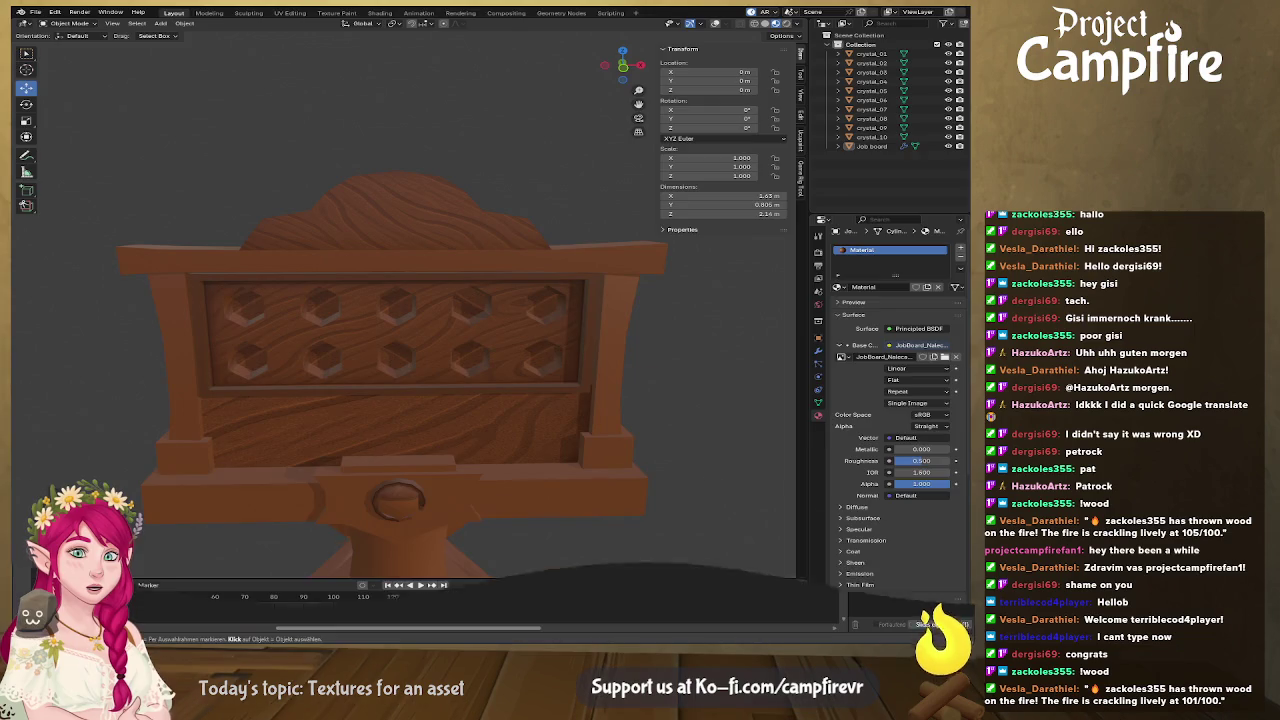
Zoom and orbit the Blender viewport to inspect the textured job board's hexagon panel head-on
key(alt+Tab)
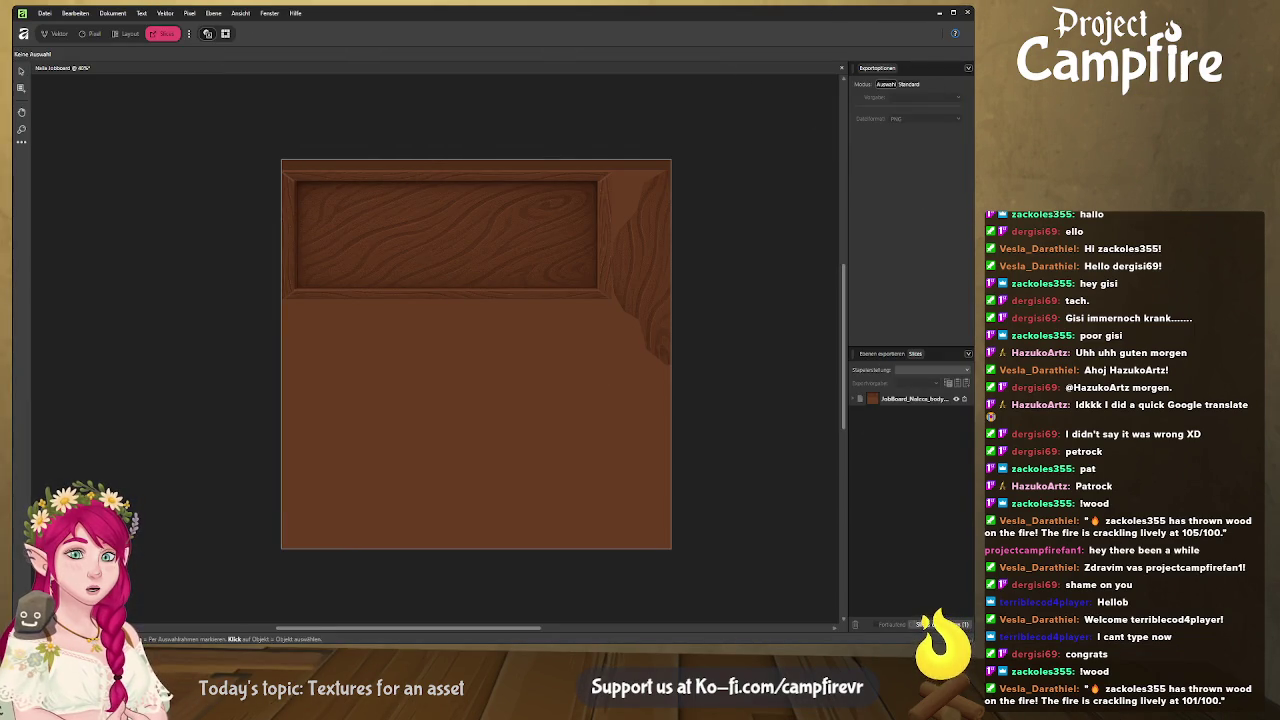
key(alt+Tab)
scroll(683, 418, up, 2)
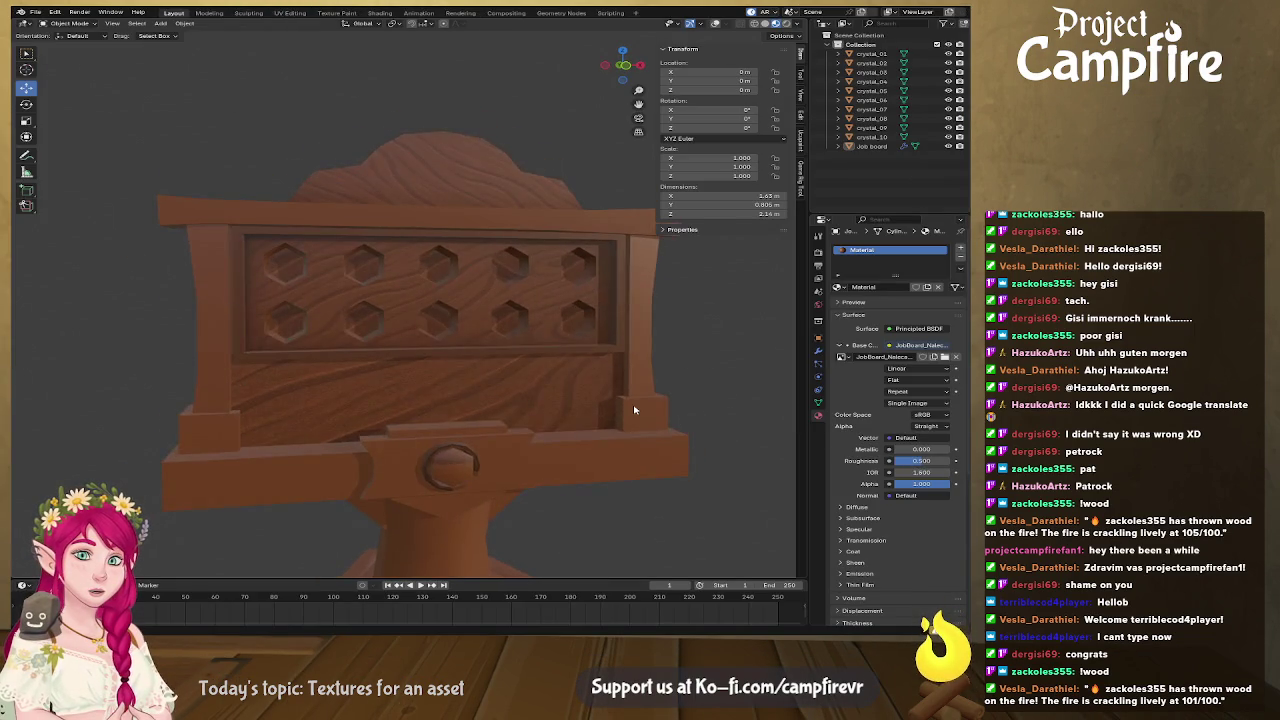
scroll(632, 410, up, 2)
scroll(632, 410, up, 2)
scroll(673, 416, down, 3)
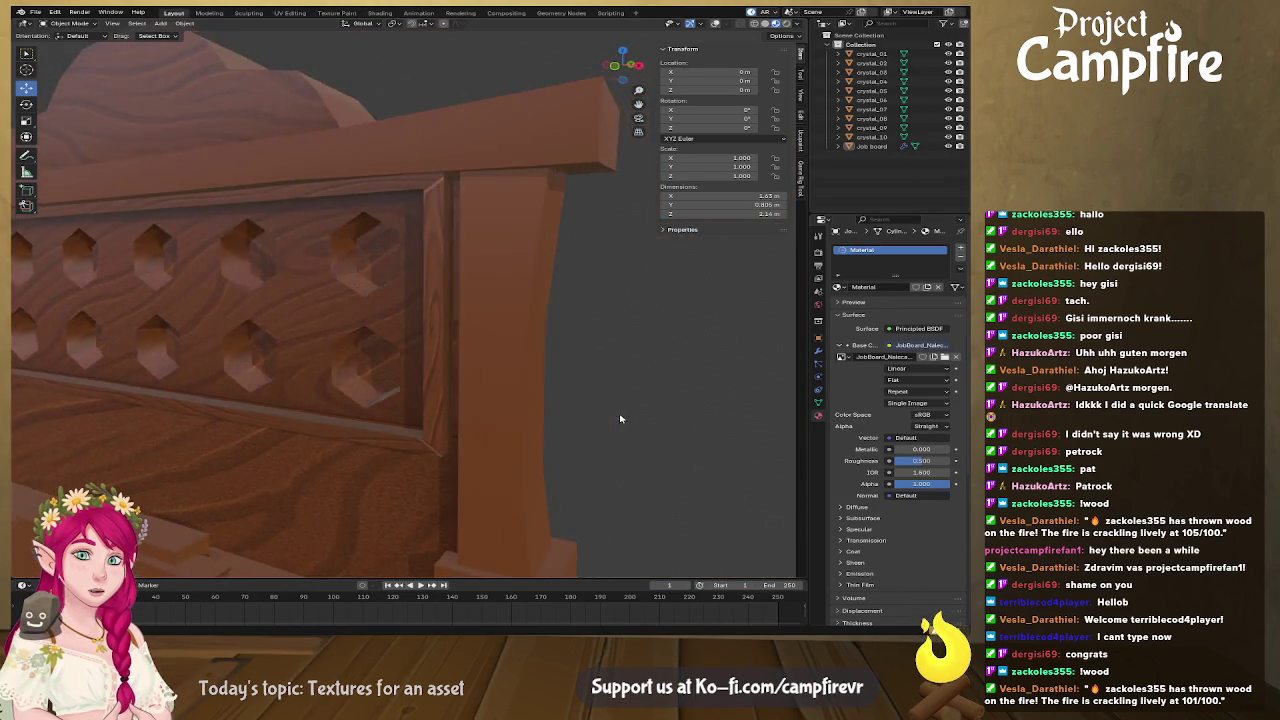
scroll(603, 426, up, 3)
scroll(600, 432, down, 3)
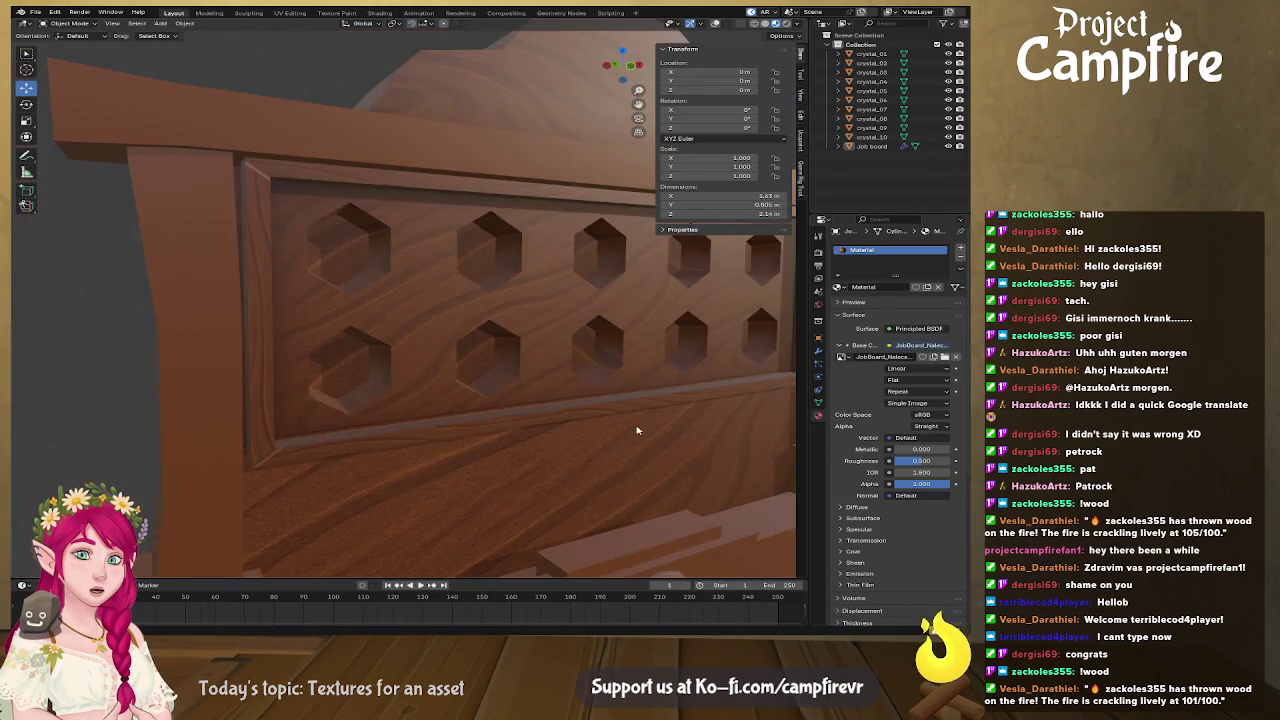
scroll(408, 329, down, 3)
scroll(428, 340, up, 2)
scroll(400, 338, up, 2)
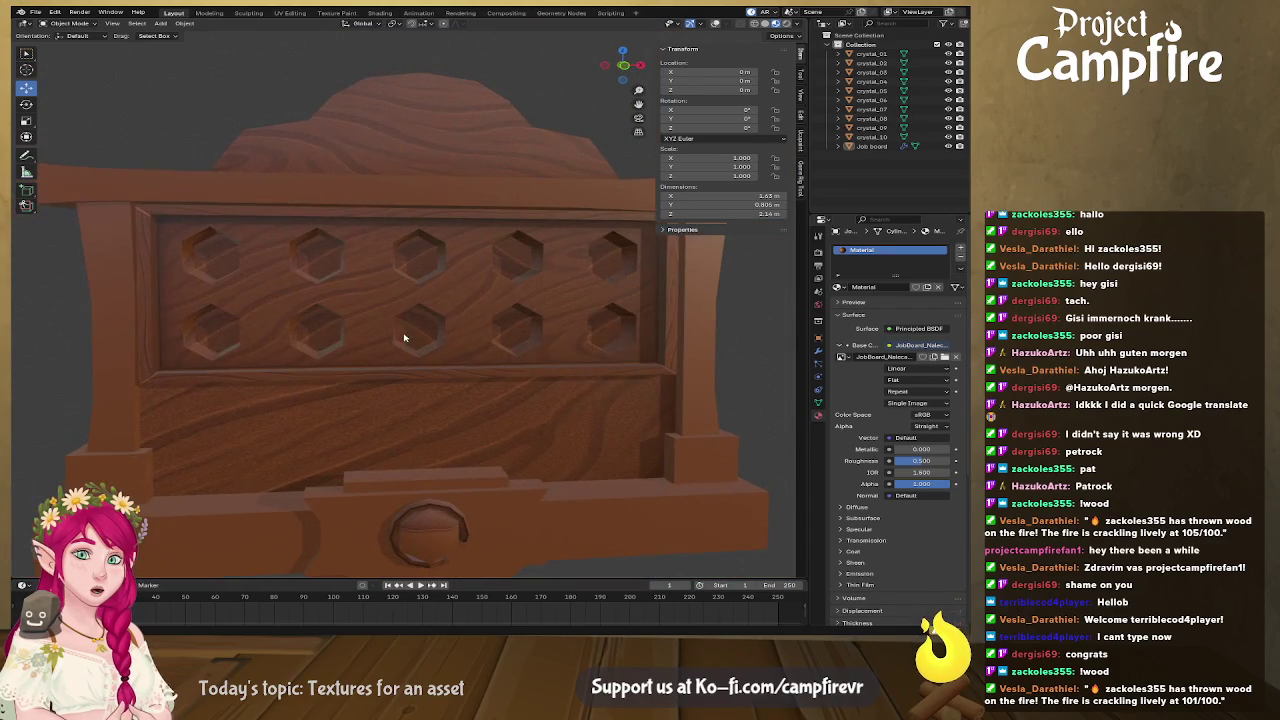
scroll(404, 338, down, 2)
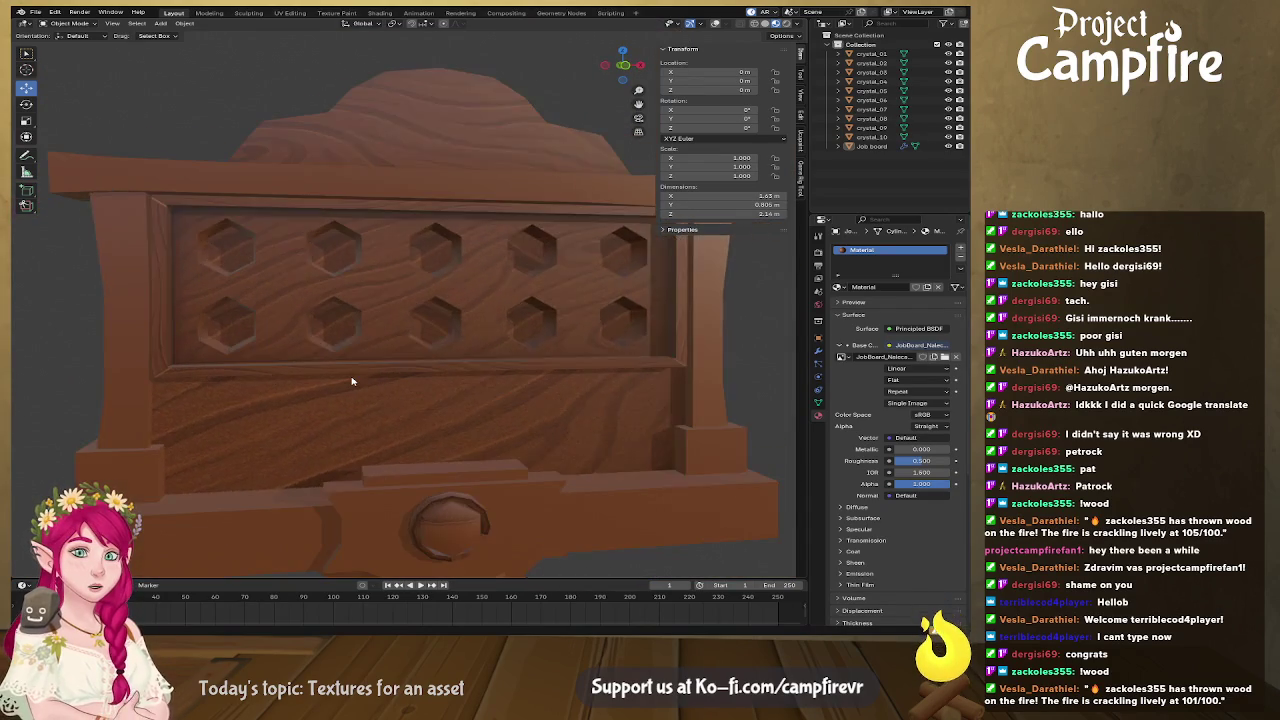
scroll(352, 381, down, 2)
scroll(352, 381, down, 2)
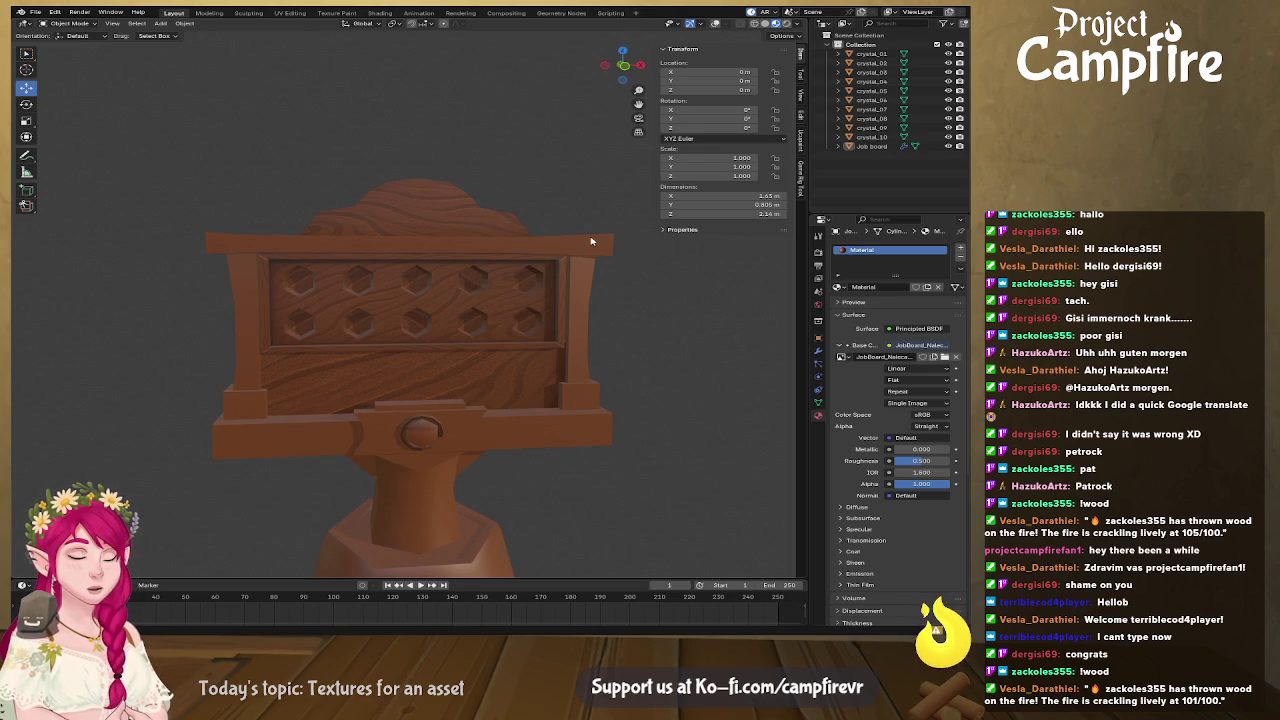
mouse_move(486, 371)
mouse_down()
mouse_move(451, 371)
mouse_move(503, 373)
mouse_move(503, 386)
mouse_move(457, 349)
mouse_move(414, 363)
mouse_move(317, 350)
mouse_up()
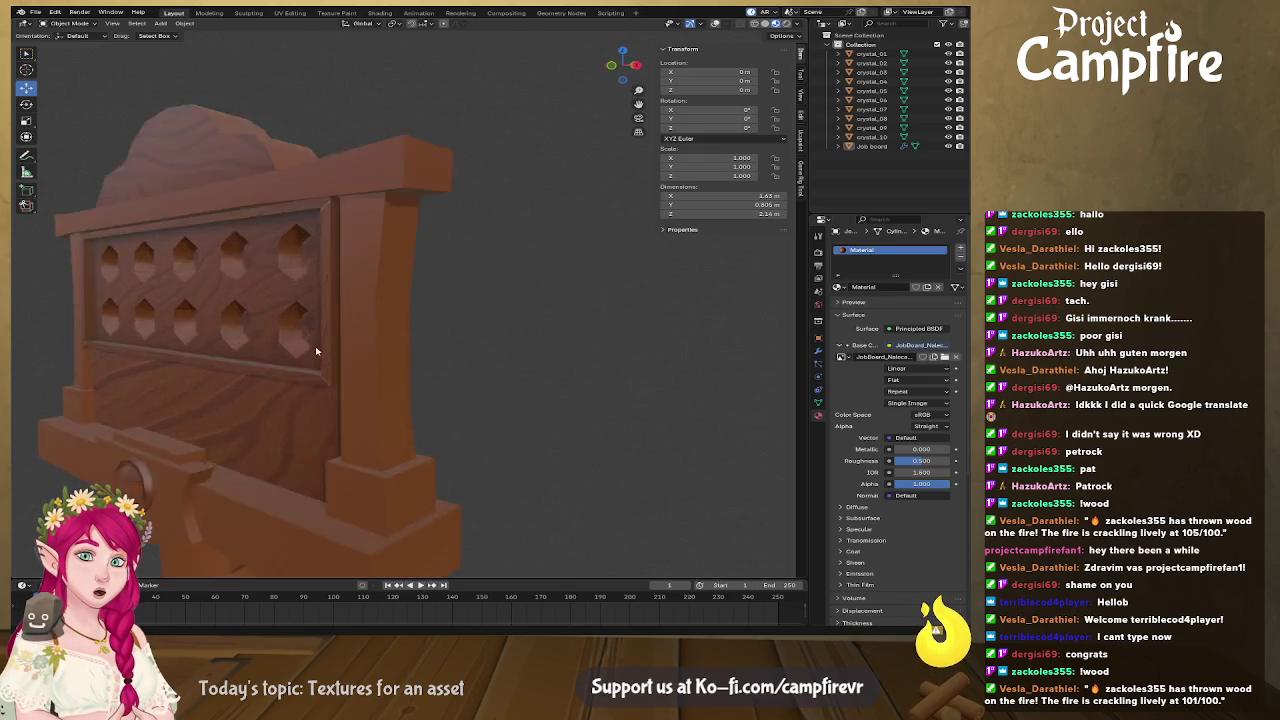
scroll(317, 350, up, 3)
scroll(352, 354, up, 2)
drag(403, 363, 370, 350)
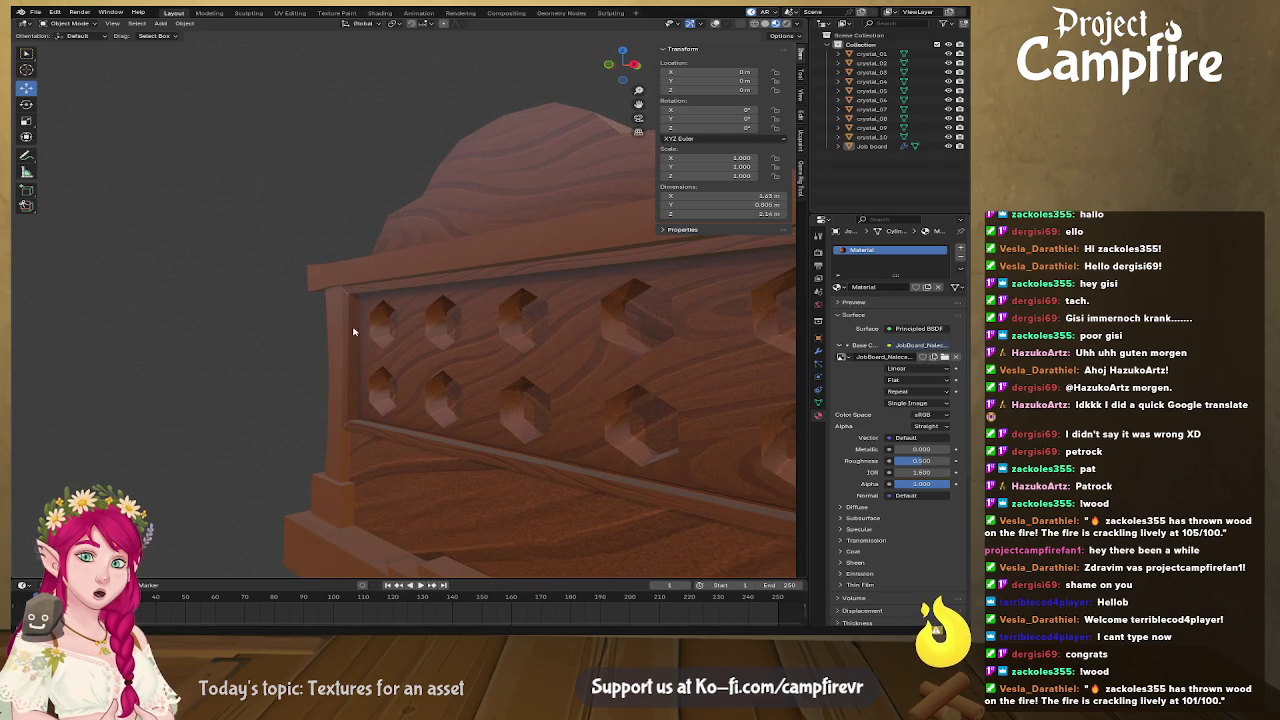
mouse_move(345, 414)
mouse_down()
mouse_move(514, 420)
mouse_move(204, 357)
mouse_up()
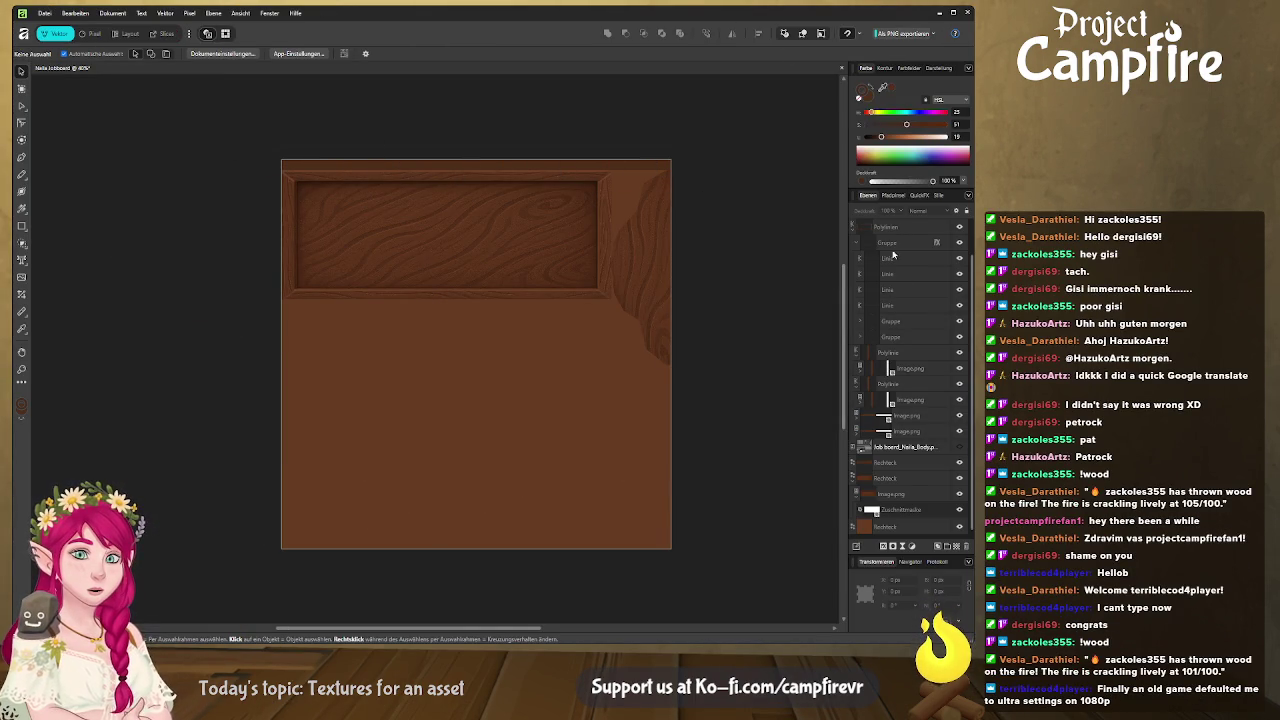
Expand Image.png to inspect its Zuschnittmaske layer, and collapse the top Polylinie group
click(617, 168)
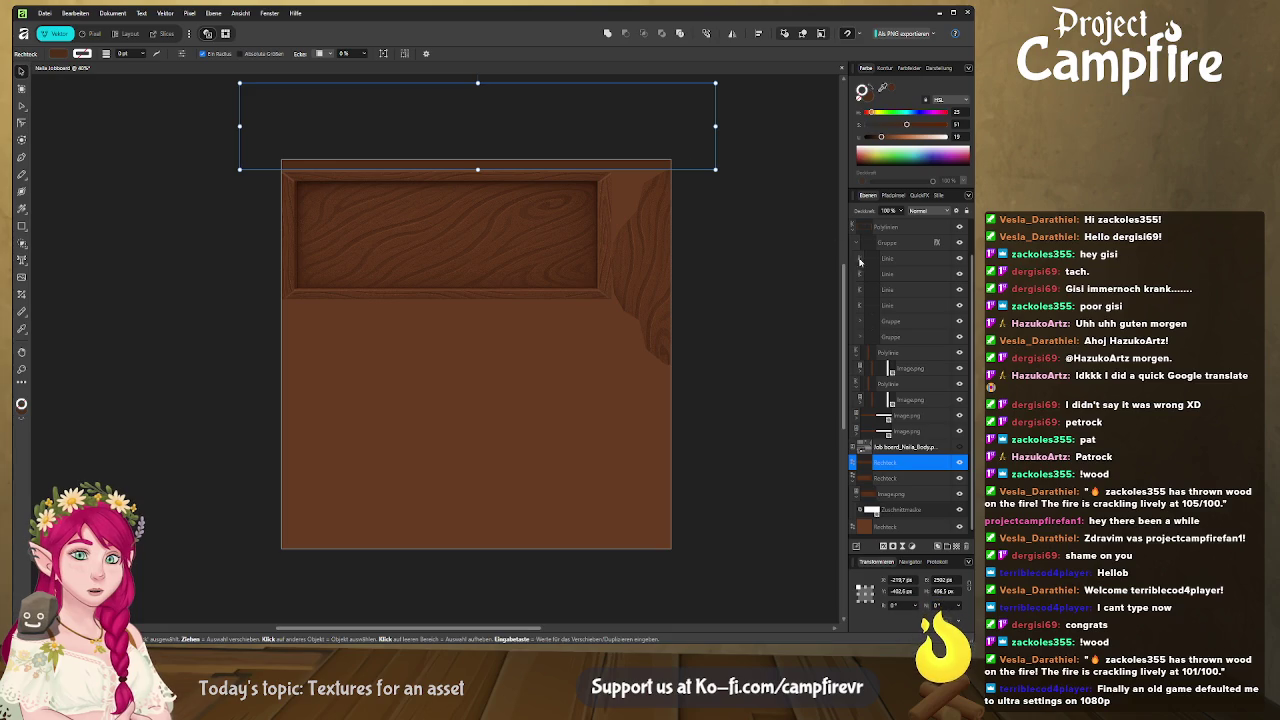
click(857, 368)
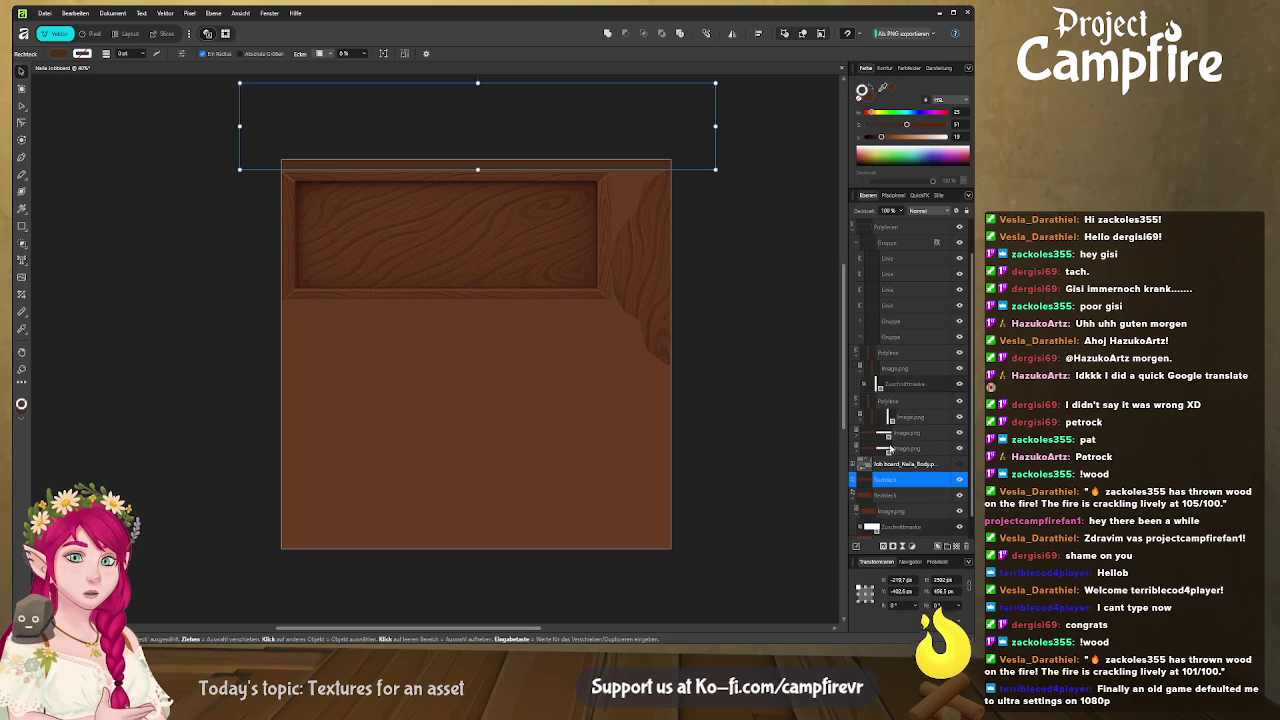
click(859, 433)
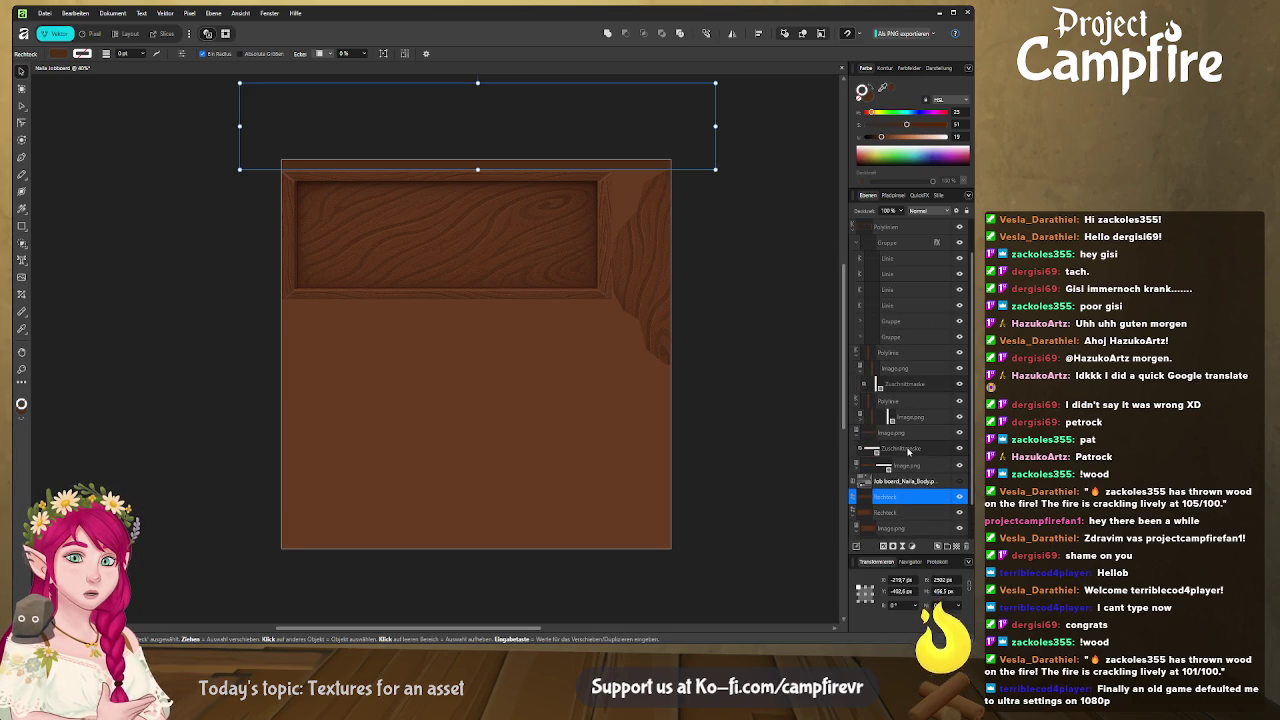
click(904, 449)
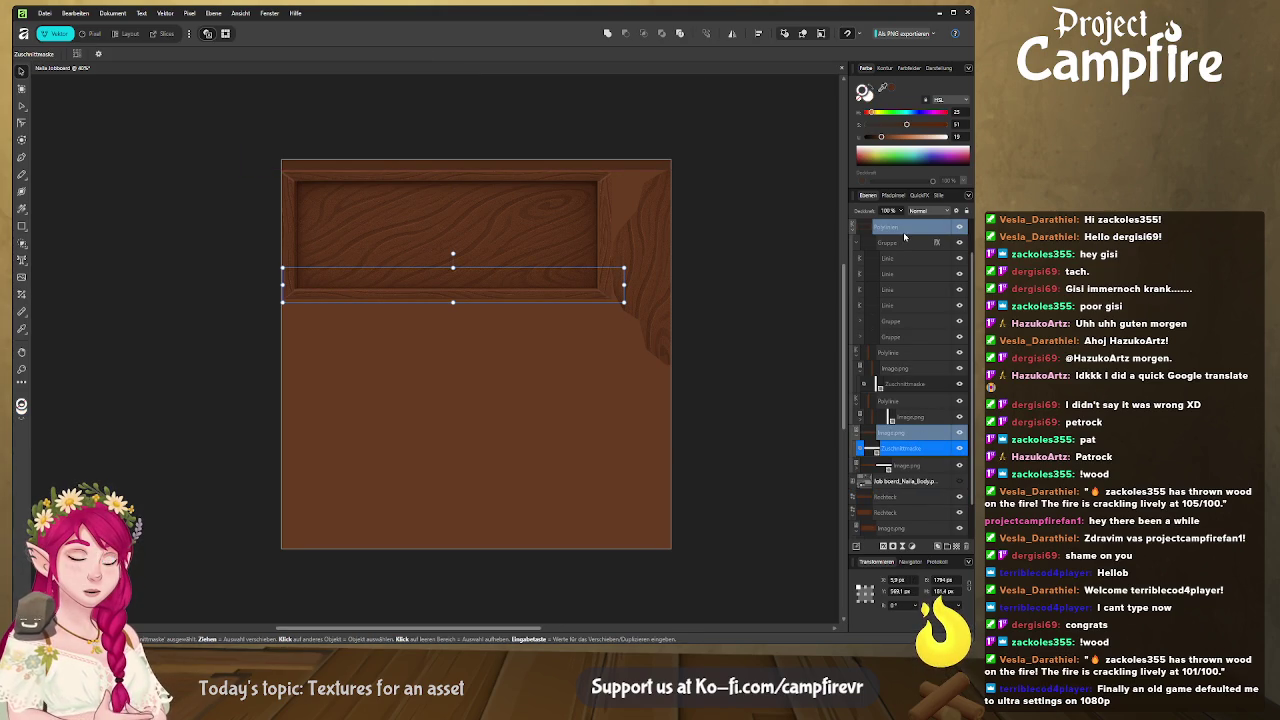
click(857, 229)
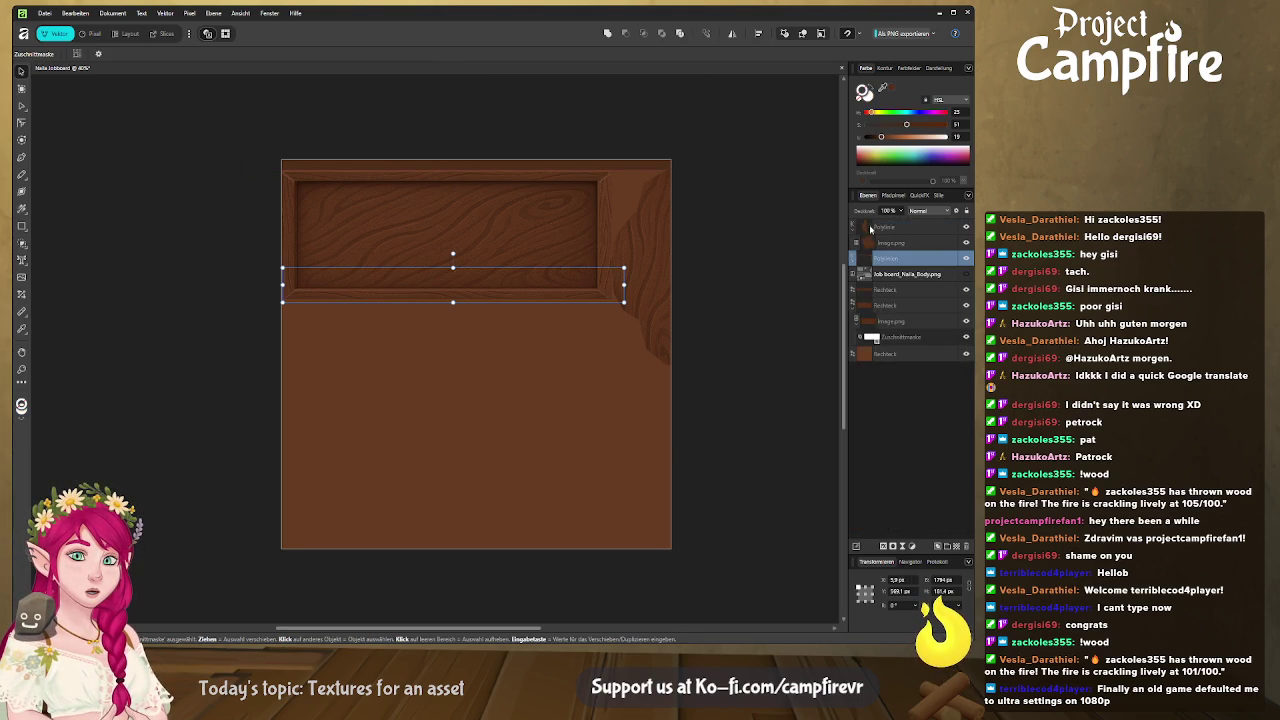
click(908, 292)
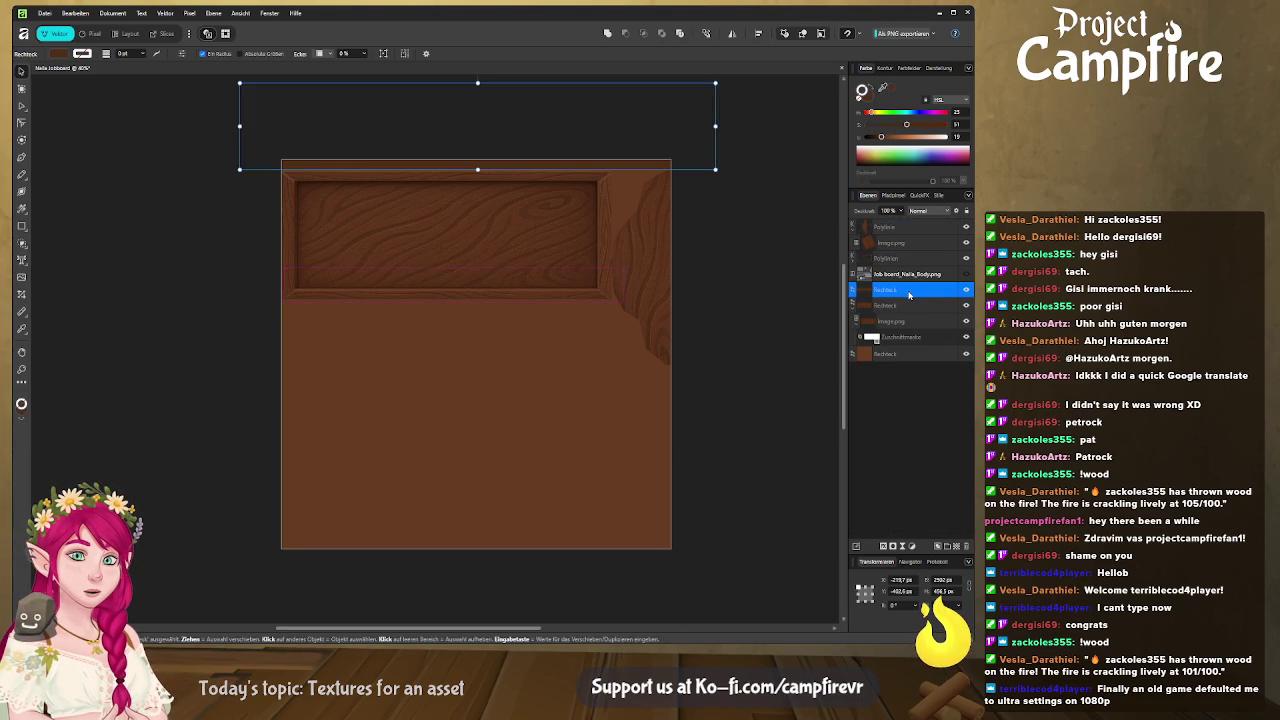
Paste a white rectangle, nest it inside the Rechteck layer and rename it
key(ctrl+v)
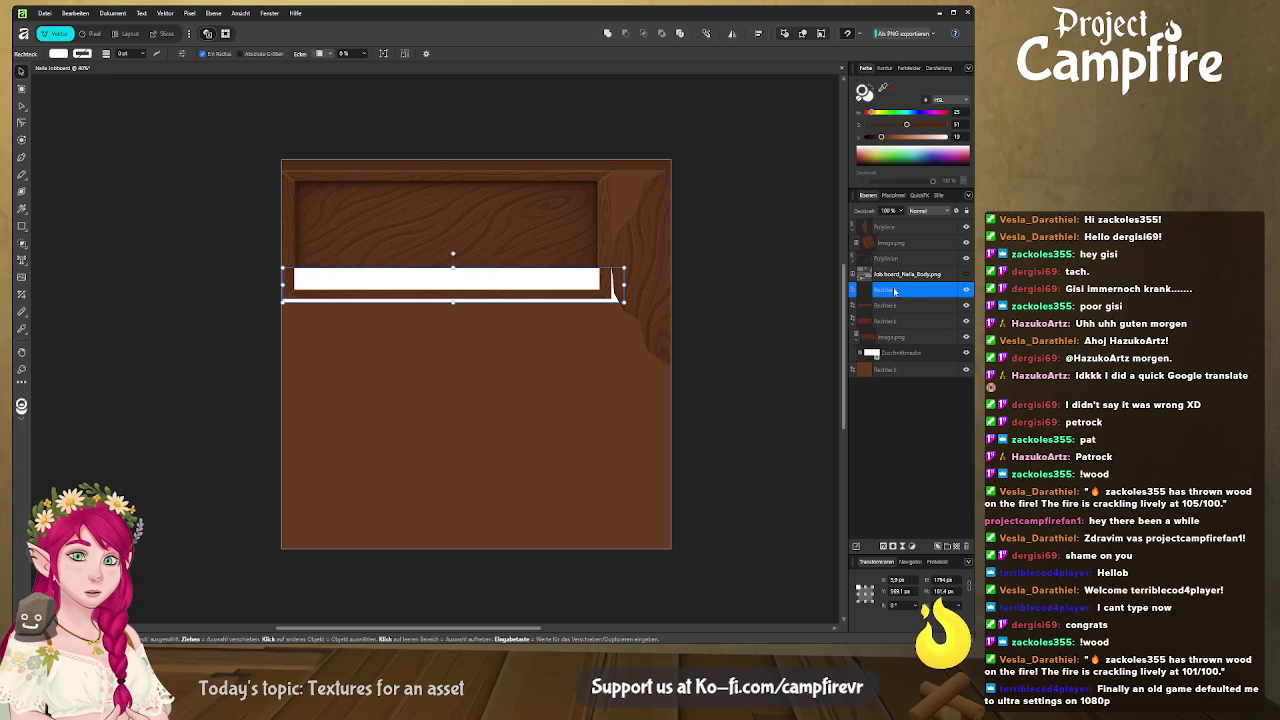
drag(895, 291, 901, 309)
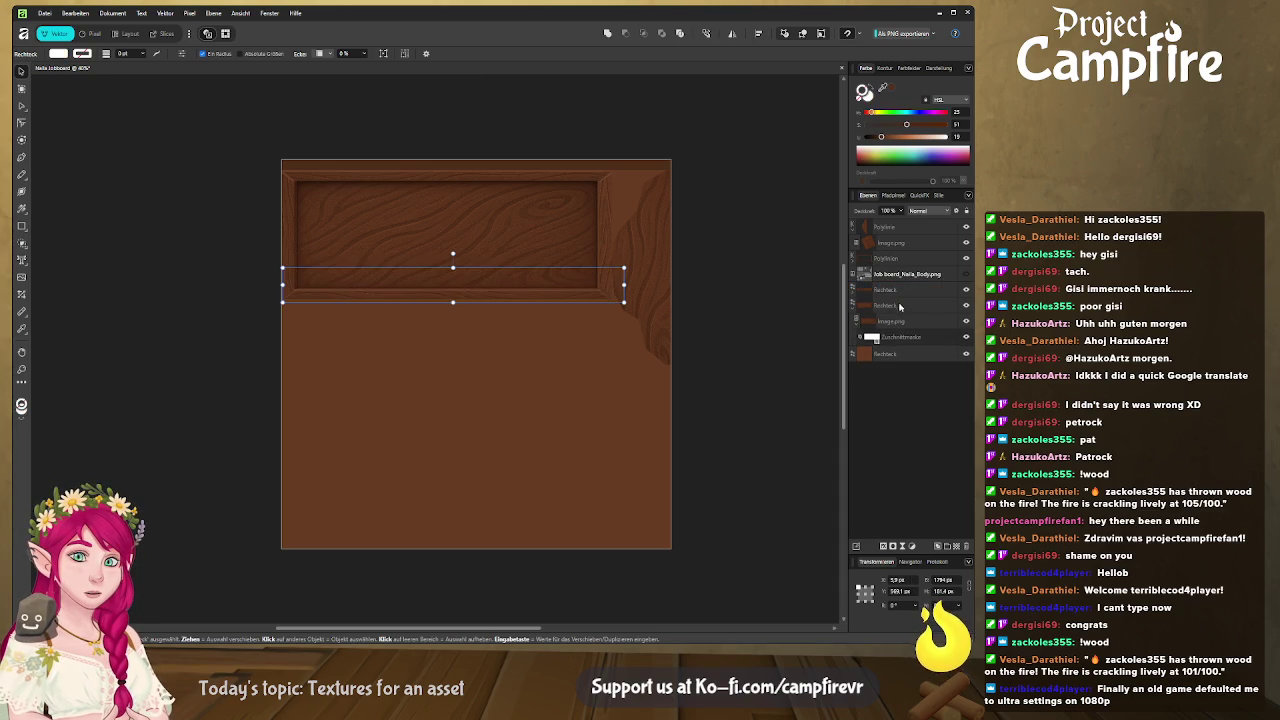
click(858, 296)
double_click(909, 306)
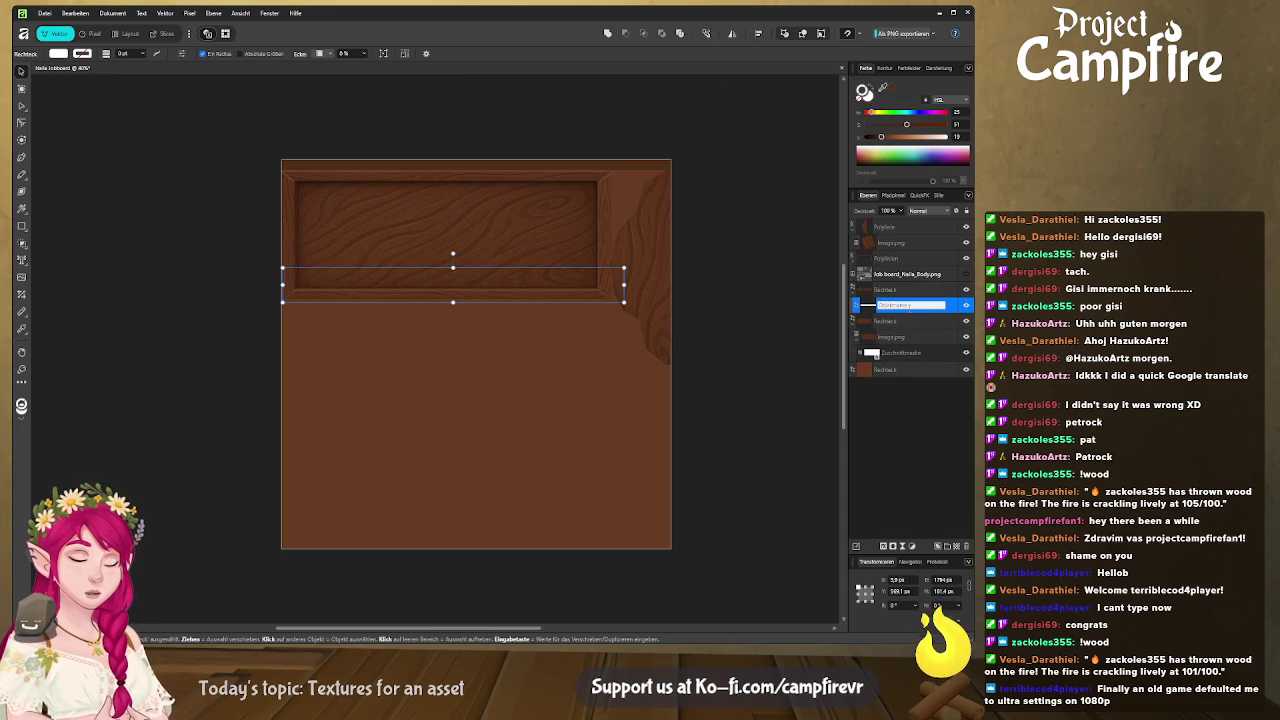
click(868, 307)
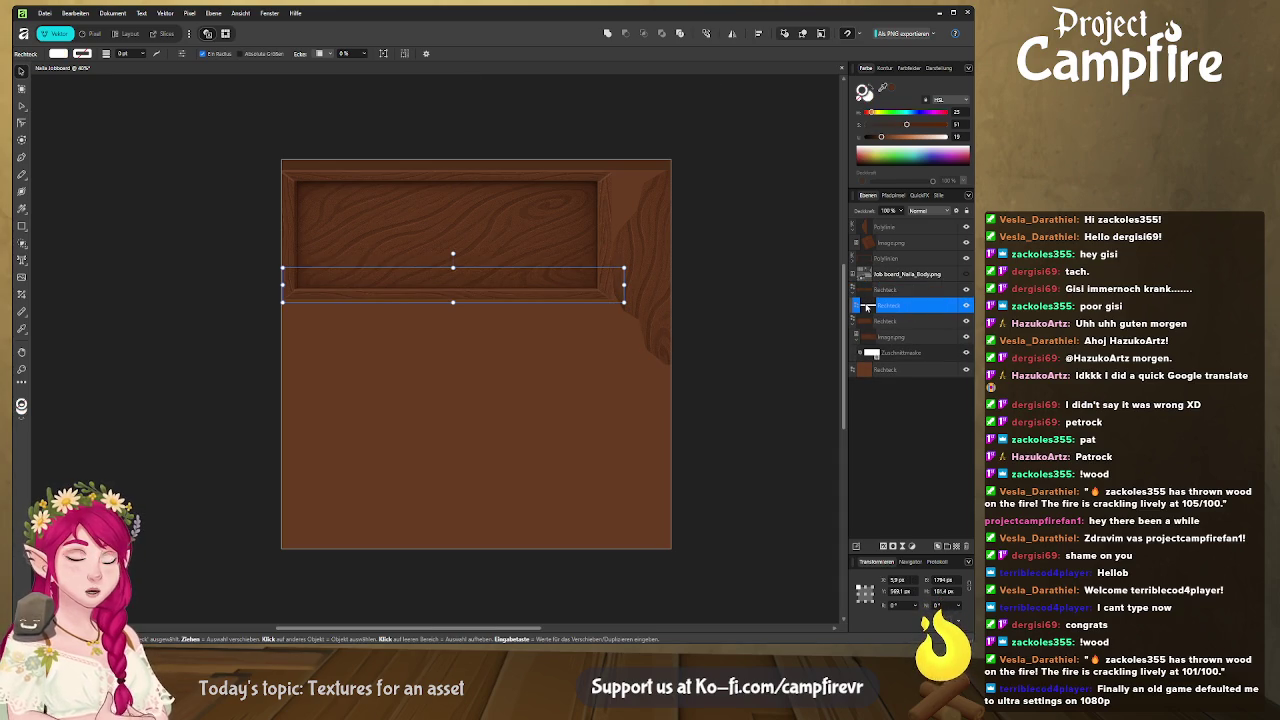
drag(868, 307, 880, 322)
click(892, 326)
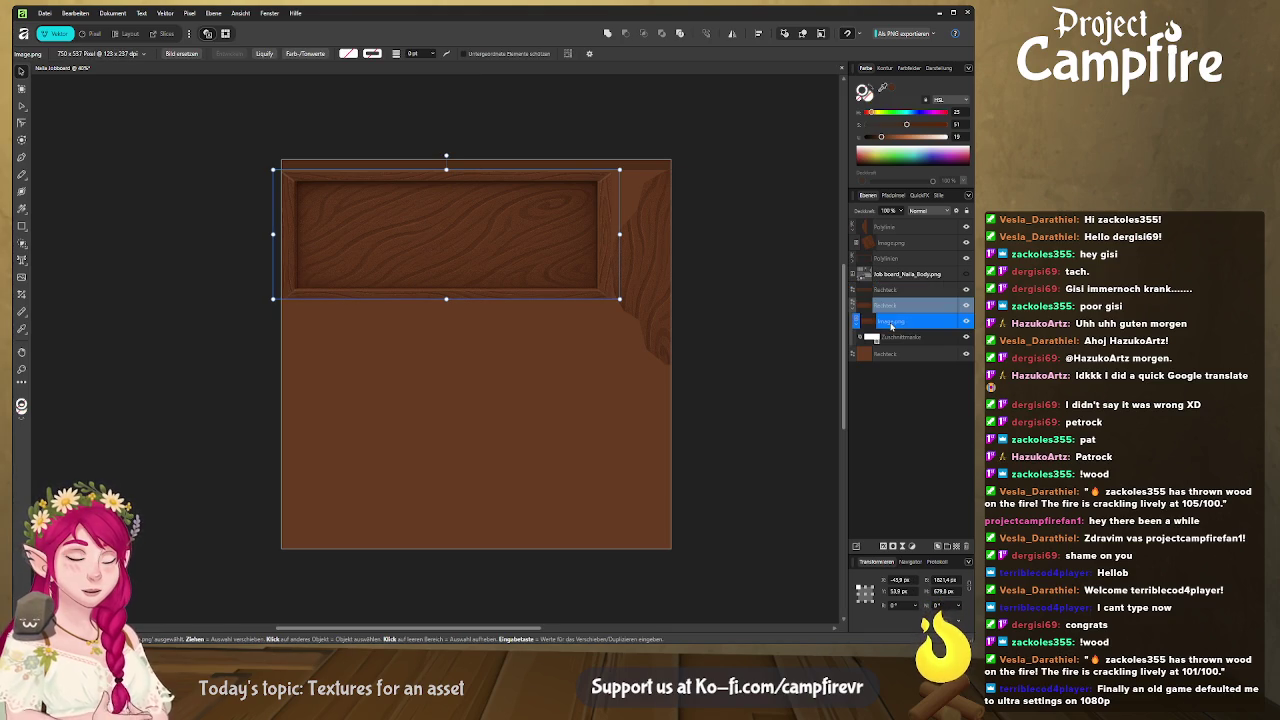
Paste a copy of the Image.png wood panel and place it behind the frame in the layers
click(887, 291)
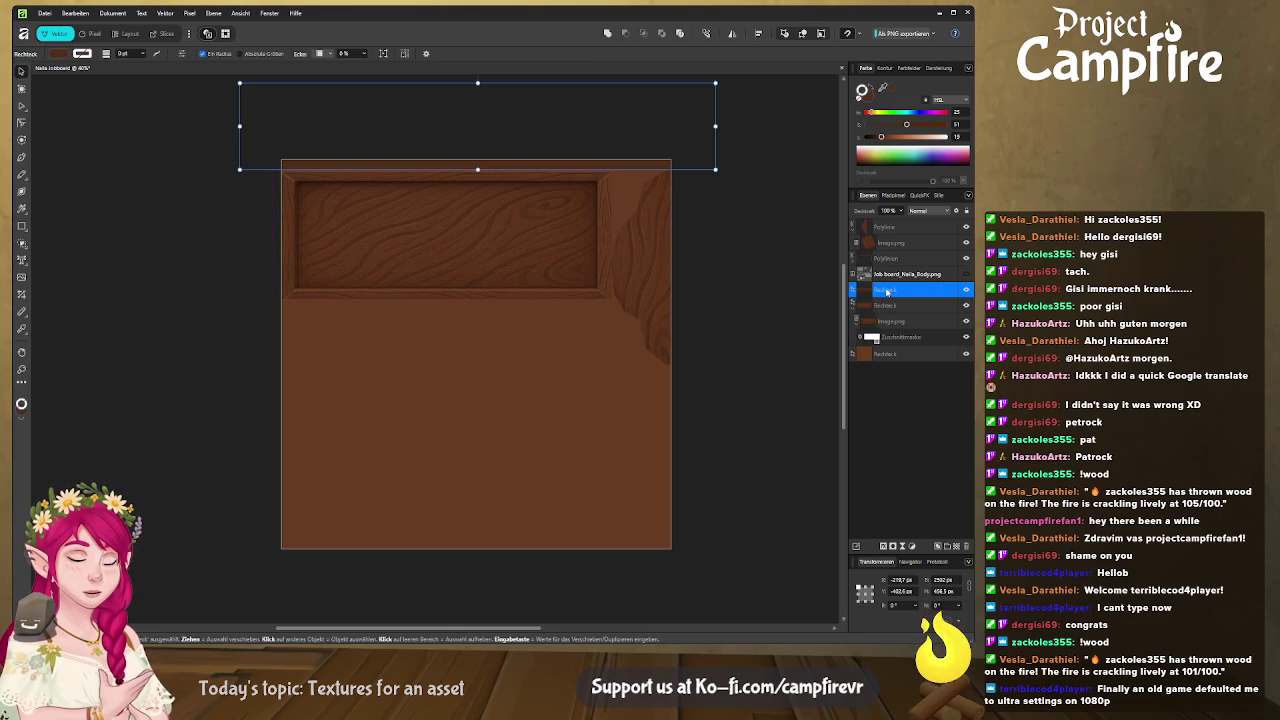
key(ctrl+v)
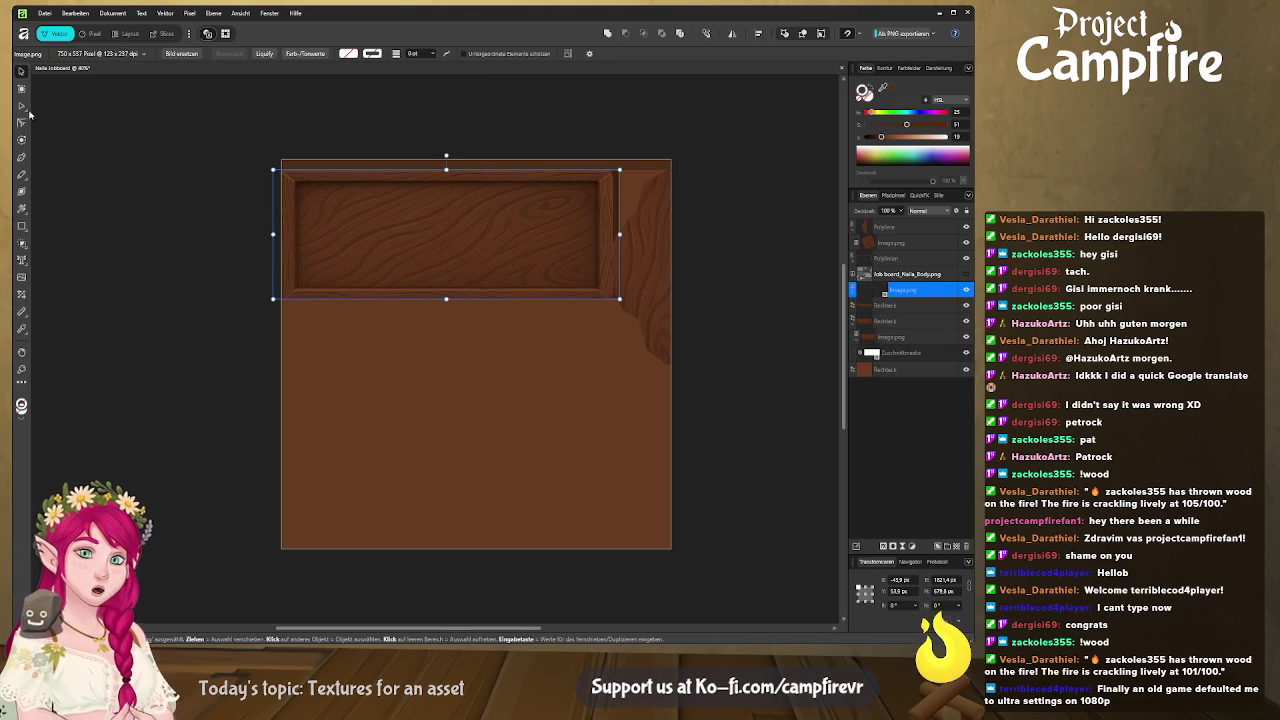
mouse_move(589, 247)
mouse_down()
mouse_move(693, 201)
mouse_move(622, 213)
mouse_up()
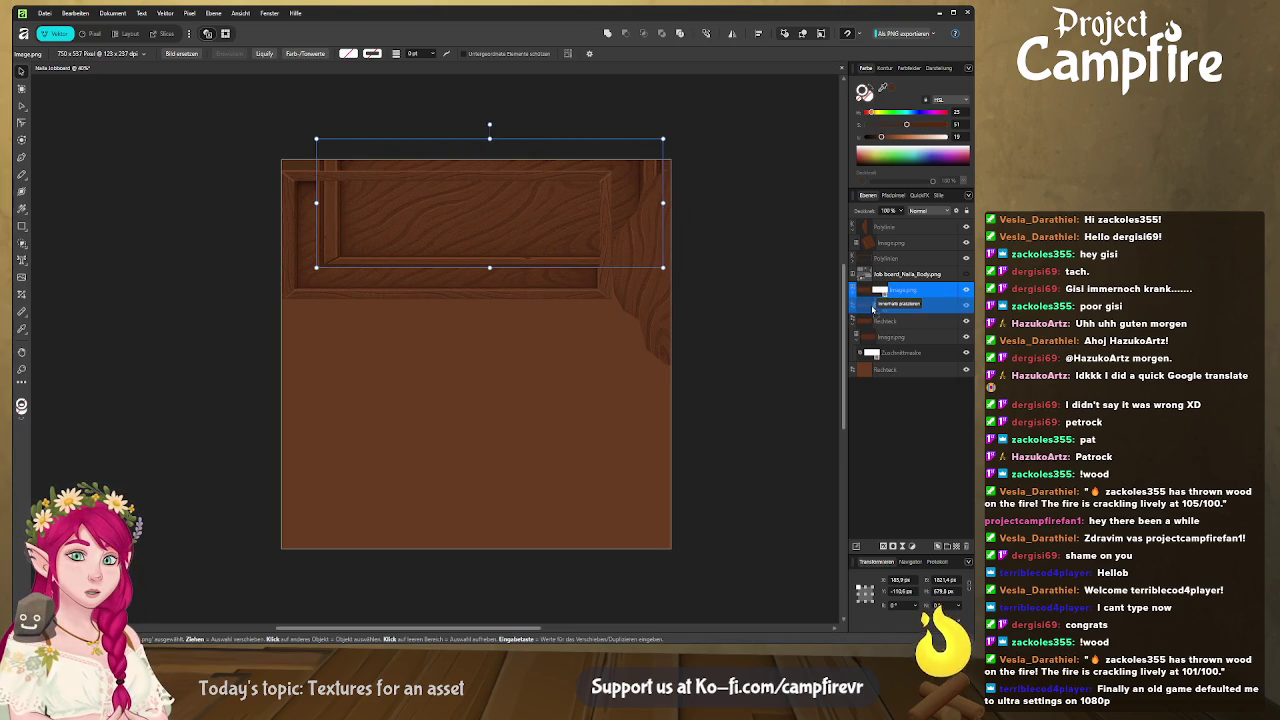
drag(876, 297, 873, 310)
drag(531, 223, 518, 204)
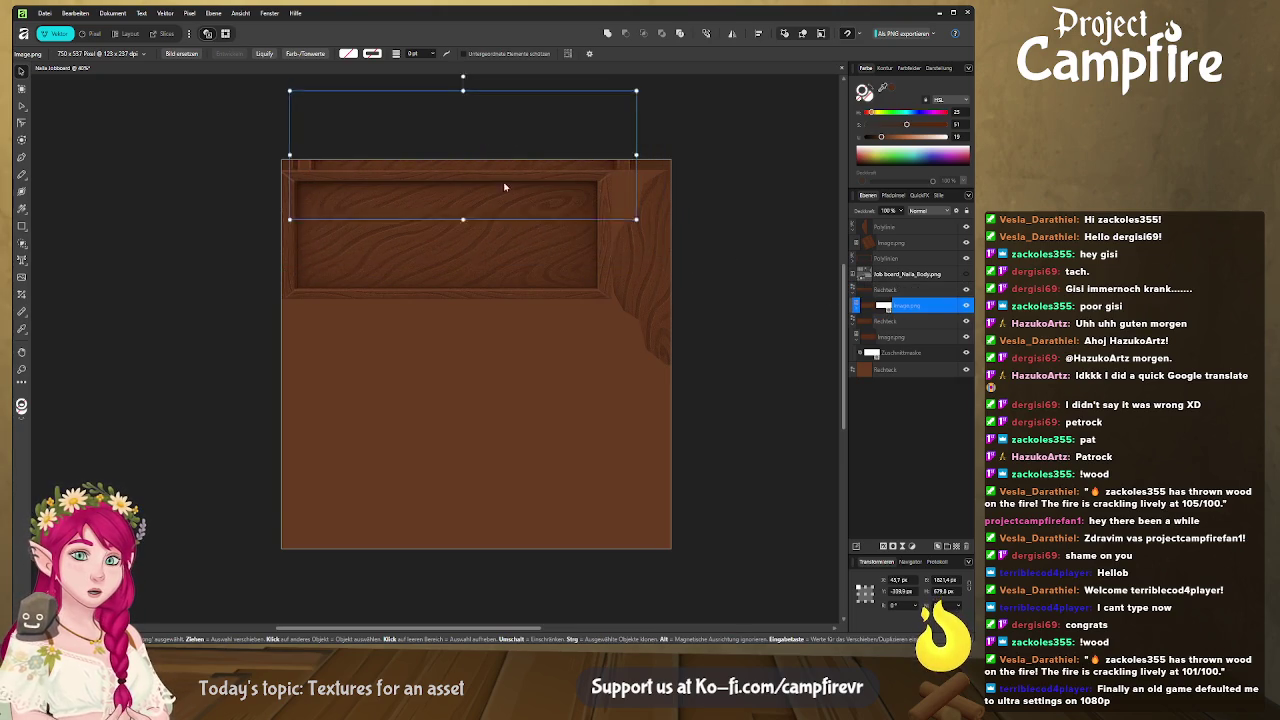
click(884, 306)
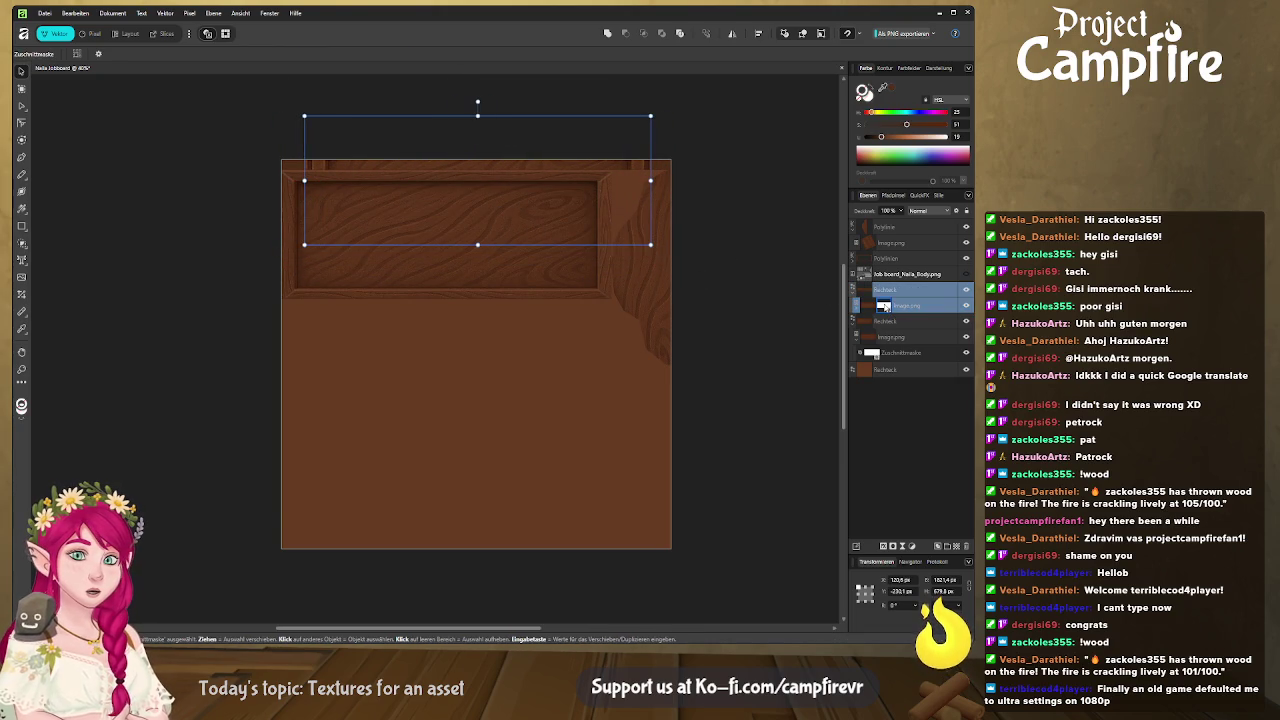
click(884, 306)
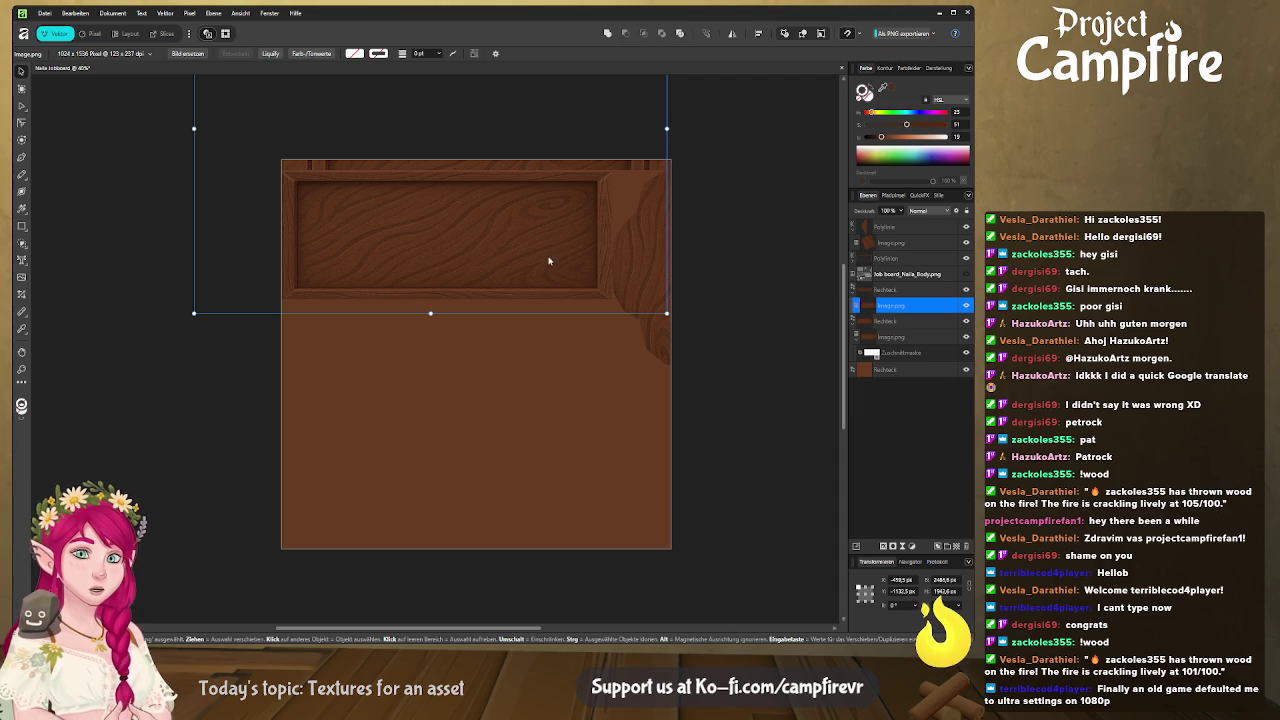
Resize and move the wood panel image to span the board's width along its top
mouse_move(590, 168)
mouse_down()
mouse_move(611, 356)
mouse_move(600, 359)
mouse_up()
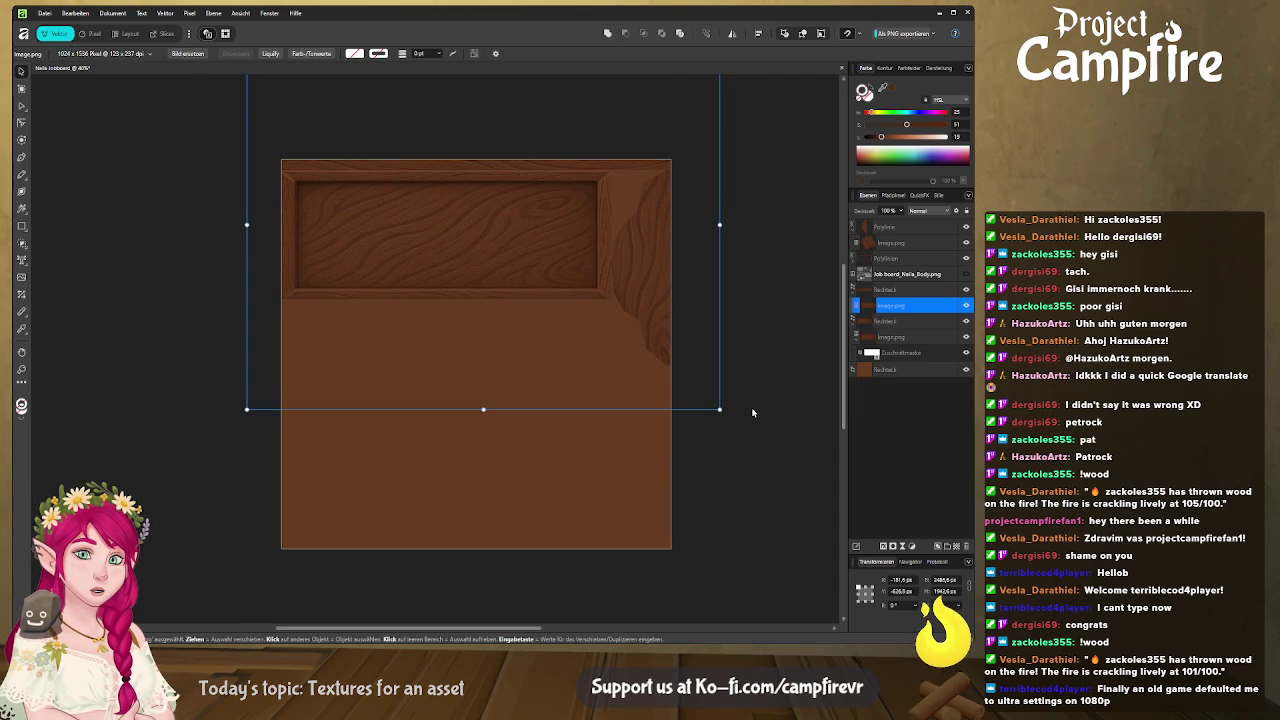
drag(720, 410, 671, 371)
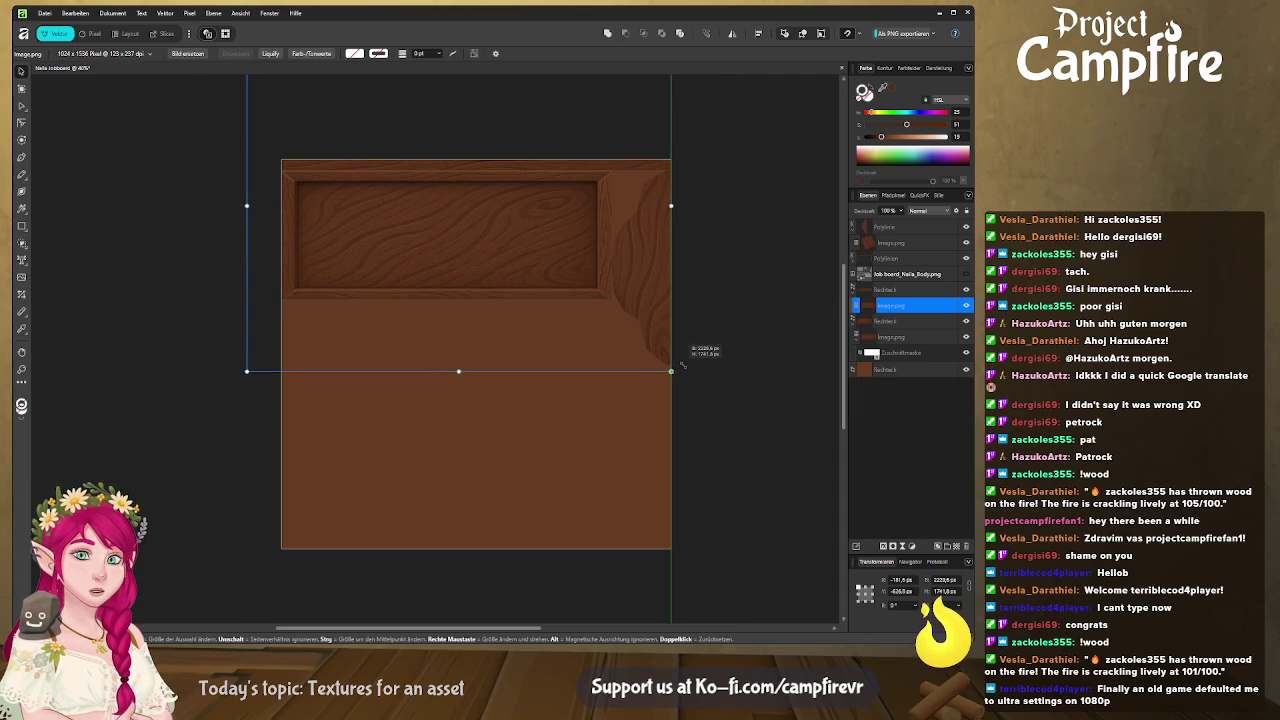
drag(246, 371, 281, 345)
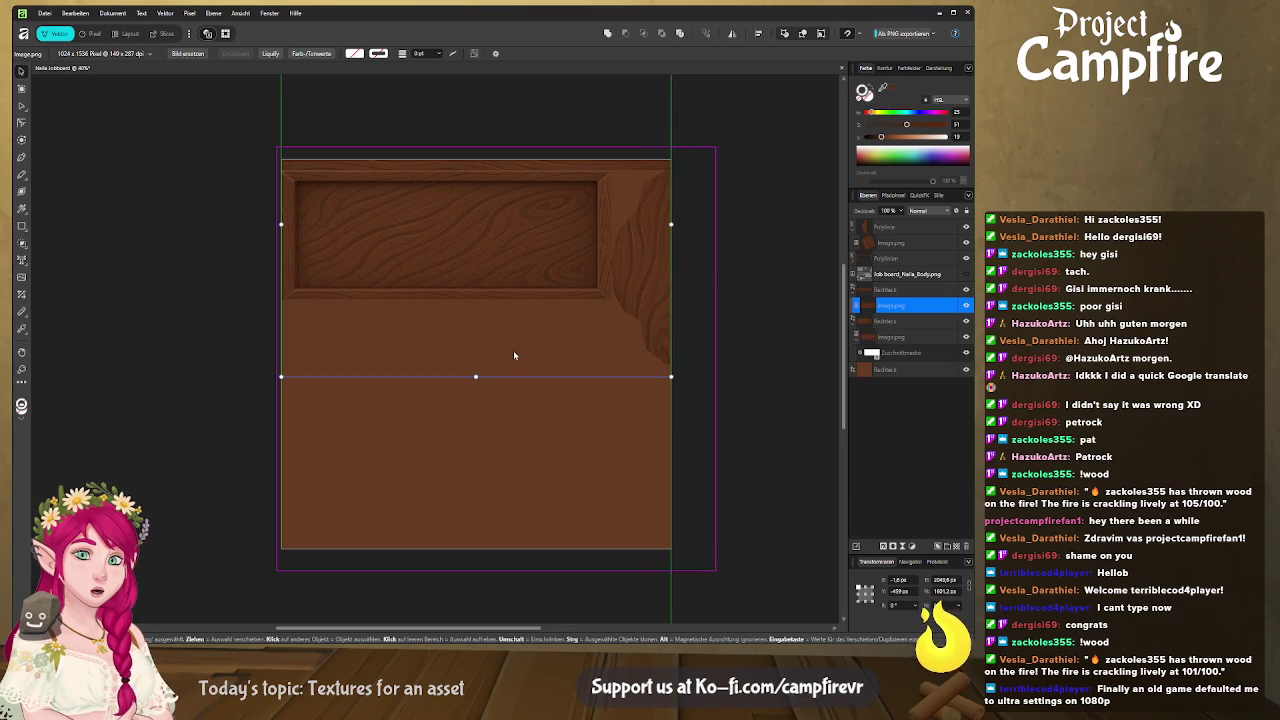
drag(476, 345, 476, 373)
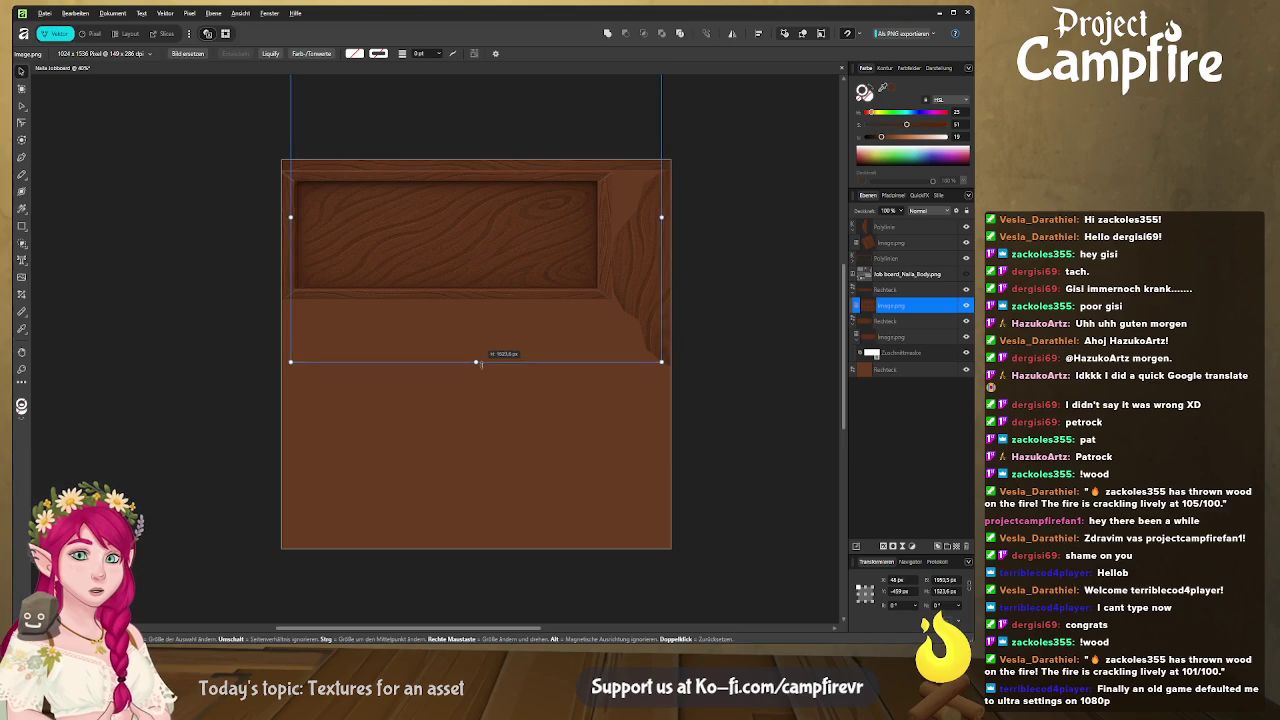
drag(476, 373, 477, 241)
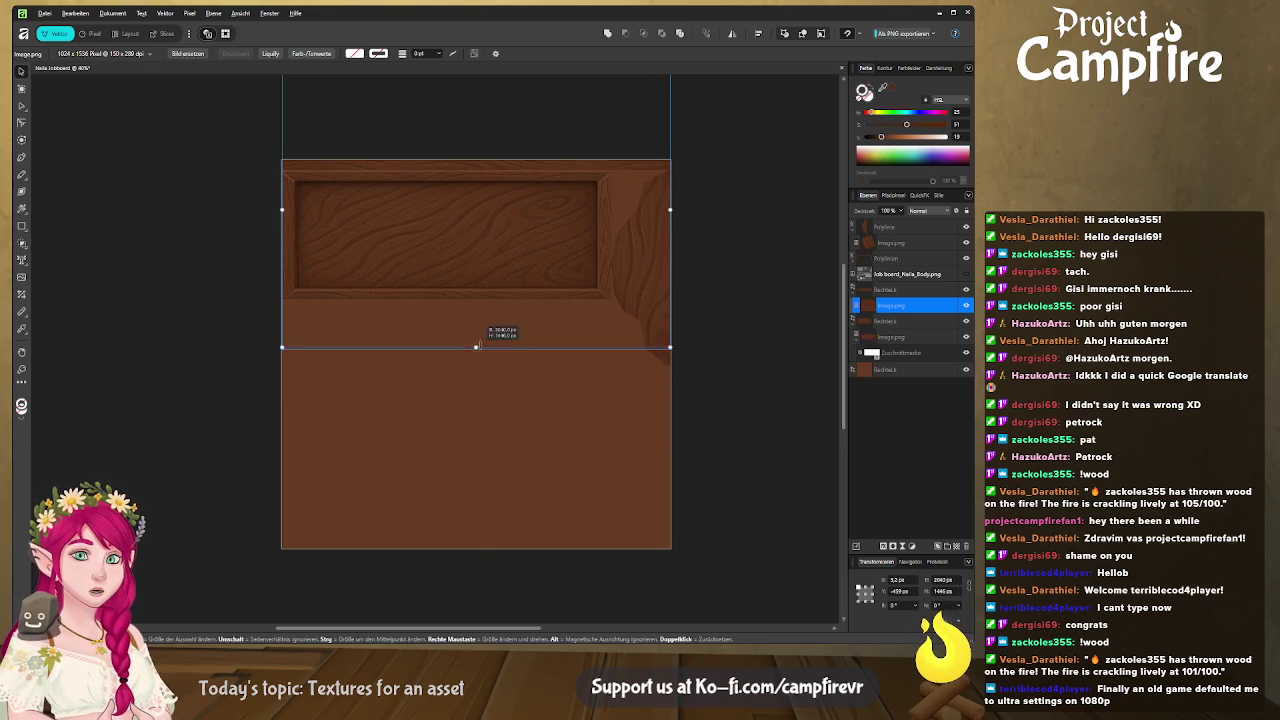
drag(491, 168, 492, 221)
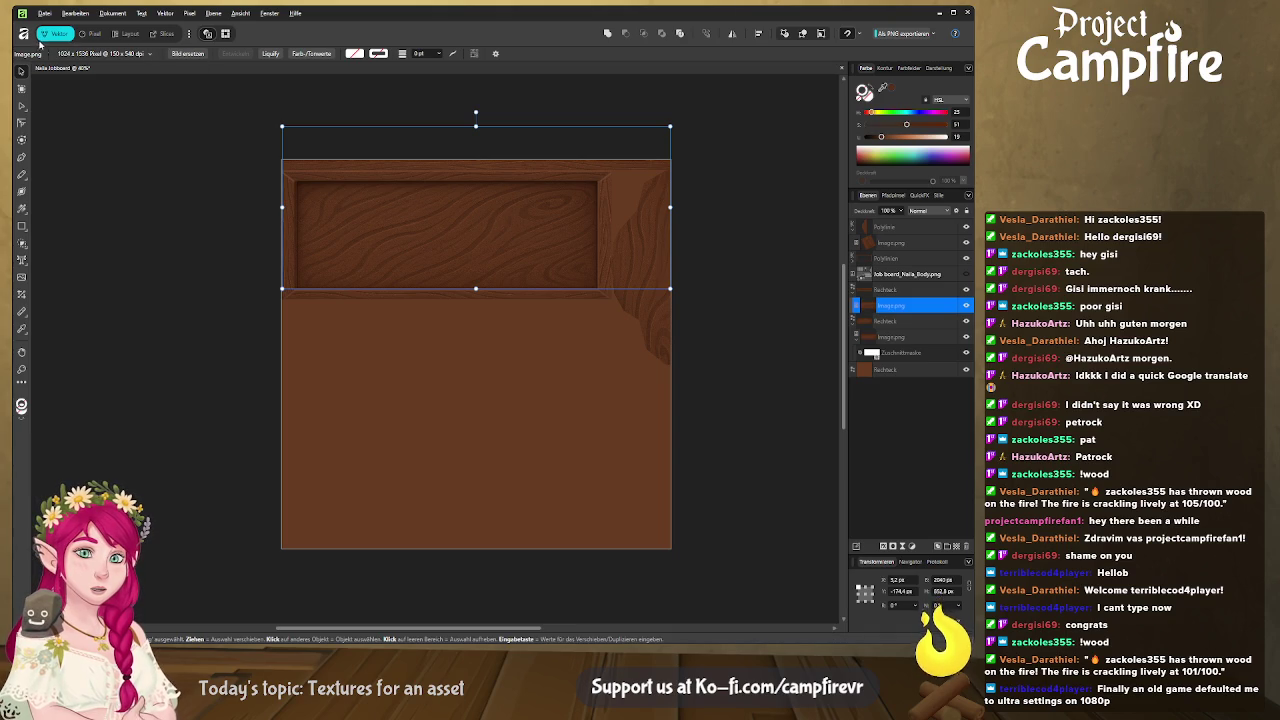
click(134, 143)
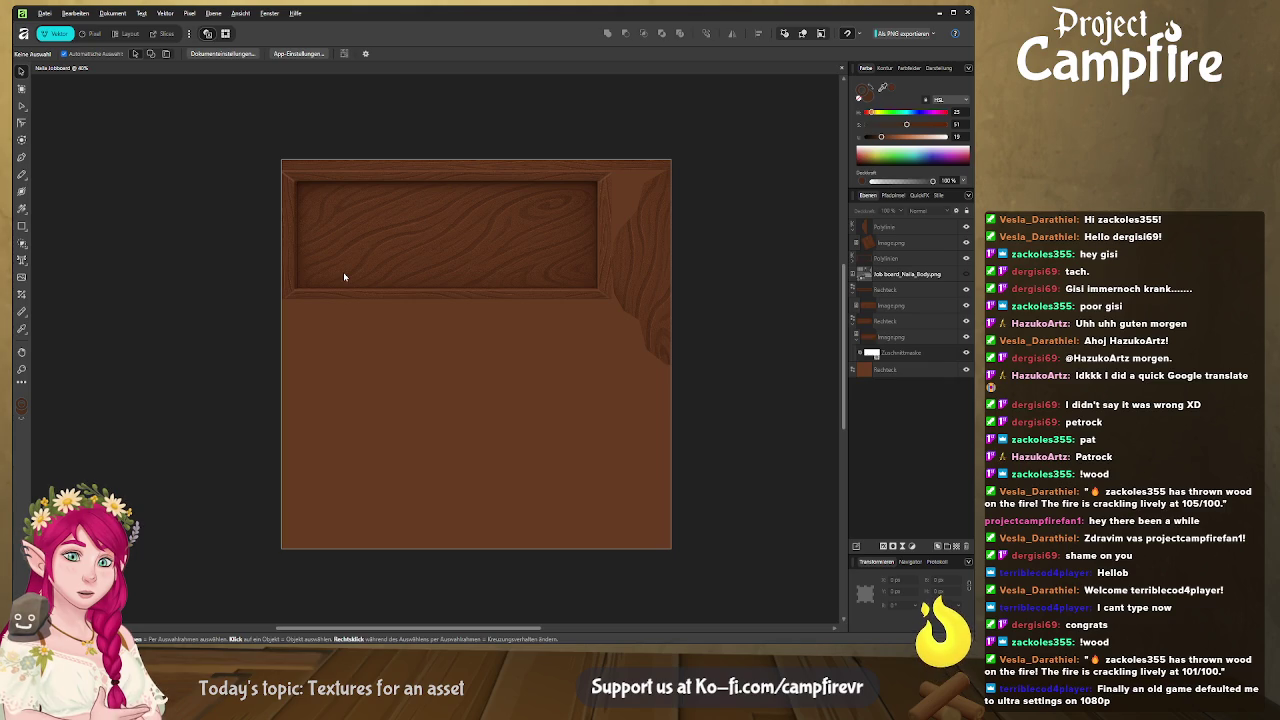
scroll(448, 216, down, 1)
scroll(452, 220, down, 1)
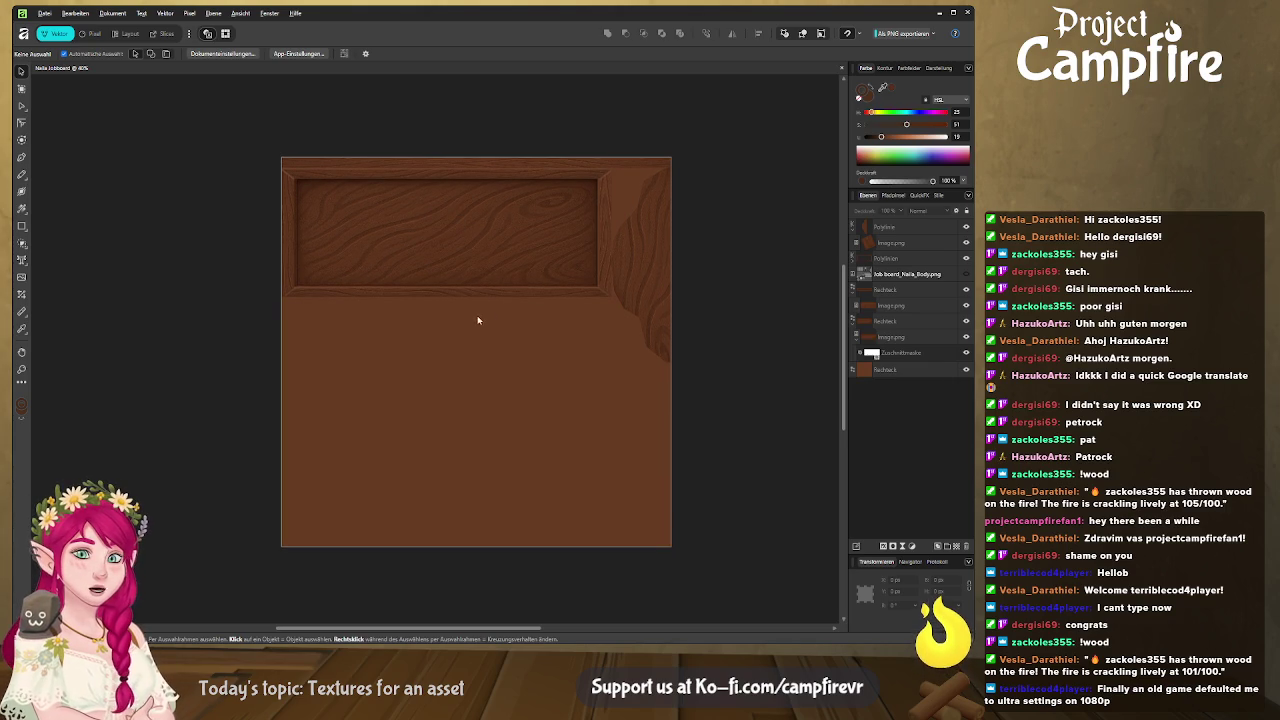
click(964, 274)
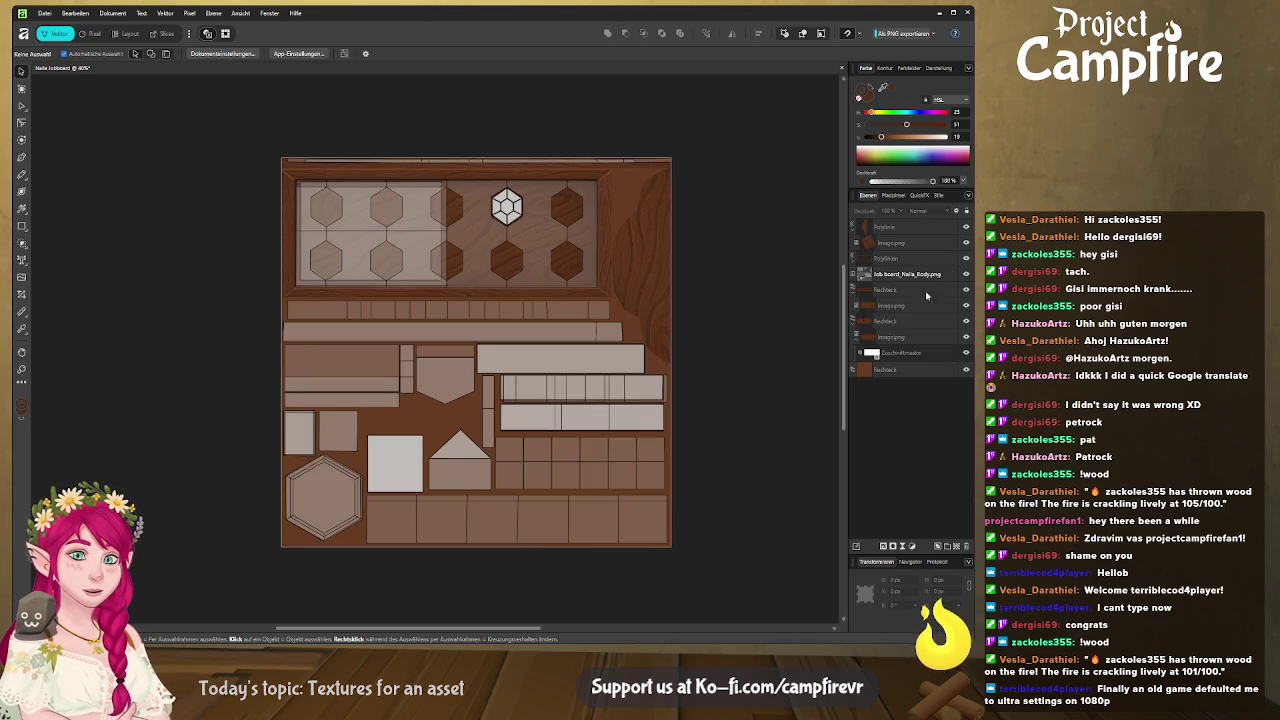
scroll(717, 382, left, 1)
scroll(733, 393, left, 1)
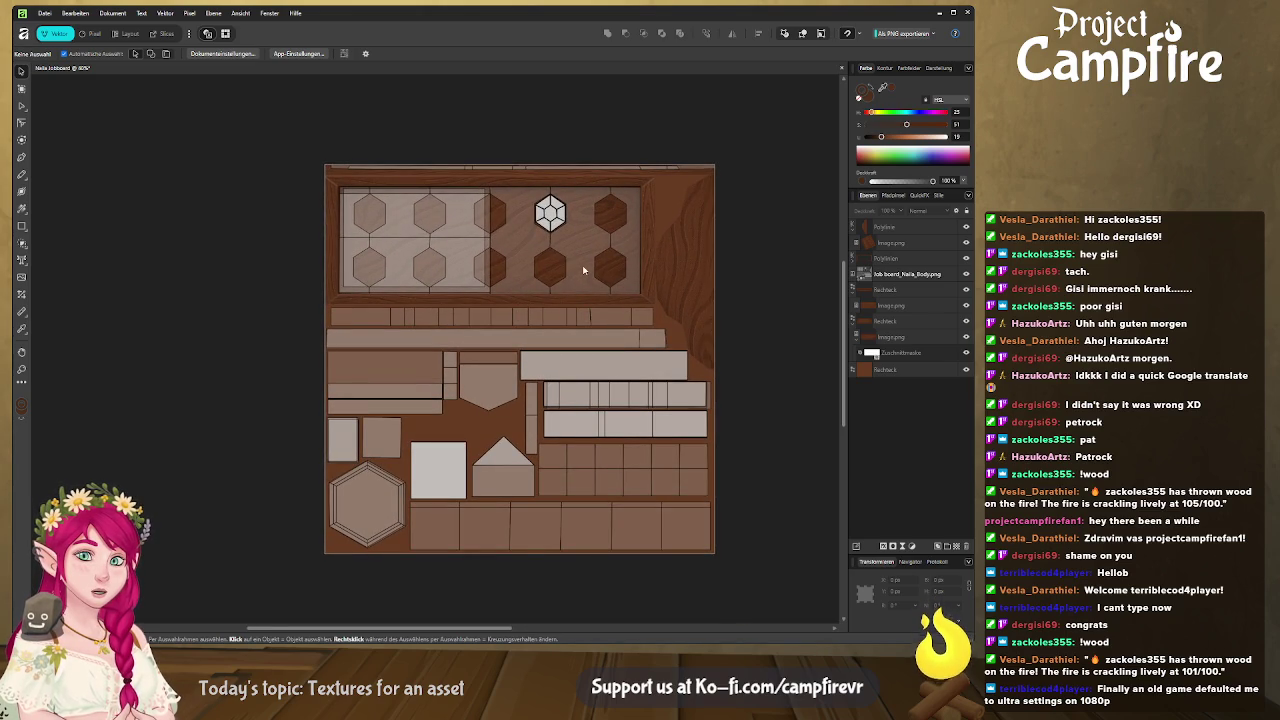
scroll(583, 269, up, 5)
scroll(526, 280, up, 3)
scroll(543, 350, up, 1)
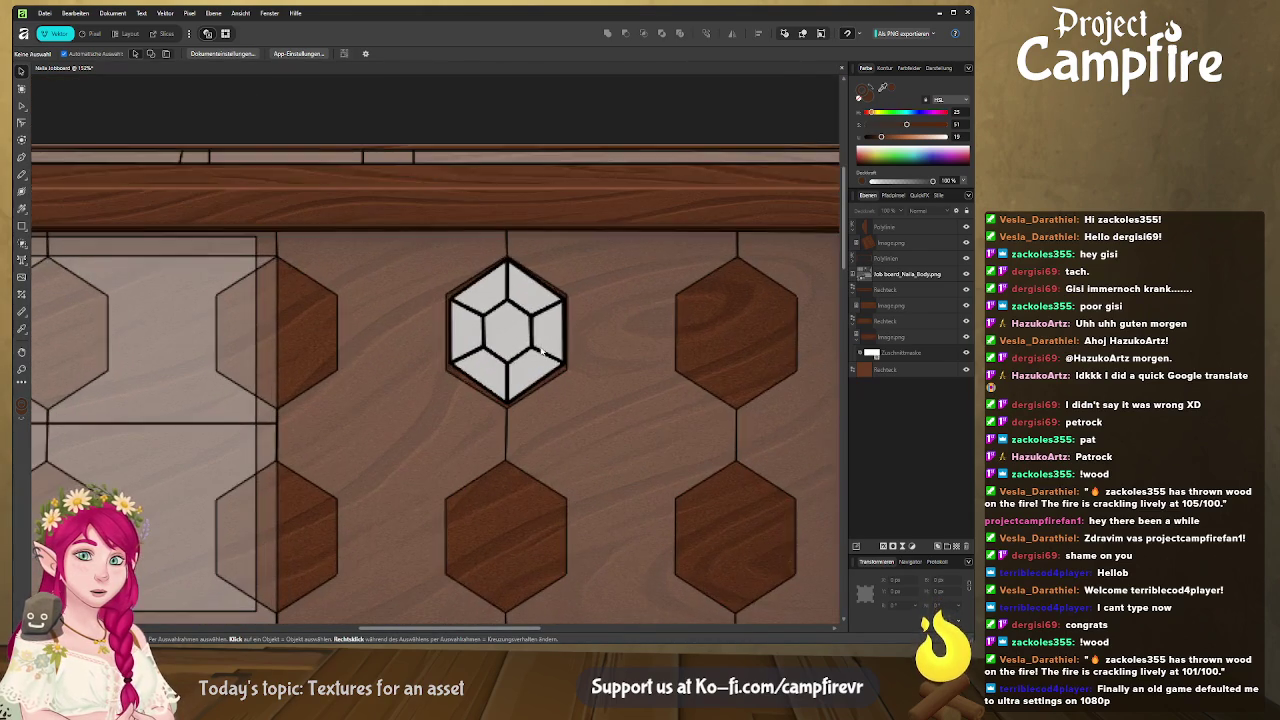
scroll(300, 250, down, 1)
scroll(300, 250, right, 1)
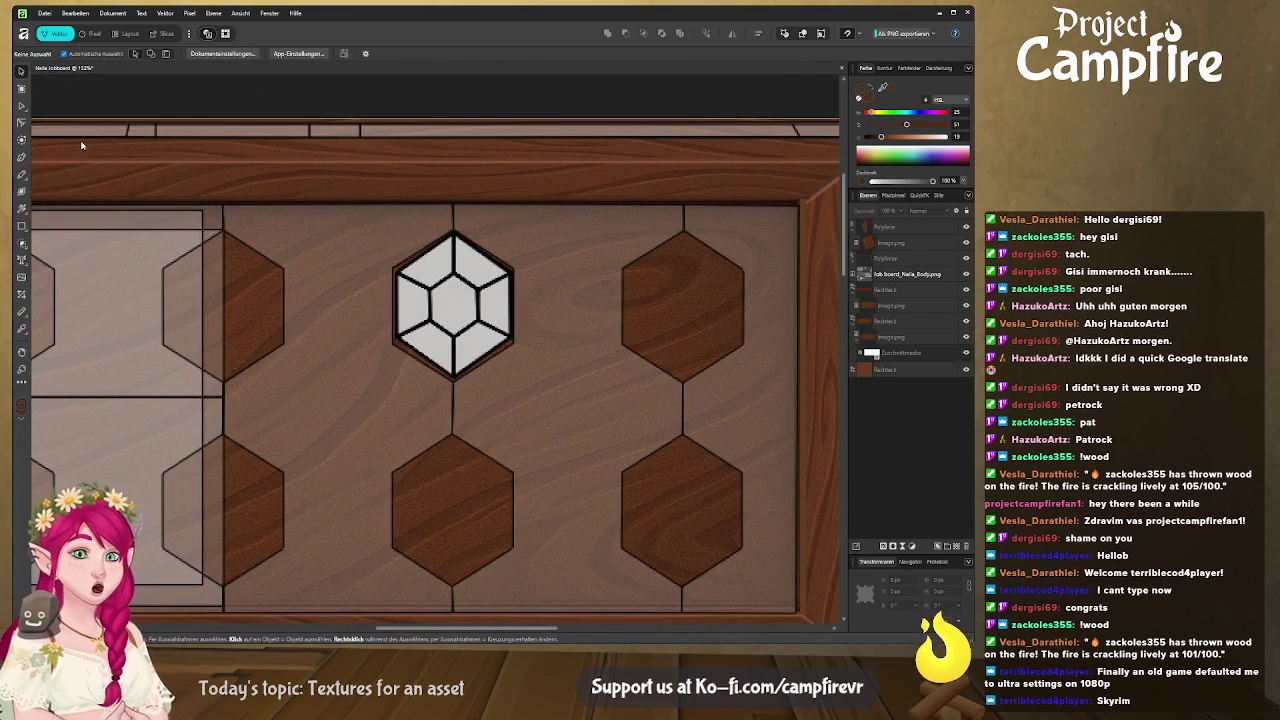
click(21, 157)
Trace the gem's six hexagon corners with the Pen tool and close the path
click(455, 233)
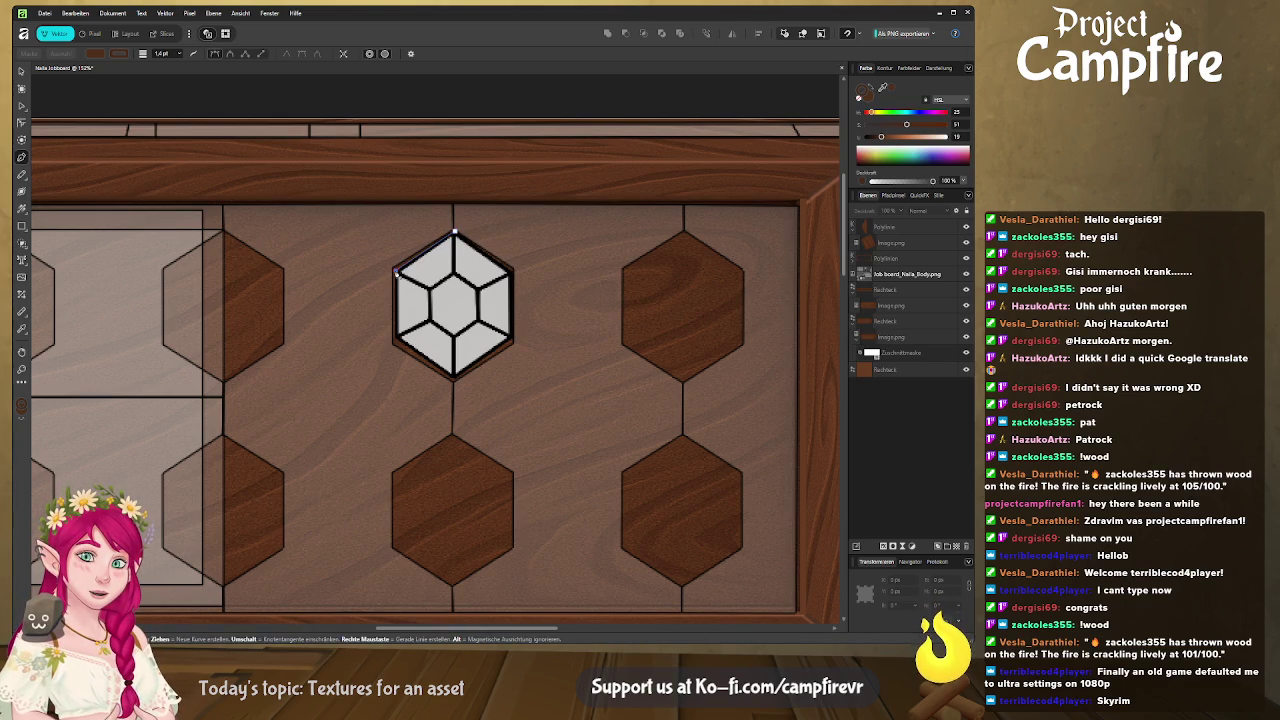
click(395, 270)
click(395, 340)
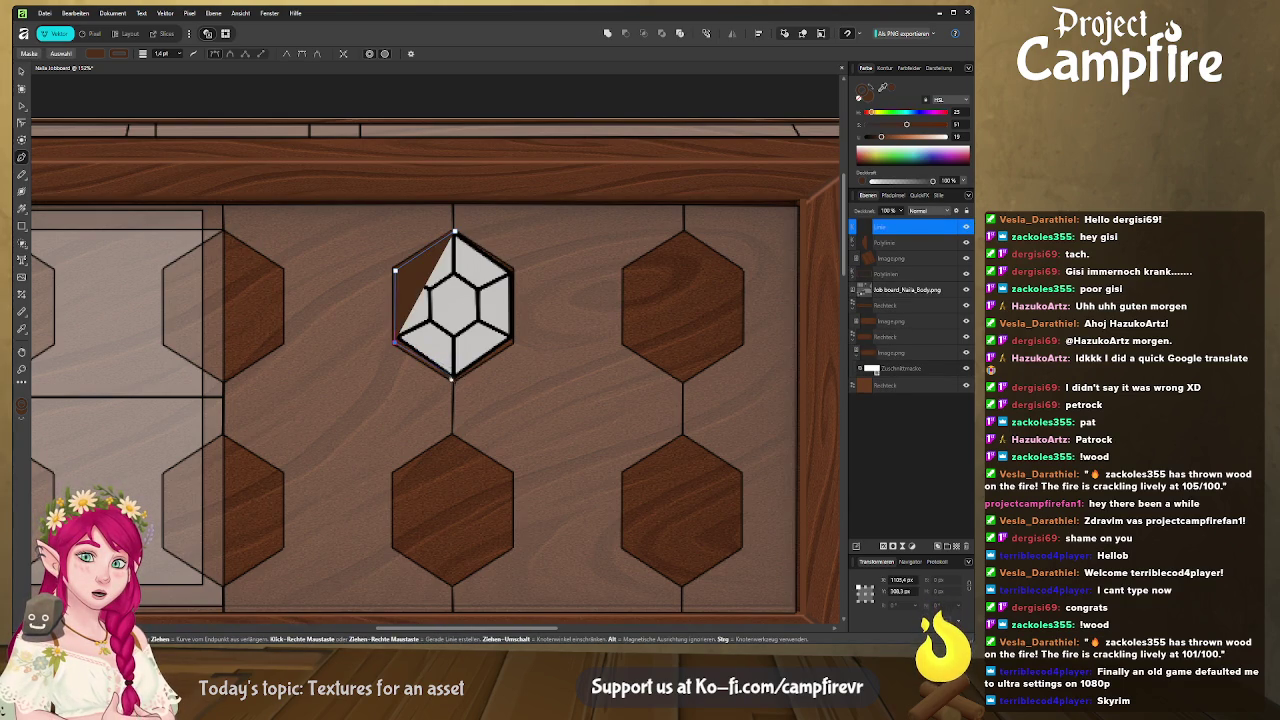
click(453, 379)
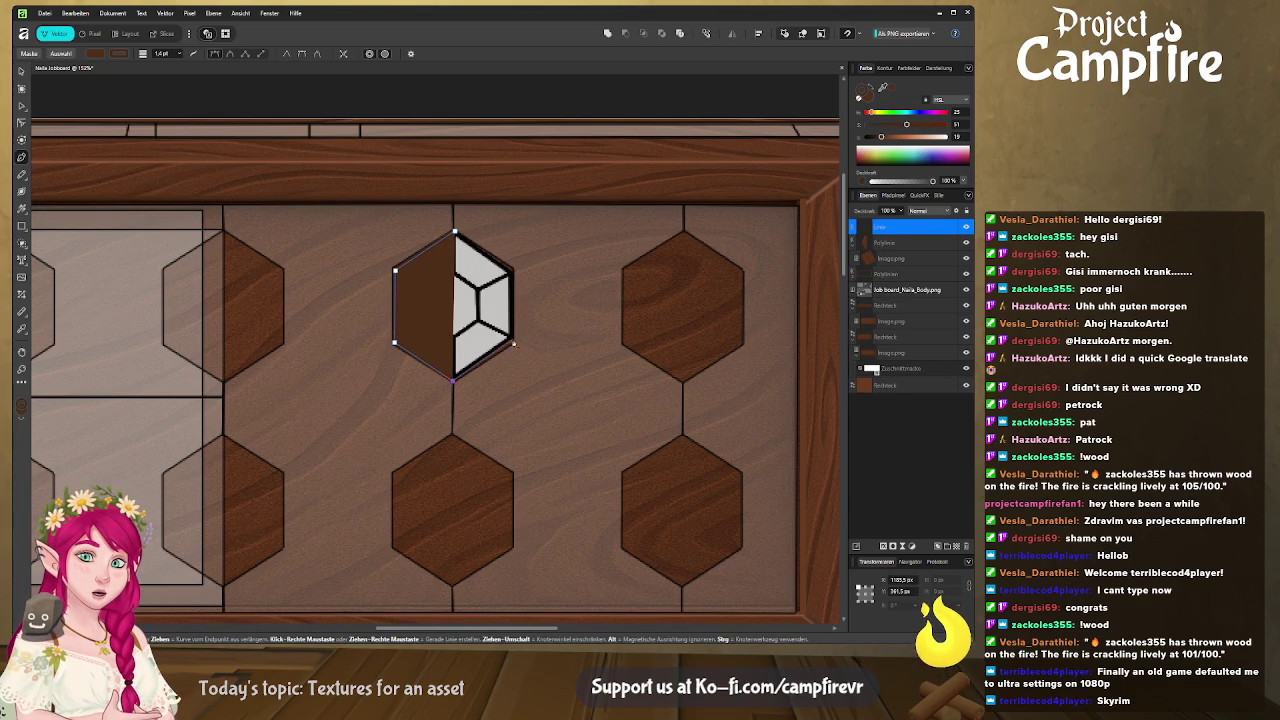
click(512, 344)
click(512, 268)
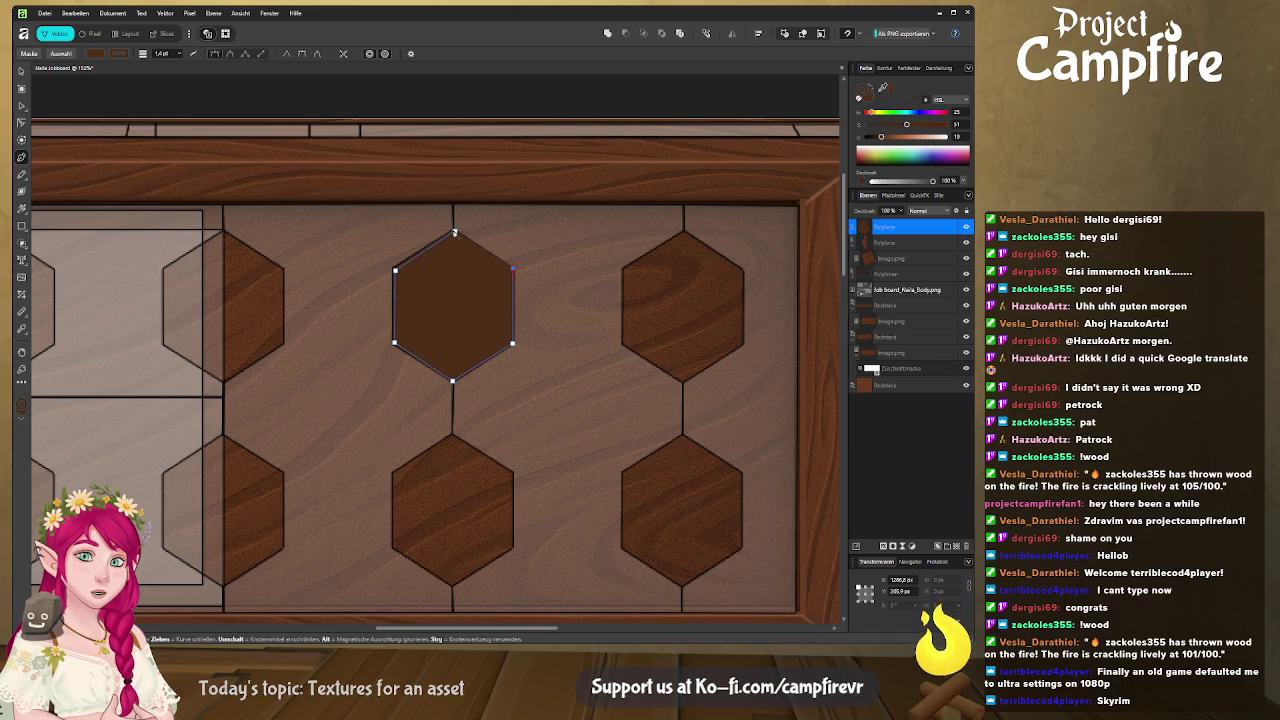
click(455, 233)
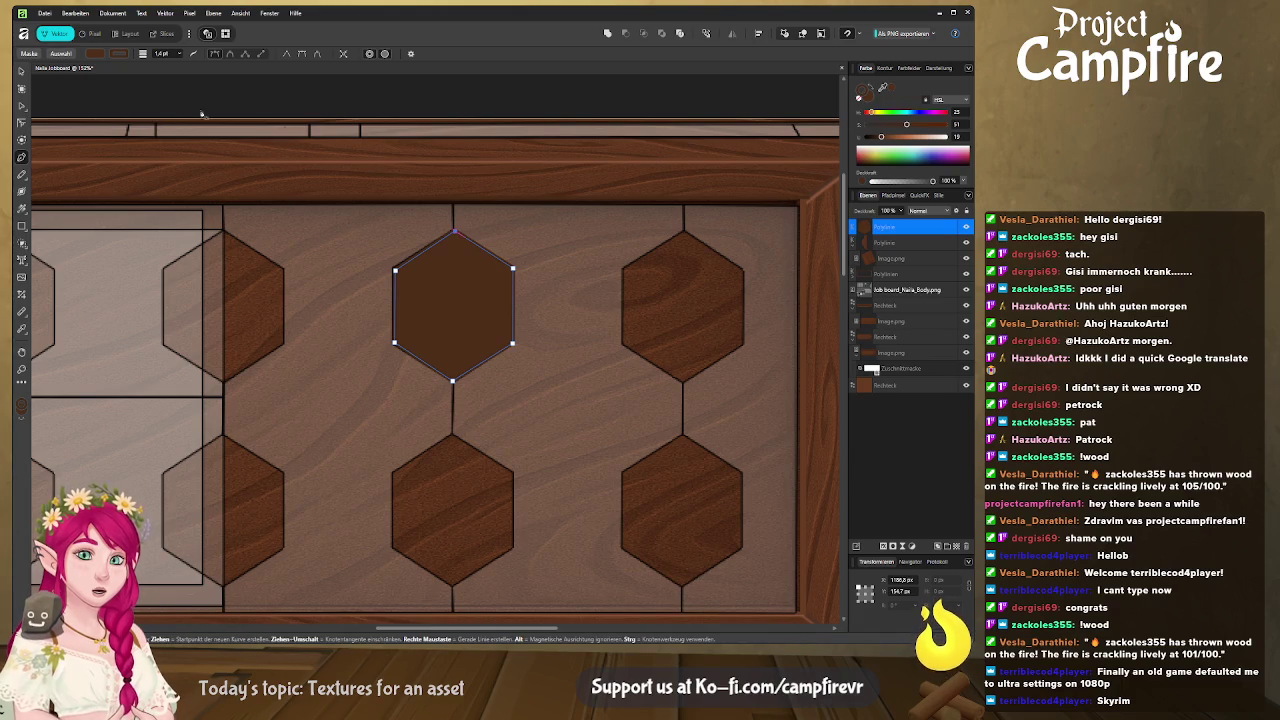
Give the hexagon a full-opacity light grey fill, nudge its top node, and raise the job board image above it
click(869, 92)
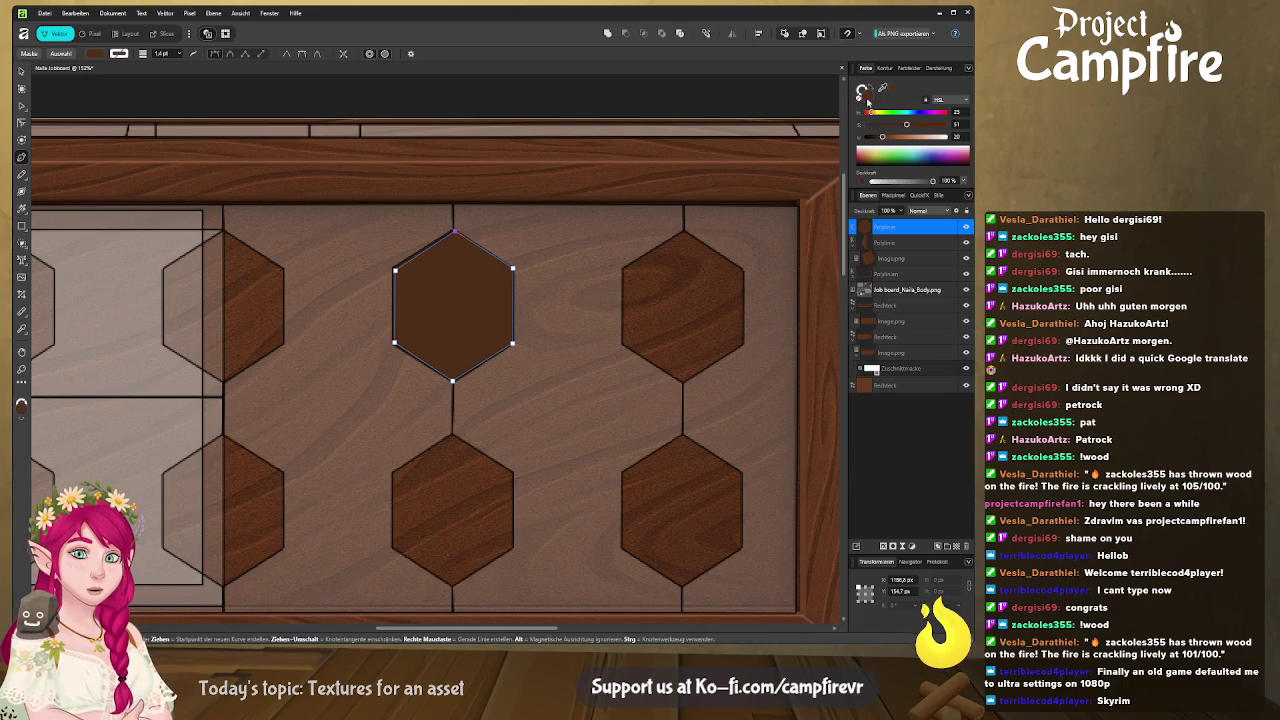
click(897, 181)
drag(897, 181, 950, 182)
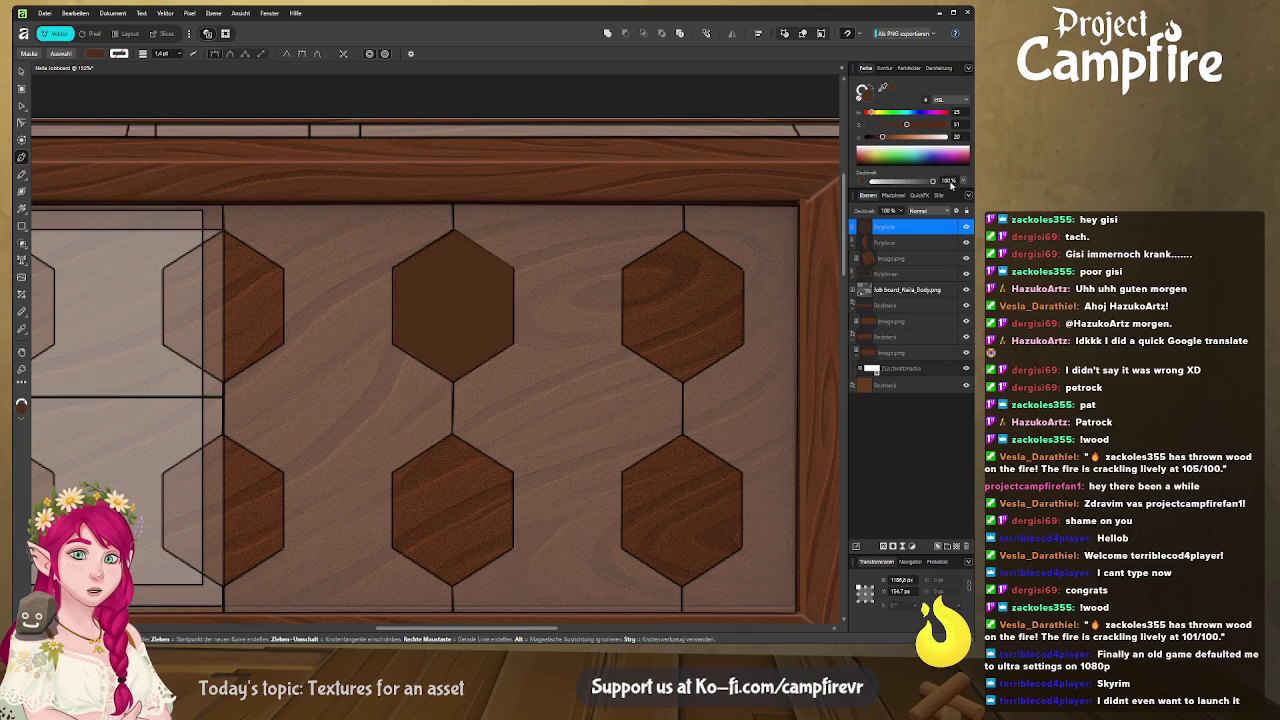
mouse_move(908, 124)
mouse_down()
mouse_move(866, 124)
mouse_move(915, 143)
mouse_up()
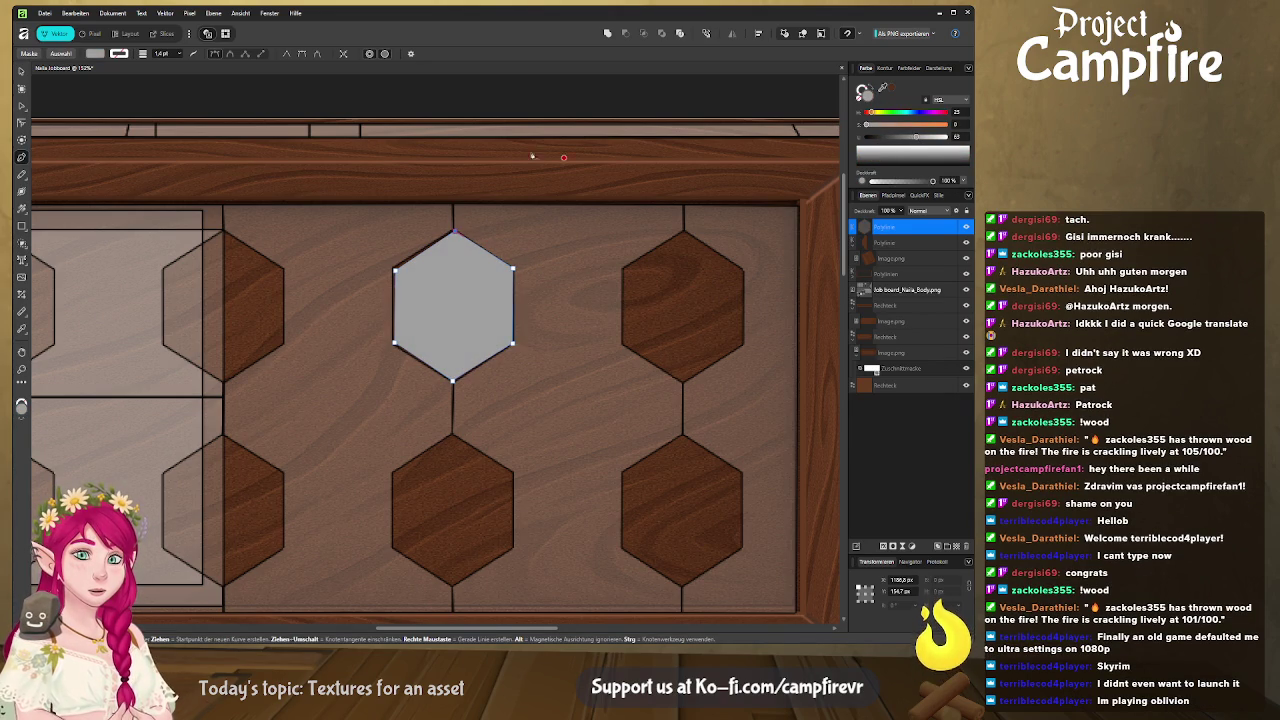
key(a)
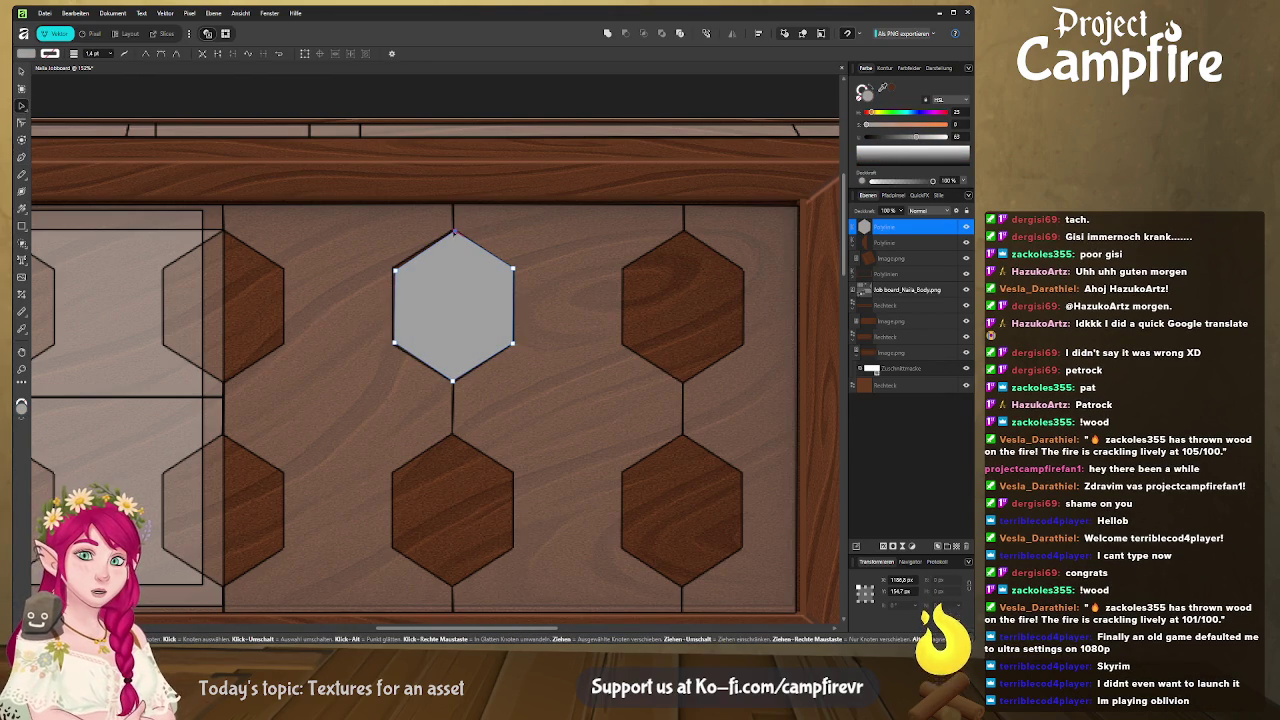
drag(453, 233, 451, 234)
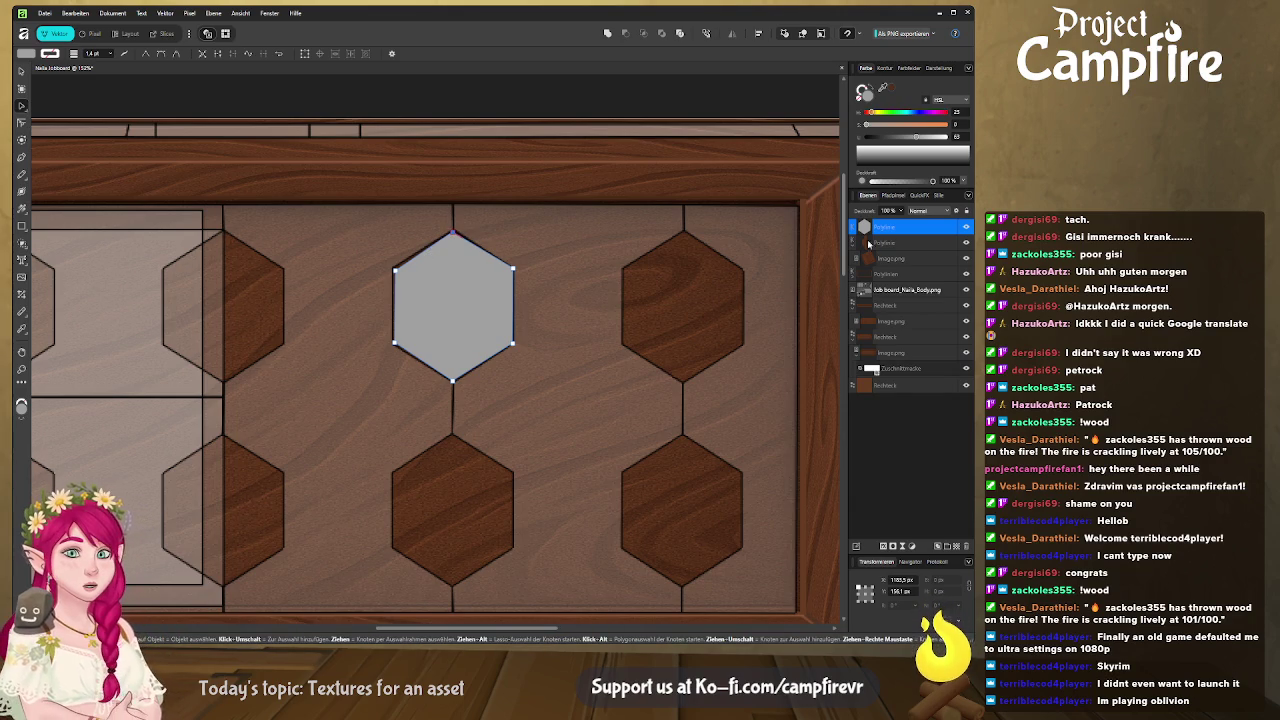
drag(939, 290, 922, 228)
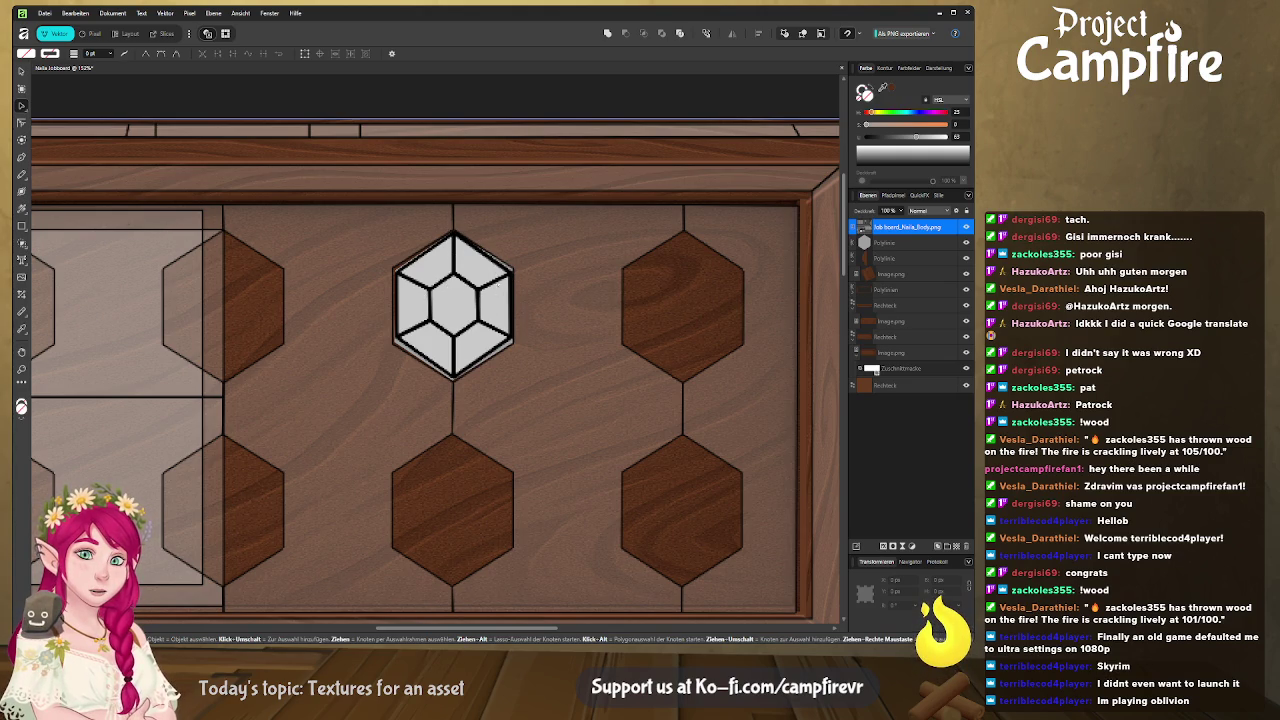
Zoom into the gem and start a straight-edged path from its upper-left edge to the top point
scroll(476, 317, up, 2)
scroll(476, 317, up, 2)
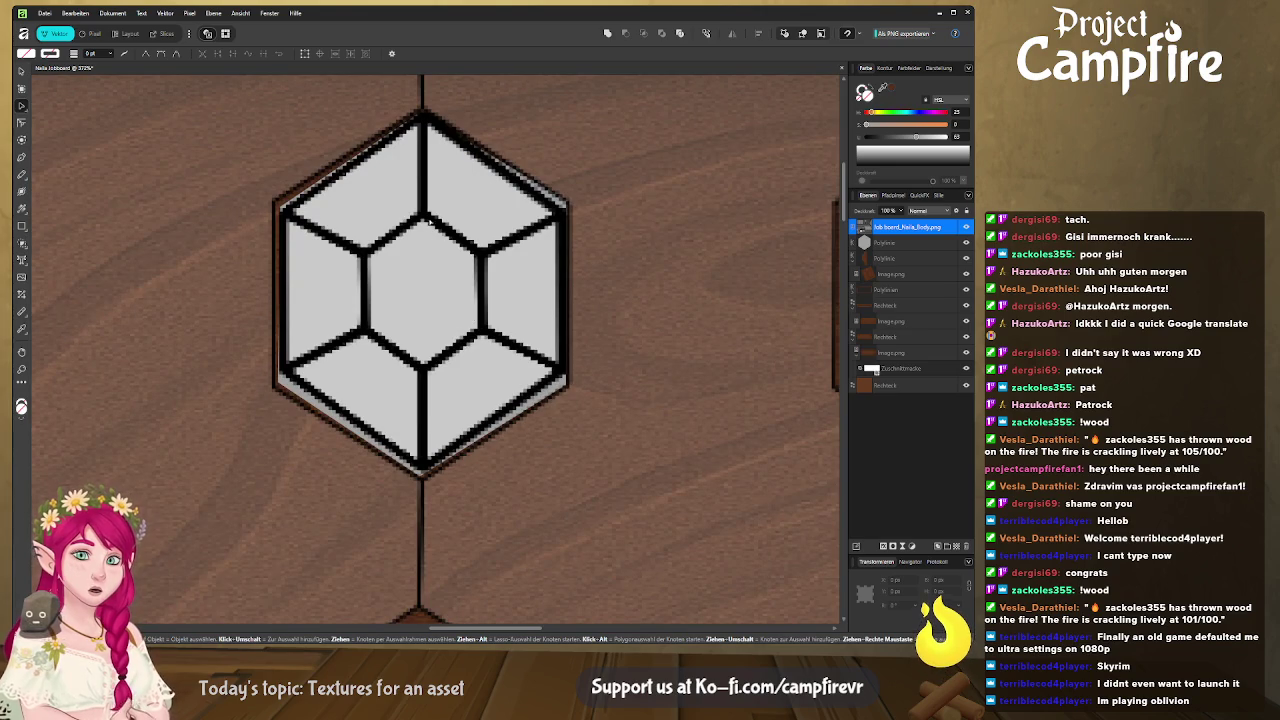
click(21, 158)
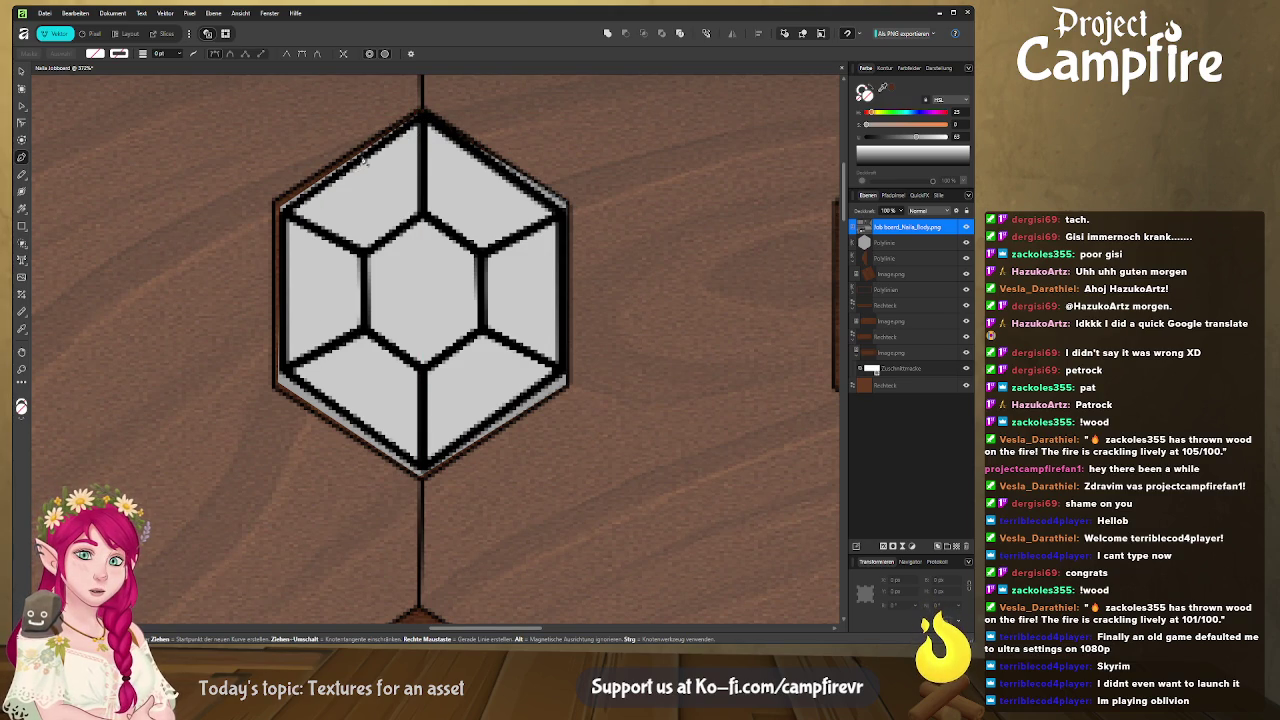
click(387, 138)
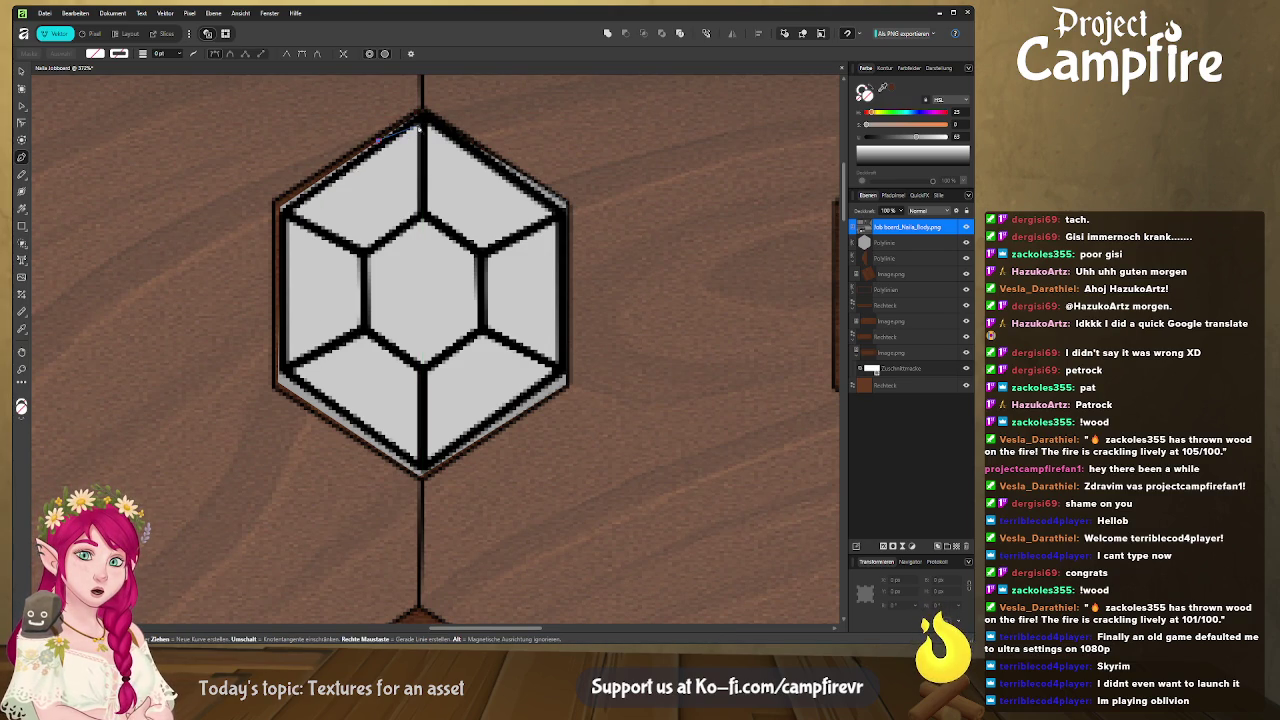
key(Escape)
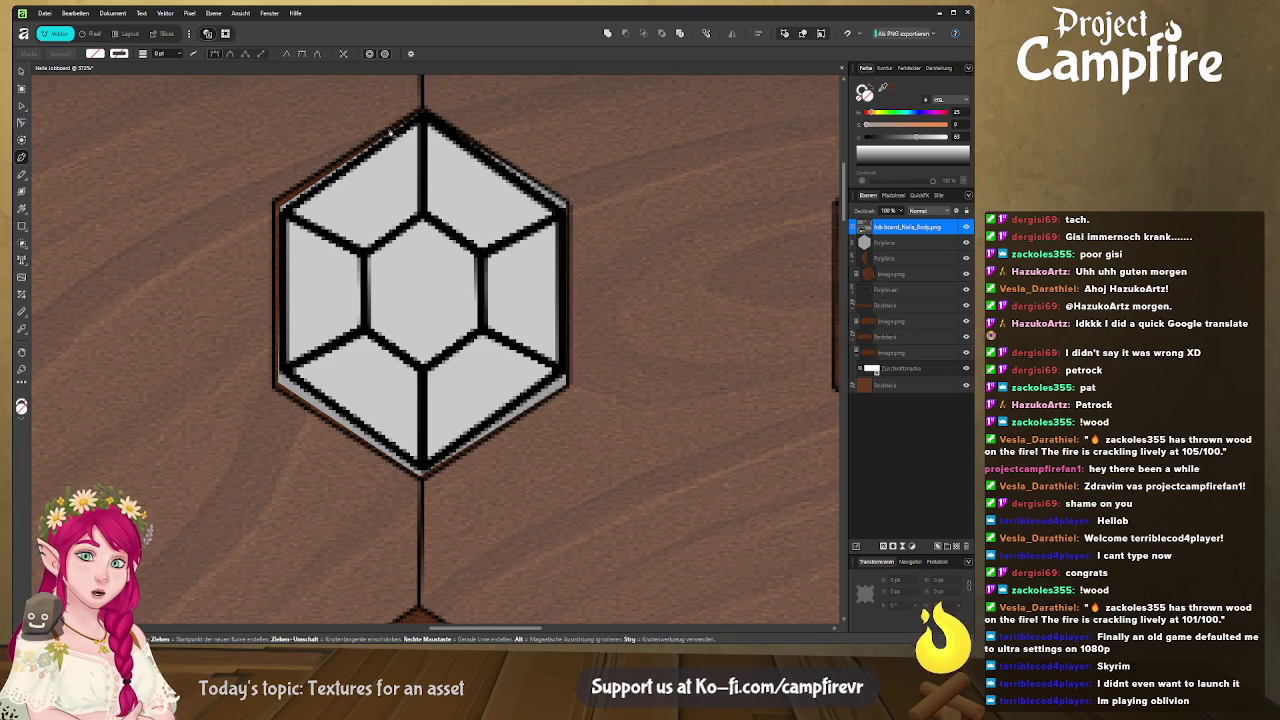
click(360, 148)
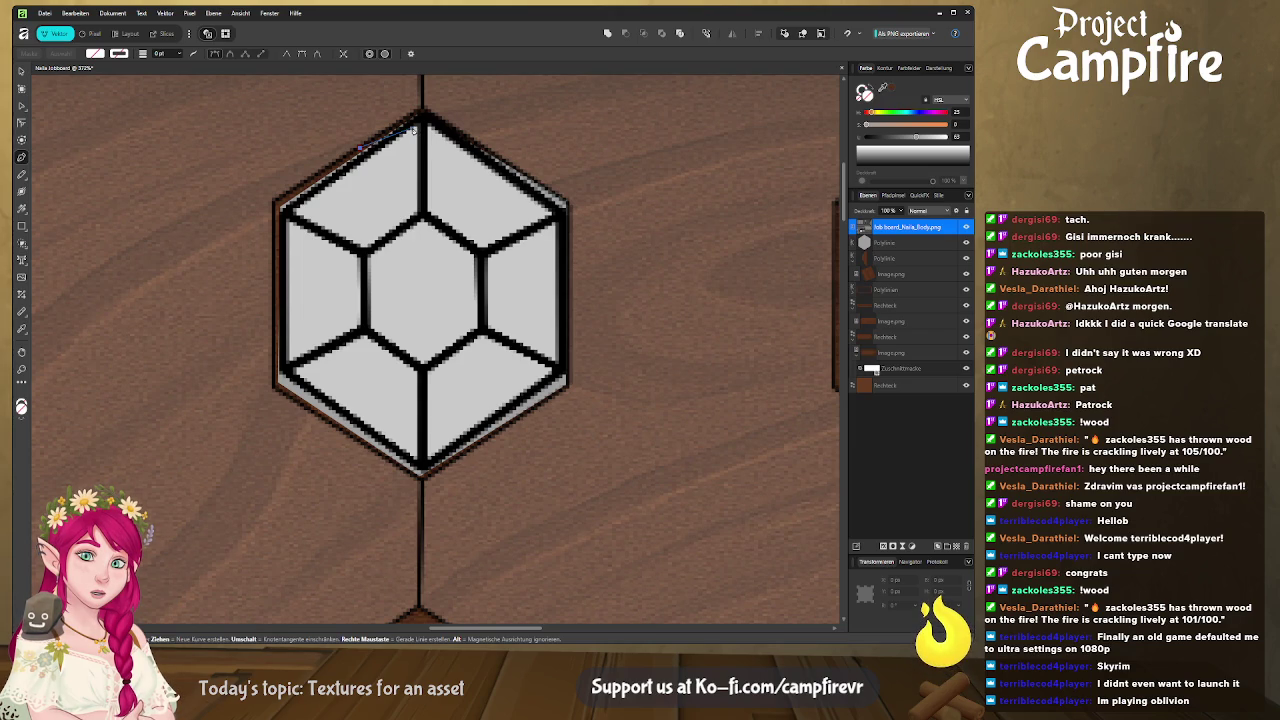
click(414, 129)
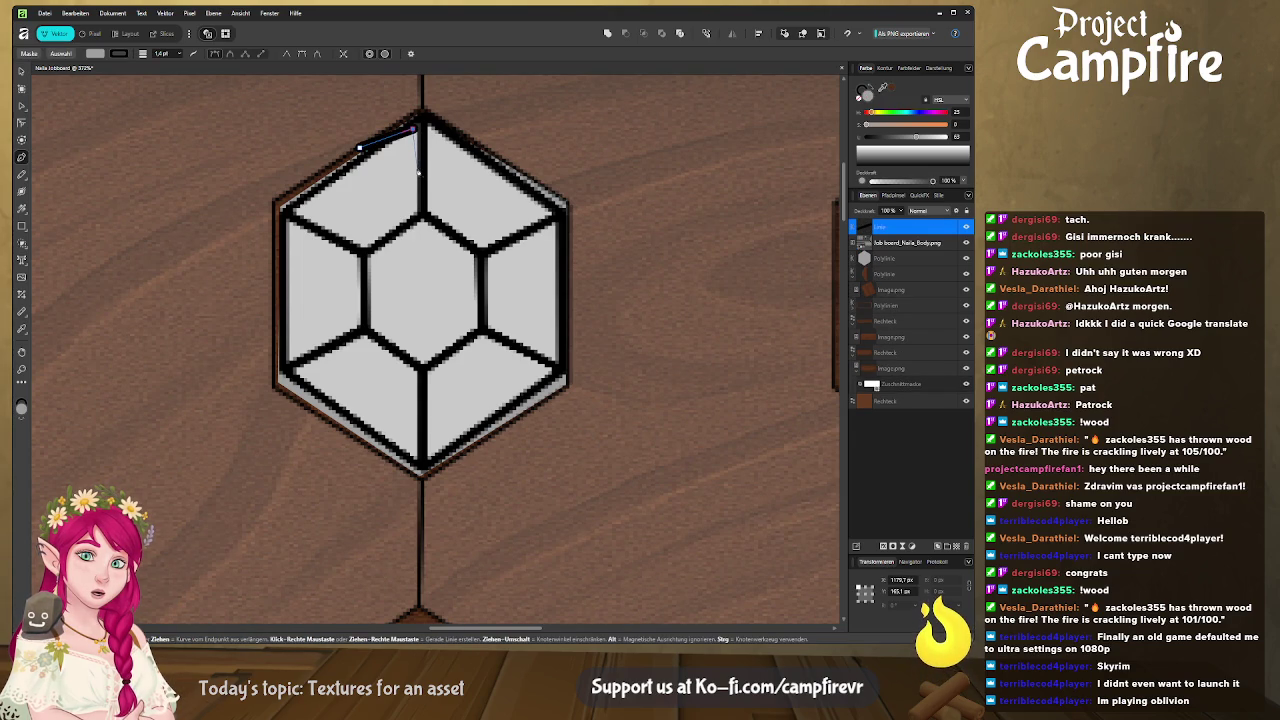
Trace the facet borders from the top facet around the gem's upper-left facets
click(418, 172)
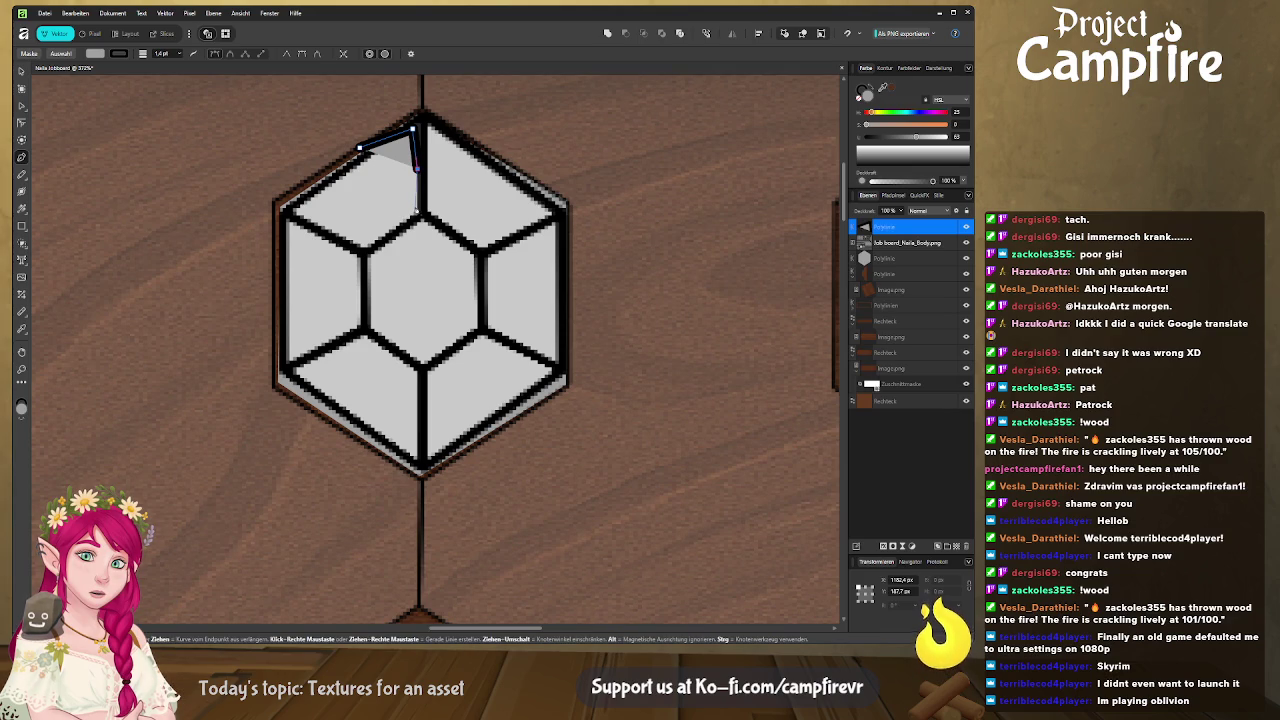
click(415, 208)
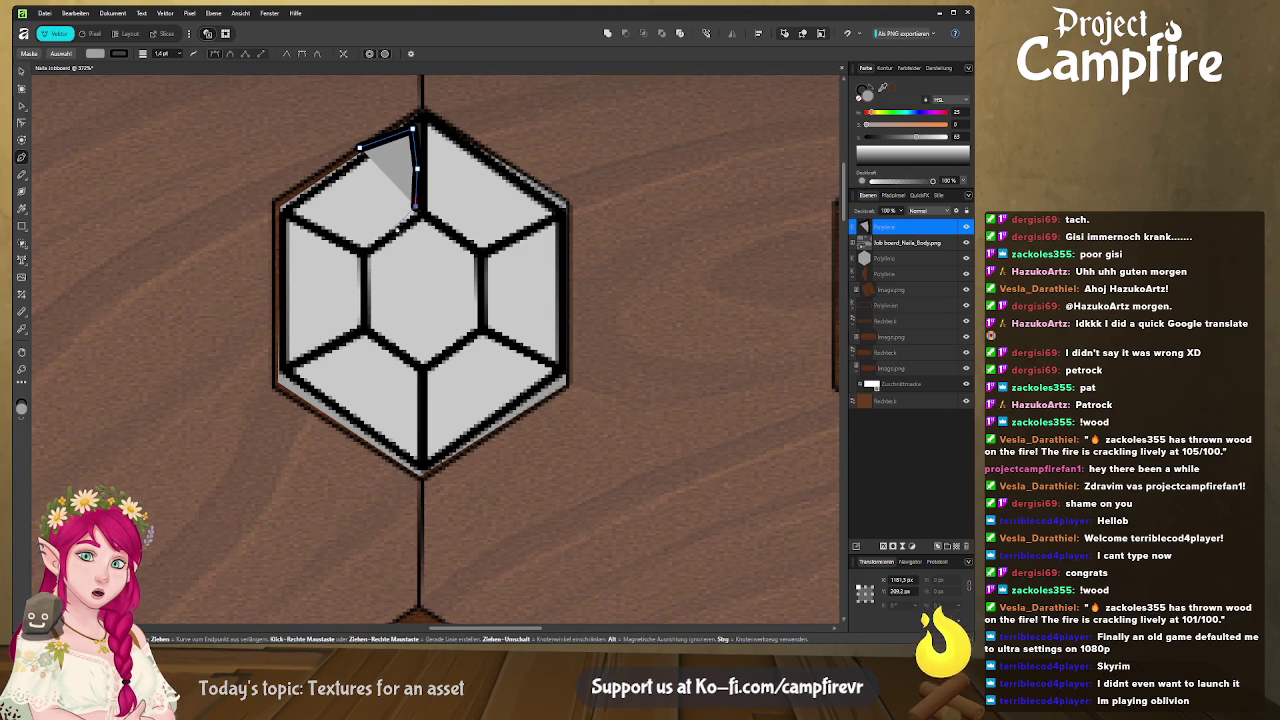
click(391, 229)
click(367, 242)
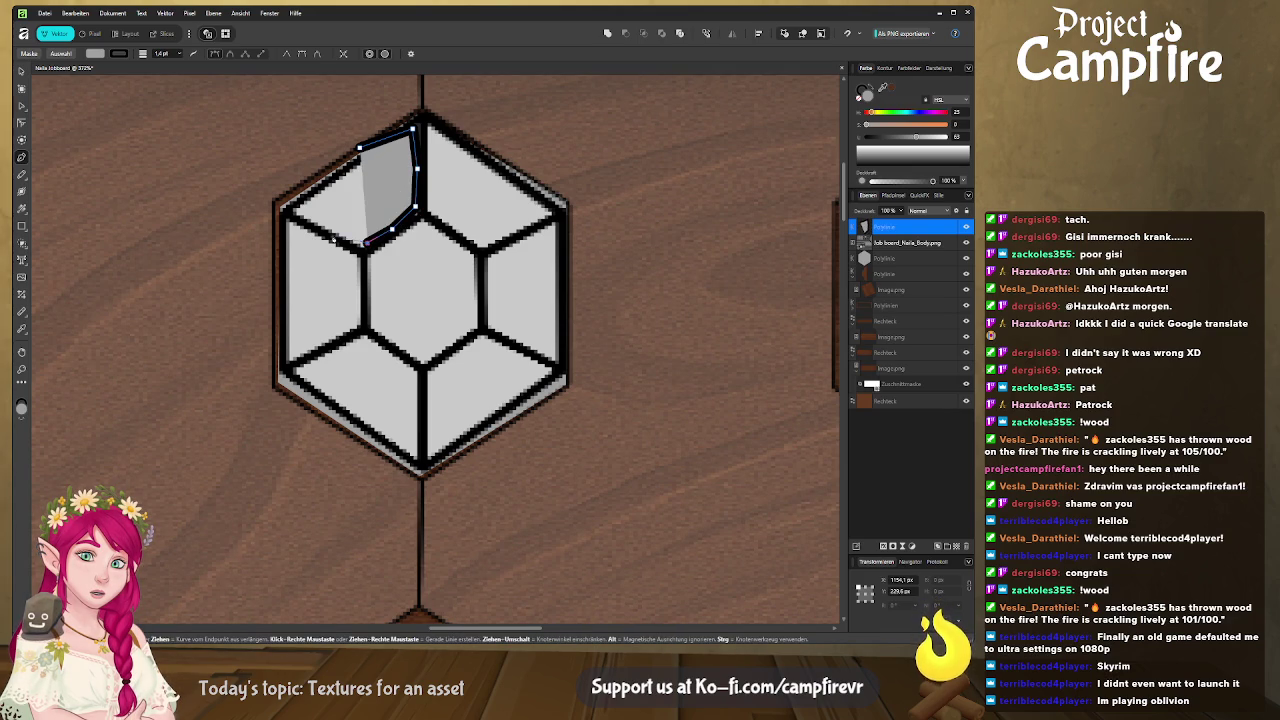
click(306, 220)
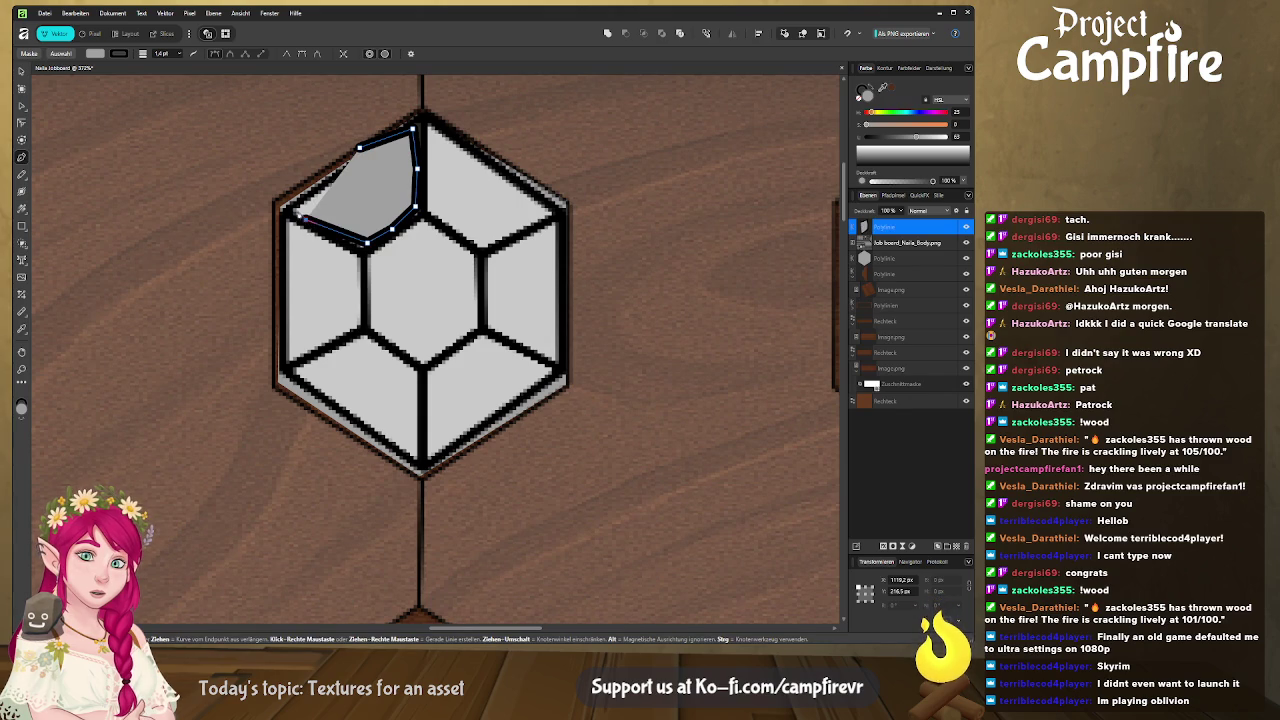
click(299, 210)
click(323, 188)
click(276, 197)
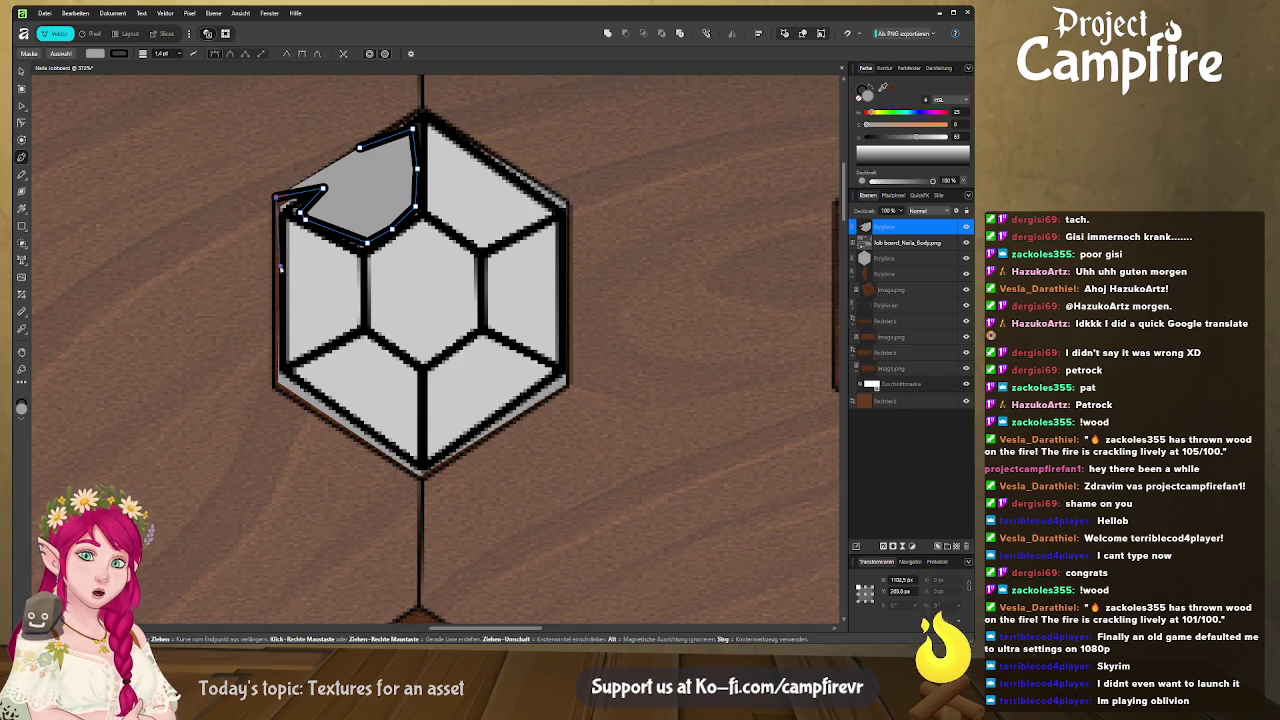
click(281, 265)
click(293, 230)
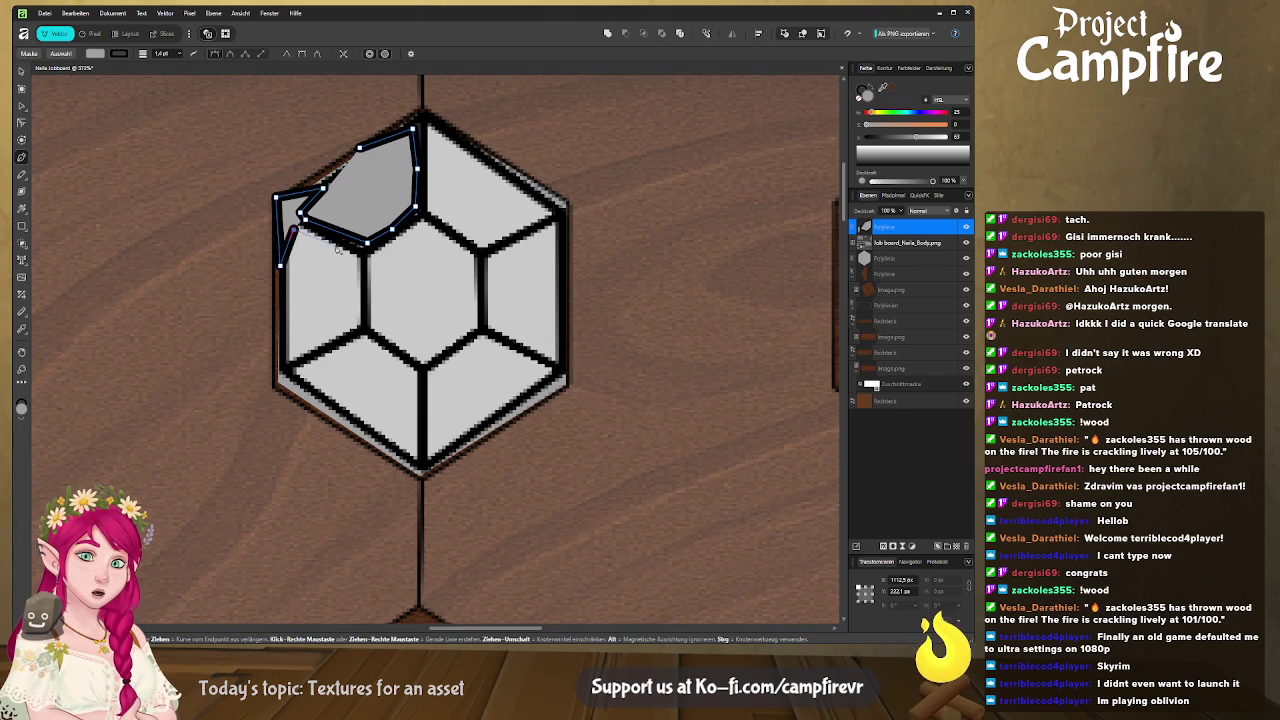
click(347, 252)
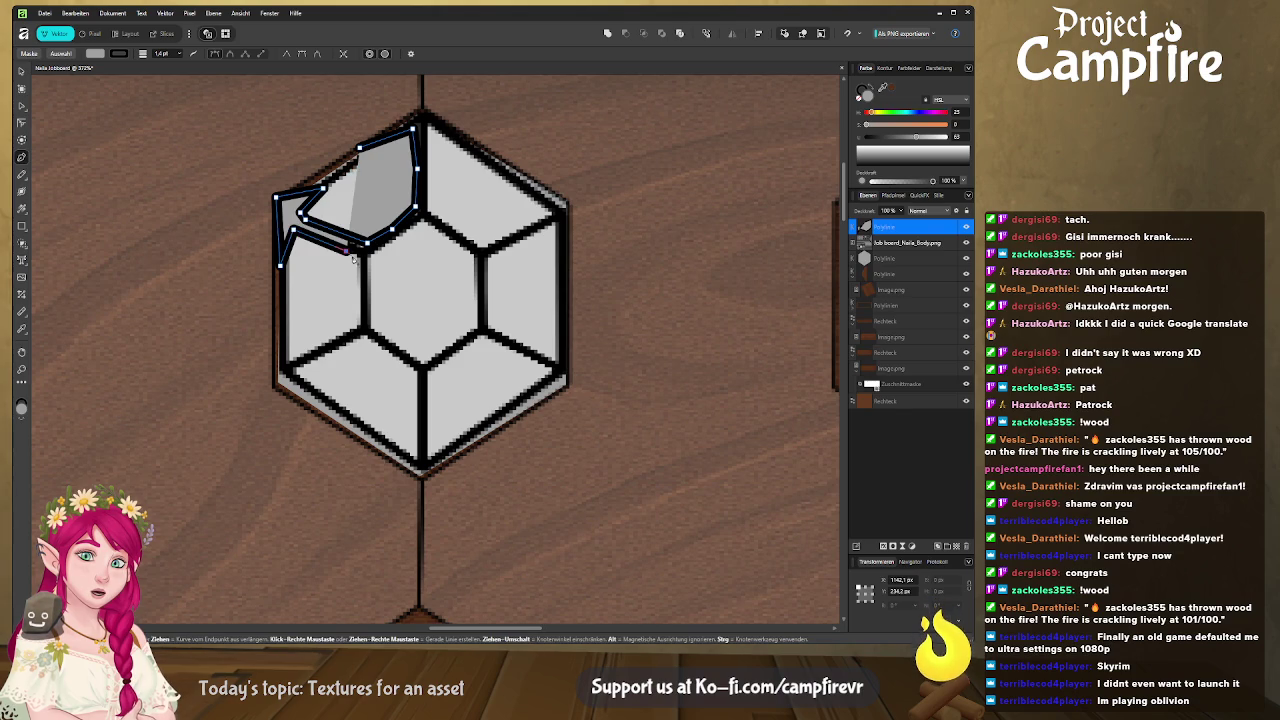
click(357, 258)
Continue the outline down the left and lower-left facets to the crystal's bottom vertex
click(358, 318)
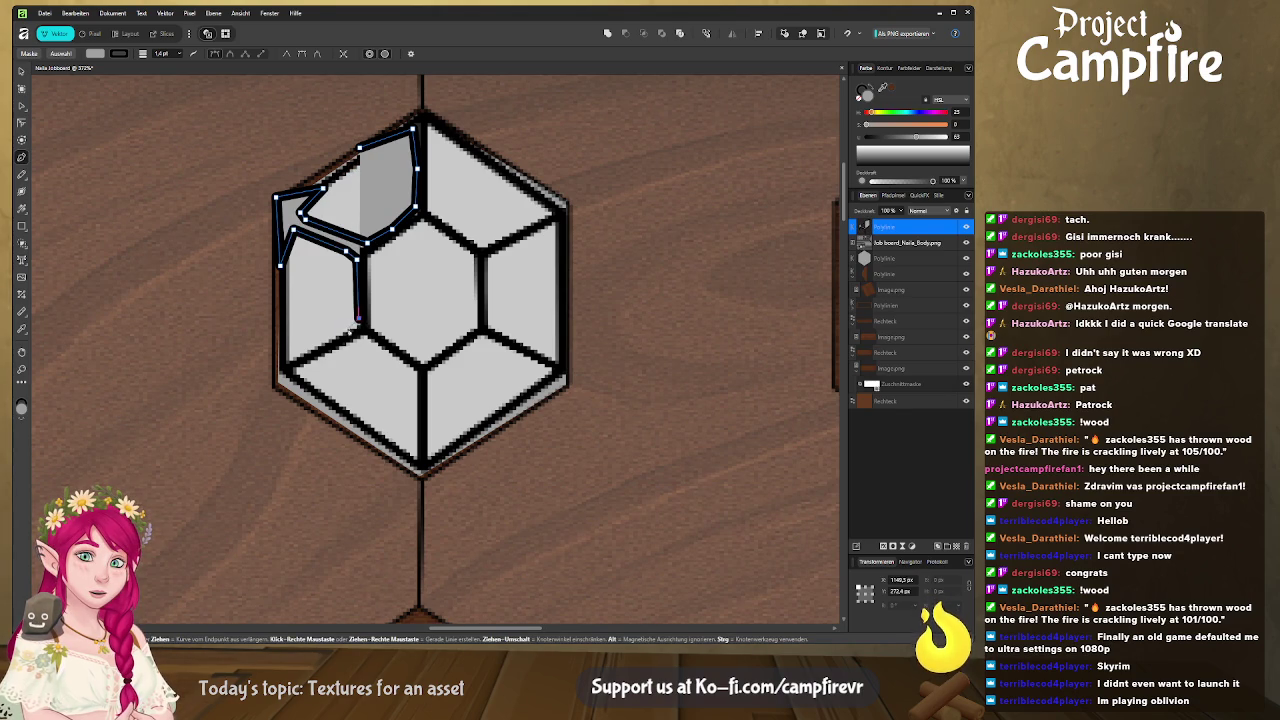
click(292, 356)
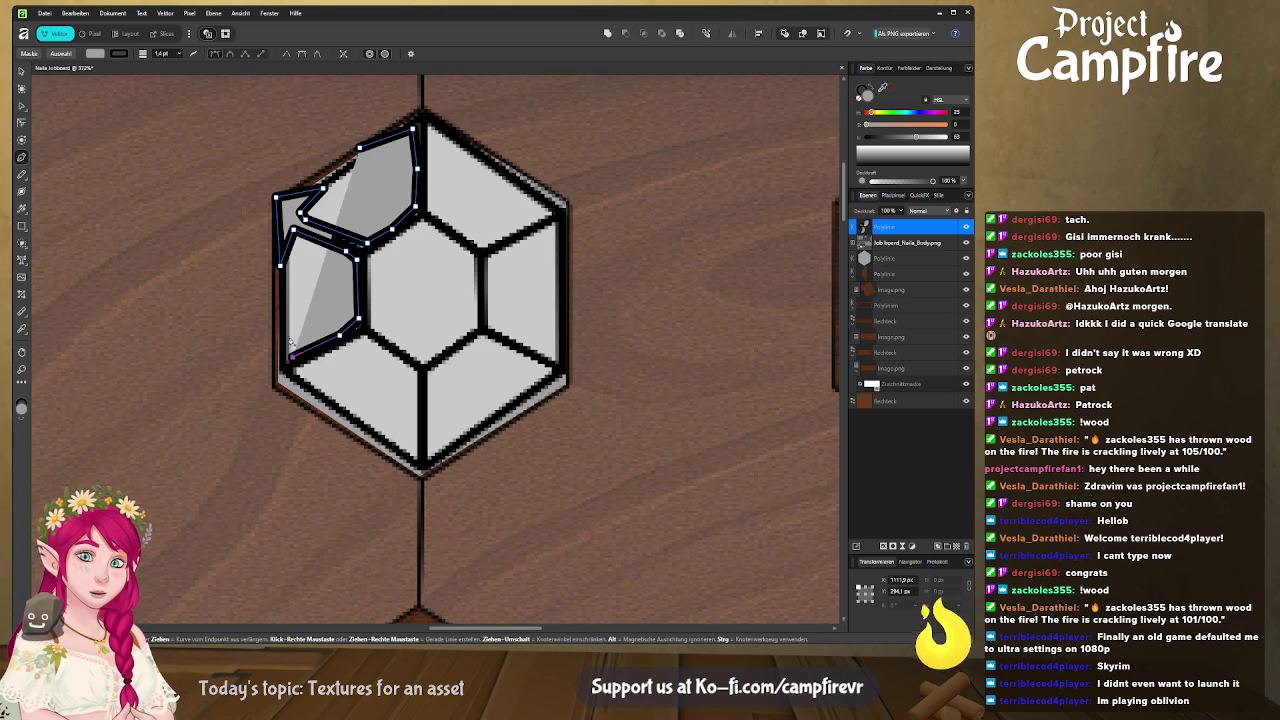
click(287, 320)
click(263, 348)
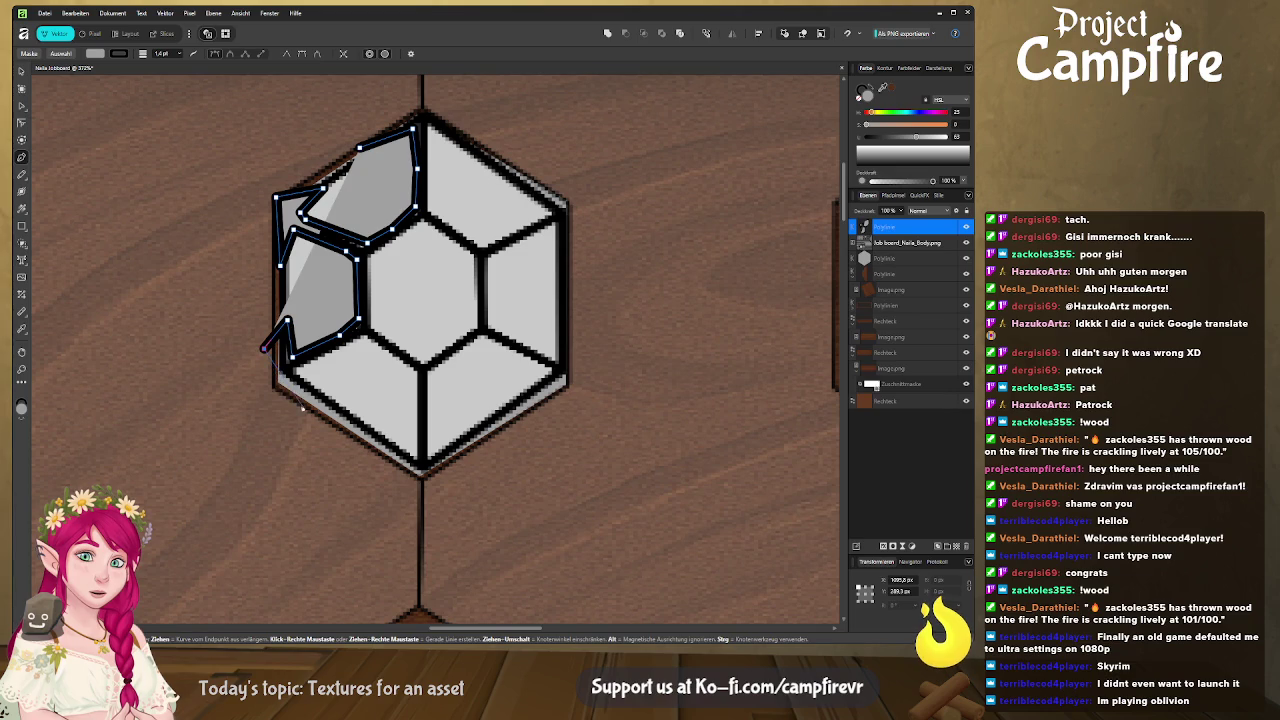
click(303, 381)
click(300, 370)
click(360, 341)
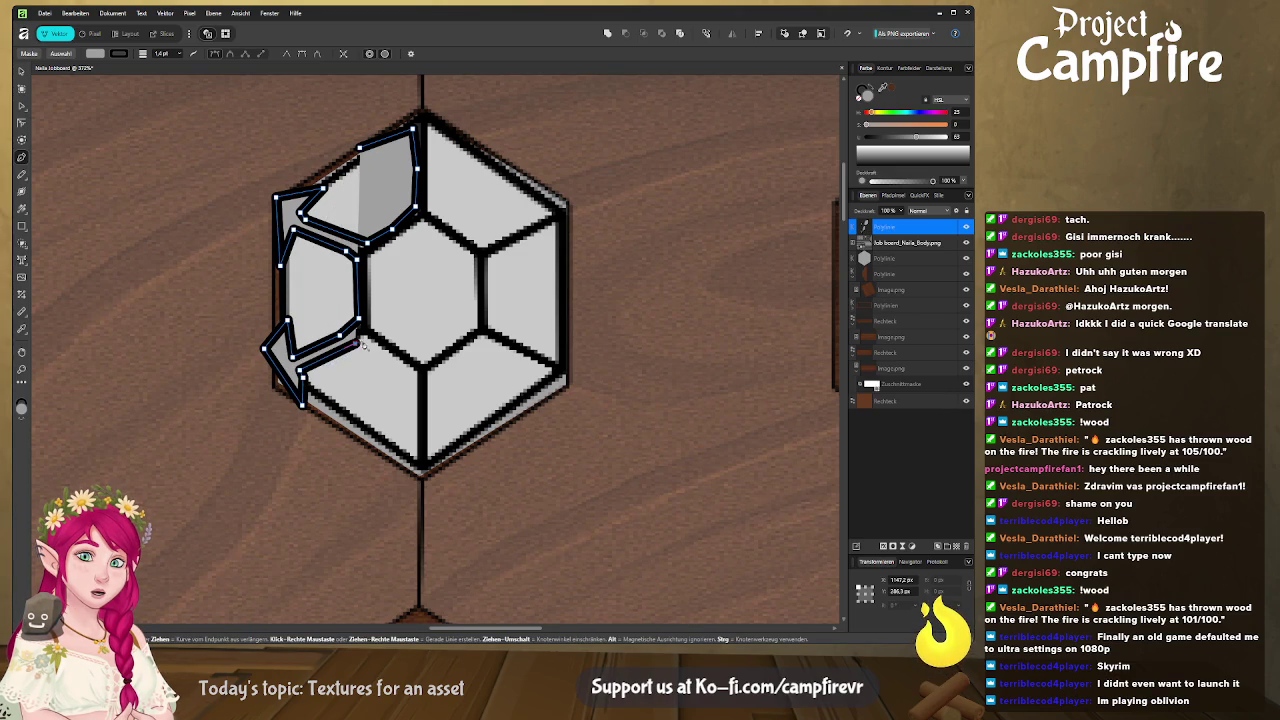
click(371, 343)
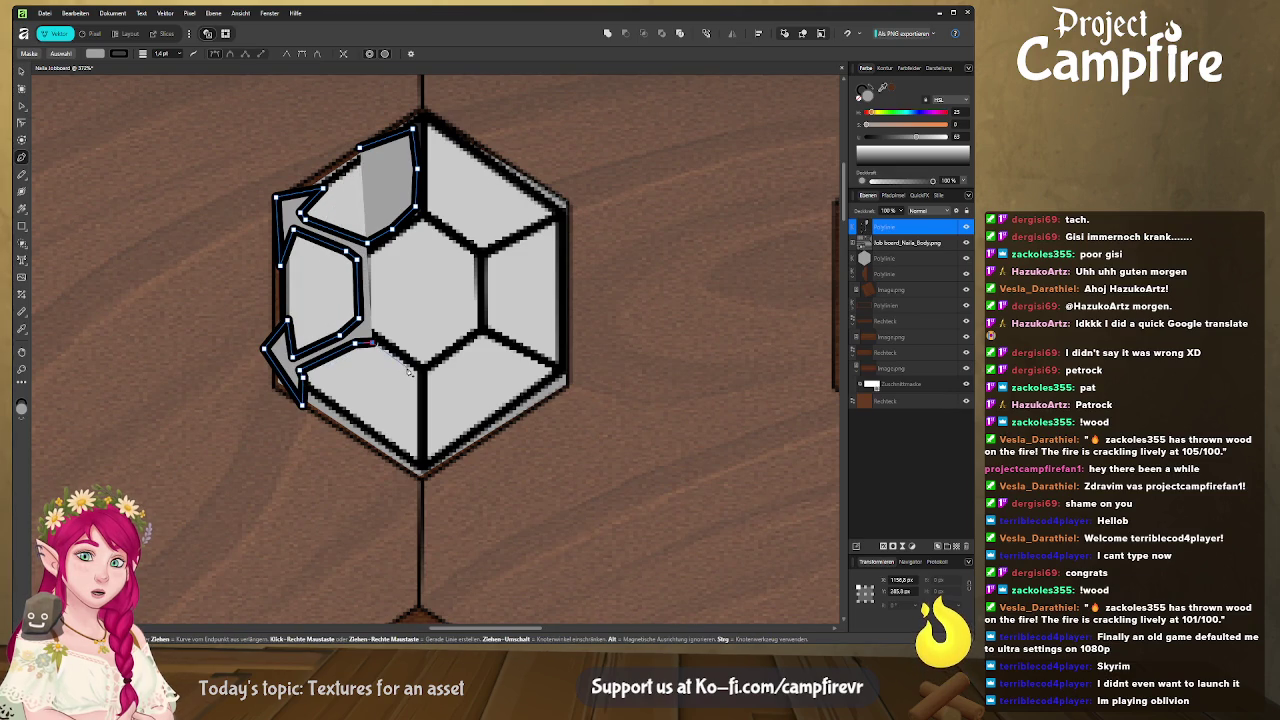
click(409, 370)
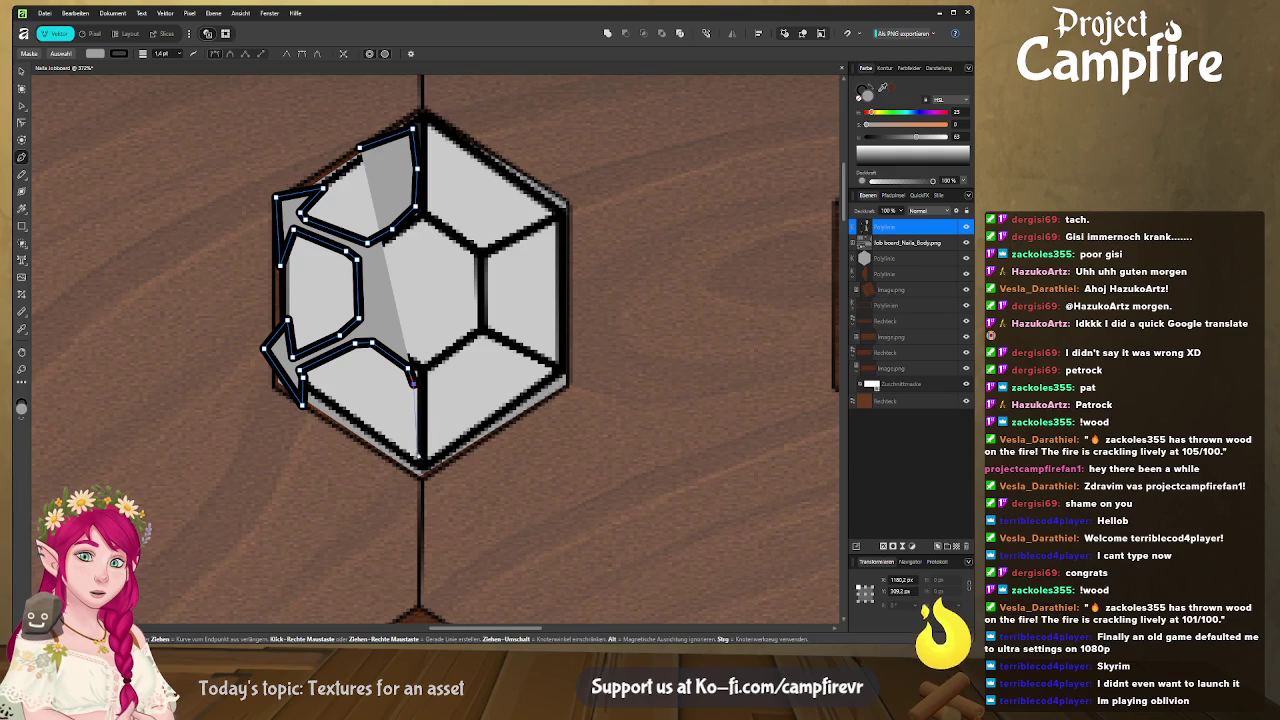
click(413, 453)
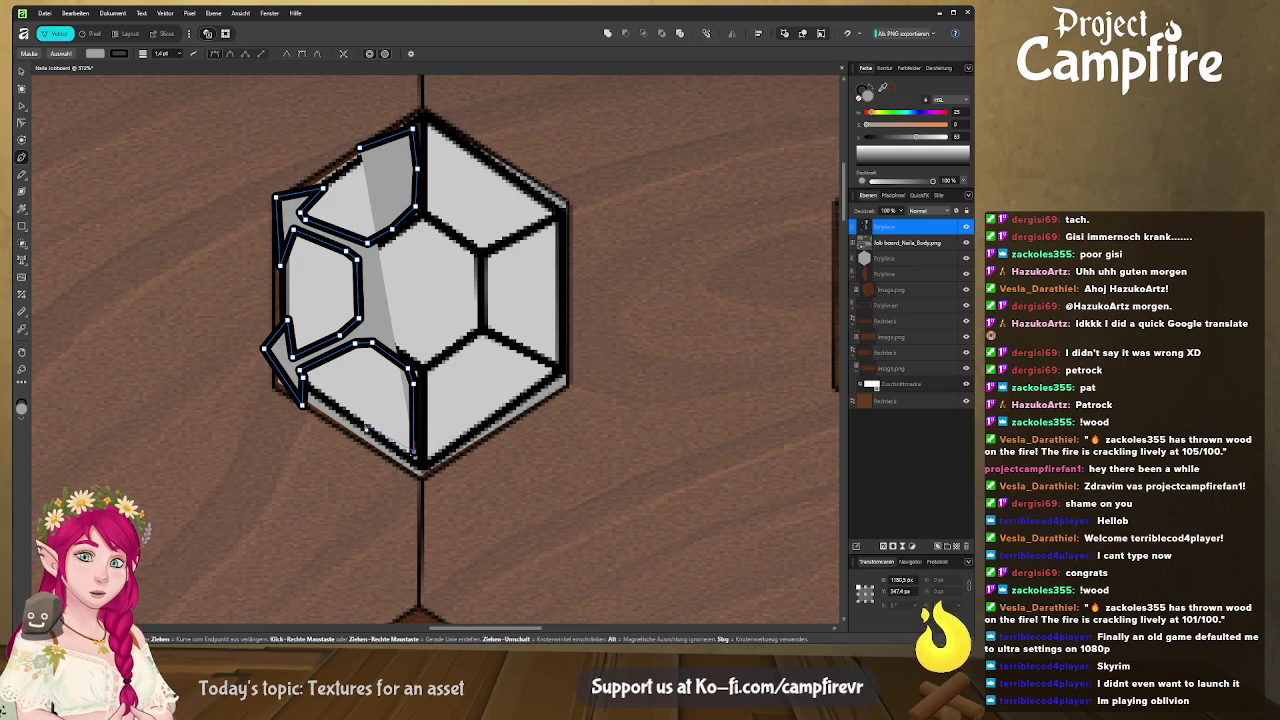
click(366, 425)
click(374, 456)
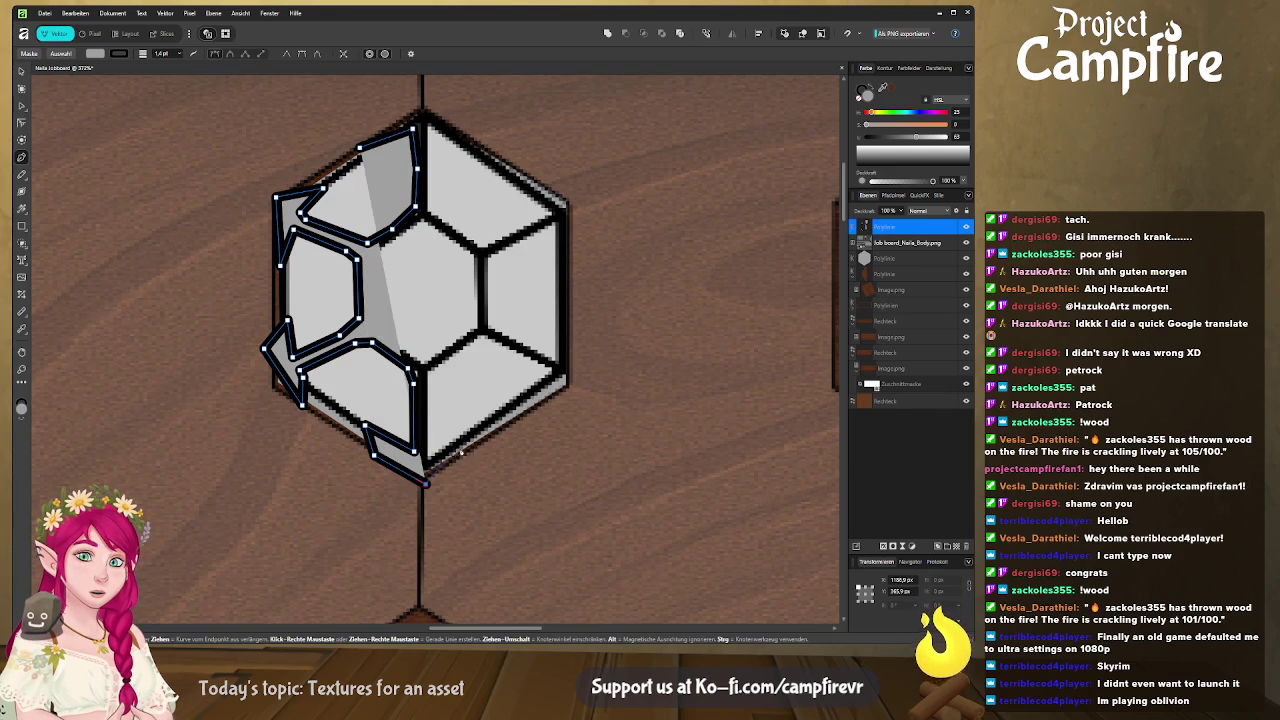
click(425, 484)
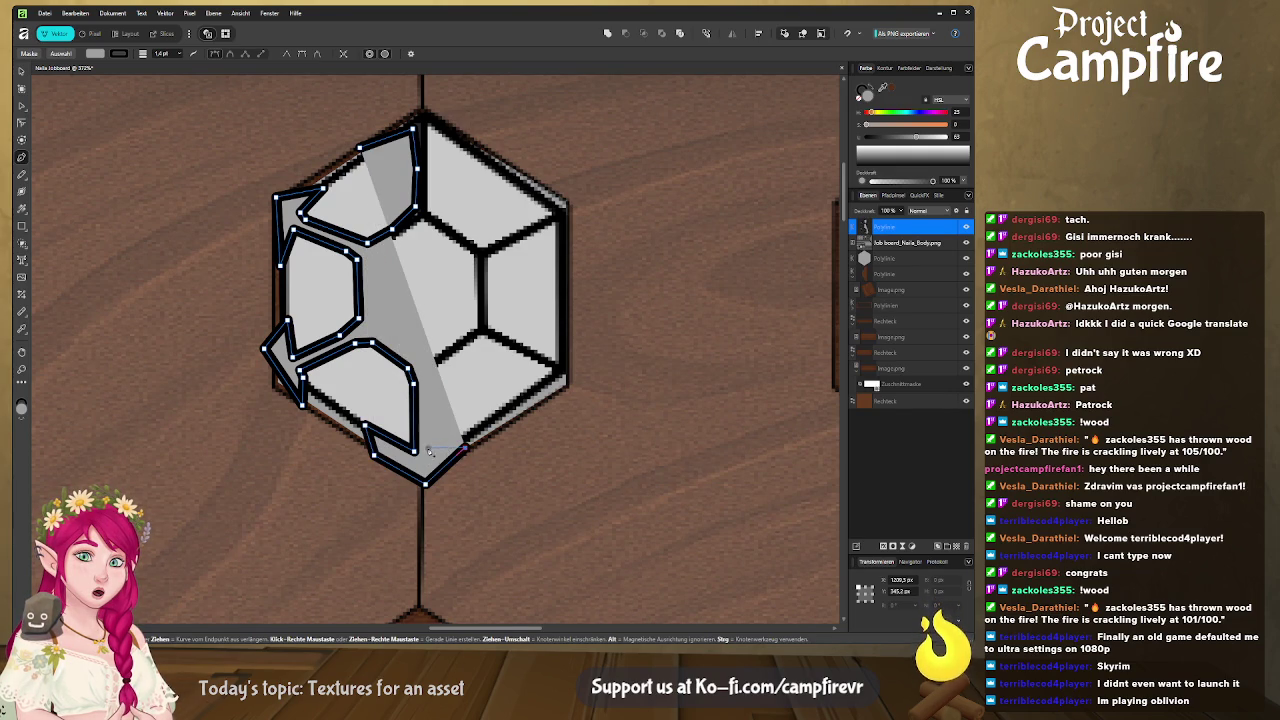
Trace back up the bottom facet and along the crystal's right-side facet borders
click(428, 448)
click(433, 376)
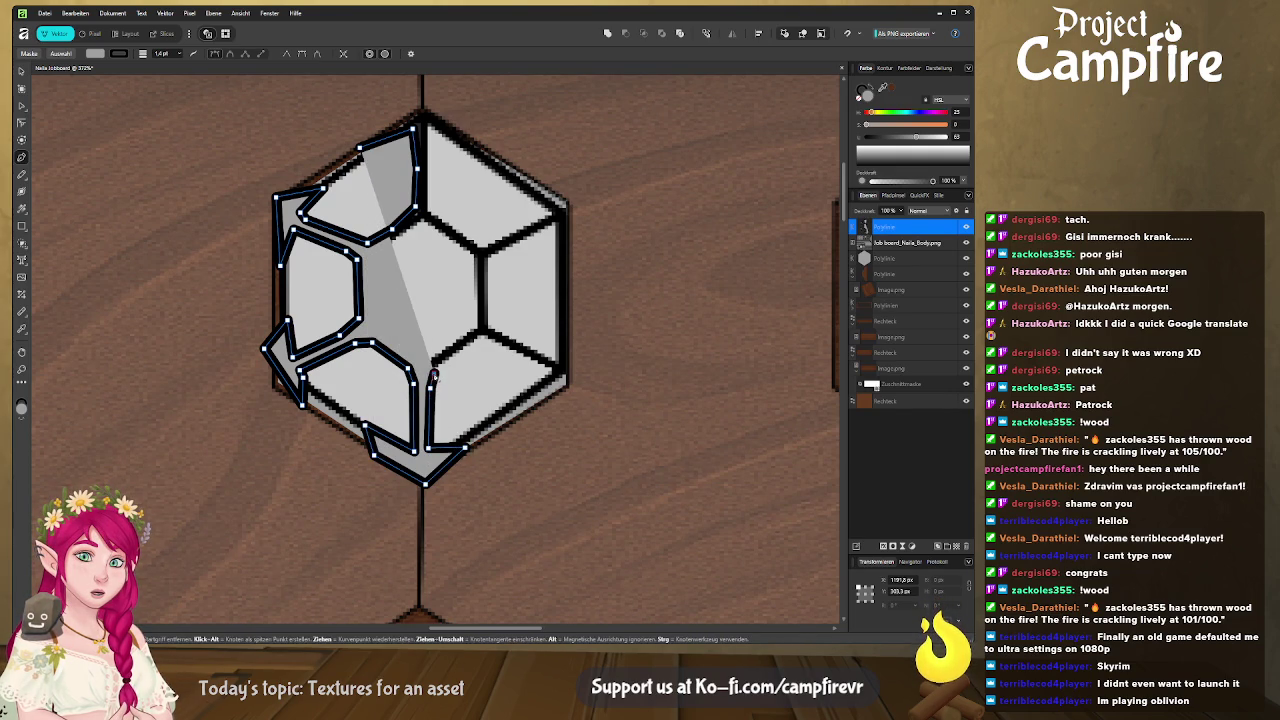
click(475, 344)
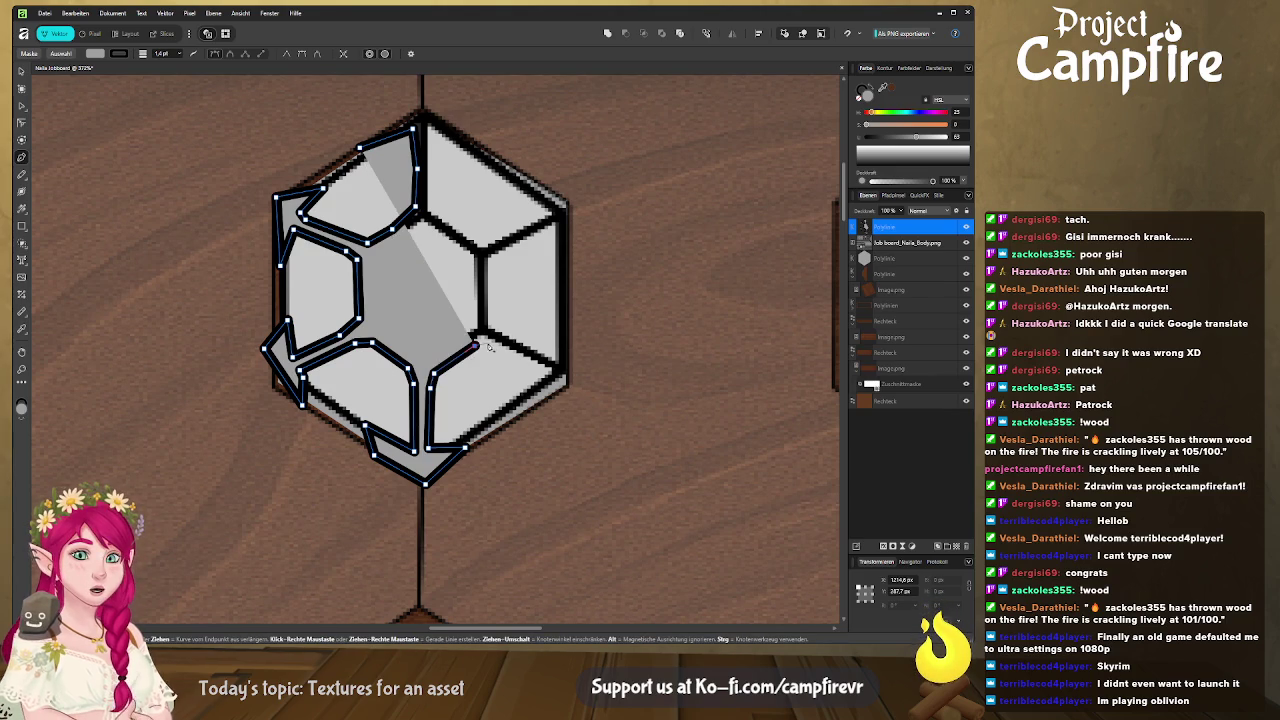
click(489, 343)
click(537, 364)
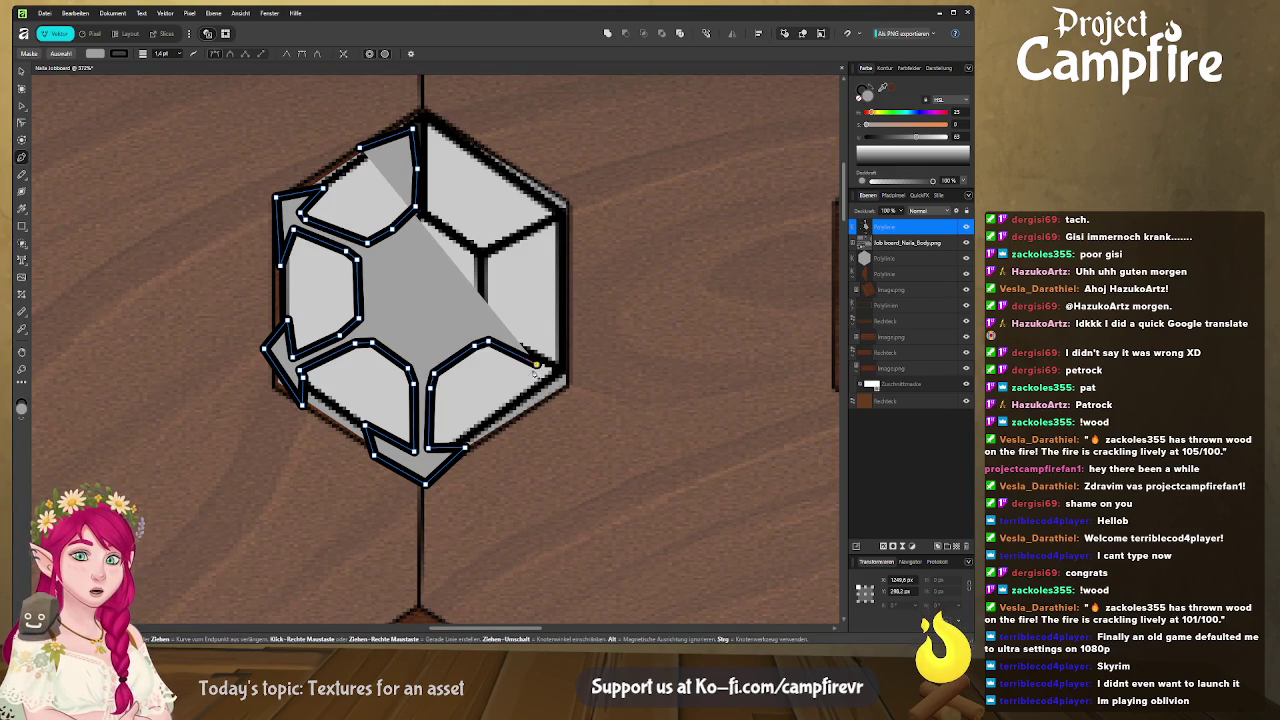
click(500, 411)
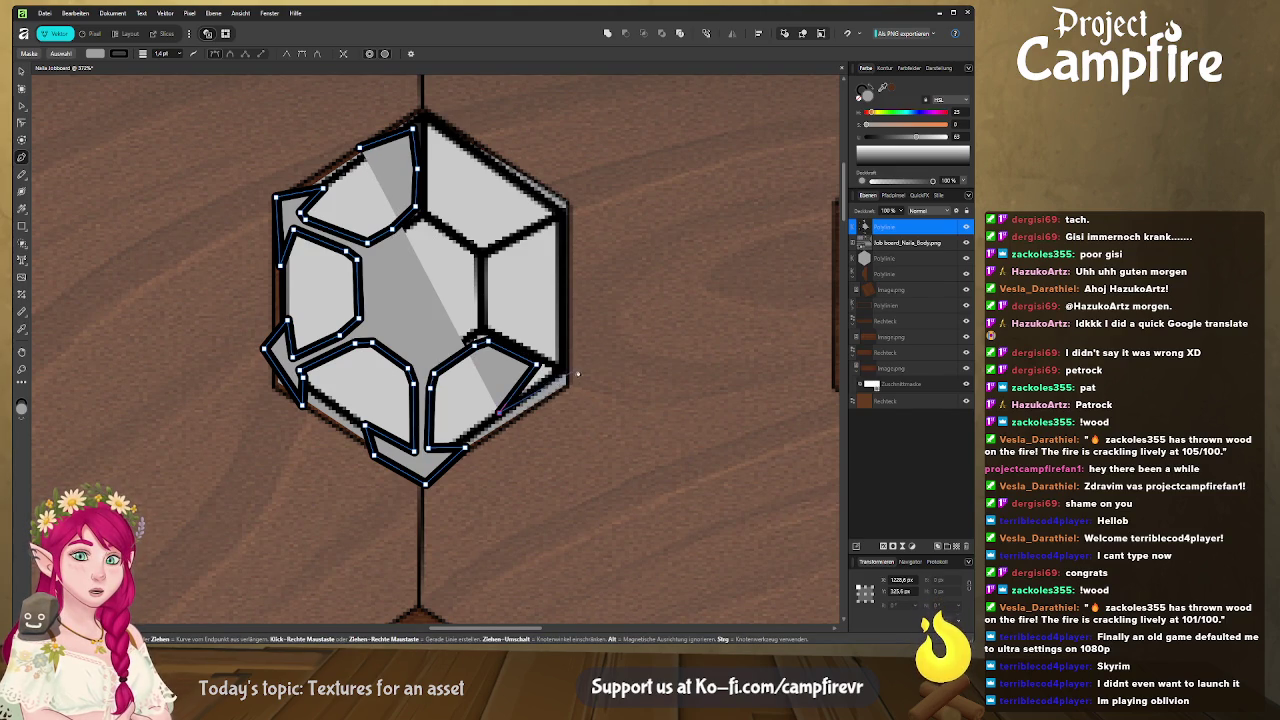
click(568, 380)
click(568, 314)
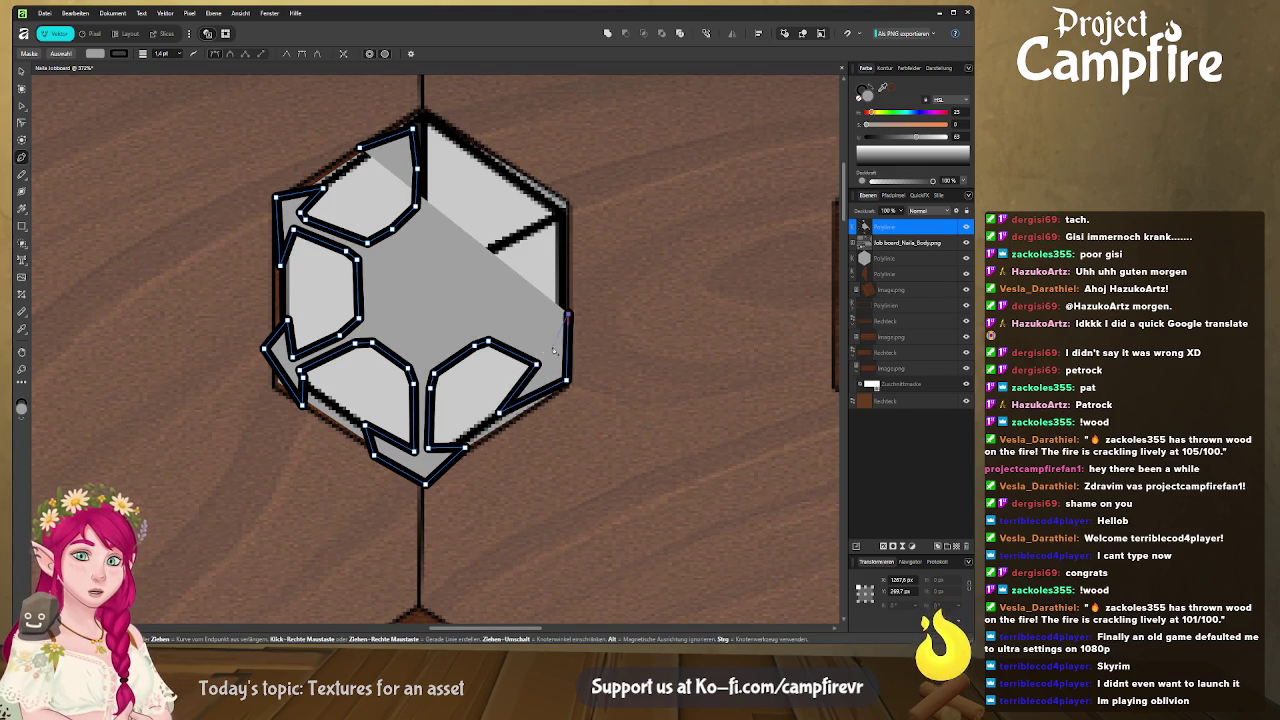
click(553, 355)
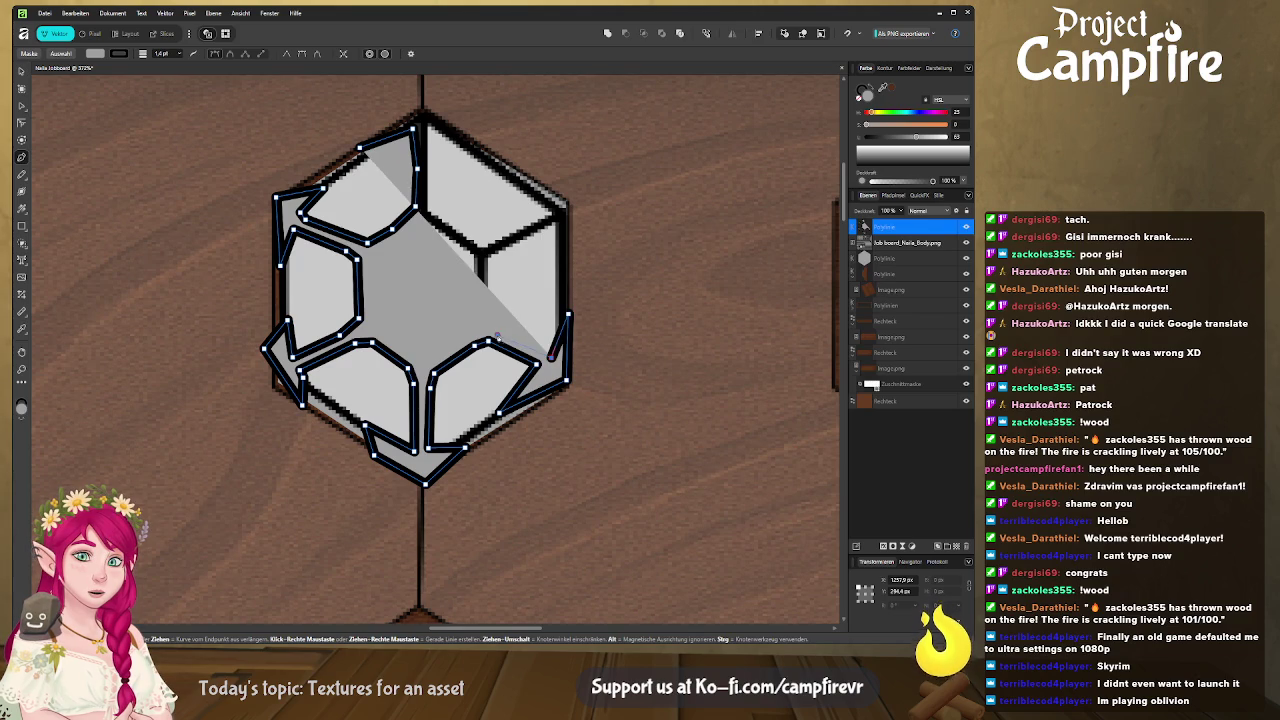
click(490, 320)
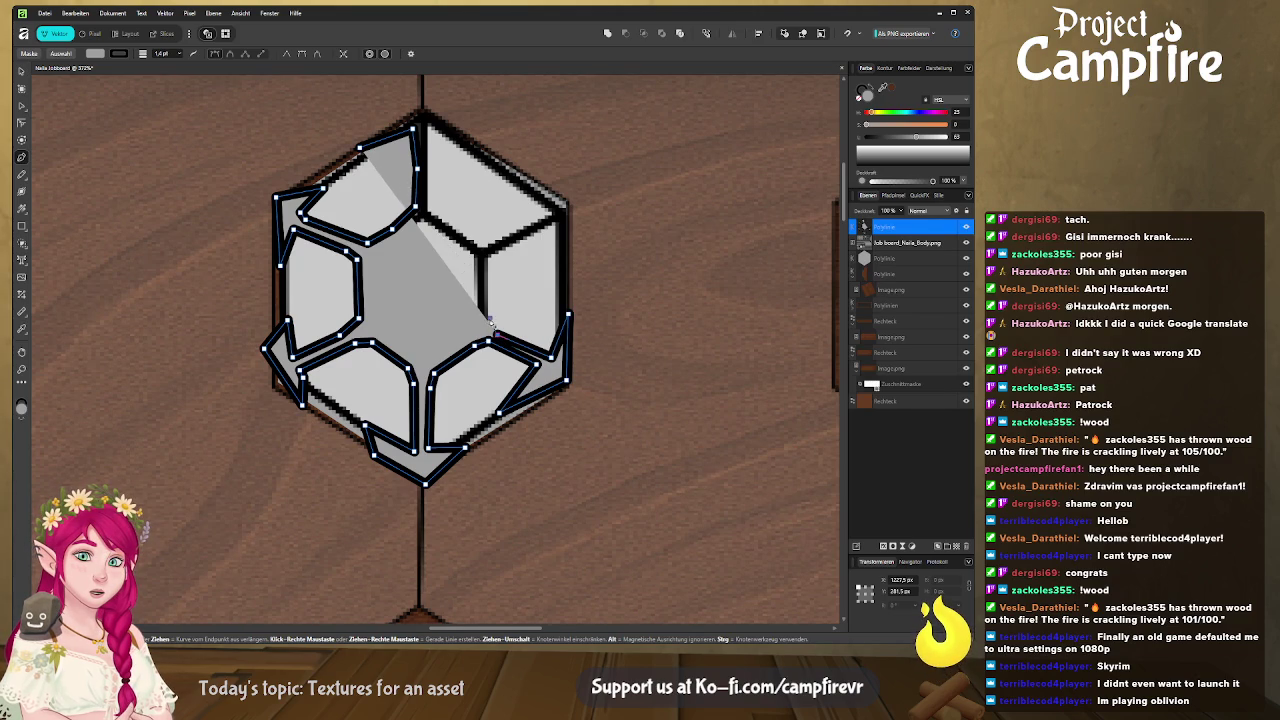
click(490, 261)
click(551, 229)
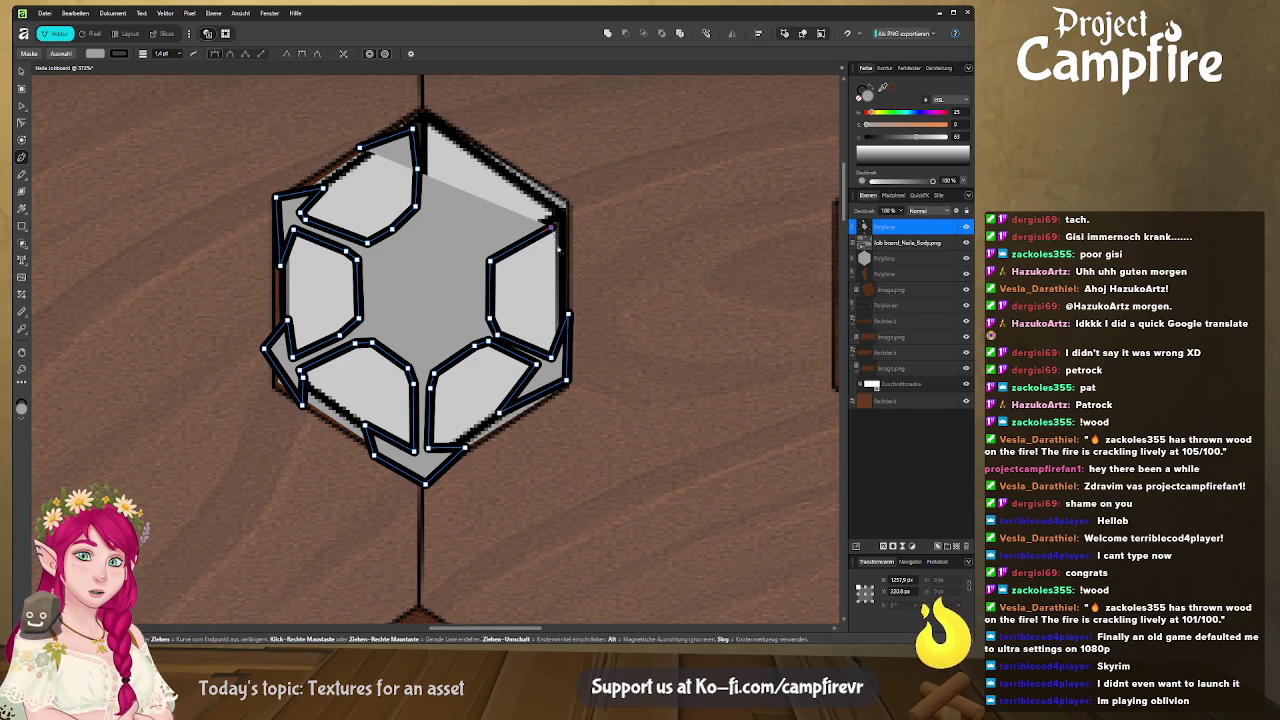
click(567, 277)
Outline the upper-right and top facets, then close the path at its start node
click(574, 191)
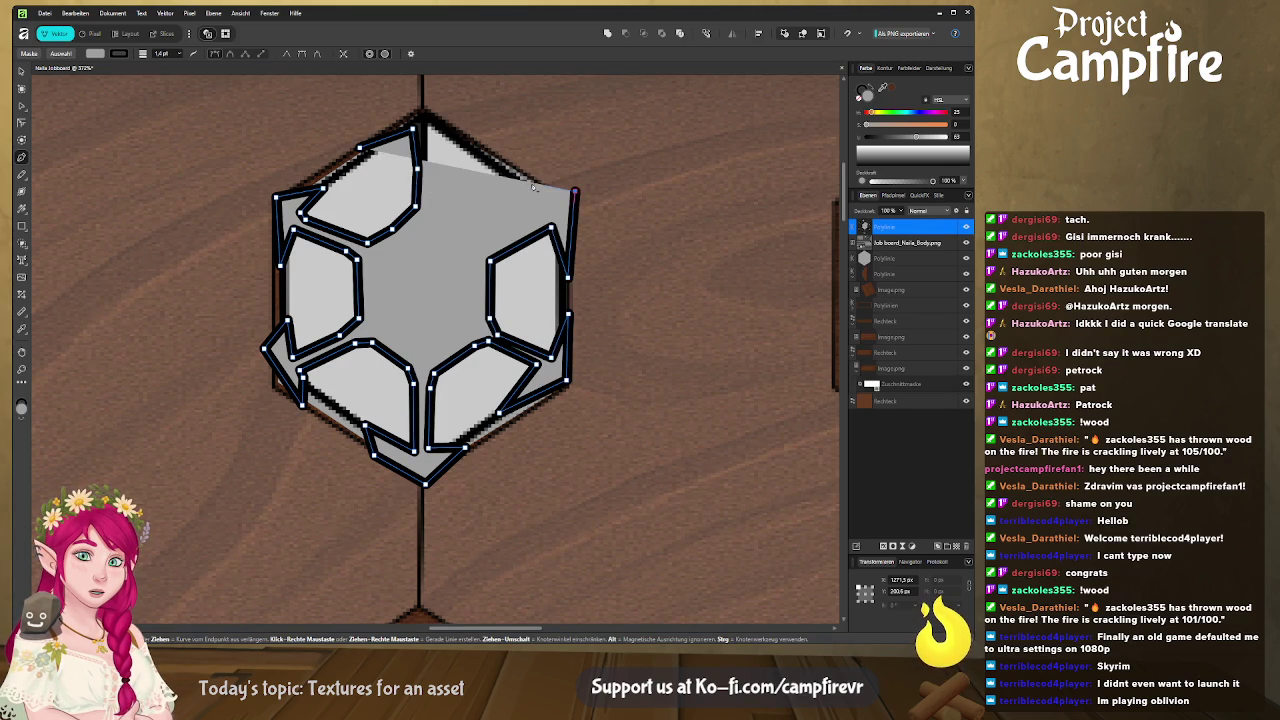
click(530, 174)
click(538, 210)
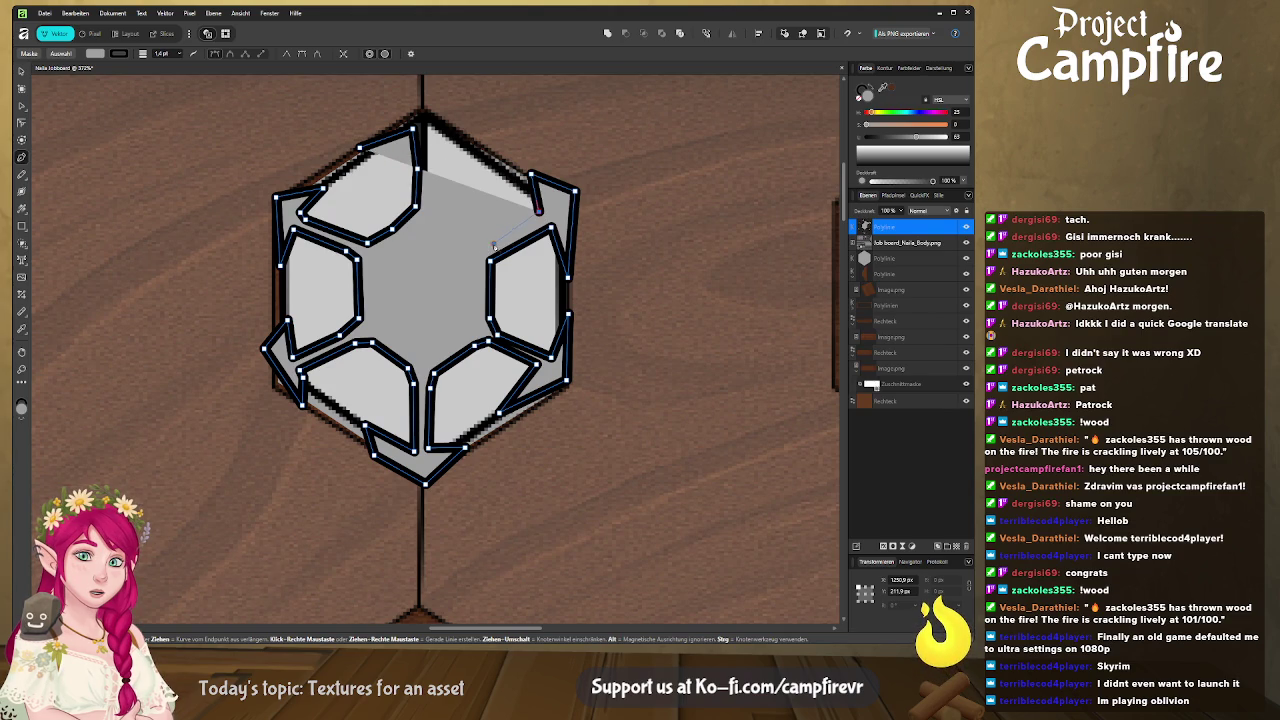
click(484, 246)
click(446, 221)
click(432, 206)
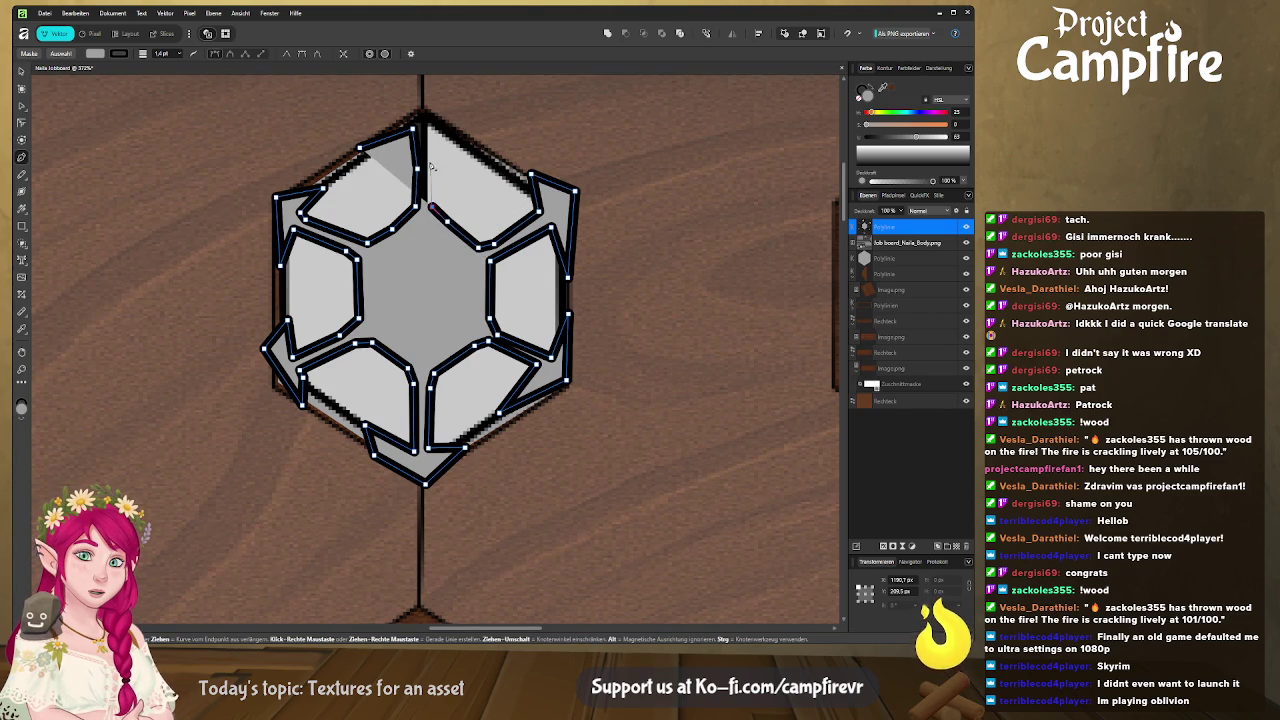
click(430, 142)
click(468, 143)
click(423, 101)
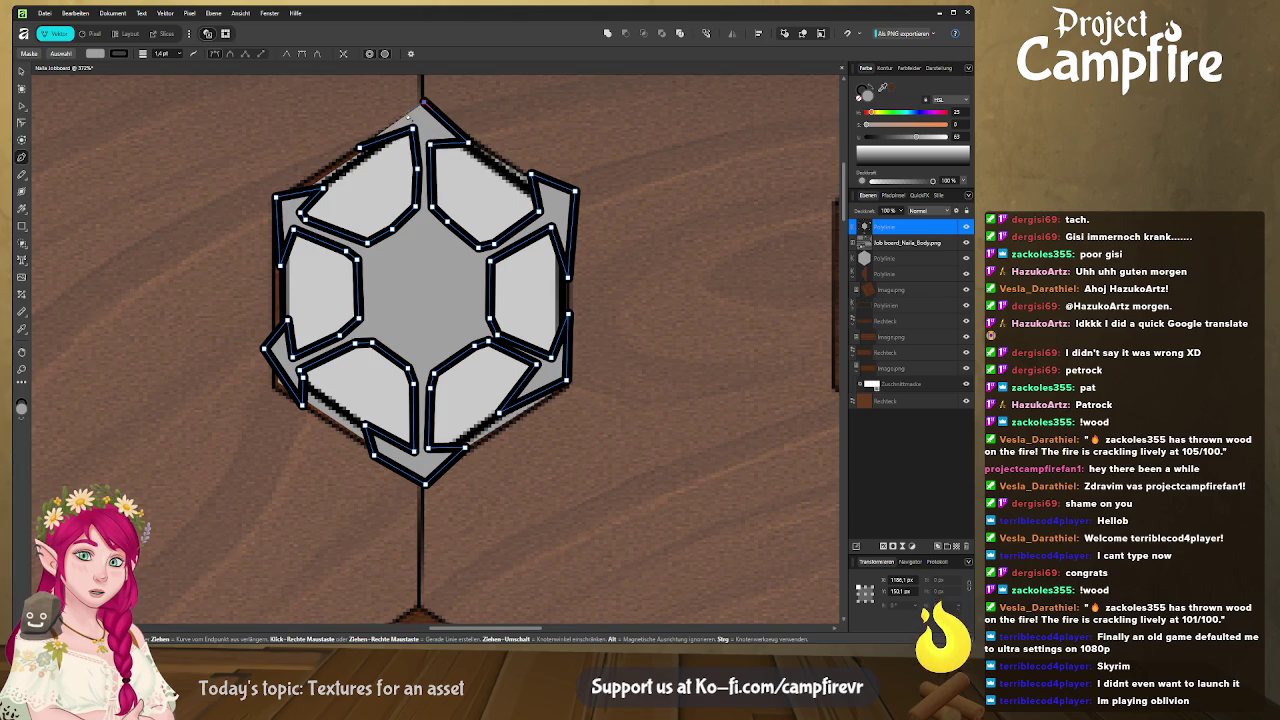
click(361, 147)
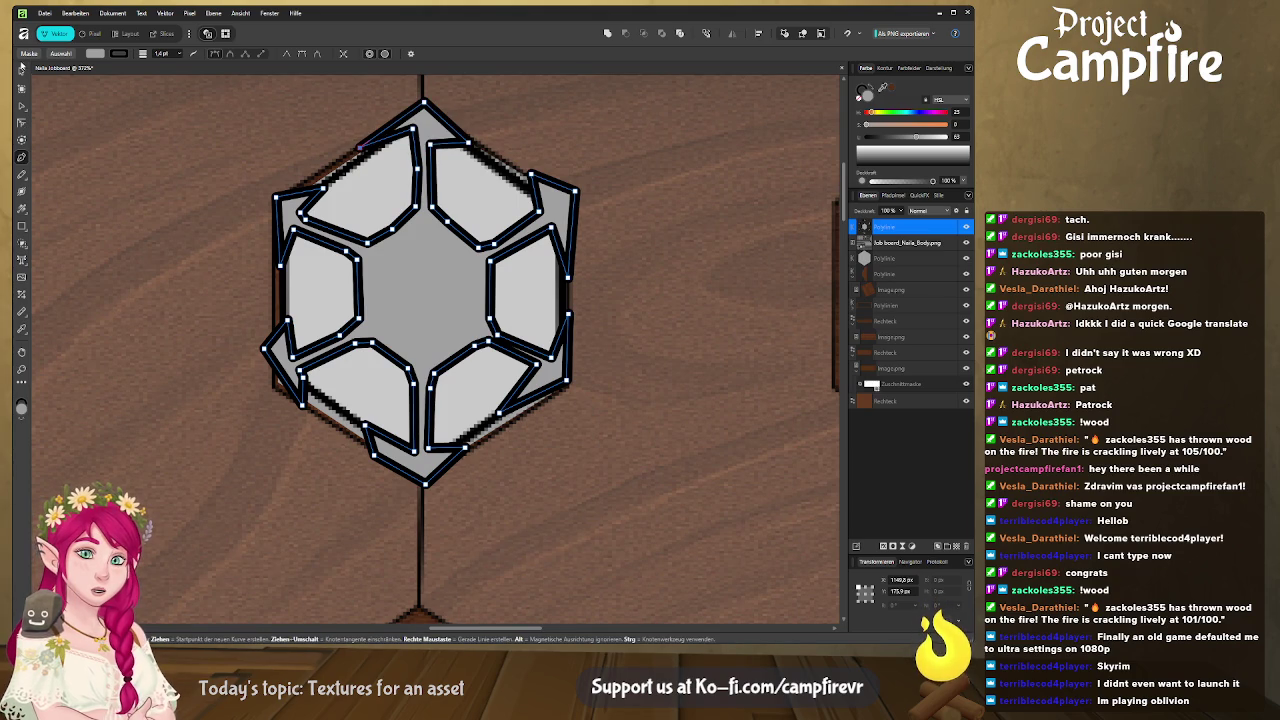
Give the traced facet shape no outline and a white fill, then deselect it
click(860, 99)
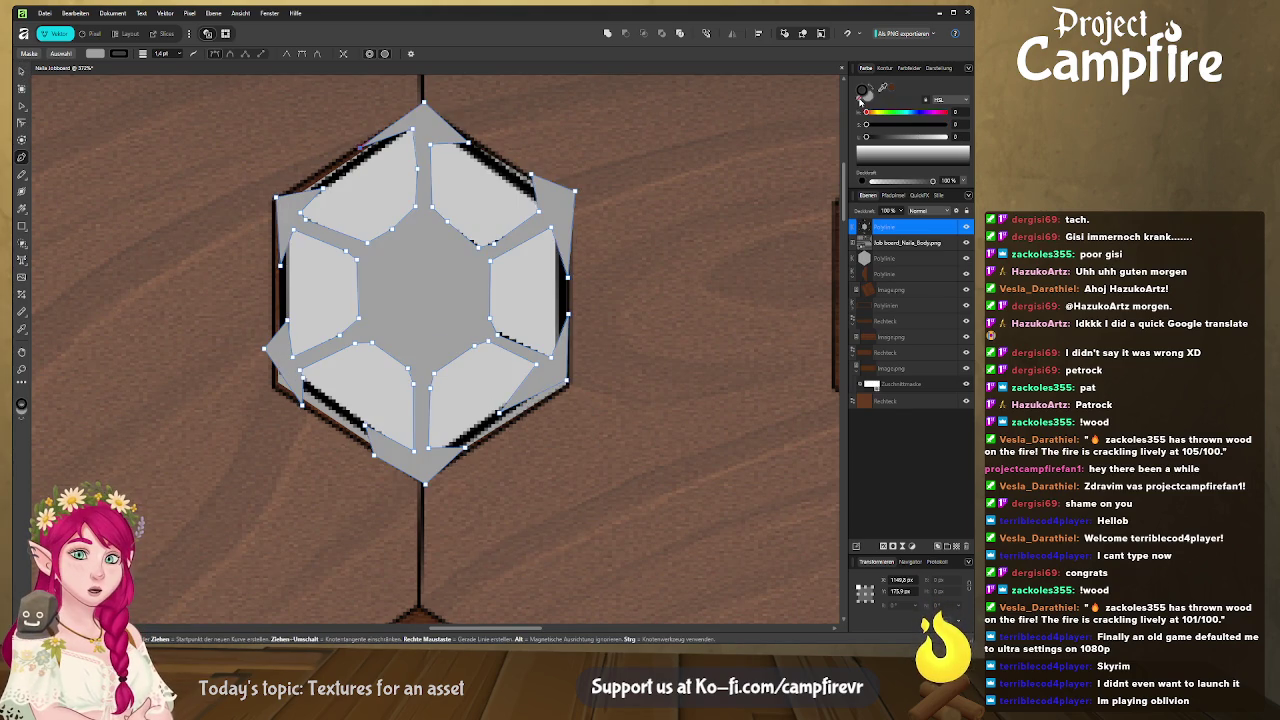
click(864, 92)
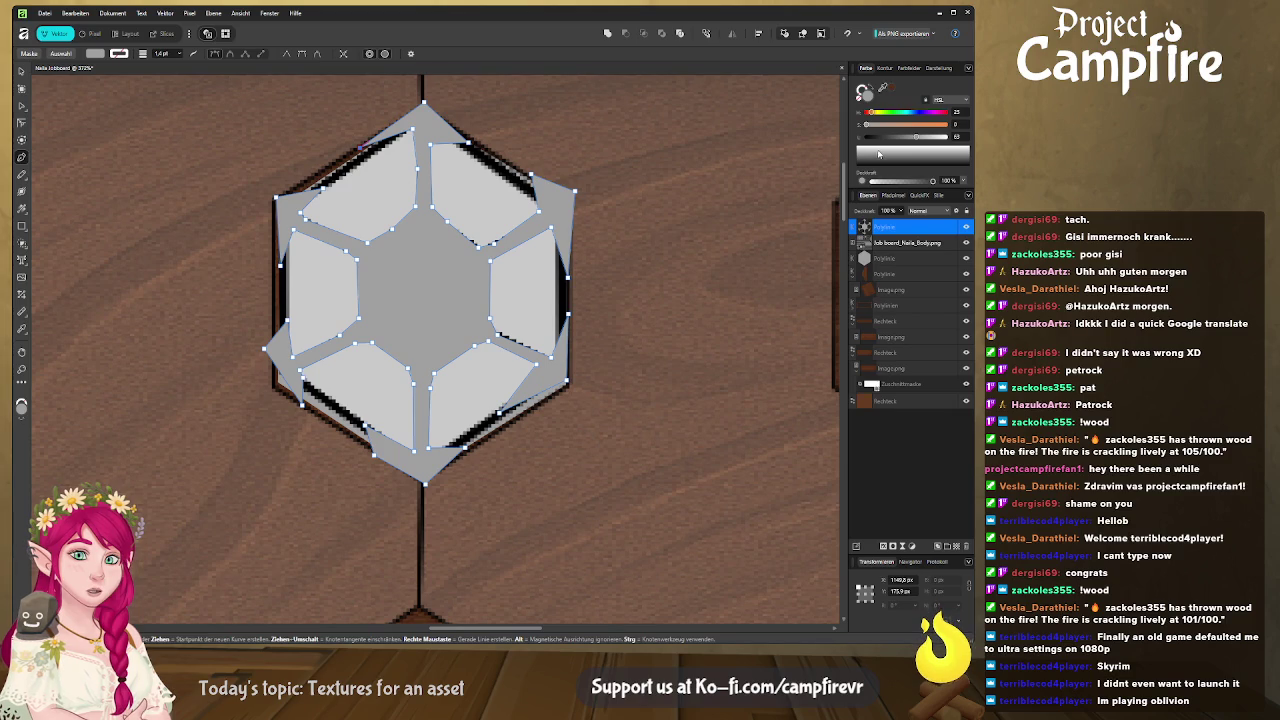
click(914, 147)
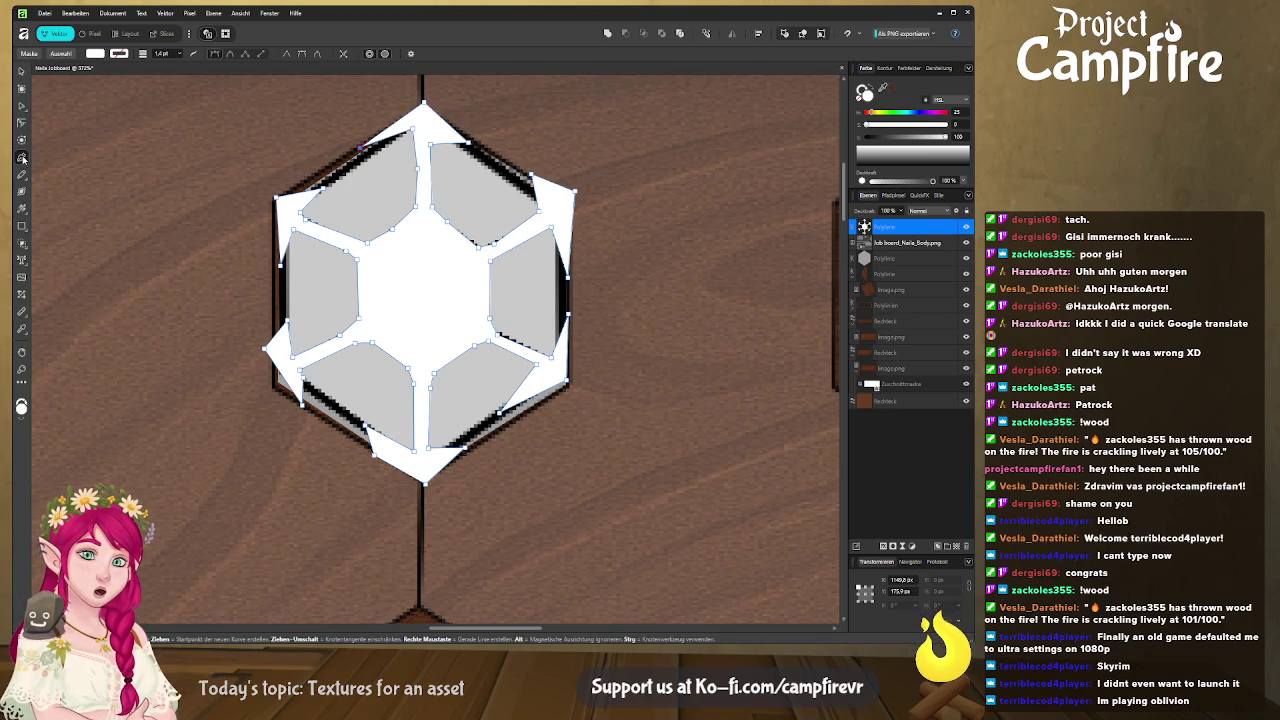
key(ctrl+d)
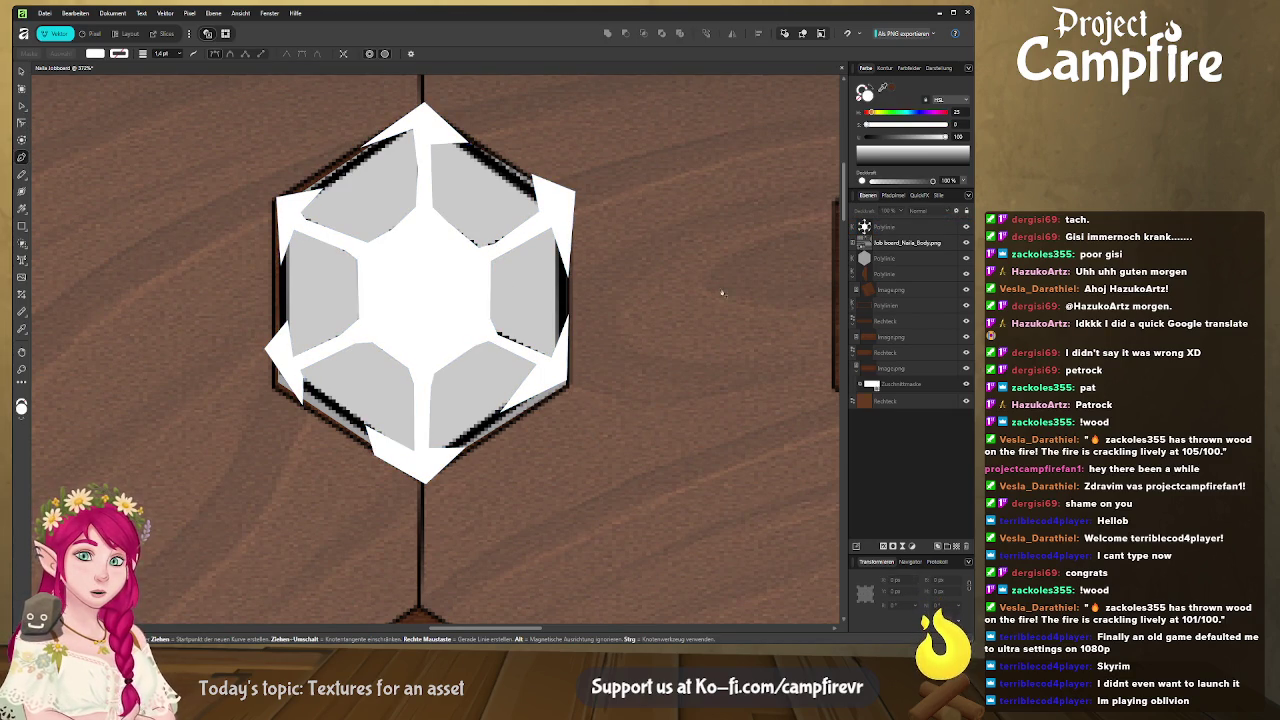
Draw a closed hexagon around the gem's centre facet
click(422, 233)
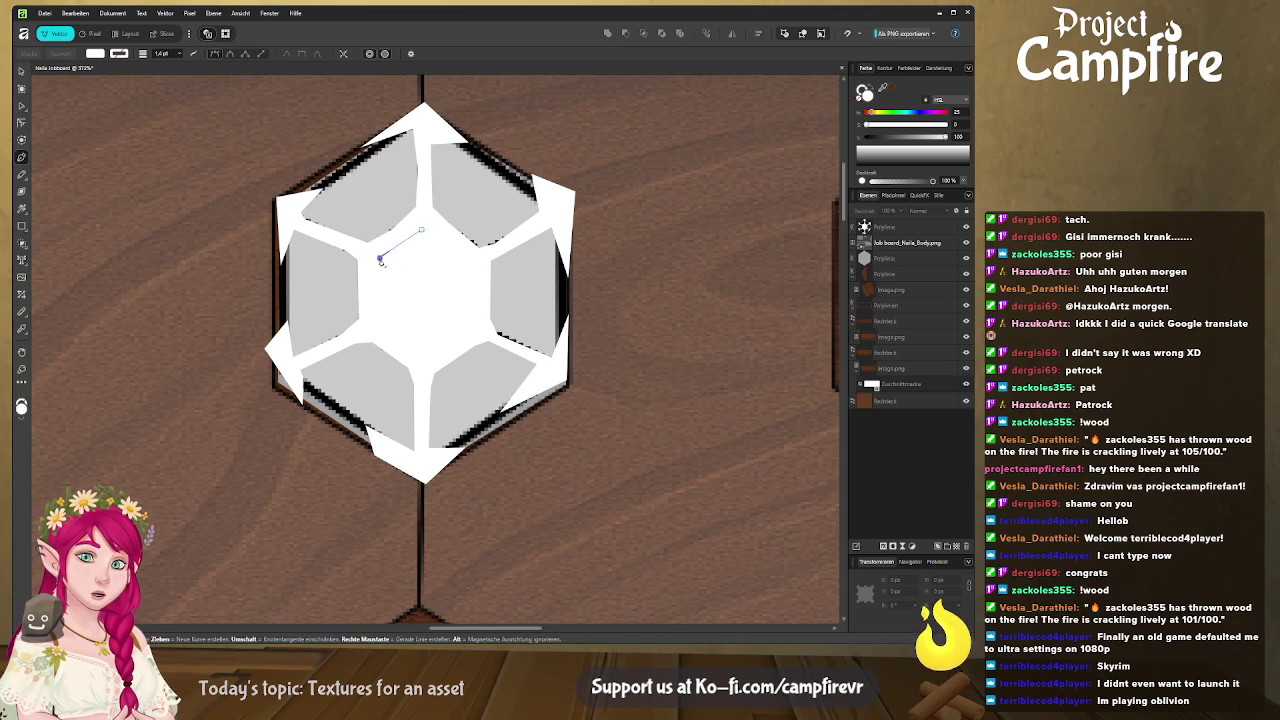
click(378, 257)
click(378, 320)
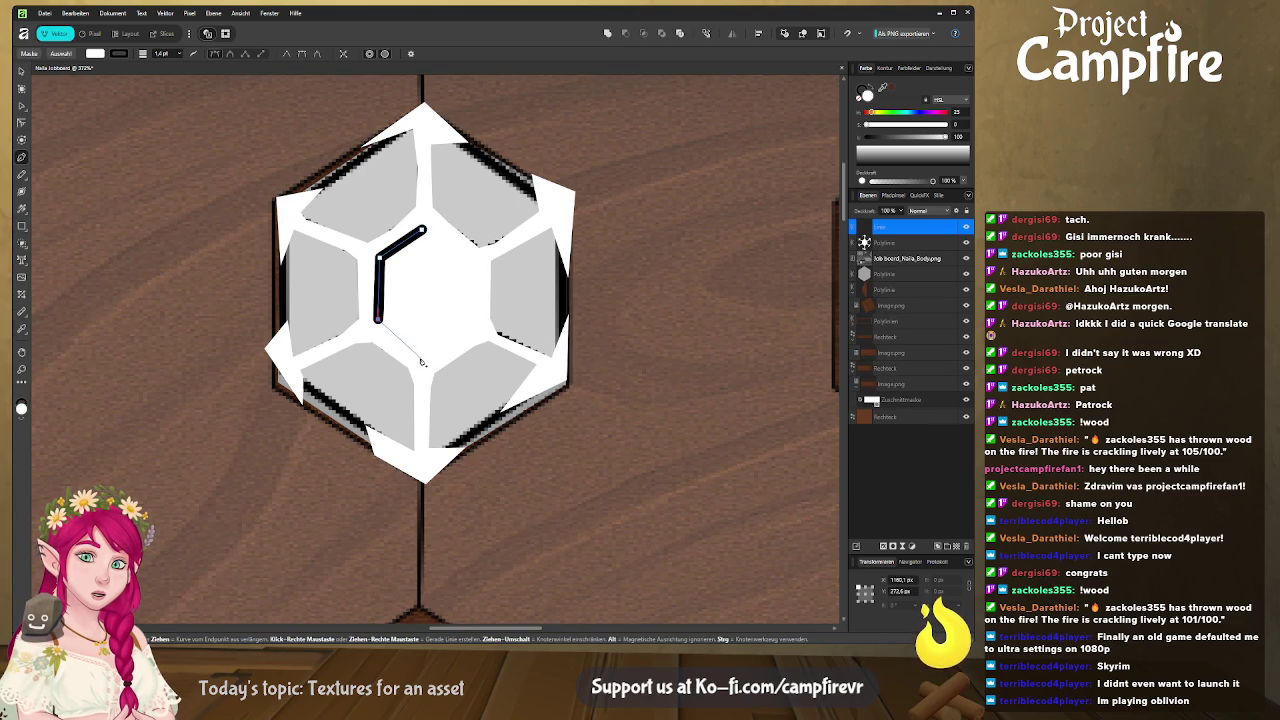
click(422, 357)
click(476, 328)
click(476, 265)
click(422, 231)
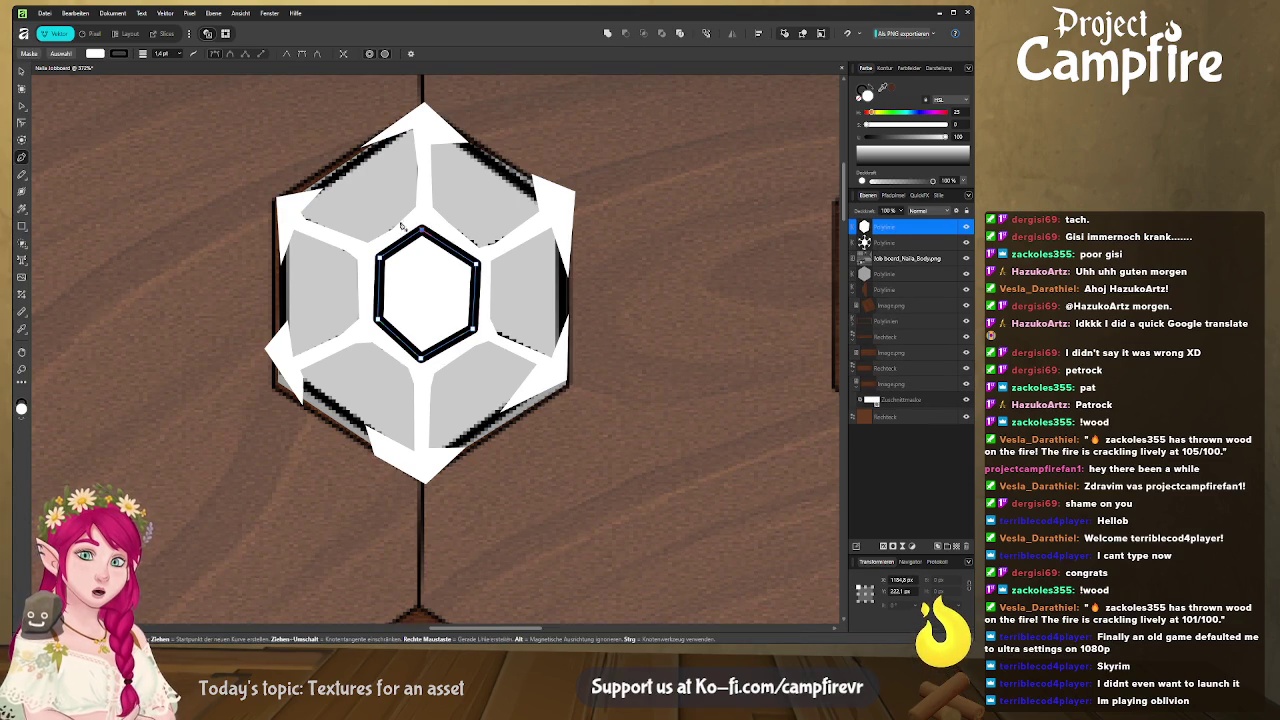
Subtract the centre hexagon from the border shape, nudge its top node, and place the UV layout above
click(21, 105)
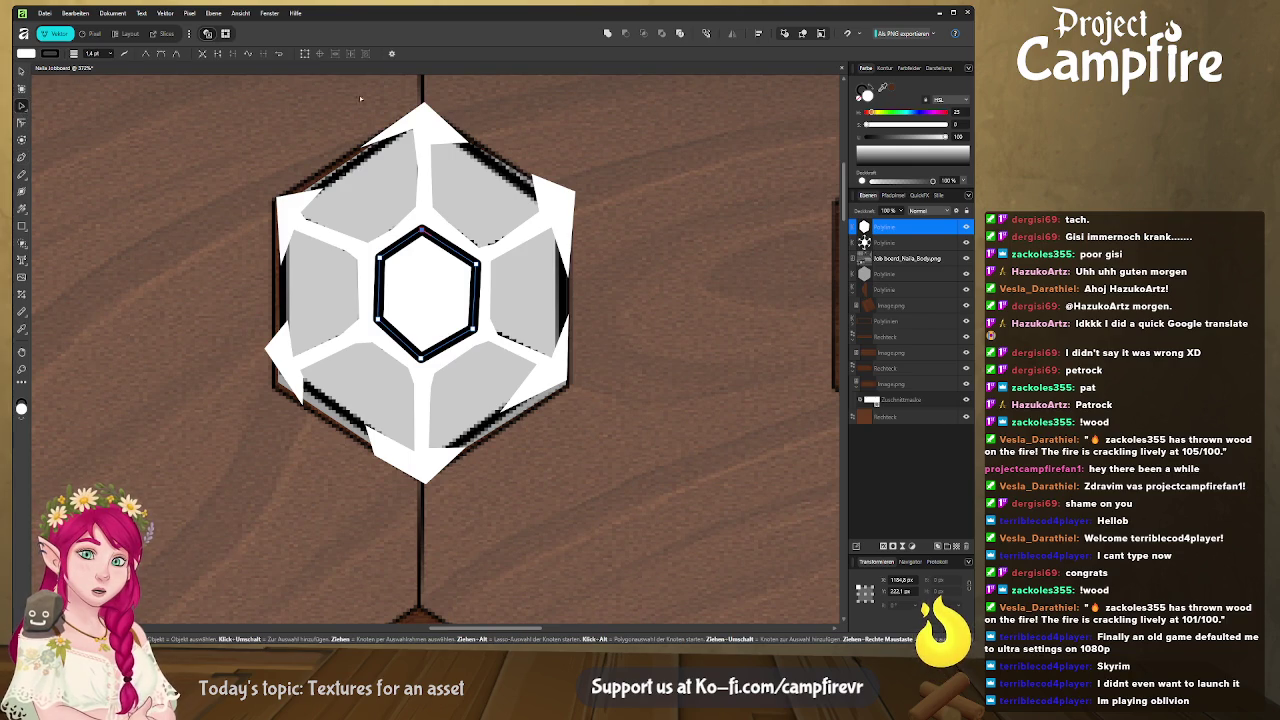
click(862, 97)
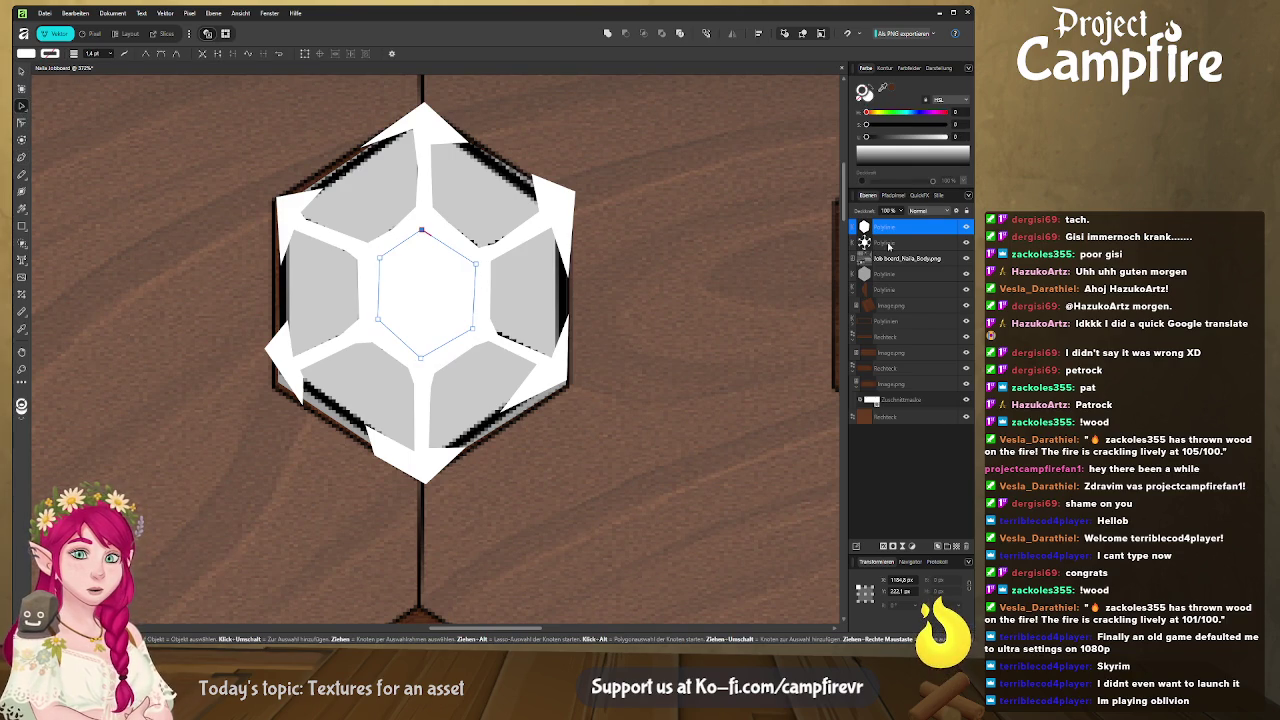
shift+click(915, 247)
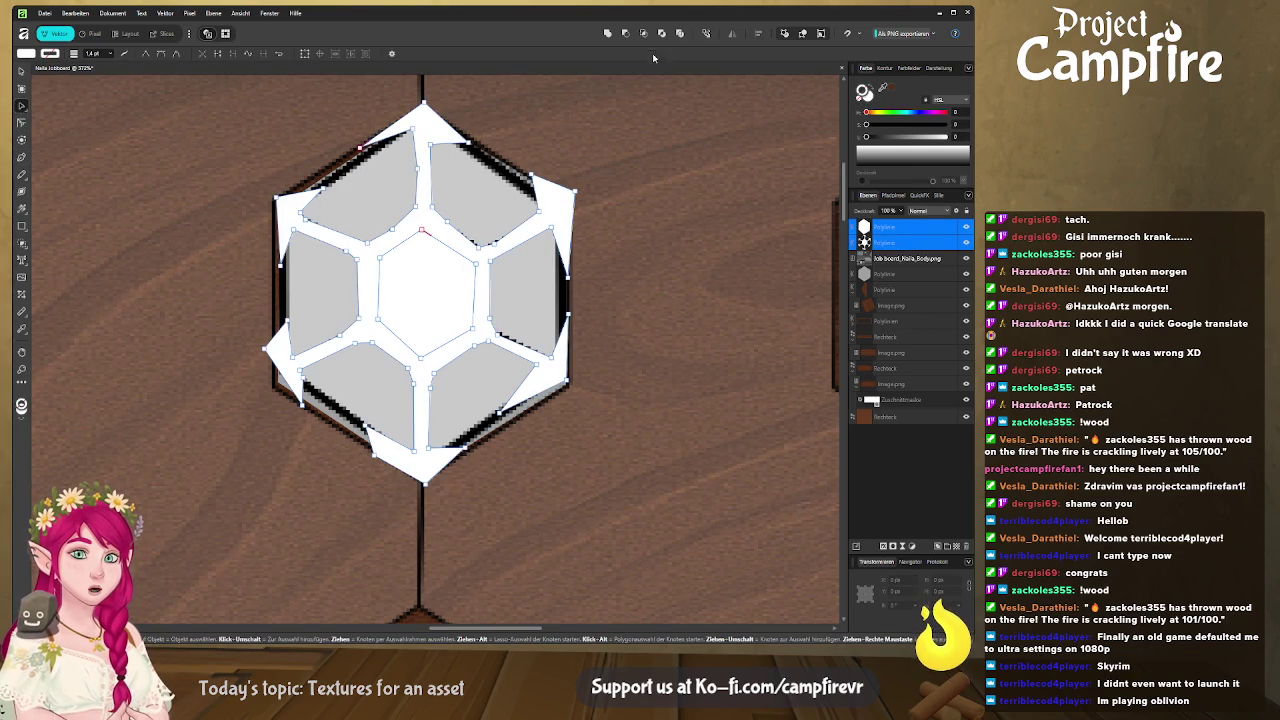
click(625, 33)
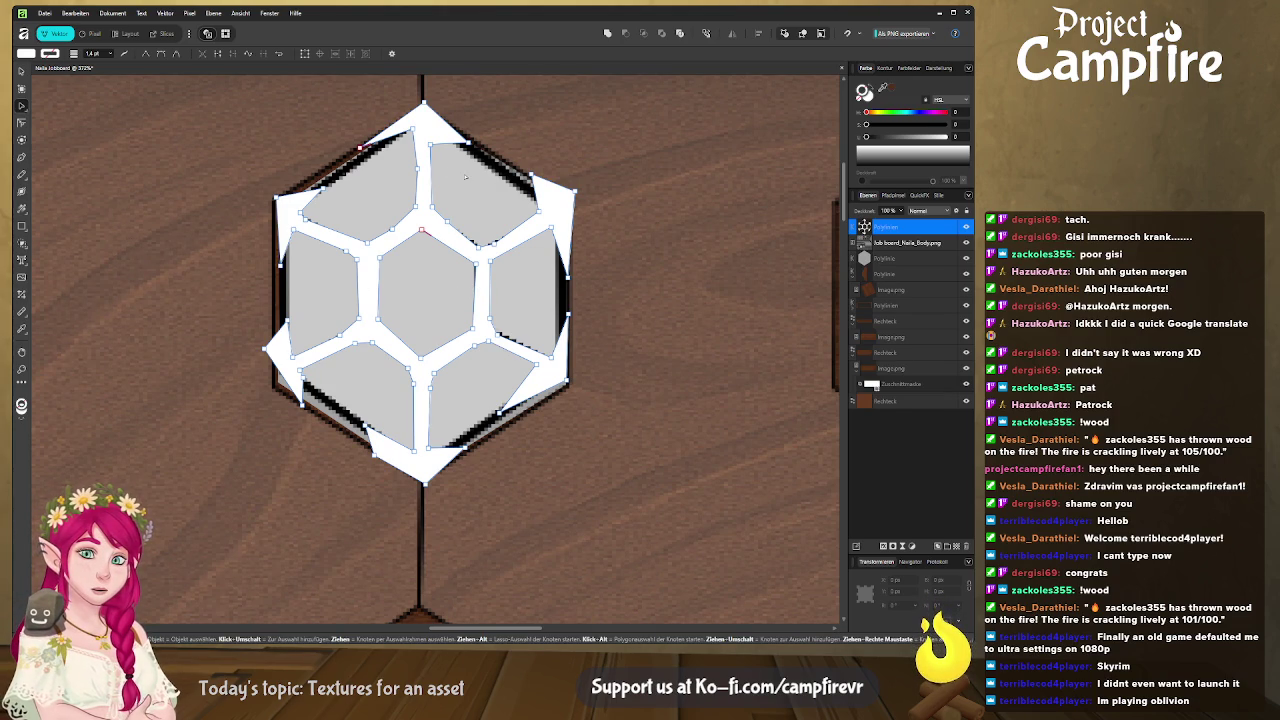
click(414, 137)
drag(414, 137, 414, 135)
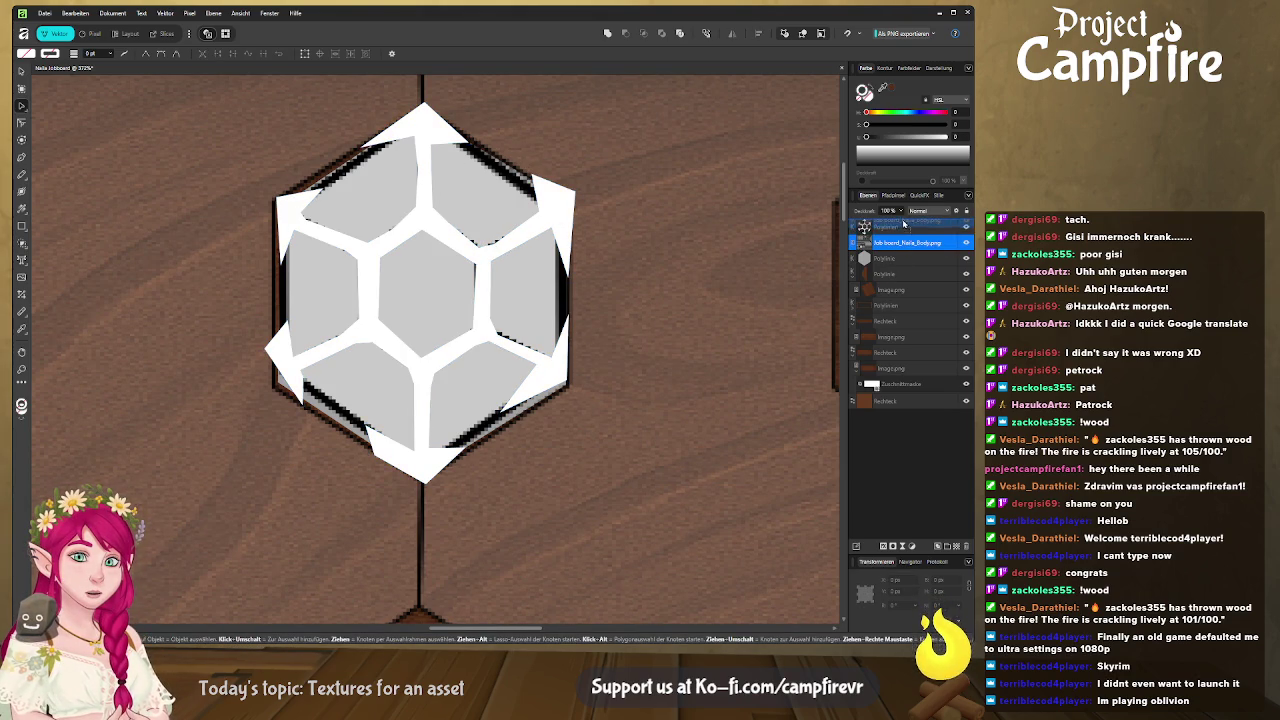
drag(905, 245, 905, 222)
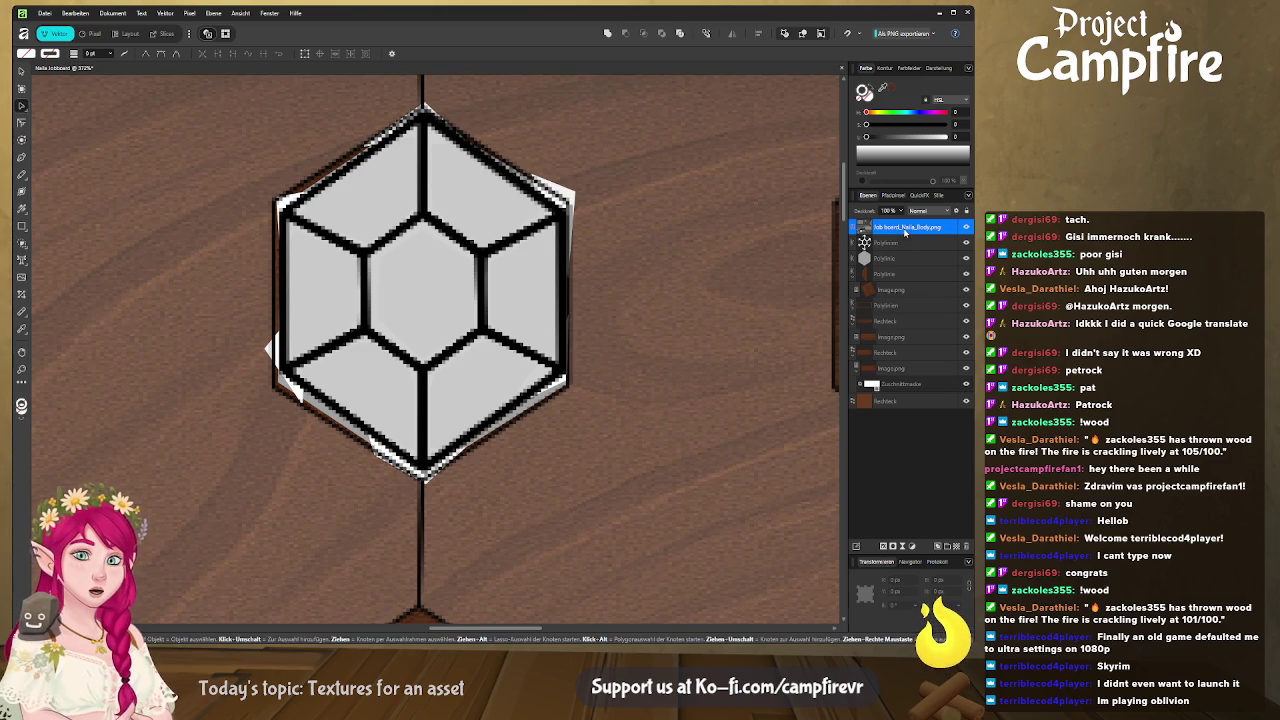
Move the UV layout below the shape and nudge the central hexagon's nodes into place
mouse_move(905, 230)
mouse_down()
mouse_move(905, 250)
mouse_move(858, 217)
mouse_up()
click(895, 229)
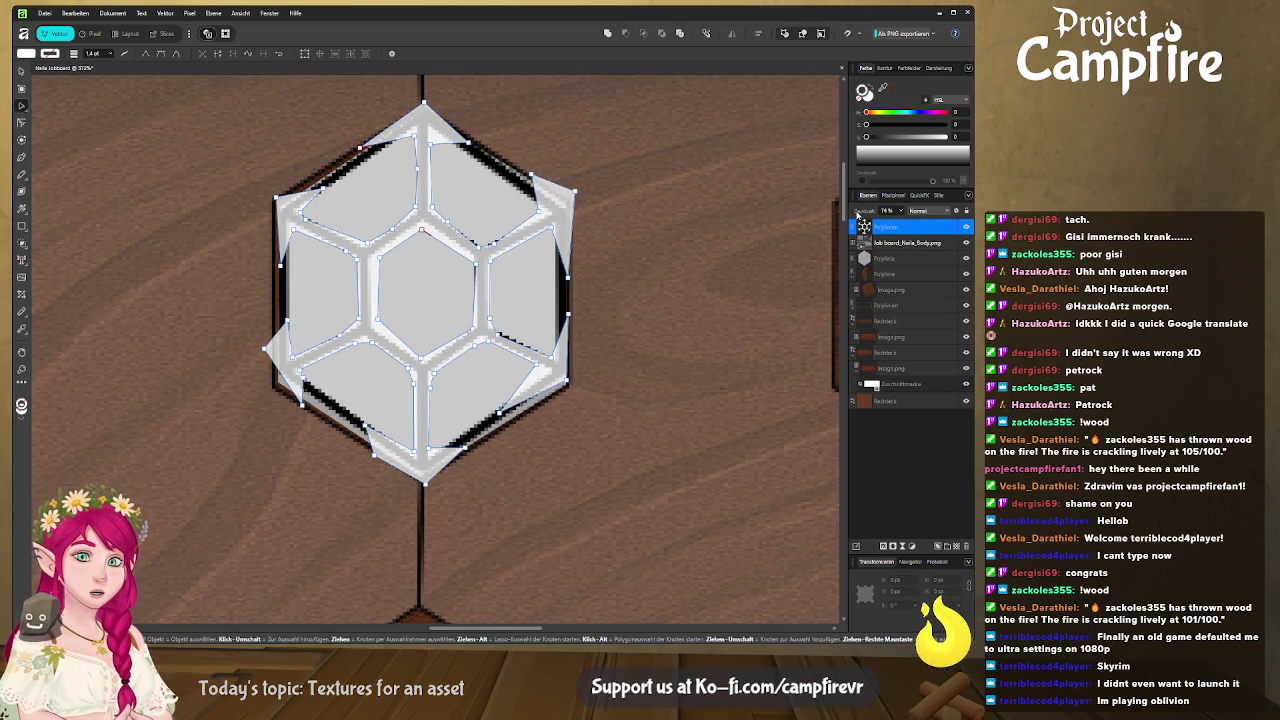
click(422, 229)
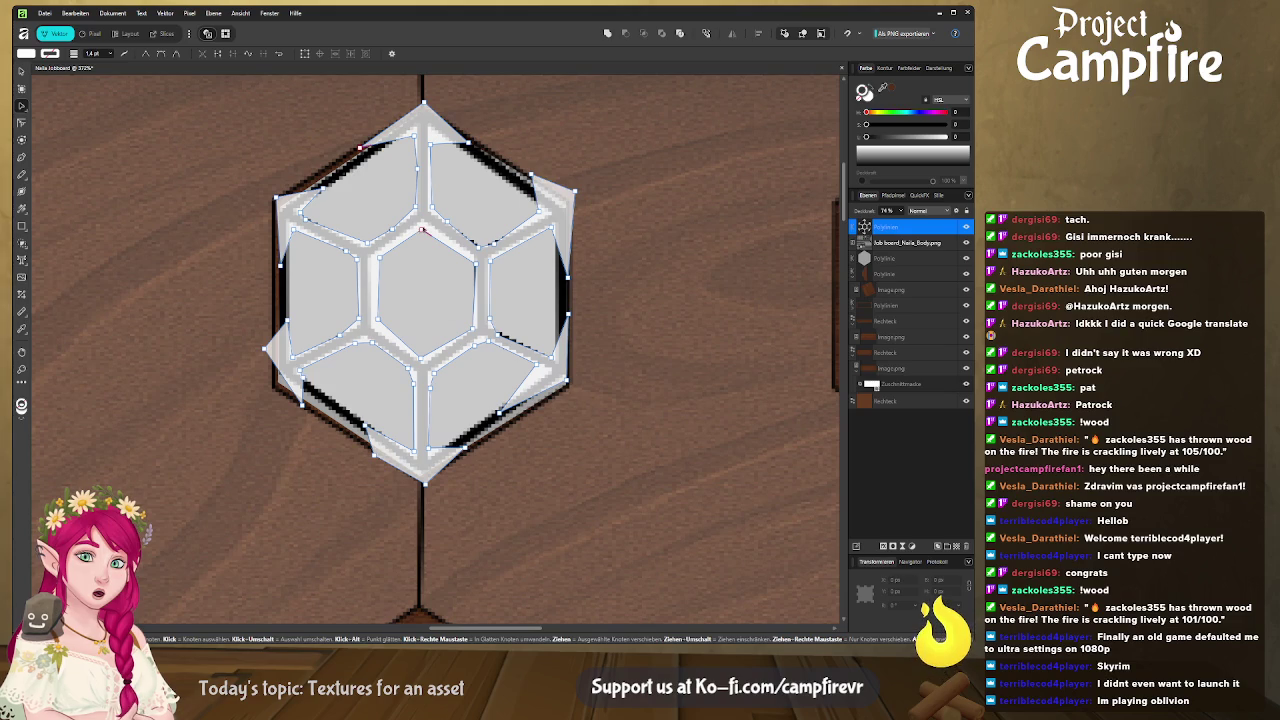
click(374, 262)
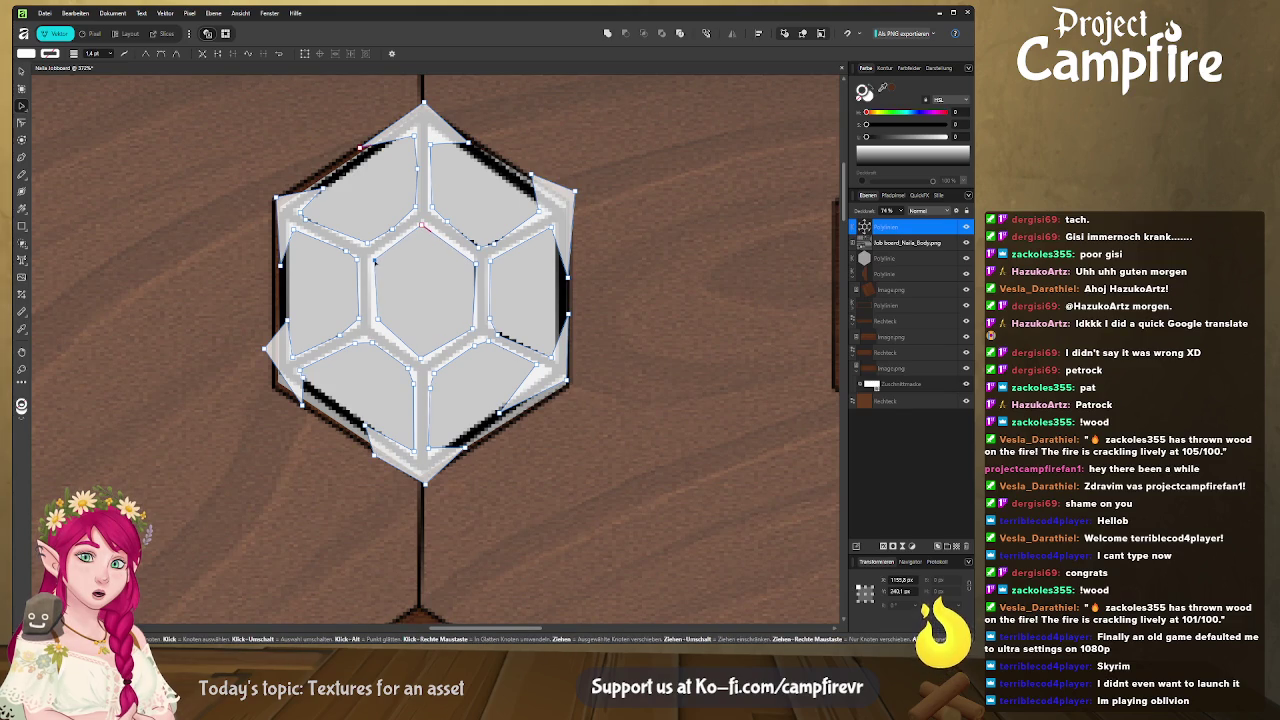
drag(375, 262, 374, 259)
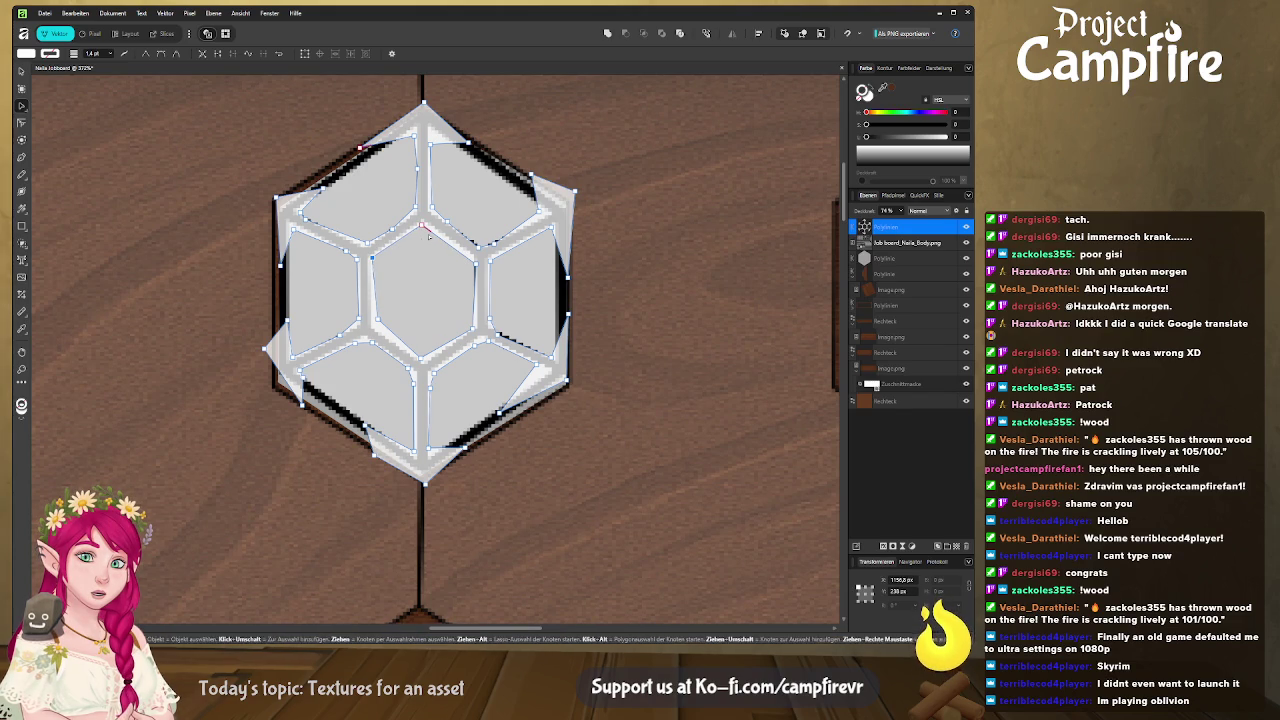
click(423, 223)
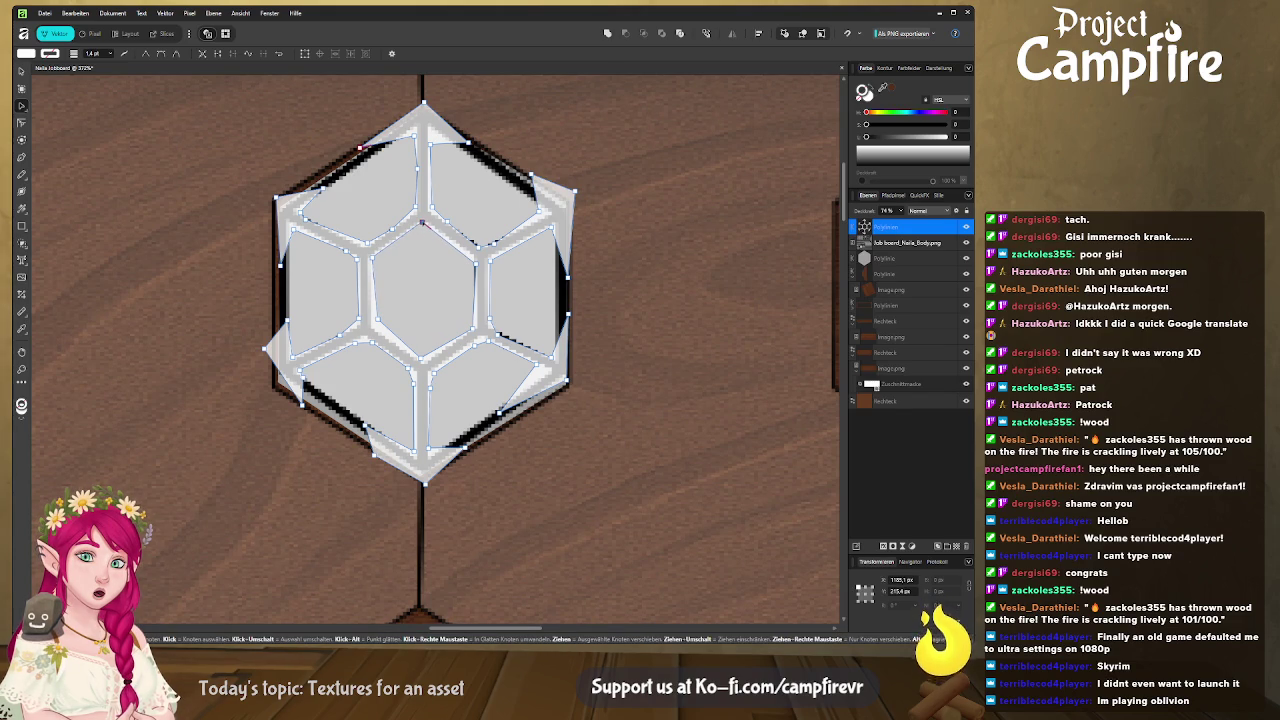
drag(476, 265, 473, 257)
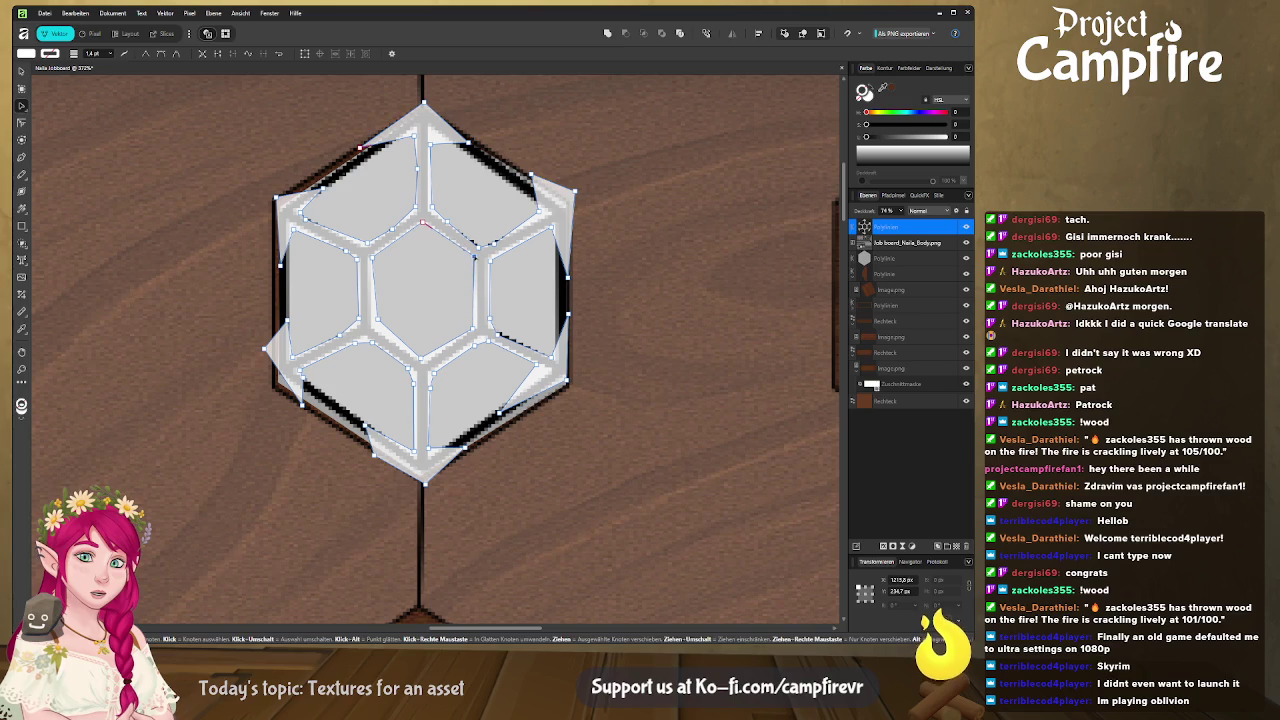
click(474, 329)
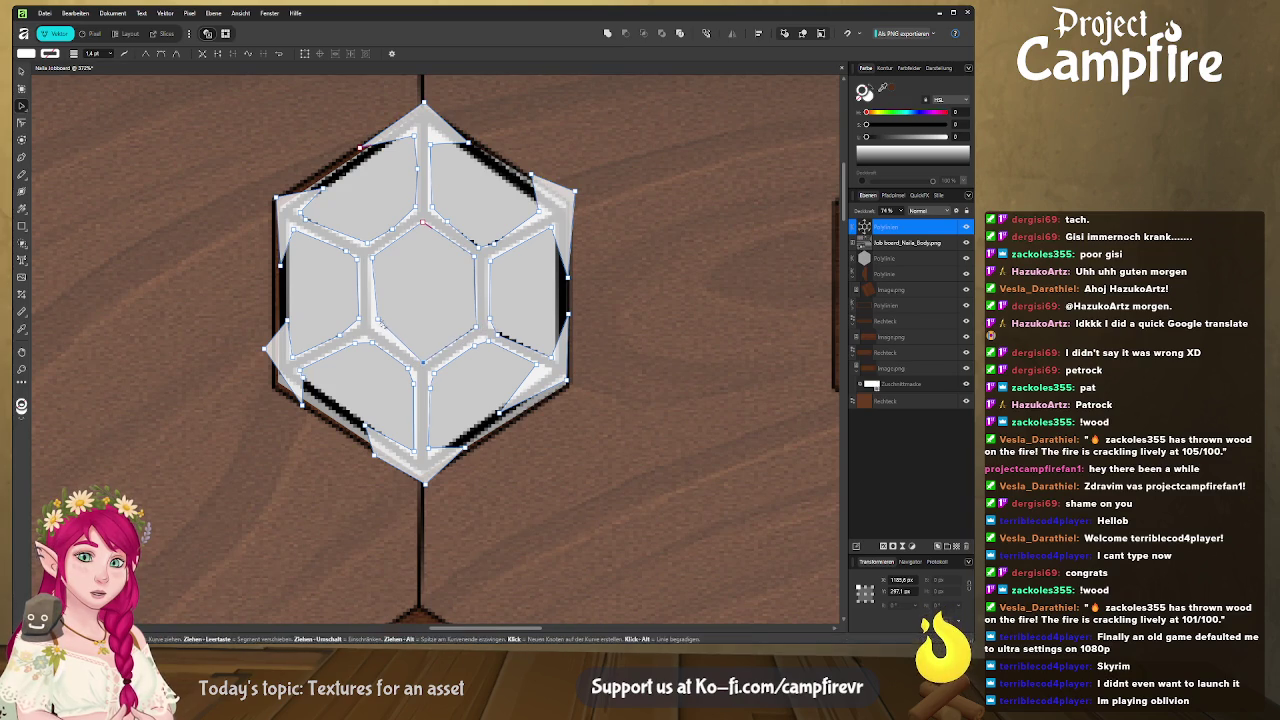
click(373, 328)
drag(373, 329, 374, 328)
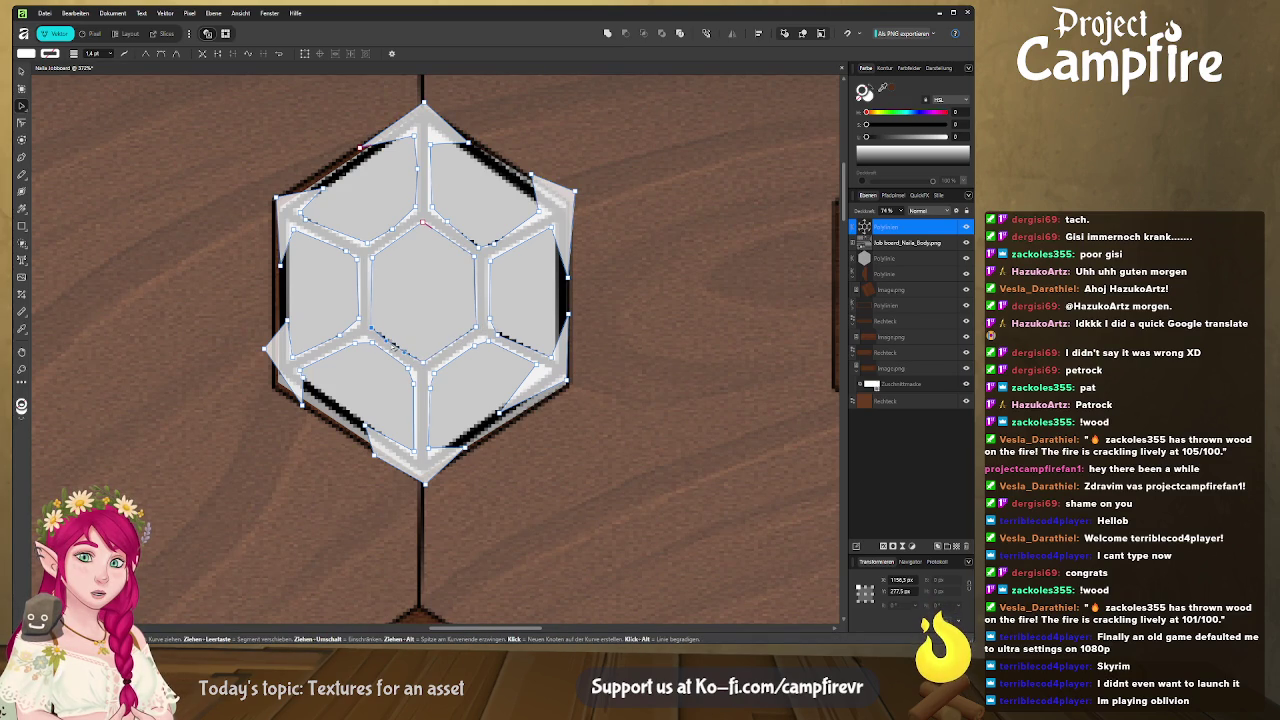
Bend the central hexagon's lower-right, upper-right and left edges into gentle curves
drag(451, 351, 452, 344)
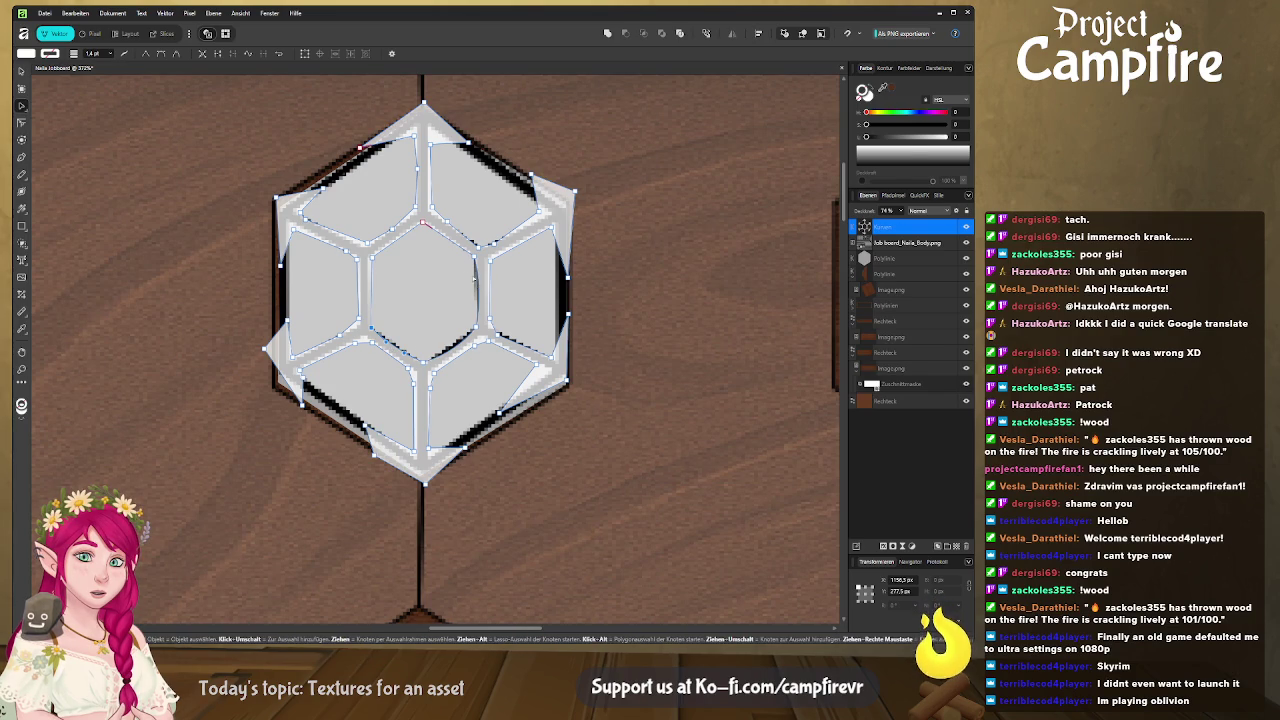
drag(450, 237, 449, 234)
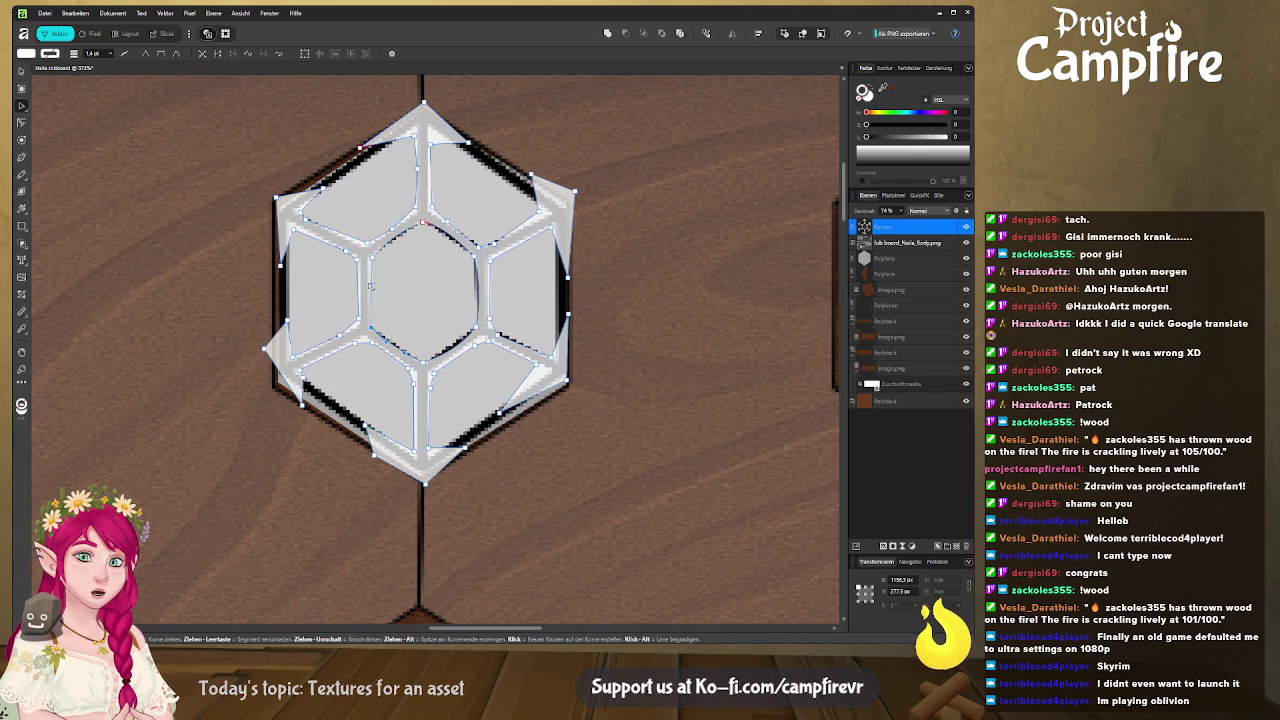
drag(367, 288, 363, 287)
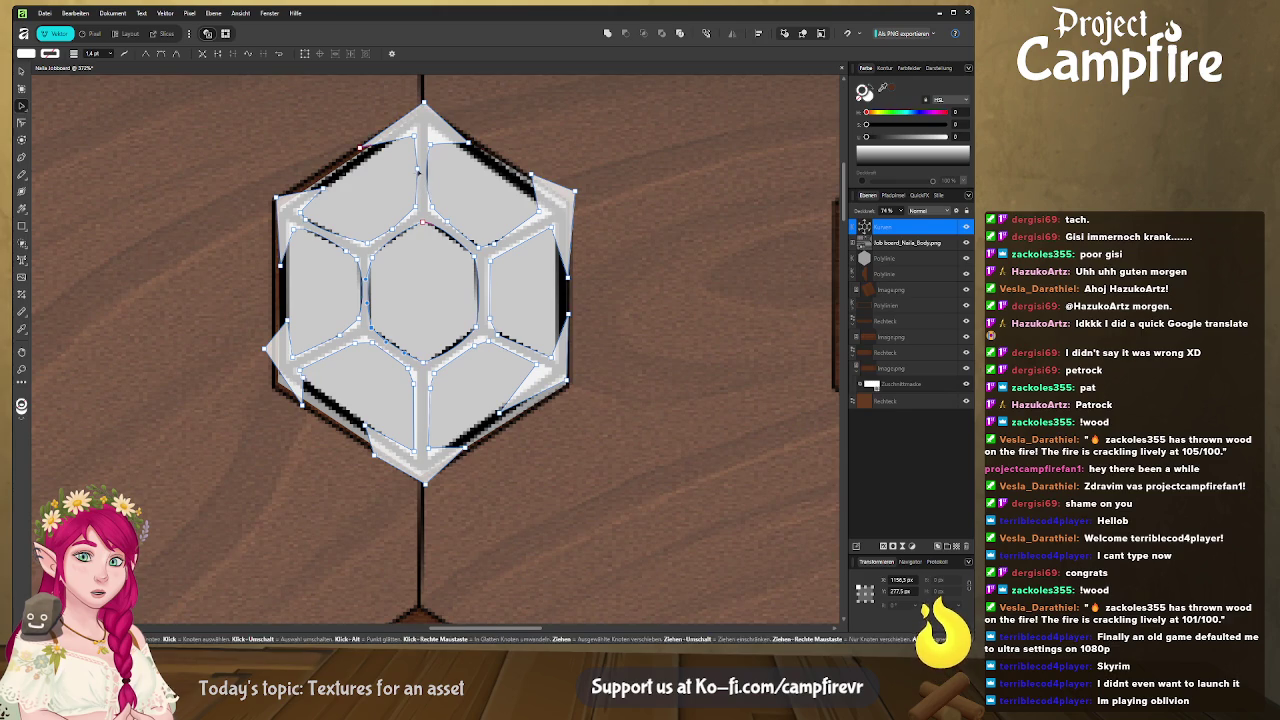
click(419, 172)
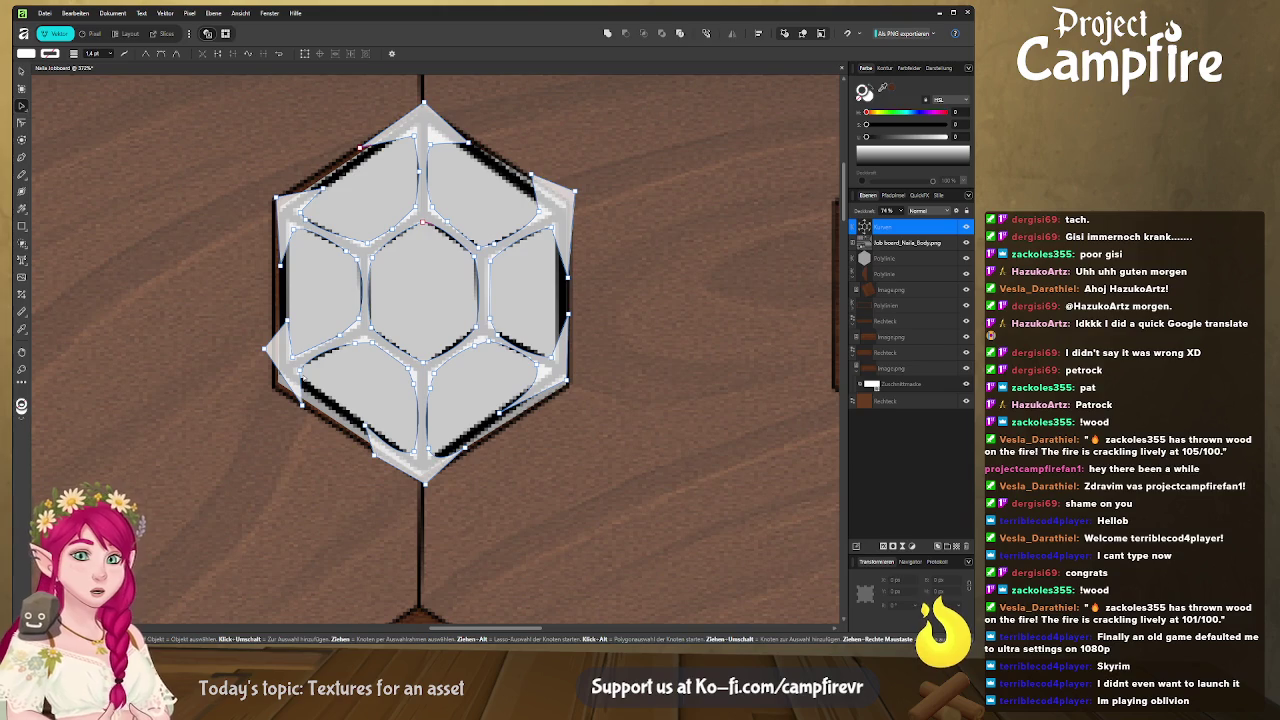
Adjust the lower-left nodes, hide the reference image, delete the top Kurven layer, and view at 100%
click(300, 386)
click(311, 418)
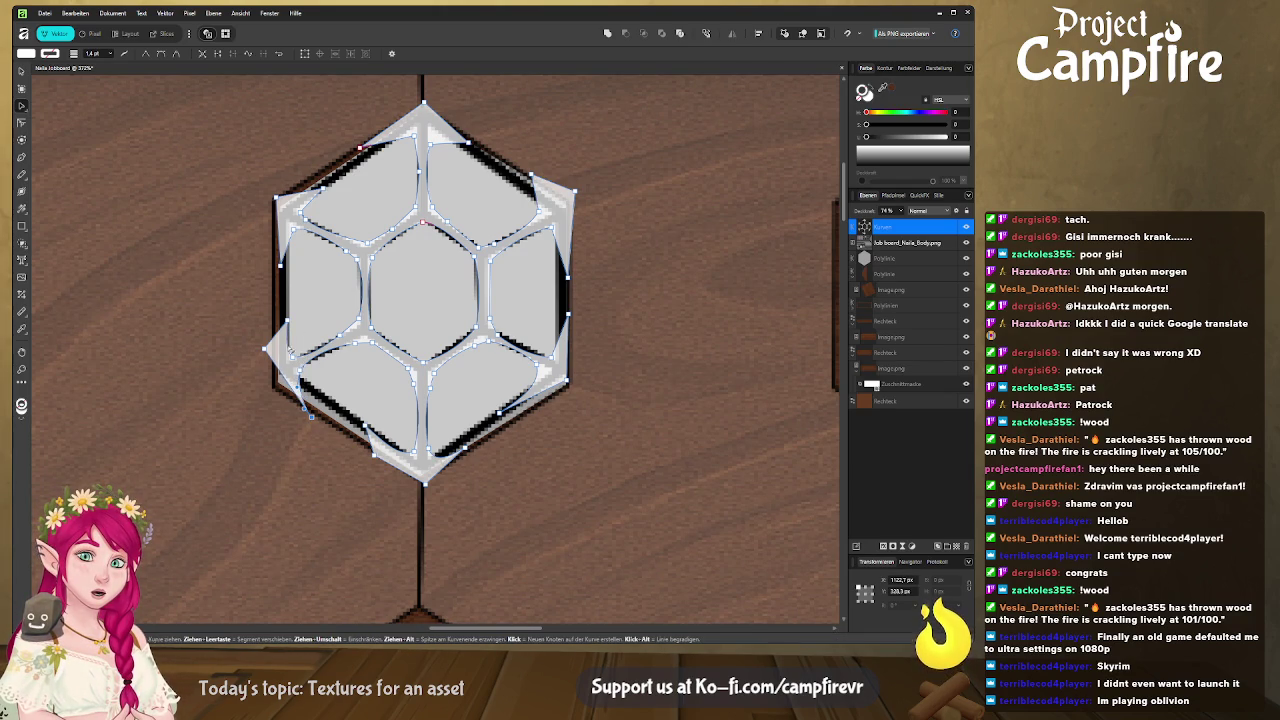
click(289, 313)
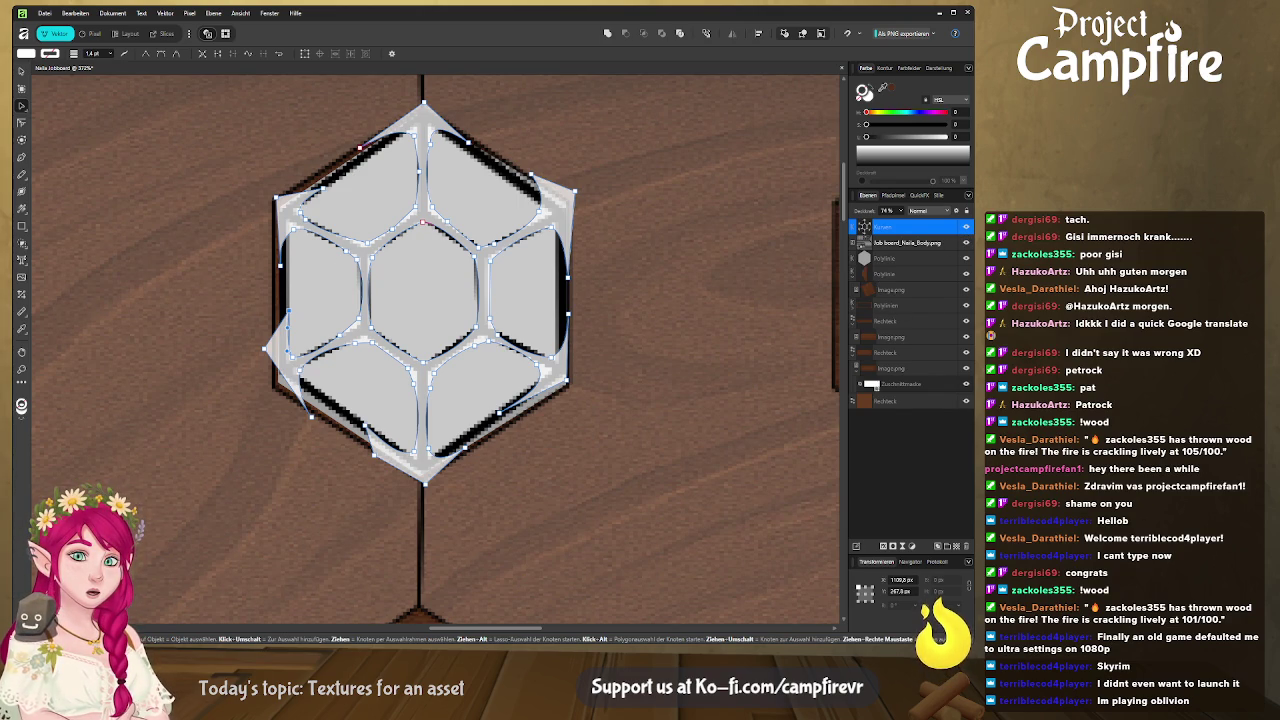
click(966, 243)
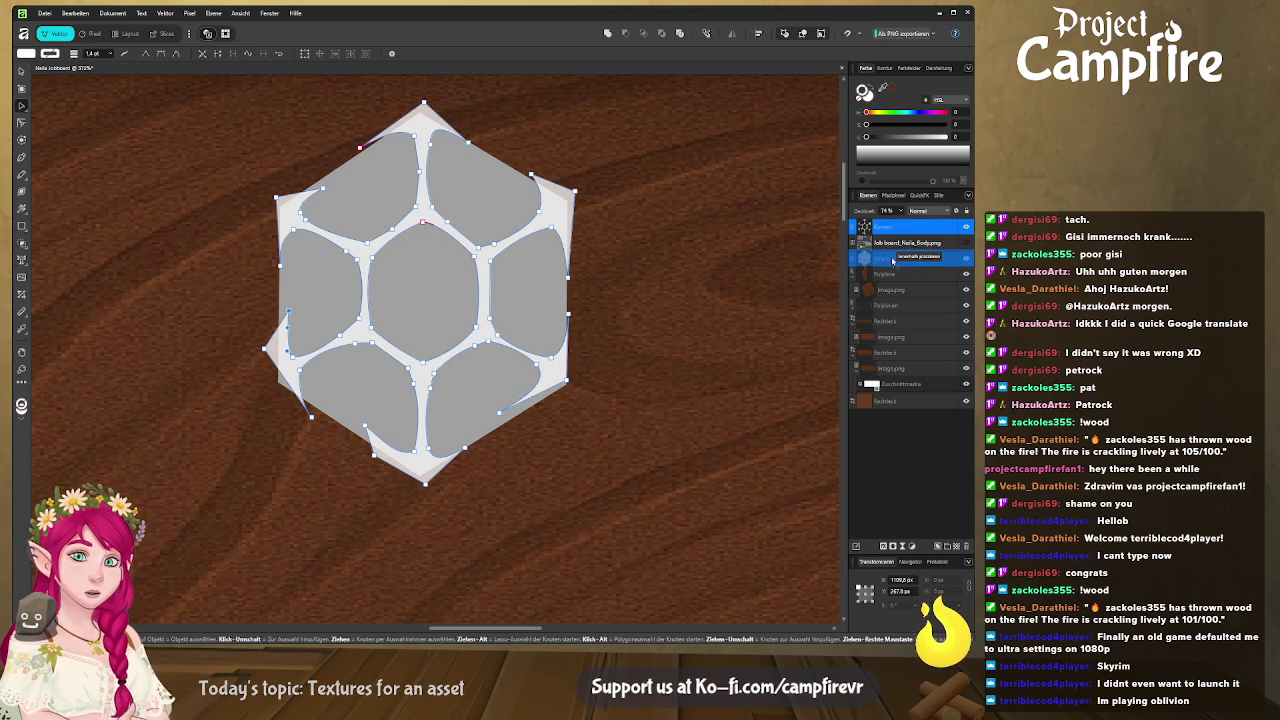
key(Delete)
key(ctrl+1)
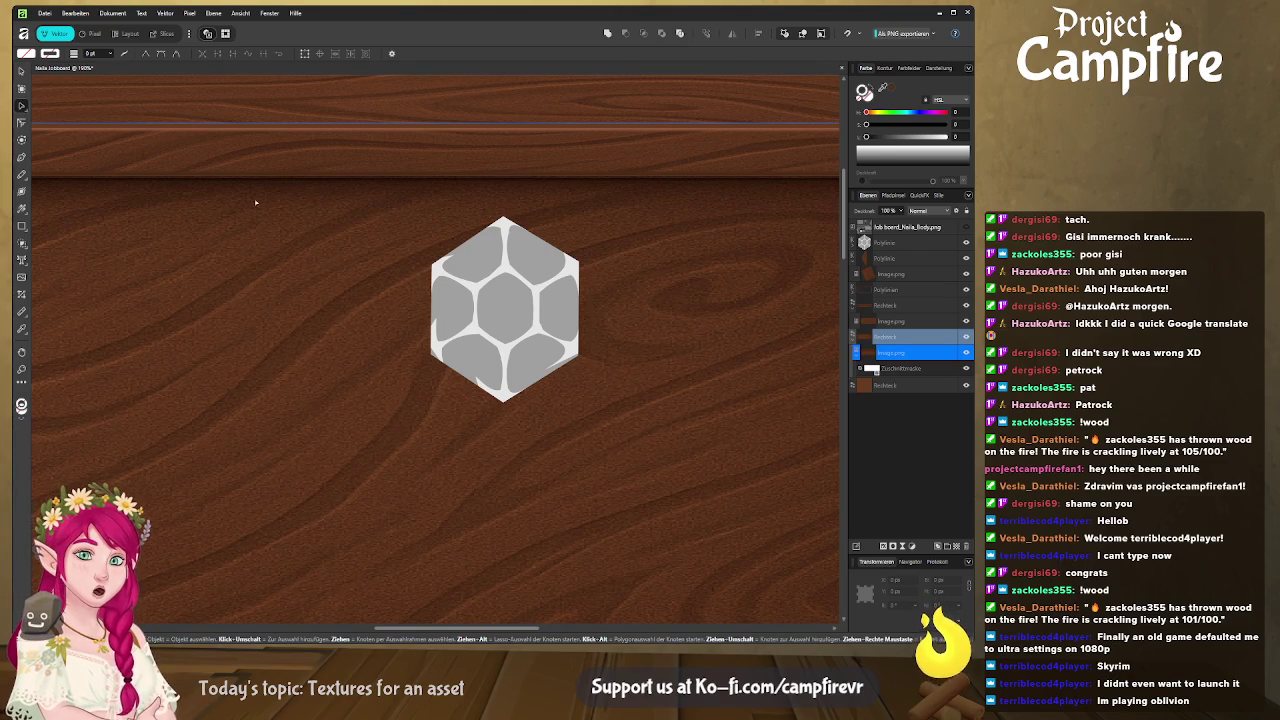
Select the board's Rechteck background layer and open the Export persona's slices view
scroll(171, 182, down, 3)
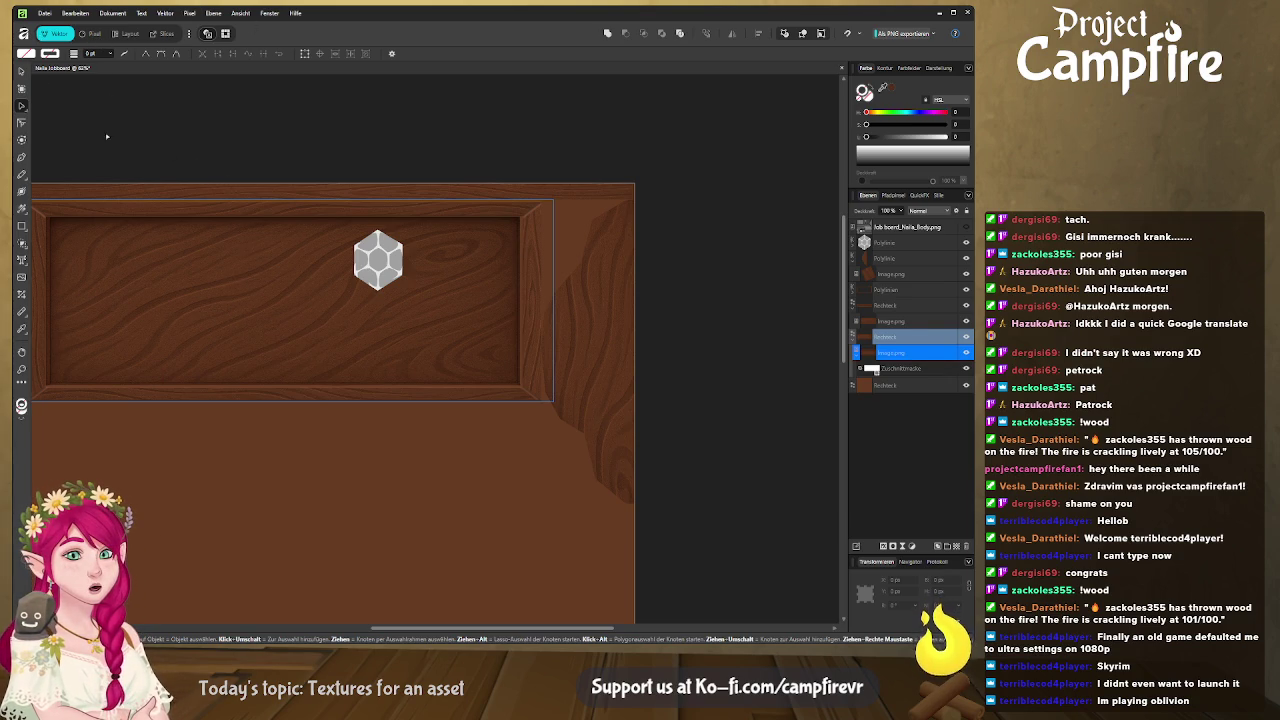
click(75, 131)
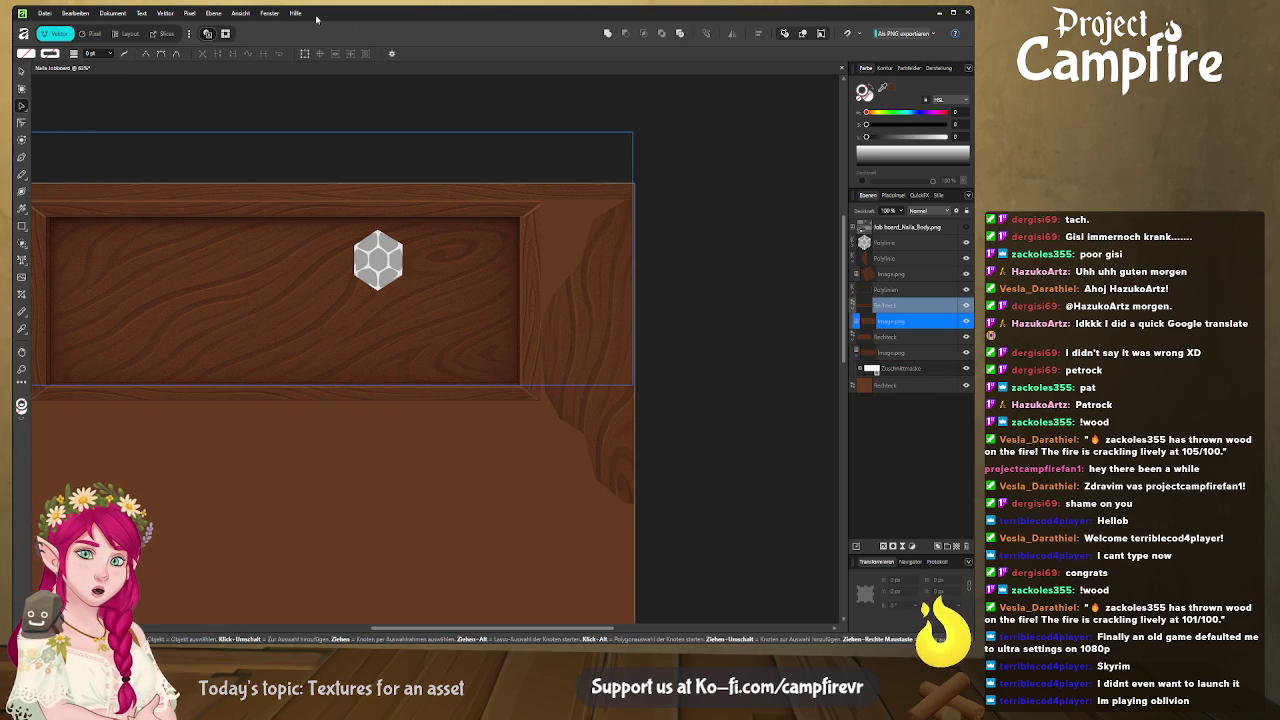
click(234, 114)
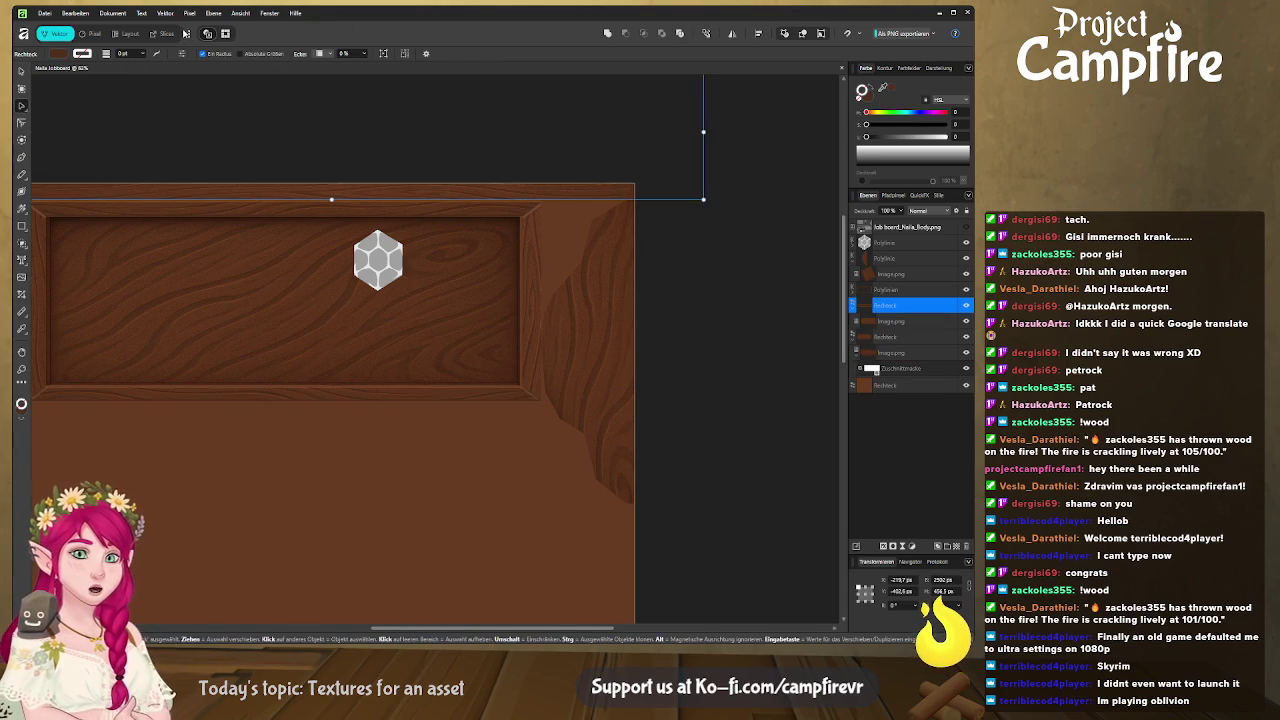
click(168, 34)
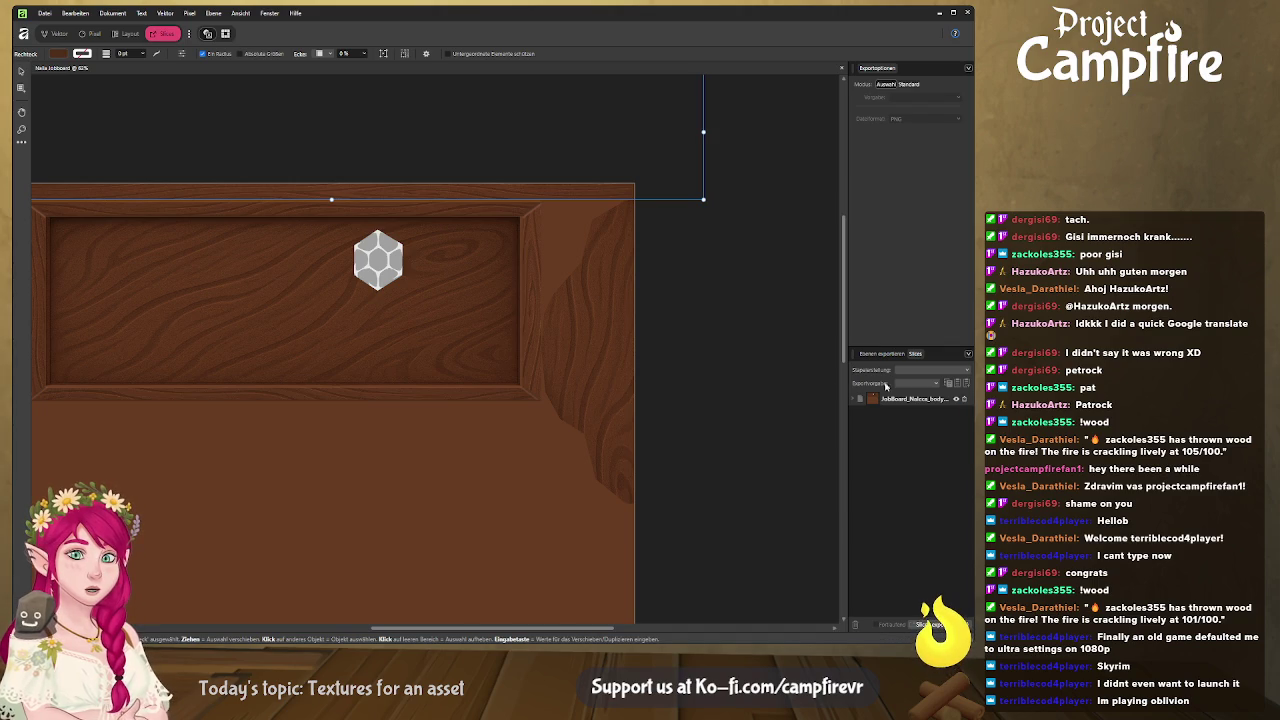
key(alt+Tab)
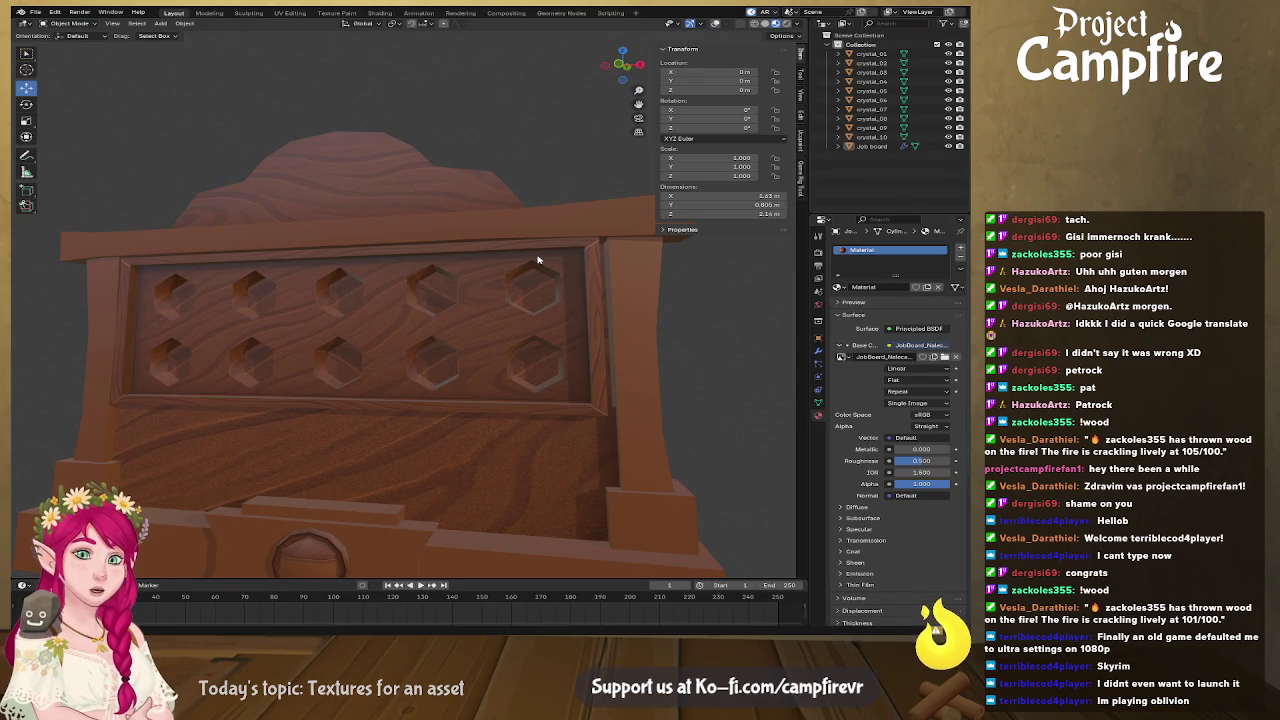
Select crystal_04 and give it a new Principled BSDF material named 'Crystals'
mouse_move(537, 259)
mouse_down()
mouse_move(443, 366)
mouse_move(451, 303)
mouse_move(400, 294)
mouse_up()
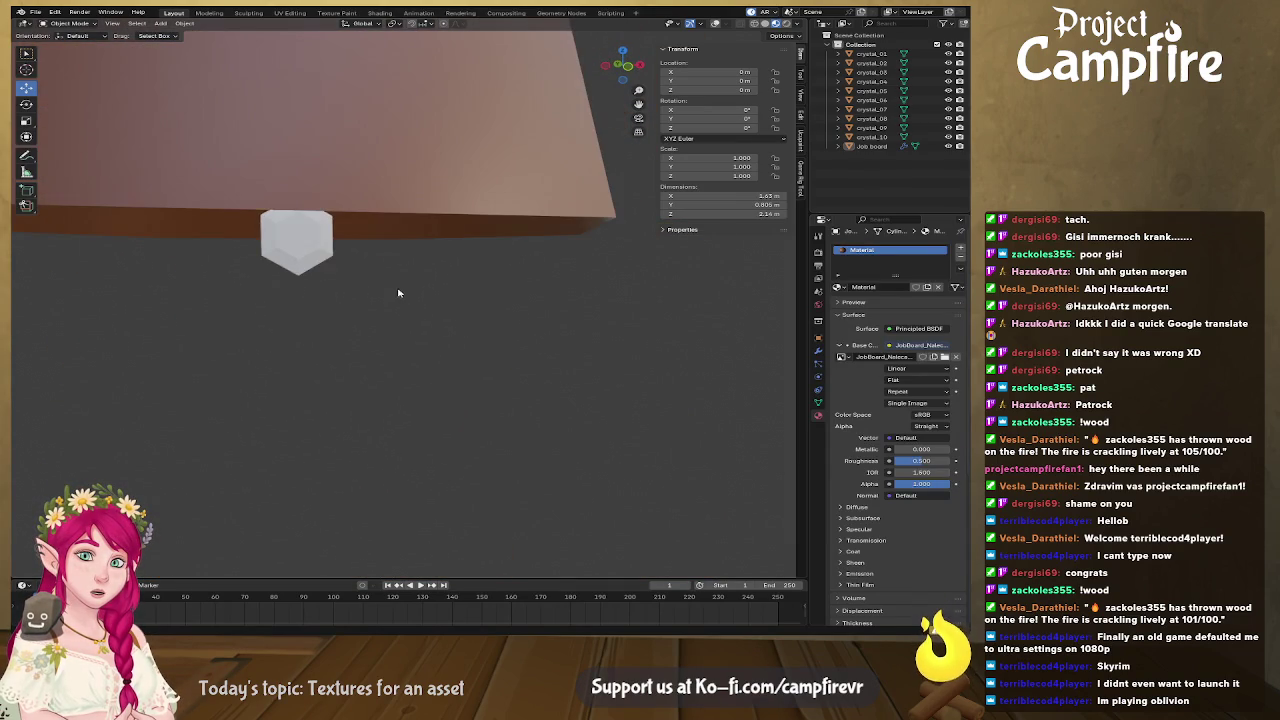
click(306, 253)
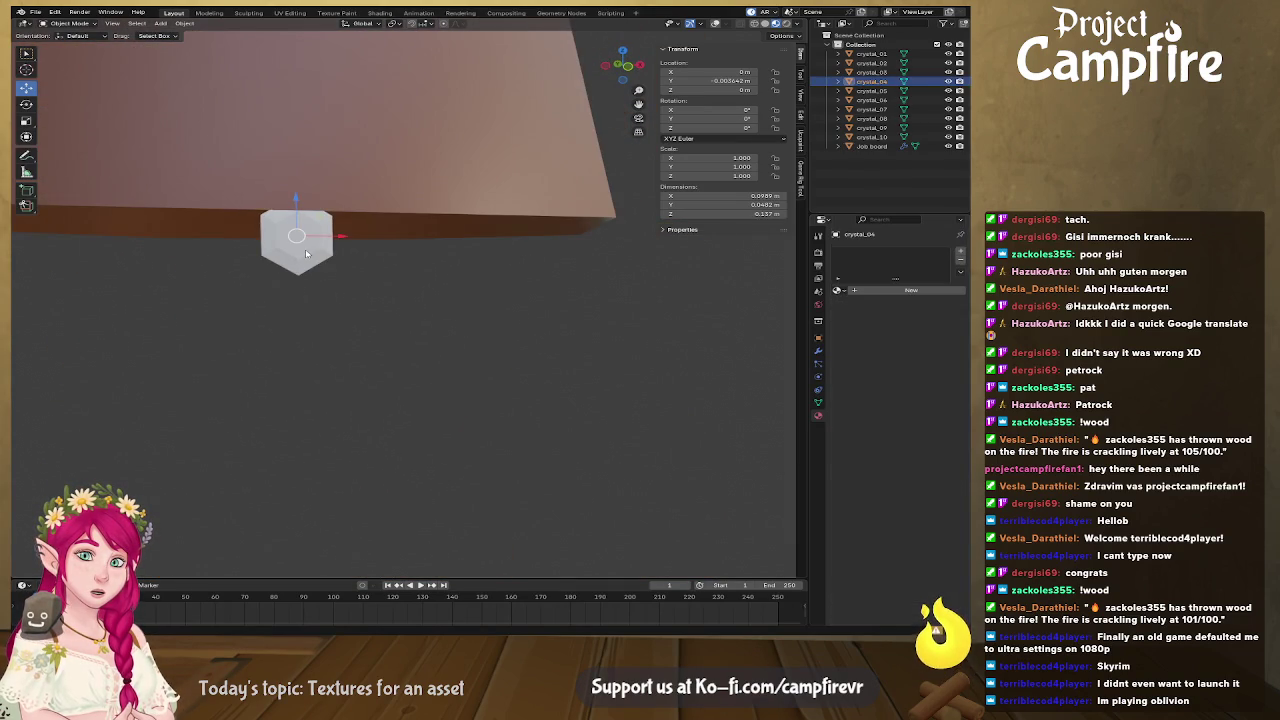
click(837, 290)
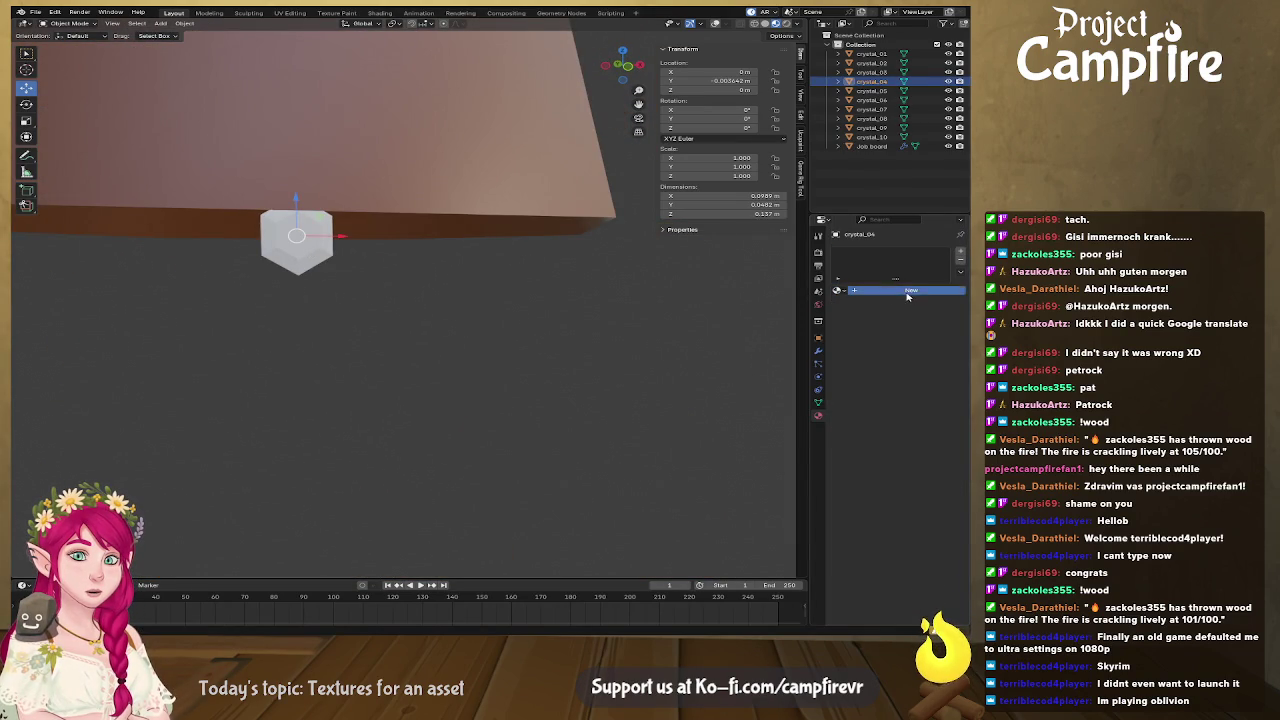
click(889, 291)
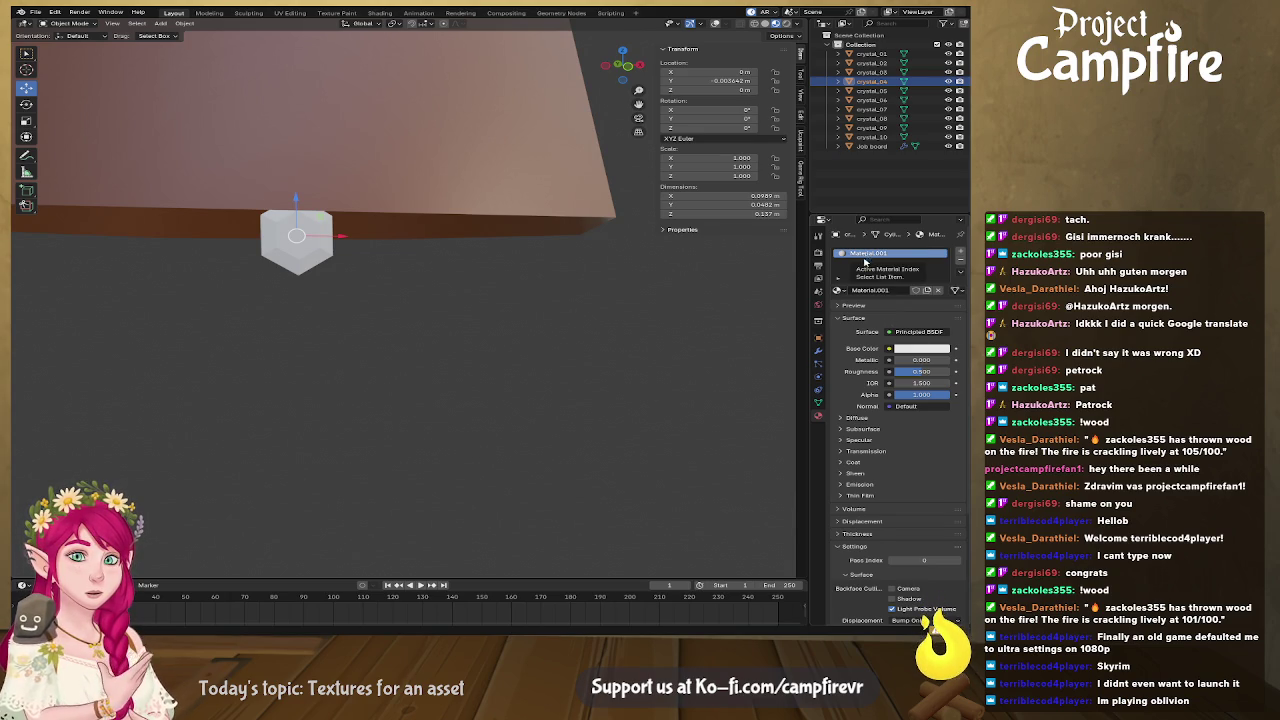
click(870, 290)
text(c)
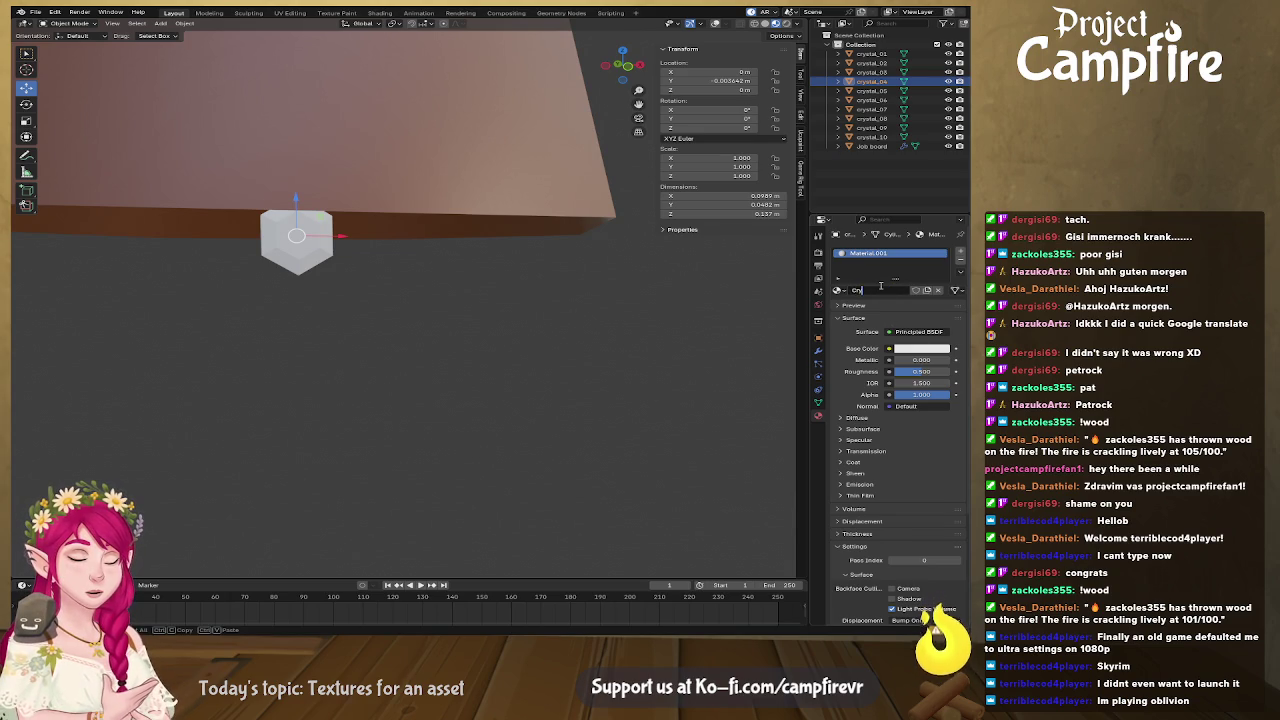
key(Return)
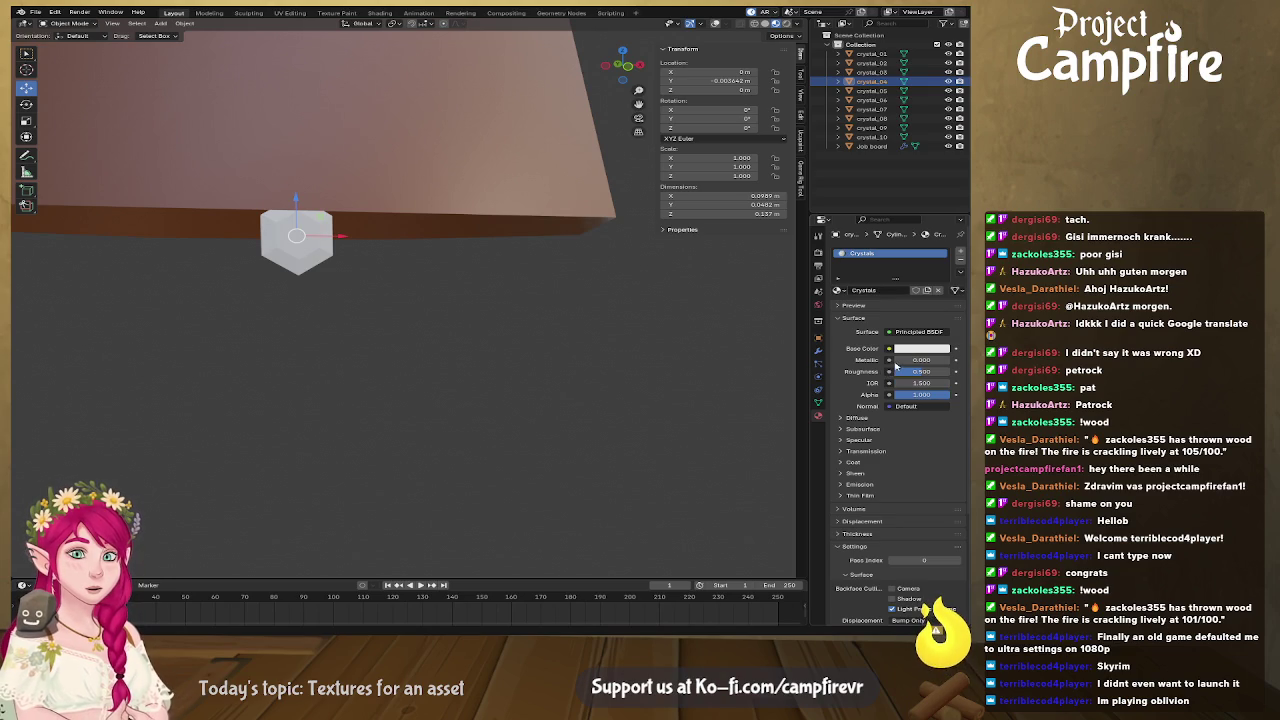
drag(400, 380, 455, 357)
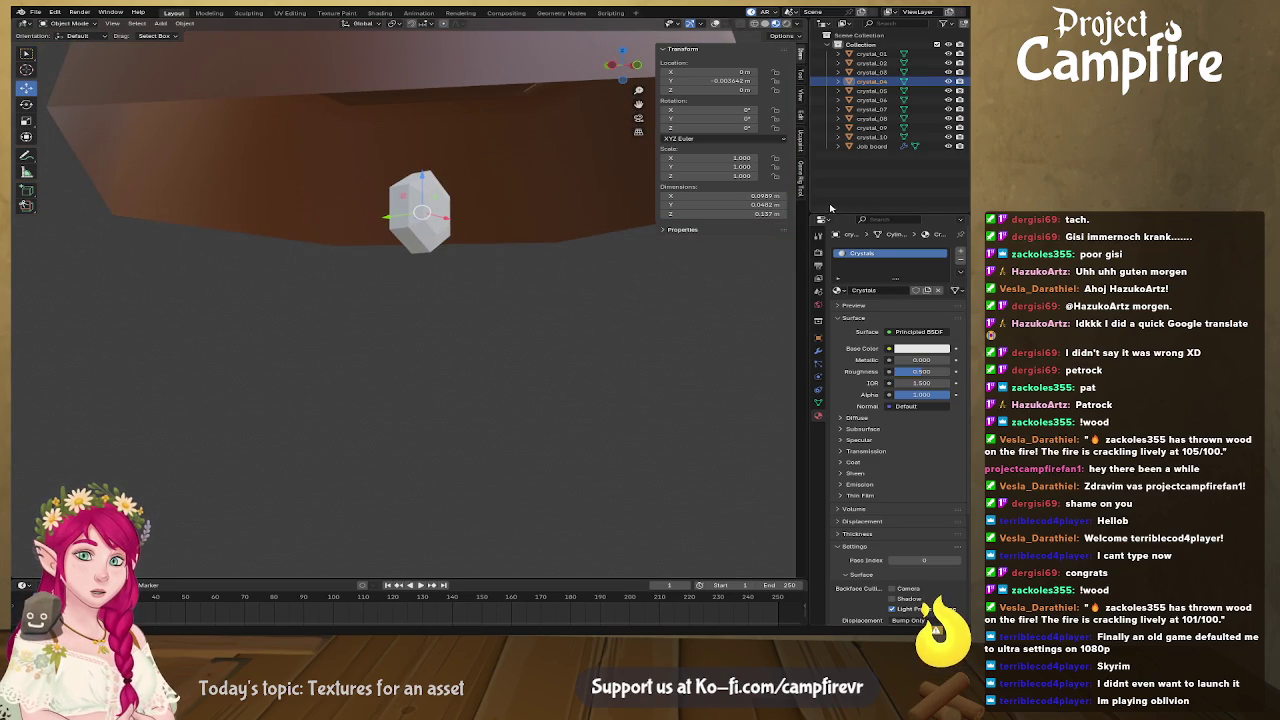
click(874, 62)
click(876, 54)
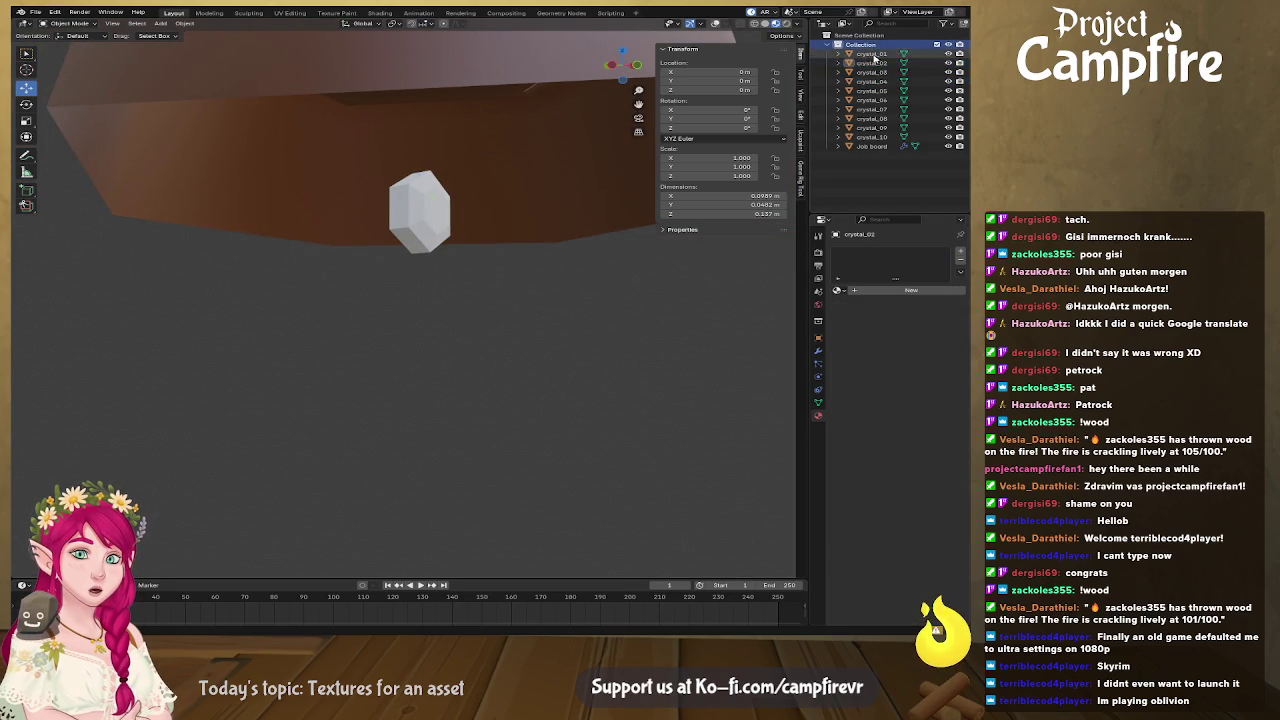
click(873, 62)
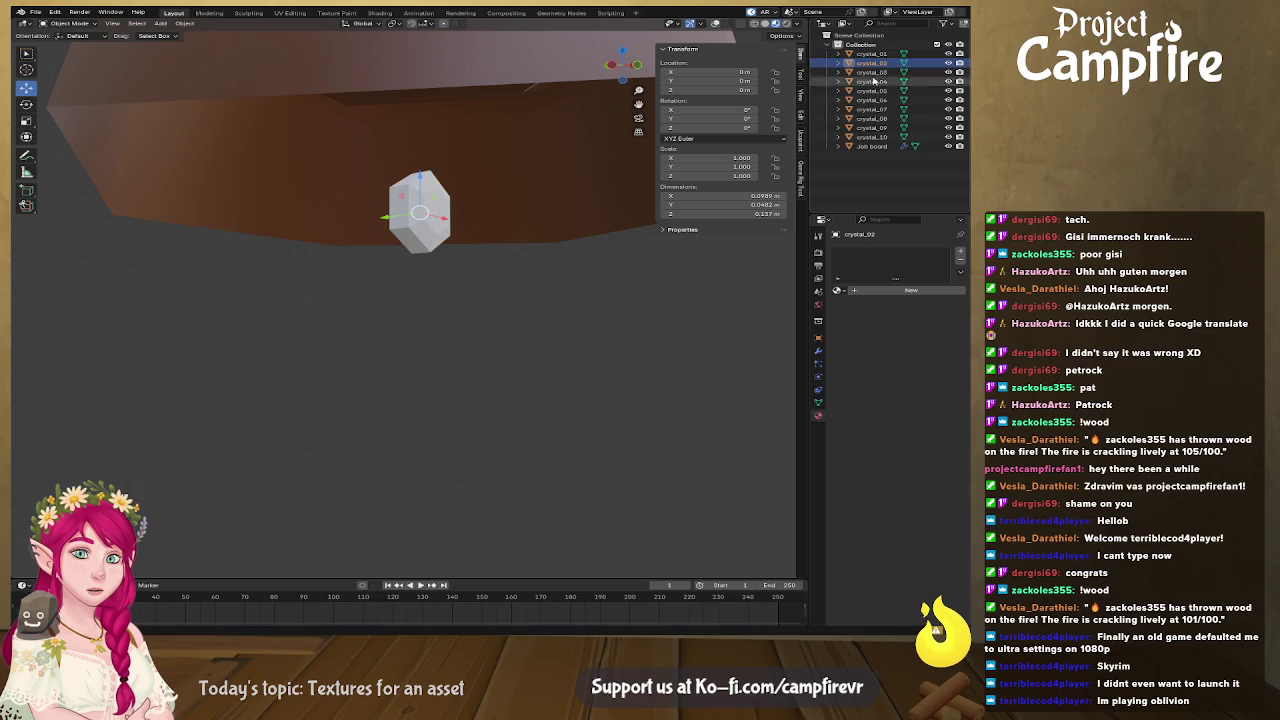
drag(948, 63, 949, 138)
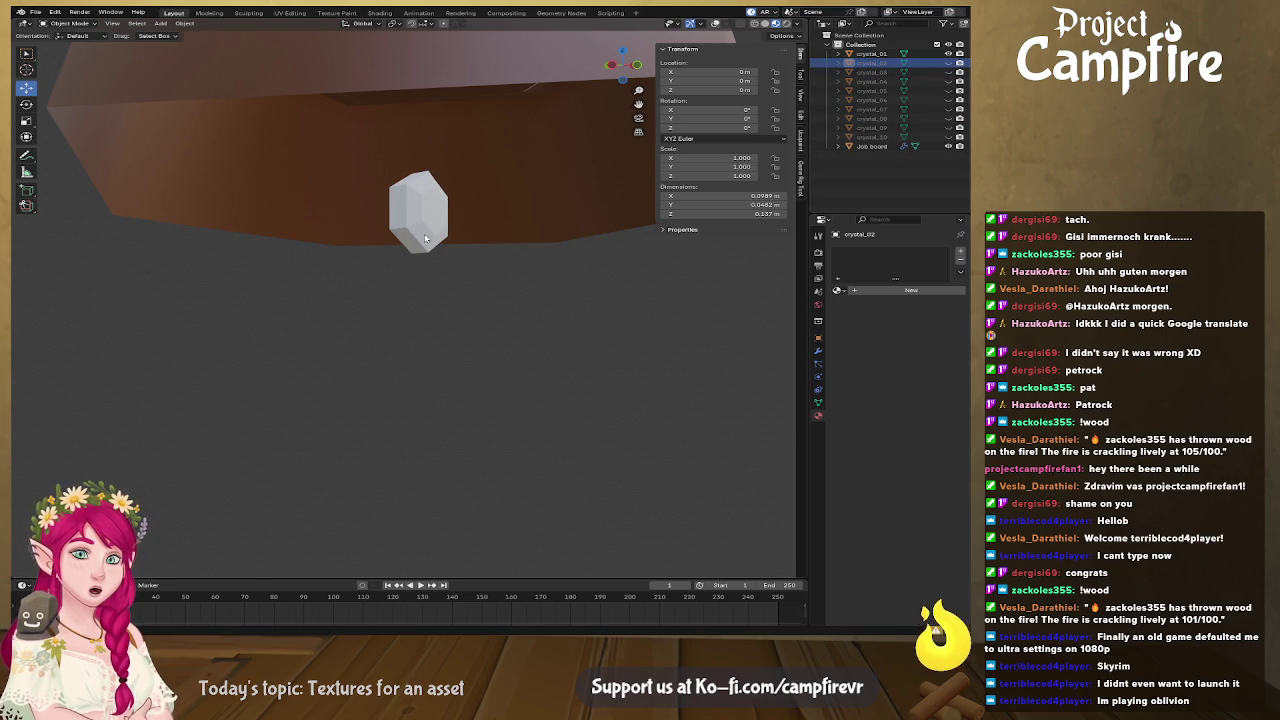
click(871, 54)
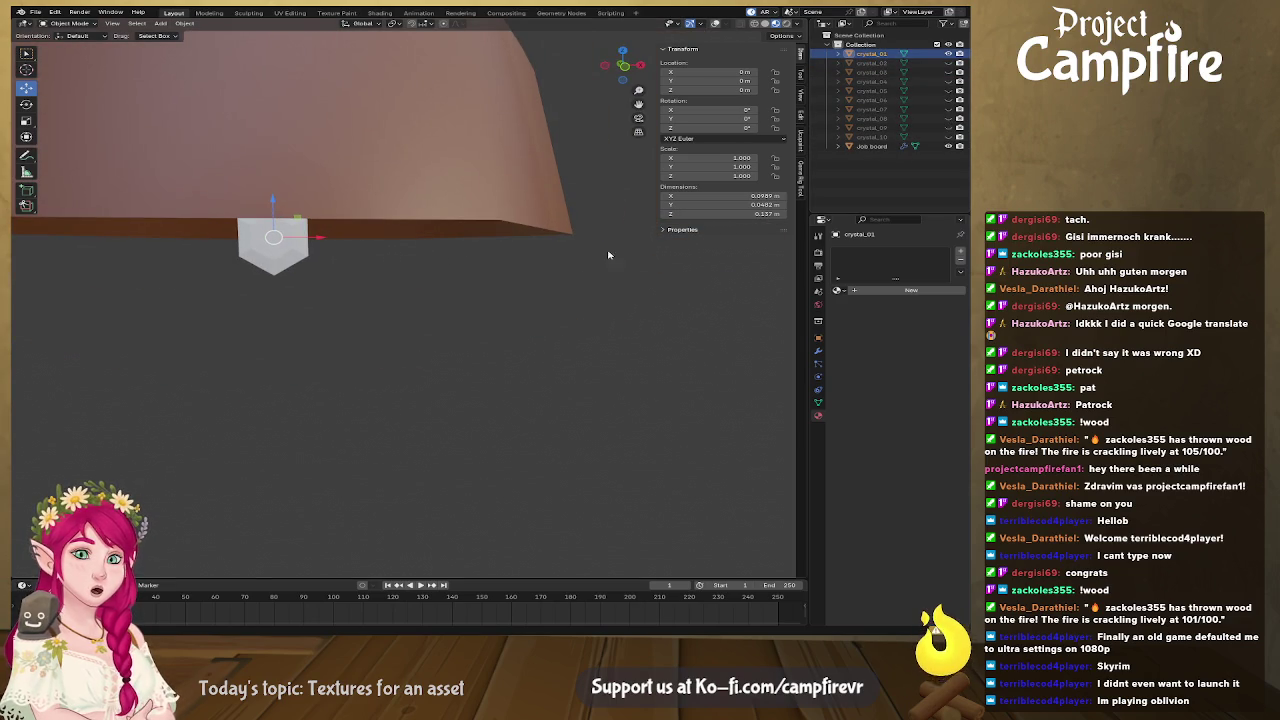
mouse_move(317, 366)
mouse_down()
mouse_move(460, 363)
mouse_move(320, 361)
mouse_up()
scroll(396, 305, down, 5)
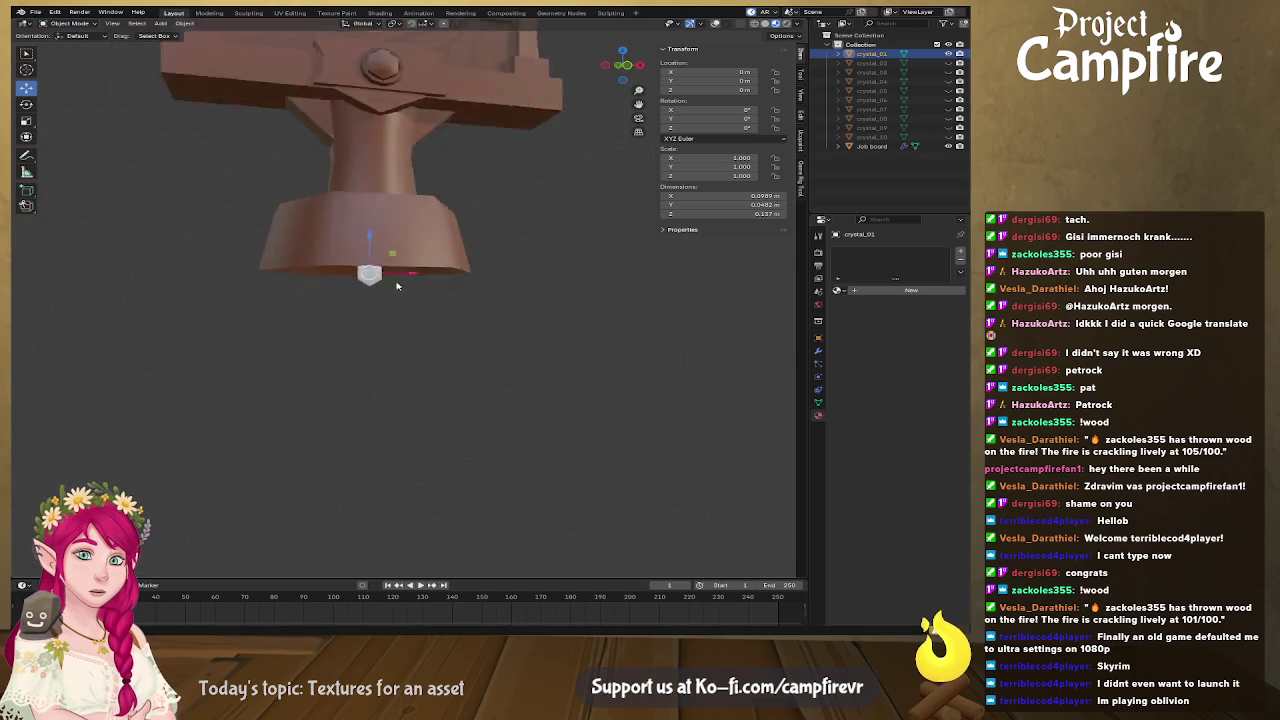
scroll(396, 305, down, 3)
scroll(410, 312, down, 2)
scroll(391, 246, up, 4)
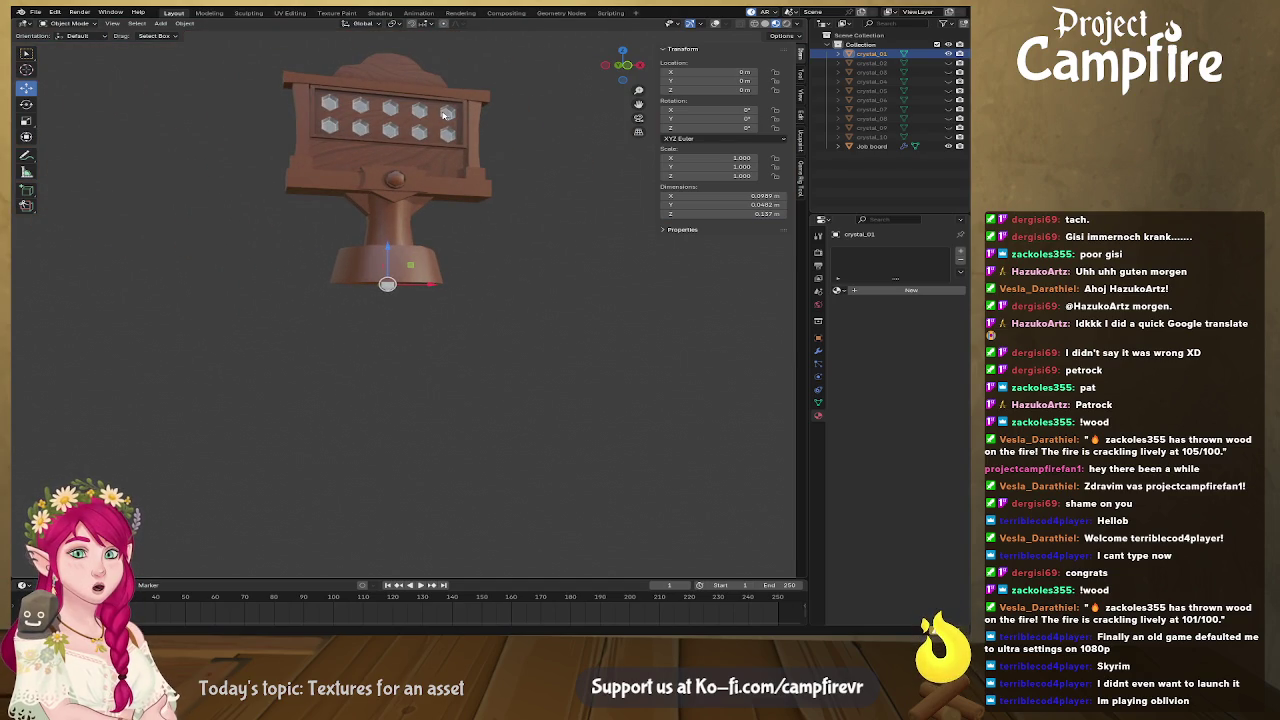
scroll(467, 120, up, 1)
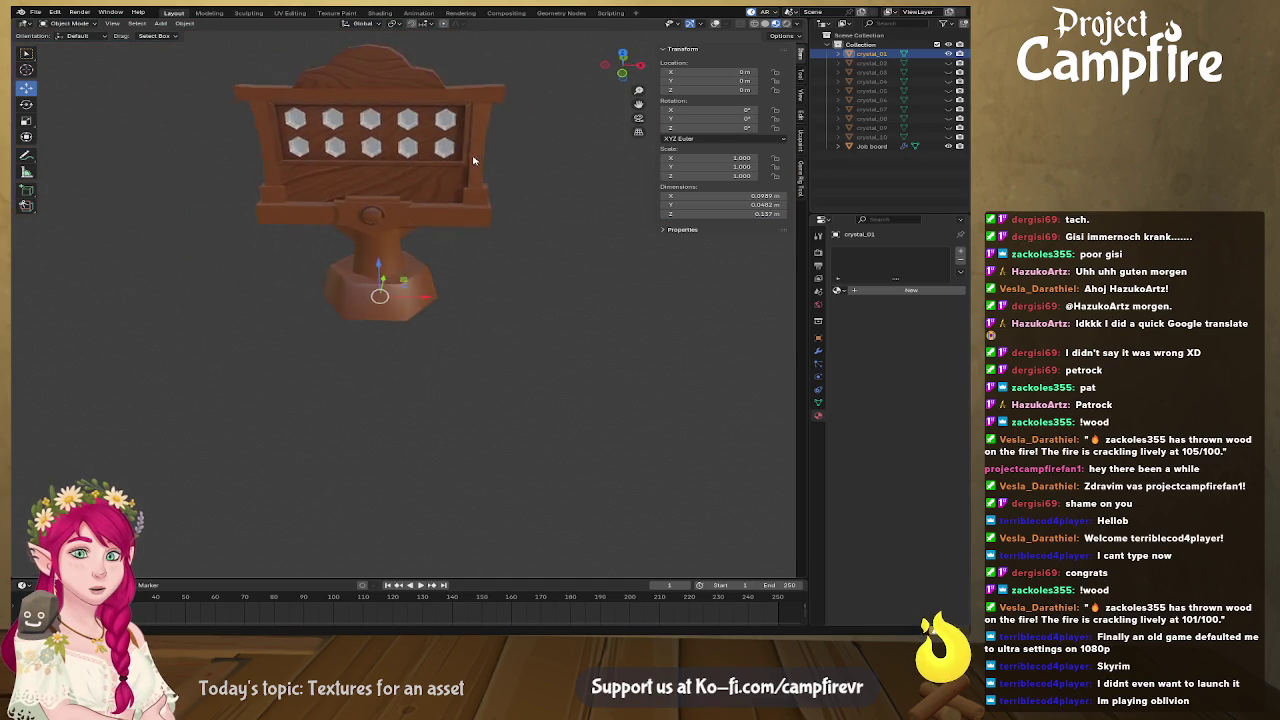
scroll(400, 250, up, 3)
scroll(520, 280, up, 2)
scroll(522, 326, up, 2)
mouse_move(522, 326)
mouse_down()
mouse_move(491, 286)
mouse_move(500, 277)
mouse_move(506, 289)
mouse_move(461, 289)
mouse_move(523, 286)
mouse_move(517, 297)
mouse_move(494, 281)
mouse_up()
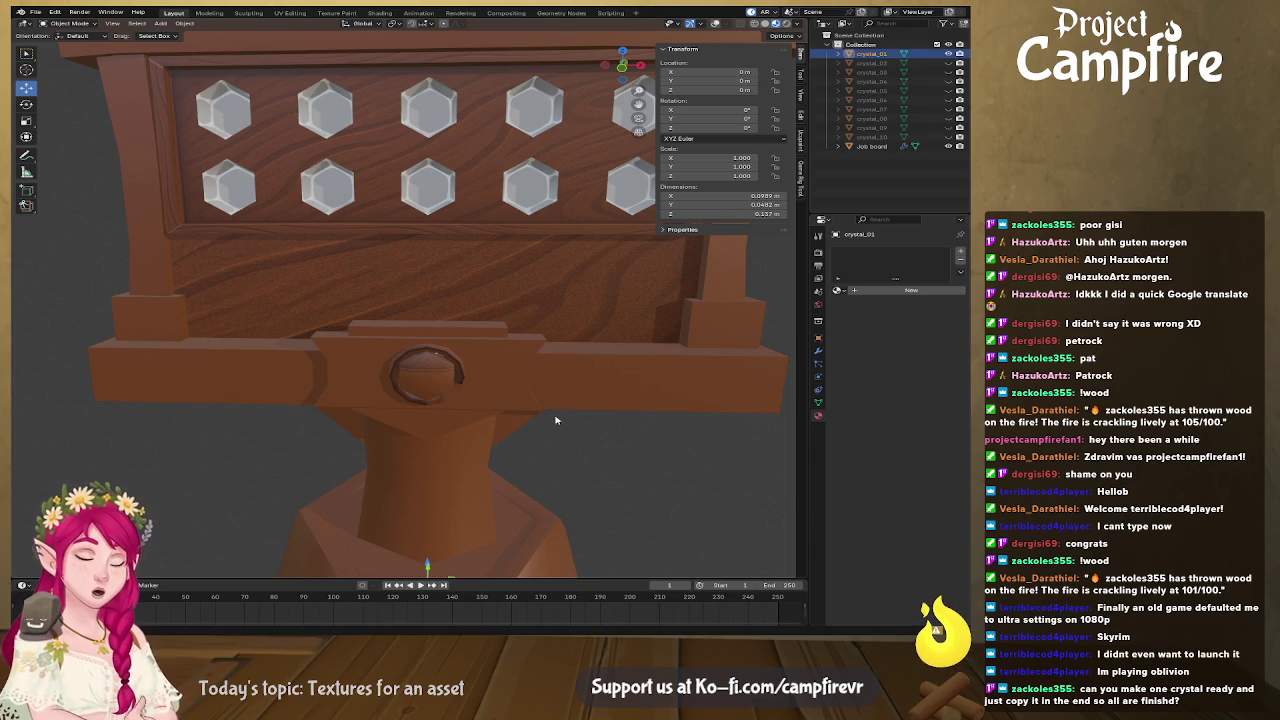
key(KP_Decimal)
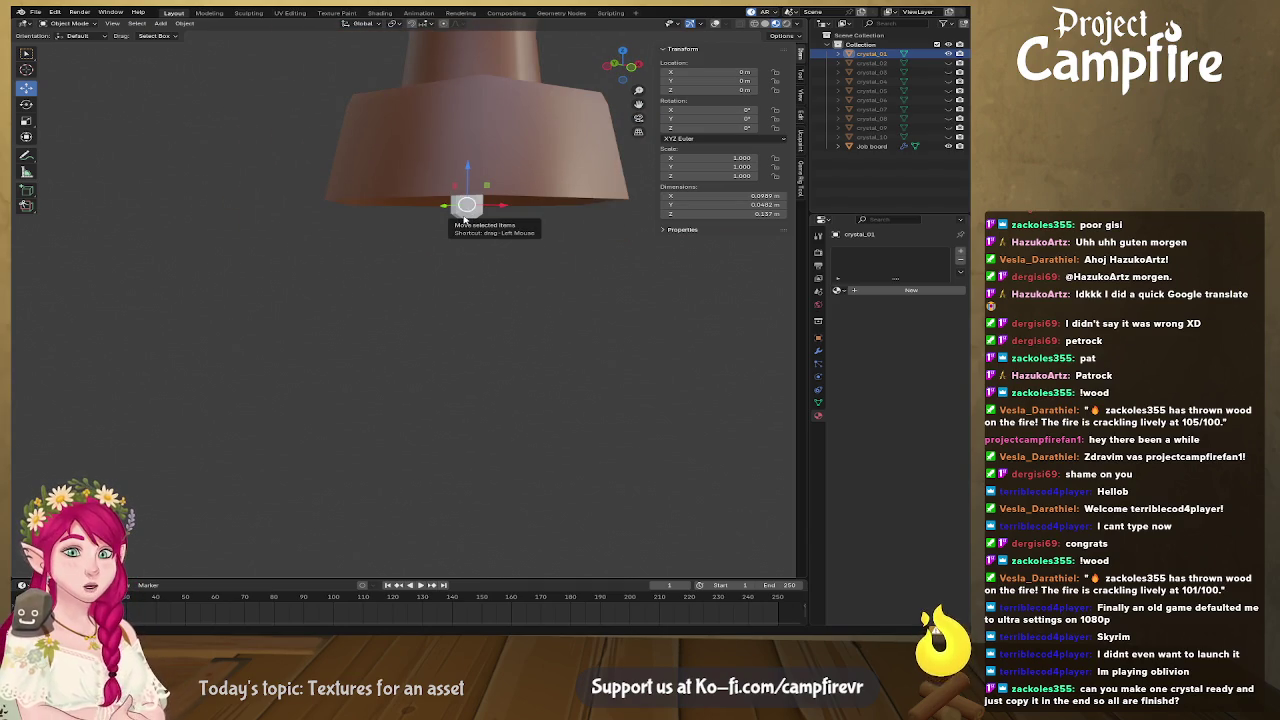
scroll(574, 346, up, 3)
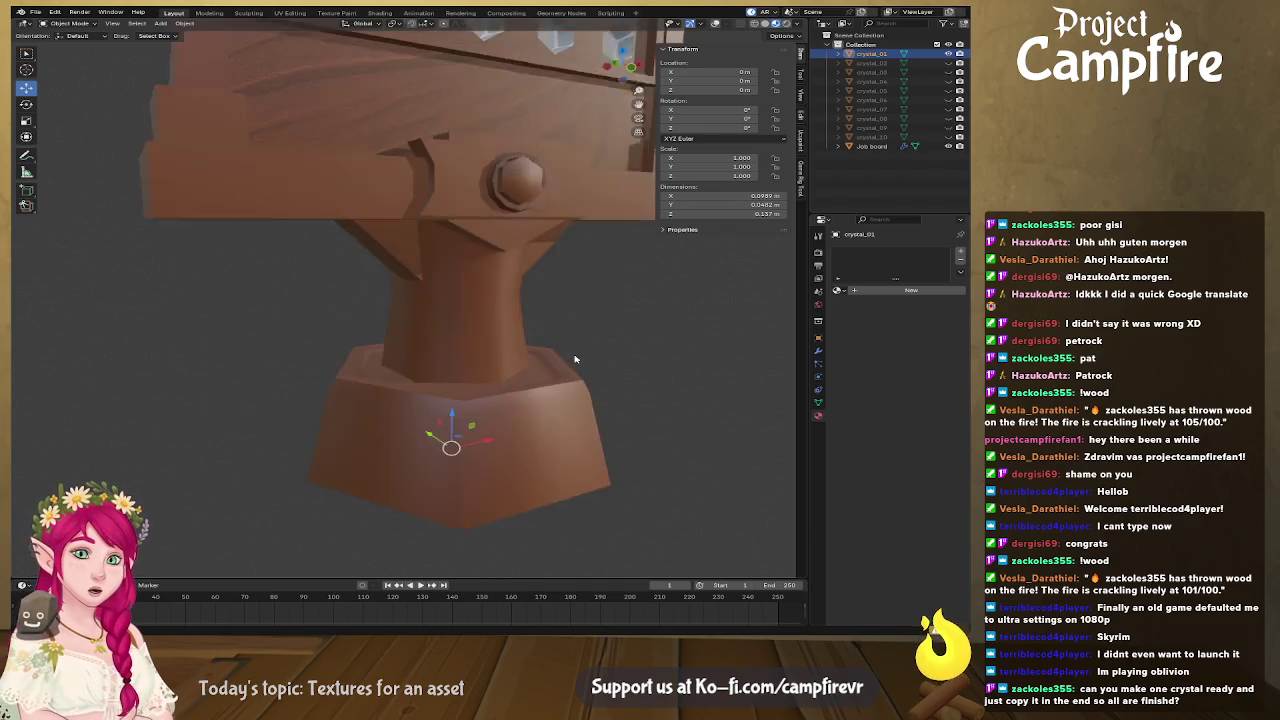
scroll(486, 374, up, 5)
scroll(480, 402, up, 3)
mouse_move(480, 402)
mouse_down()
mouse_move(449, 403)
mouse_move(563, 372)
mouse_up()
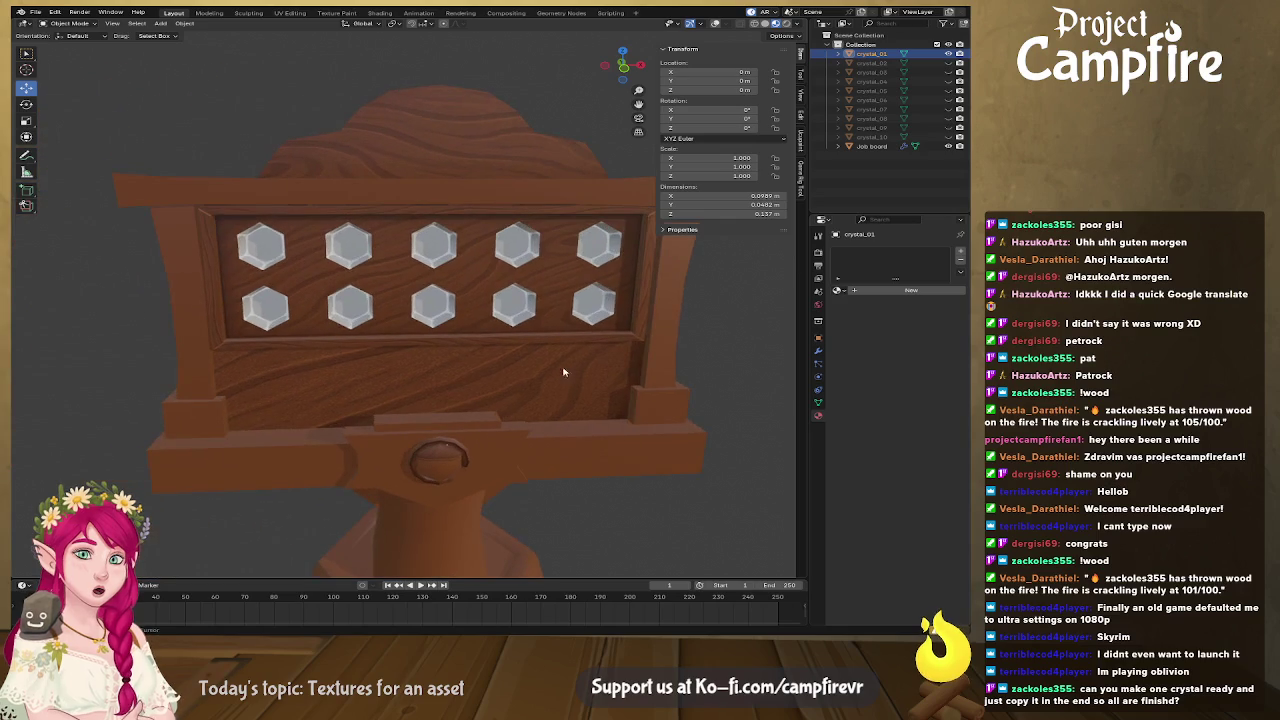
mouse_move(299, 265)
mouse_down()
mouse_move(351, 294)
mouse_move(338, 279)
mouse_up()
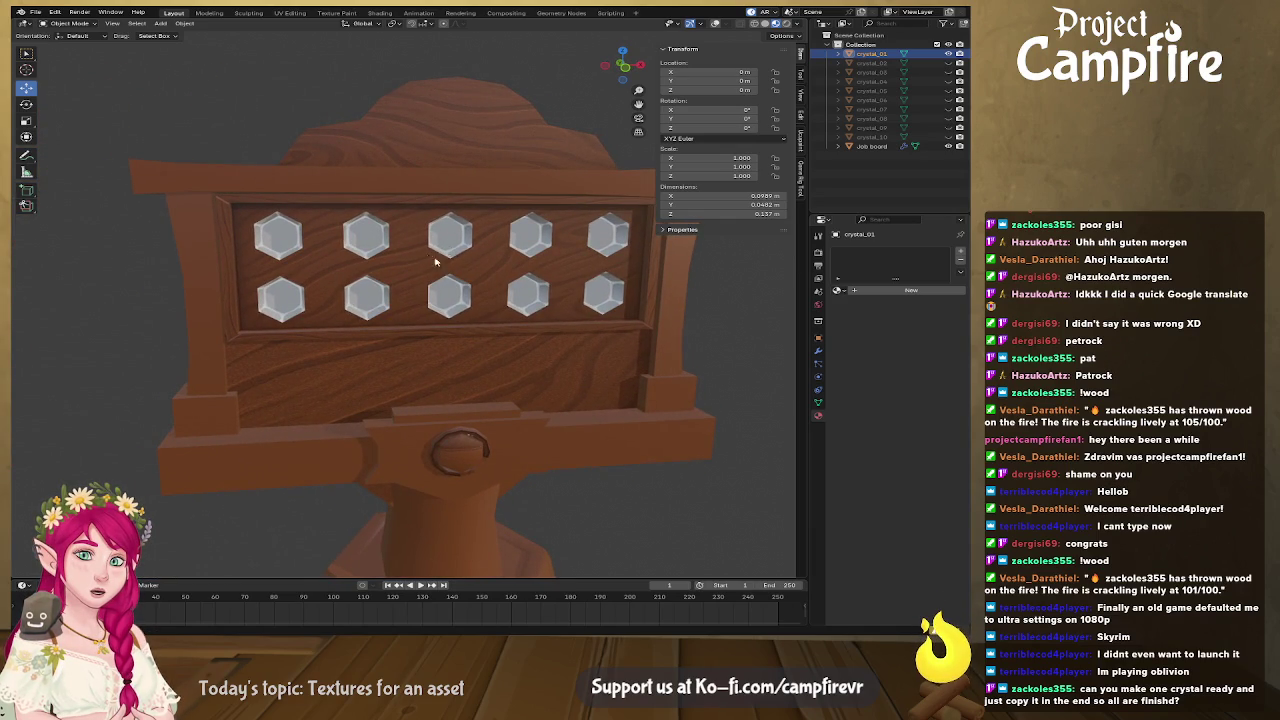
mouse_move(450, 254)
mouse_down()
mouse_move(486, 257)
mouse_move(444, 281)
mouse_up()
mouse_move(487, 402)
mouse_down()
mouse_move(509, 391)
mouse_move(485, 306)
mouse_up()
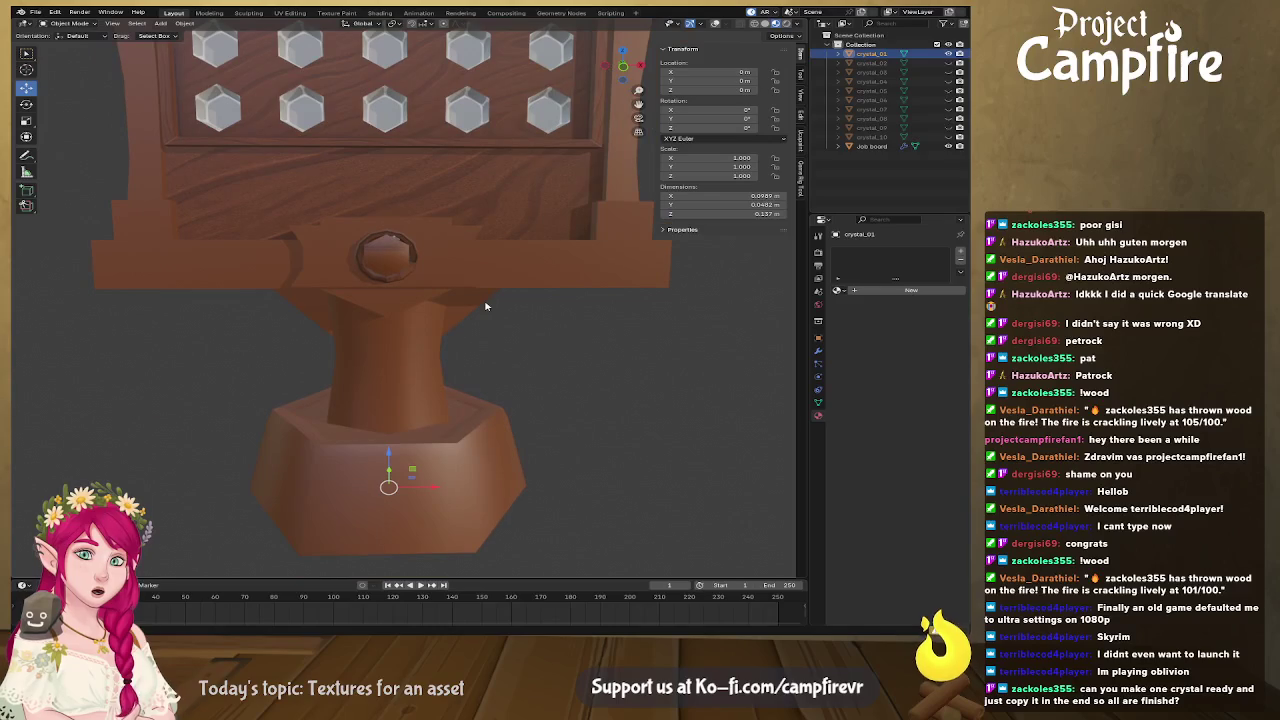
mouse_move(606, 309)
mouse_down()
mouse_move(551, 366)
mouse_move(405, 367)
mouse_up()
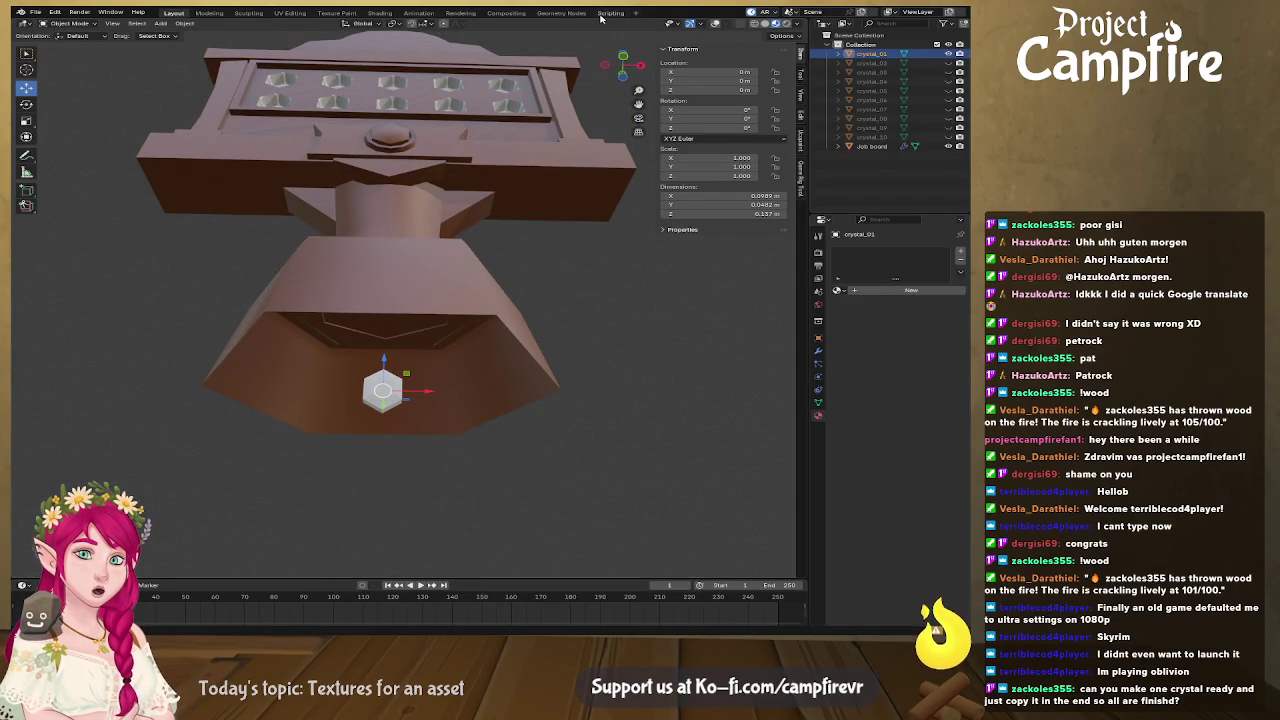
mouse_move(623, 363)
mouse_down()
mouse_move(702, 341)
mouse_move(787, 339)
mouse_up()
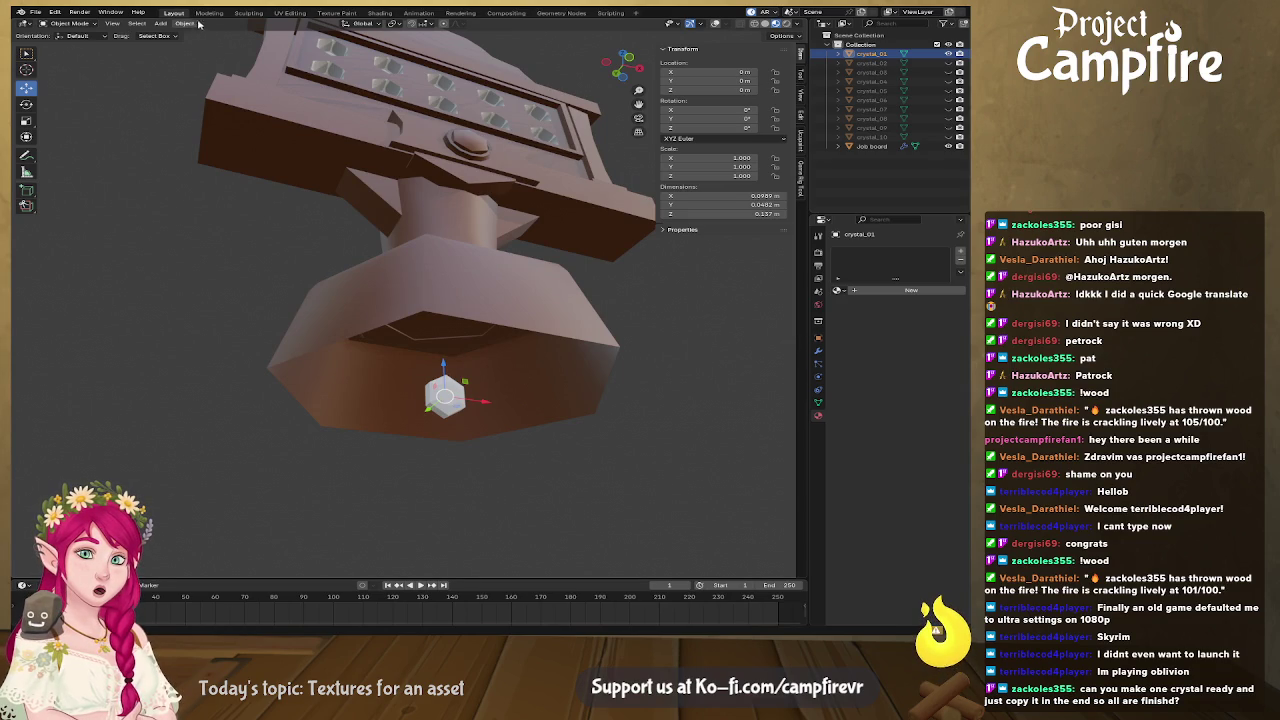
Switch to the UV Editing workspace with the crystal framed in the viewport
click(289, 12)
scroll(604, 503, down, 4)
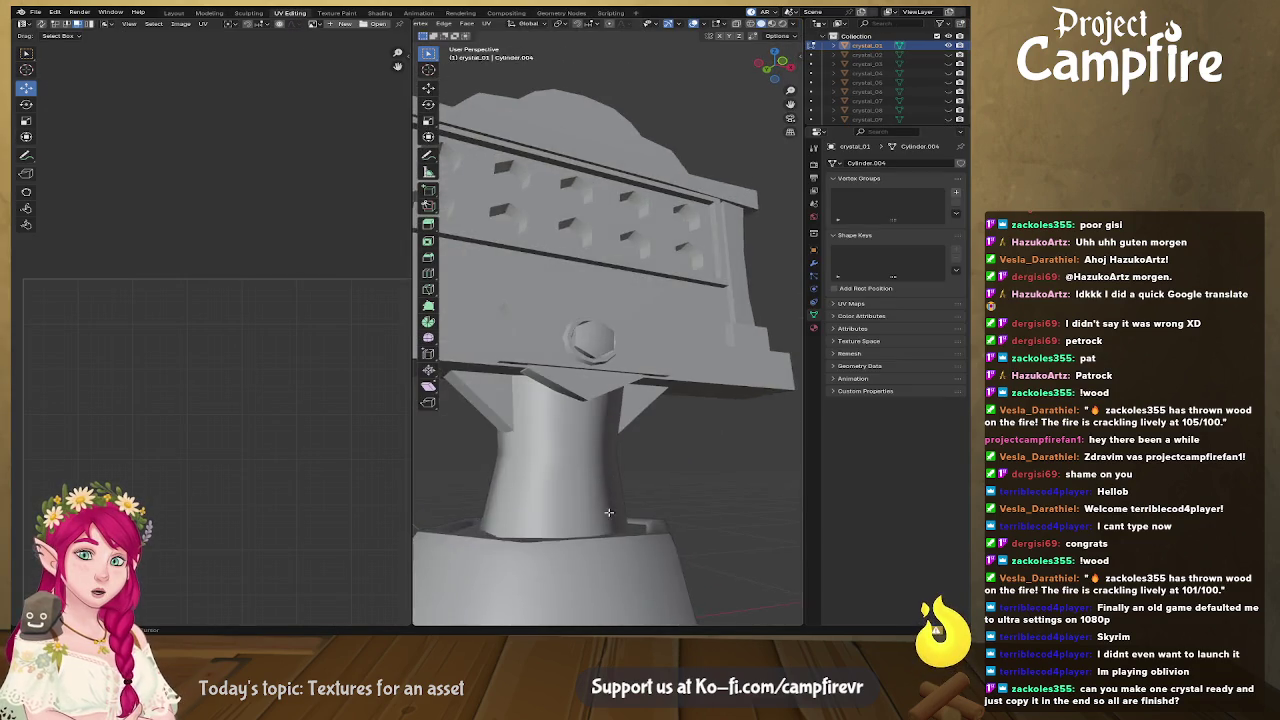
scroll(491, 334, up, 3)
key(KP_Decimal)
scroll(704, 426, down, 2)
mouse_move(704, 426)
mouse_down()
mouse_move(547, 409)
mouse_move(722, 375)
mouse_up()
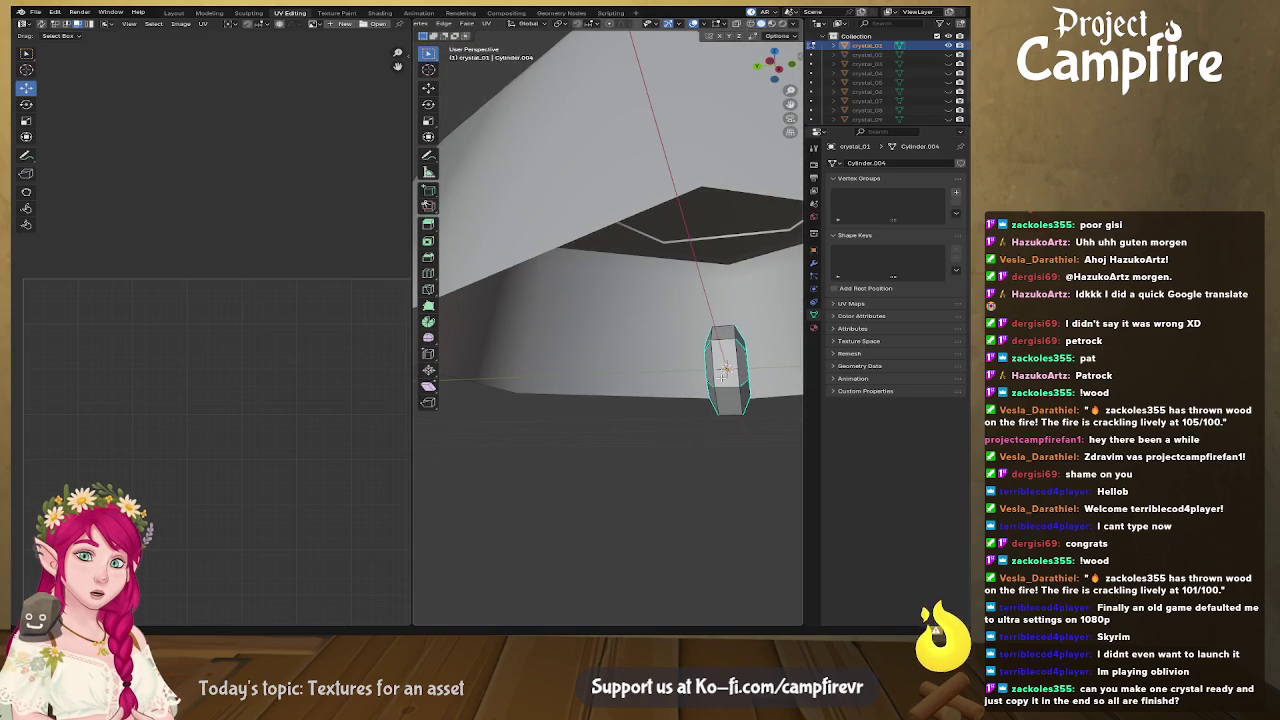
mouse_move(724, 380)
mouse_down()
mouse_move(750, 392)
mouse_move(732, 378)
mouse_up()
Add a centred loop cut around the crystal, then view it in Right Ortho with X-ray
key(ctrl+r)
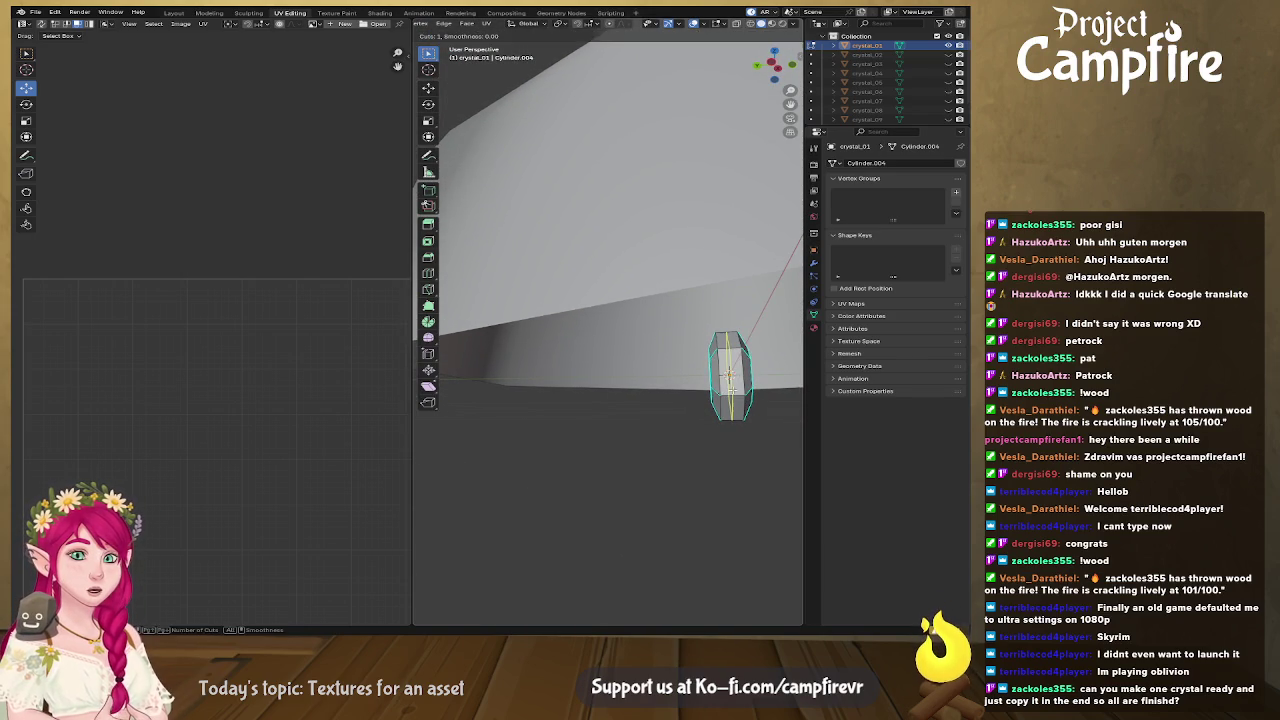
click(731, 378)
right_click(731, 378)
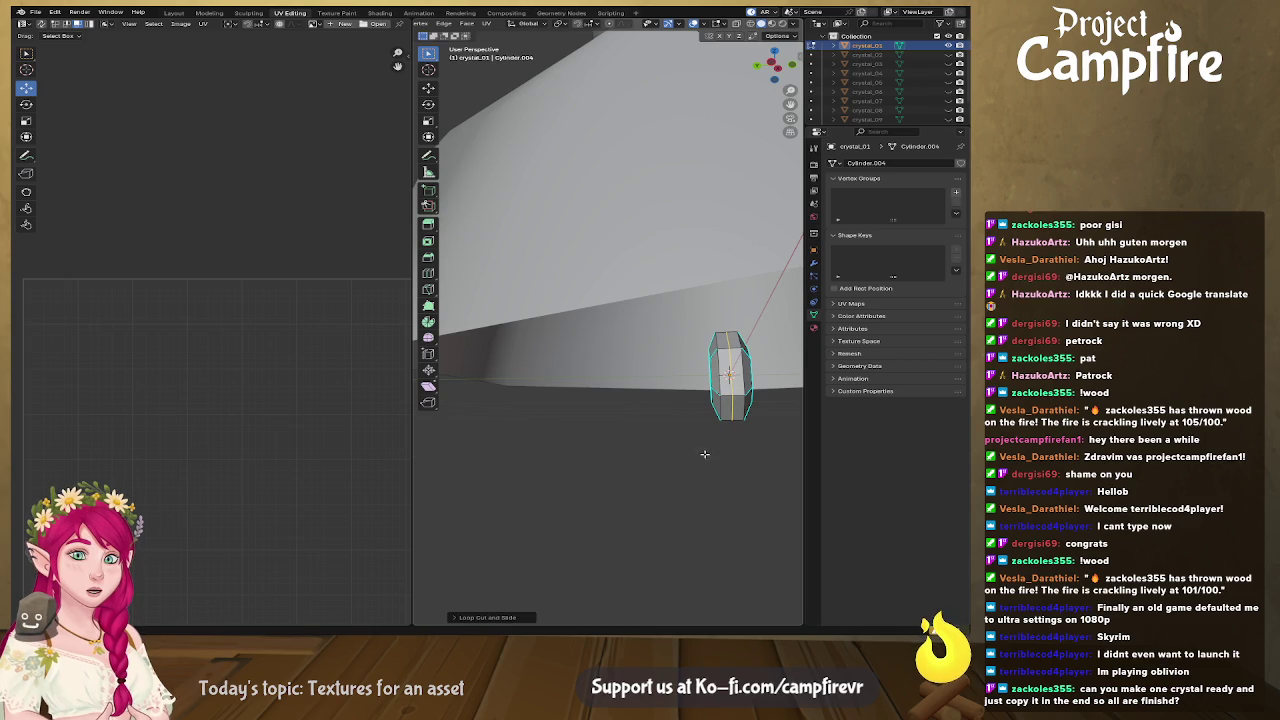
click(773, 65)
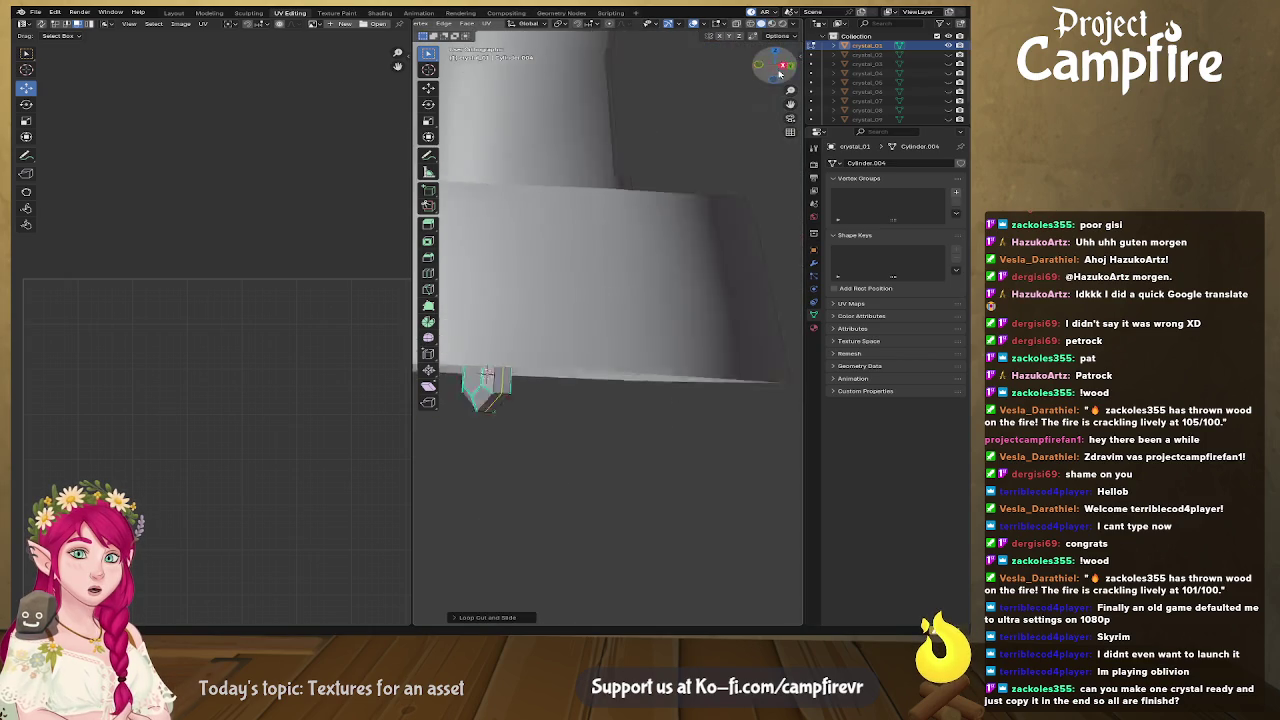
drag(594, 450, 653, 290)
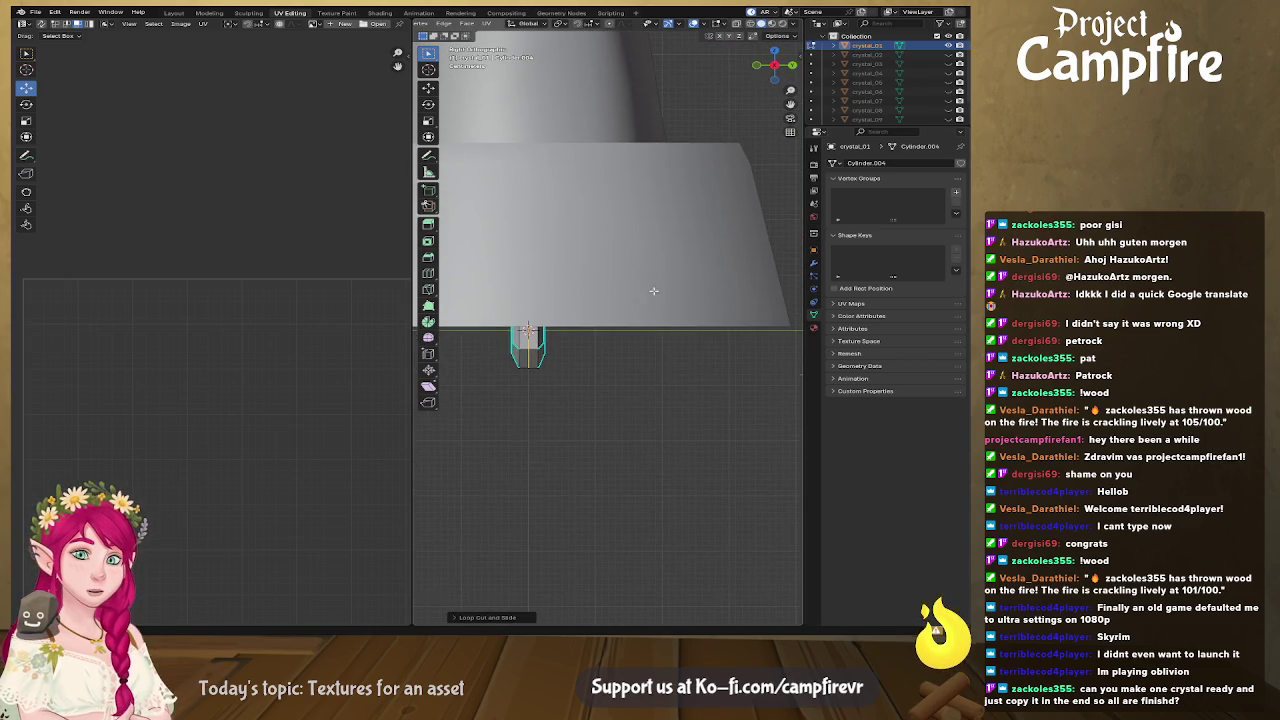
click(737, 25)
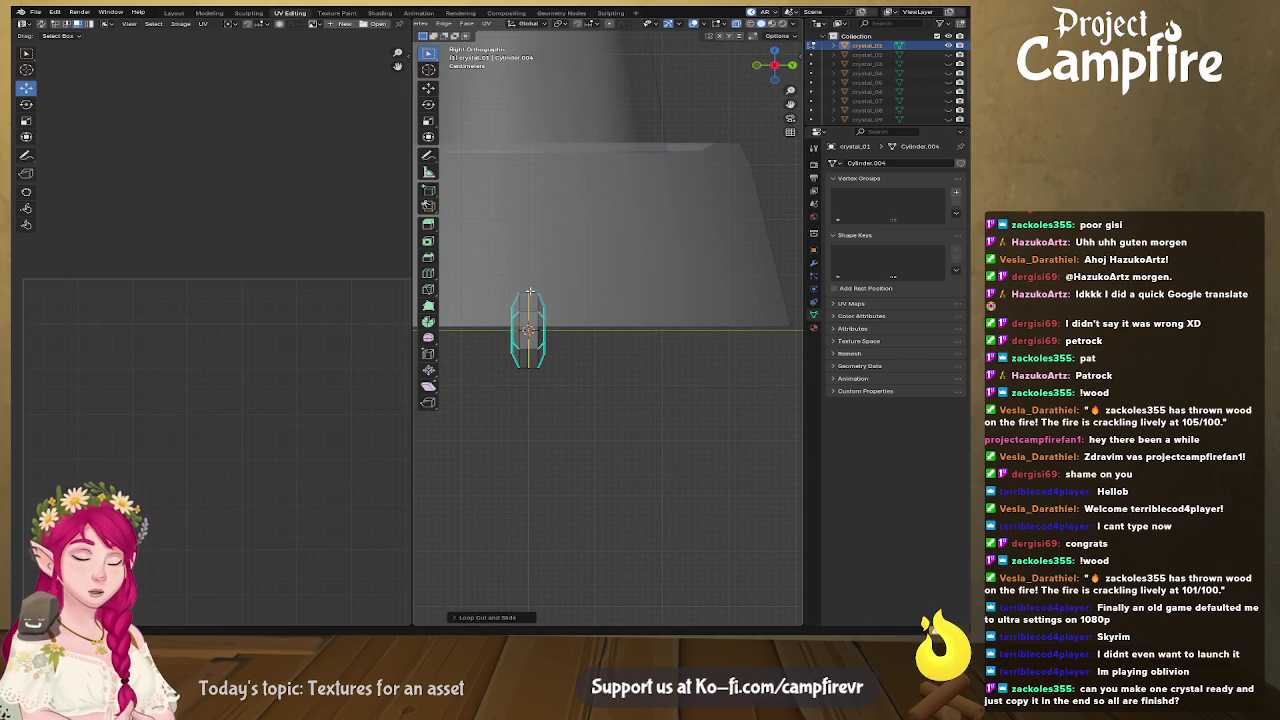
Delete one half's vertices, leaving the faceted hexagonal half facing front
drag(486, 253, 523, 404)
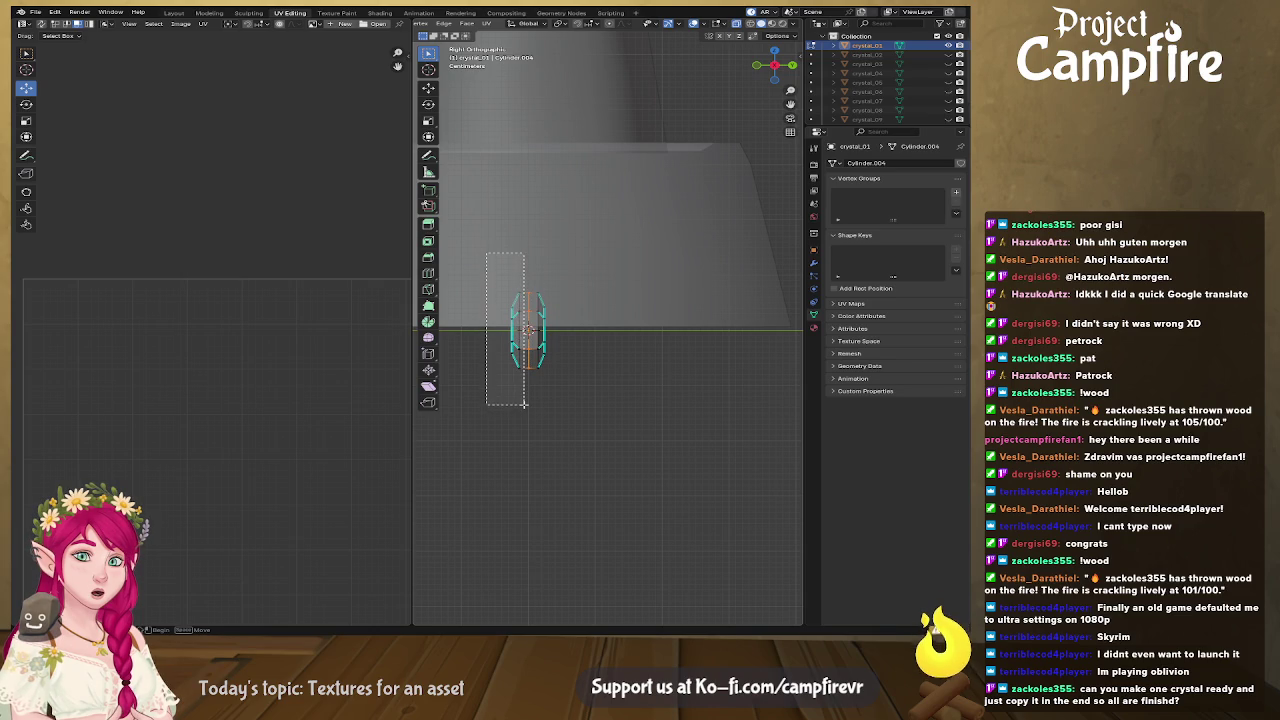
scroll(520, 316, down, 5)
drag(619, 286, 578, 362)
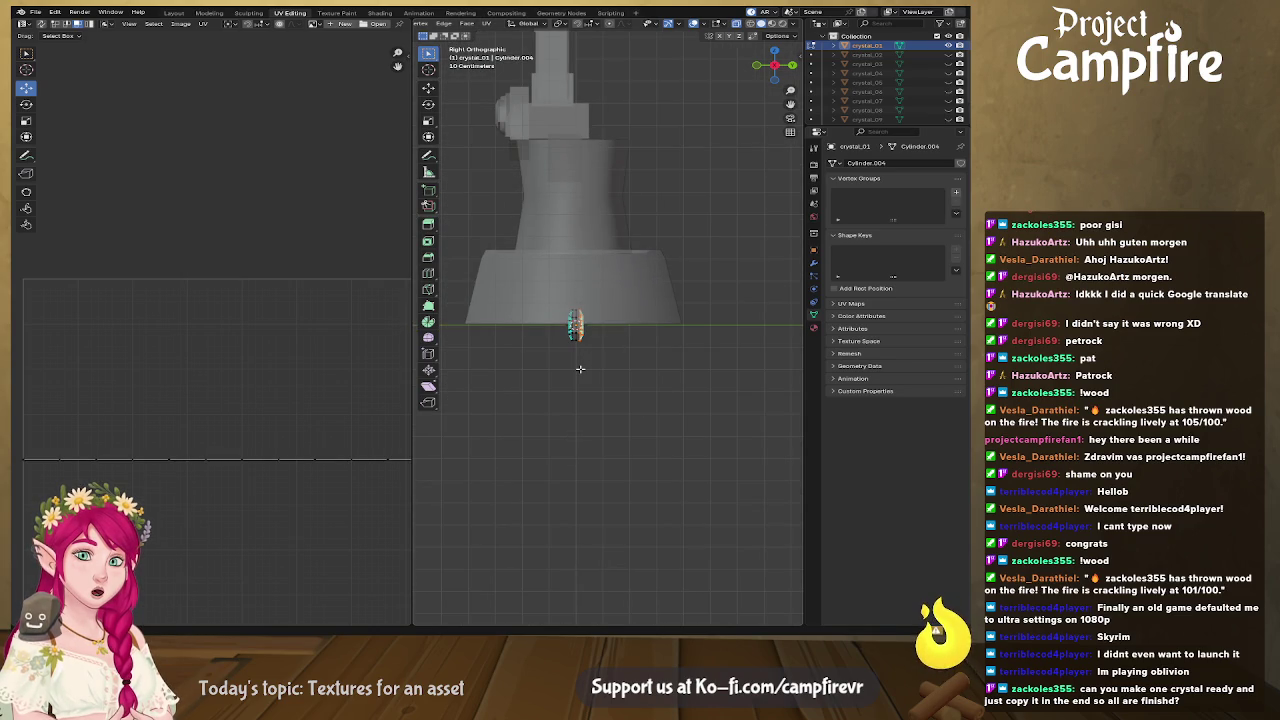
key(x)
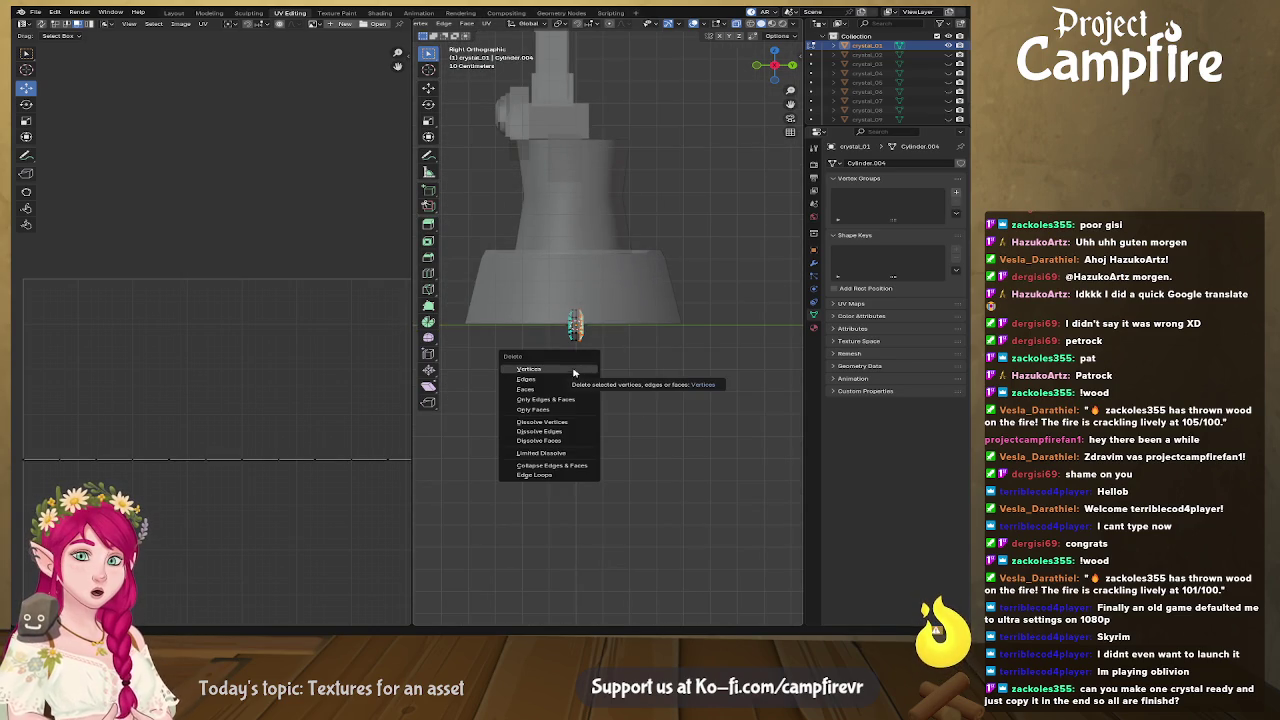
click(589, 373)
scroll(582, 368, up, 3)
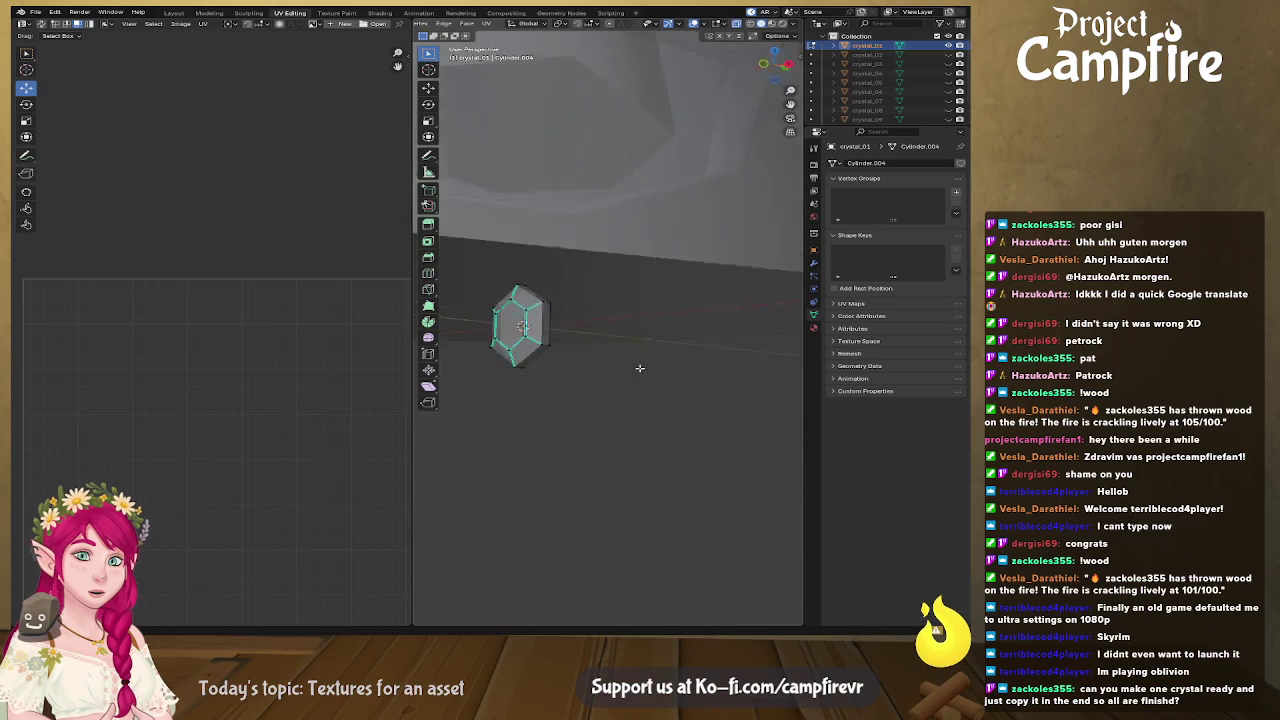
mouse_move(702, 366)
mouse_down()
mouse_move(588, 359)
mouse_move(733, 372)
mouse_move(662, 344)
mouse_up()
scroll(733, 372, up, 3)
scroll(566, 325, down, 3)
drag(577, 337, 602, 340)
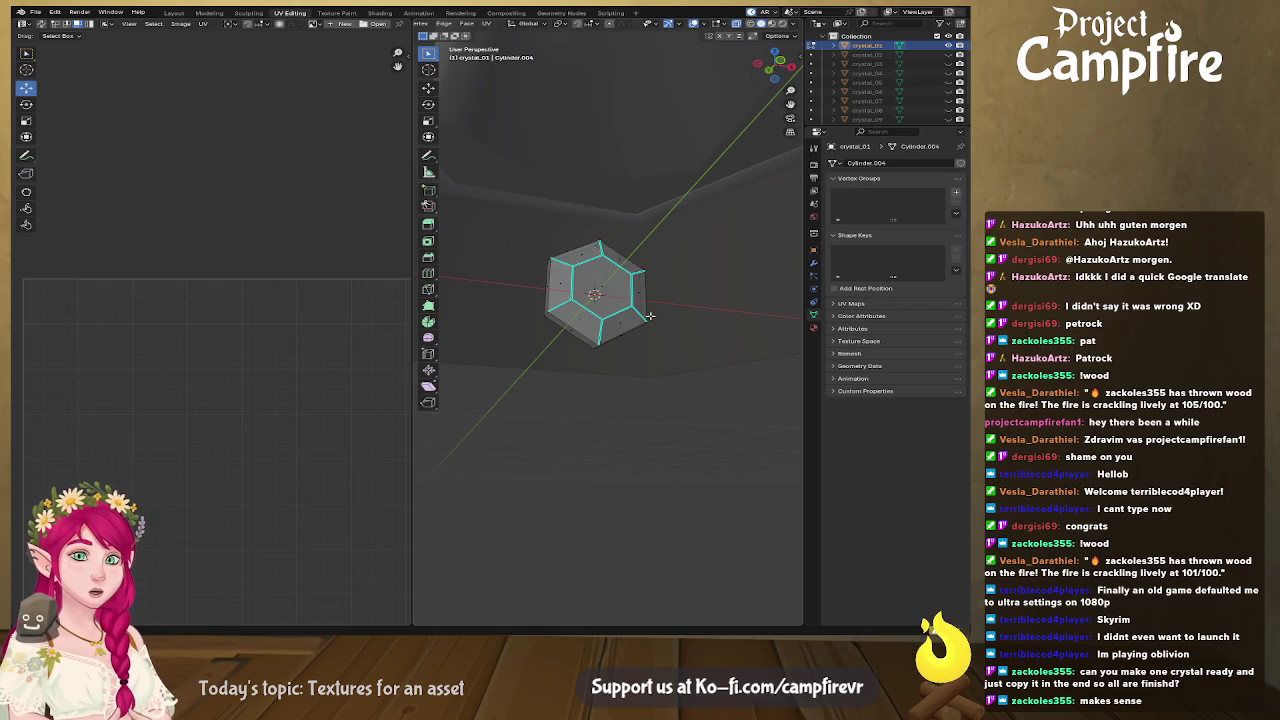
Unwrap the whole crystal mesh and export its UV layout as an image
key(a)
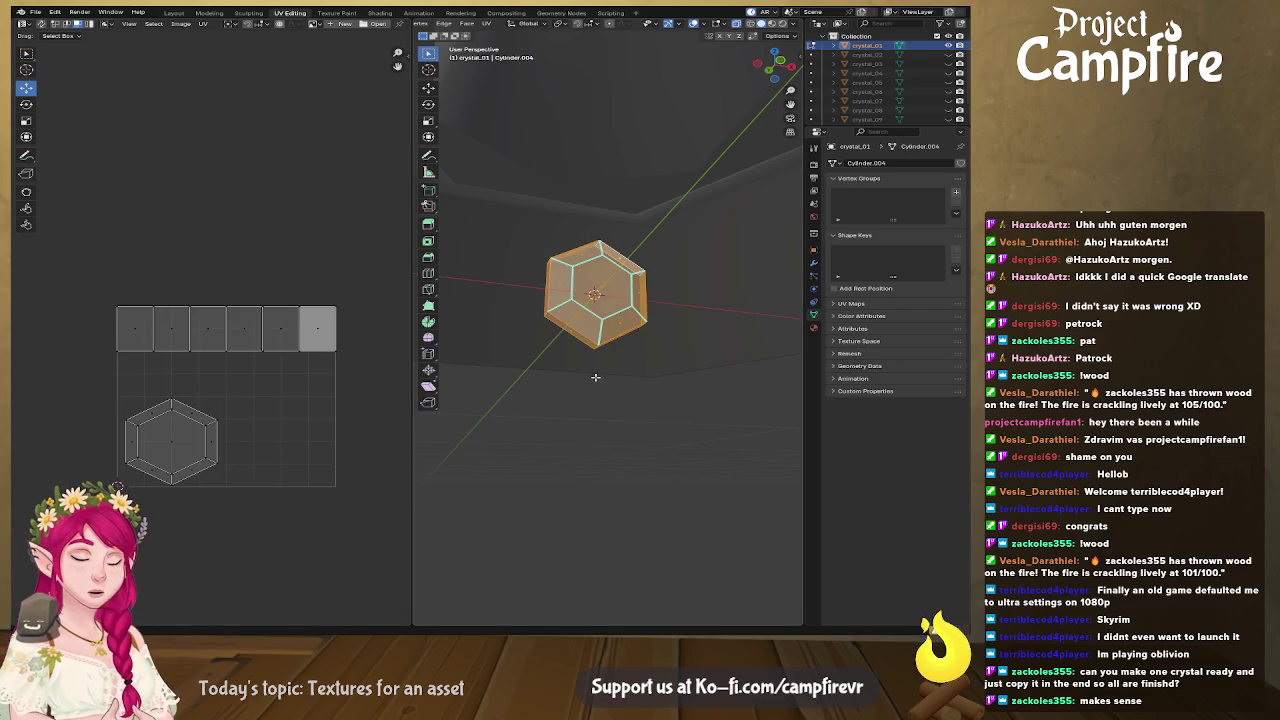
key(u)
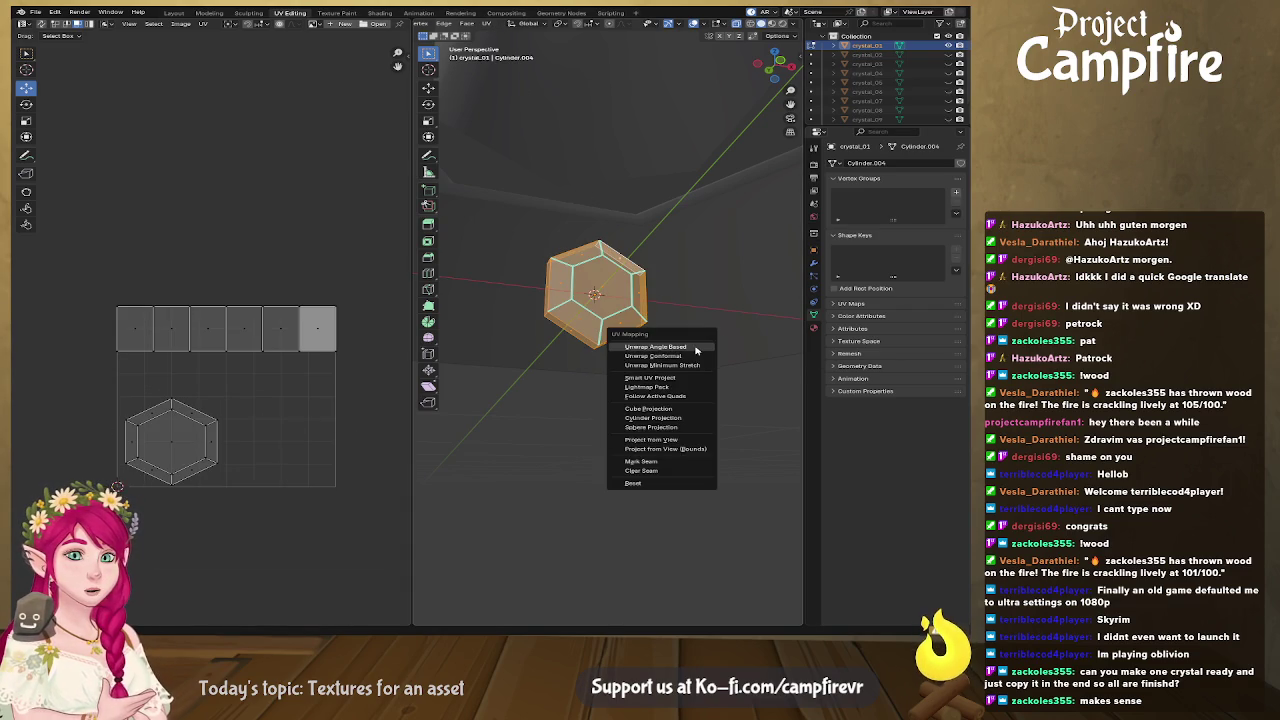
click(672, 365)
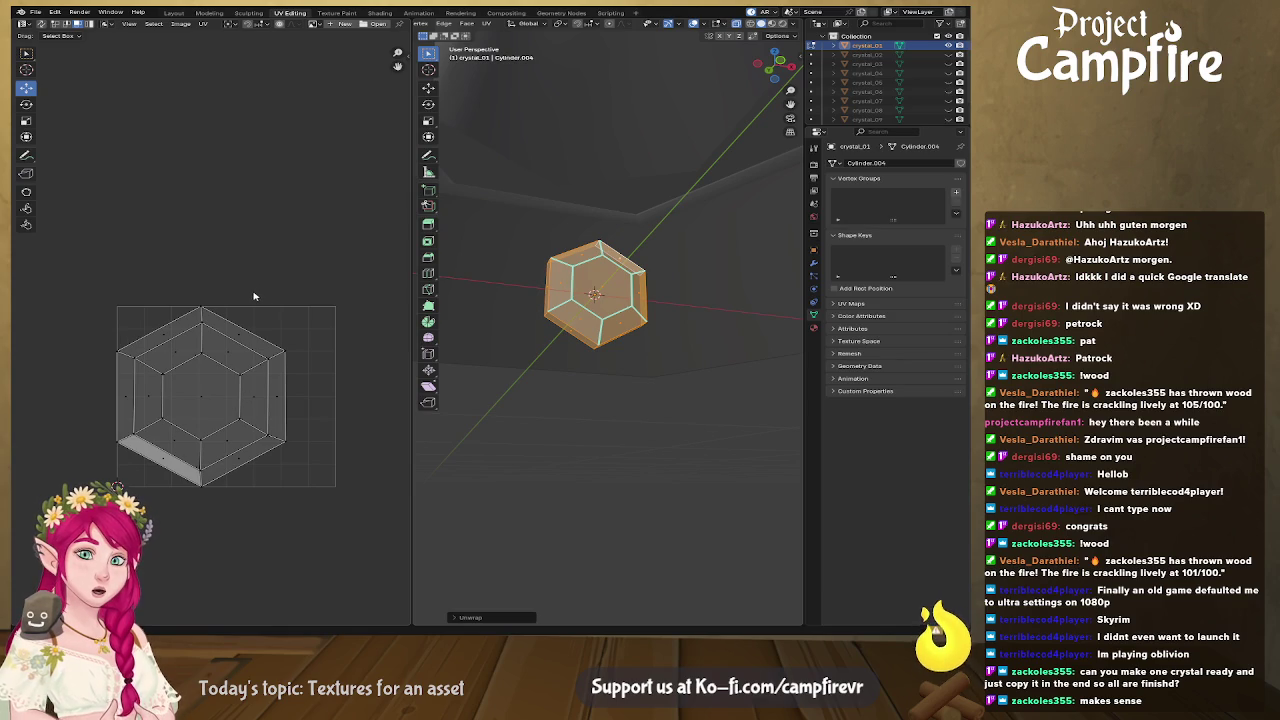
click(203, 23)
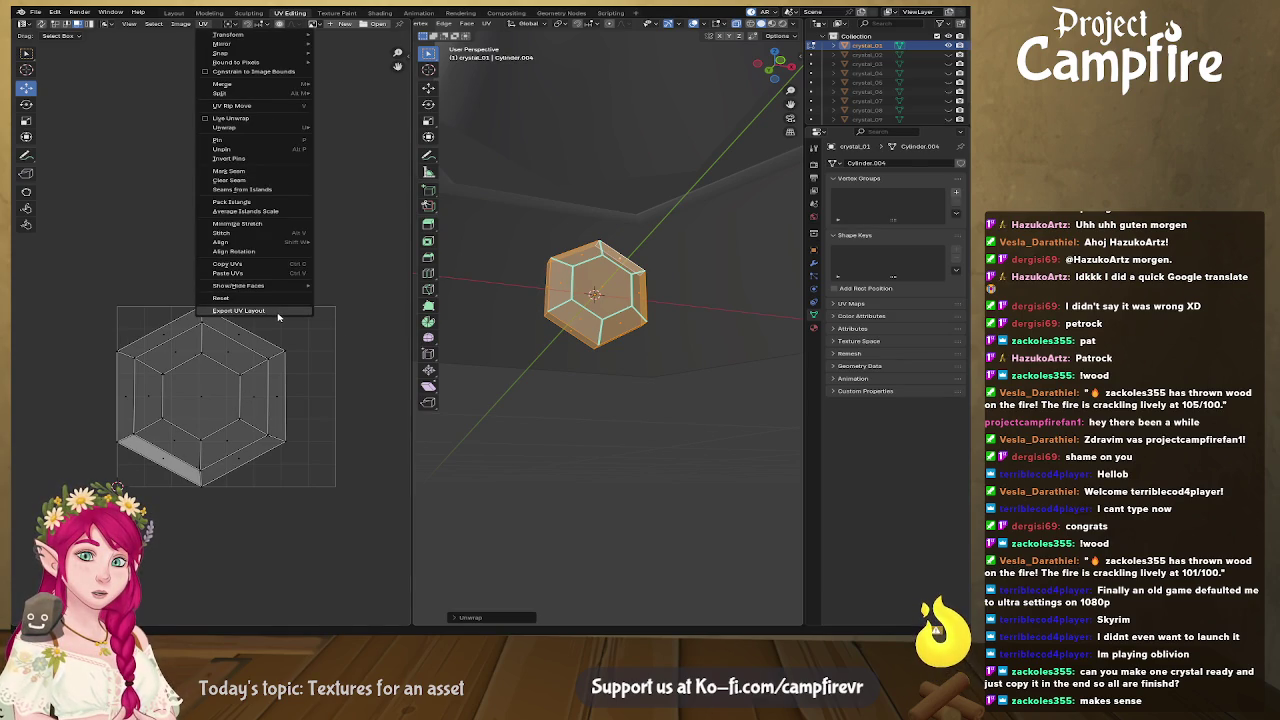
click(340, 197)
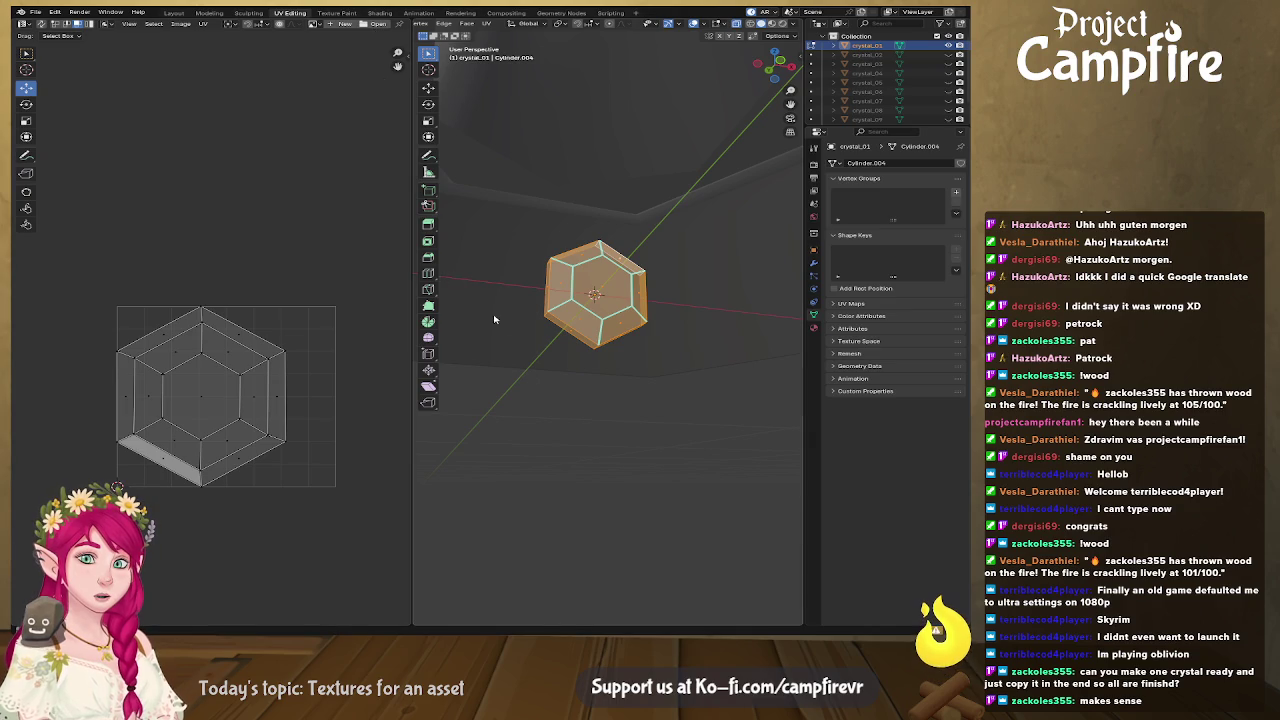
scroll(288, 369, down, 2)
scroll(276, 373, down, 3)
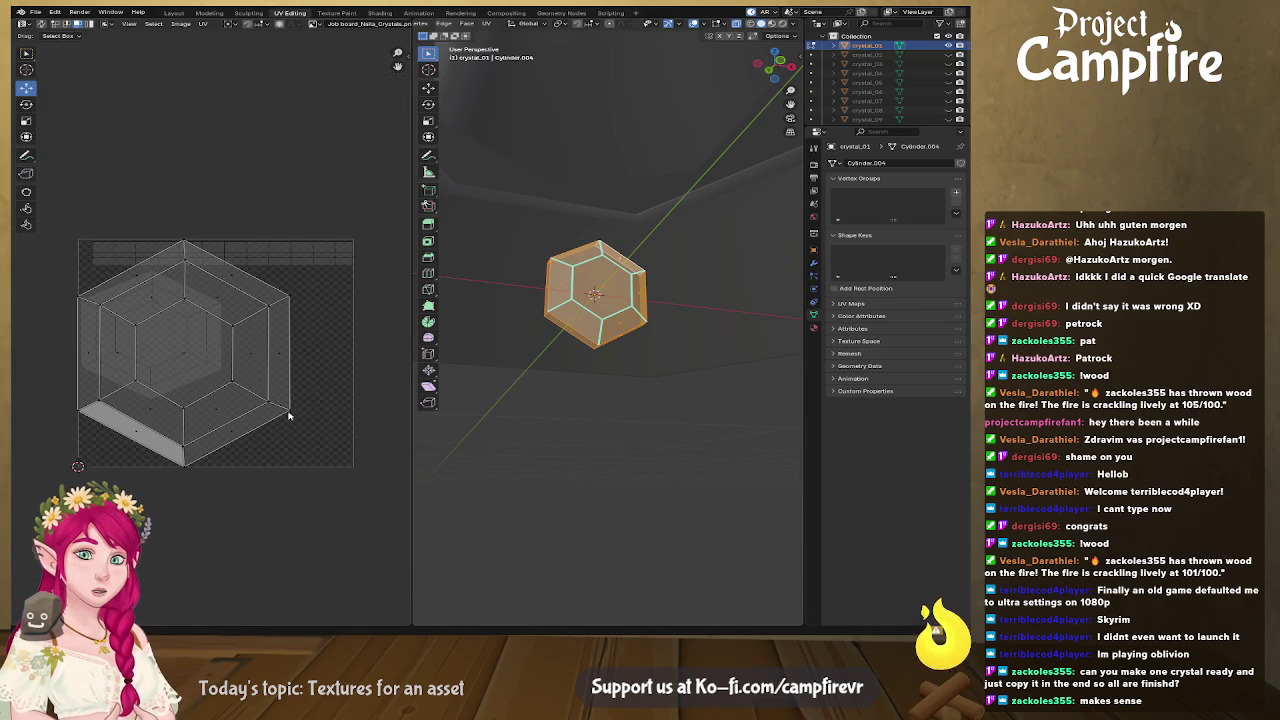
Move and scale the hexagon UV island down to the lower right of UV space
click(272, 362)
click(184, 330)
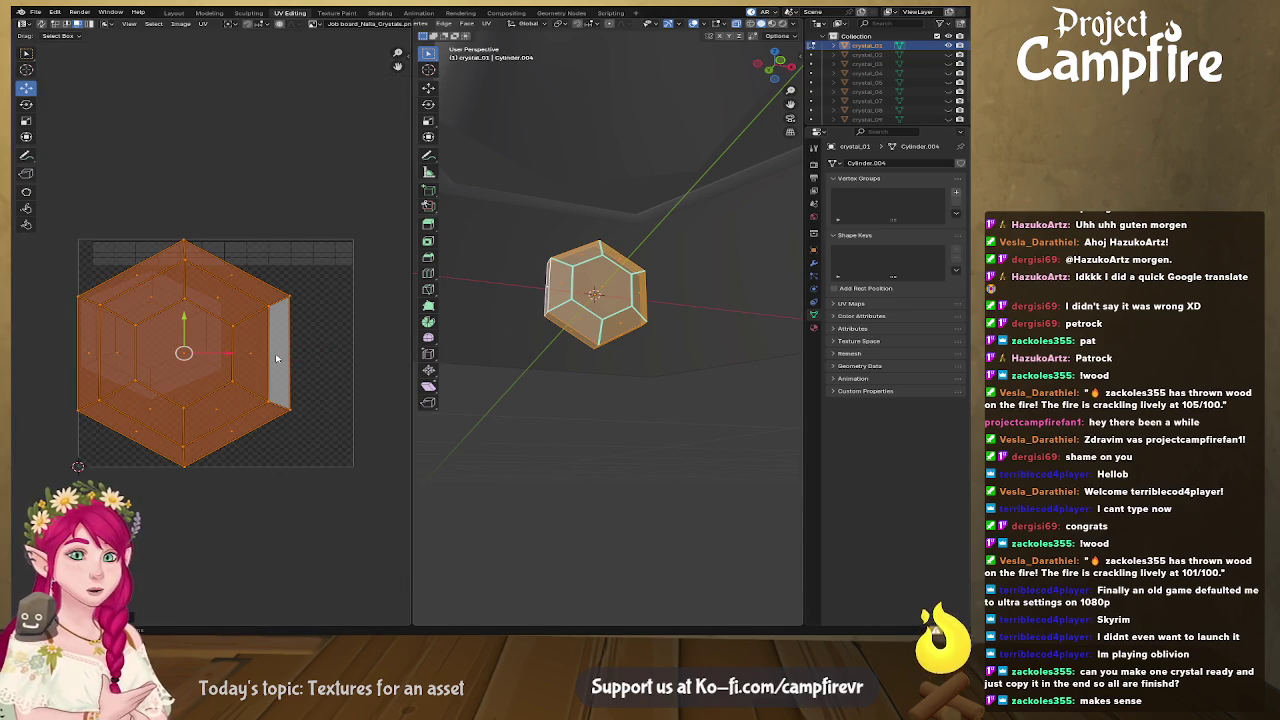
key(g)
click(262, 334)
key(s)
click(289, 449)
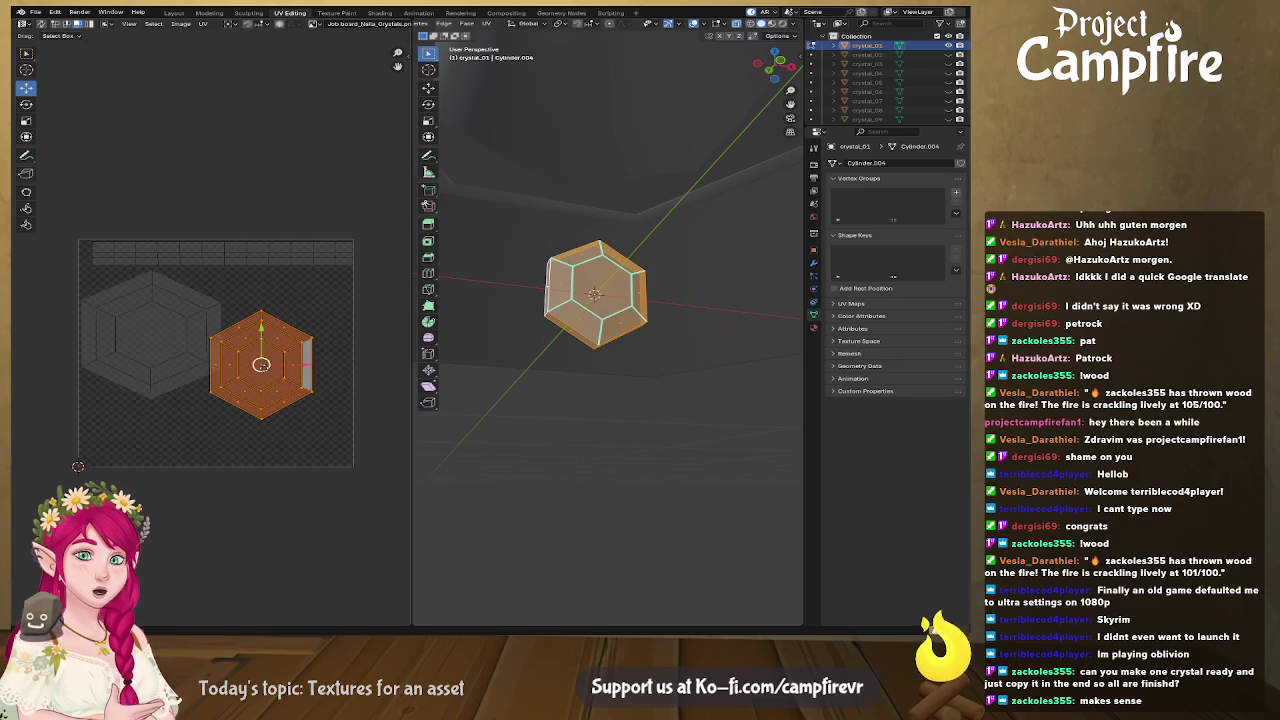
key(g)
key(s)
click(314, 457)
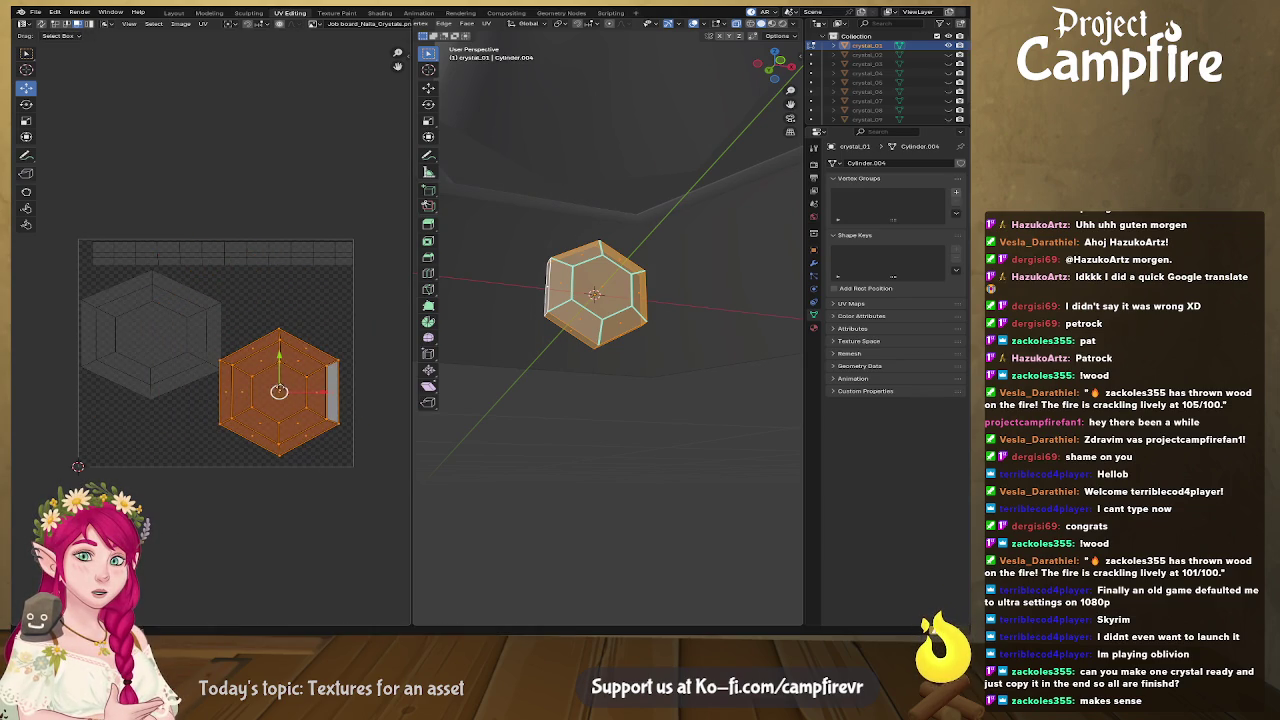
key(g)
click(286, 397)
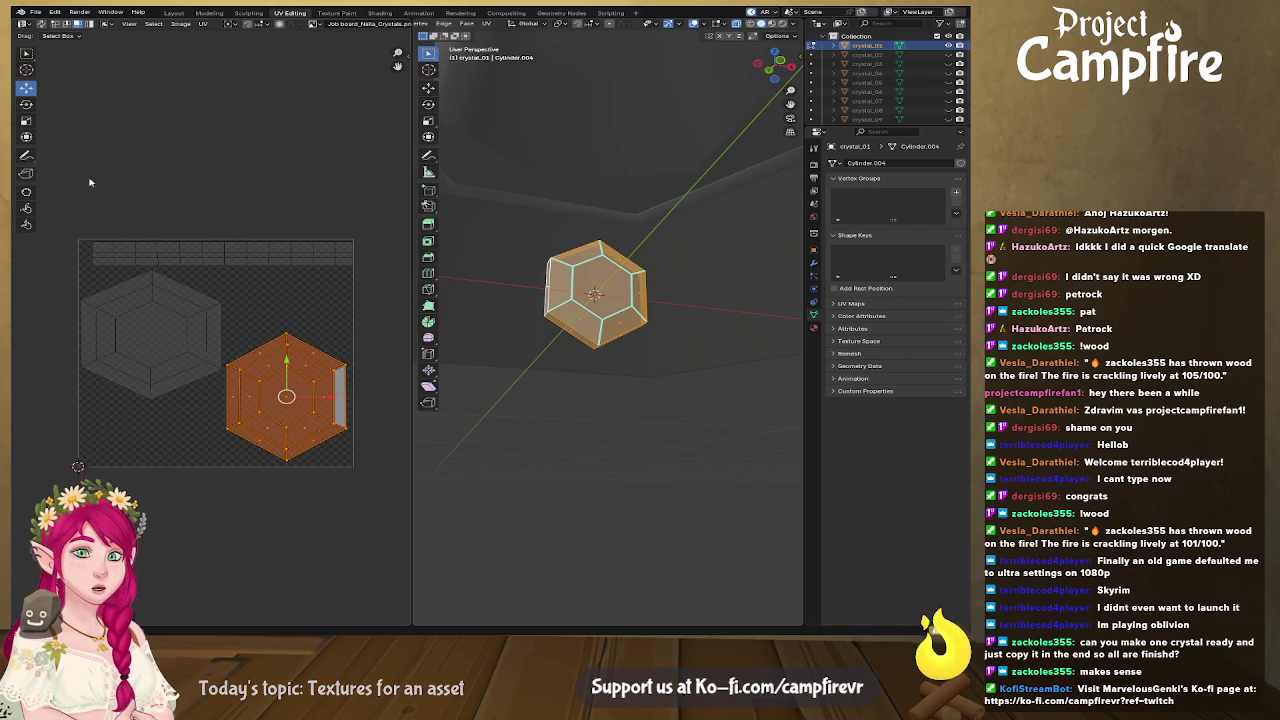
Export the UV layout as an image from the UV menu
drag(51, 214, 390, 505)
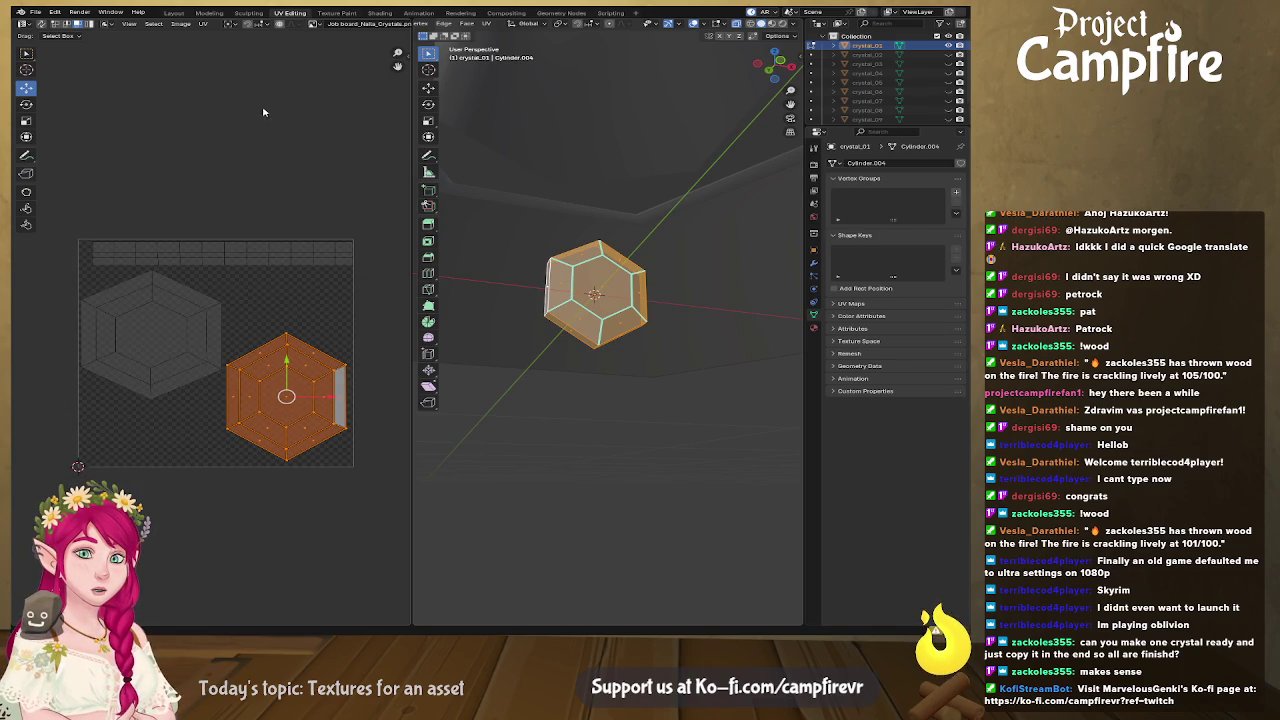
click(203, 23)
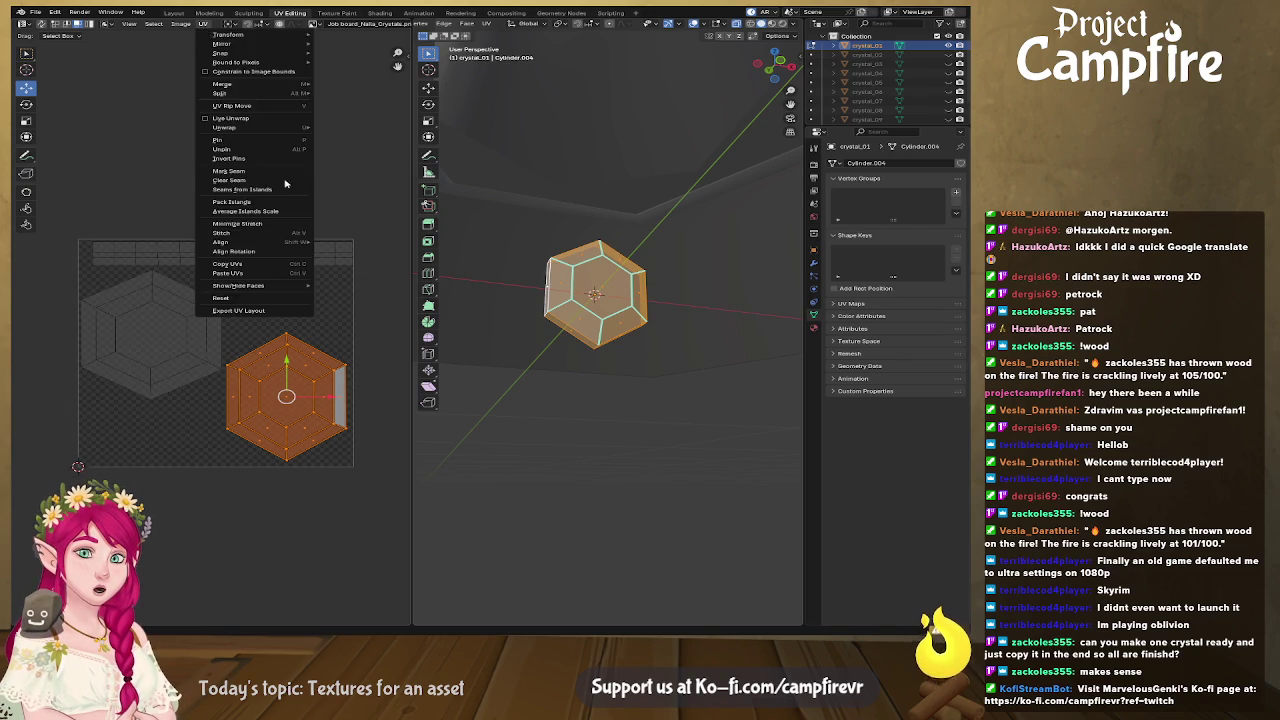
click(203, 23)
click(279, 314)
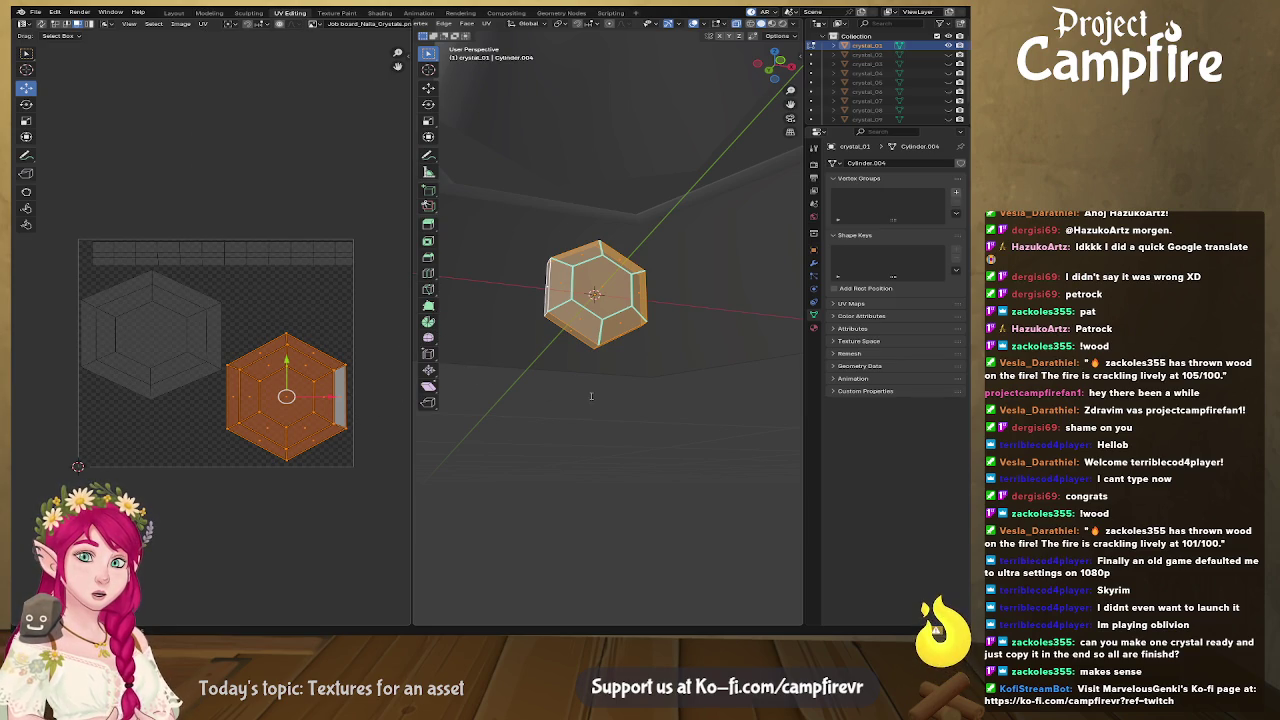
Remove the job board image from the UV view, quit Blender and return to Affinity Designer
key(ctrl+z)
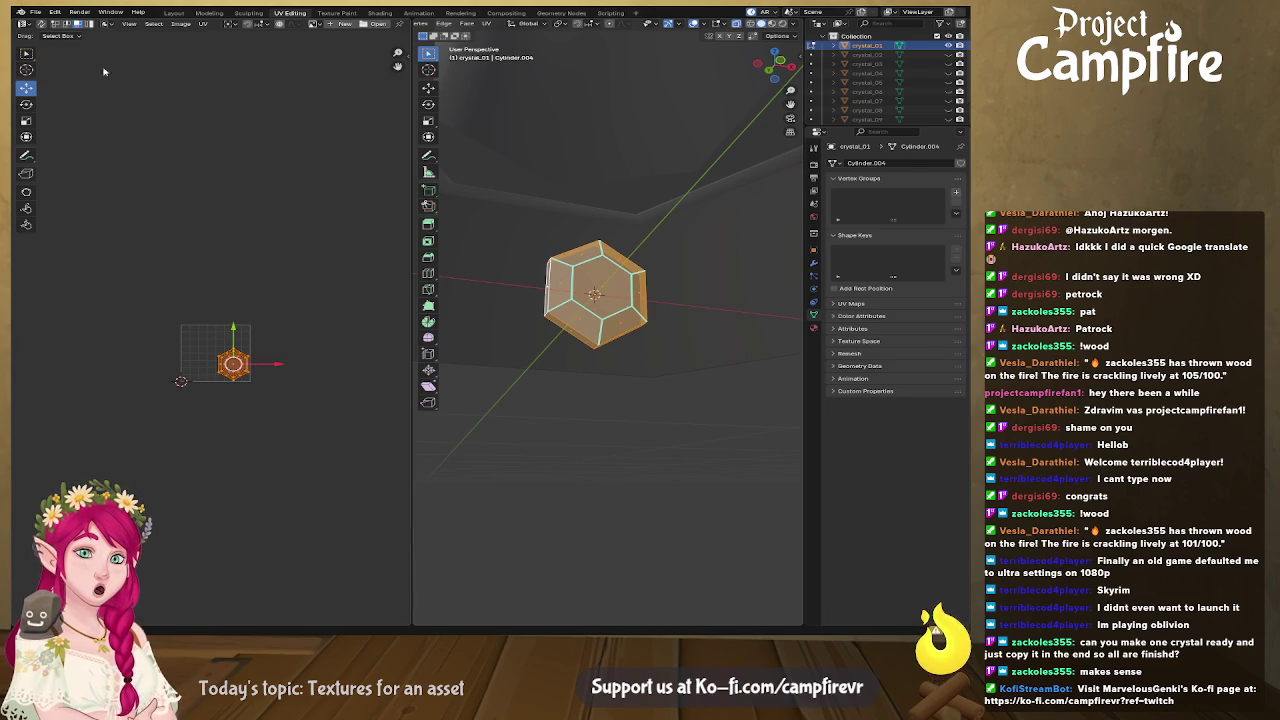
key(ctrl+q)
key(alt+Tab)
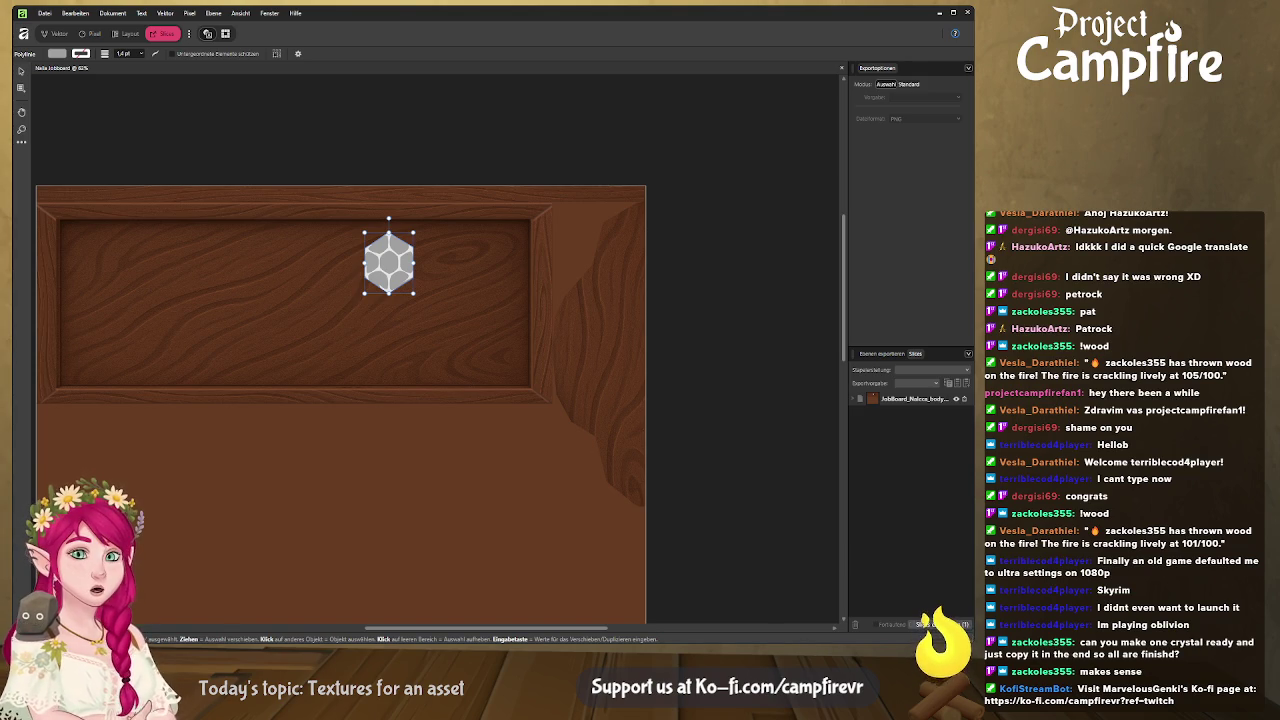
Create a new document, paste the grey polyhex and place the exported UV layout PNG
key(ctrl+n)
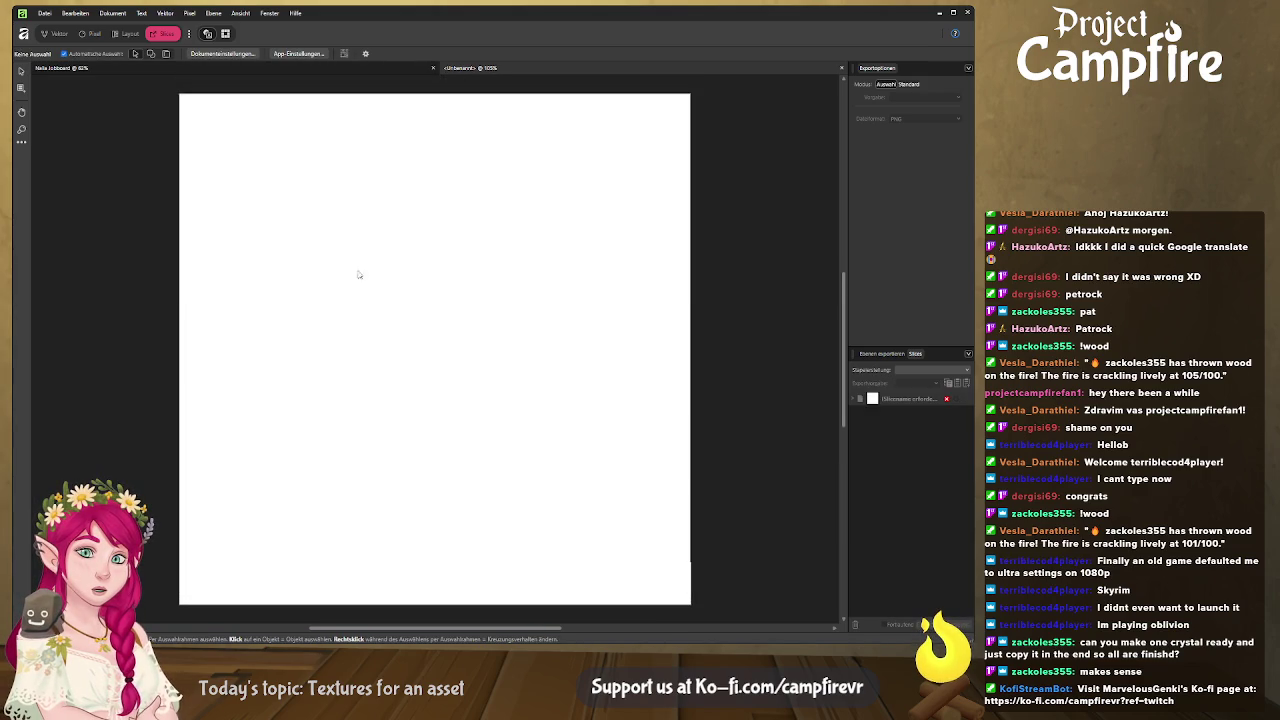
key(ctrl+v)
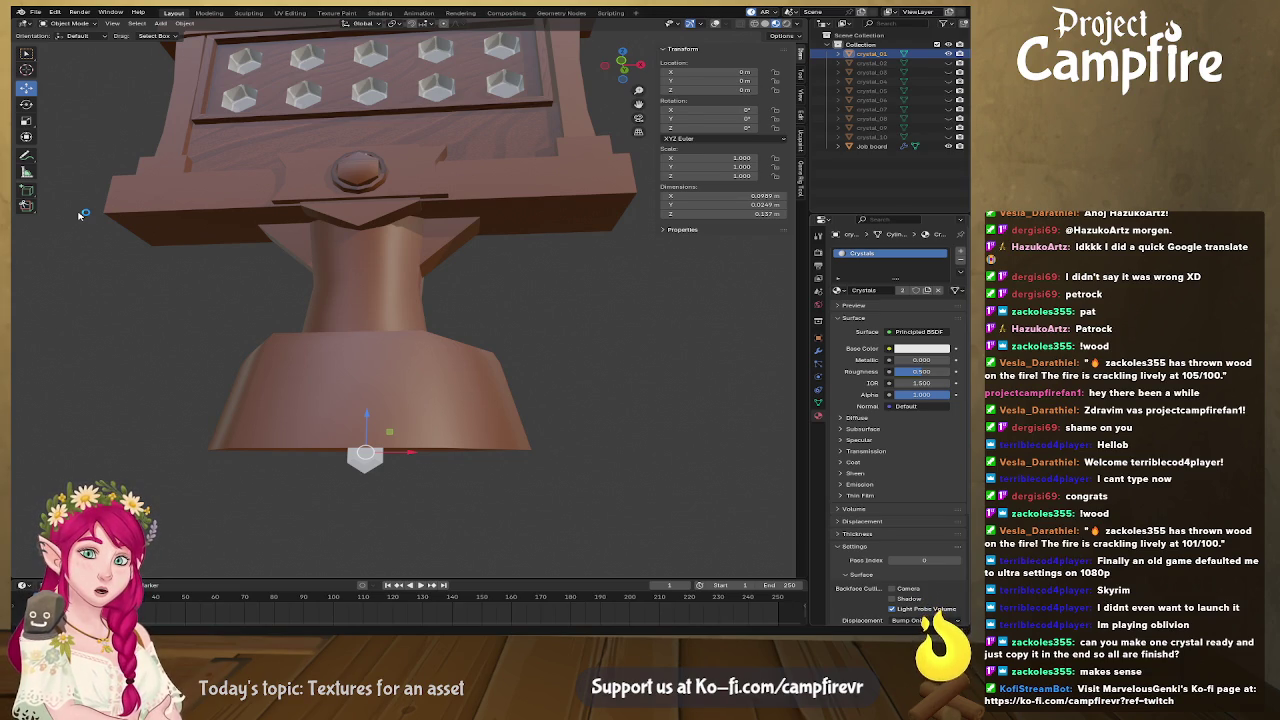
key(alt+Tab)
click(432, 362)
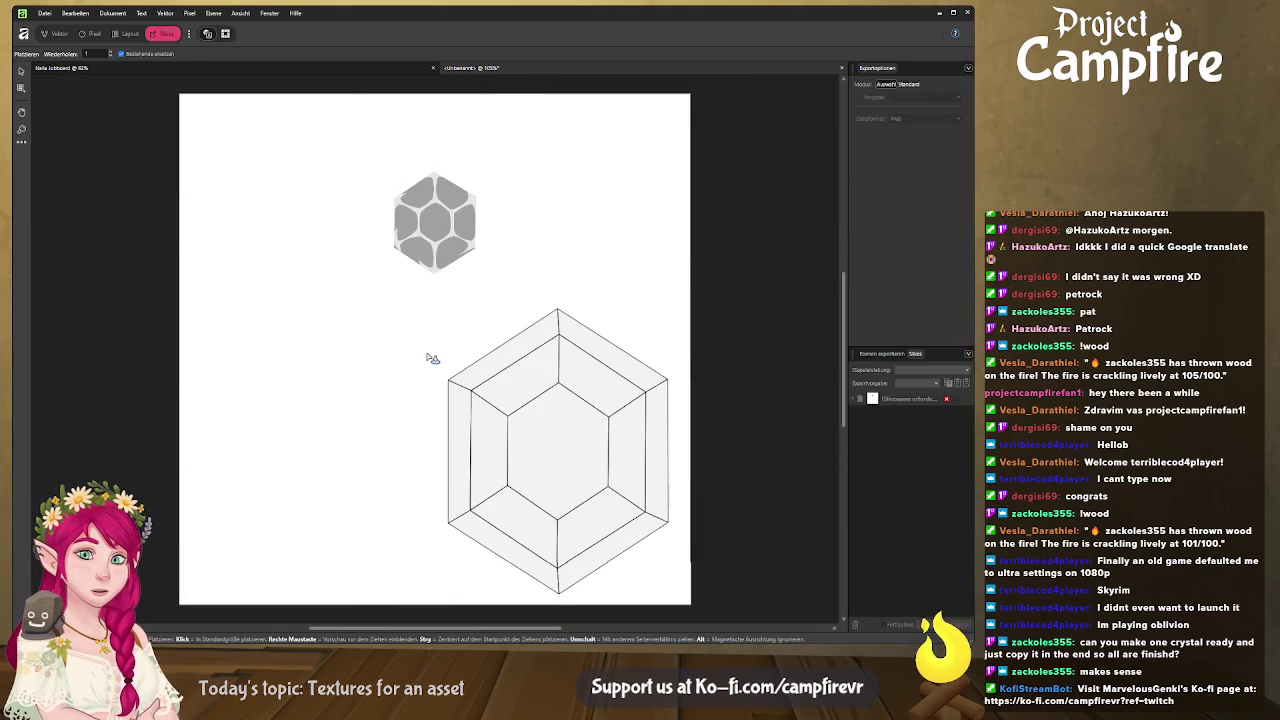
Align the UV layout PNG to the canvas corner and move the Polyhex layer to the top
click(58, 34)
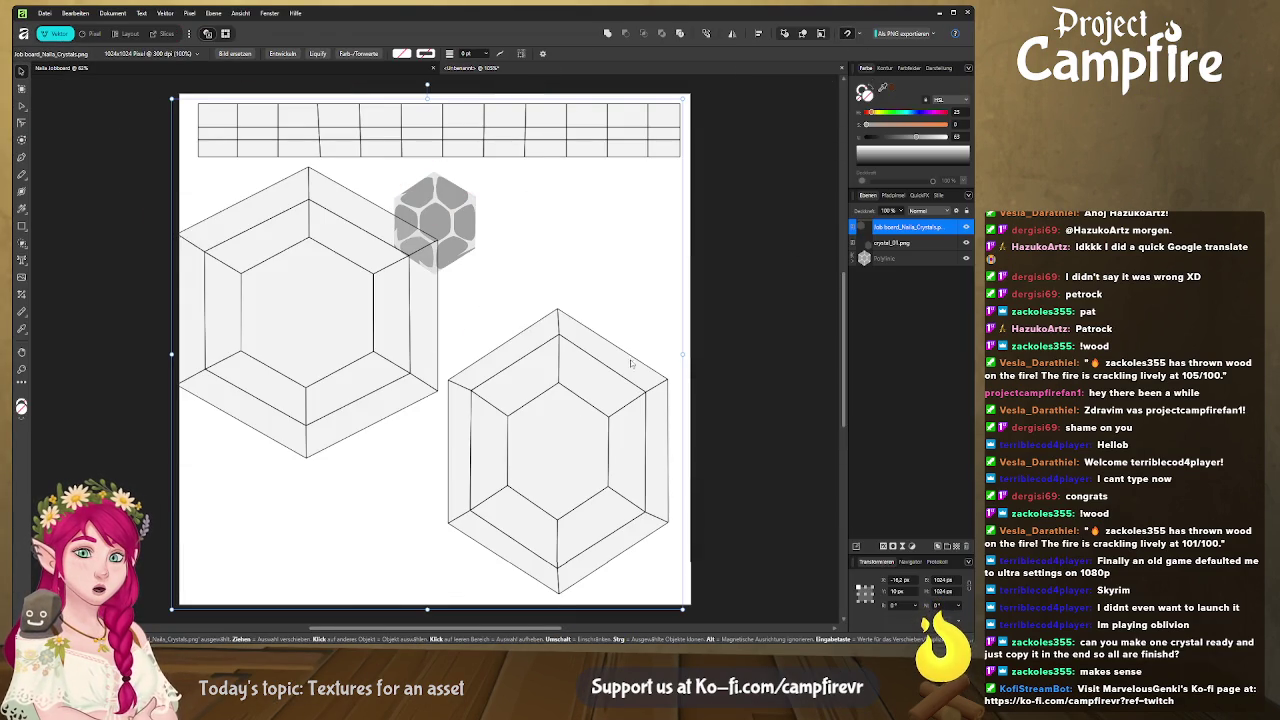
drag(563, 417, 547, 398)
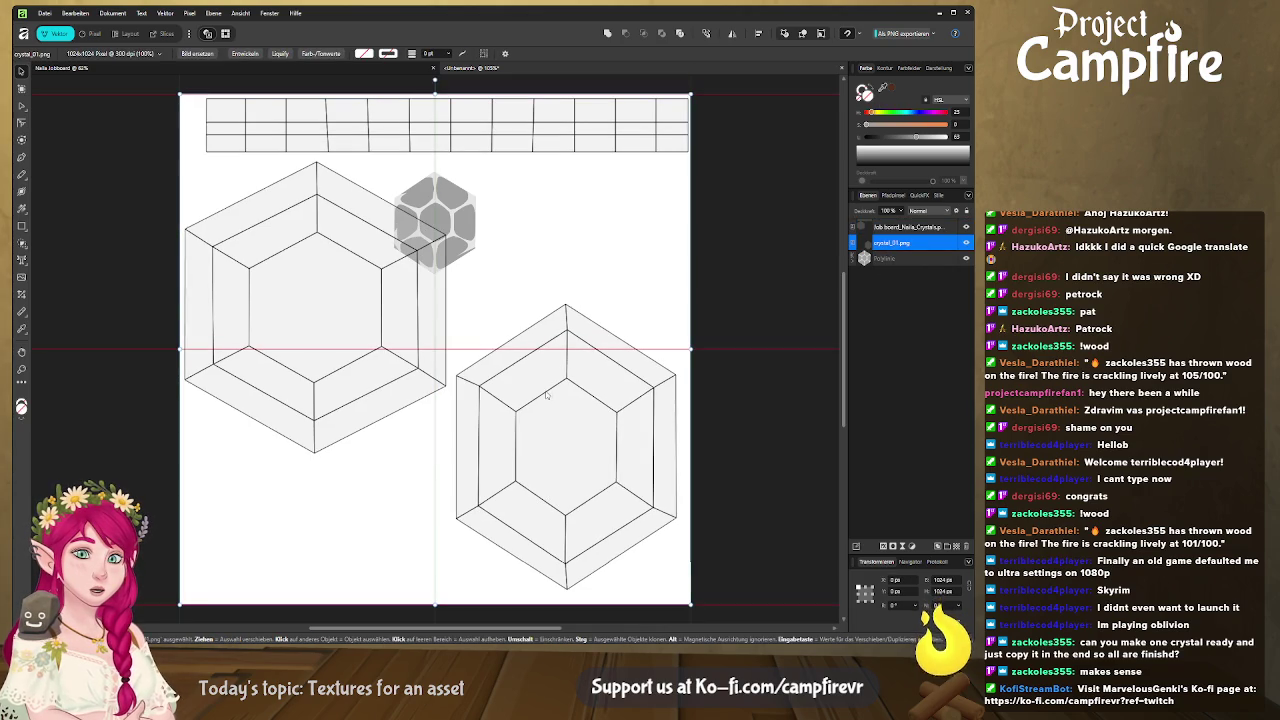
scroll(547, 398, down, 1)
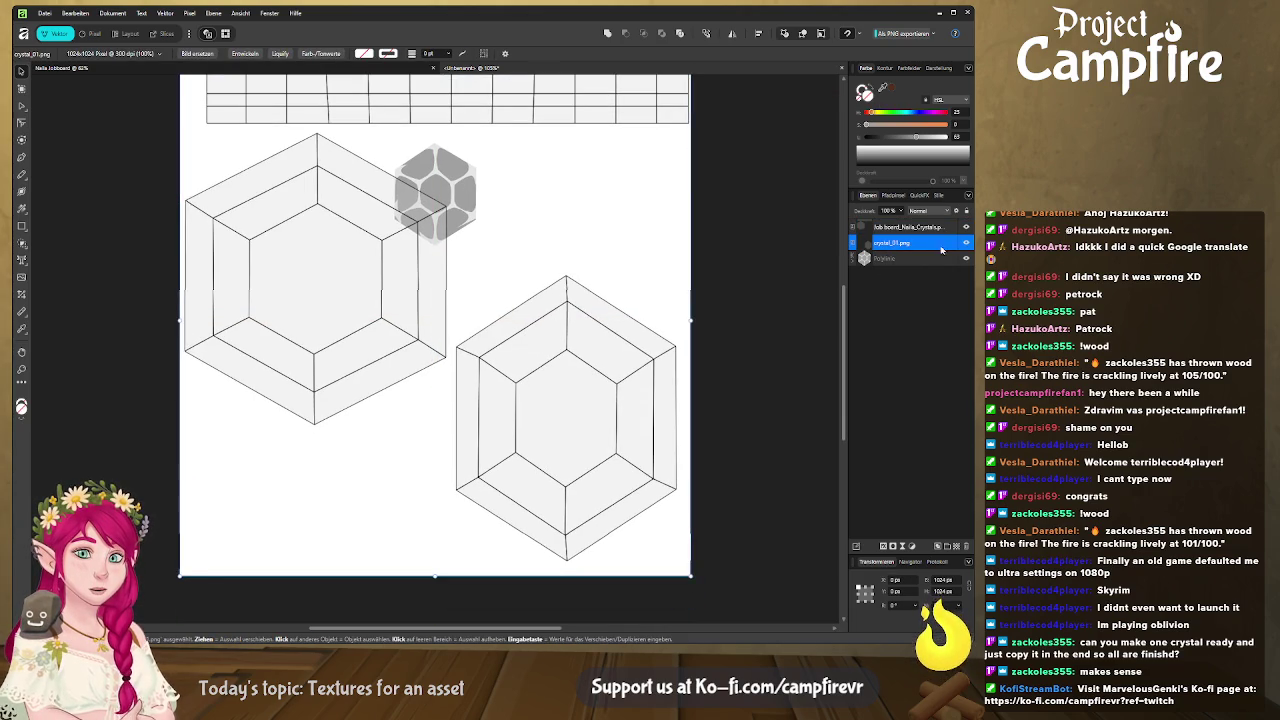
drag(883, 260, 883, 226)
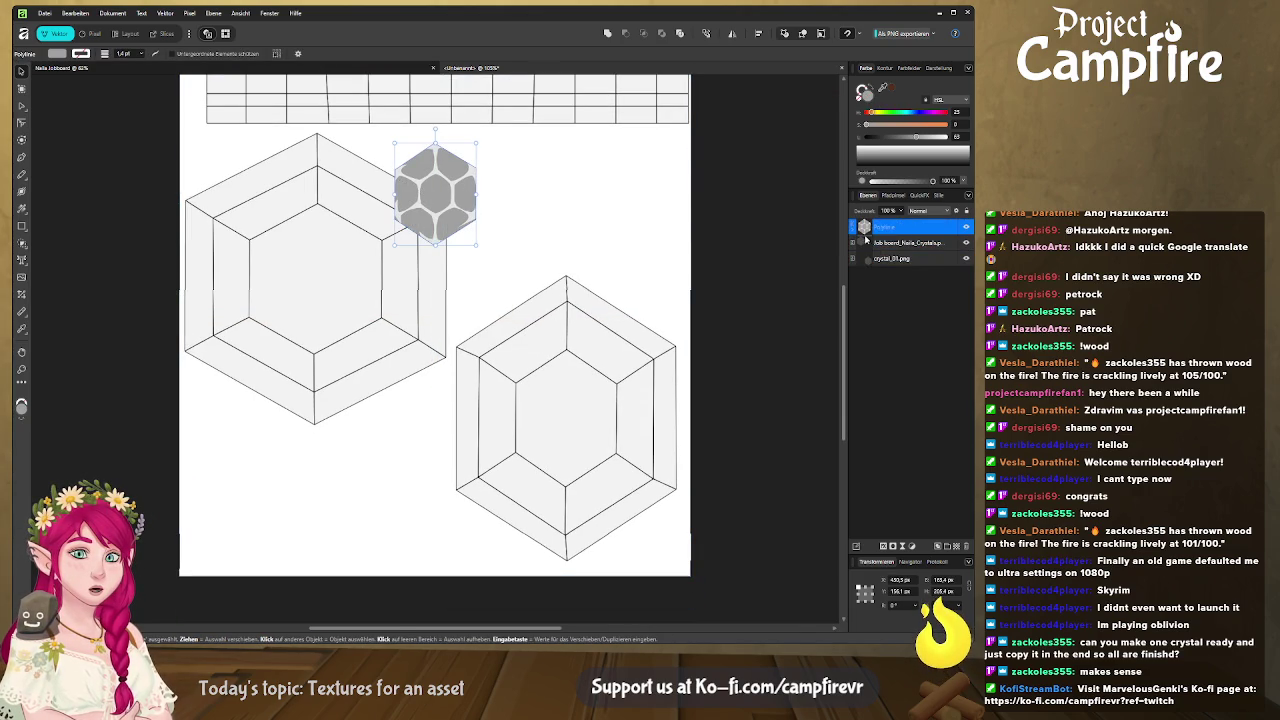
Move and stretch the polyhex to fill the UV layout's right hexagon
drag(432, 195, 564, 422)
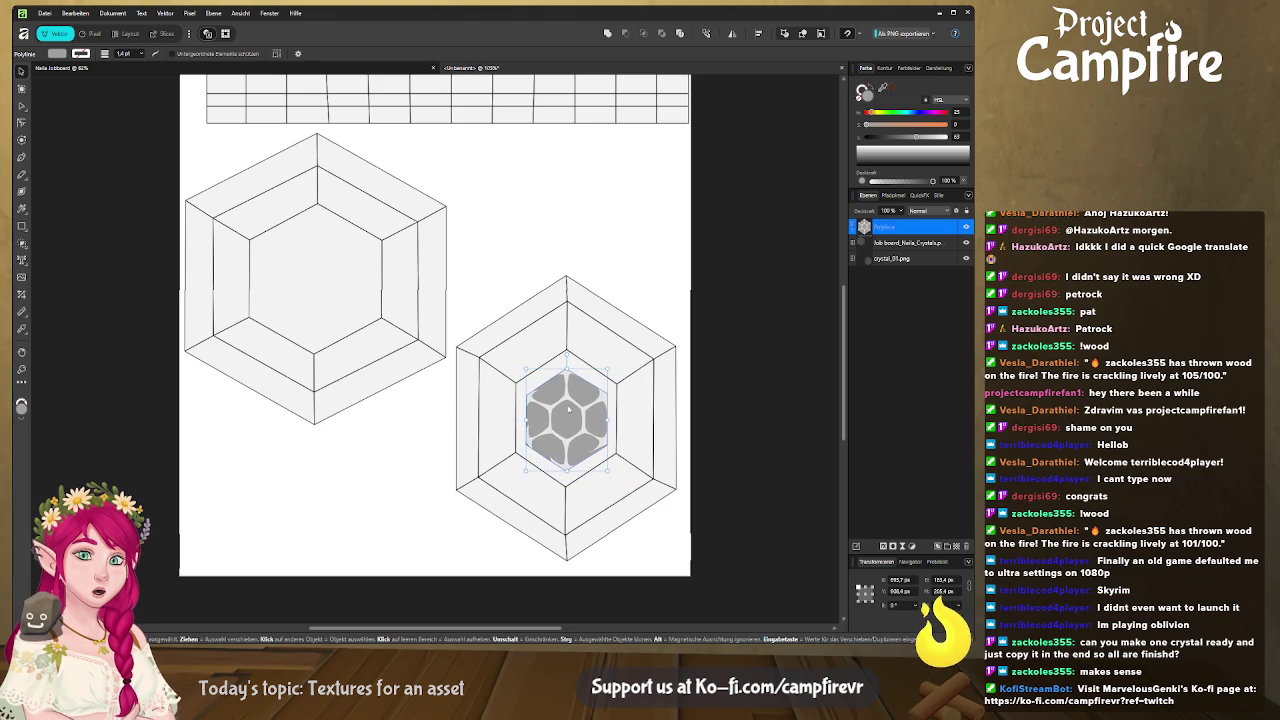
drag(608, 369, 660, 306)
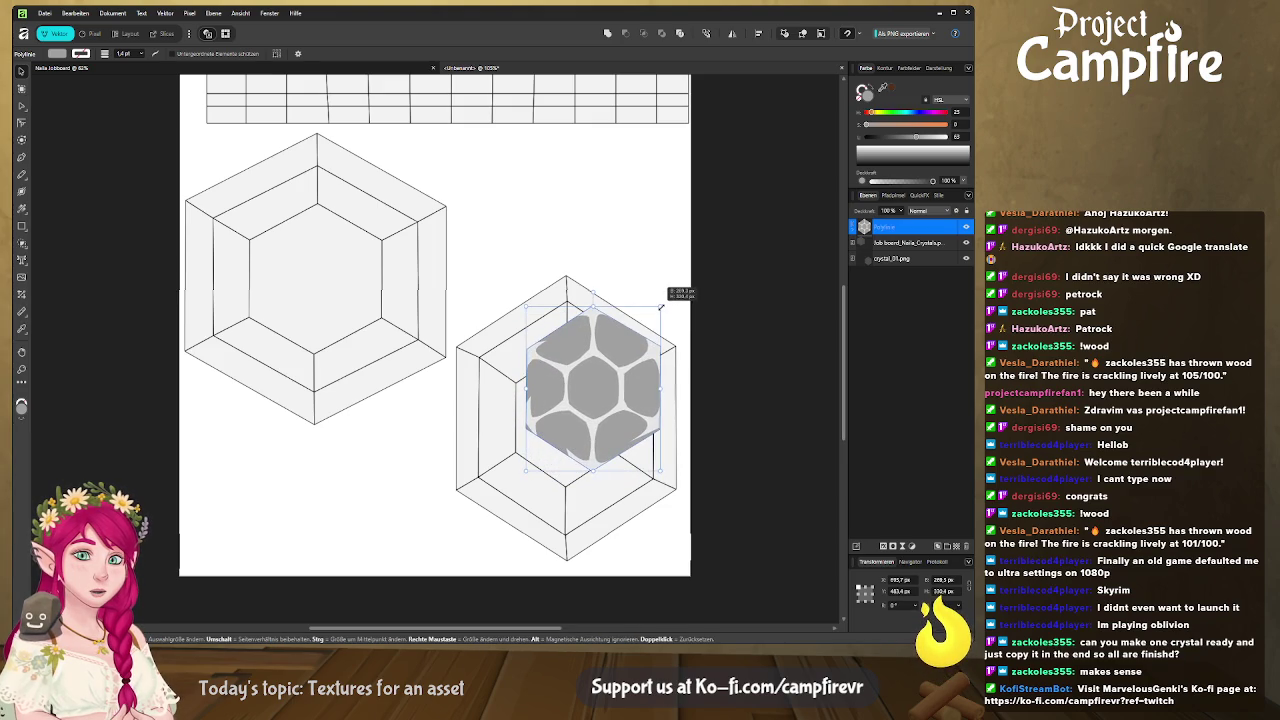
drag(660, 306, 654, 322)
drag(526, 395, 477, 399)
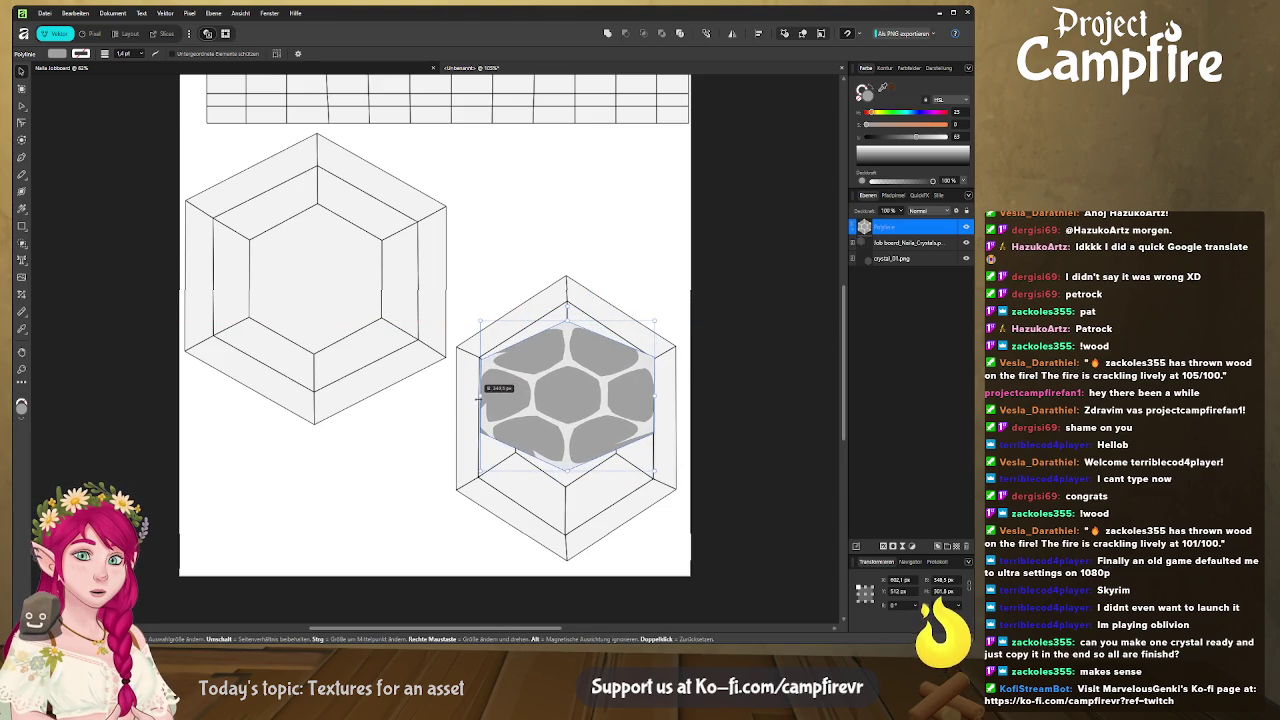
drag(567, 322, 567, 299)
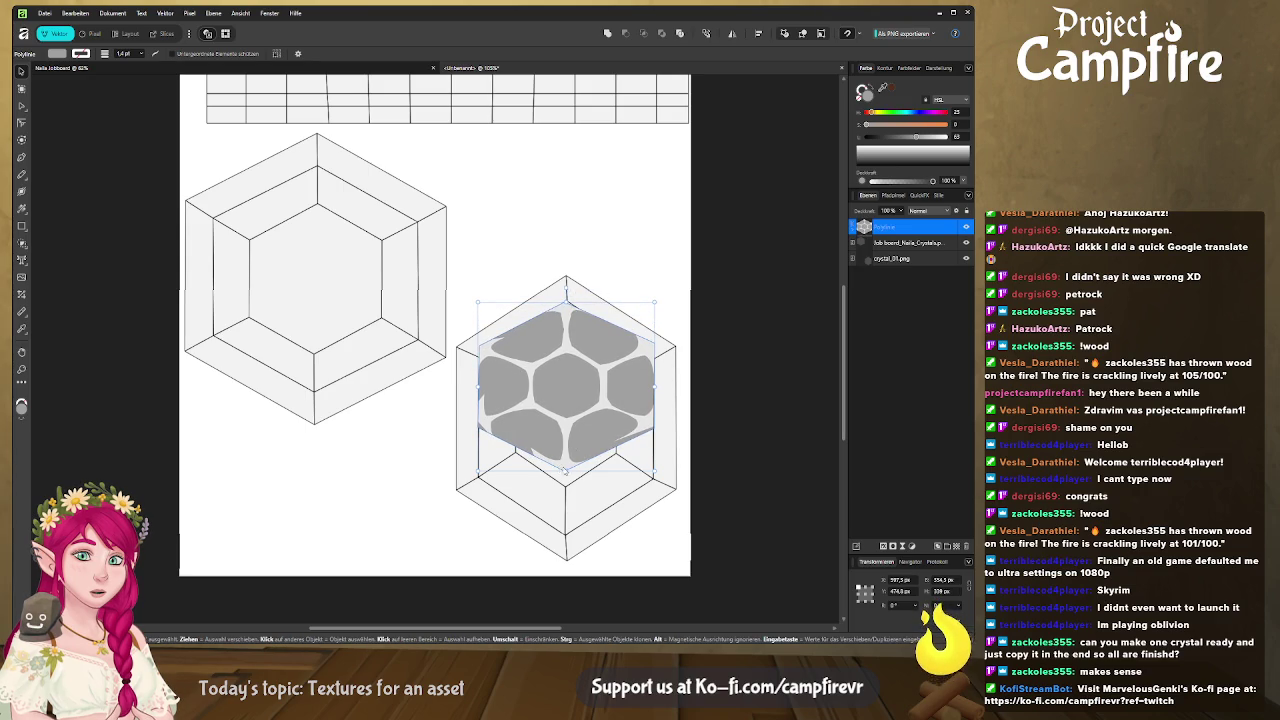
drag(566, 470, 566, 538)
drag(566, 299, 567, 289)
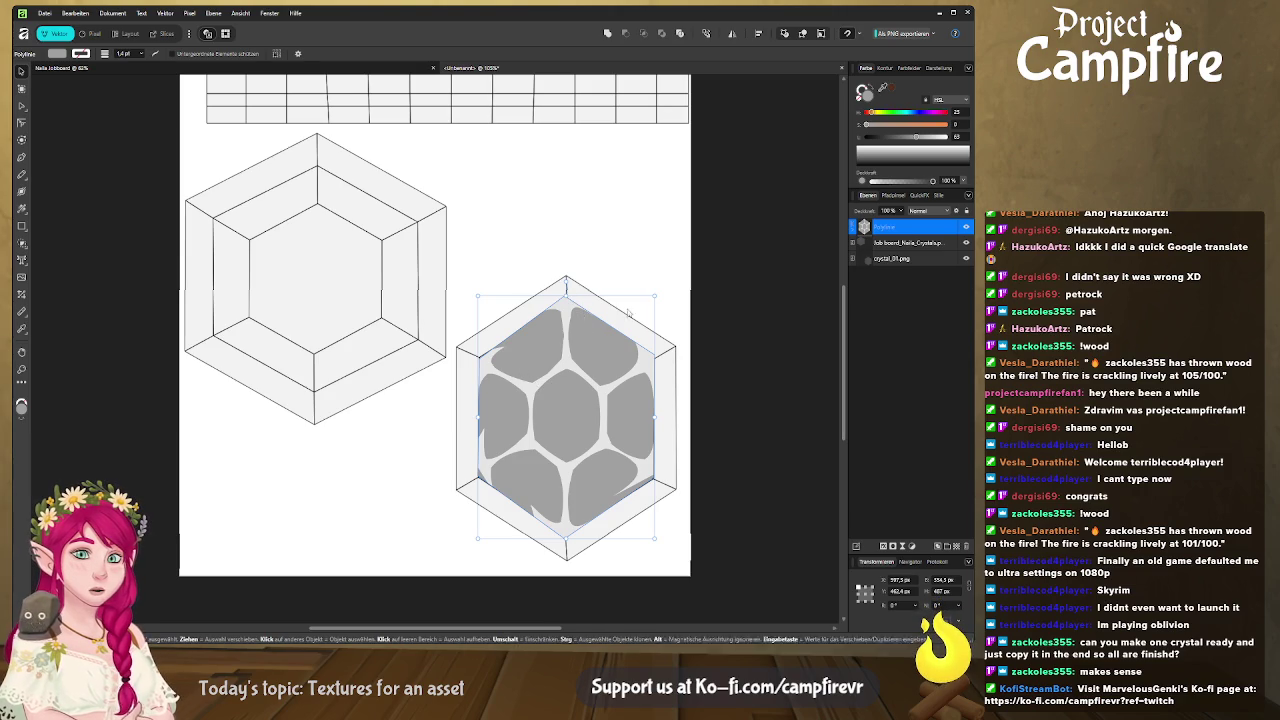
drag(566, 296, 566, 276)
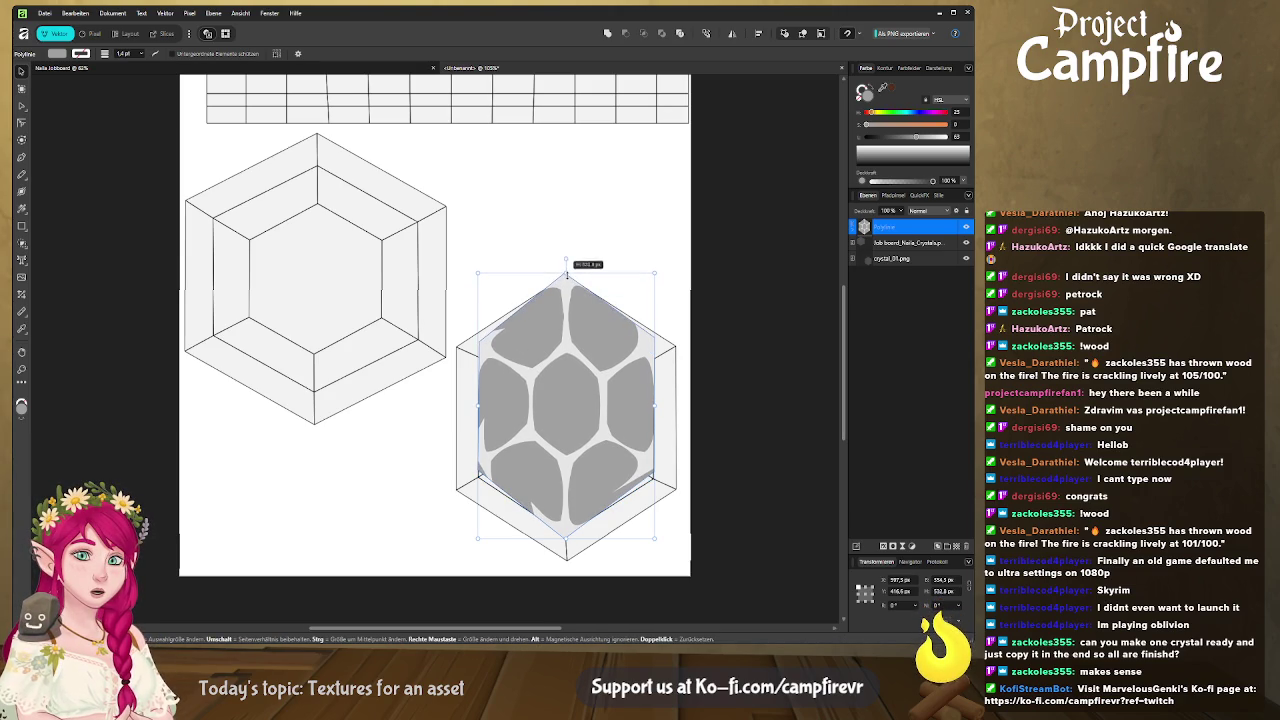
drag(654, 407, 678, 405)
drag(478, 405, 455, 405)
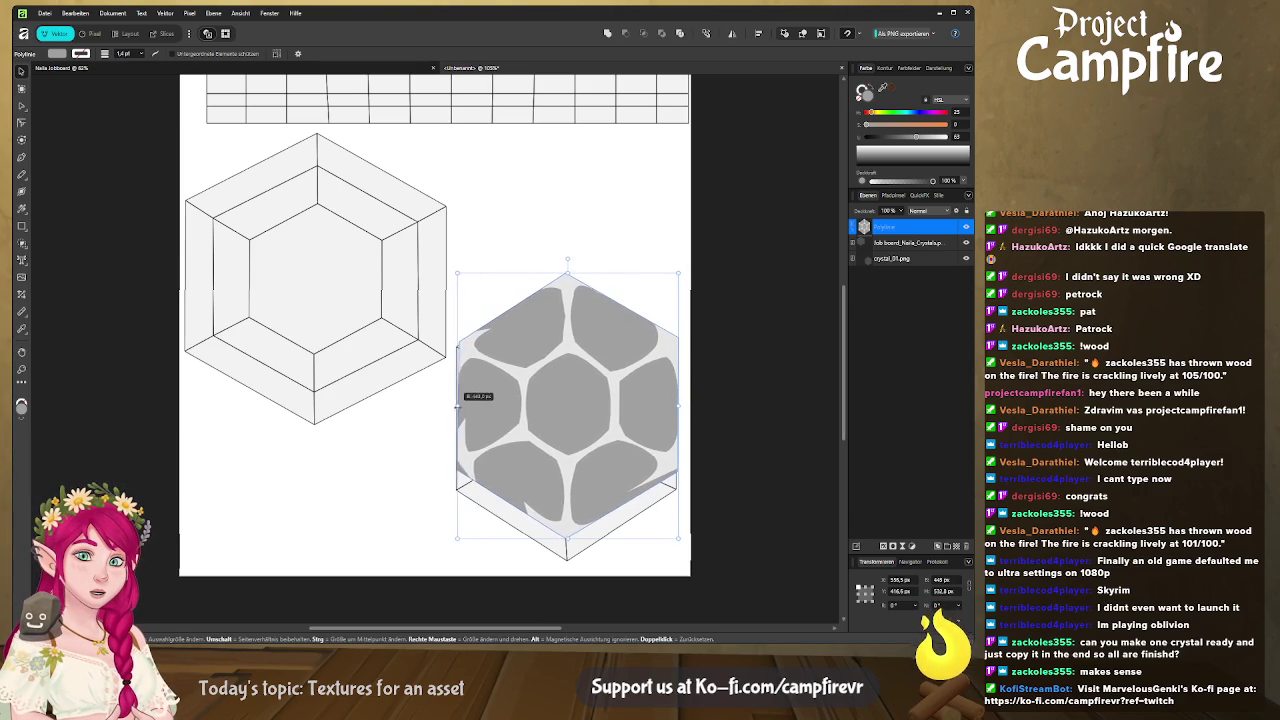
drag(566, 539, 566, 570)
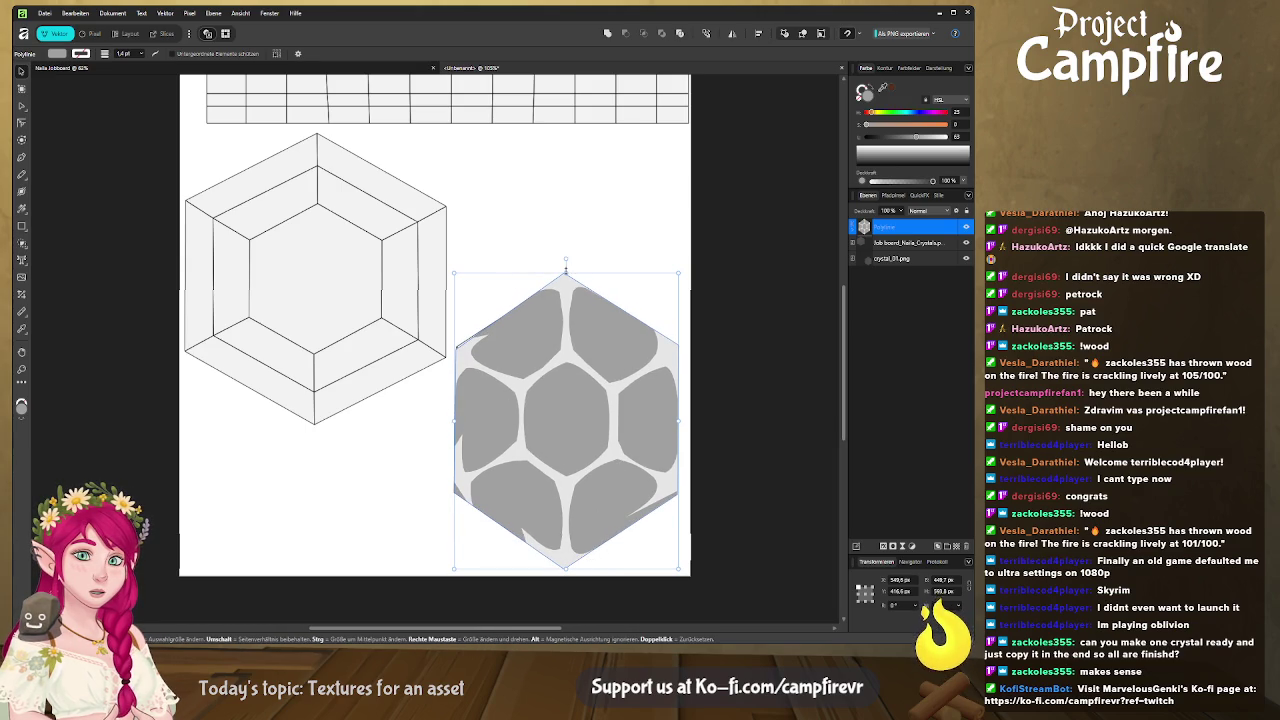
drag(566, 267, 566, 263)
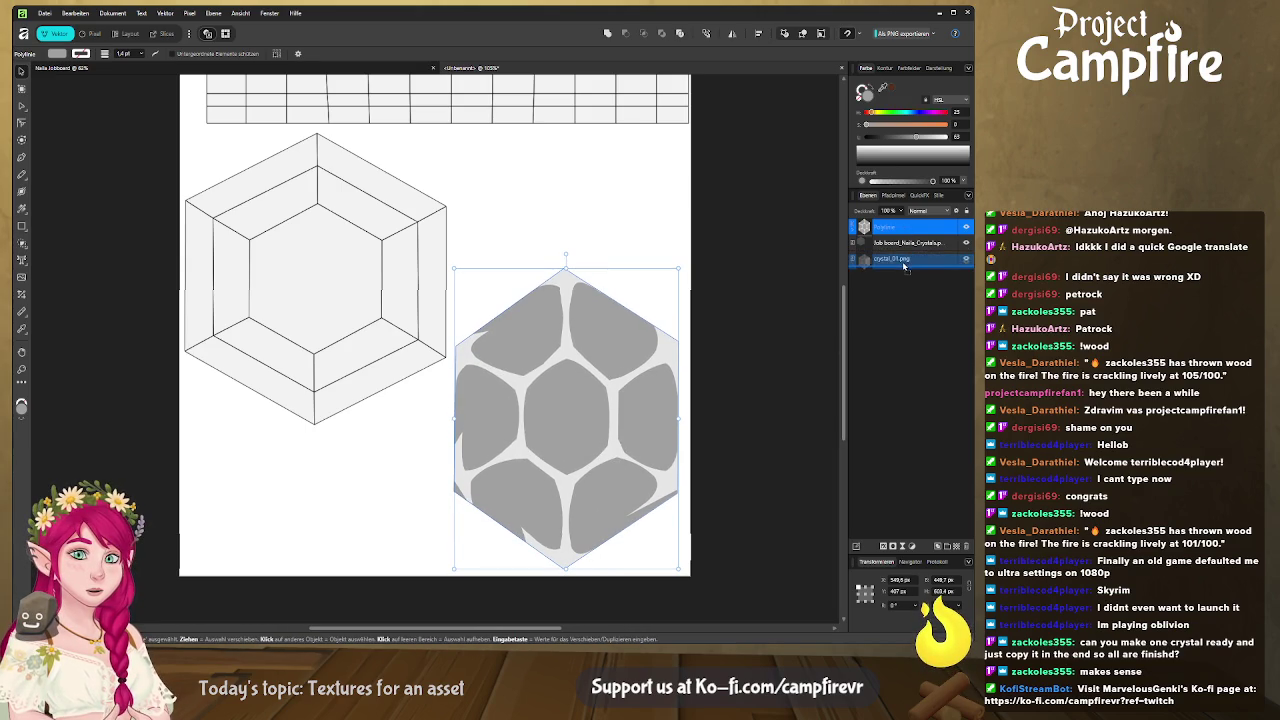
Put the polyhex beneath the UV layout lines and add a new Kurven curves layer
drag(906, 234, 890, 264)
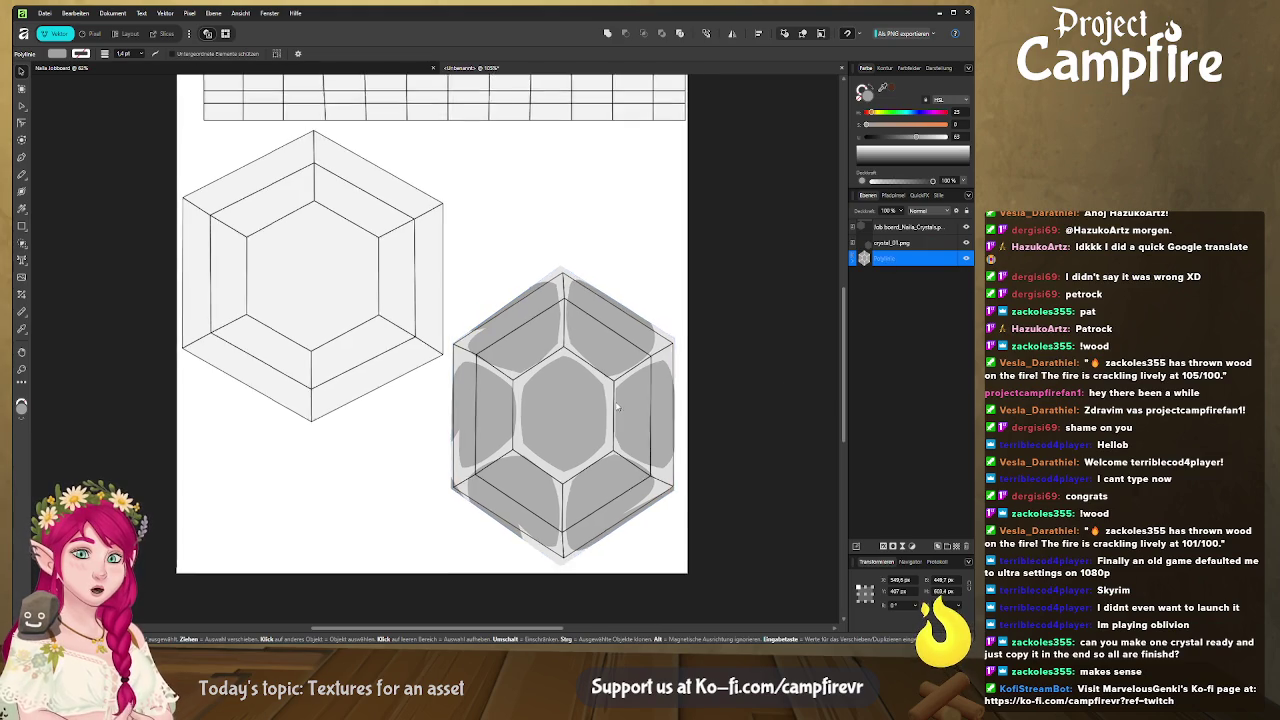
drag(626, 409, 516, 359)
key(ctrl+v)
scroll(485, 330, up, 2)
scroll(485, 330, up, 2)
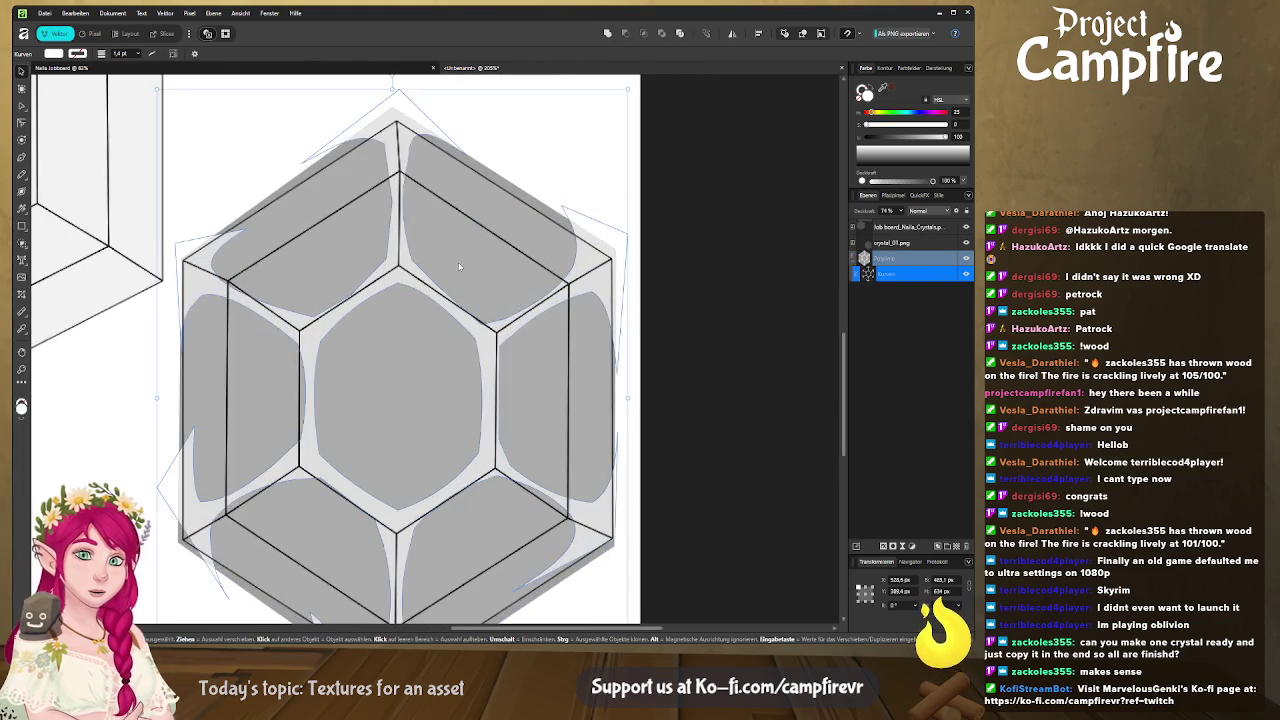
scroll(485, 320, up, 1)
scroll(491, 282, up, 1)
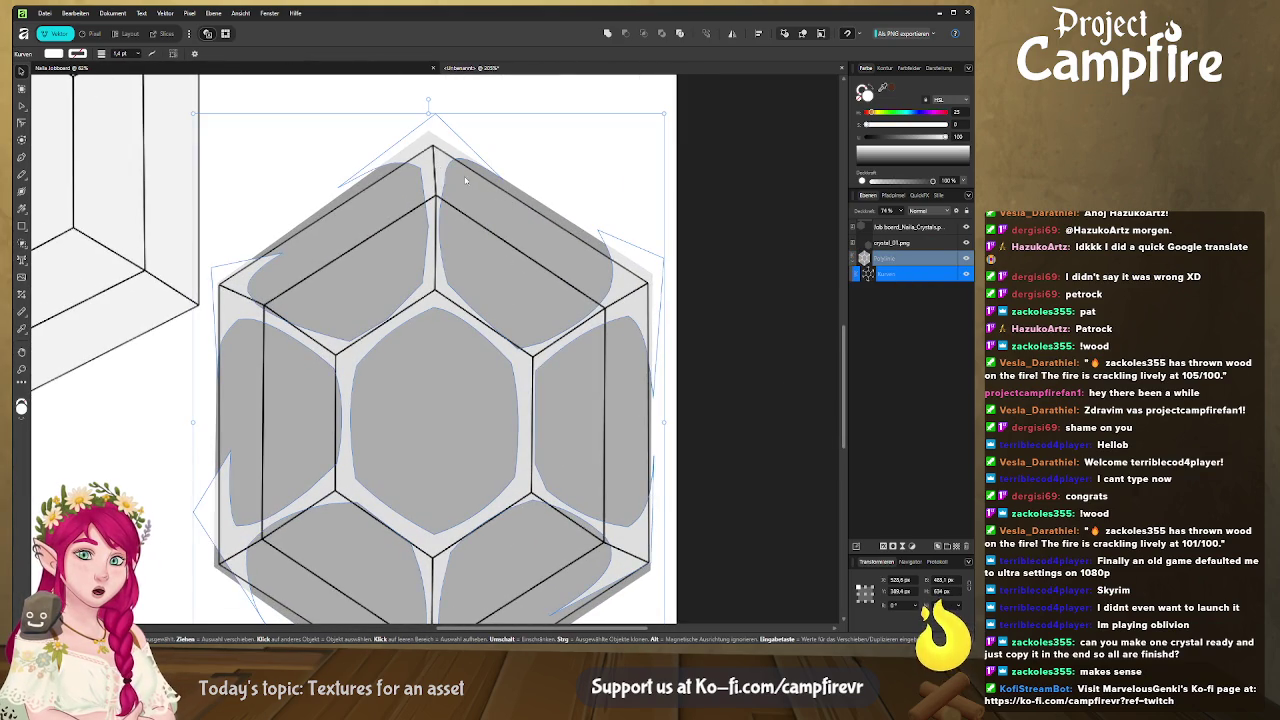
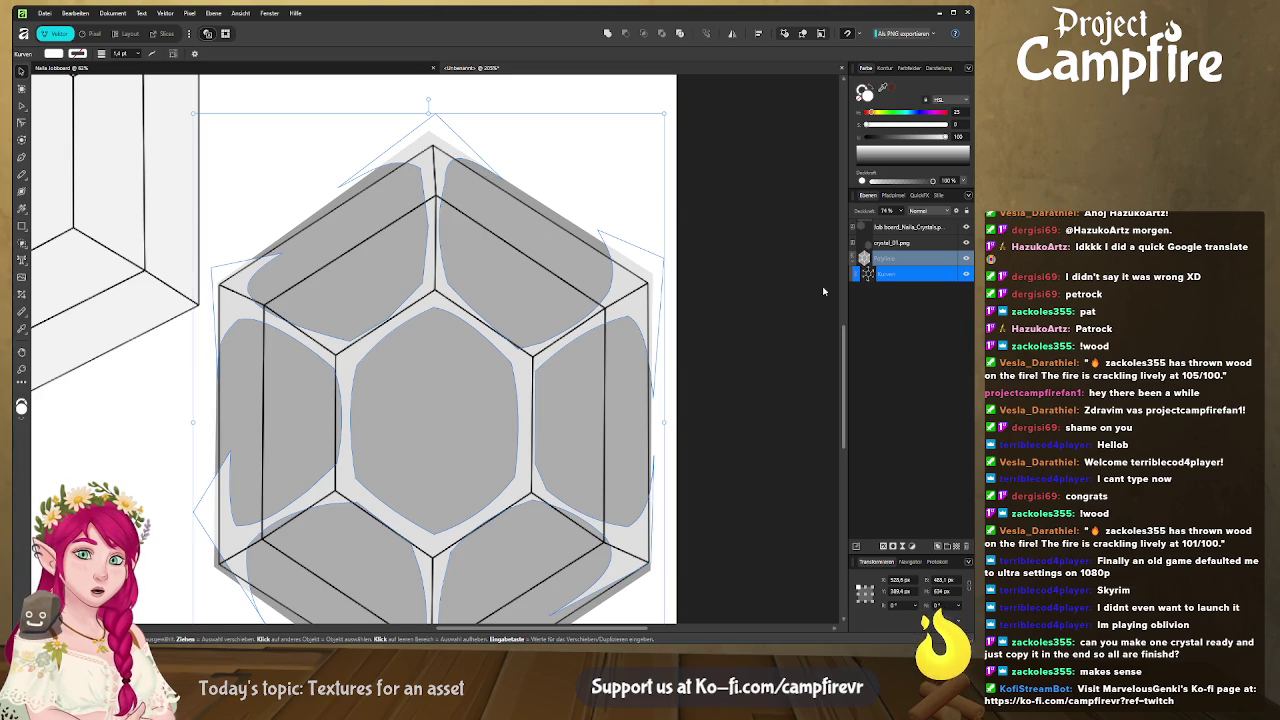
Select the Kurven layer and reshape the top-left facet blob into a rounder curve
click(436, 140)
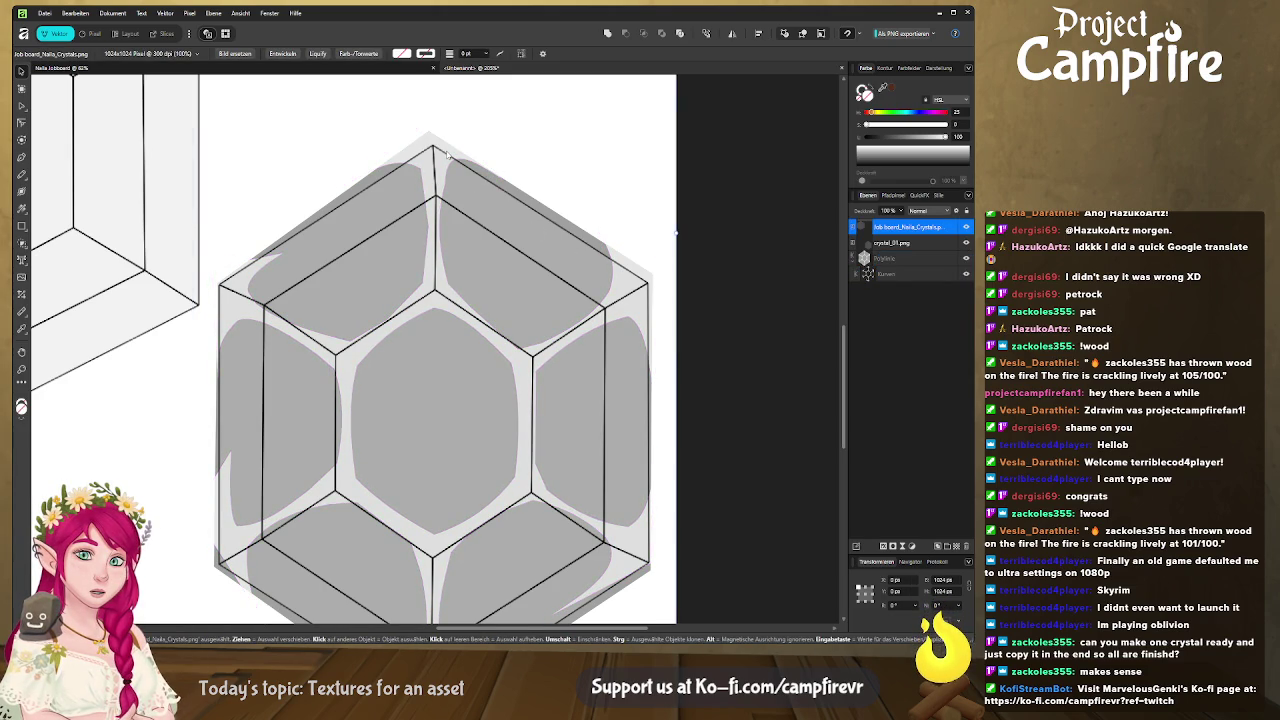
click(447, 165)
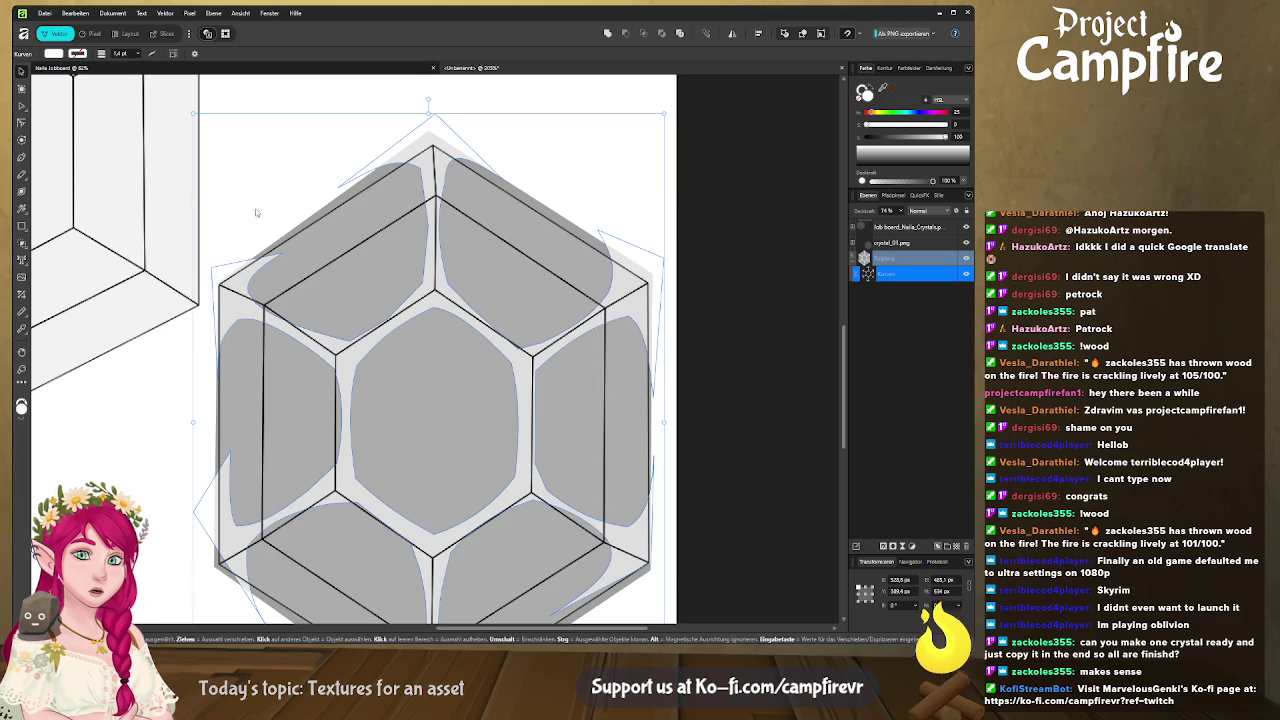
click(22, 106)
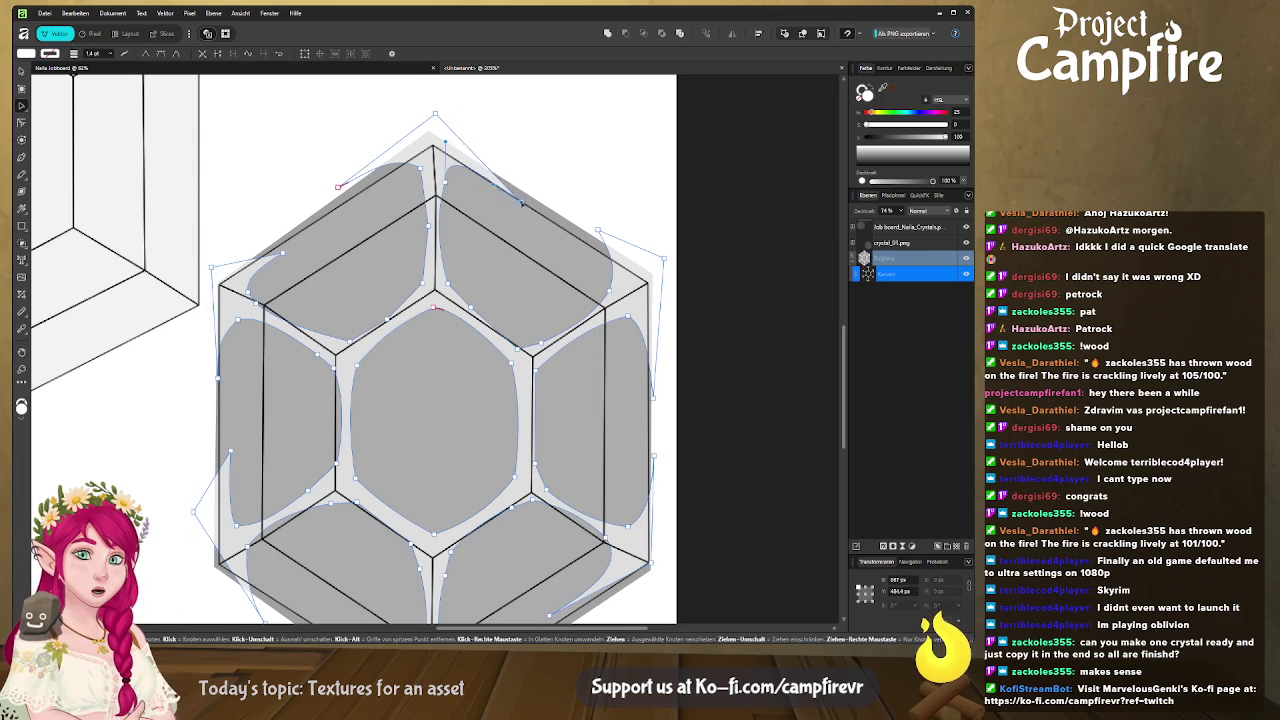
drag(338, 186, 327, 213)
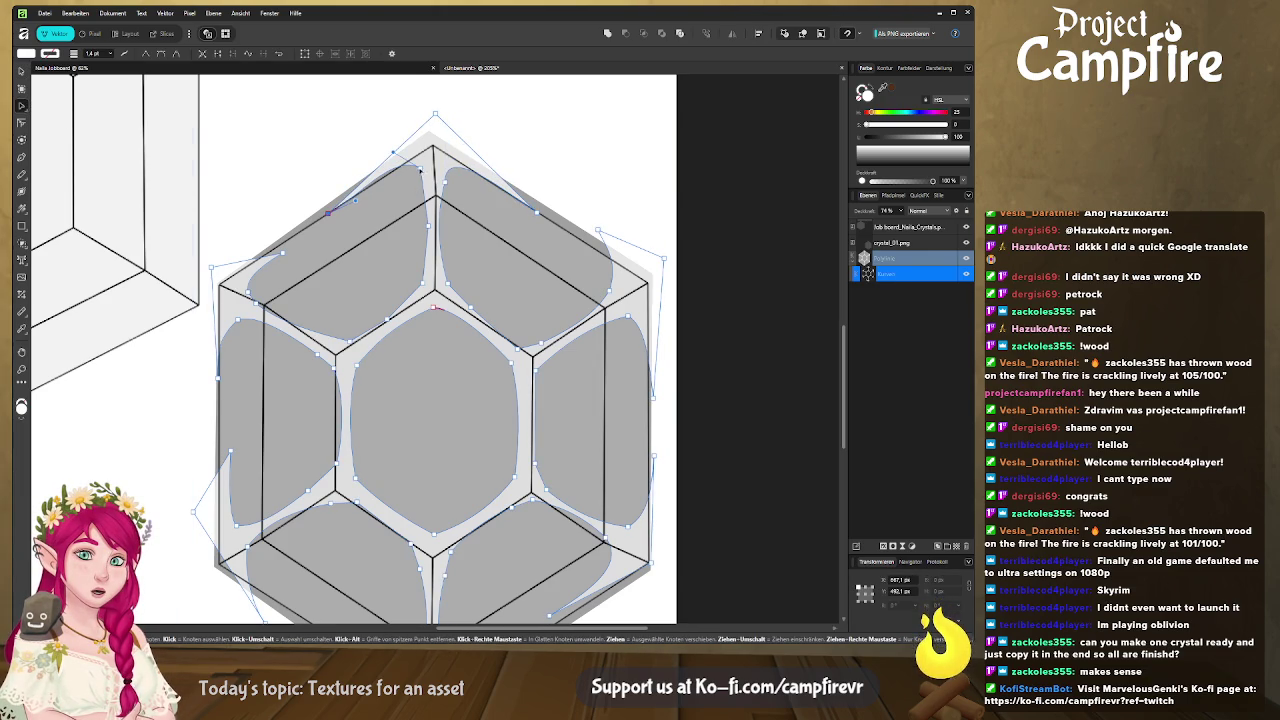
drag(258, 262, 289, 257)
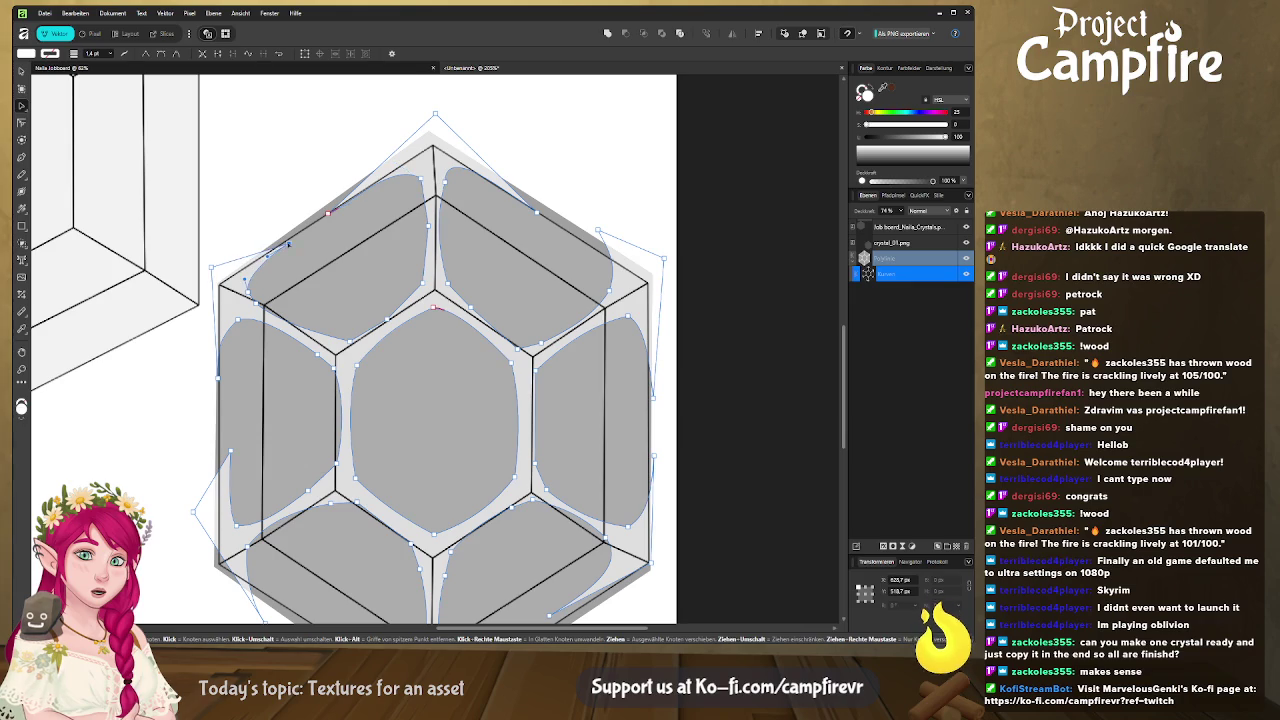
click(258, 297)
mouse_move(258, 297)
mouse_down()
mouse_move(244, 285)
mouse_move(244, 306)
mouse_up()
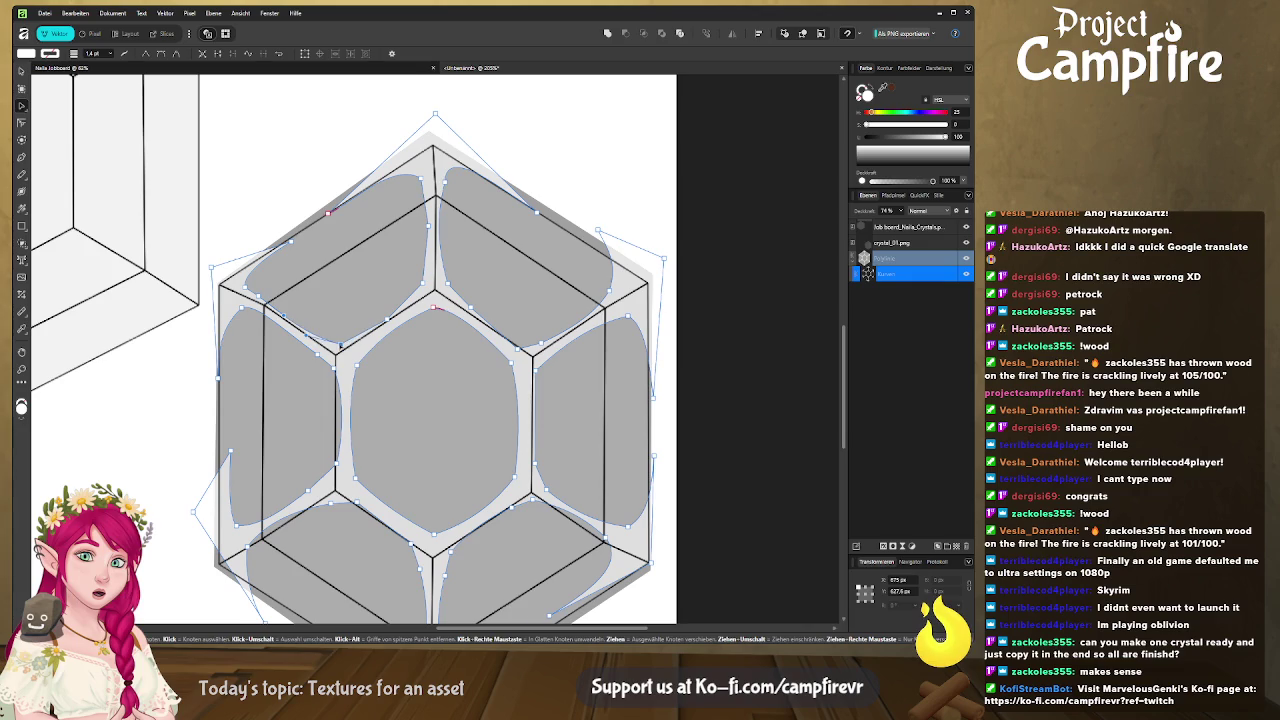
Bulge the central hexagon blob's left and right sides outward and settle its bottom node
click(353, 364)
scroll(353, 364, down, 2)
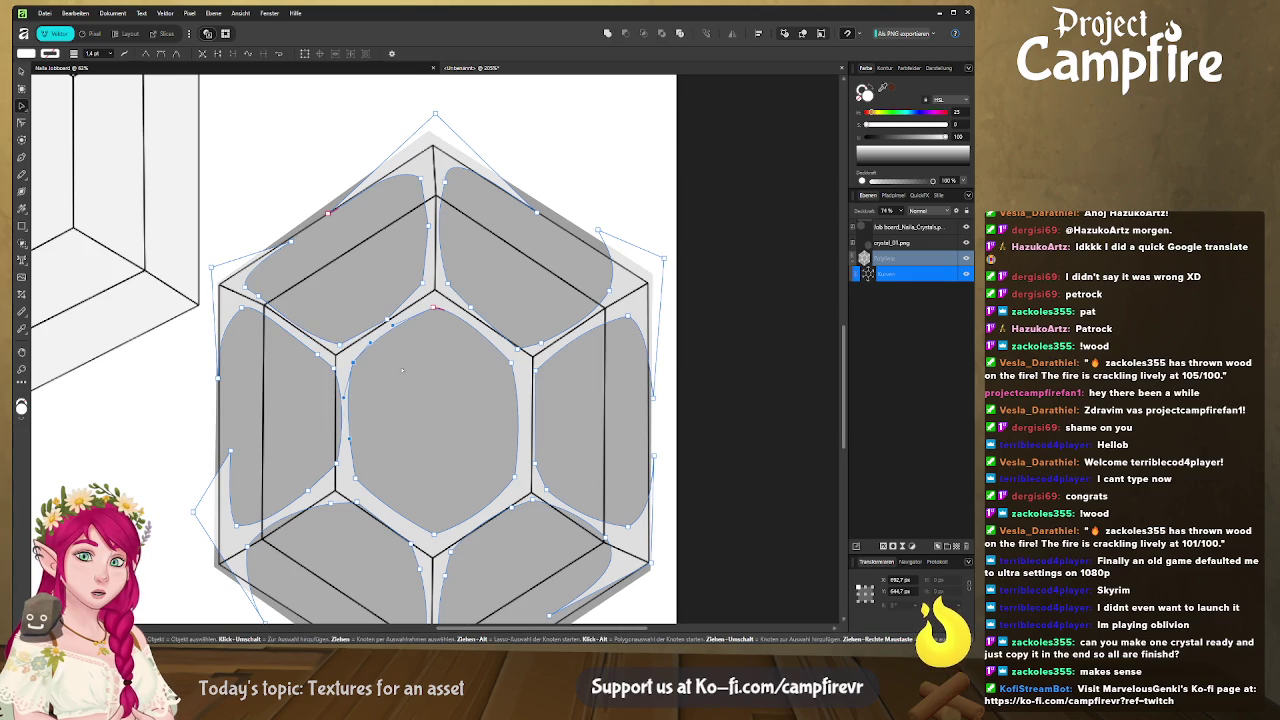
scroll(353, 364, right, 2)
drag(453, 283, 455, 397)
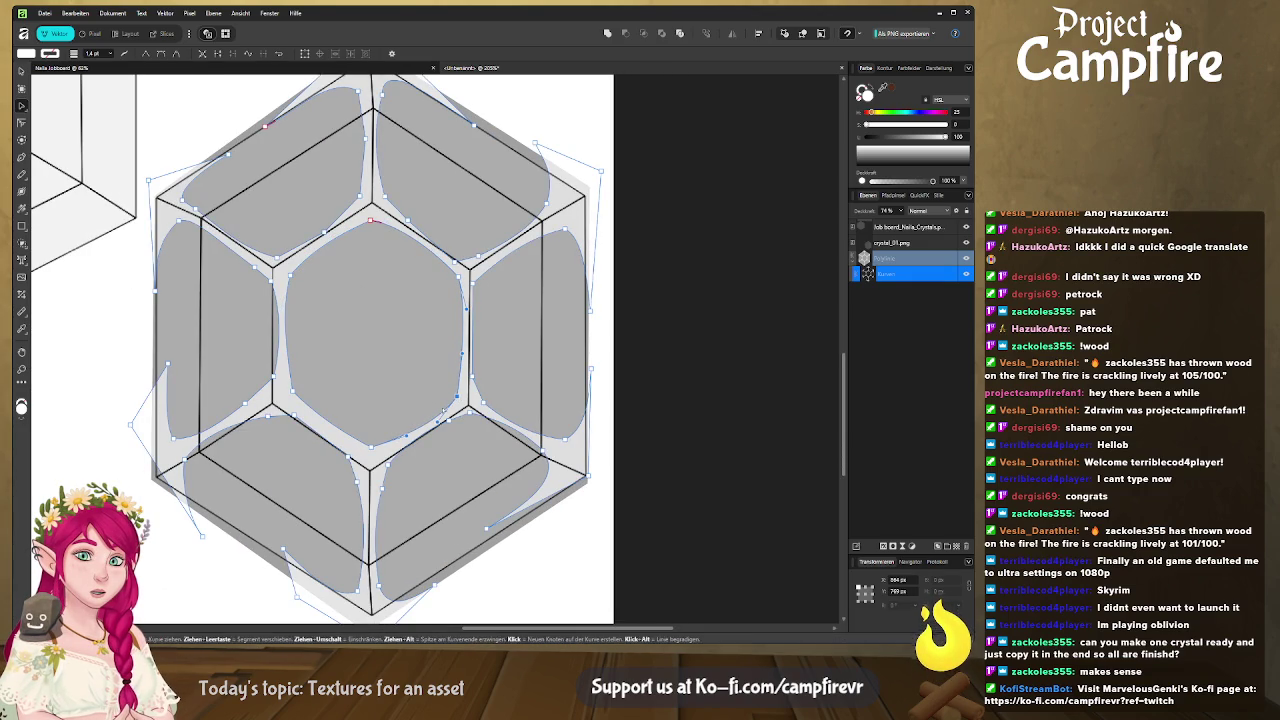
drag(371, 443, 371, 449)
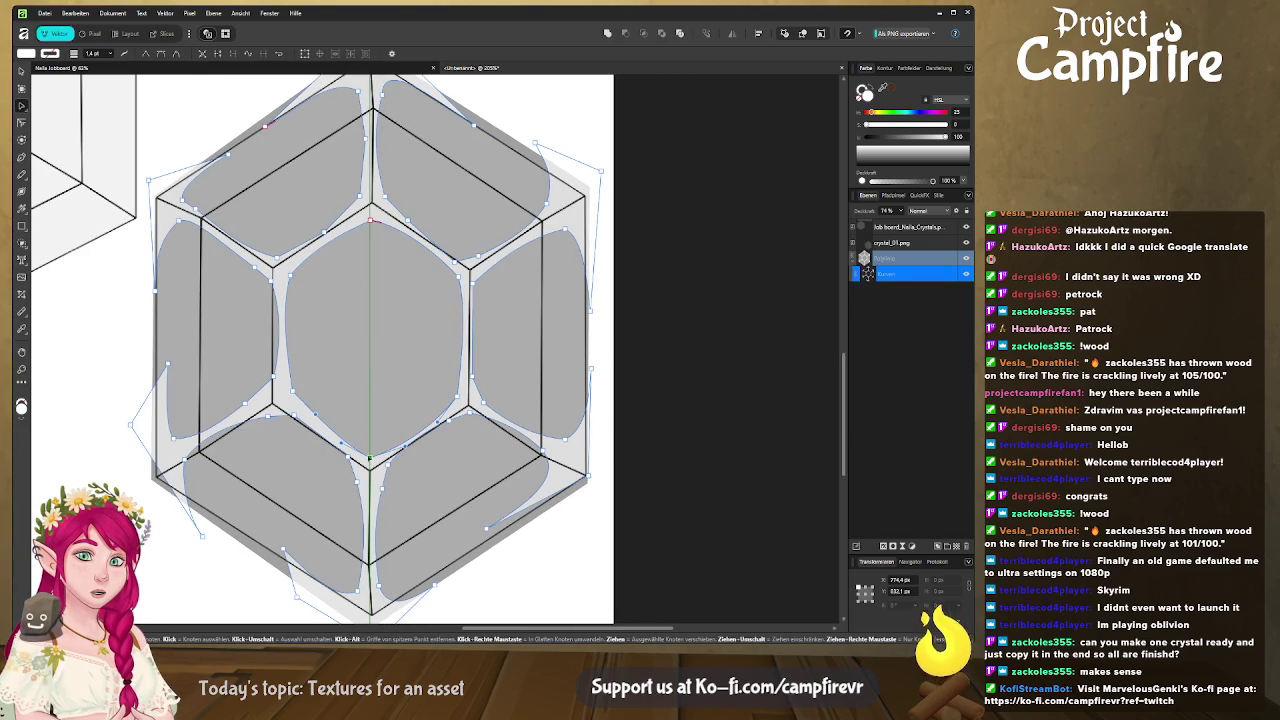
mouse_move(290, 360)
mouse_down()
mouse_move(285, 396)
mouse_move(266, 396)
mouse_up()
Pull the lower-left blob's lowest node left and down, then deselect to preview
click(246, 408)
click(188, 452)
drag(175, 439, 162, 452)
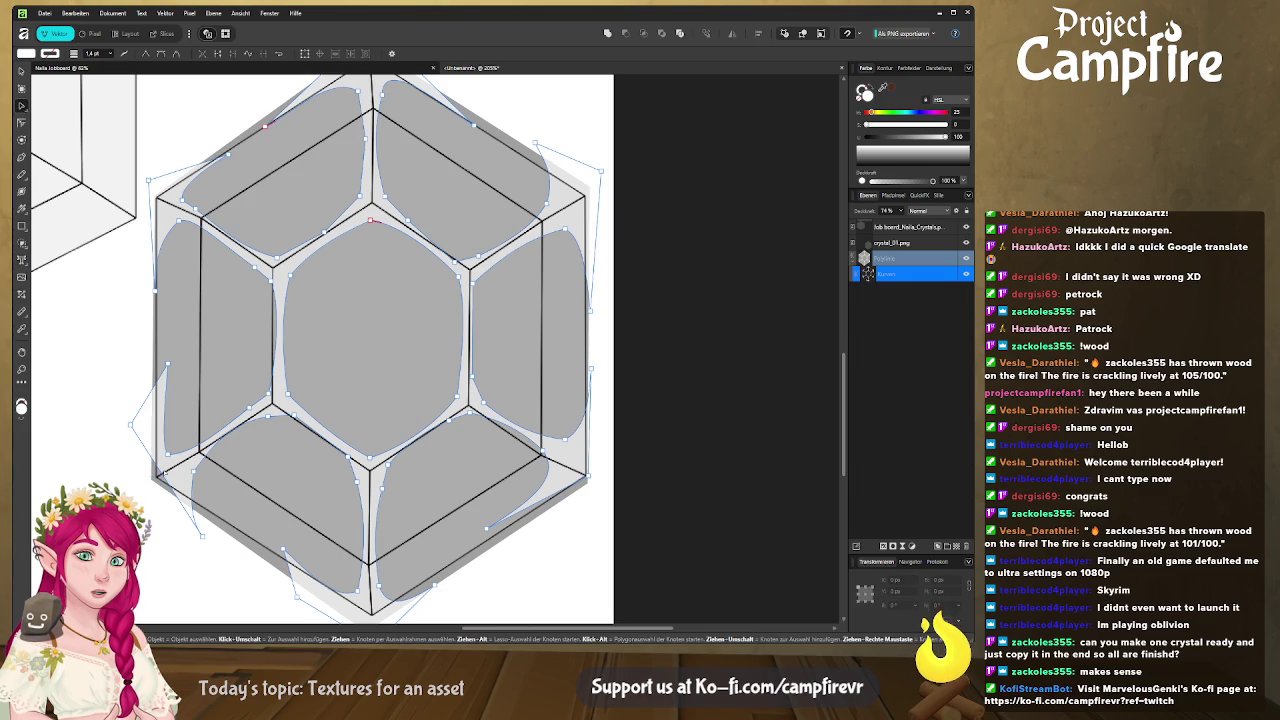
click(292, 484)
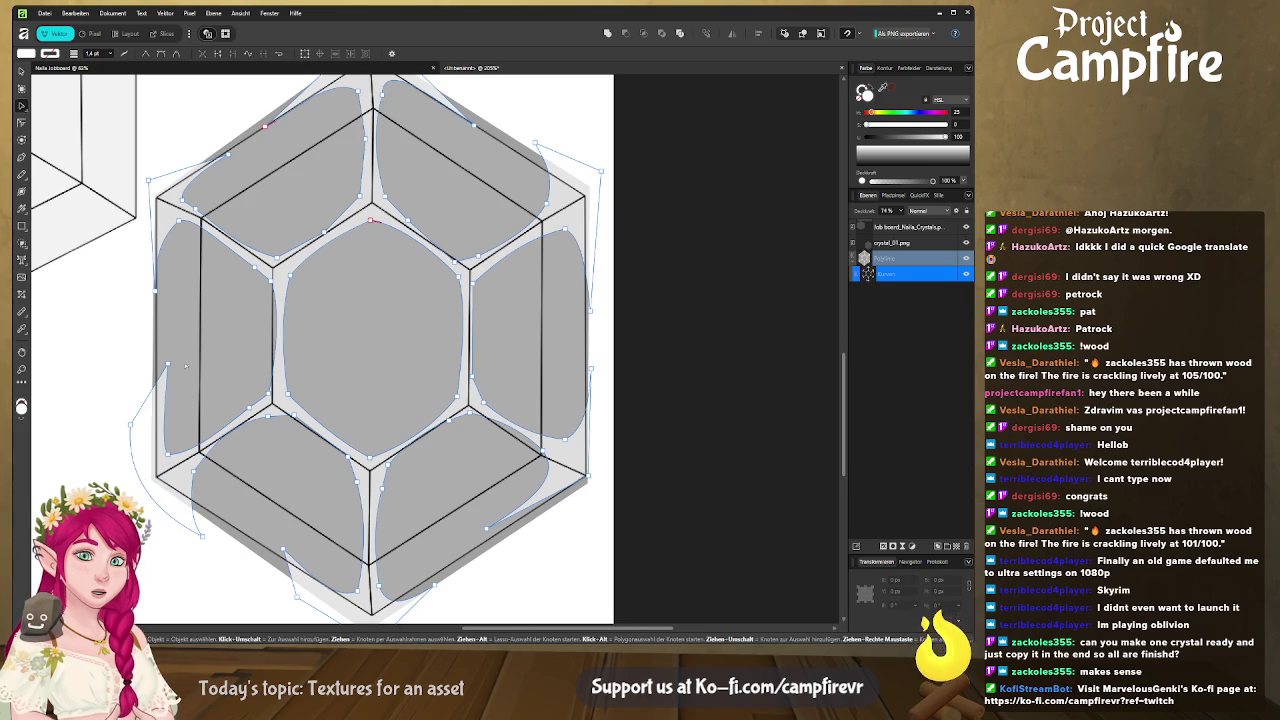
click(240, 348)
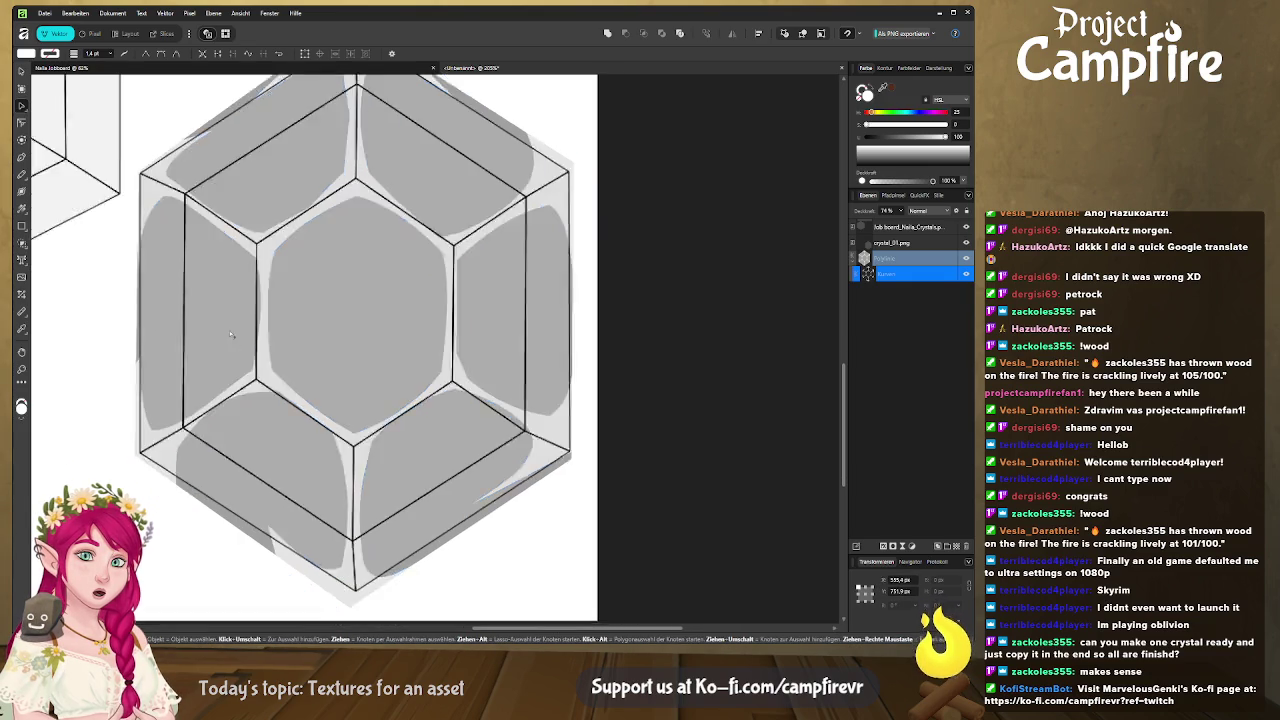
Pull the top-right blob's node inward to fit its crystal face
click(236, 234)
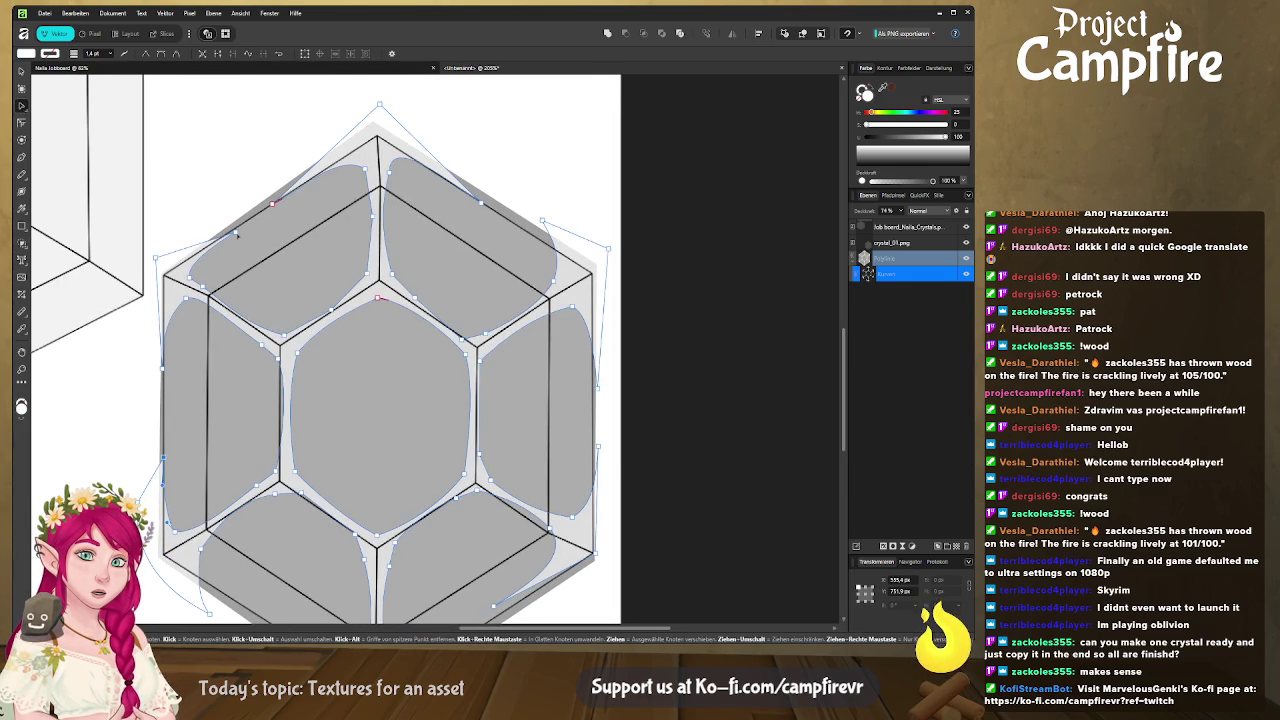
drag(236, 232, 66, 194)
drag(372, 182, 358, 190)
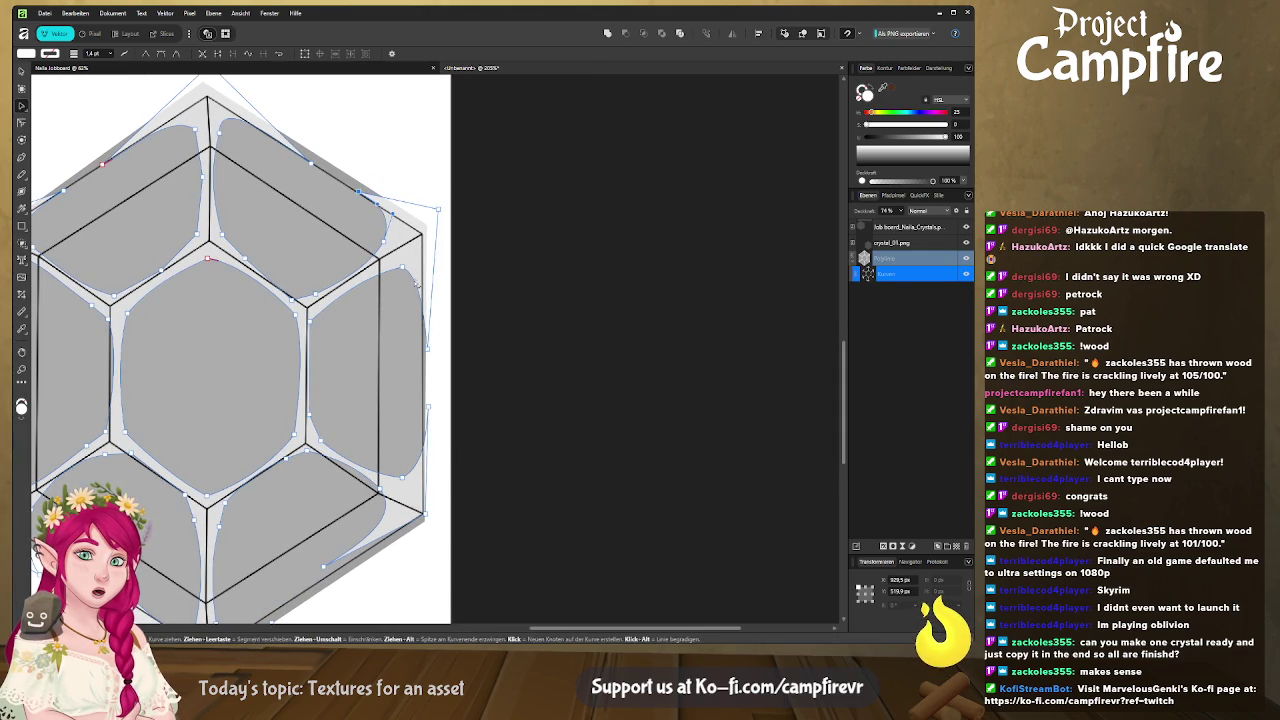
scroll(324, 295, up, 2)
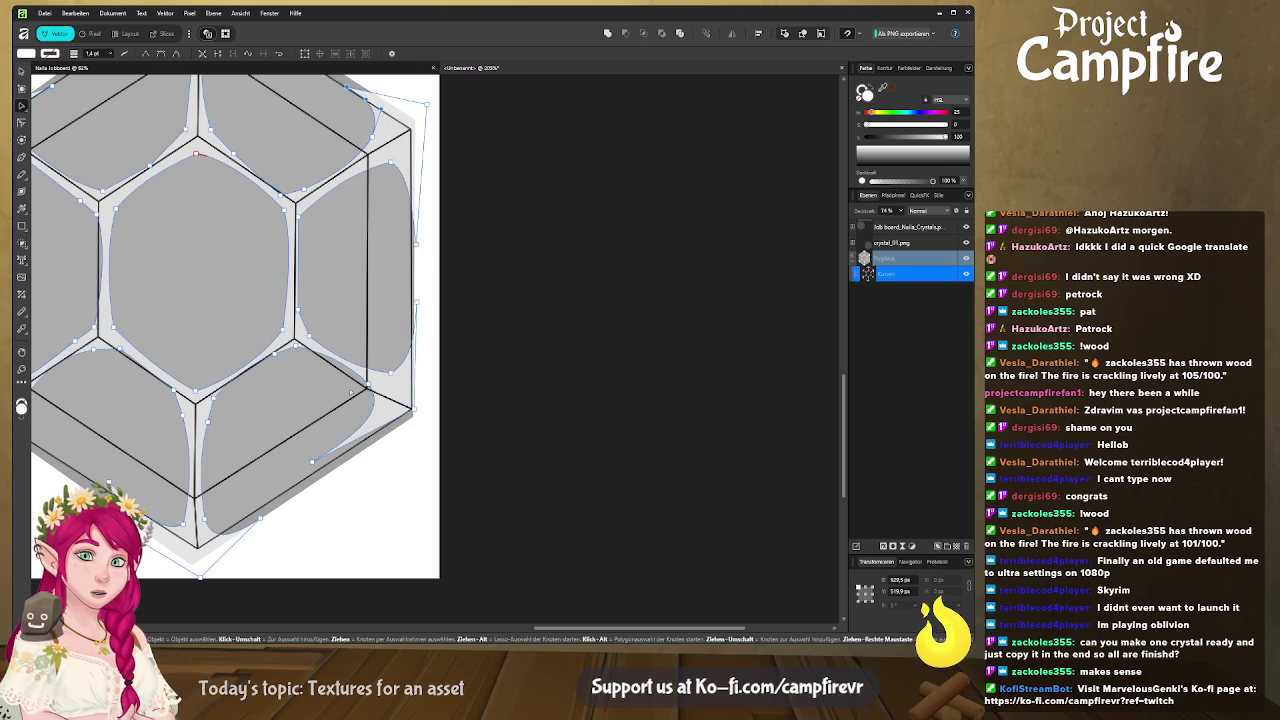
scroll(349, 387, down, 3)
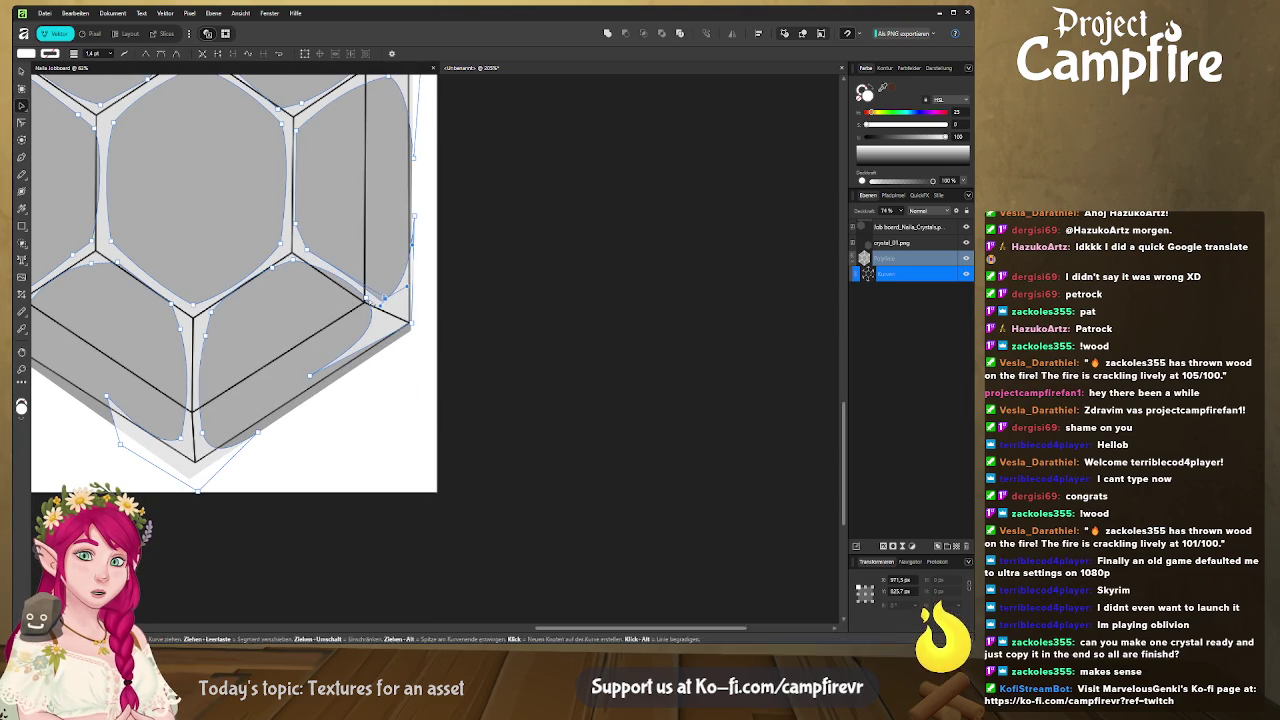
Reshape the right-corner blob and its lower-right edge curve to follow the crystal edge
mouse_move(388, 289)
mouse_down()
mouse_move(372, 312)
mouse_move(392, 325)
mouse_up()
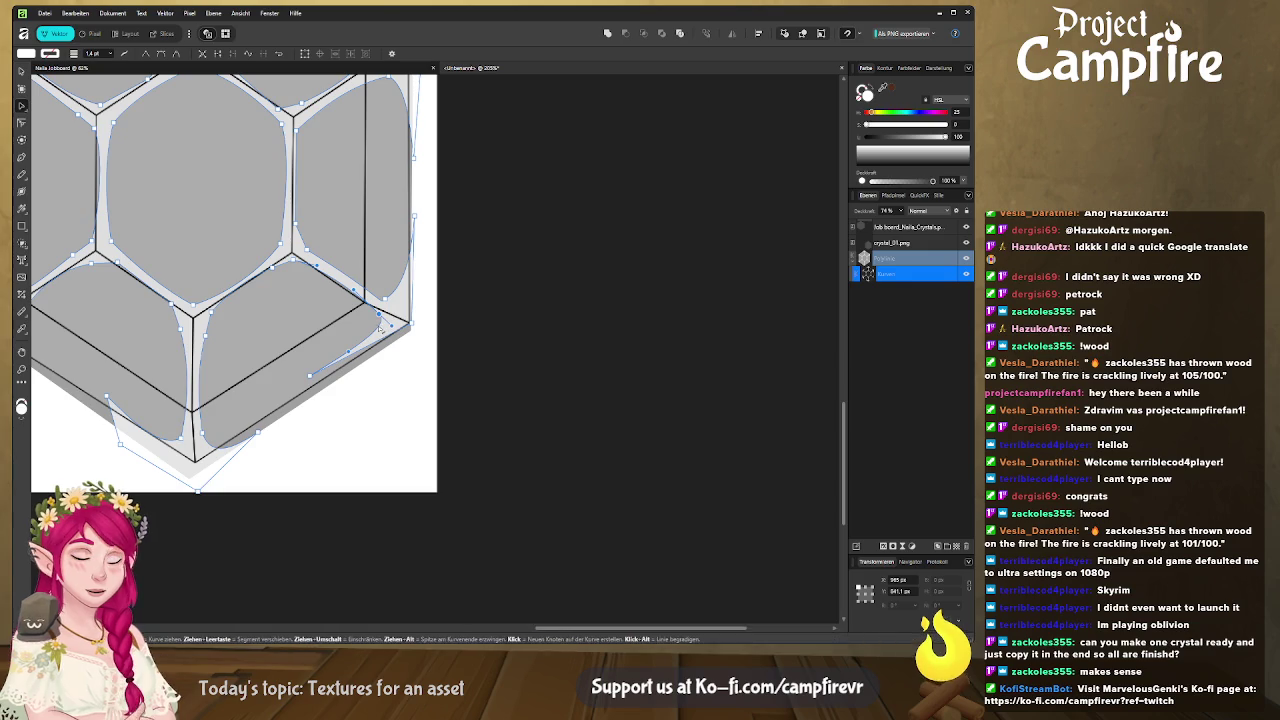
drag(311, 377, 363, 372)
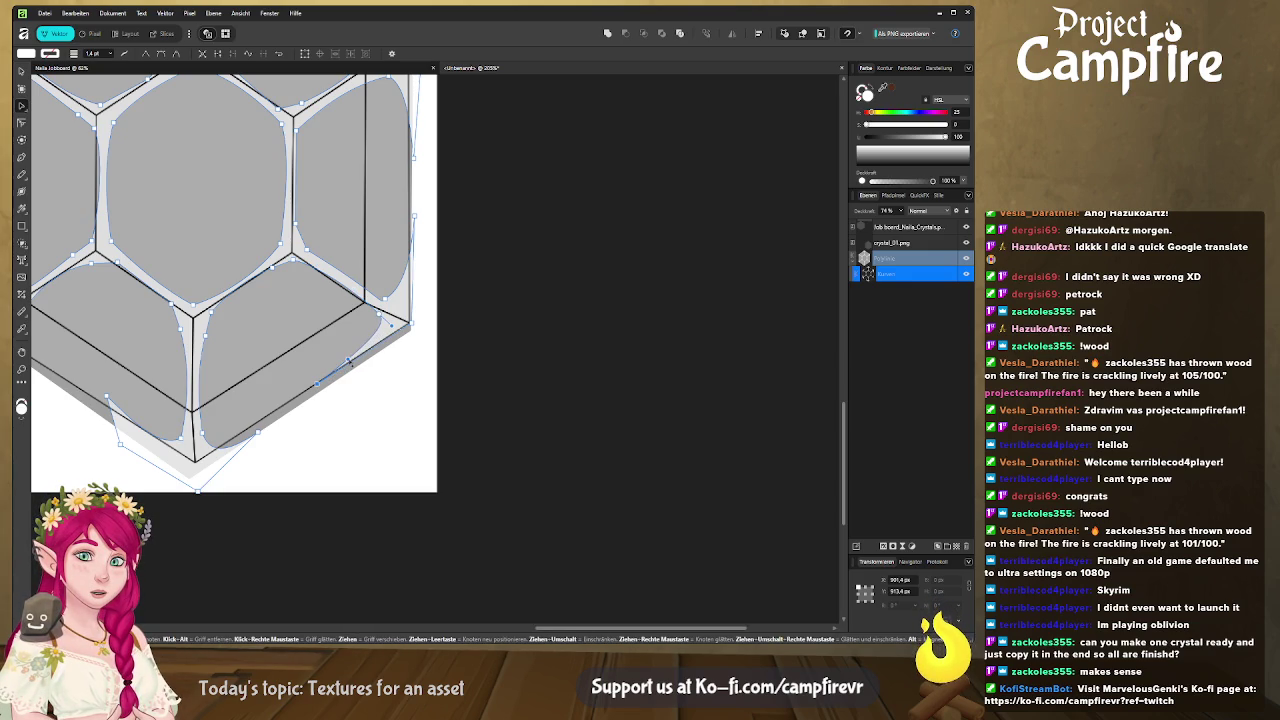
drag(363, 372, 412, 338)
drag(411, 292, 390, 306)
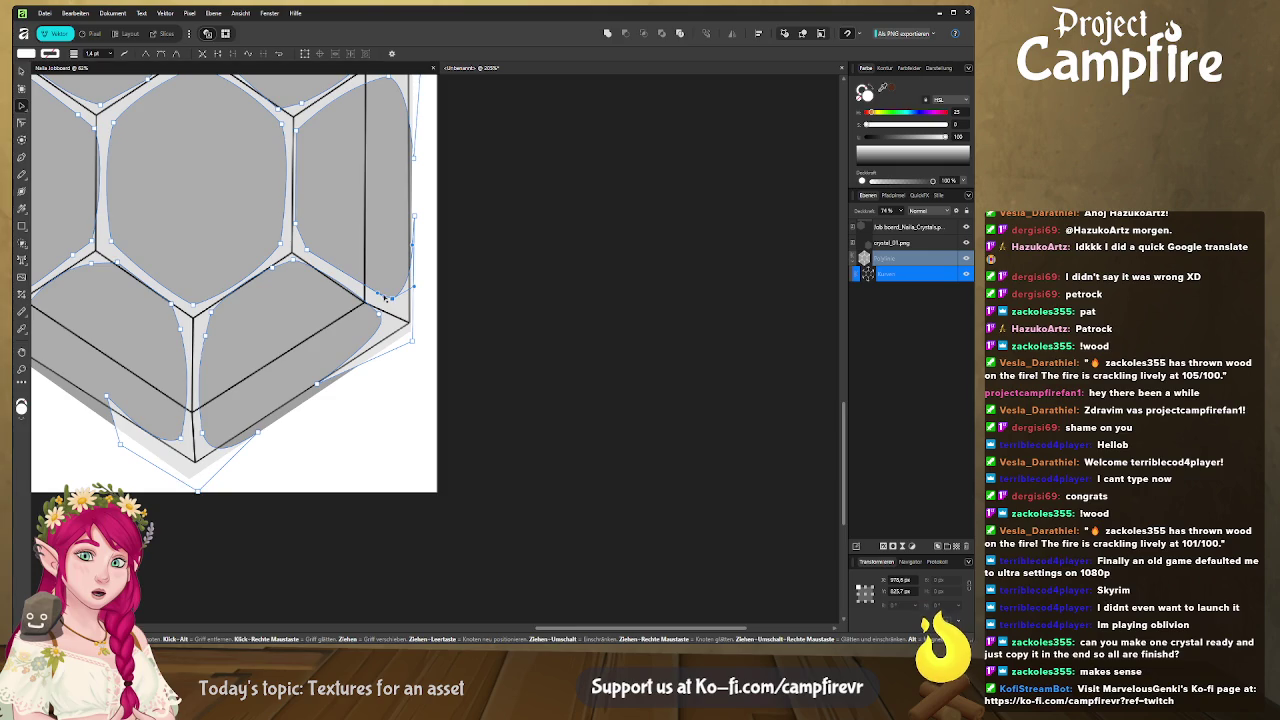
mouse_move(360, 285)
mouse_down()
mouse_move(385, 322)
mouse_move(358, 308)
mouse_up()
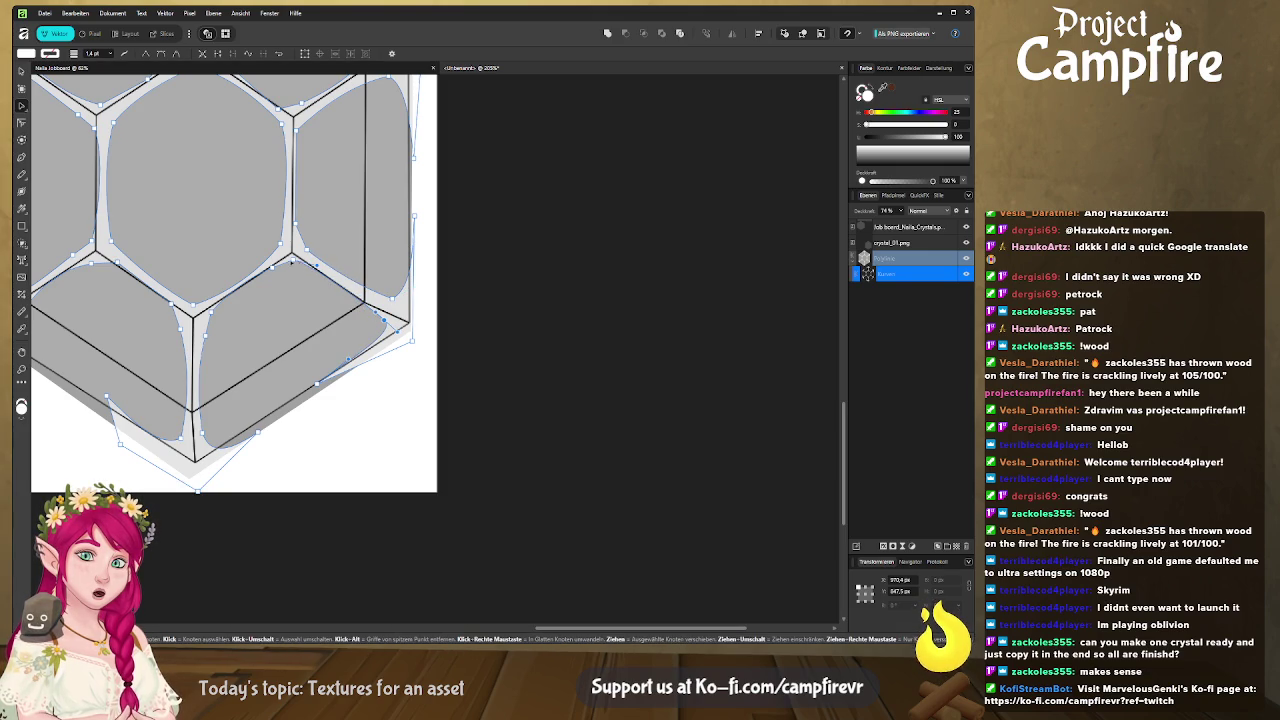
Bulge the right-edge curve slightly outward for a smooth rounded outline
click(293, 262)
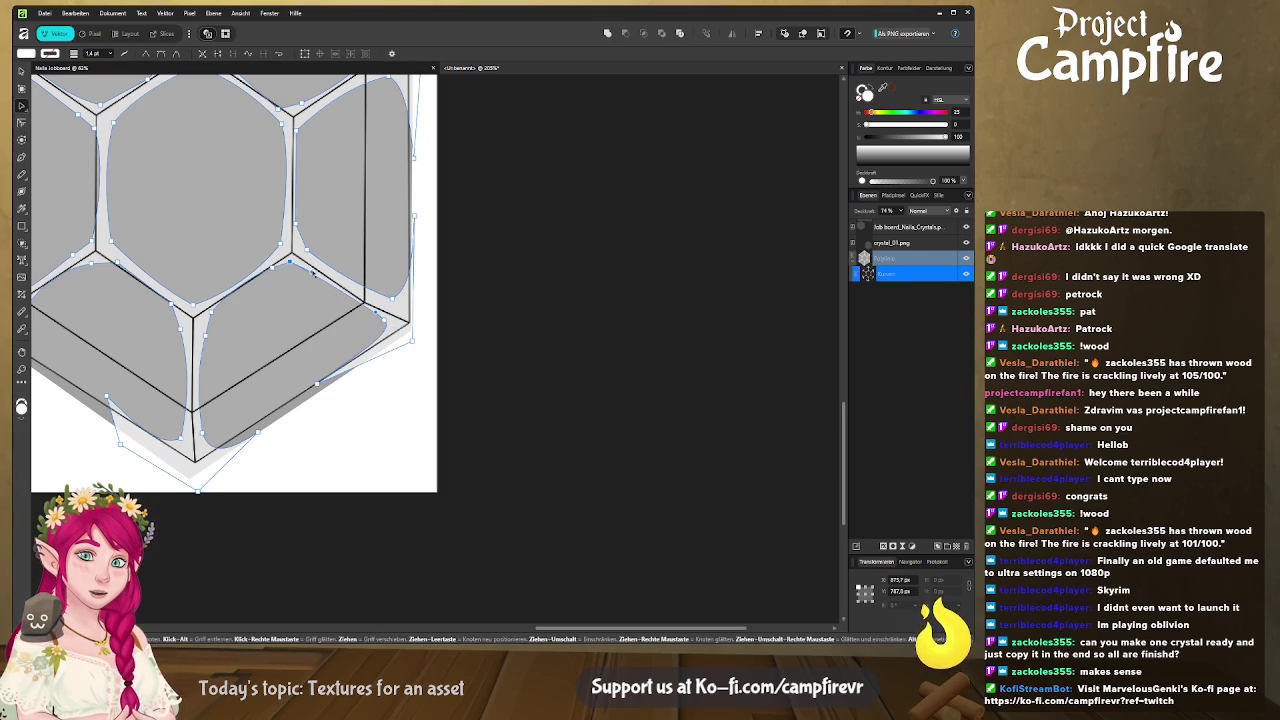
click(414, 219)
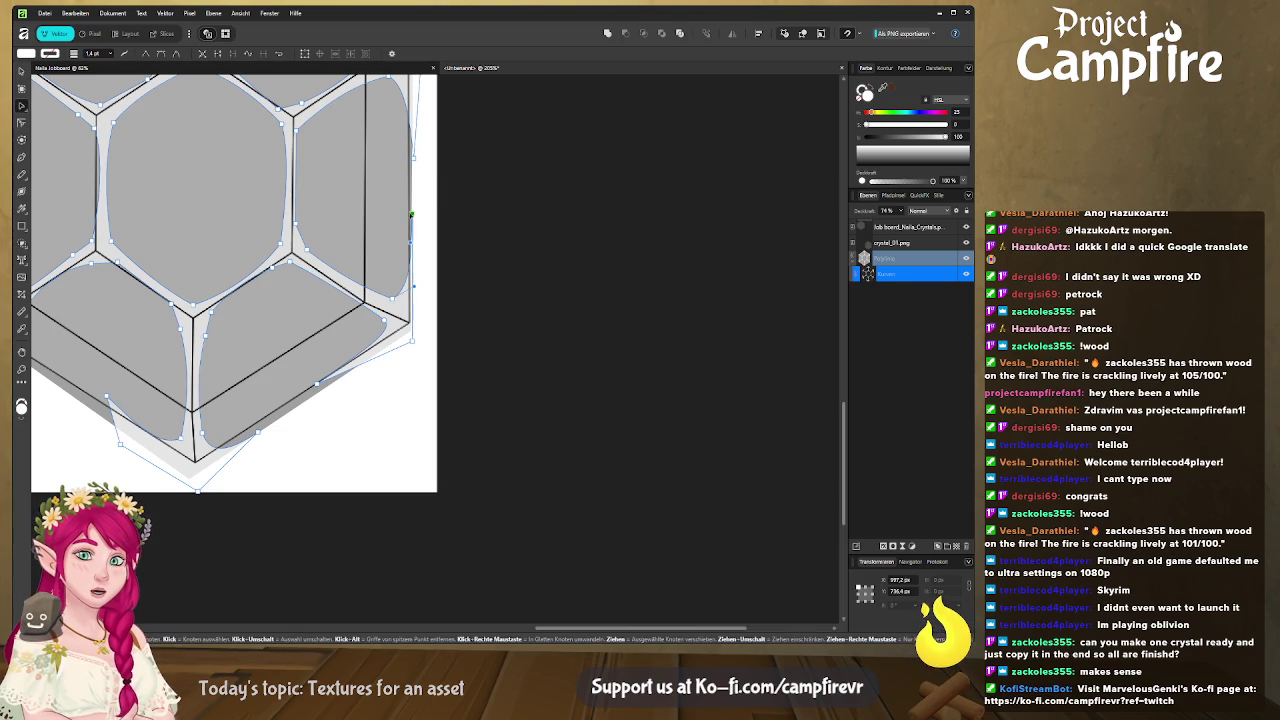
drag(414, 291, 404, 305)
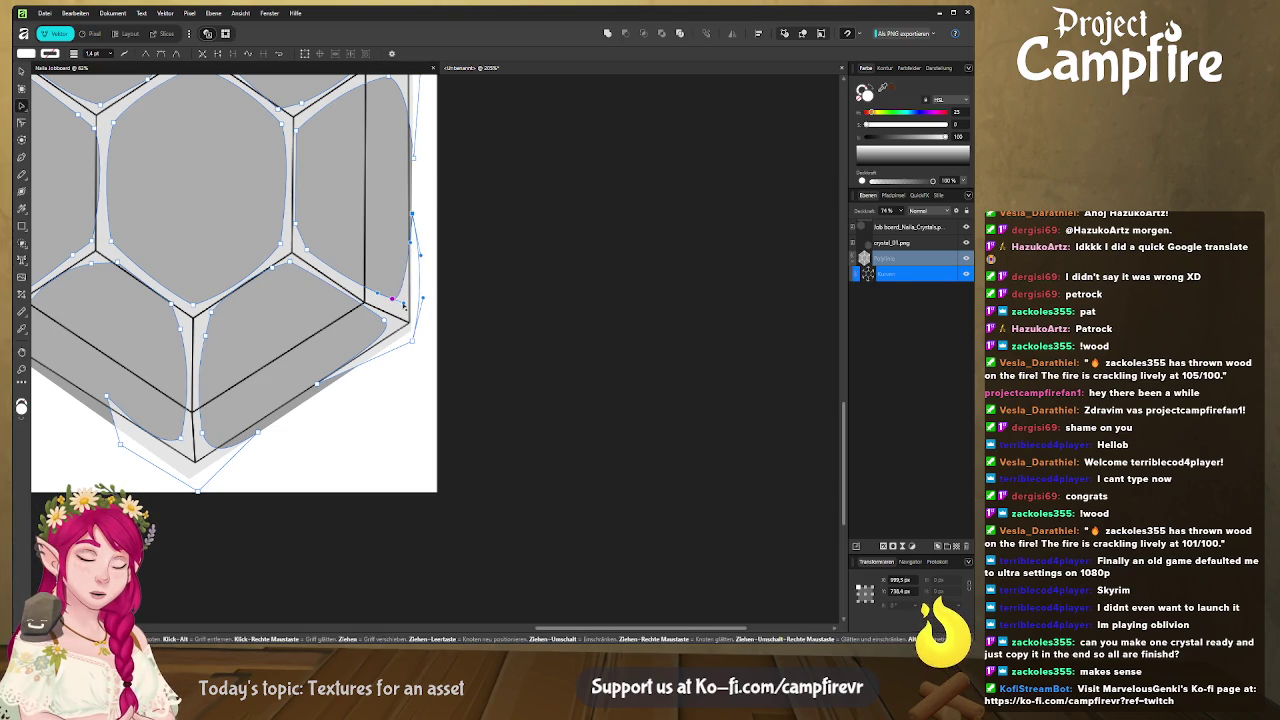
scroll(336, 347, down, 3)
scroll(325, 331, left, 3)
Nudge the bottom blob's node and reshape its lower-left curve segments
scroll(325, 331, down, 1)
click(328, 332)
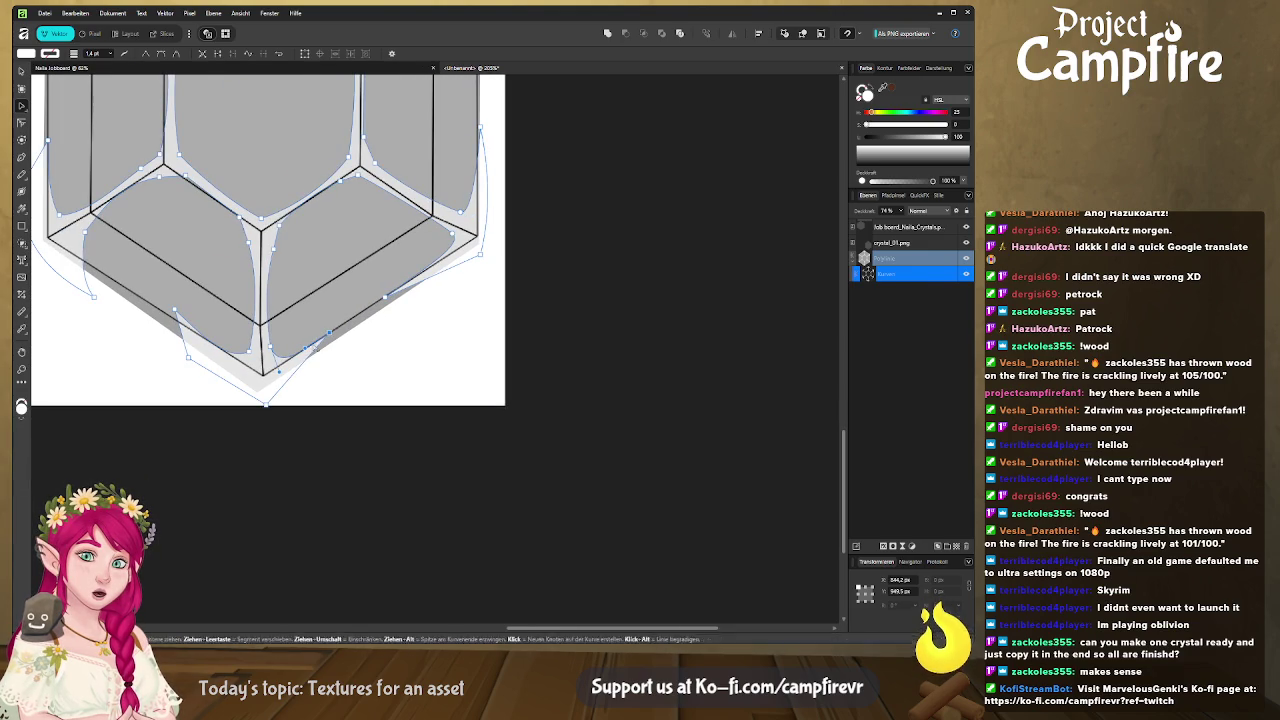
click(254, 349)
drag(254, 349, 253, 350)
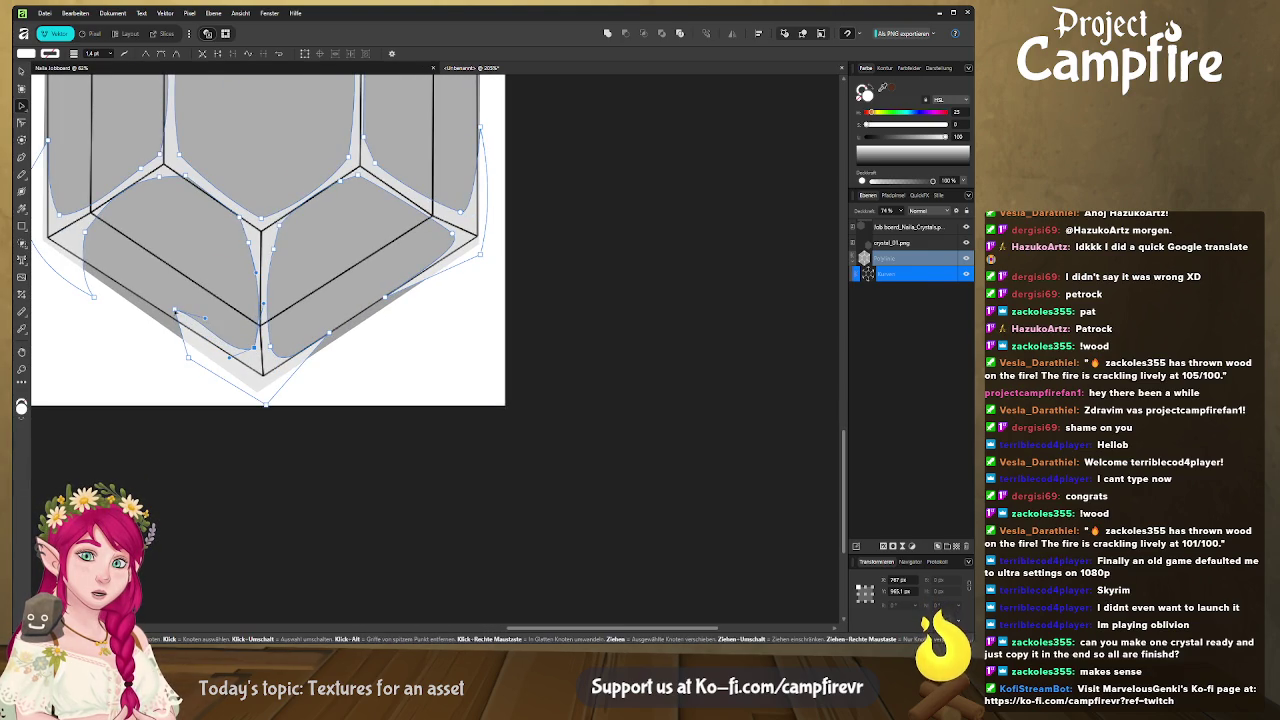
drag(187, 316, 172, 321)
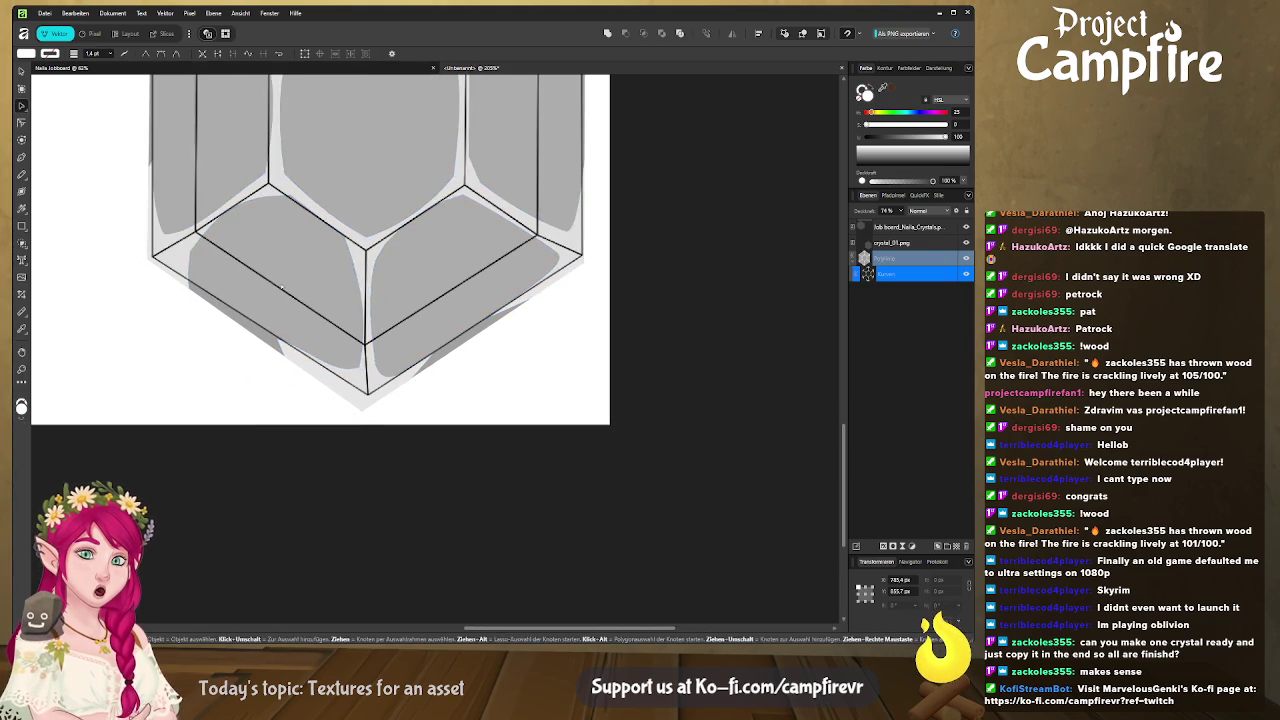
drag(188, 270, 181, 259)
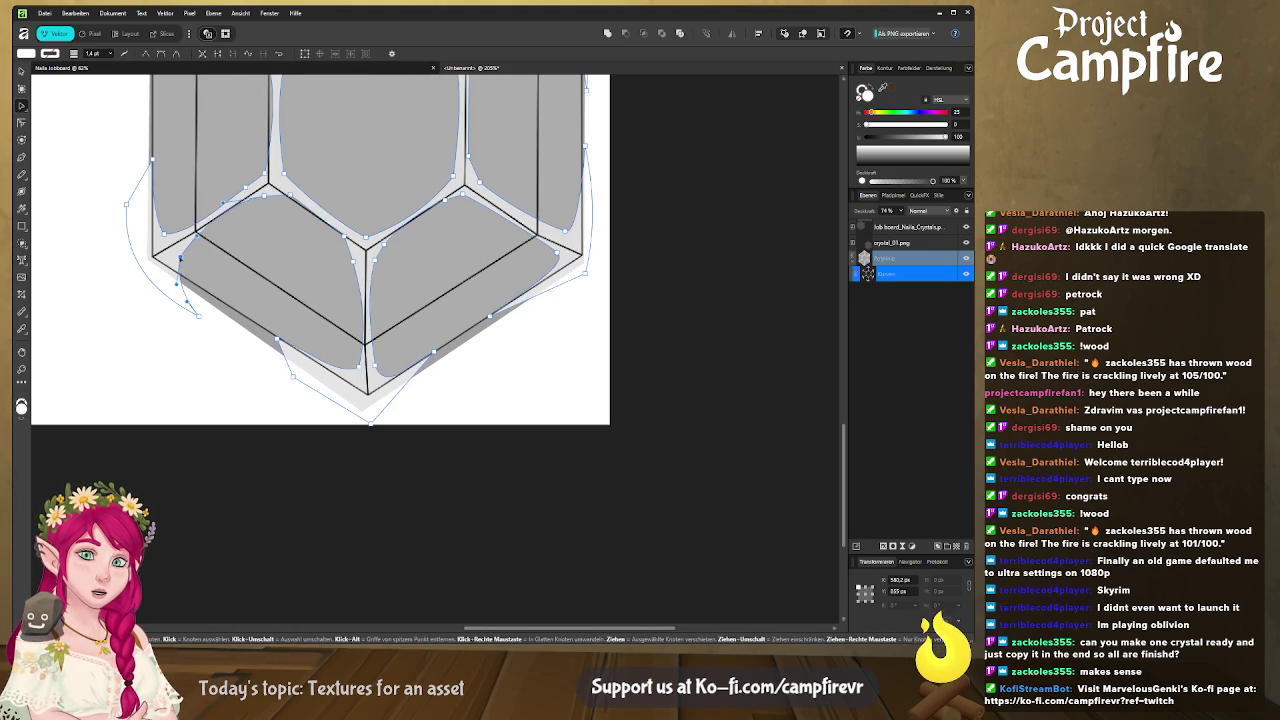
Adjust the lower-left blob's node handles and check the bottom-right blob
click(204, 311)
drag(204, 311, 216, 303)
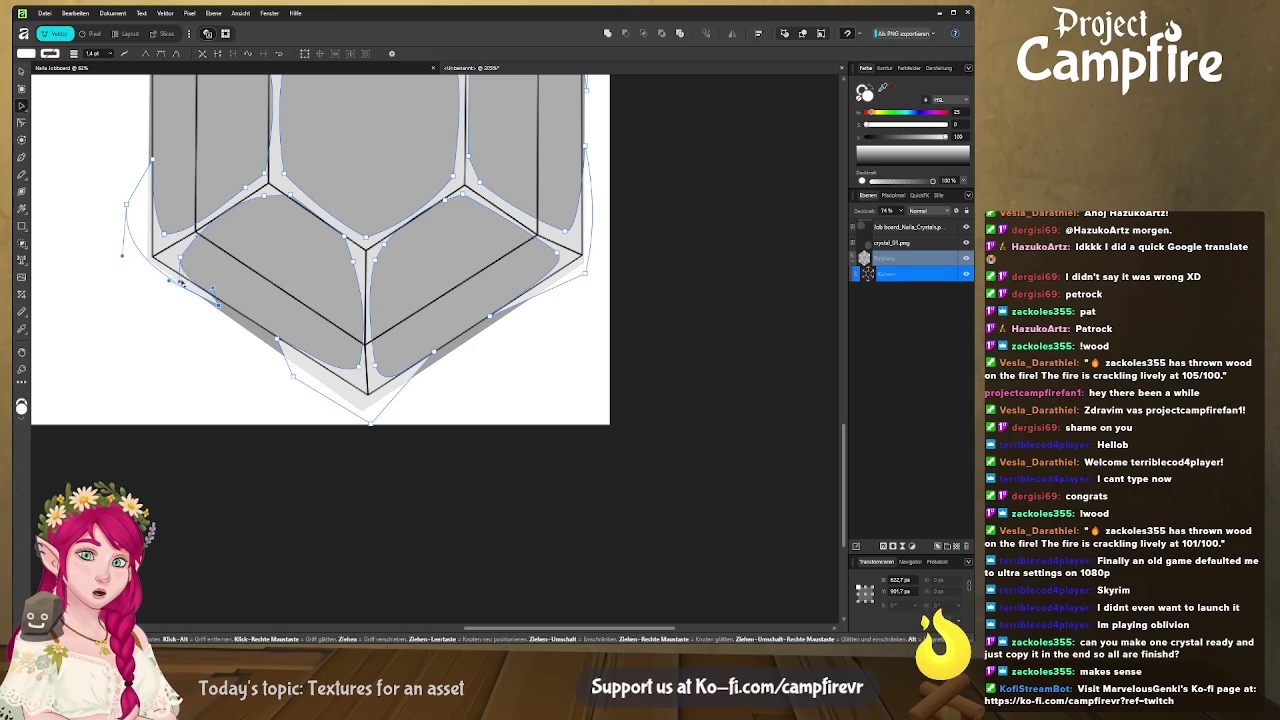
click(264, 199)
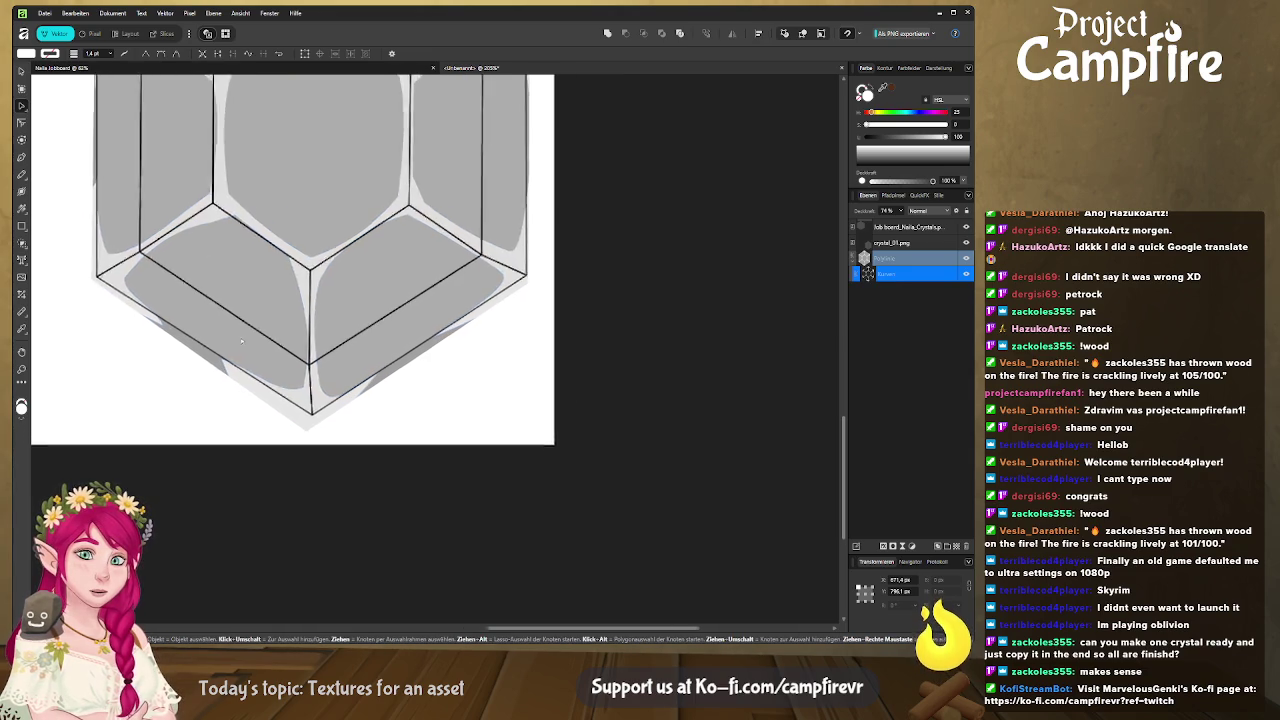
scroll(292, 336, up, 2)
scroll(335, 283, up, 7)
scroll(370, 354, down, 2)
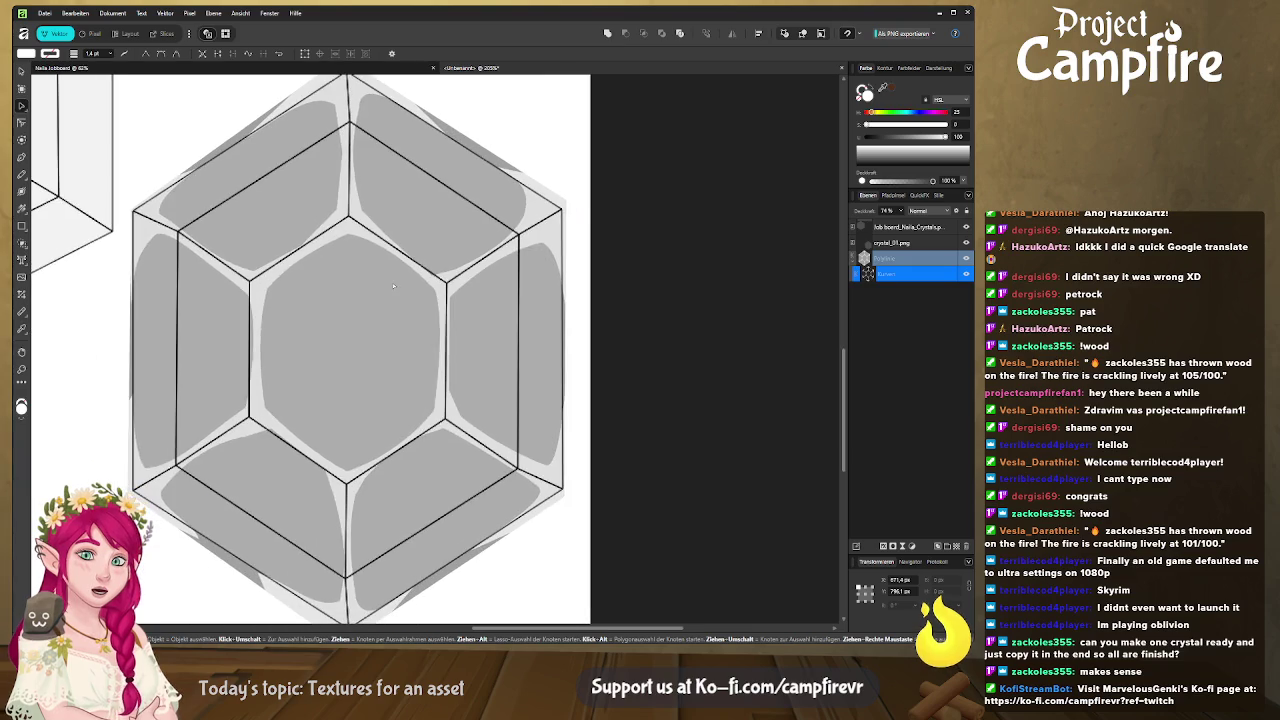
click(528, 121)
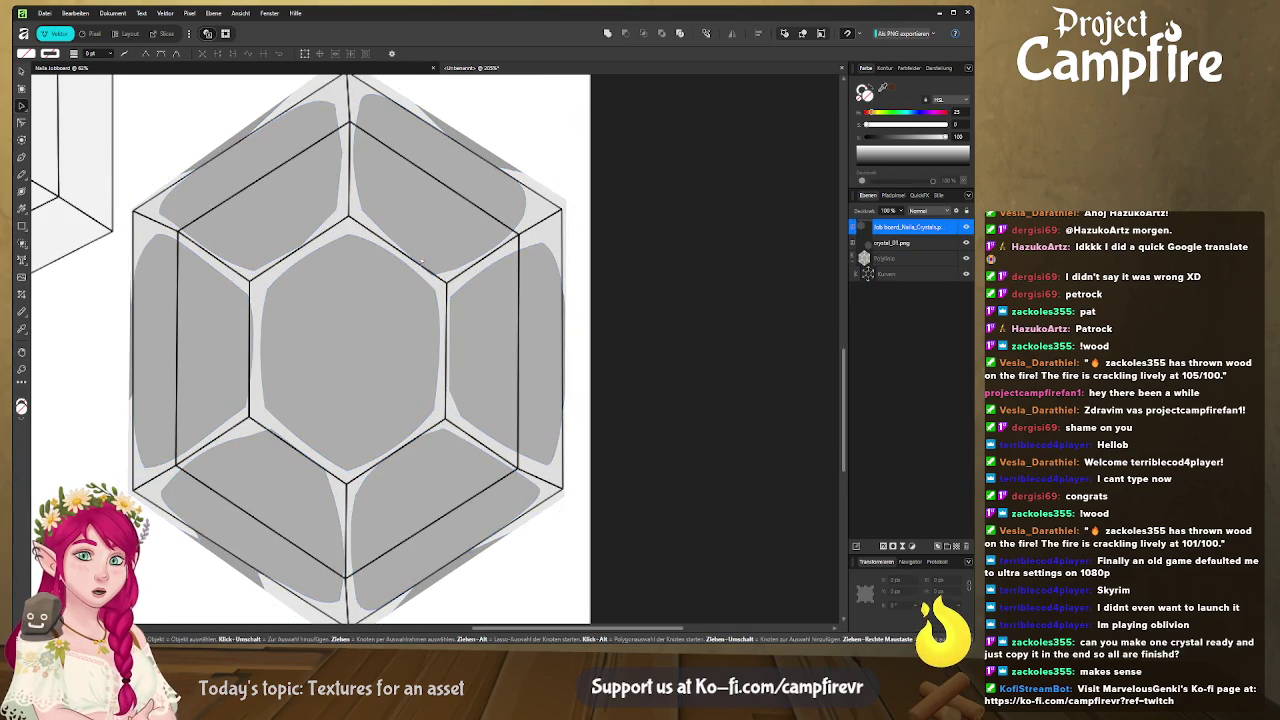
scroll(419, 259, down, 1)
scroll(419, 259, down, 1)
scroll(419, 259, down, 3)
scroll(419, 259, up, 1)
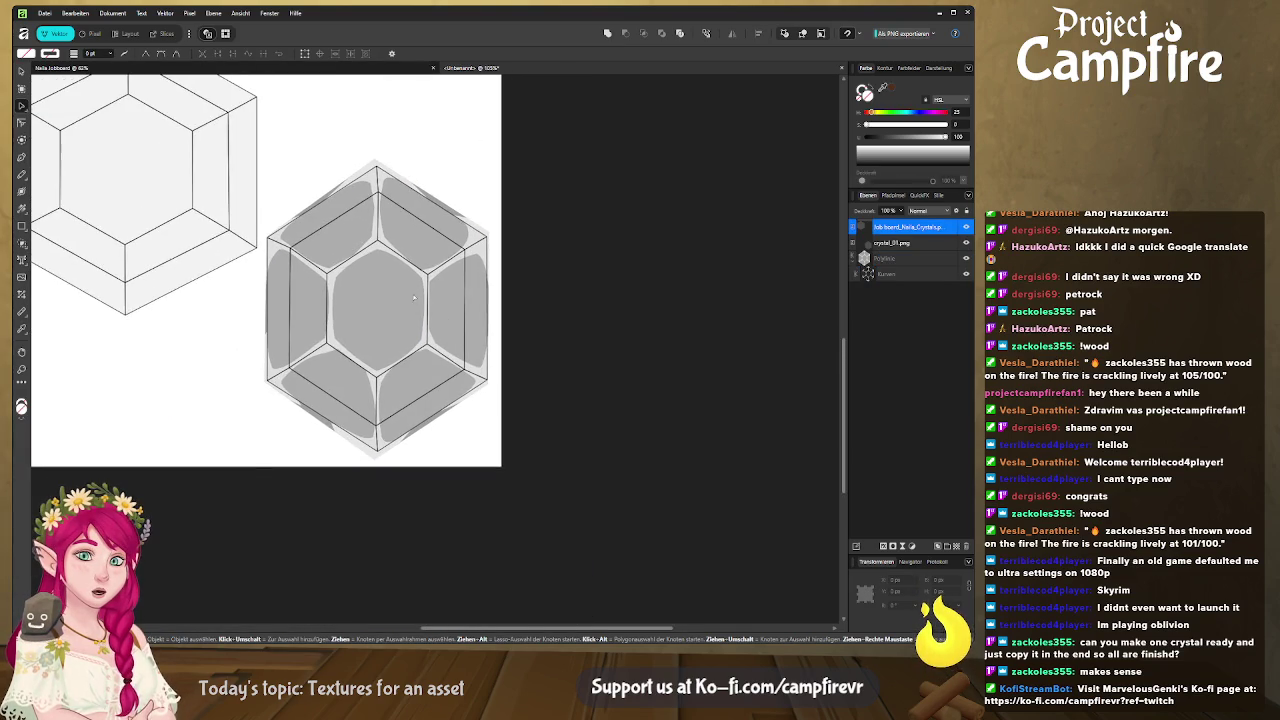
scroll(394, 246, up, 3)
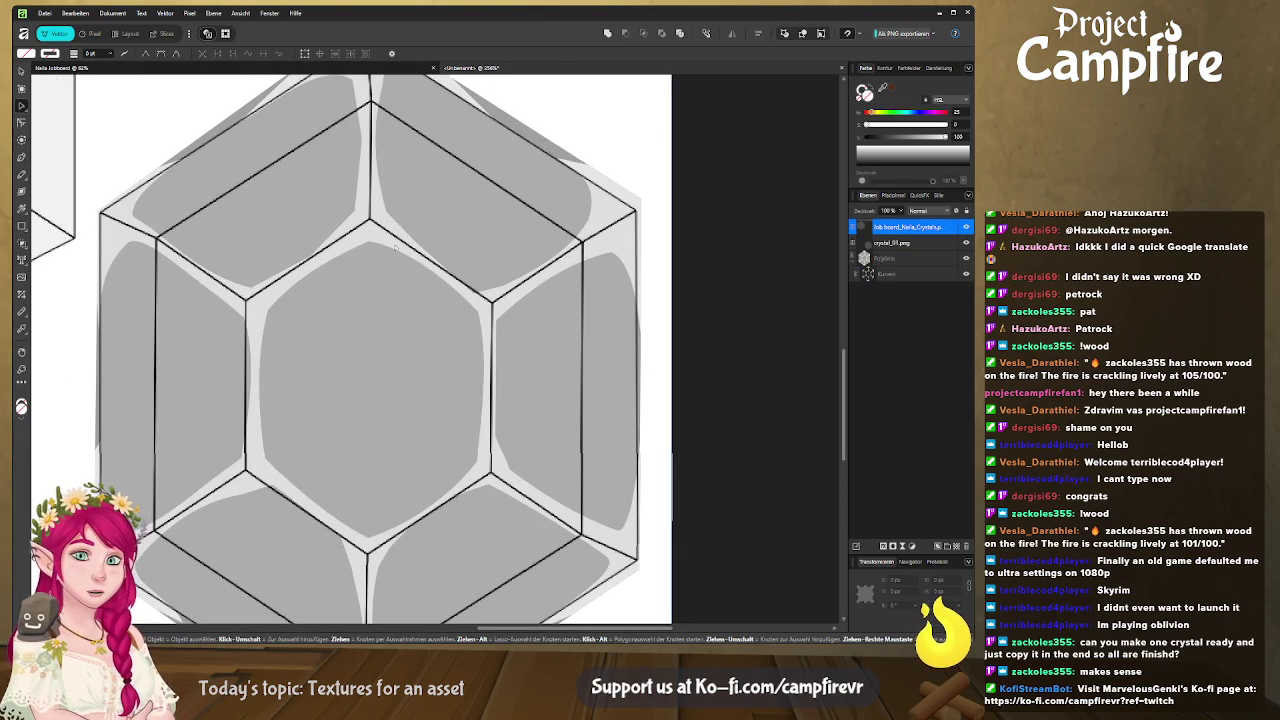
click(900, 273)
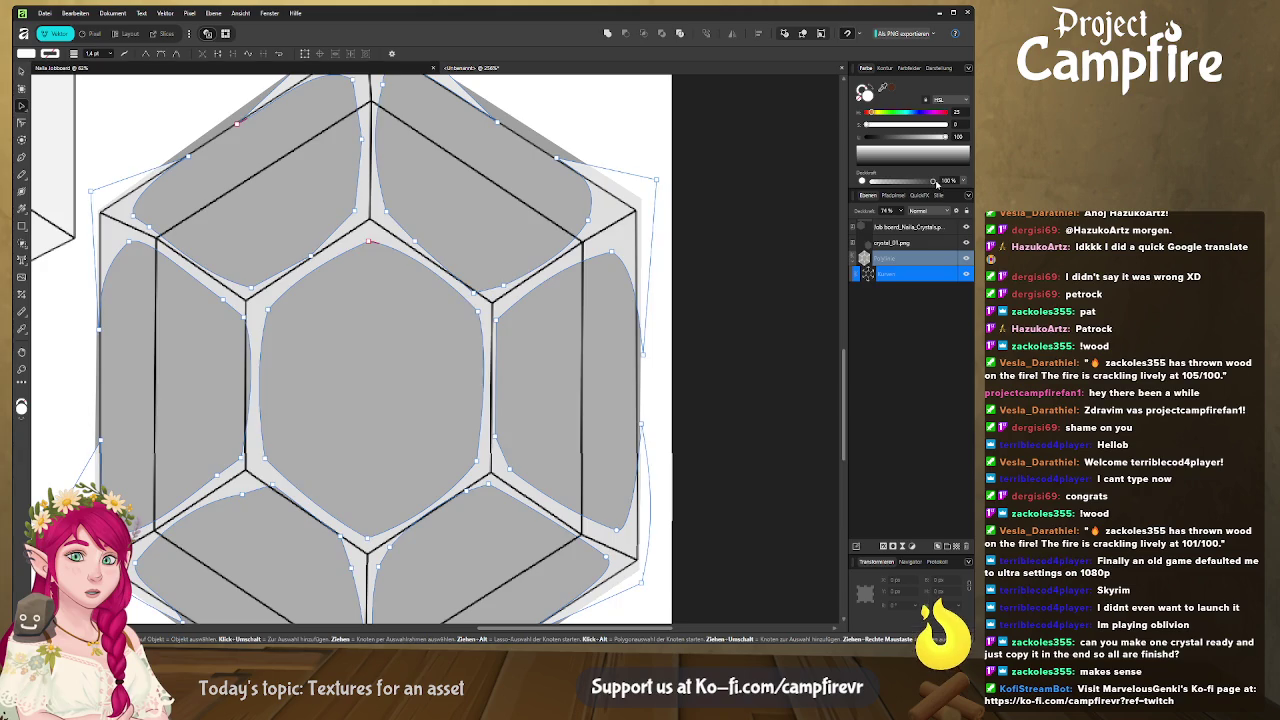
drag(870, 124, 968, 124)
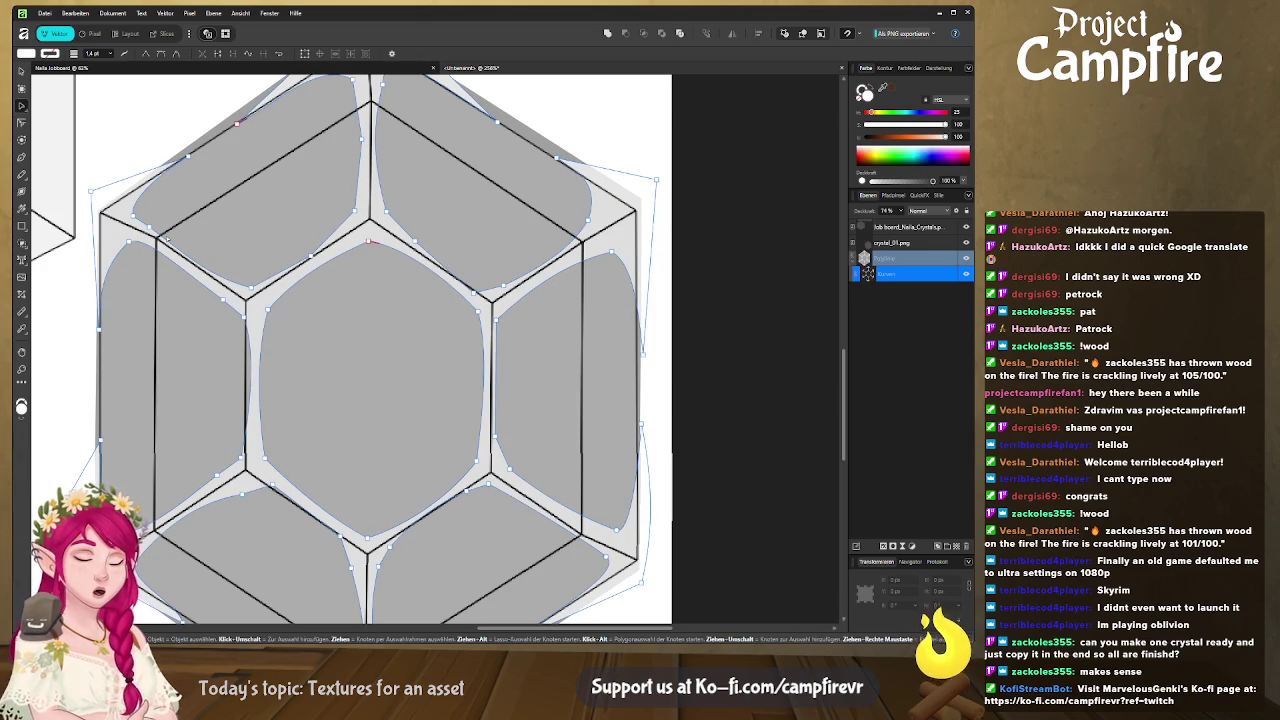
key(ctrl+d)
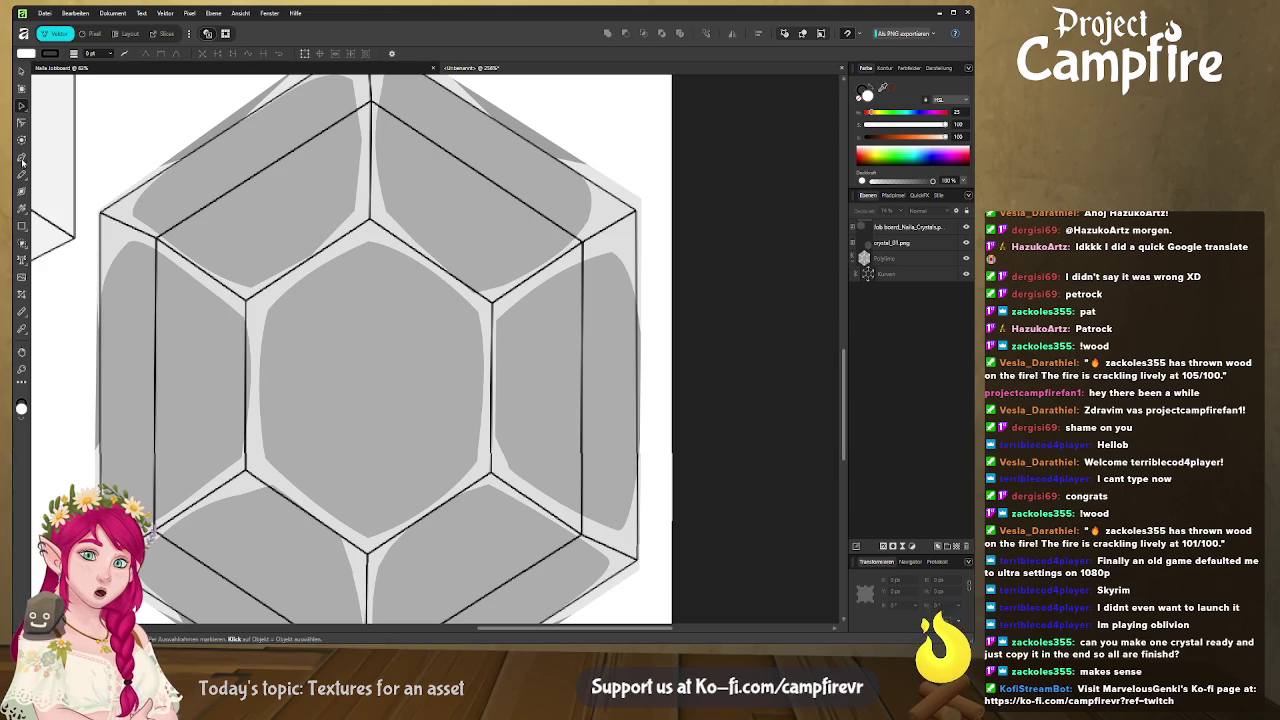
Draw a closed hexagon outline through the crystal's six corners with the Pen tool
click(22, 158)
click(155, 239)
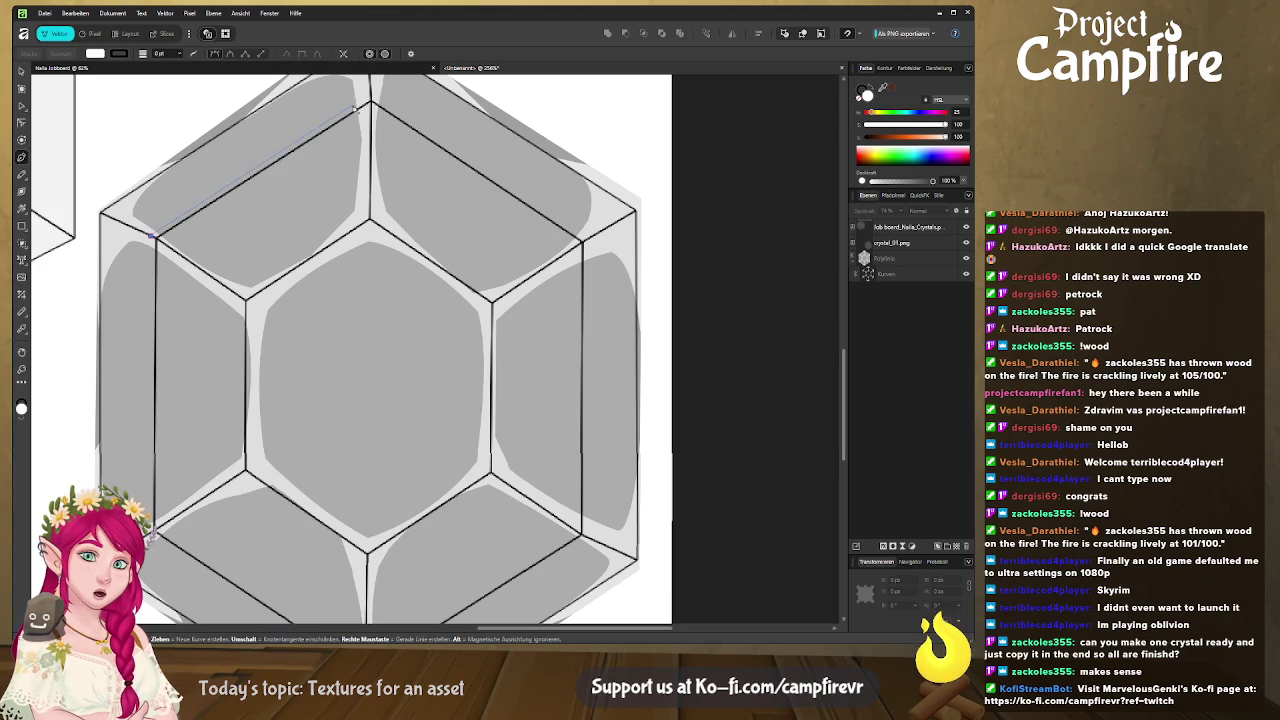
click(368, 97)
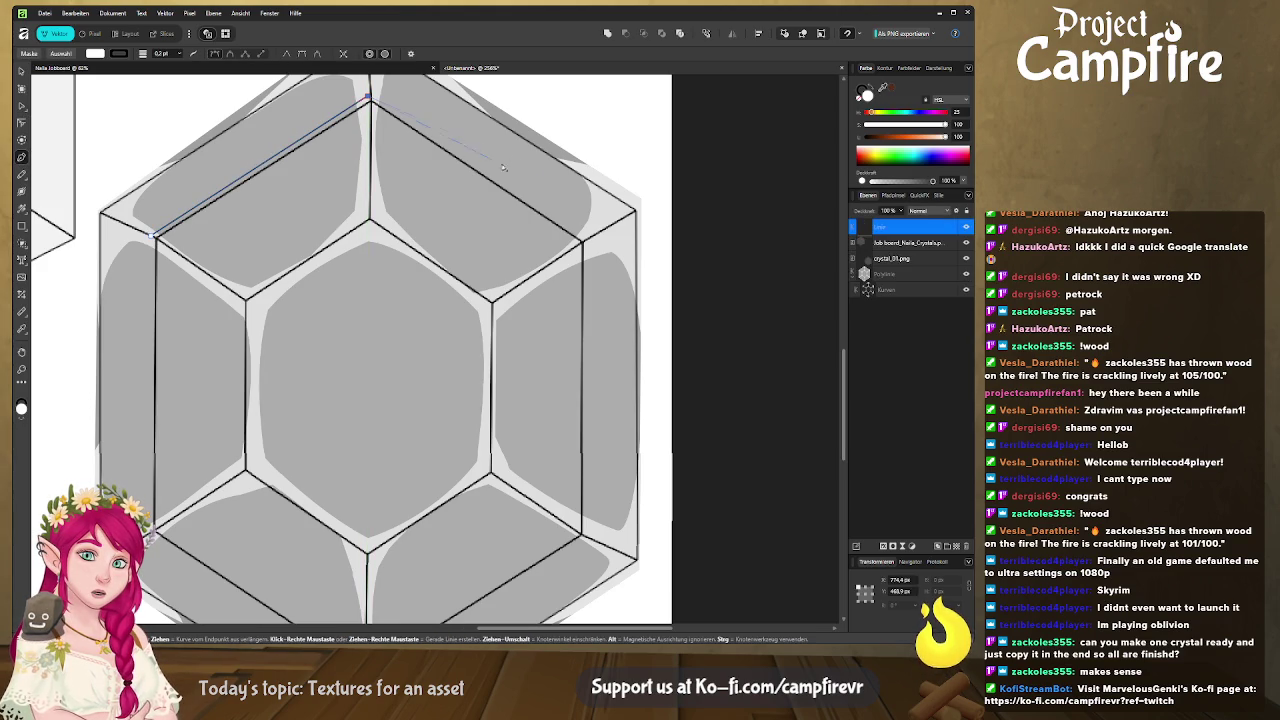
click(584, 240)
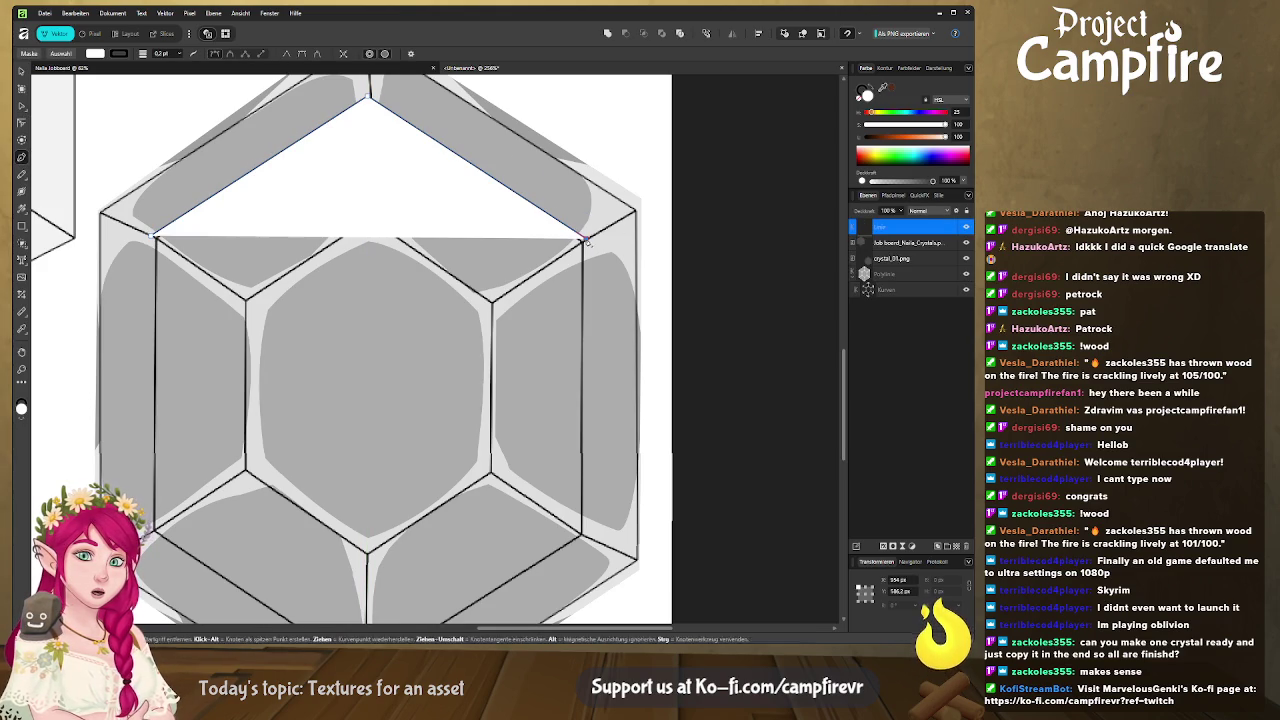
click(586, 538)
scroll(480, 550, down, 3)
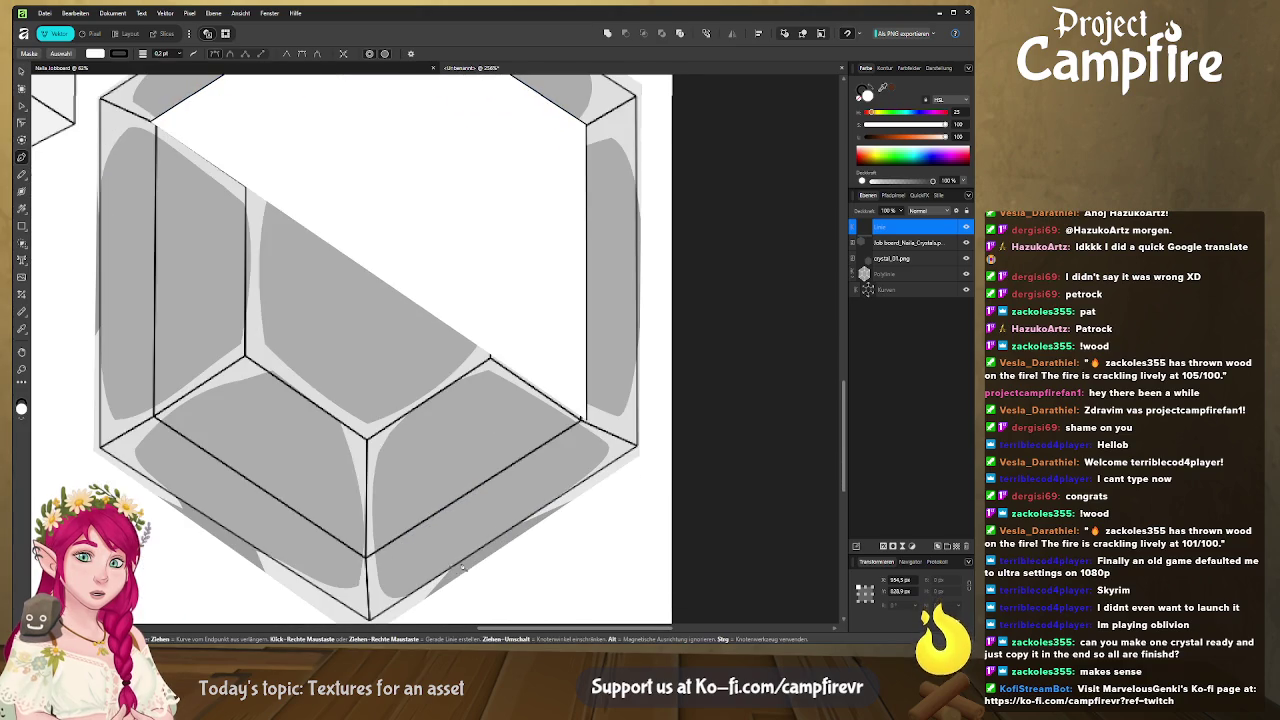
click(368, 565)
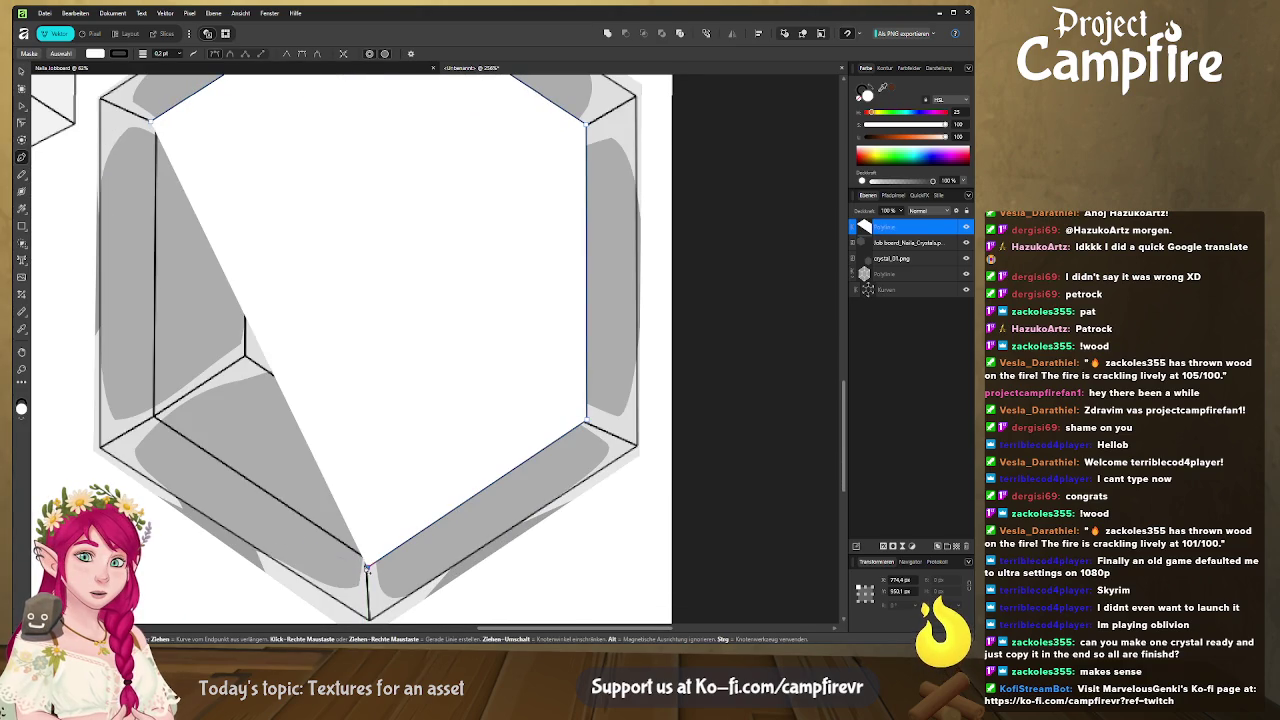
click(150, 422)
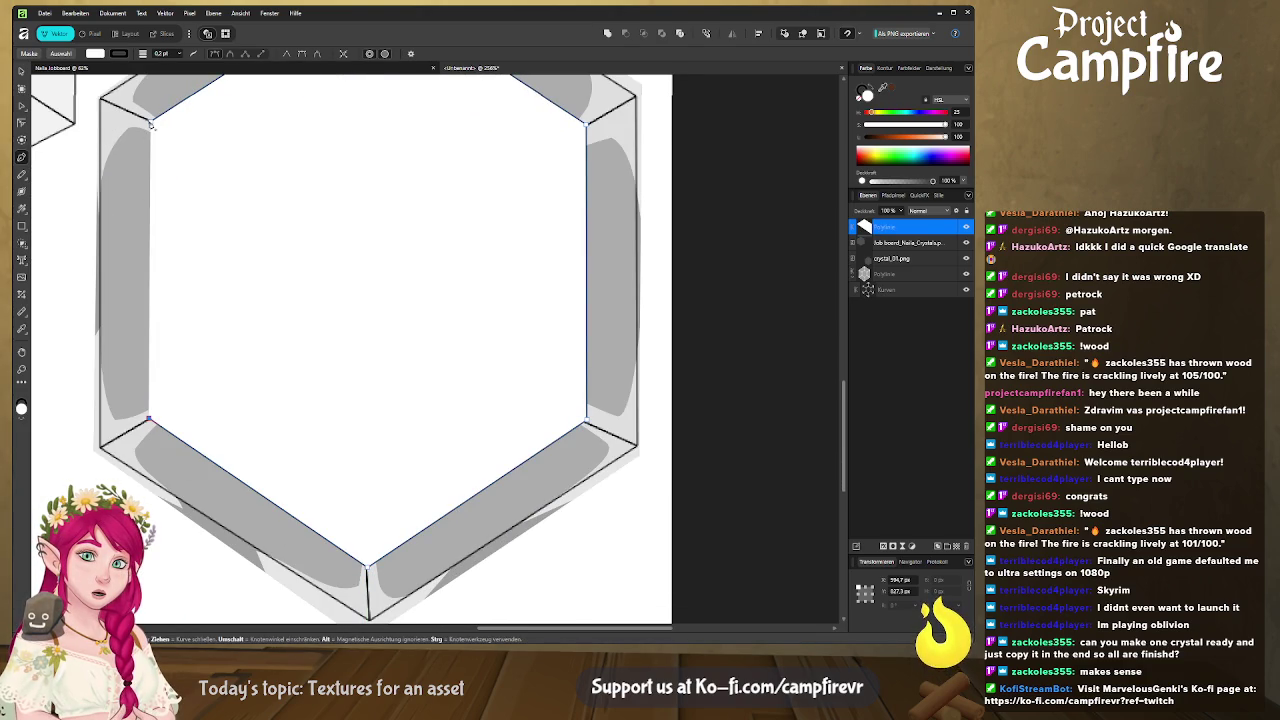
click(150, 123)
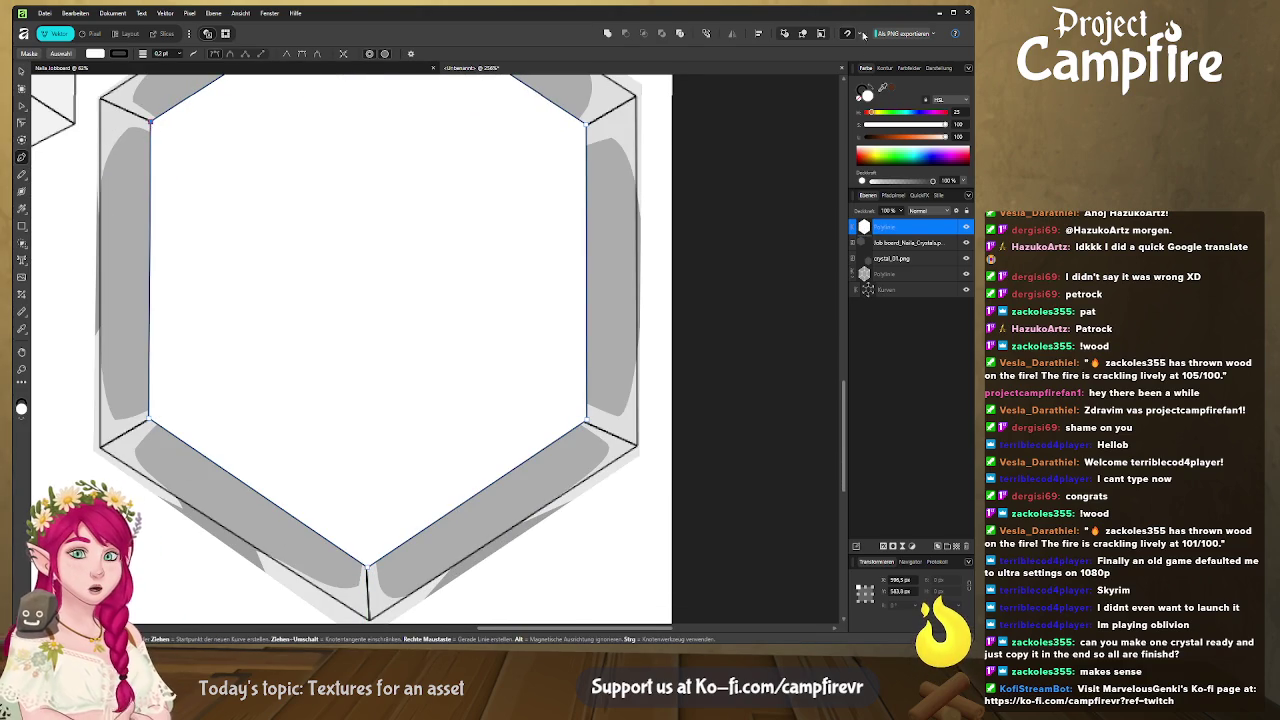
Remove the hexagon's white fill and finish the outline
click(862, 97)
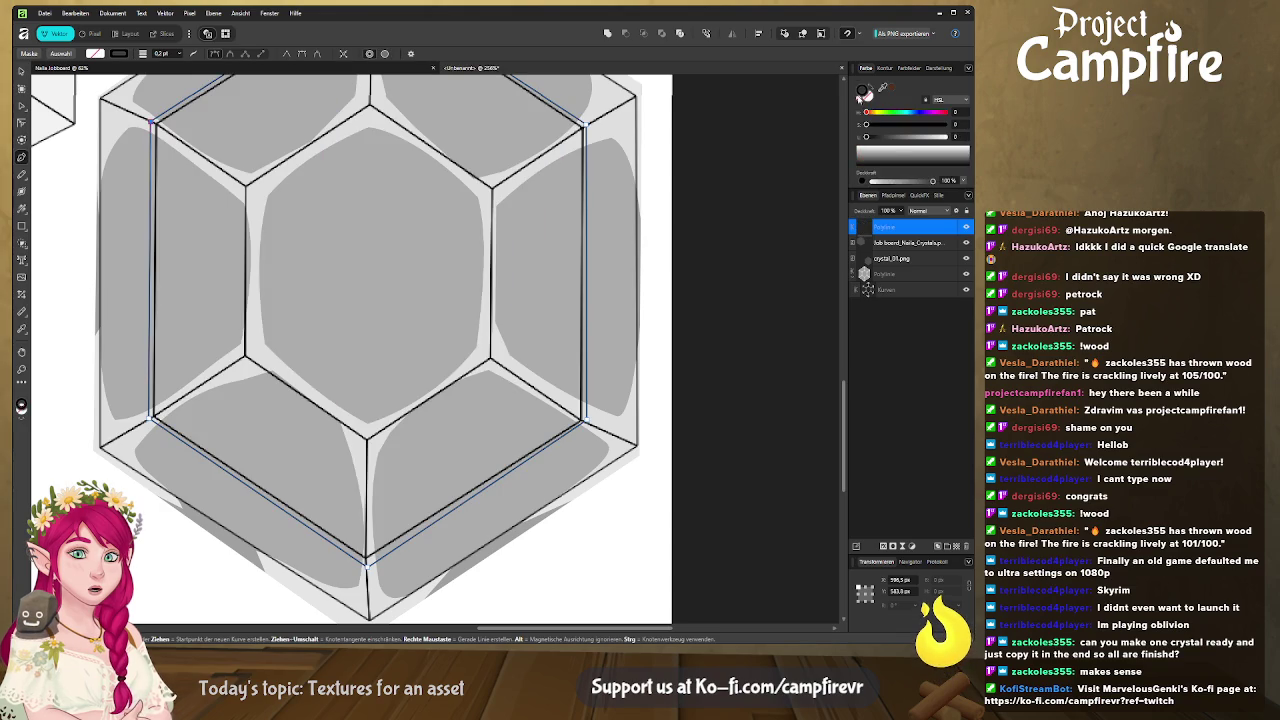
scroll(363, 314, up, 2)
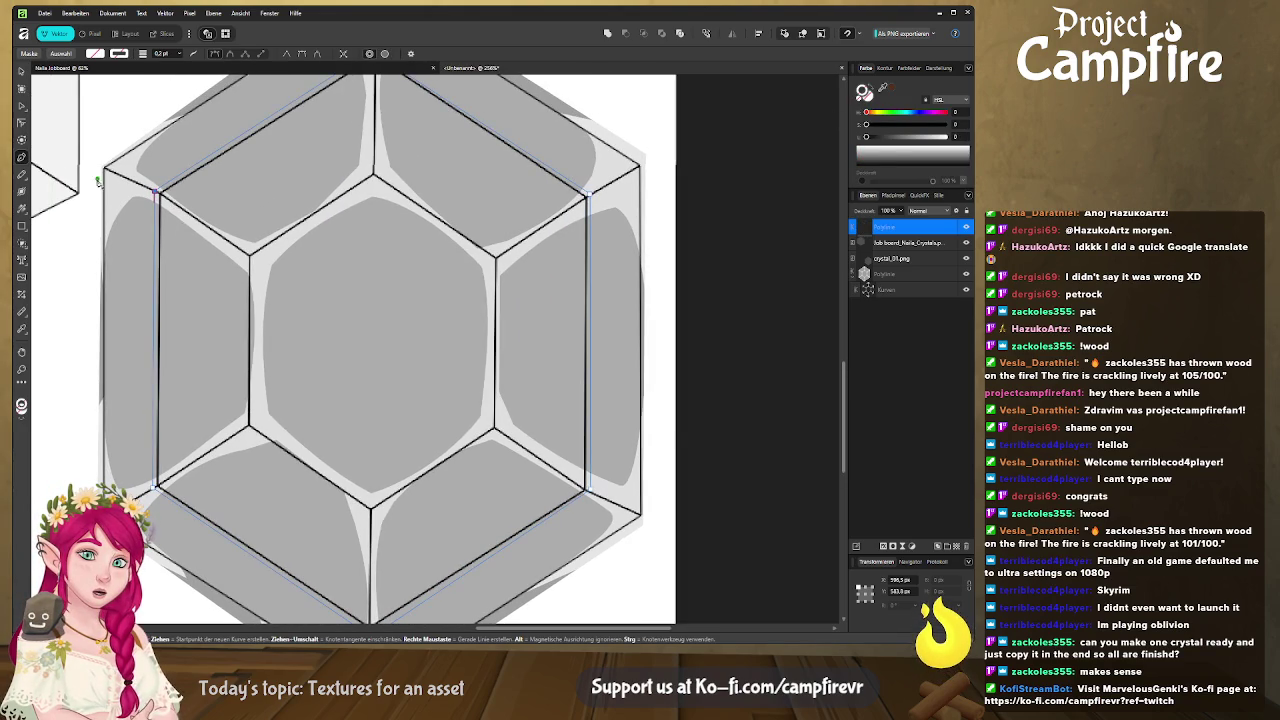
key(Escape)
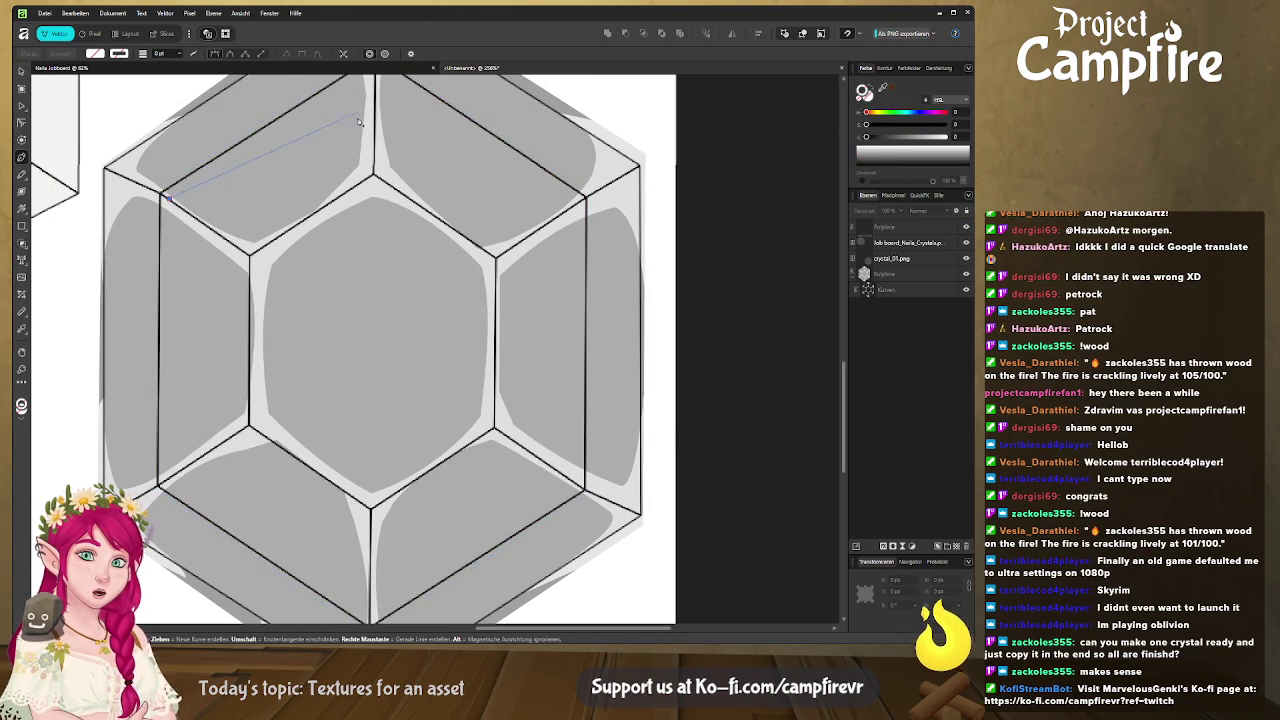
scroll(358, 115, up, 1)
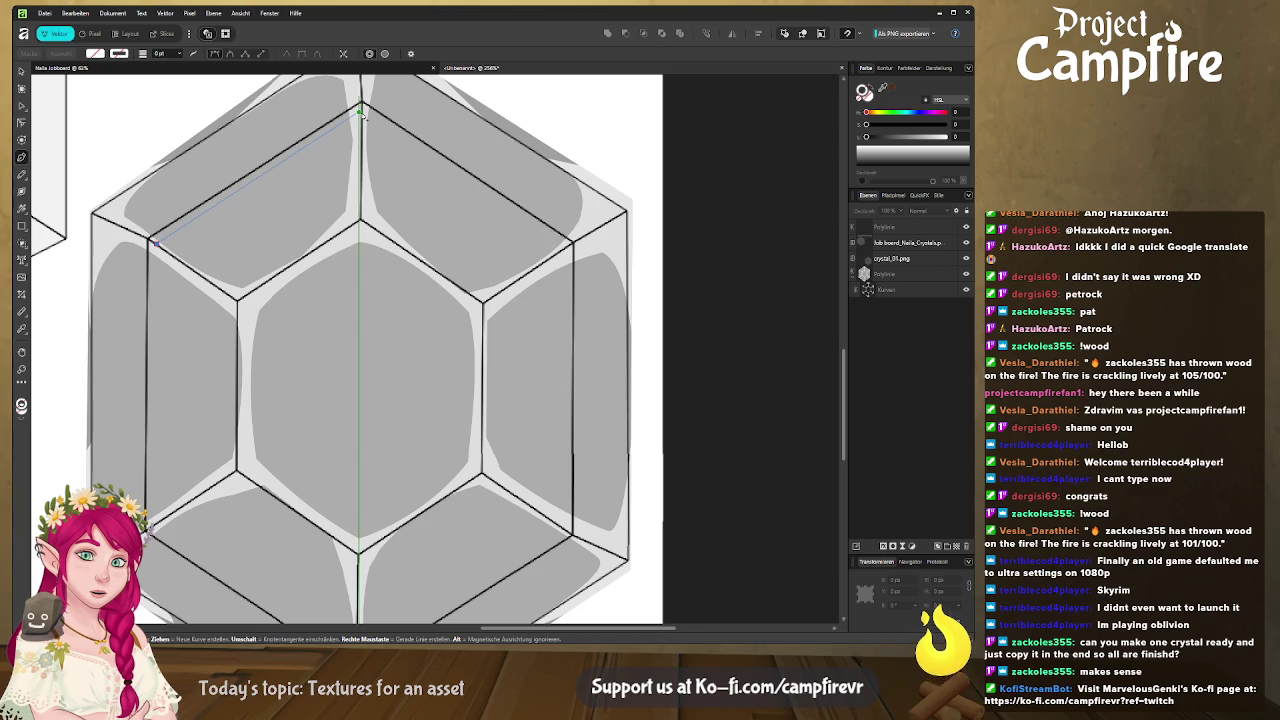
Draw a second closed hexagon outline inside the crystal's vertices
click(361, 116)
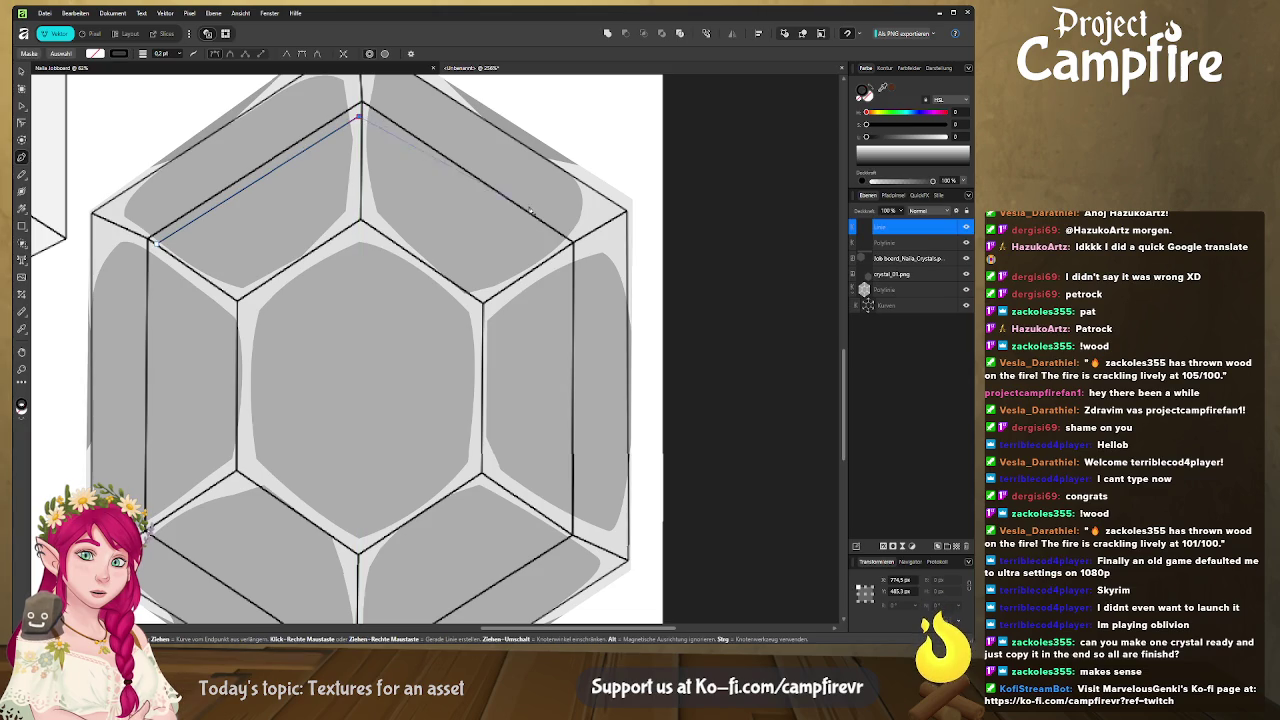
click(566, 248)
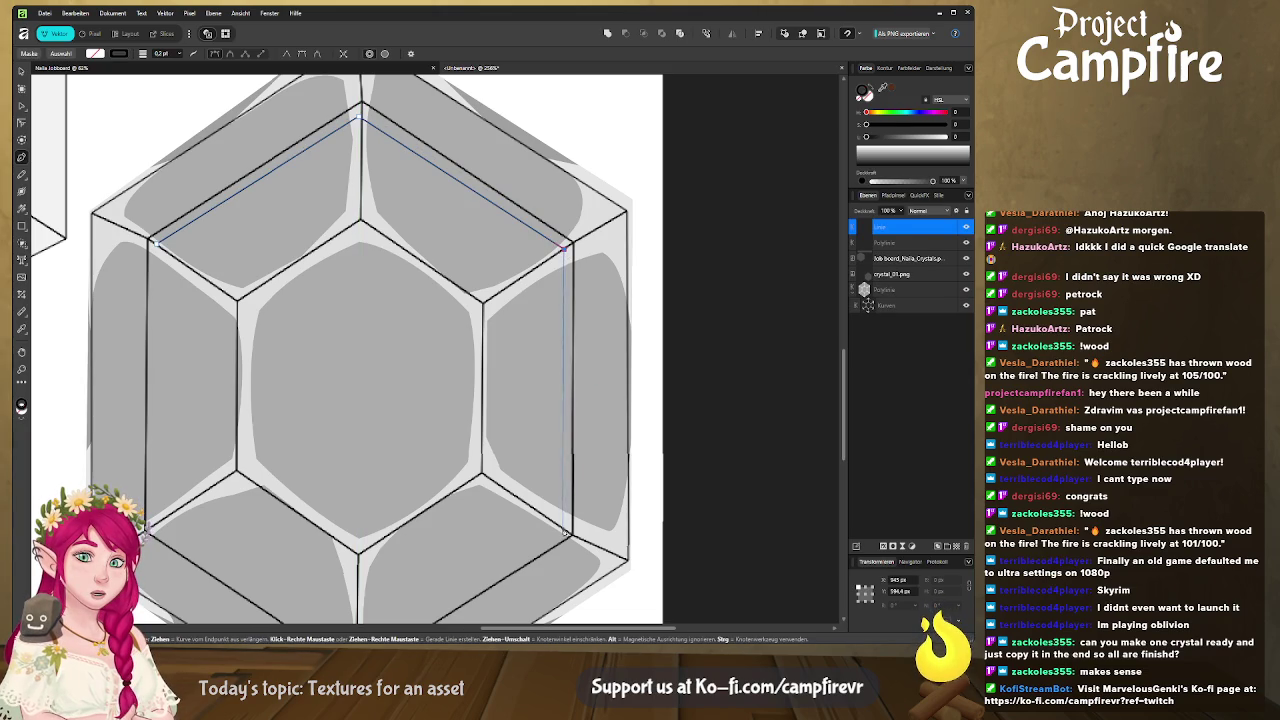
scroll(563, 521, down, 5)
click(540, 274)
click(336, 405)
click(129, 273)
scroll(129, 273, up, 4)
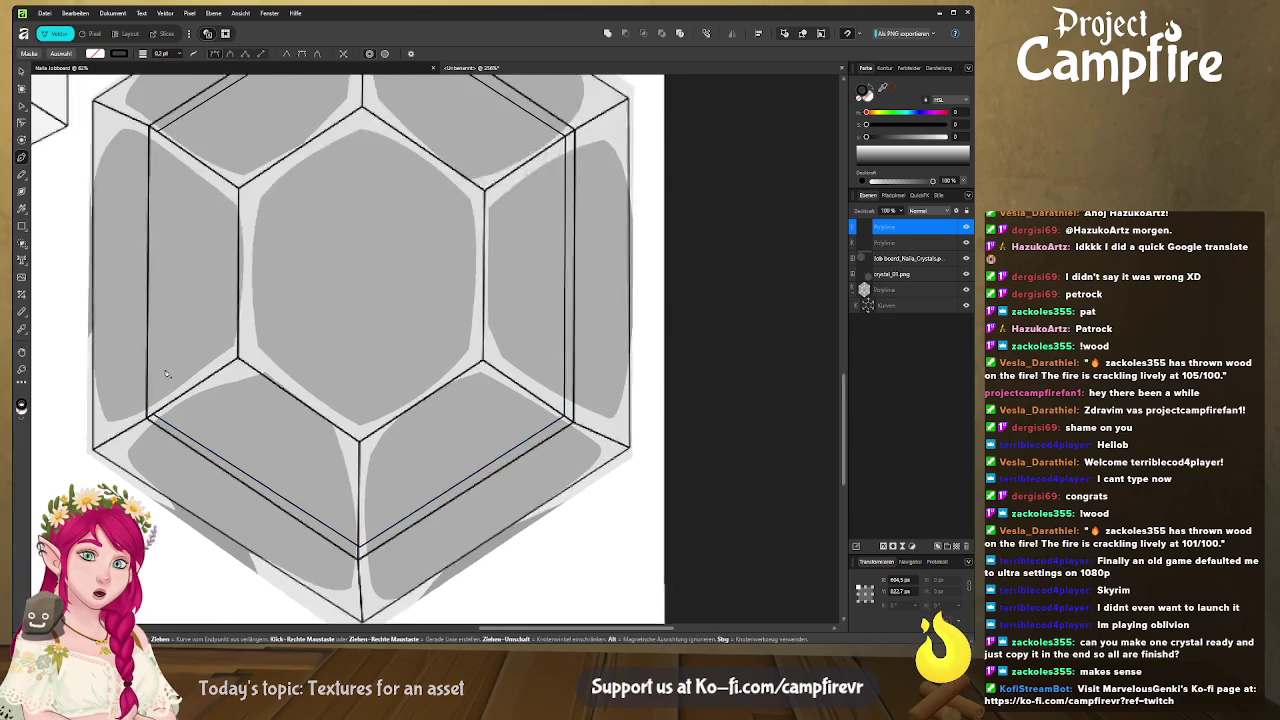
click(168, 186)
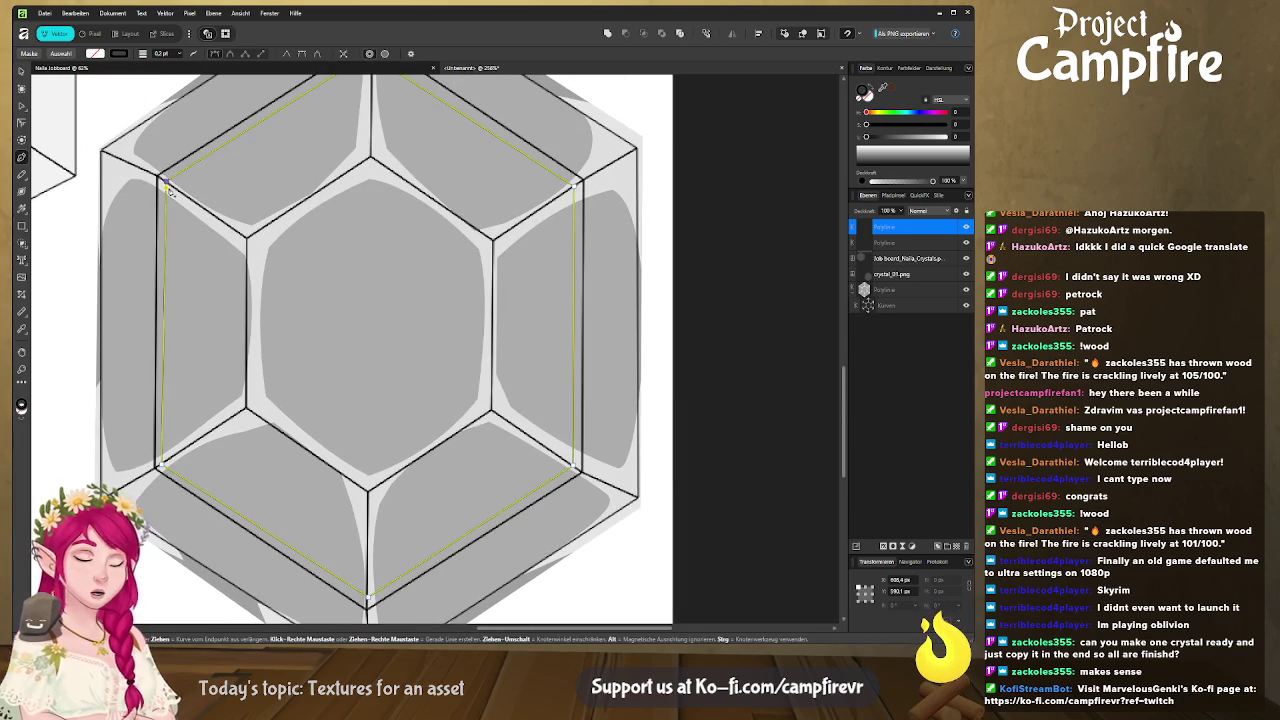
click(168, 187)
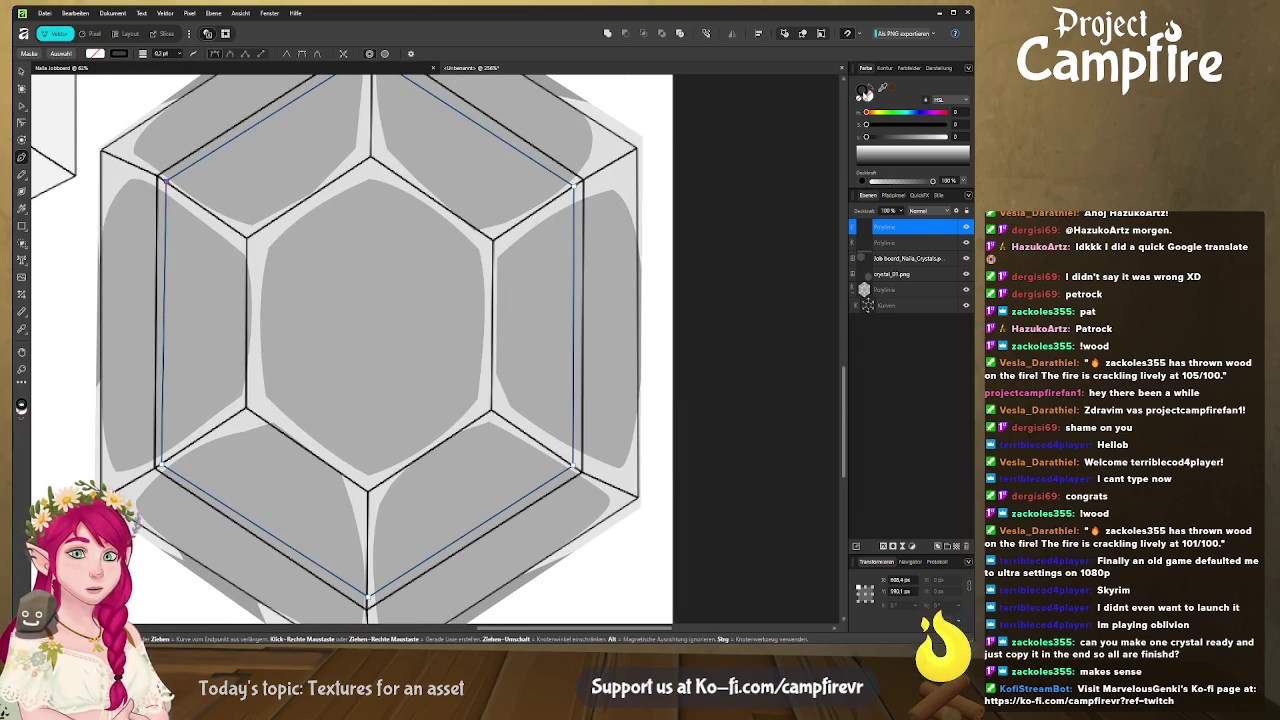
Remove the second hexagon's black stroke and delete the duplicate Polylinie outline
click(859, 101)
key(ctrl+d)
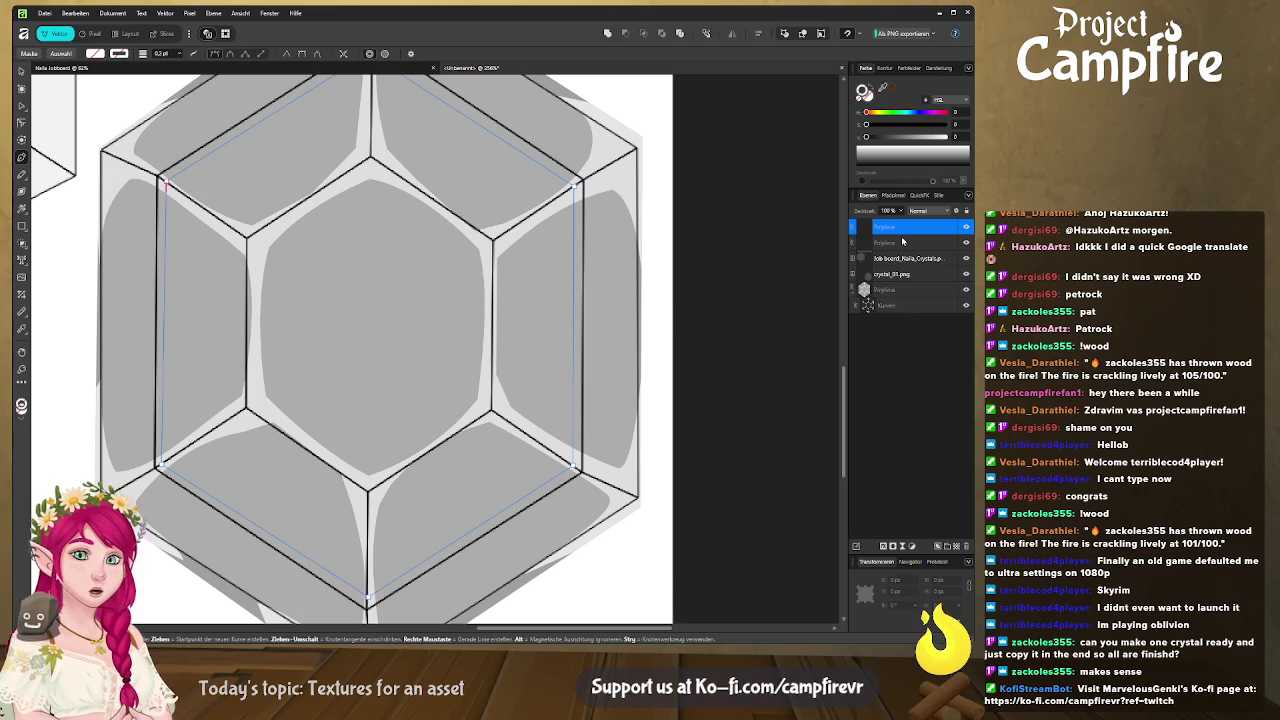
click(903, 242)
key(Delete)
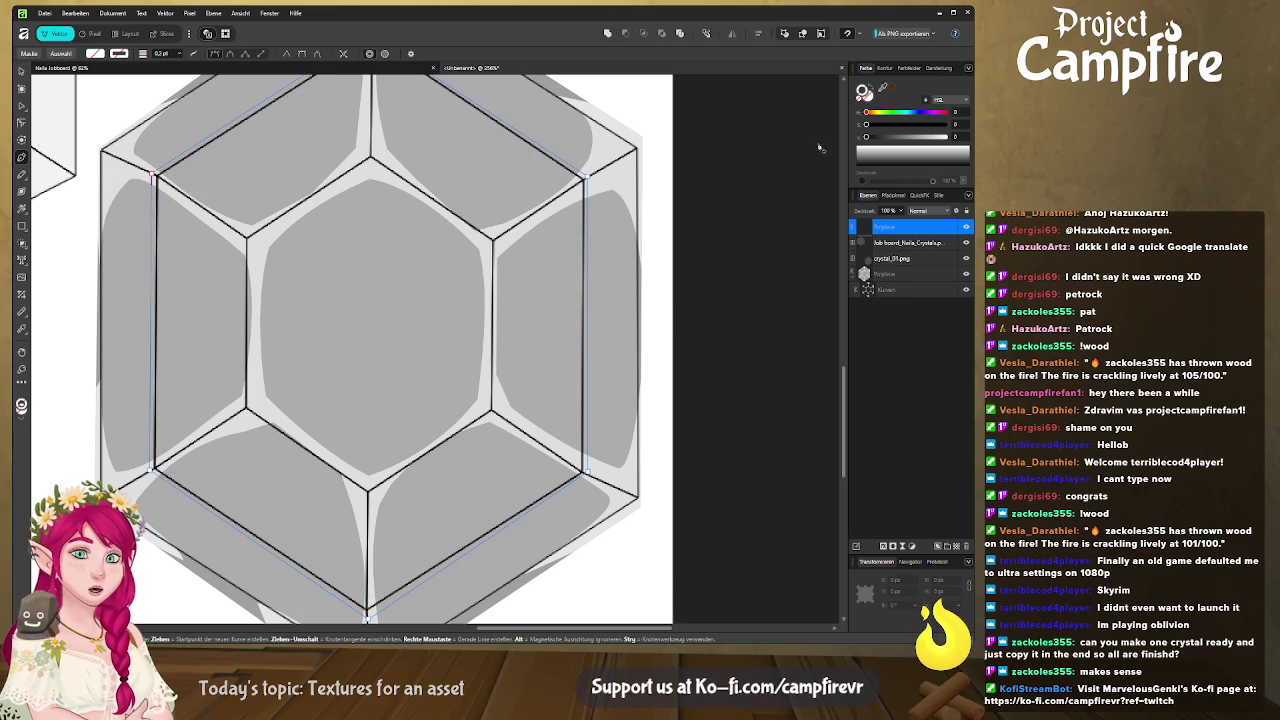
Try a white fill, undo it, and nest the lower Polylinie inside the upper one
click(893, 136)
click(952, 125)
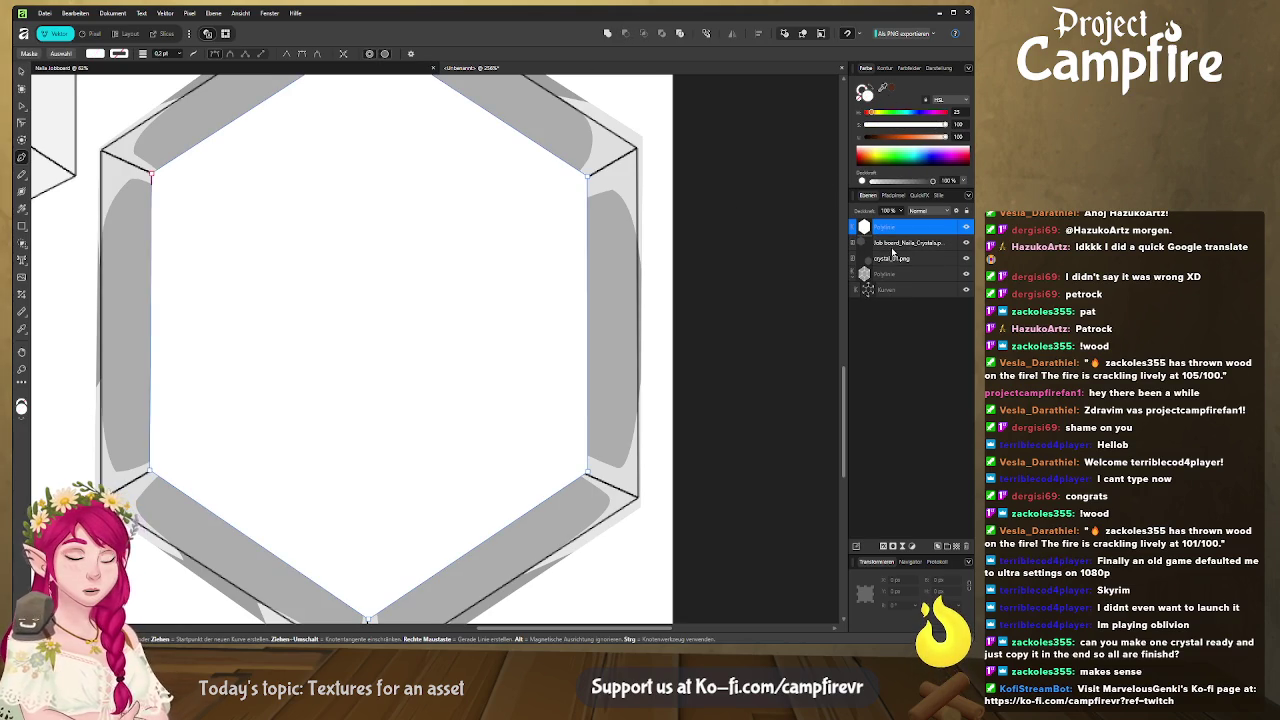
key(ctrl+z)
key(ctrl+z)
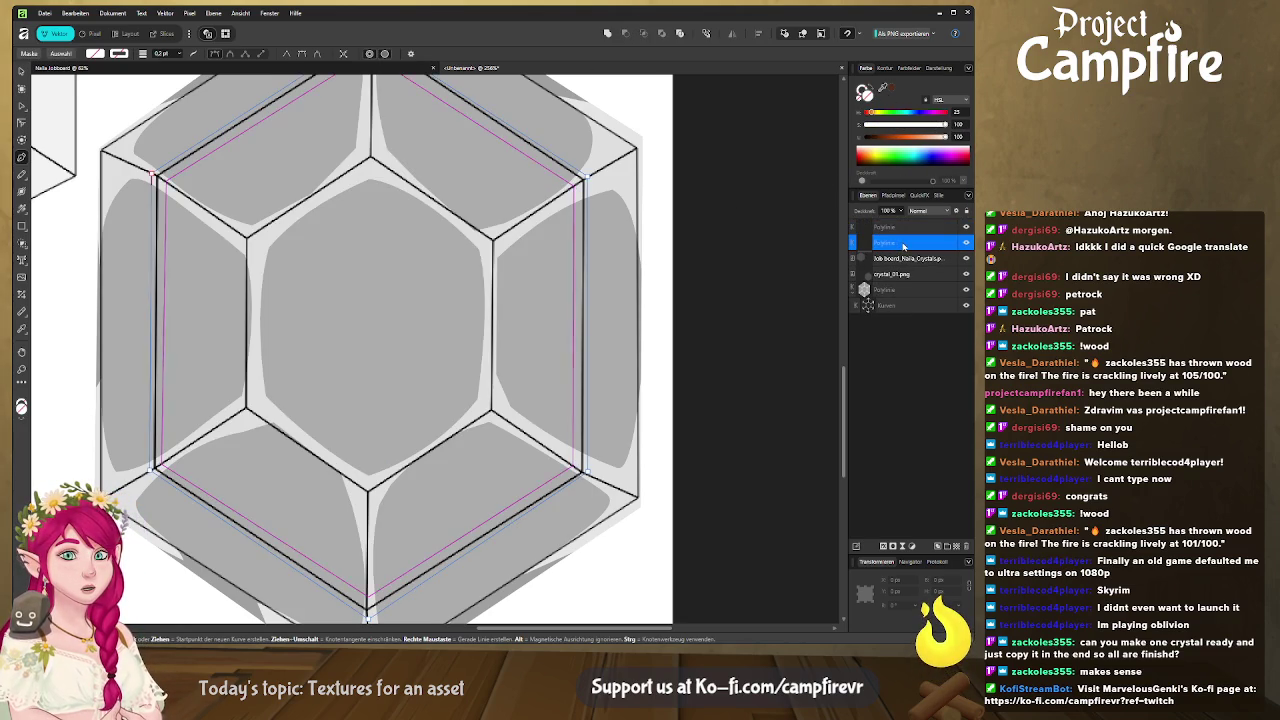
drag(899, 246, 897, 226)
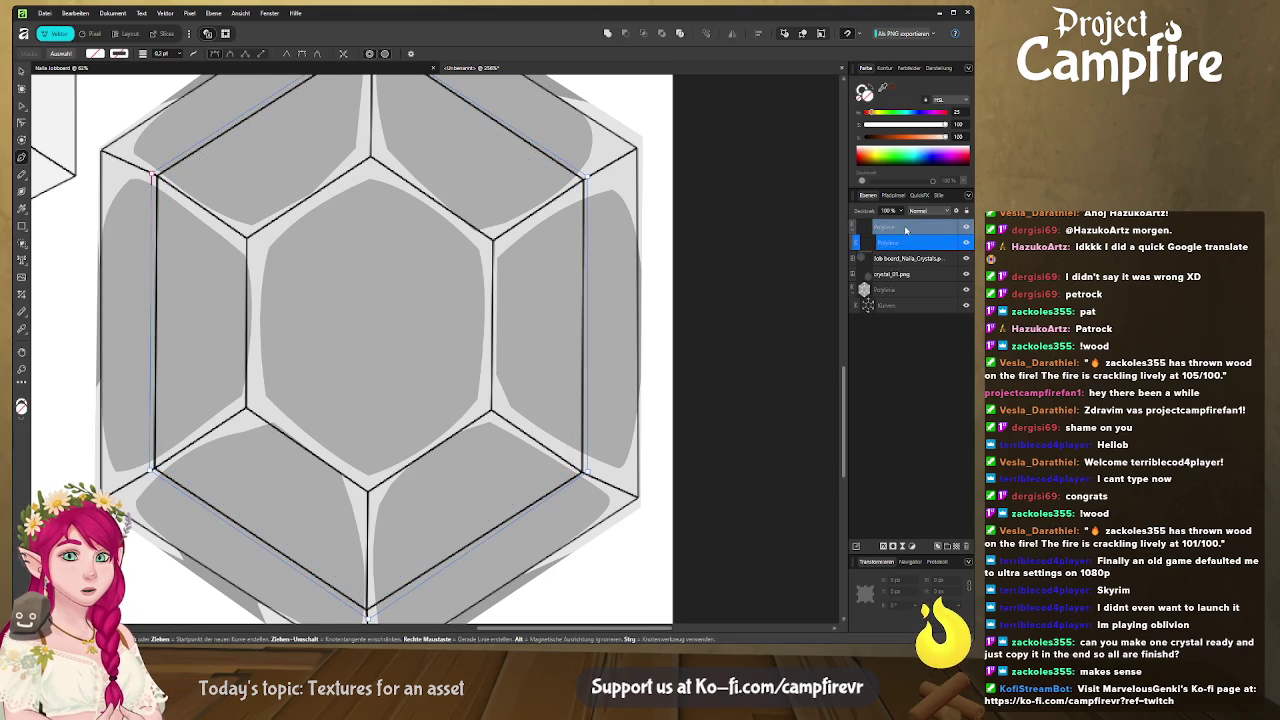
click(904, 245)
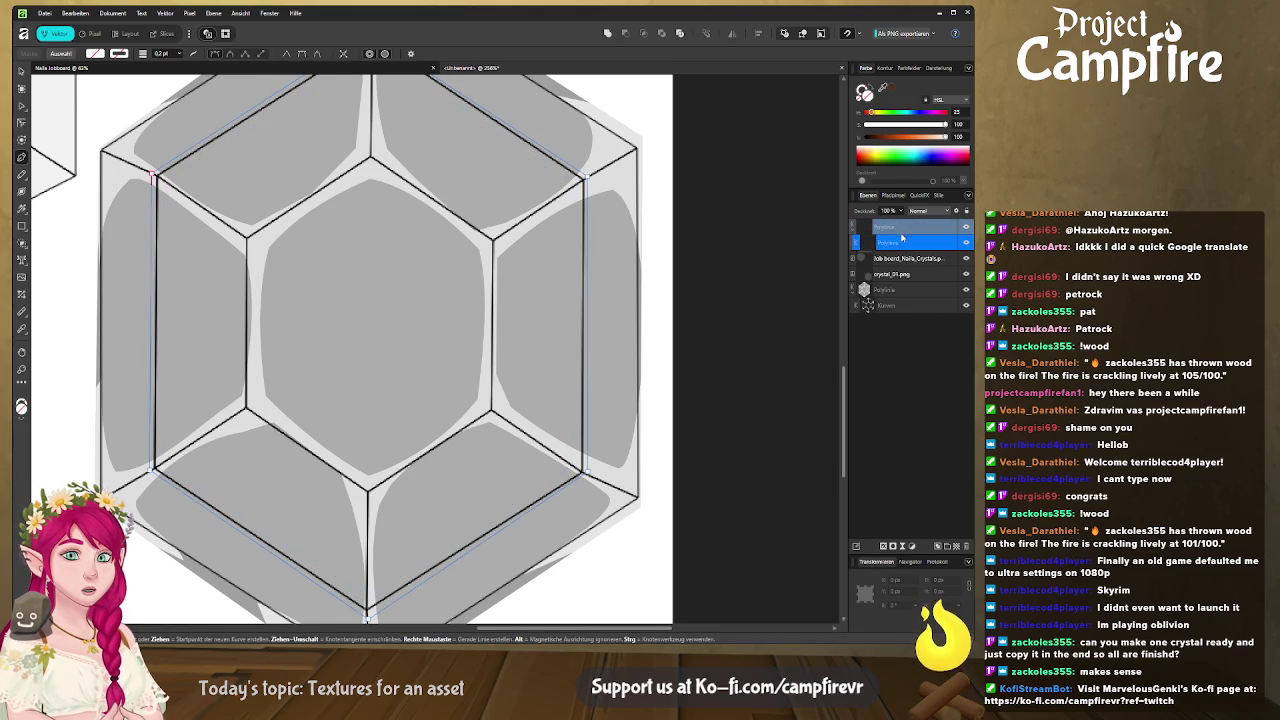
Select both hexagon outlines, try combining them, then undo the combine
key(ctrl)
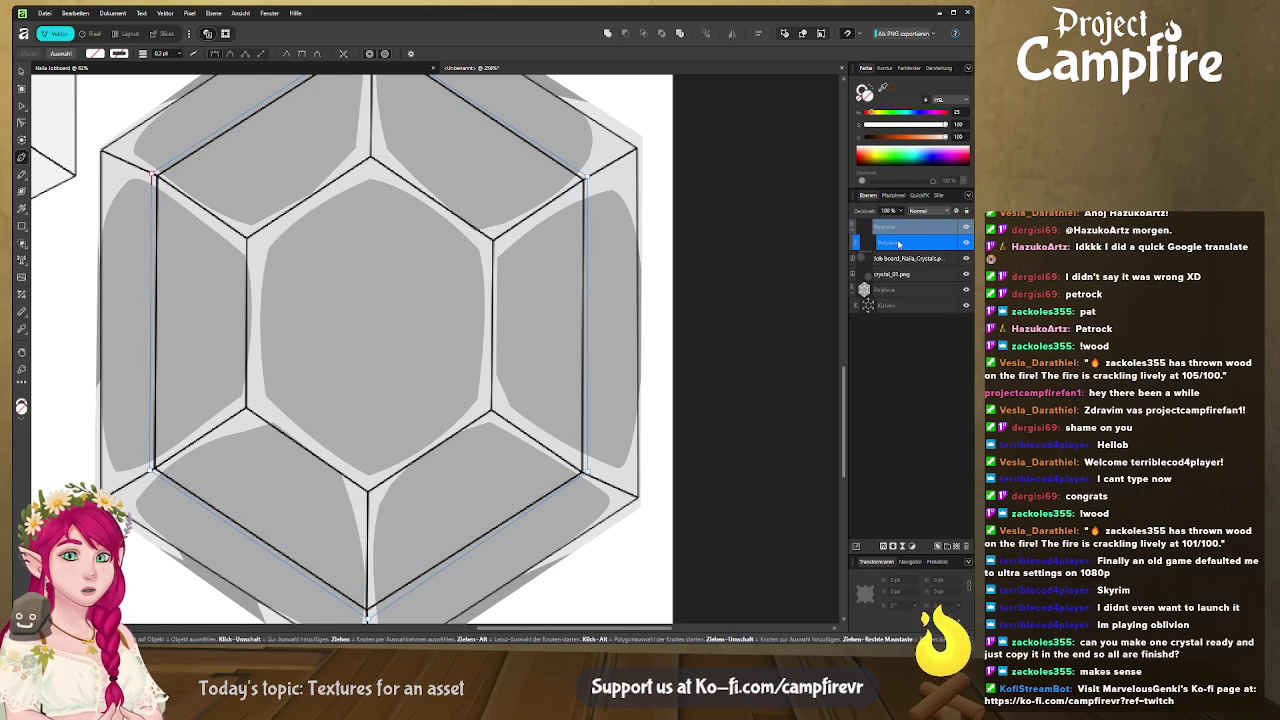
click(893, 248)
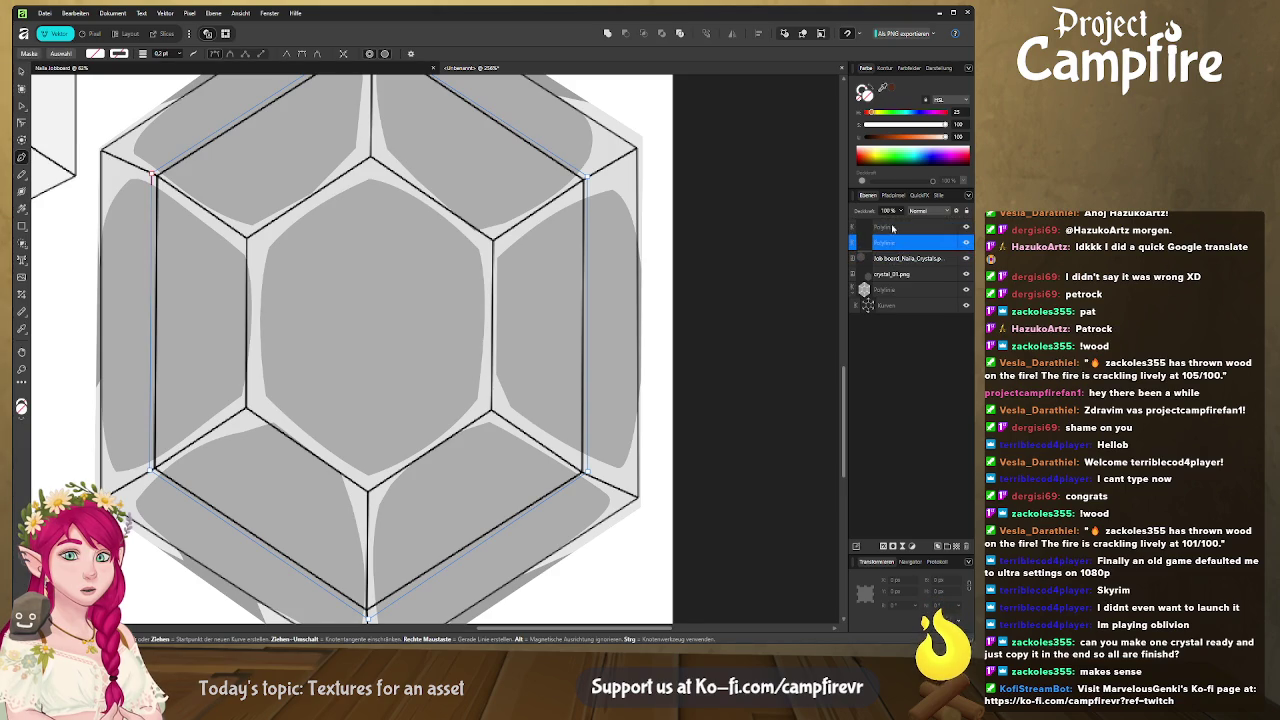
shift+click(893, 229)
click(624, 34)
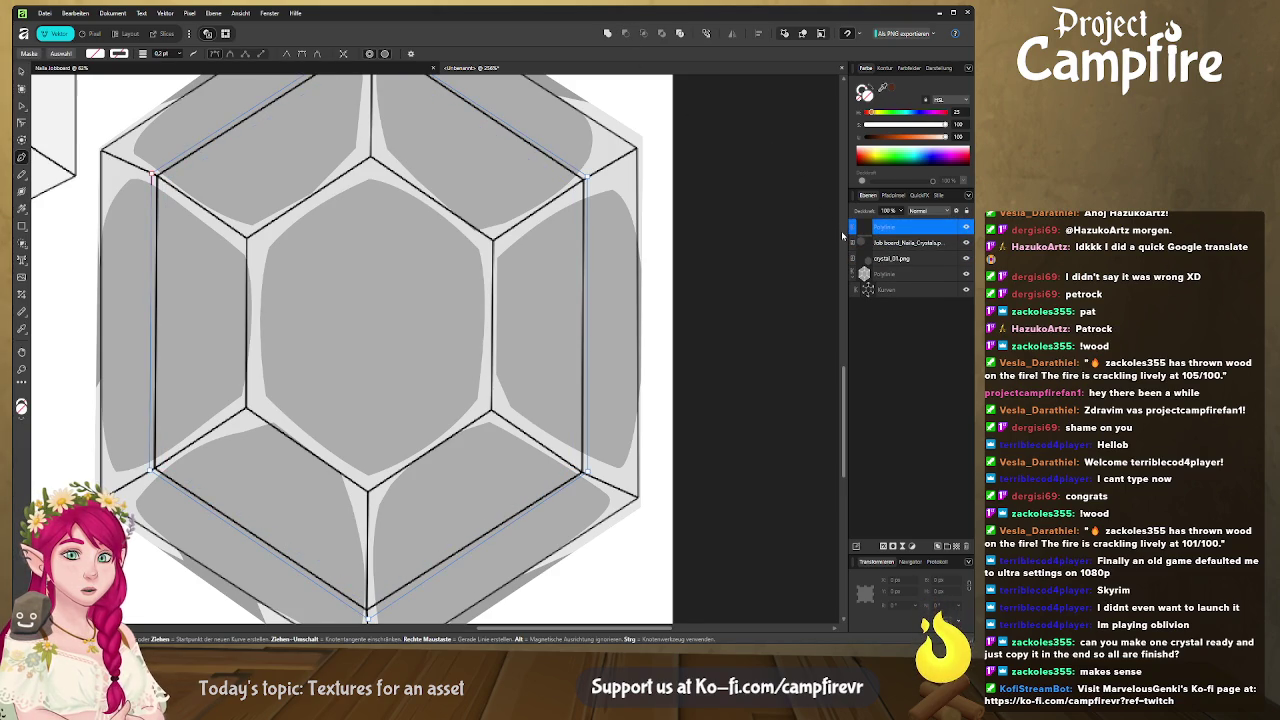
key(ctrl+j)
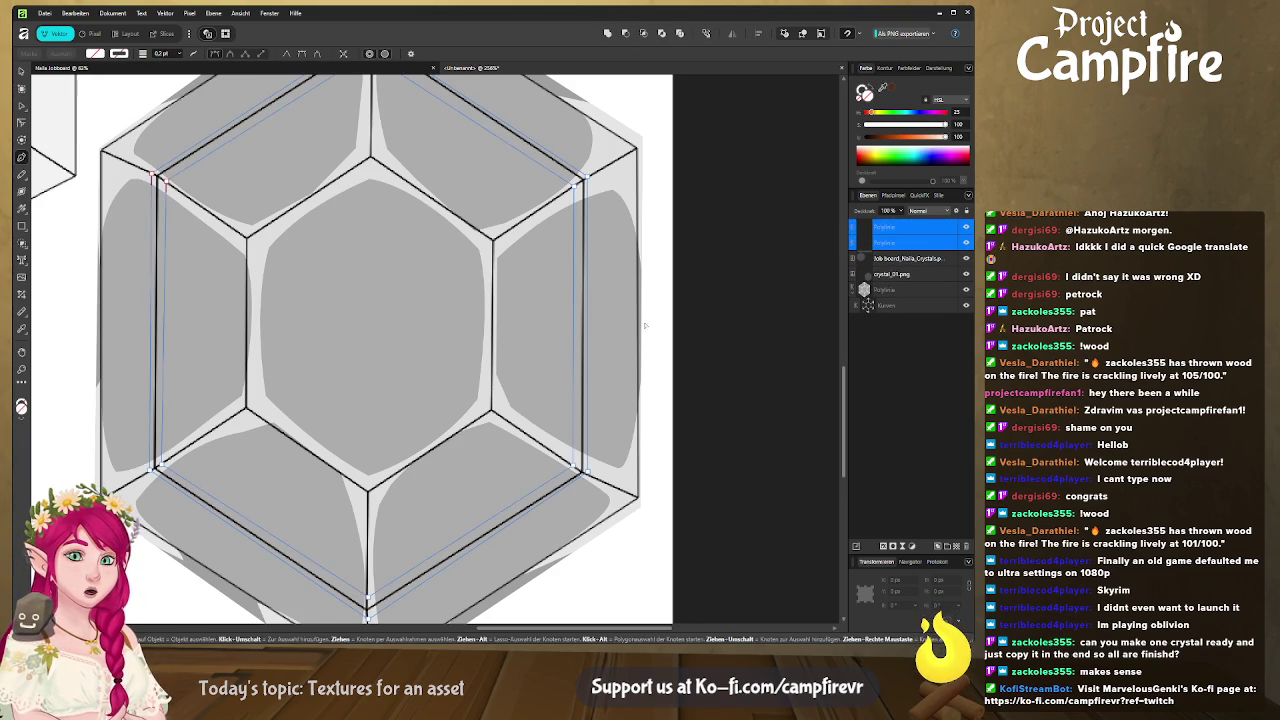
Select both Polylinie hexagon outlines and delete them
click(895, 226)
shift+click(895, 245)
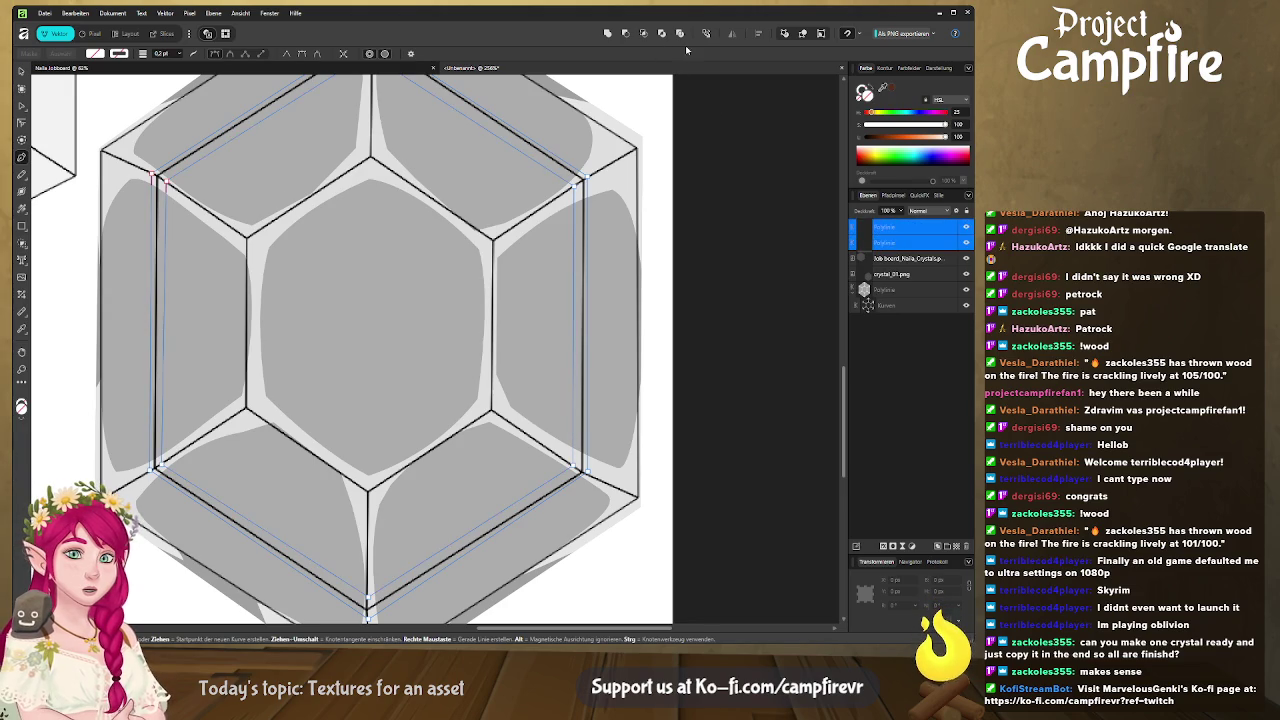
key(Delete)
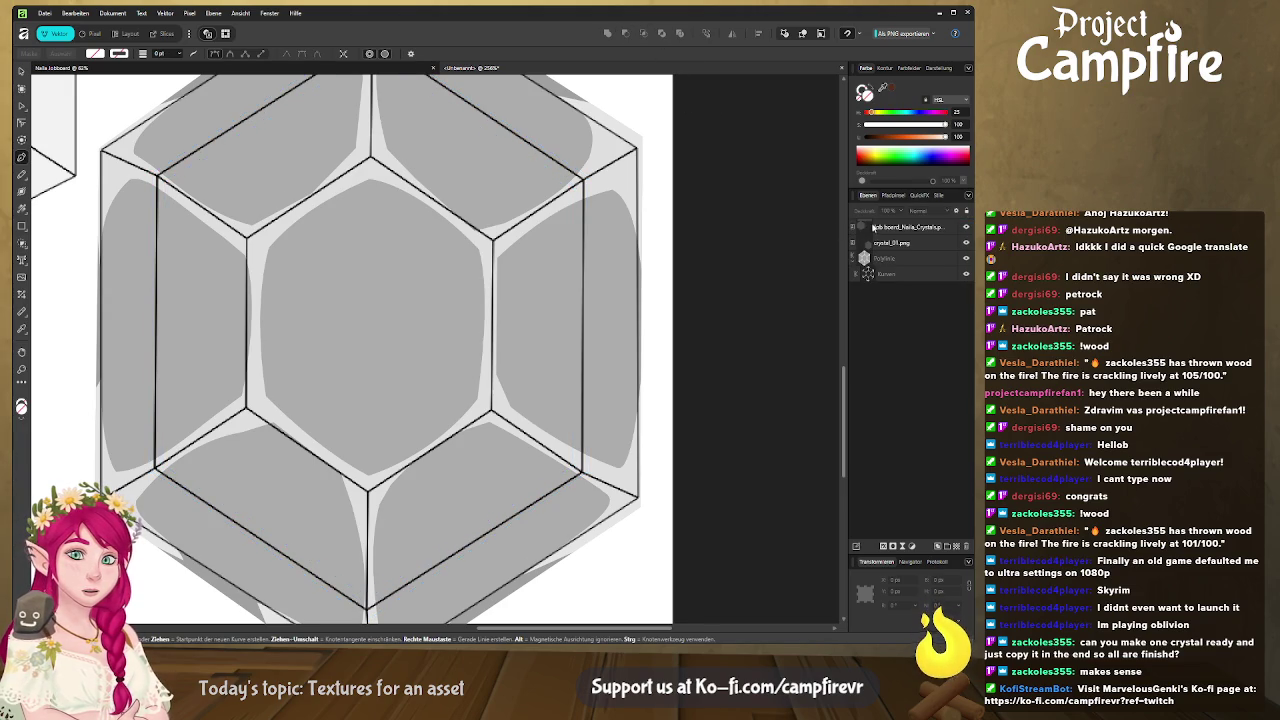
Restore the two hexagon outlines and give the inner one a white fill
key(ctrl+z)
scroll(587, 264, down, 2)
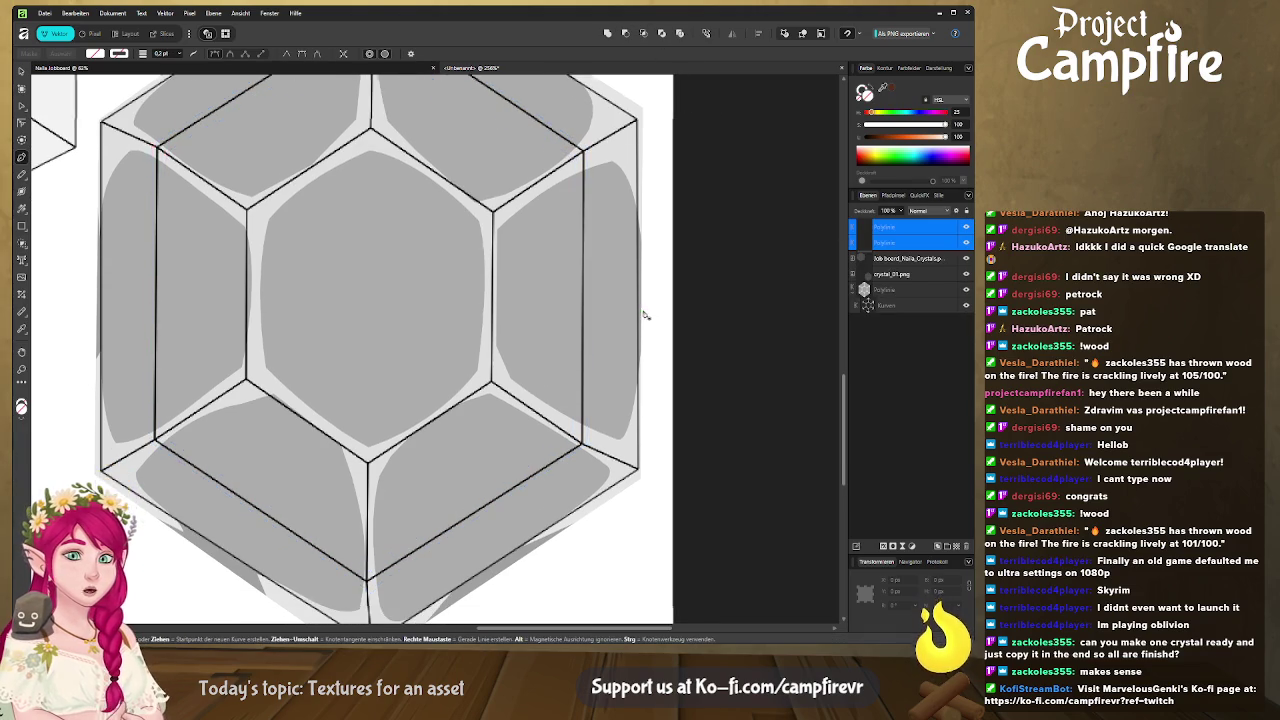
scroll(587, 264, up, 5)
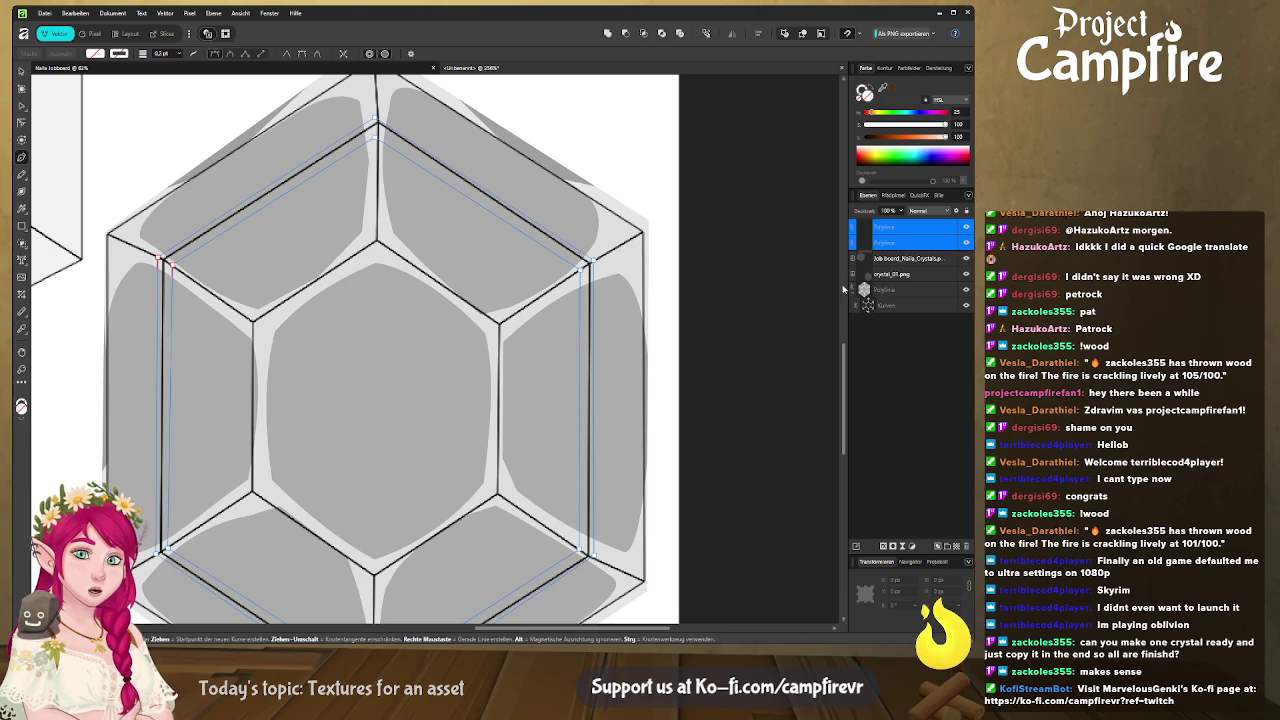
click(889, 243)
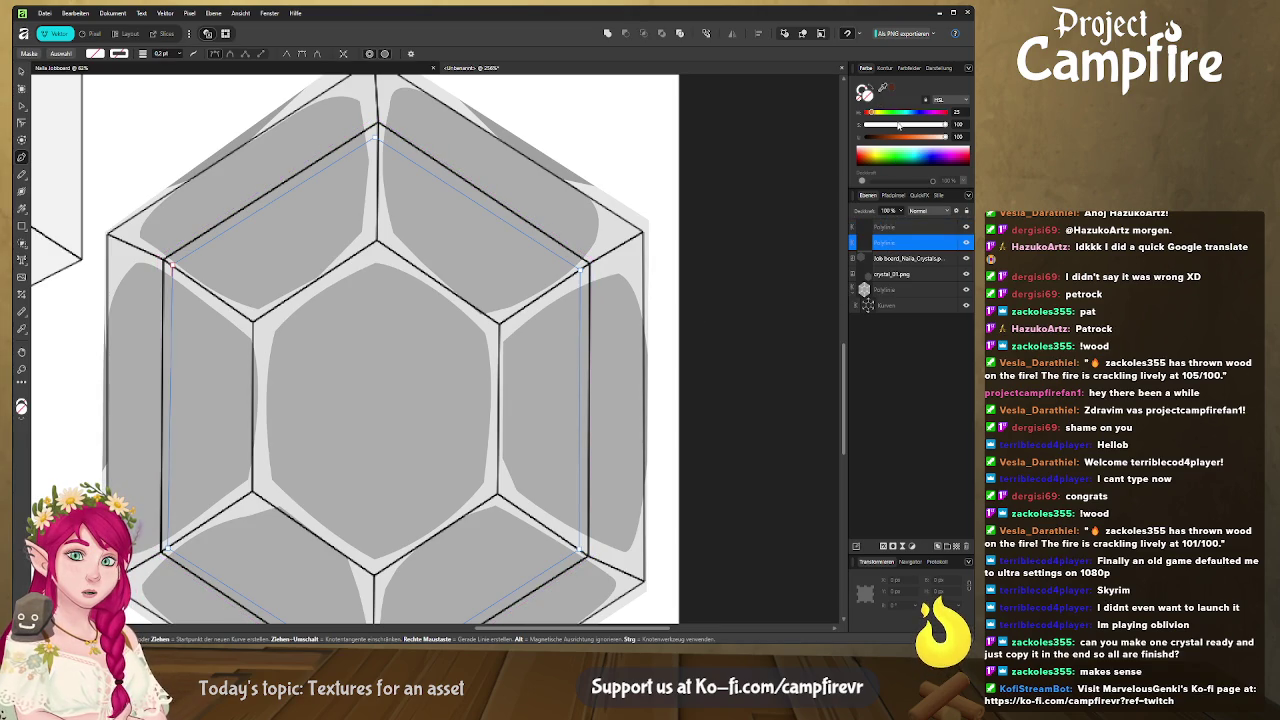
drag(898, 127, 950, 137)
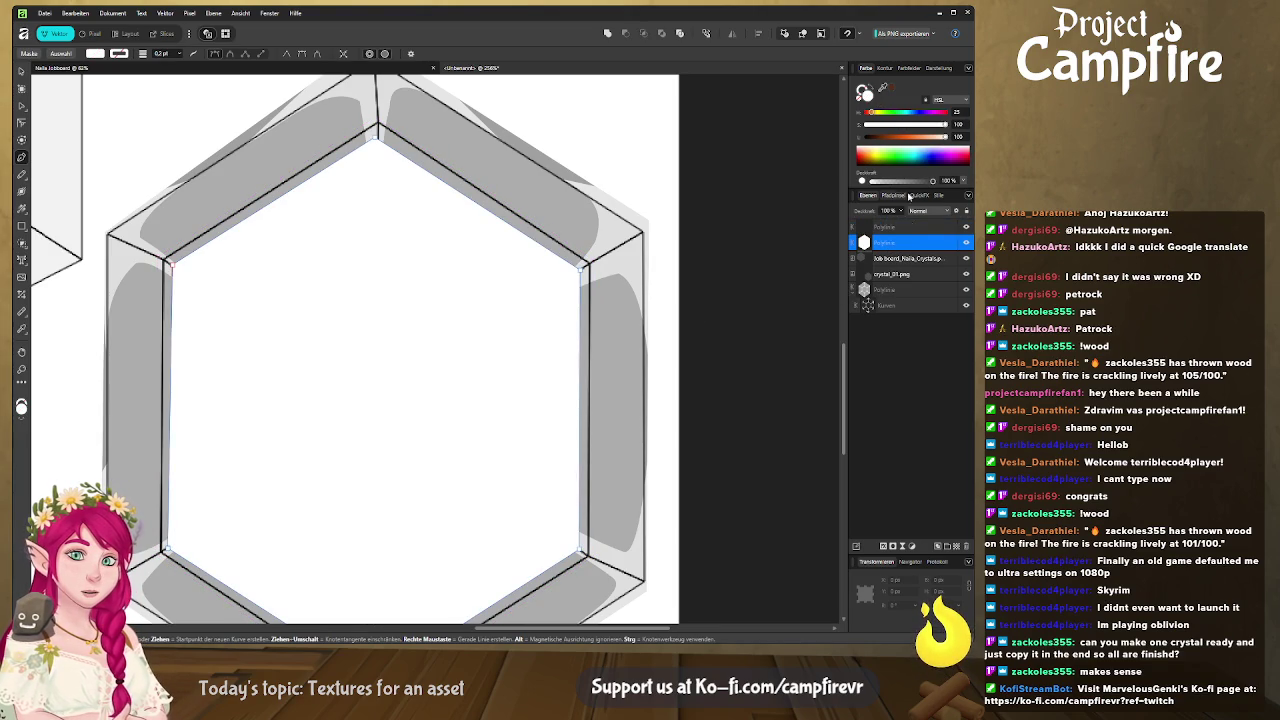
Try combining both white hexagons, then undo when they disappear
click(903, 227)
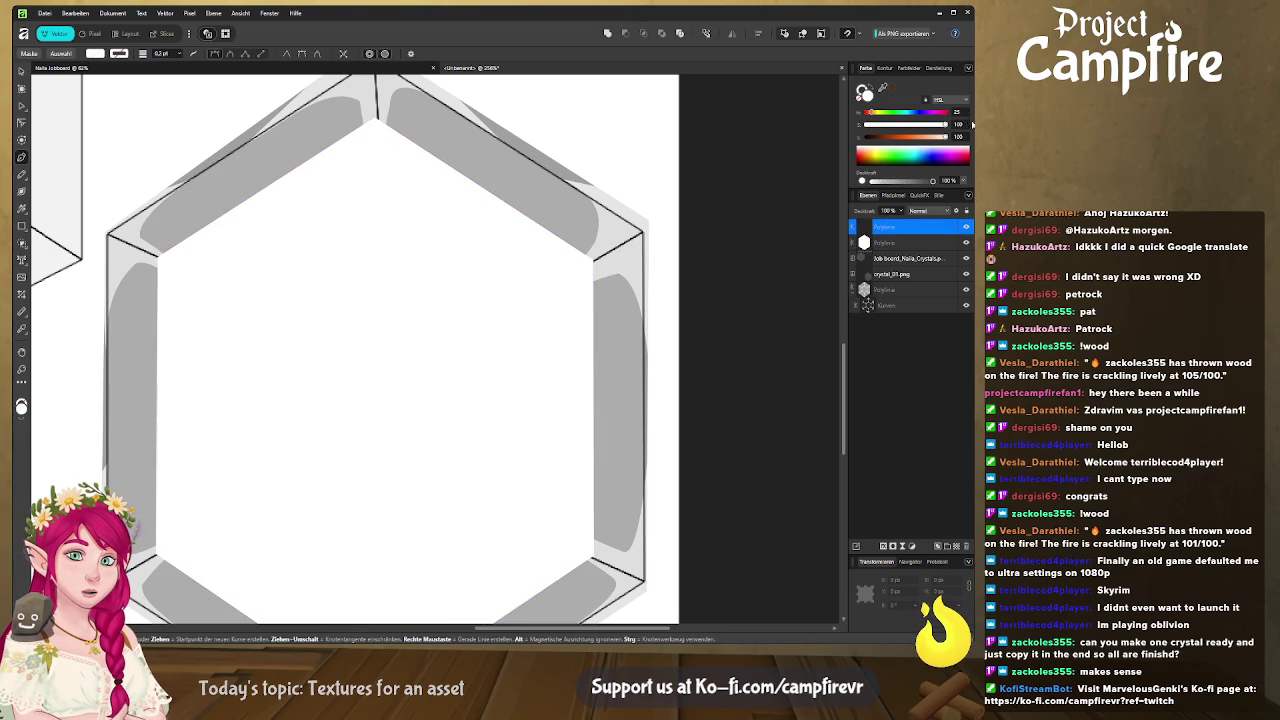
double_click(880, 227)
shift+click(863, 245)
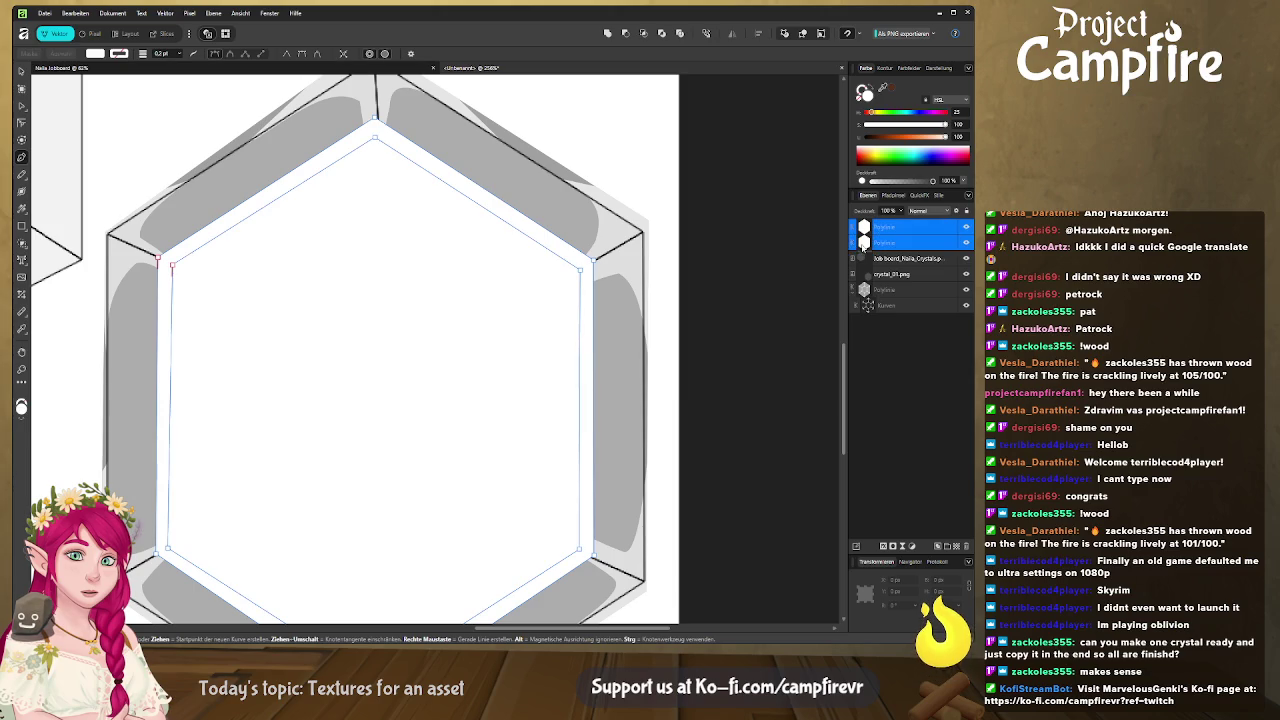
click(625, 34)
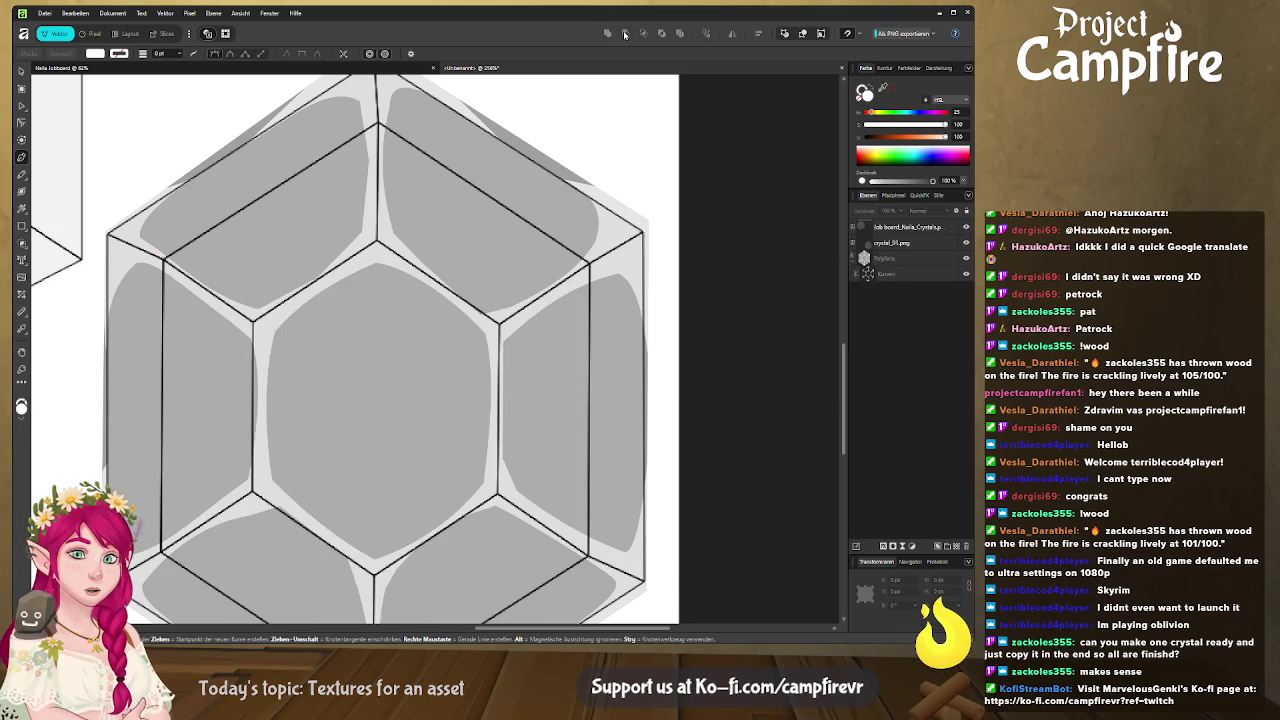
key(ctrl+z)
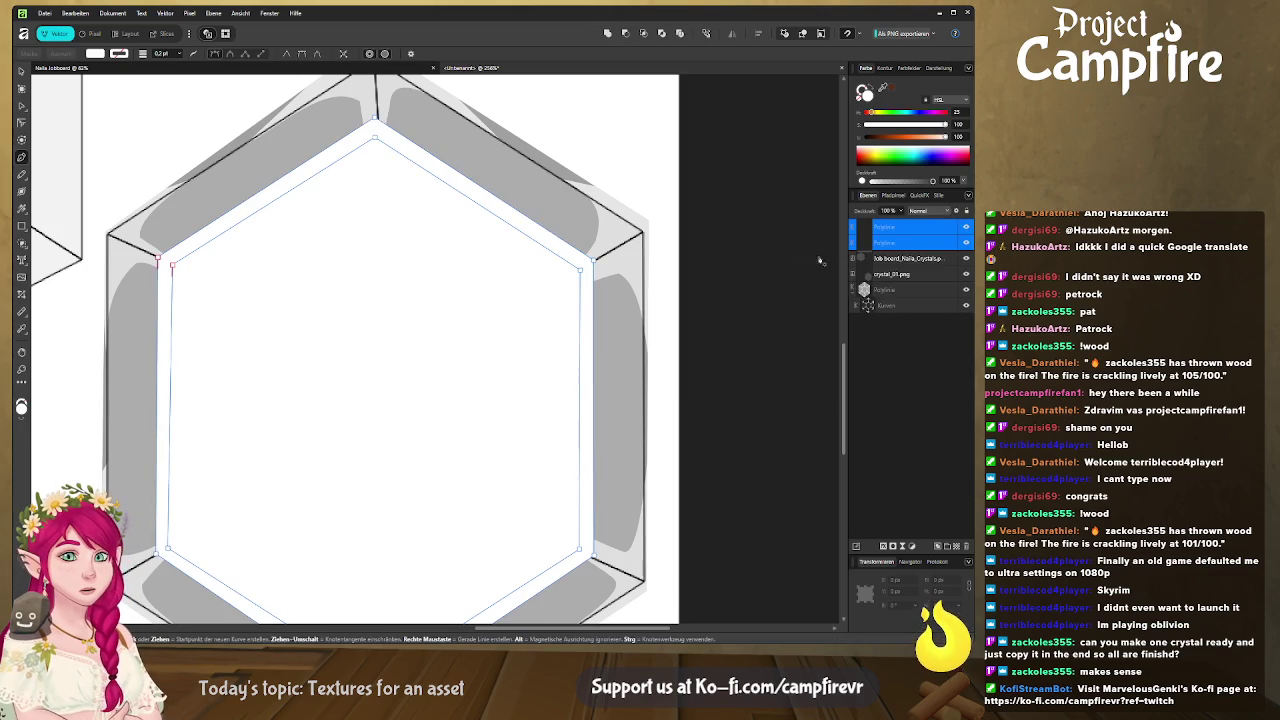
Subtract the inner hexagon from the outer one to leave a white ring
click(905, 228)
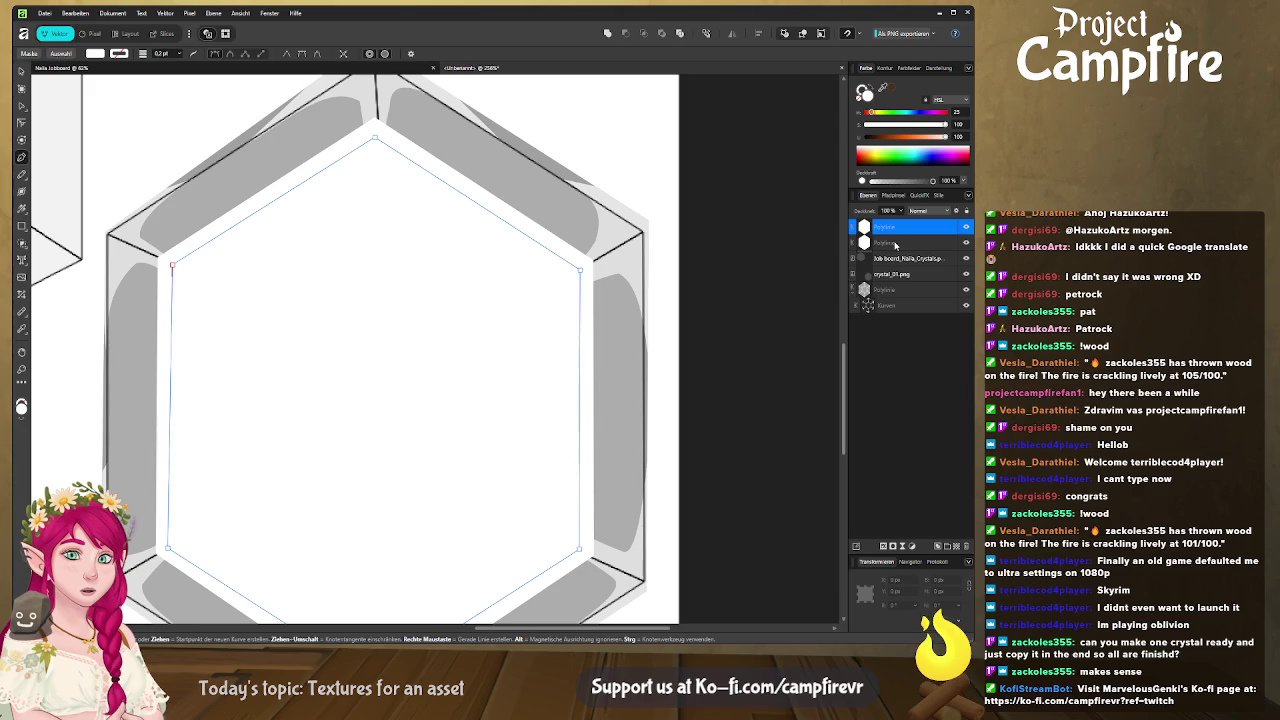
shift+click(895, 243)
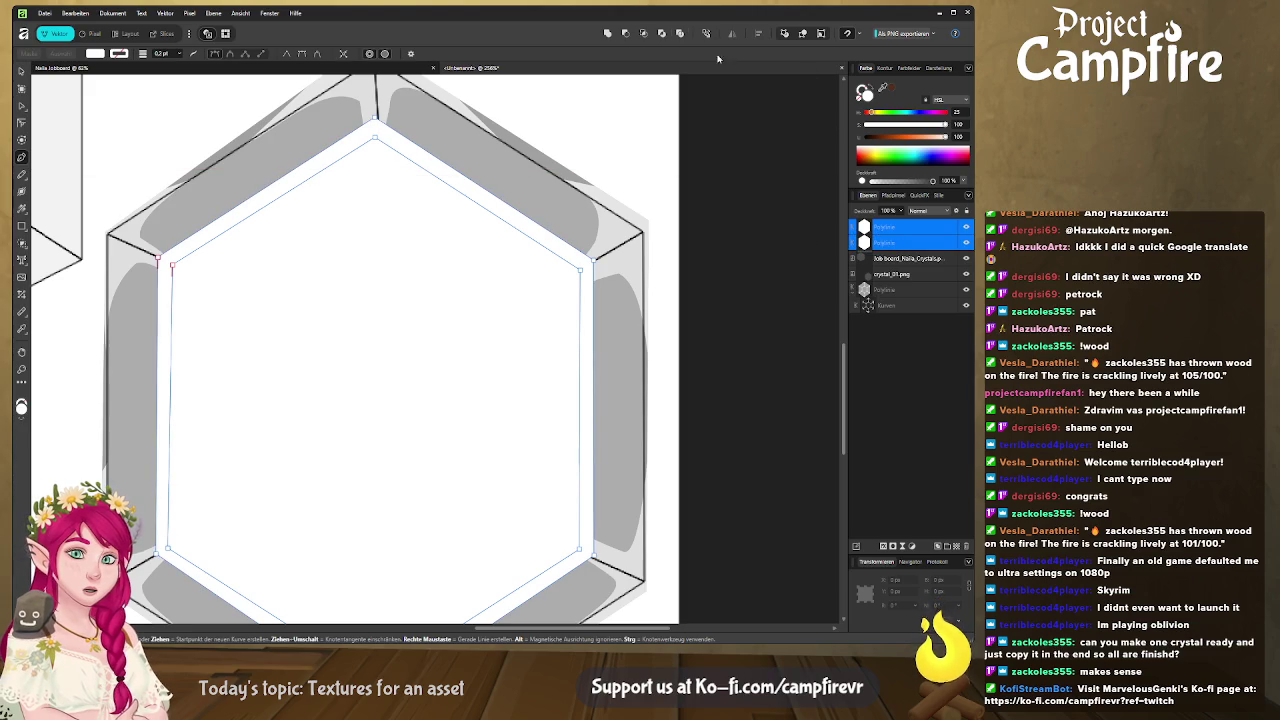
click(625, 33)
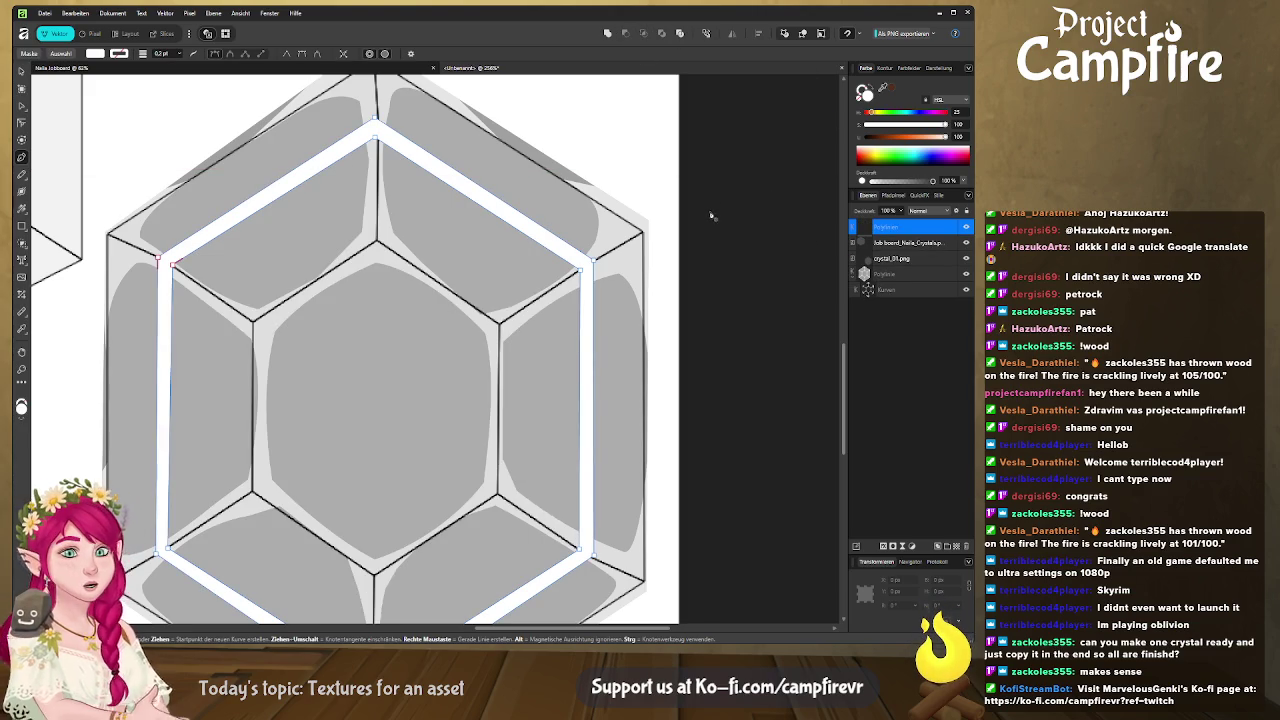
scroll(575, 330, down, 5)
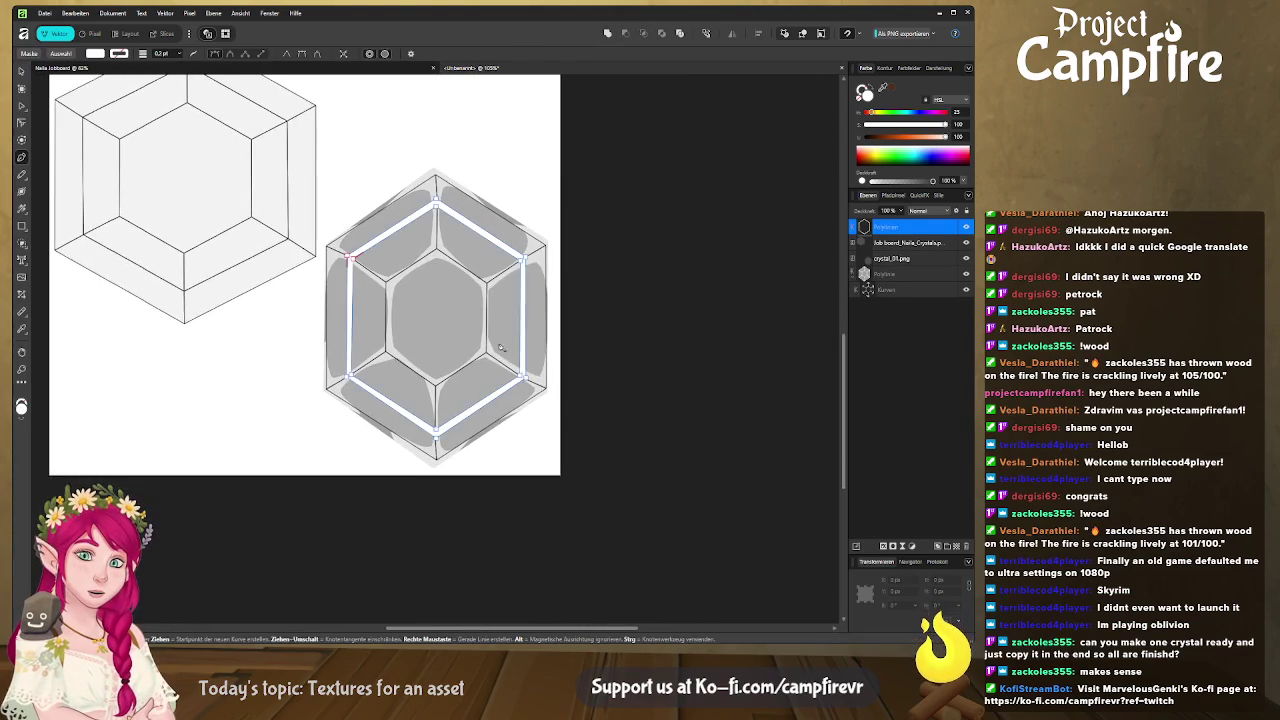
Hide the crystal_01.png reference and set the Kurven layer opacity to 100%
scroll(501, 341, up, 1)
click(885, 273)
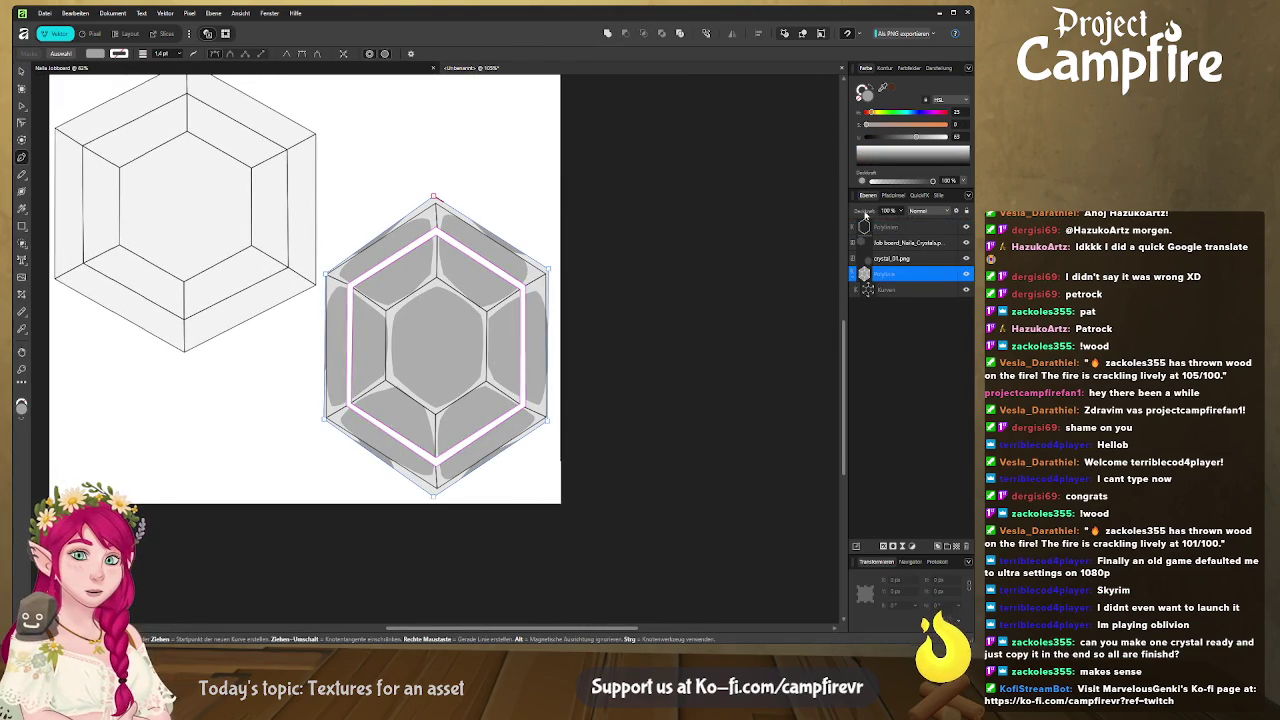
click(889, 290)
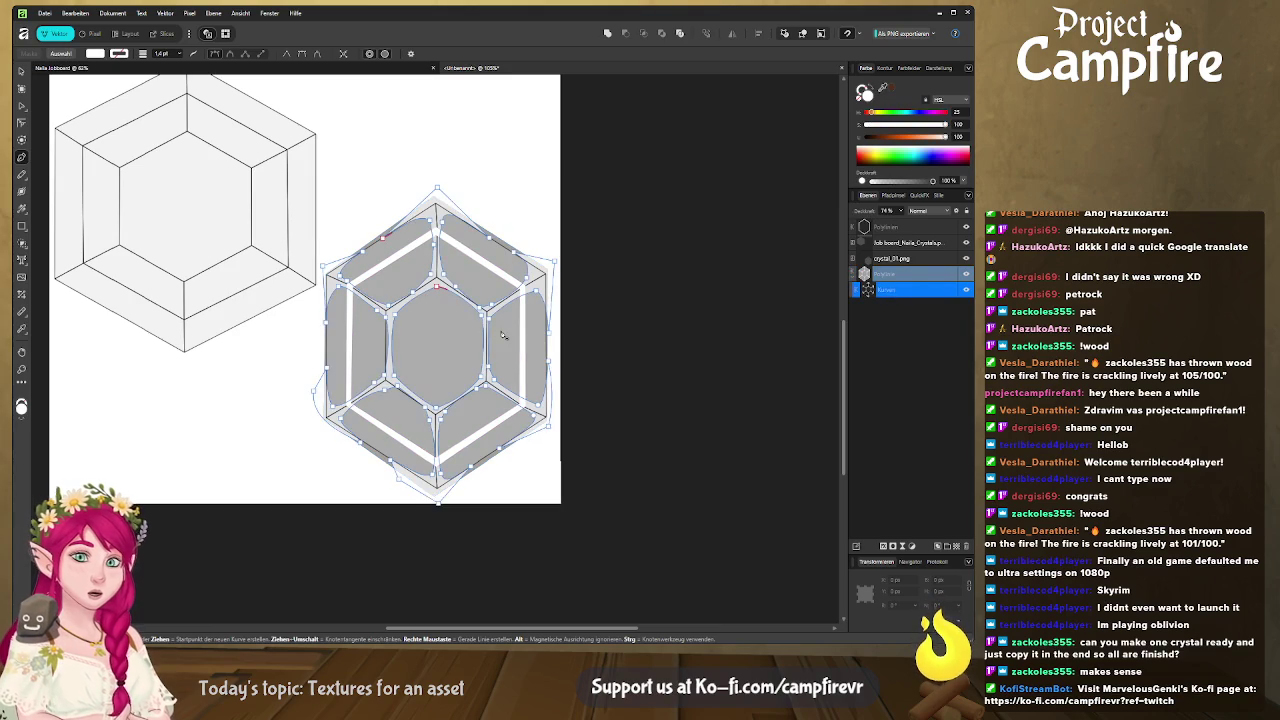
scroll(503, 335, up, 2)
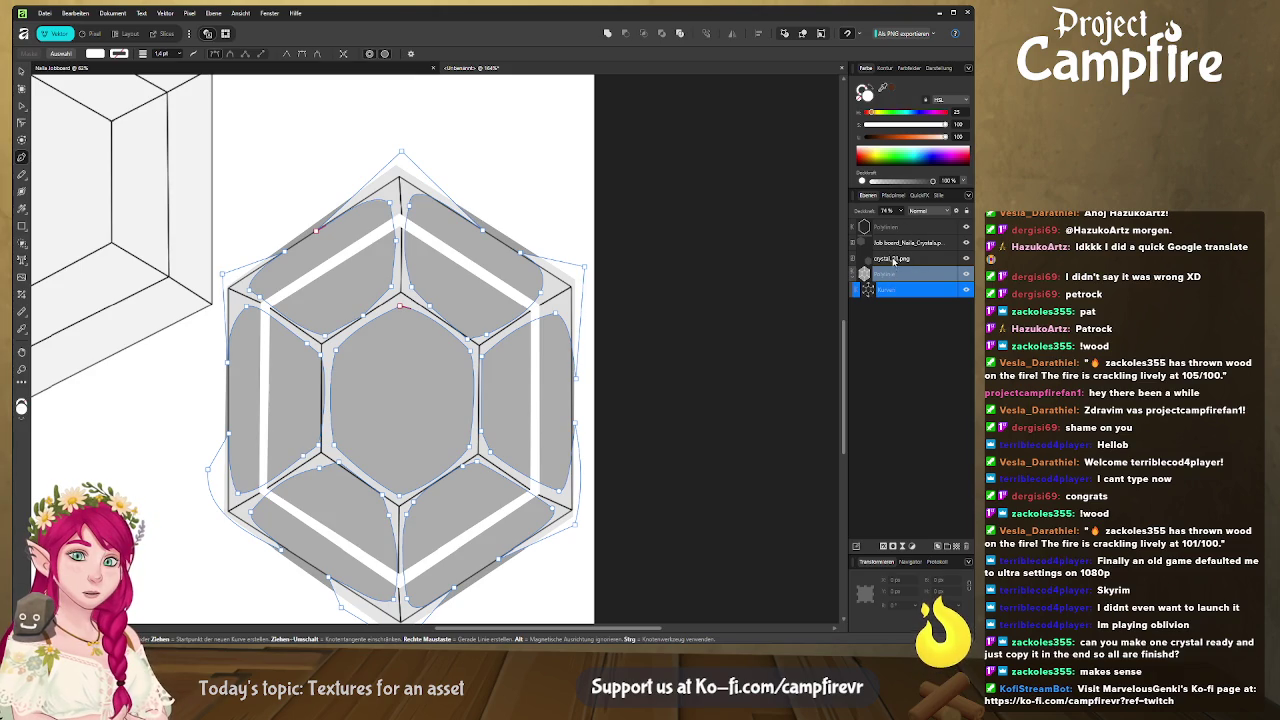
click(966, 259)
click(966, 259)
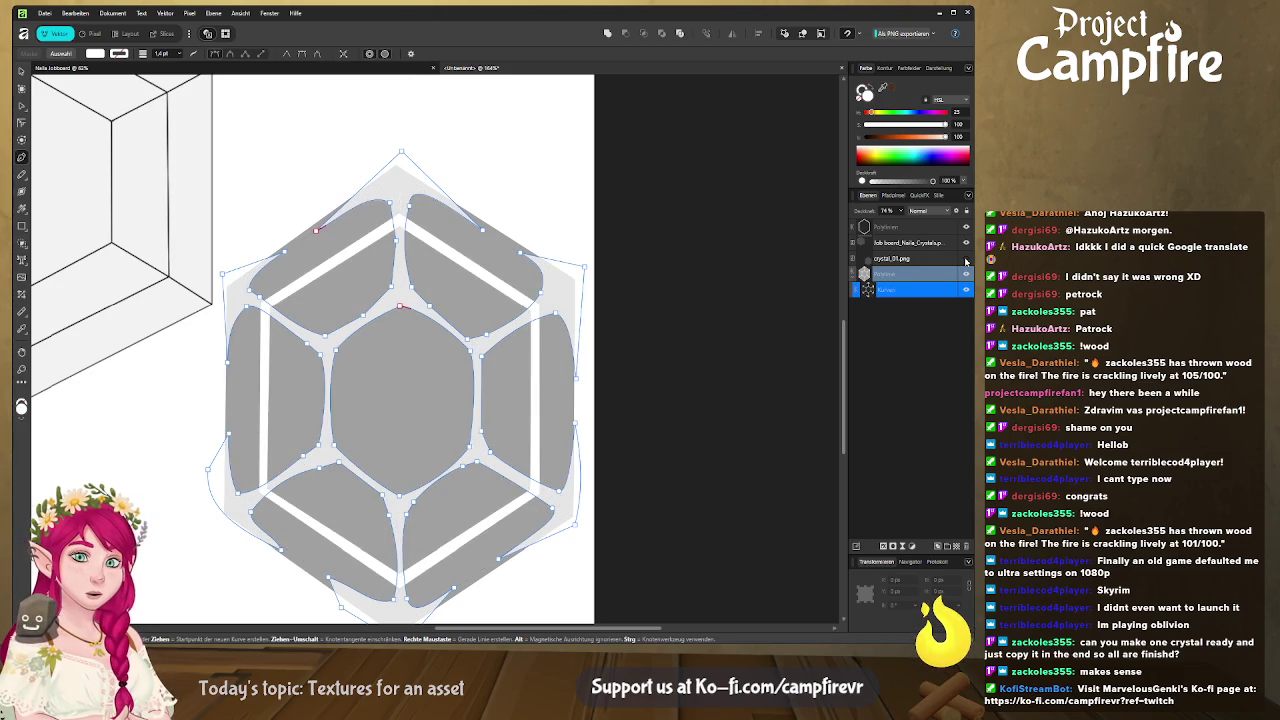
click(895, 279)
key(0)
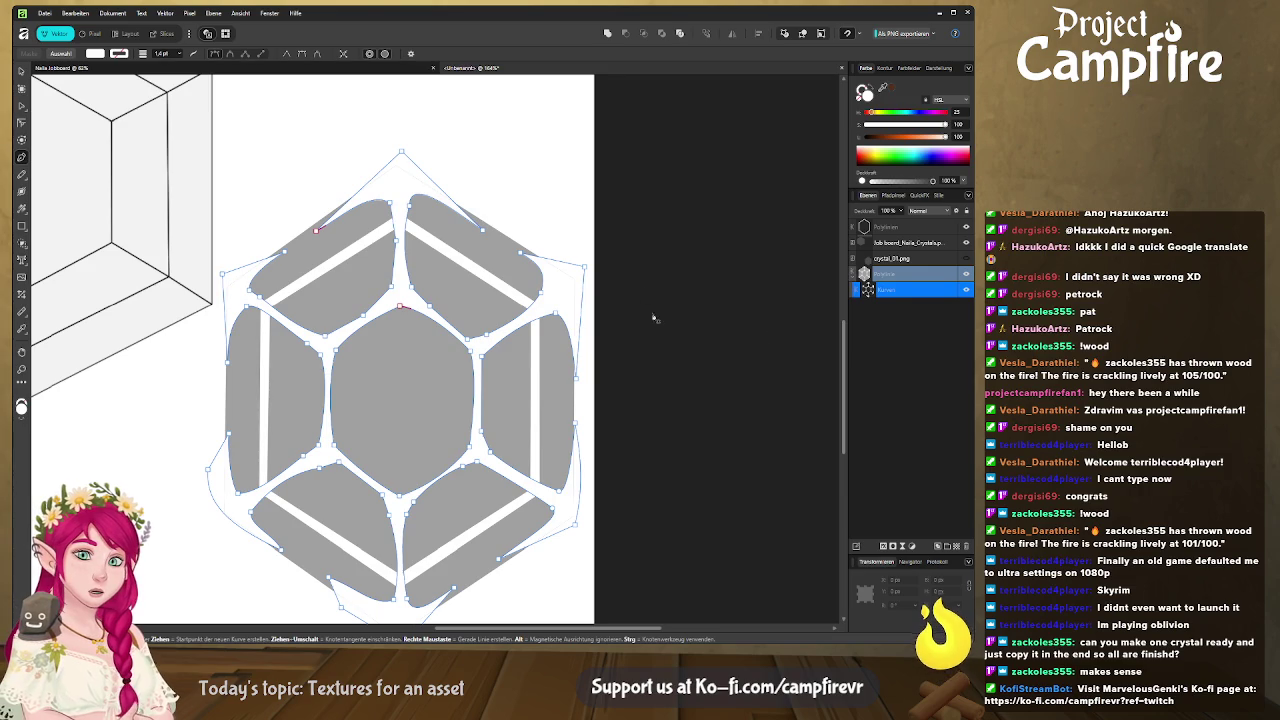
Move the white ring layer down below the Polylinie layer
click(906, 227)
ctrl+click(911, 272)
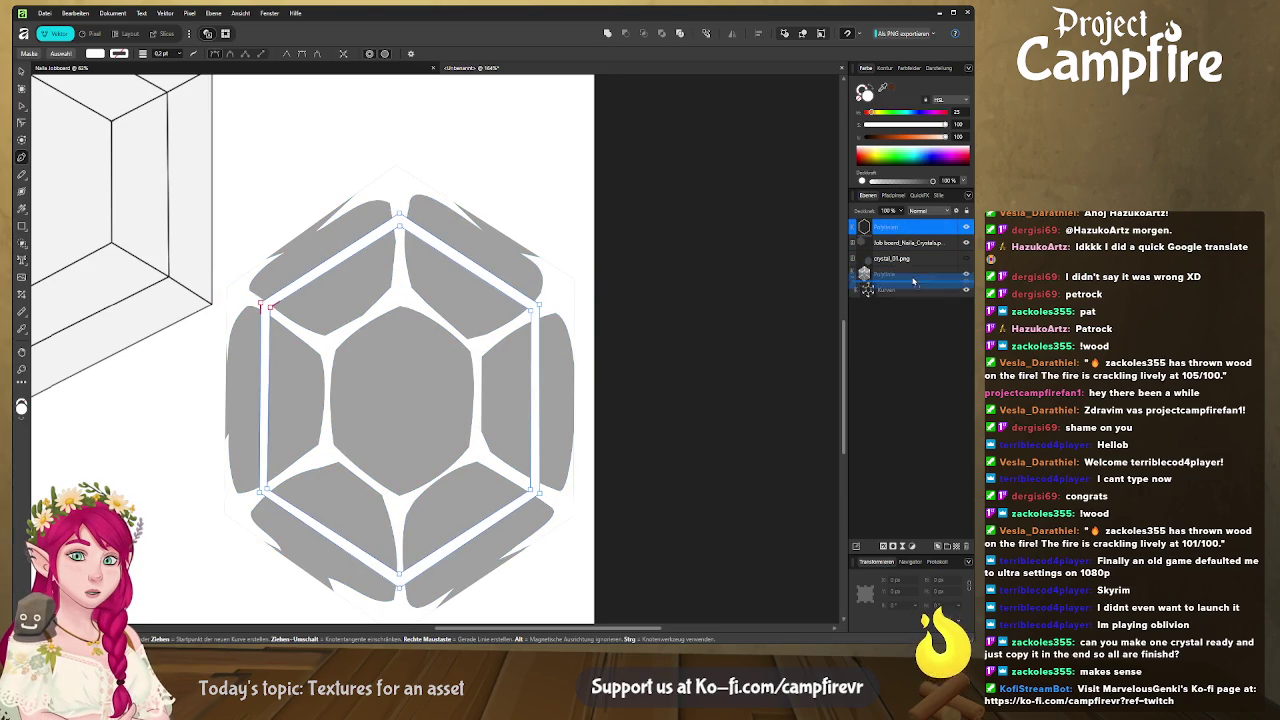
drag(911, 272, 911, 283)
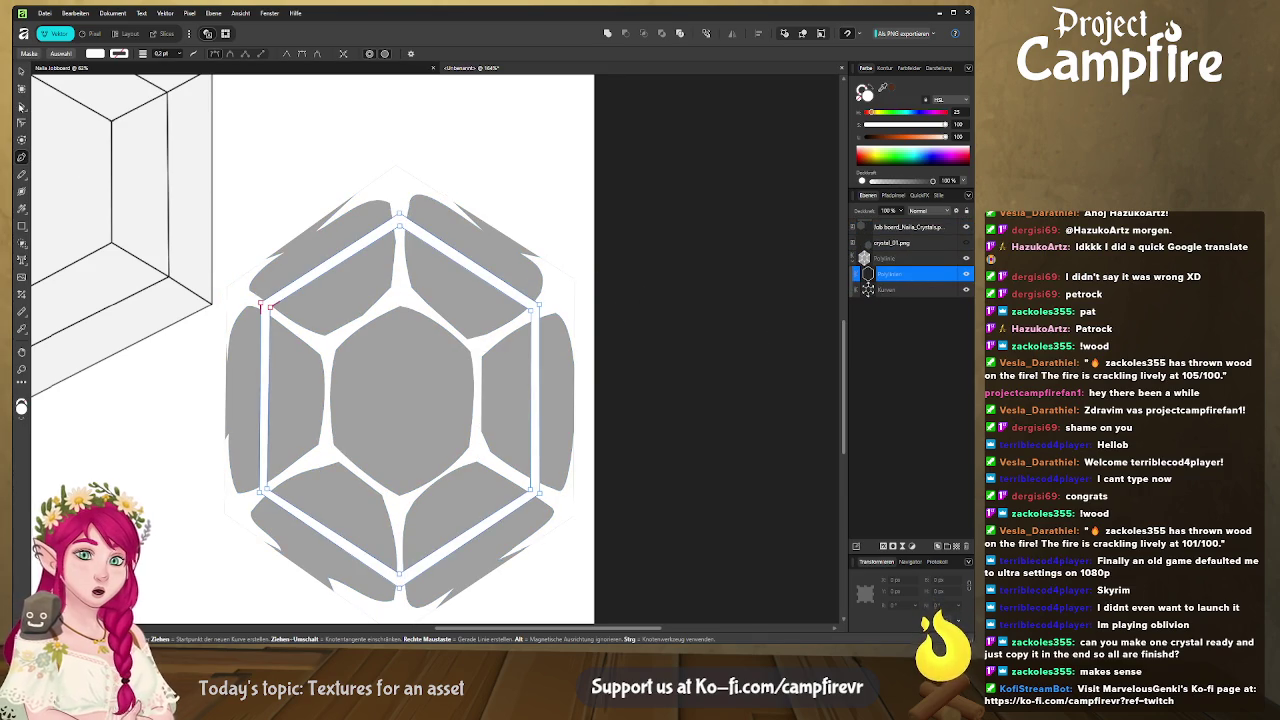
Edit the ring's nodes, adding one on the right and shifting its left side left
key(a)
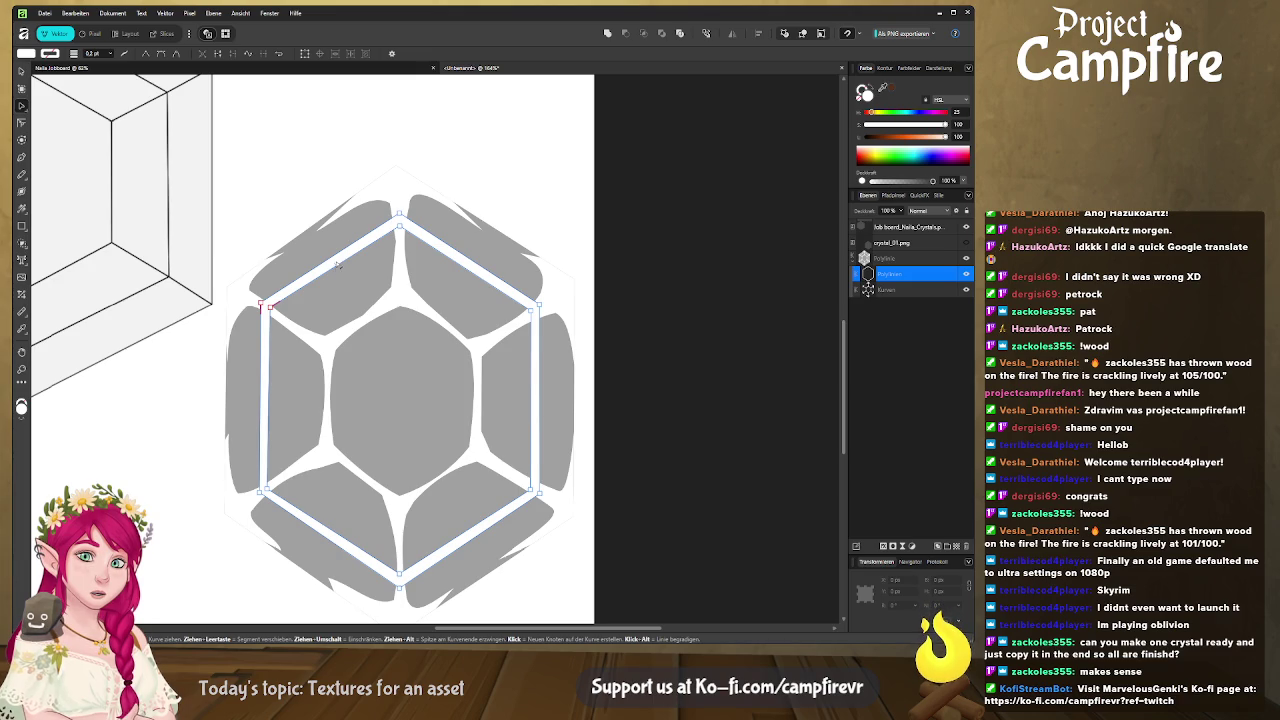
click(334, 259)
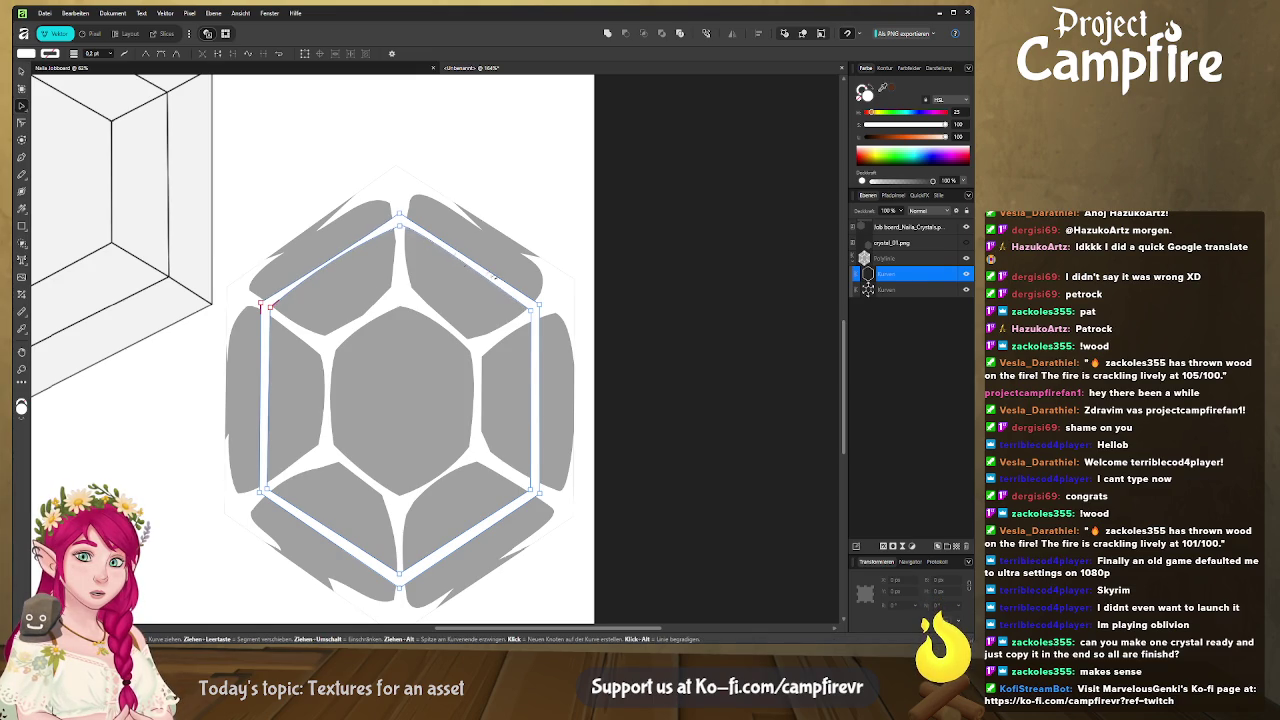
click(507, 289)
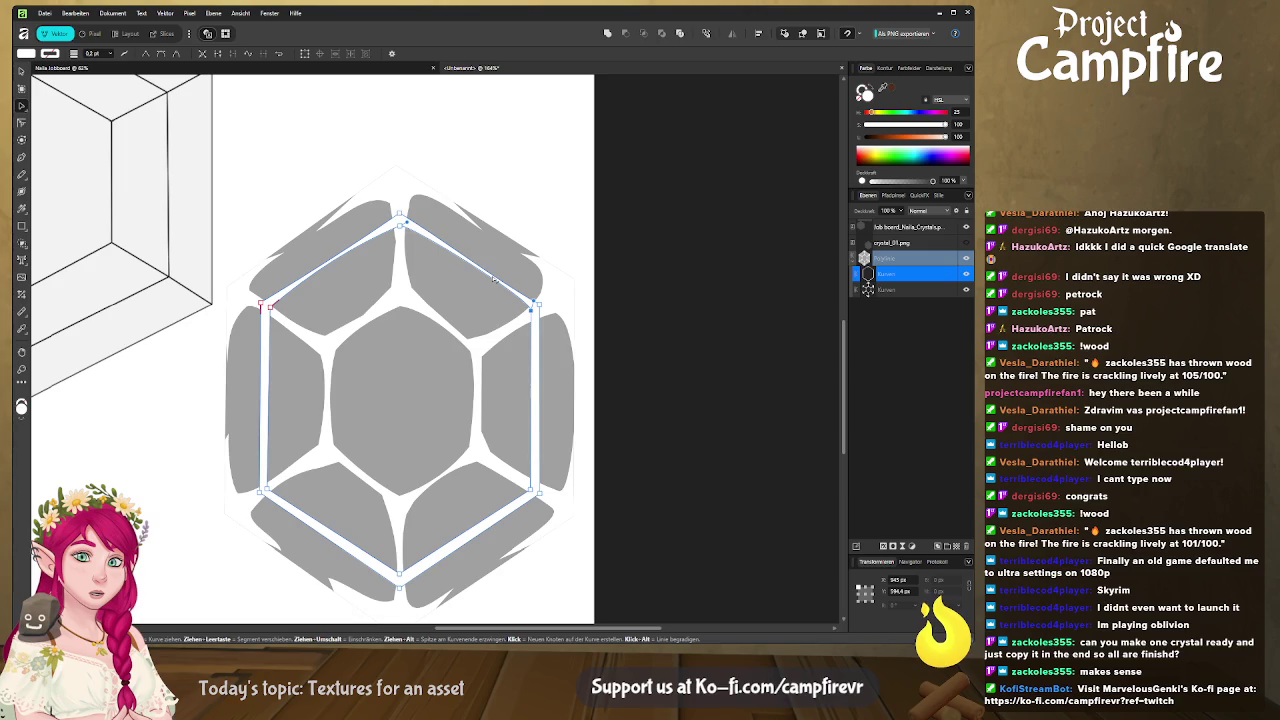
click(537, 400)
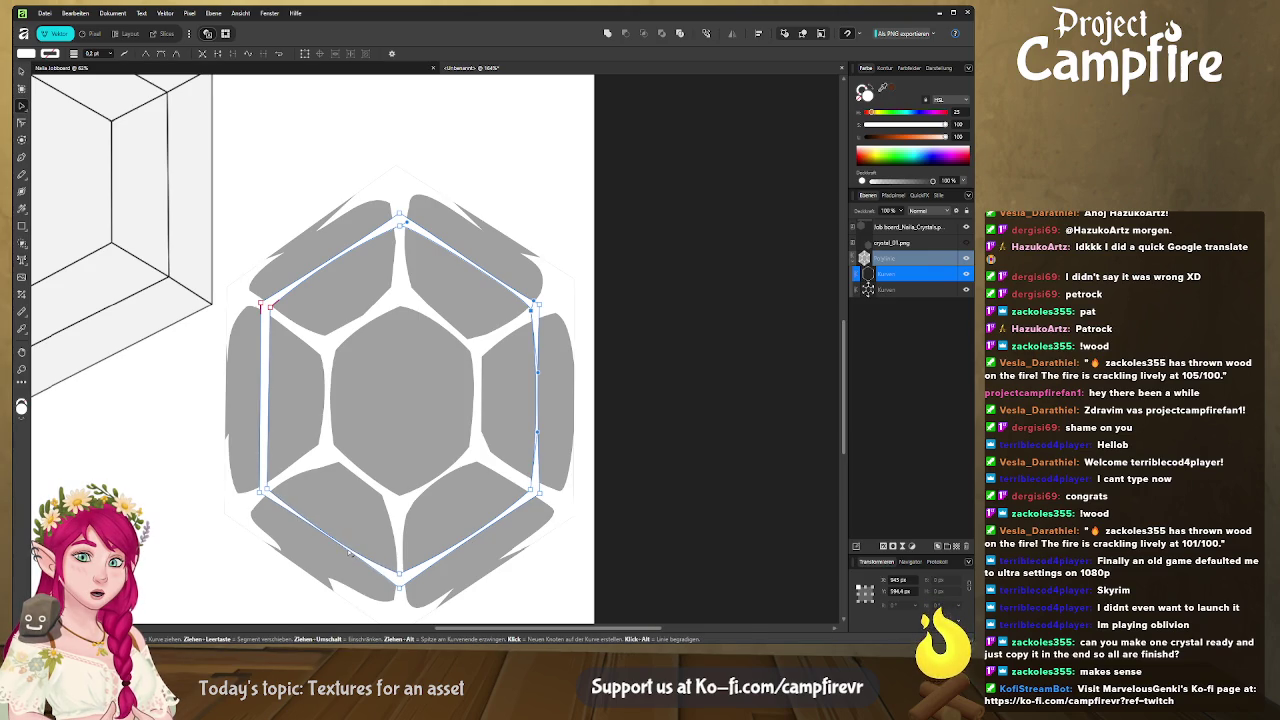
drag(268, 400, 264, 402)
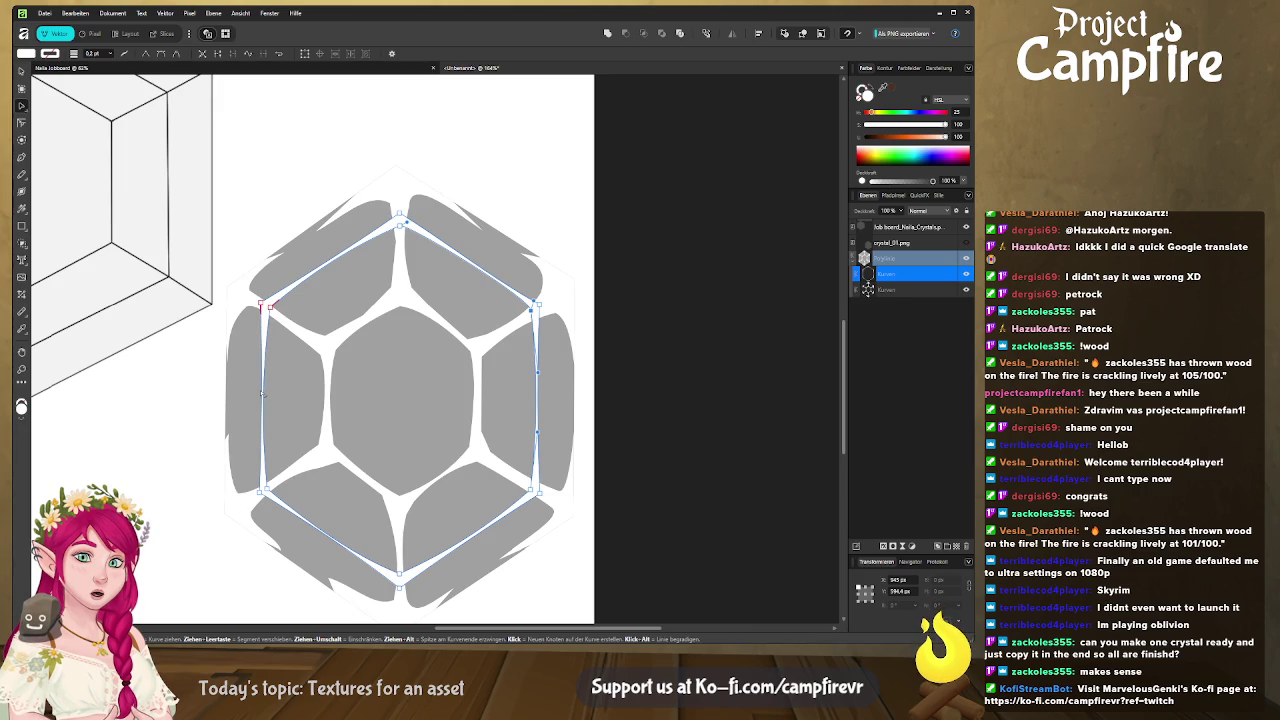
click(436, 183)
scroll(436, 183, down, 4)
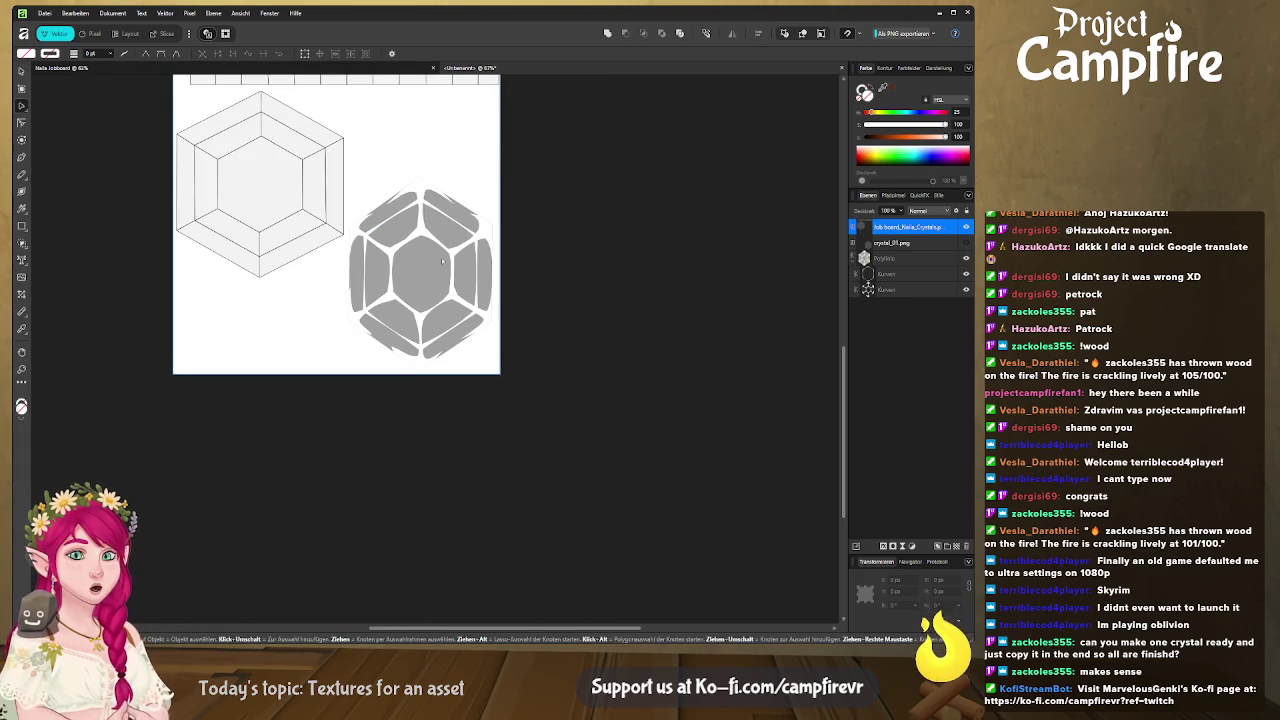
Lighten the facet blobs' grey fill and duplicate their layer with Ctrl+J
click(911, 258)
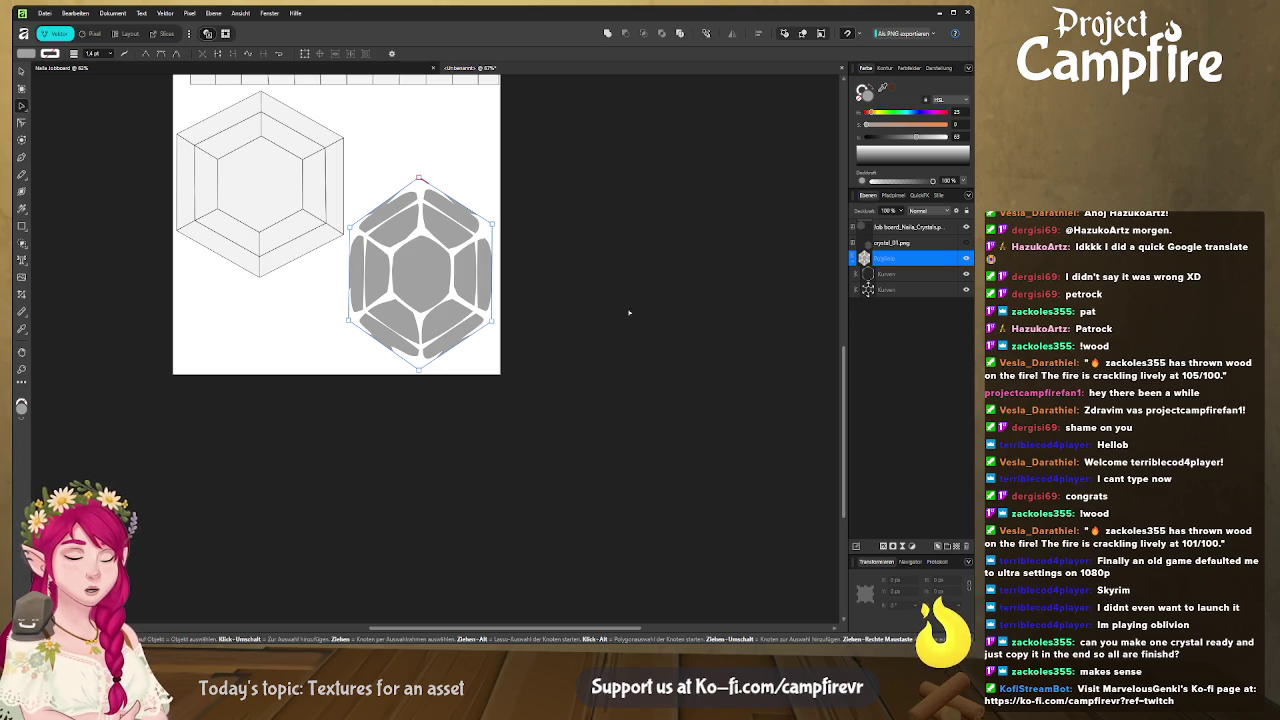
drag(913, 141, 928, 139)
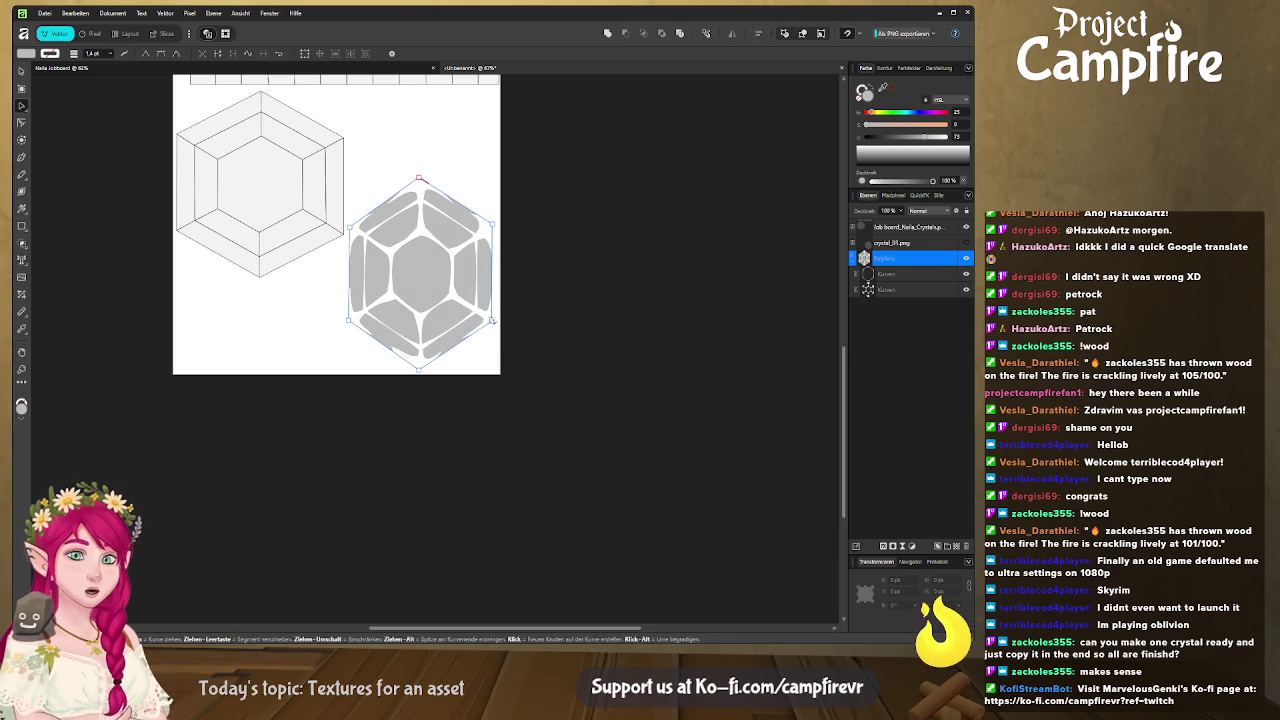
drag(580, 263, 638, 372)
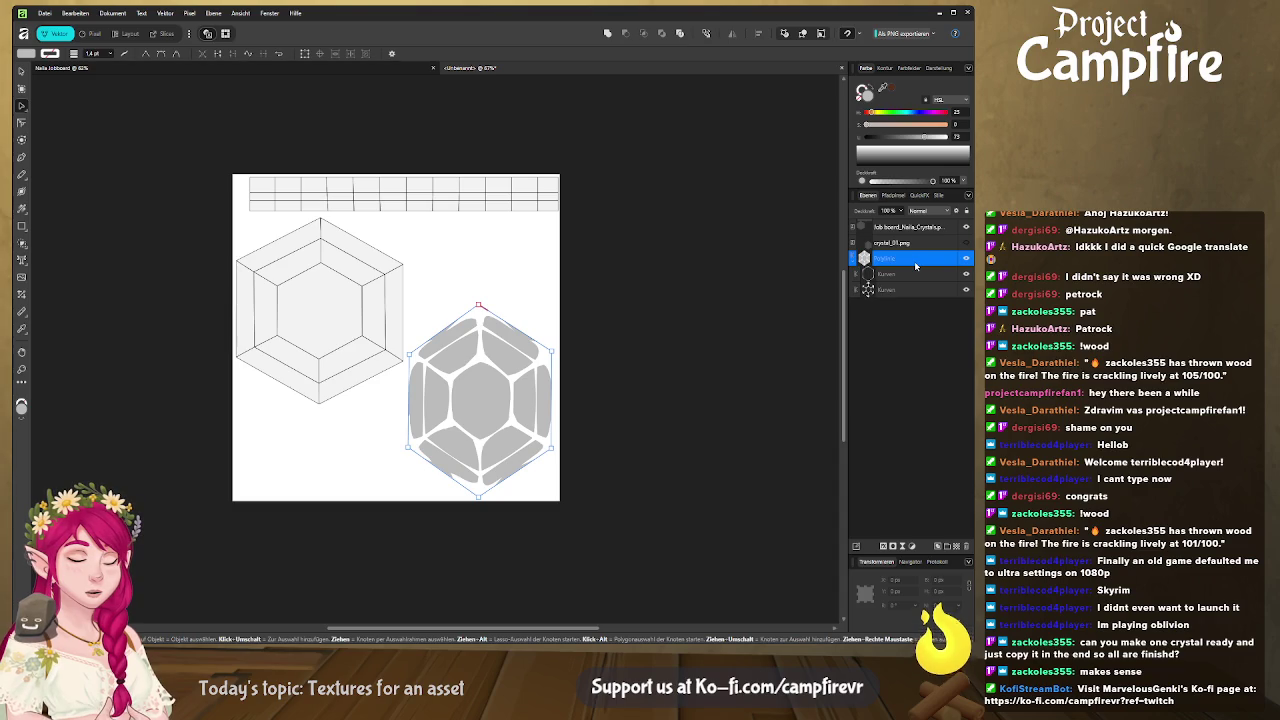
key(ctrl+j)
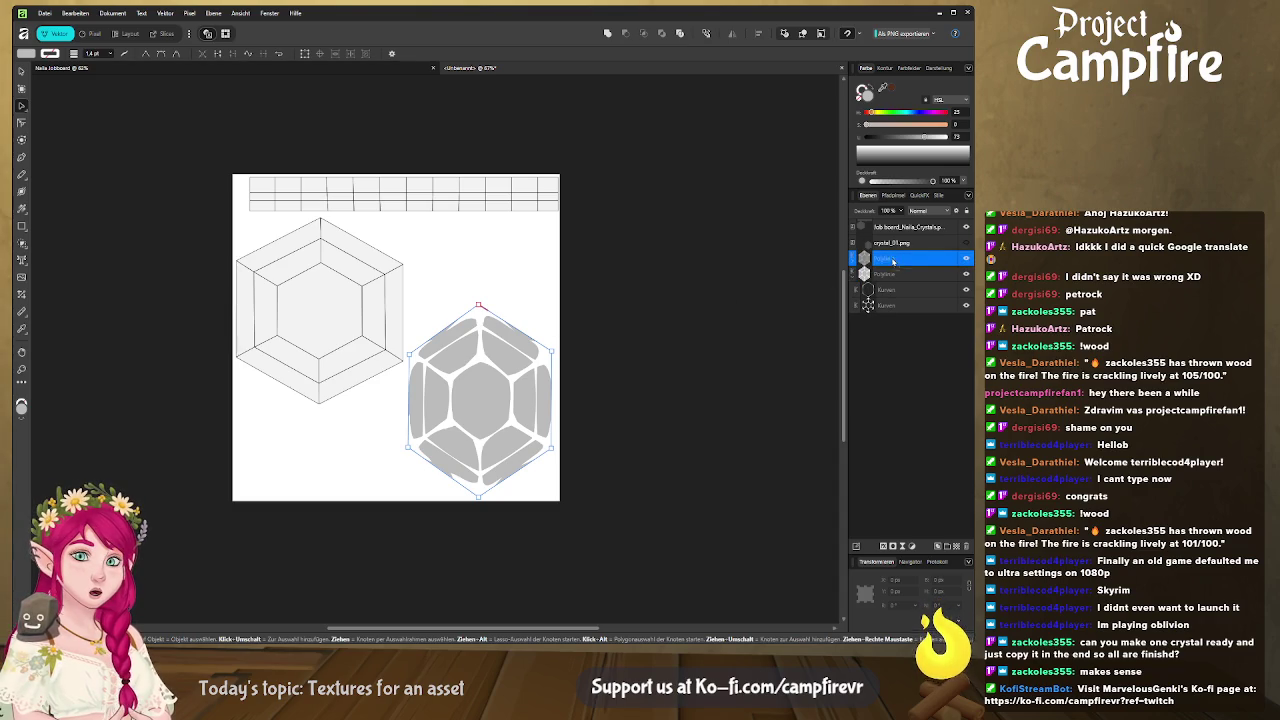
click(502, 370)
Move the blob copy onto the left crystal, widen it to fit, and hide the gridded sketch
key(v)
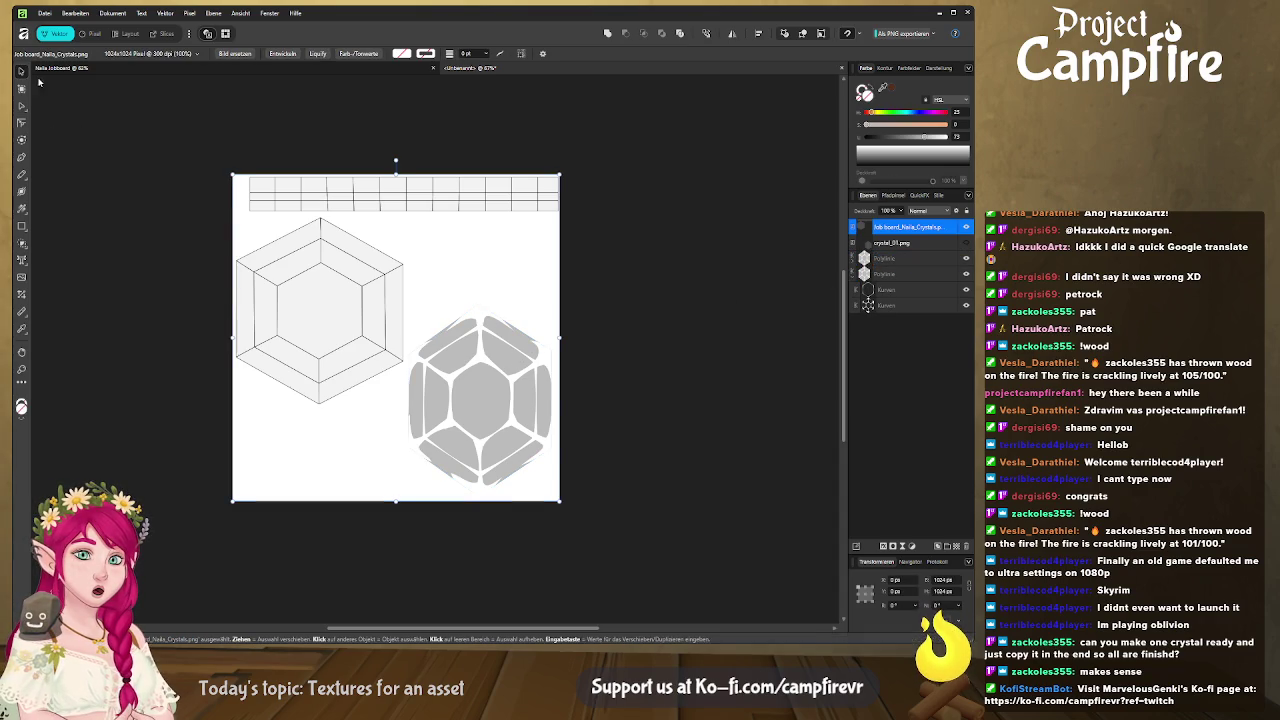
drag(497, 408, 336, 330)
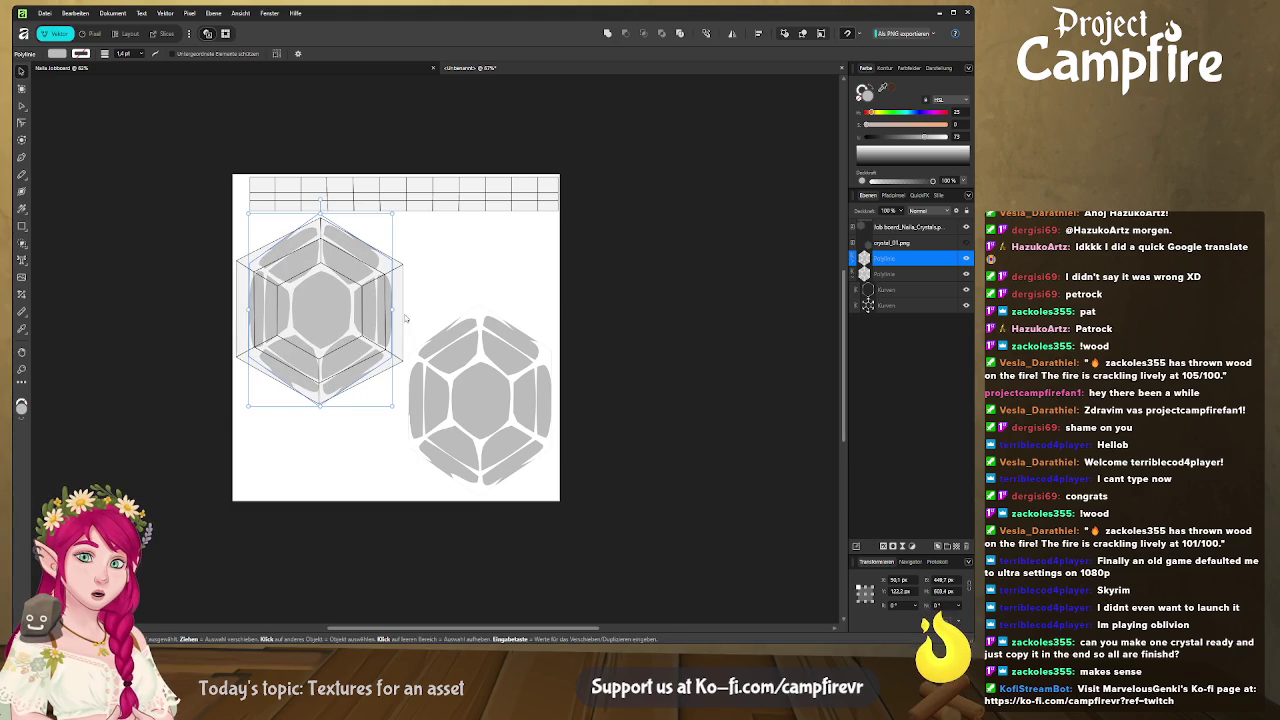
drag(393, 309, 402, 309)
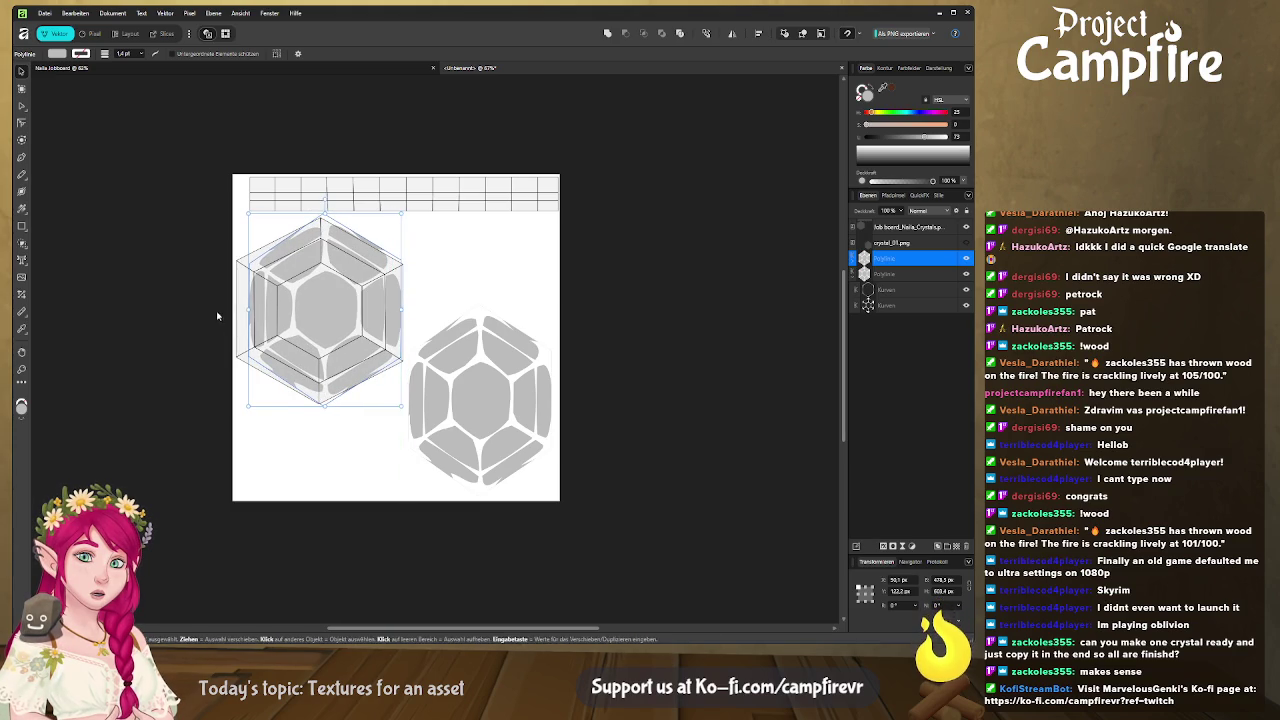
drag(248, 309, 232, 310)
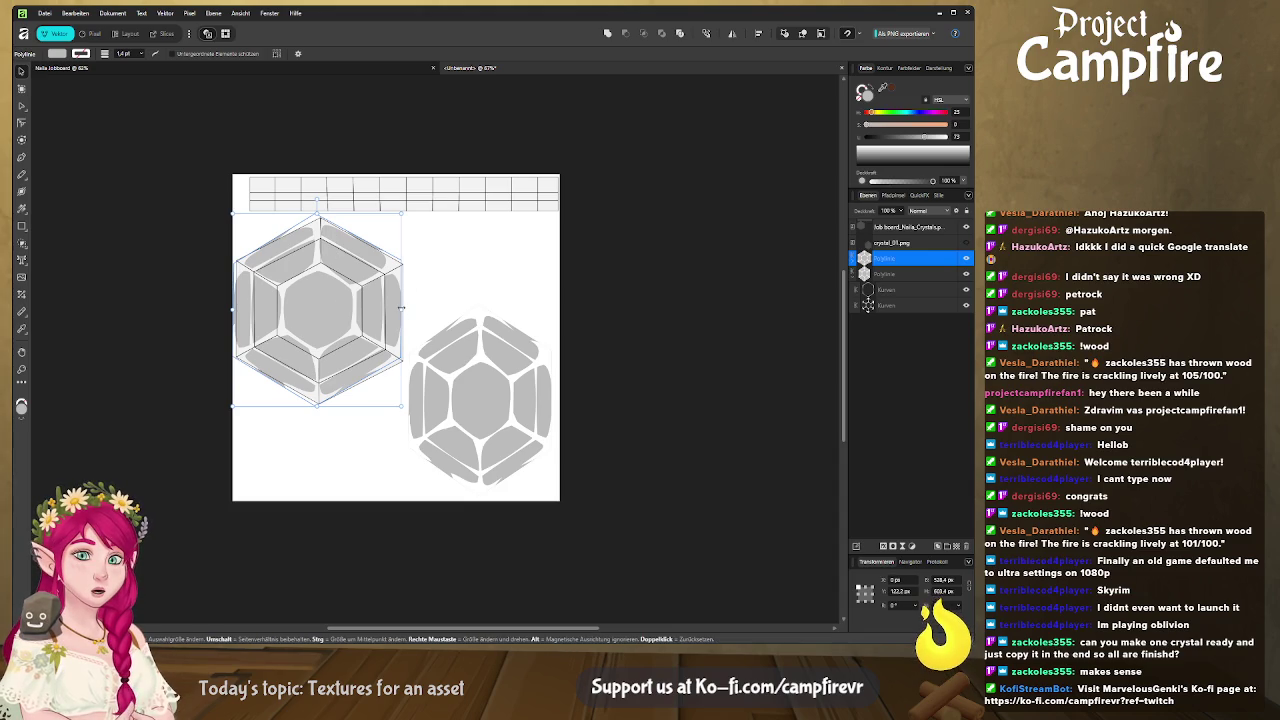
click(435, 398)
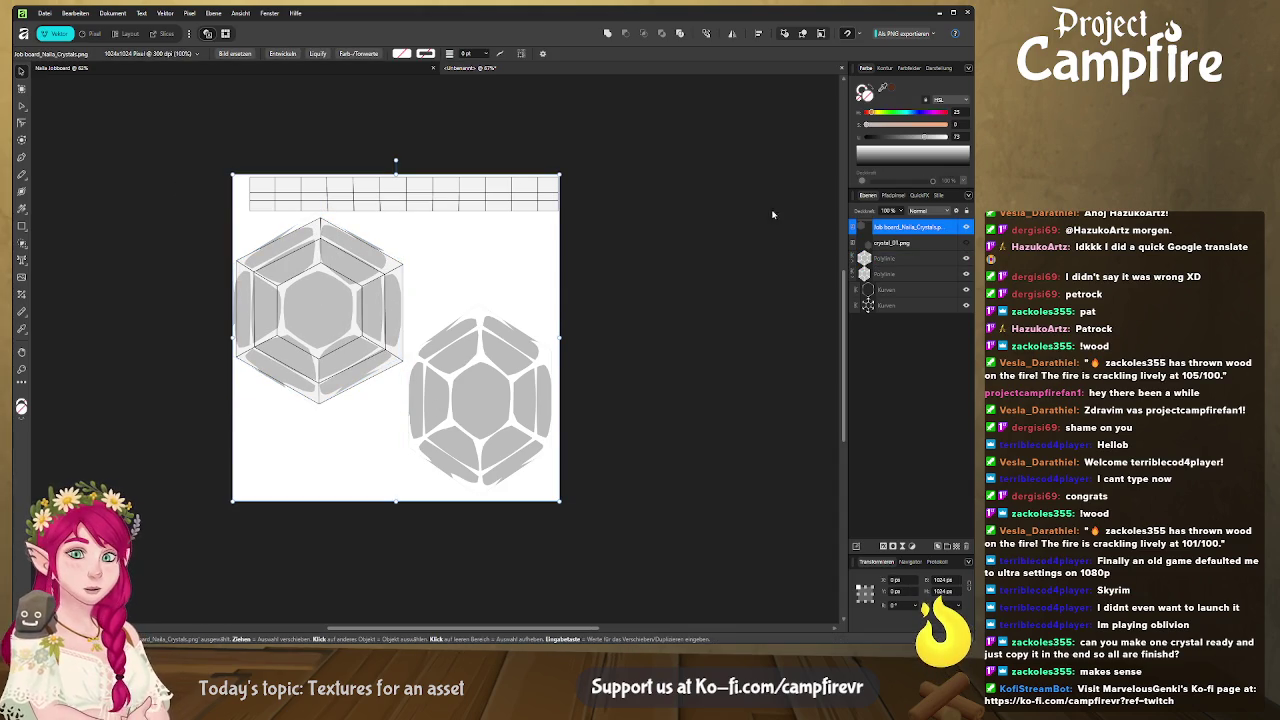
click(966, 228)
Rename the export slice to a 'crystal' texture name in the Export persona, then switch to Blender
click(581, 291)
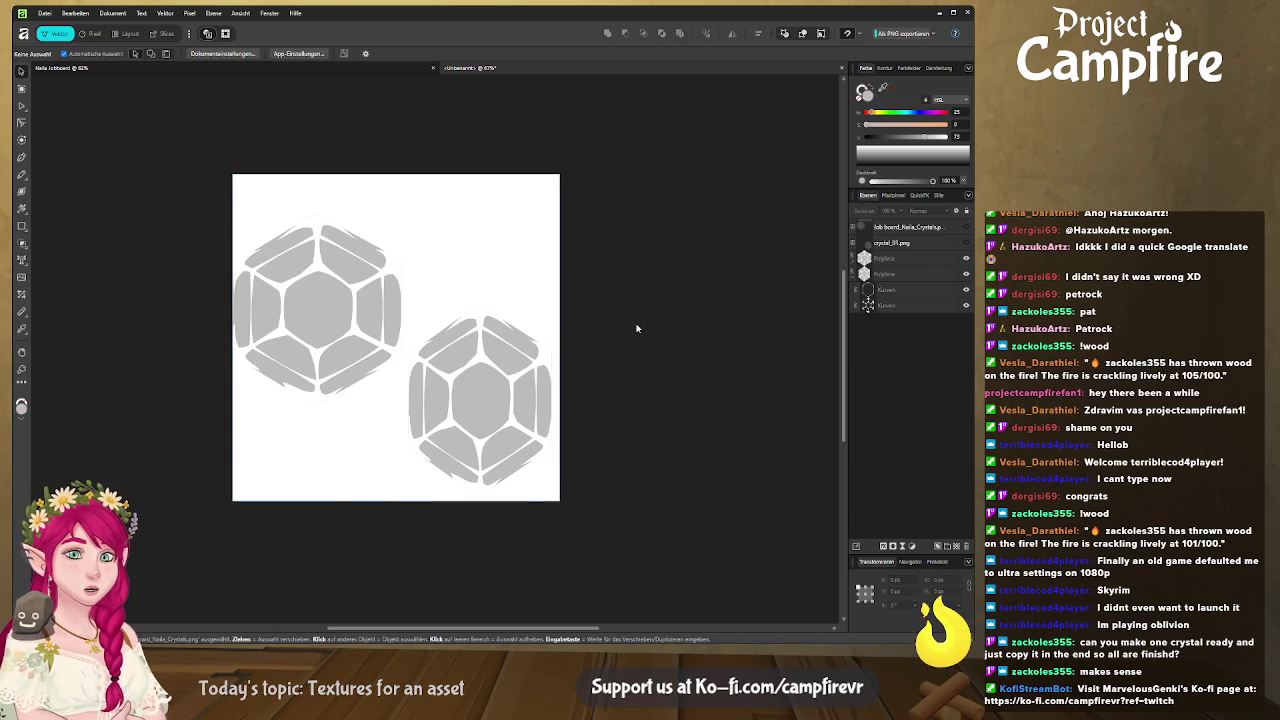
click(162, 35)
double_click(910, 399)
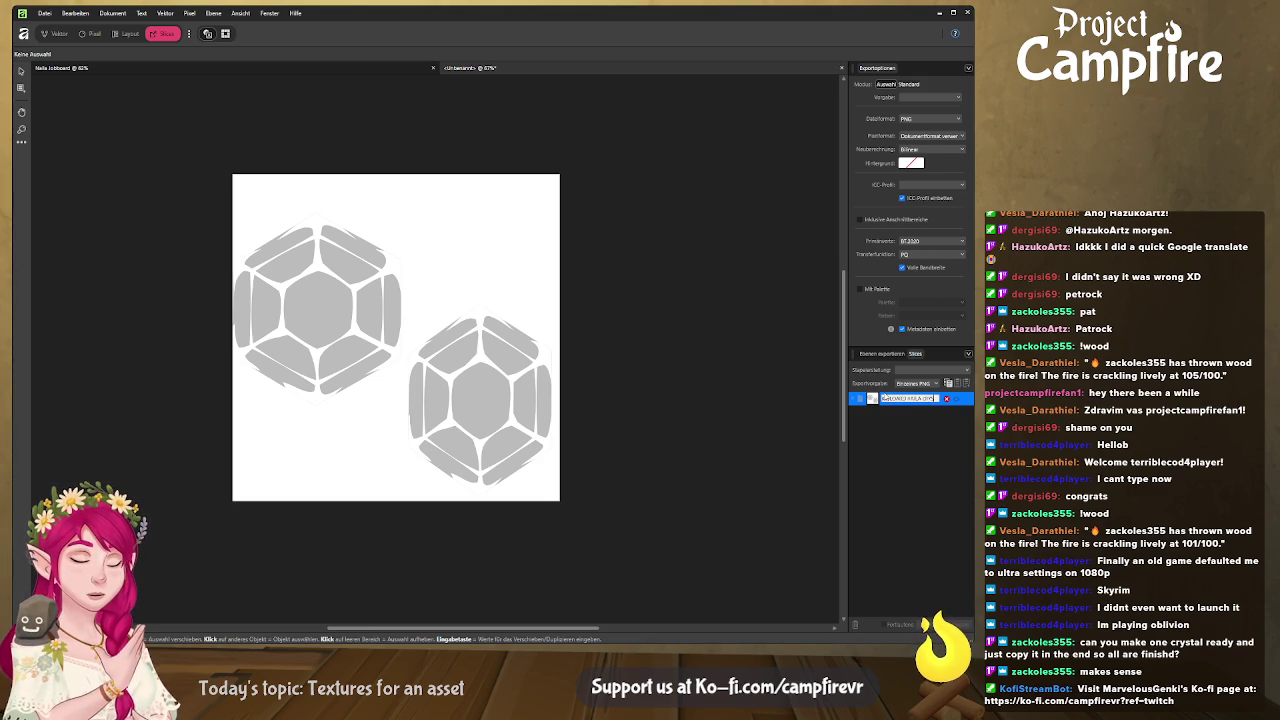
text(crystal)
key(BackSpace)
key(BackSpace)
key(BackSpace)
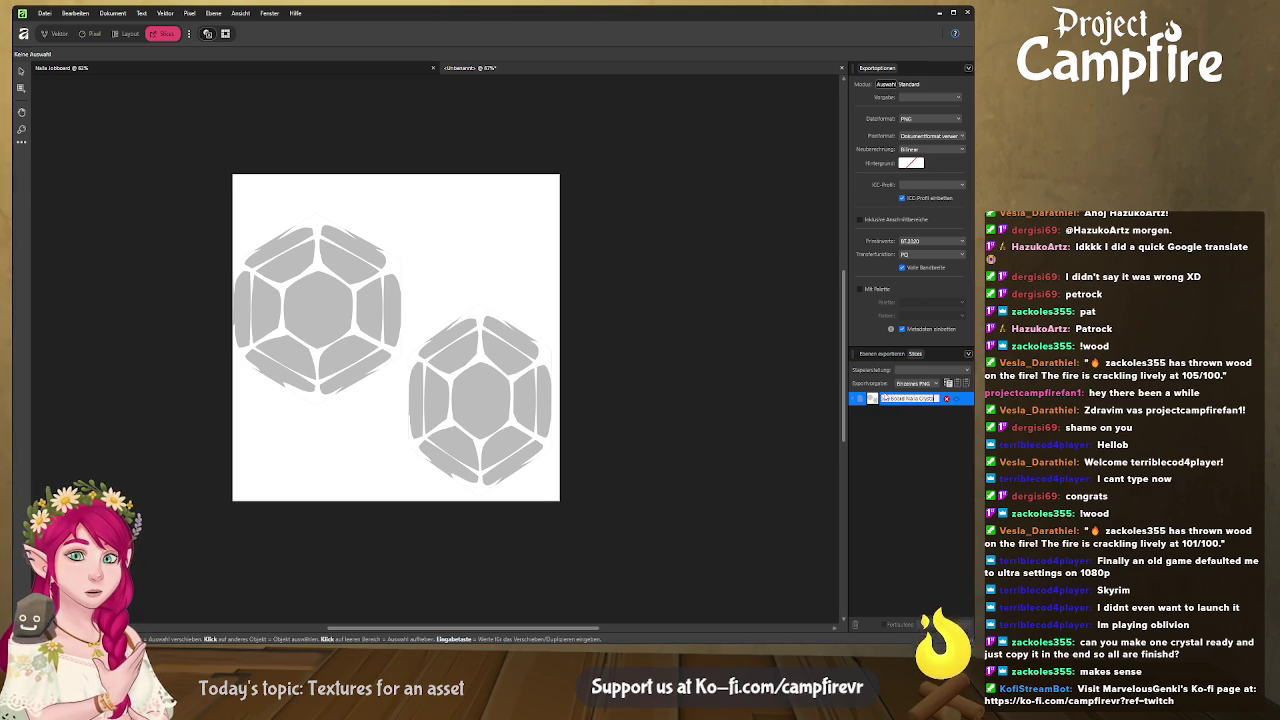
key(Return)
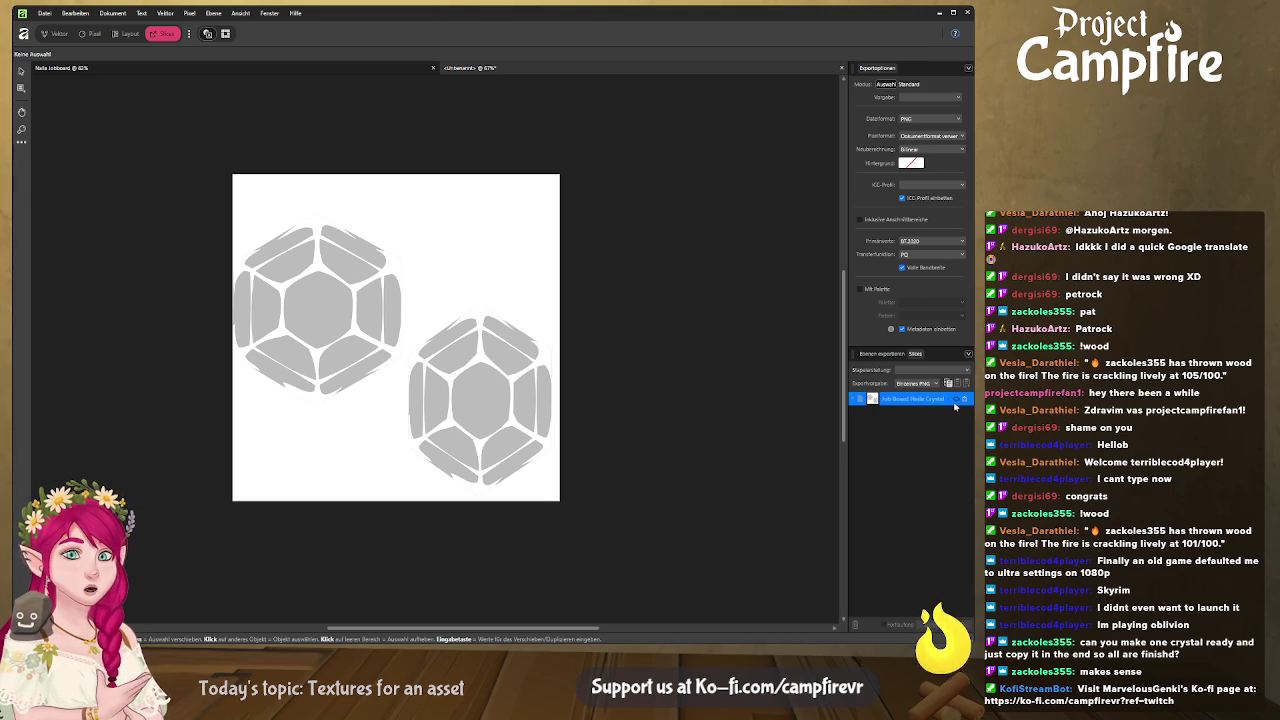
key(alt+Tab)
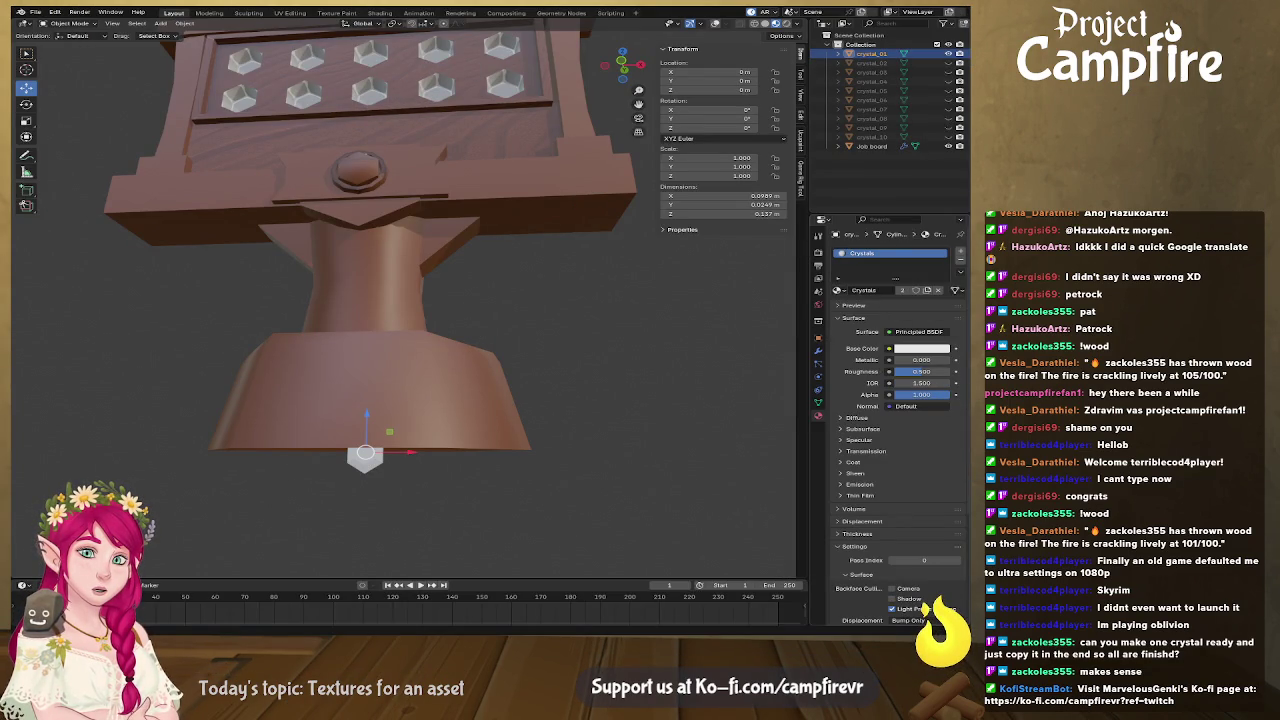
In Blender, link the crystal material's base colour to an Image Texture node
key(alt+Tab)
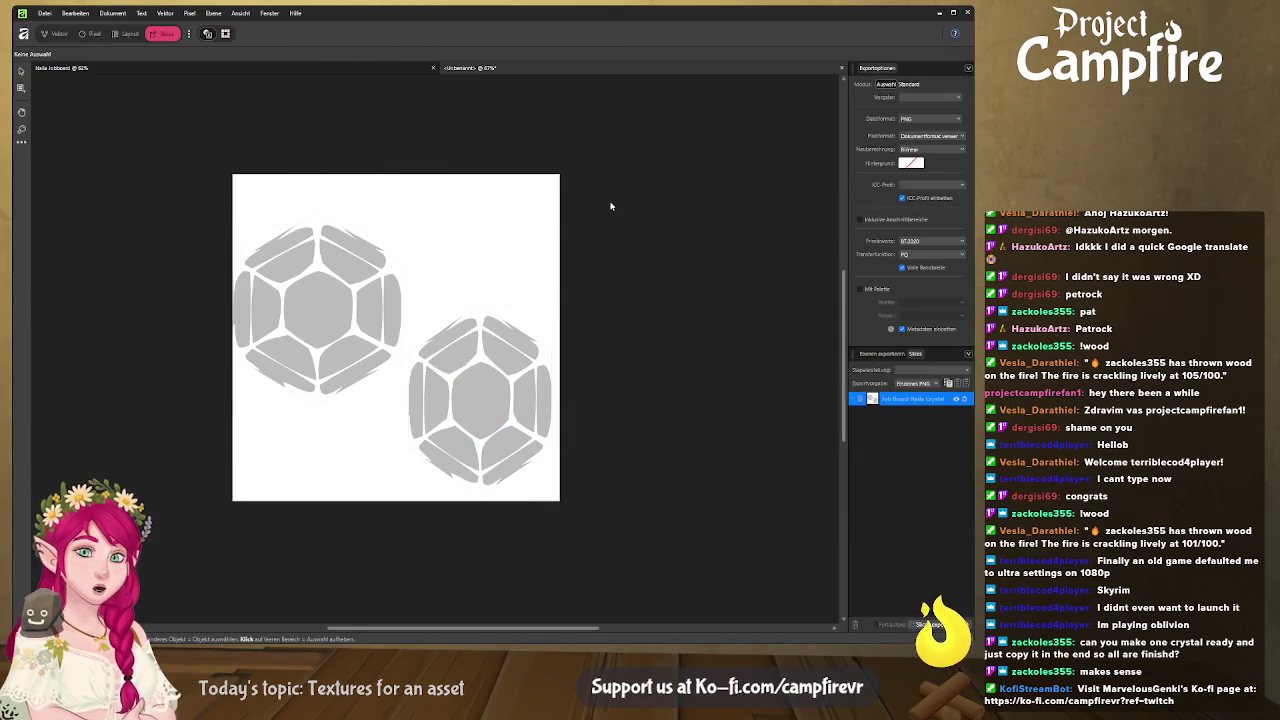
click(940, 14)
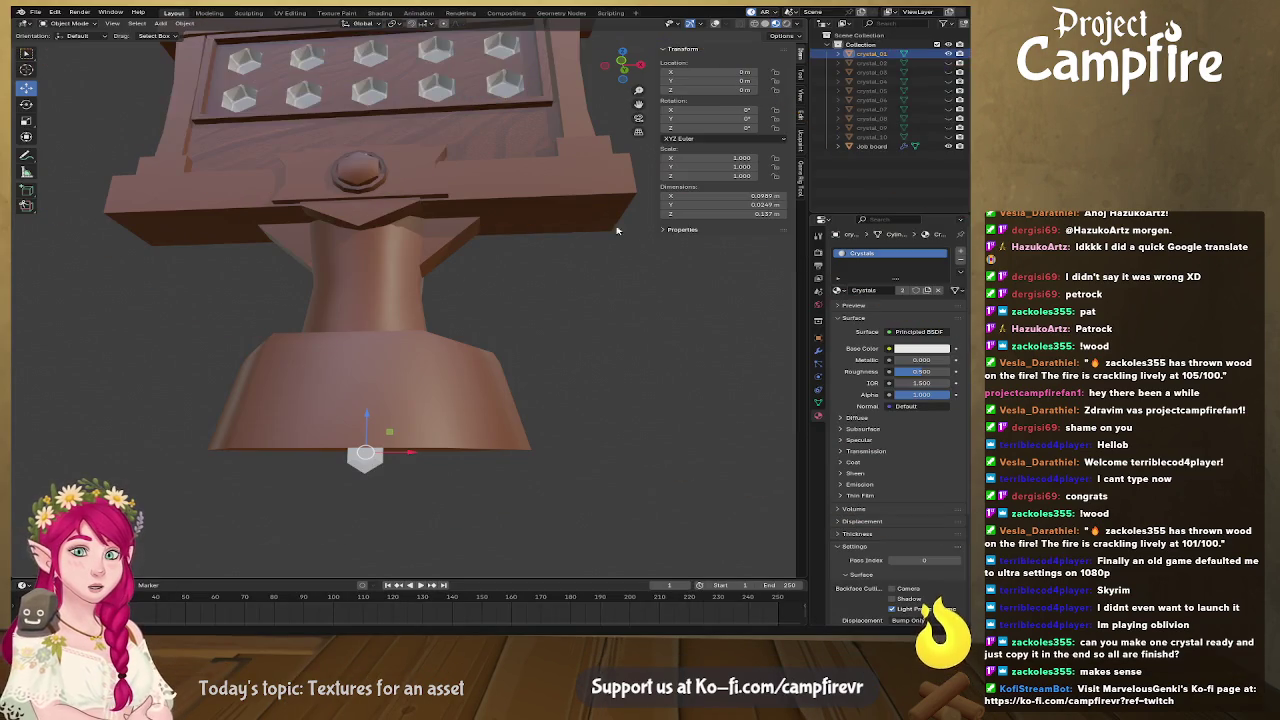
mouse_move(644, 235)
mouse_down()
mouse_move(519, 313)
mouse_move(598, 404)
mouse_up()
click(888, 348)
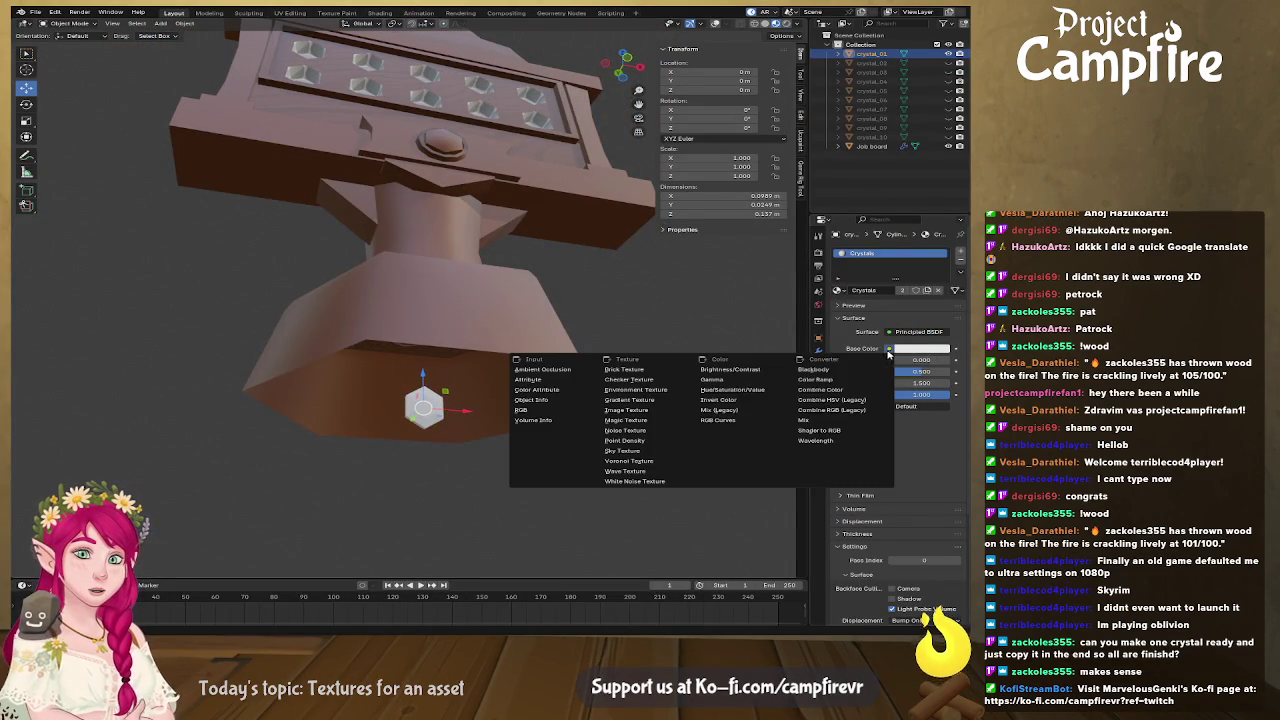
click(652, 412)
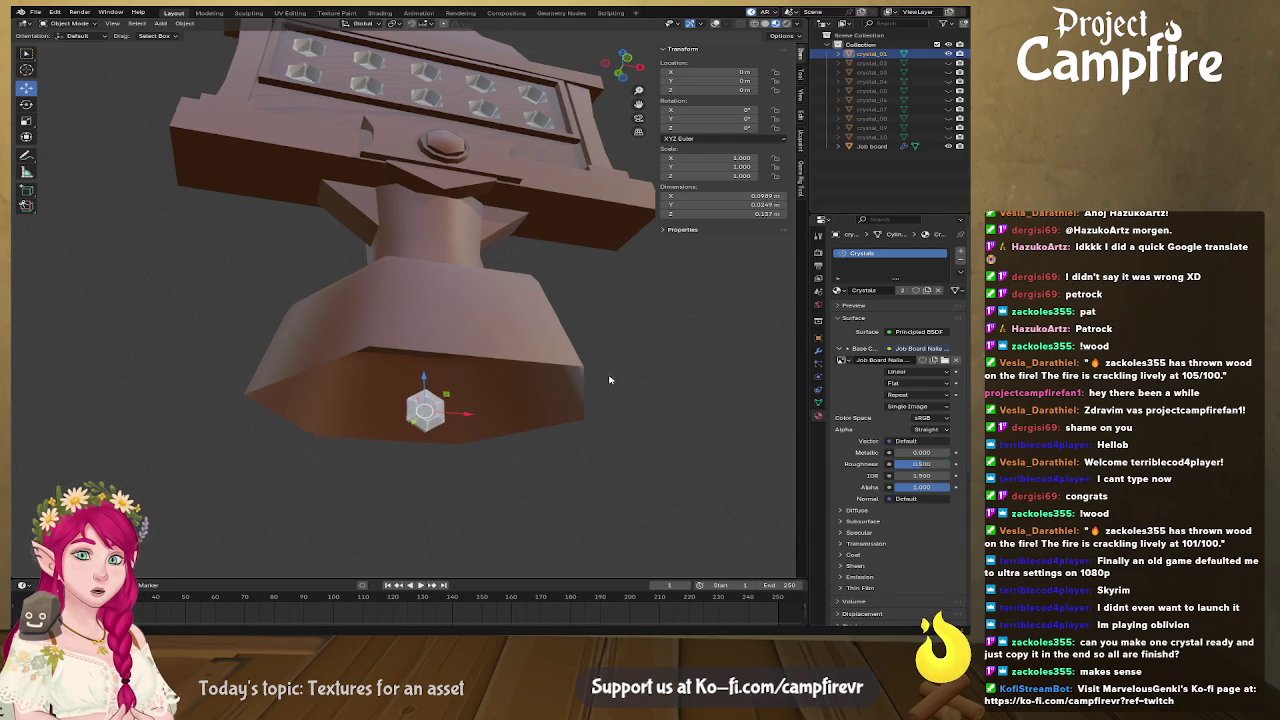
Load the exported crystal PNG into the texture and enlarge the lower editor area
drag(610, 376, 562, 388)
scroll(562, 388, up, 5)
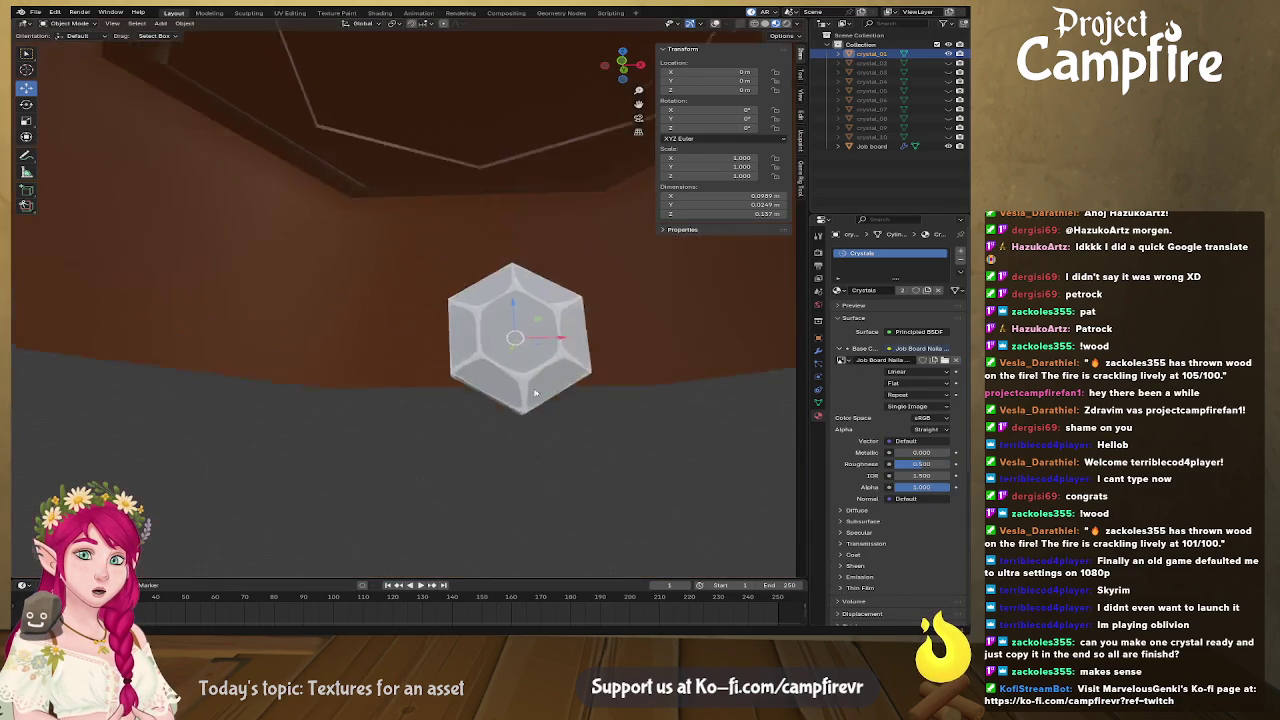
mouse_move(483, 354)
mouse_down()
mouse_move(530, 357)
mouse_move(466, 343)
mouse_move(451, 354)
mouse_move(483, 359)
mouse_up()
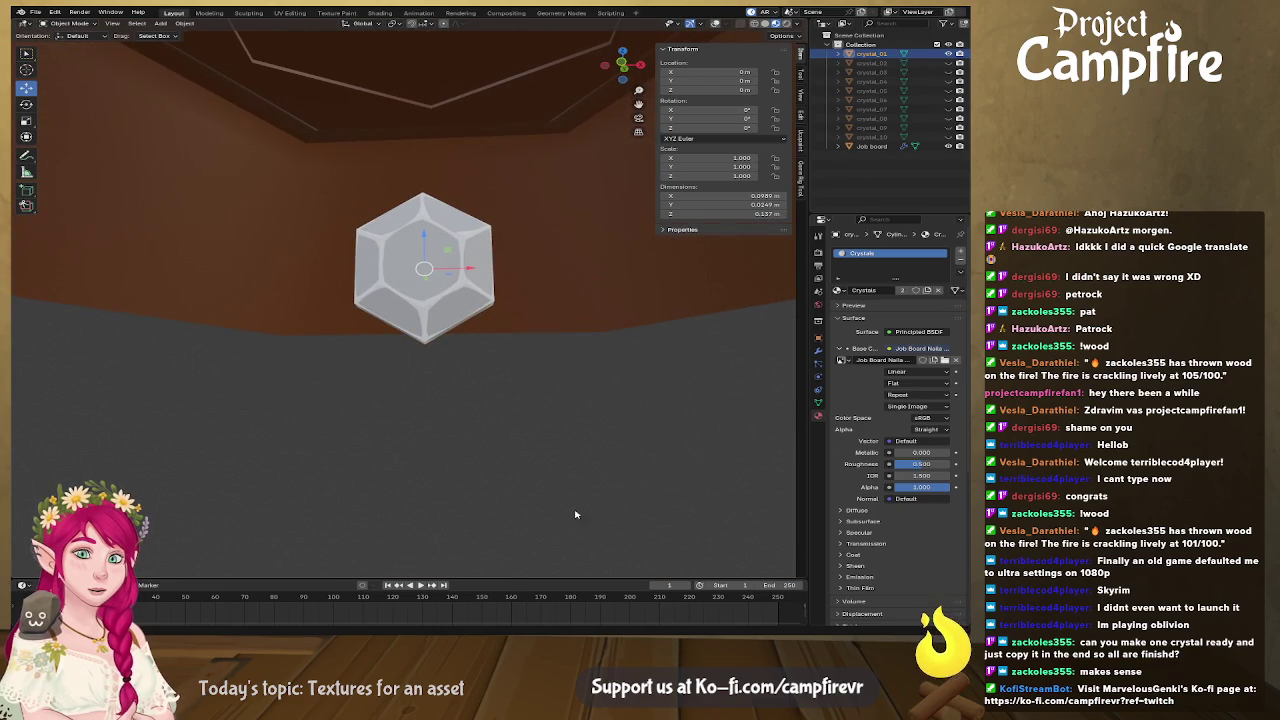
drag(505, 580, 505, 234)
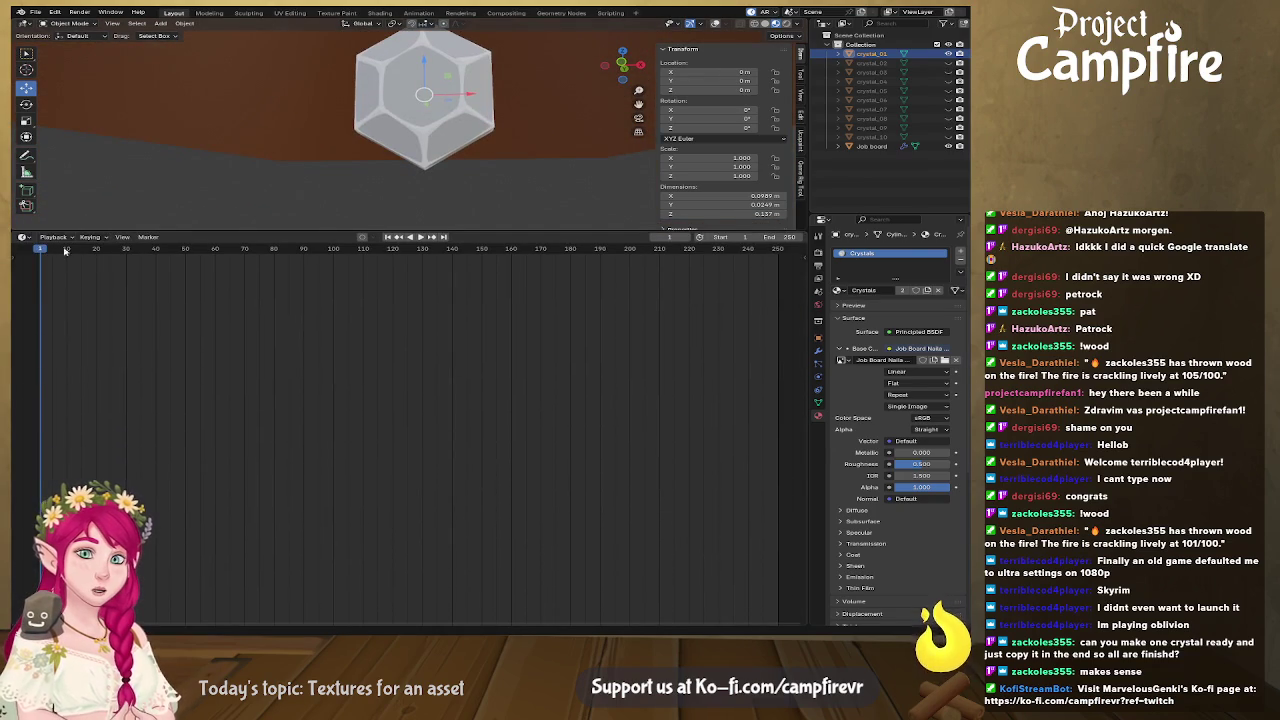
click(24, 239)
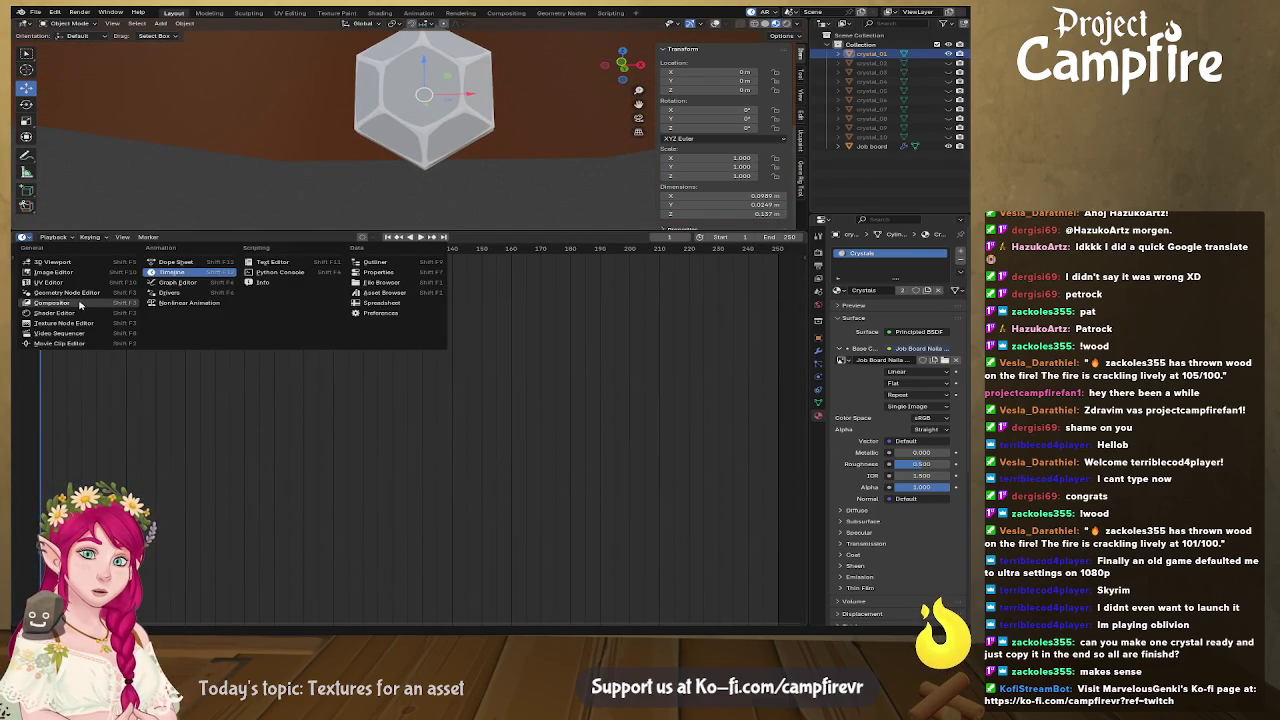
Make the lower area a Shader Editor and add a teal-green RGB node above the image texture
click(87, 313)
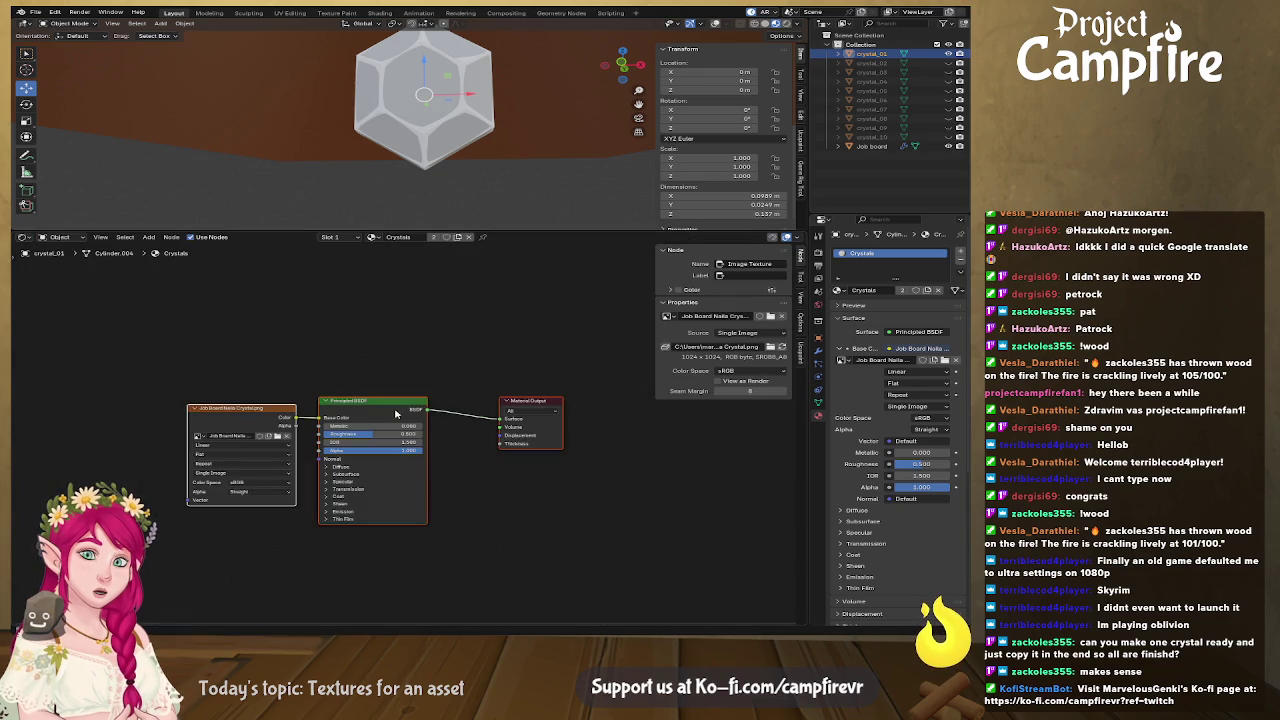
scroll(400, 400, left, 5)
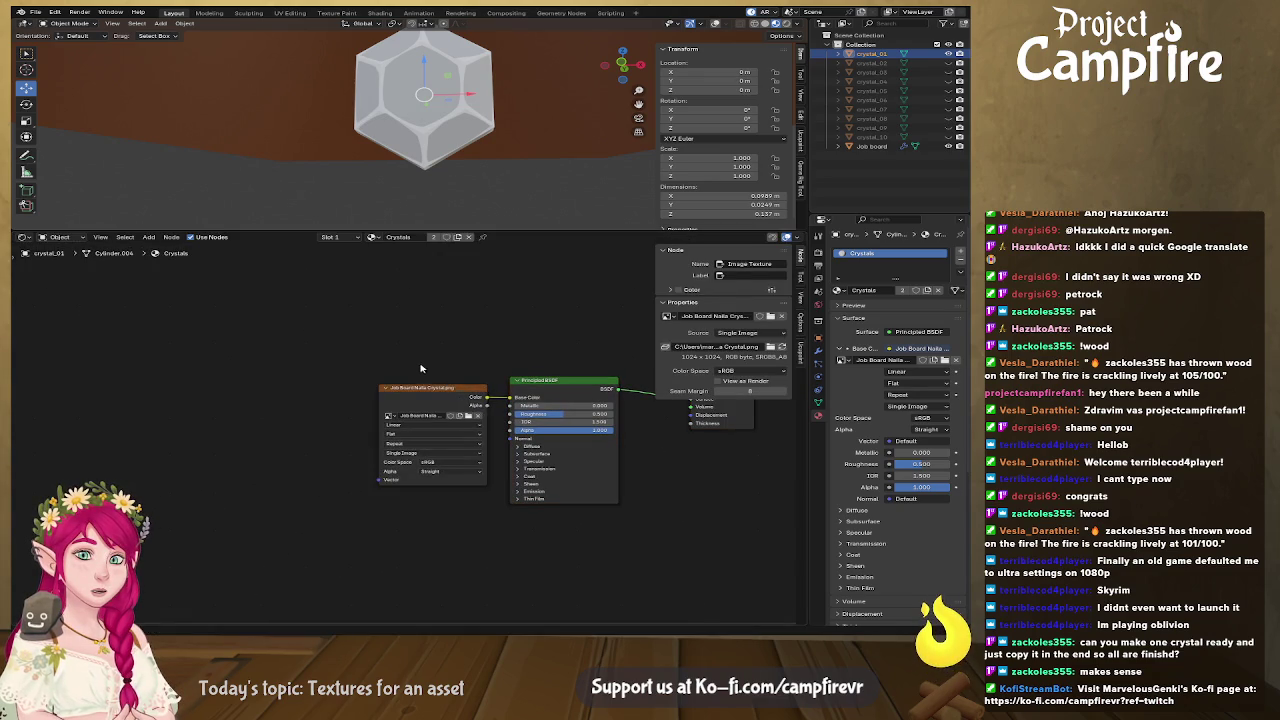
drag(430, 388, 227, 375)
scroll(375, 355, left, 3)
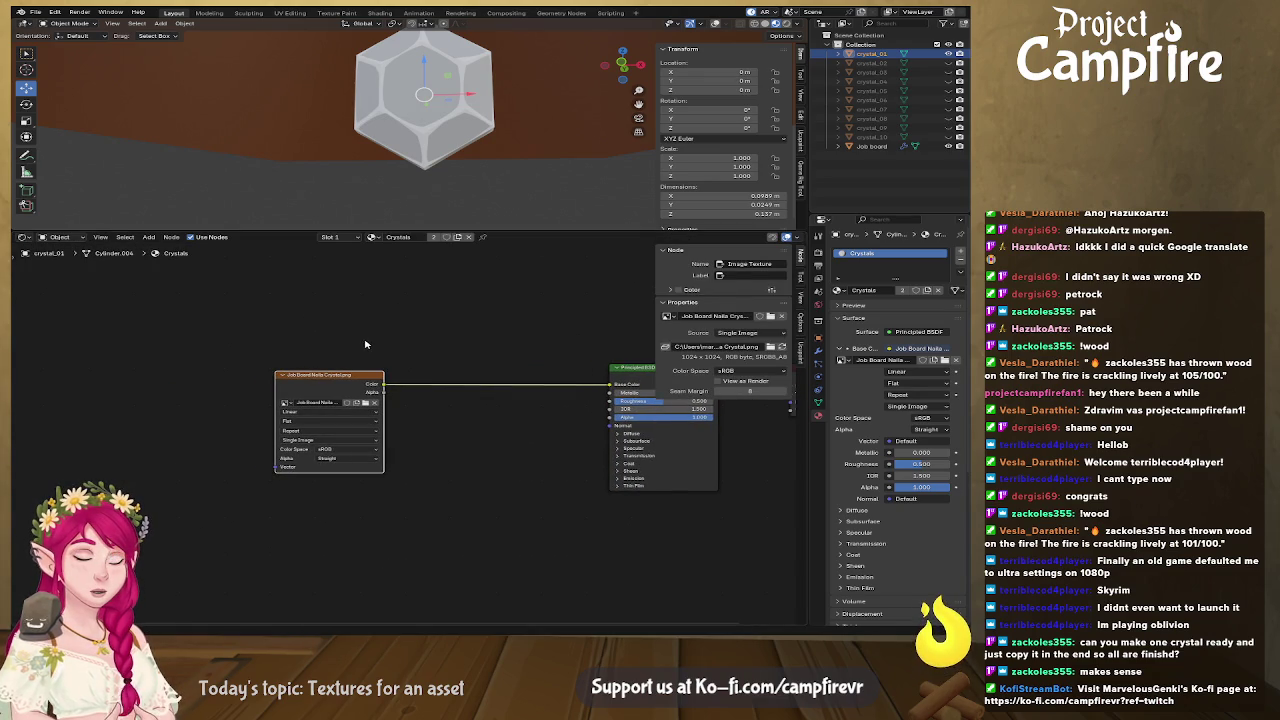
click(148, 237)
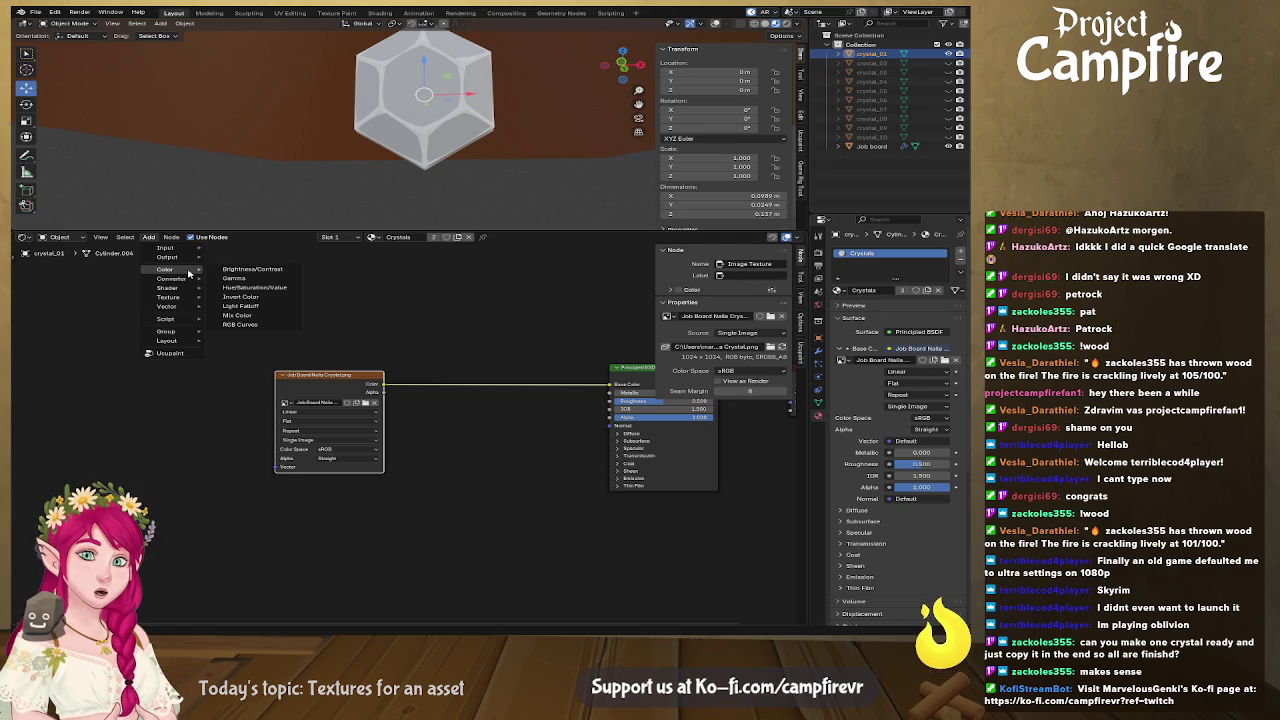
mouse_move(166, 247)
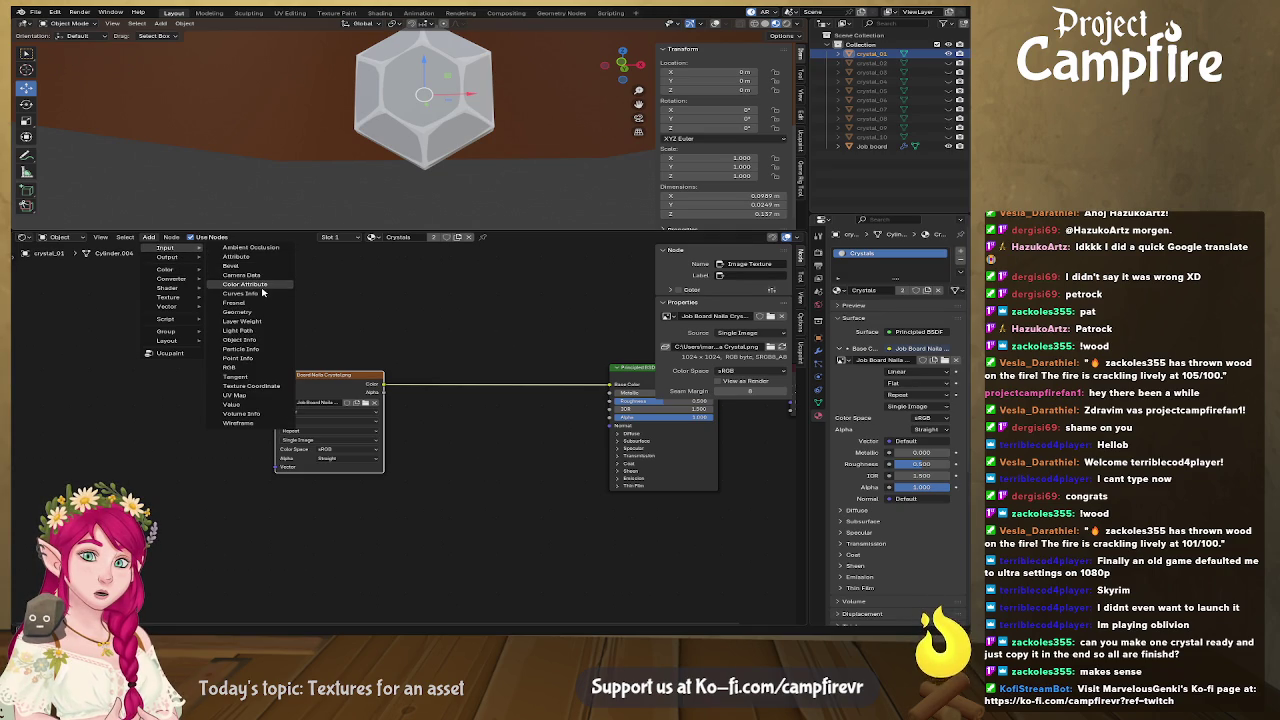
click(232, 367)
click(381, 332)
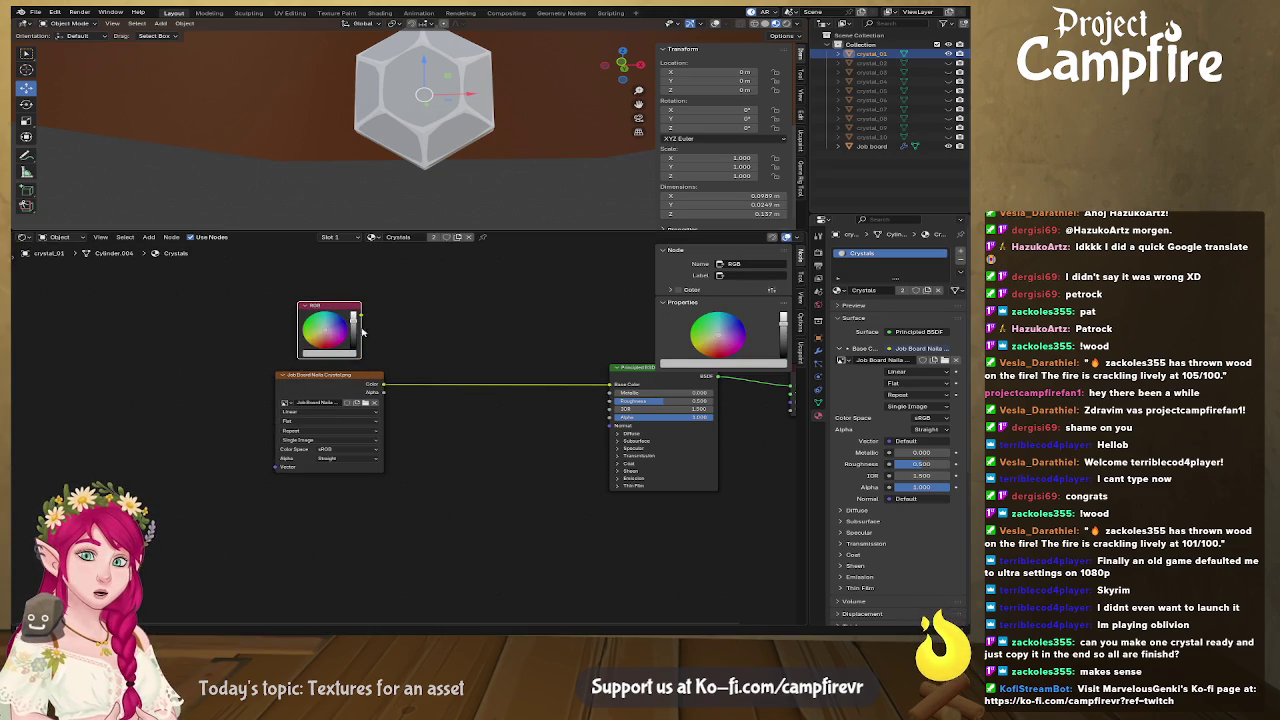
drag(353, 328, 357, 316)
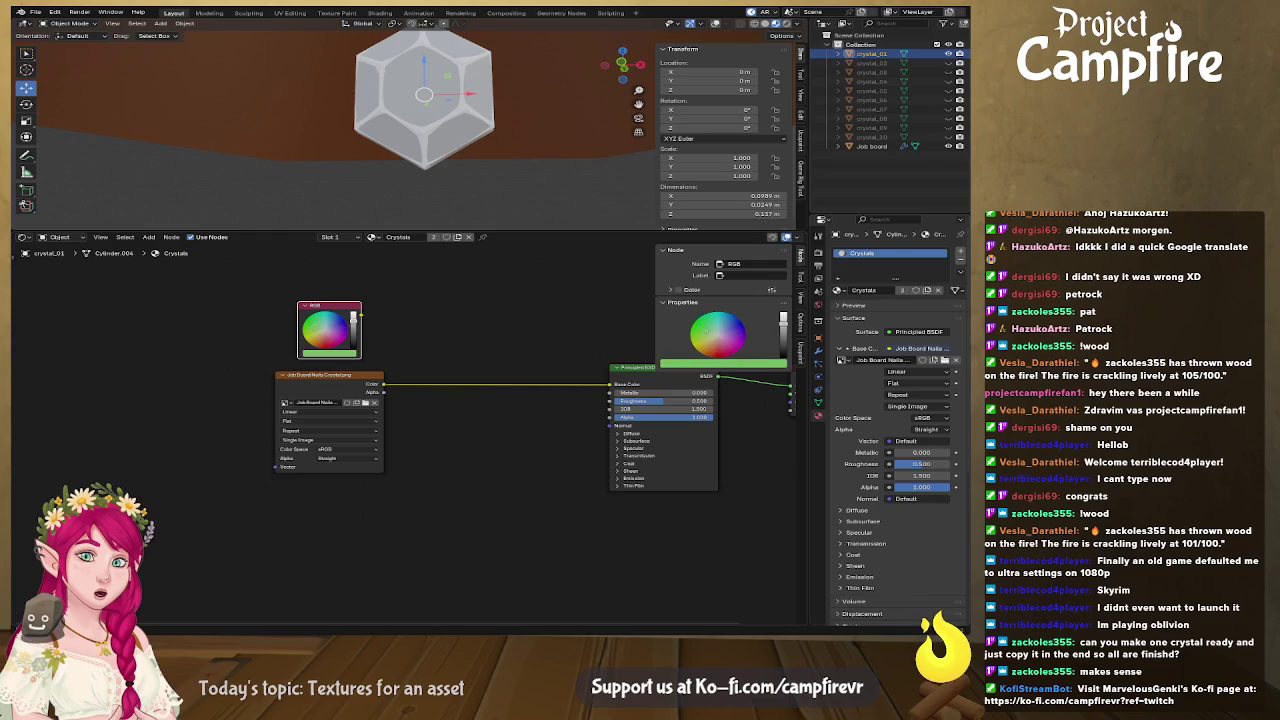
Multiply the RGB colour with the image texture colour through a Vector Math Multiply node
drag(361, 318, 436, 356)
text(mul)
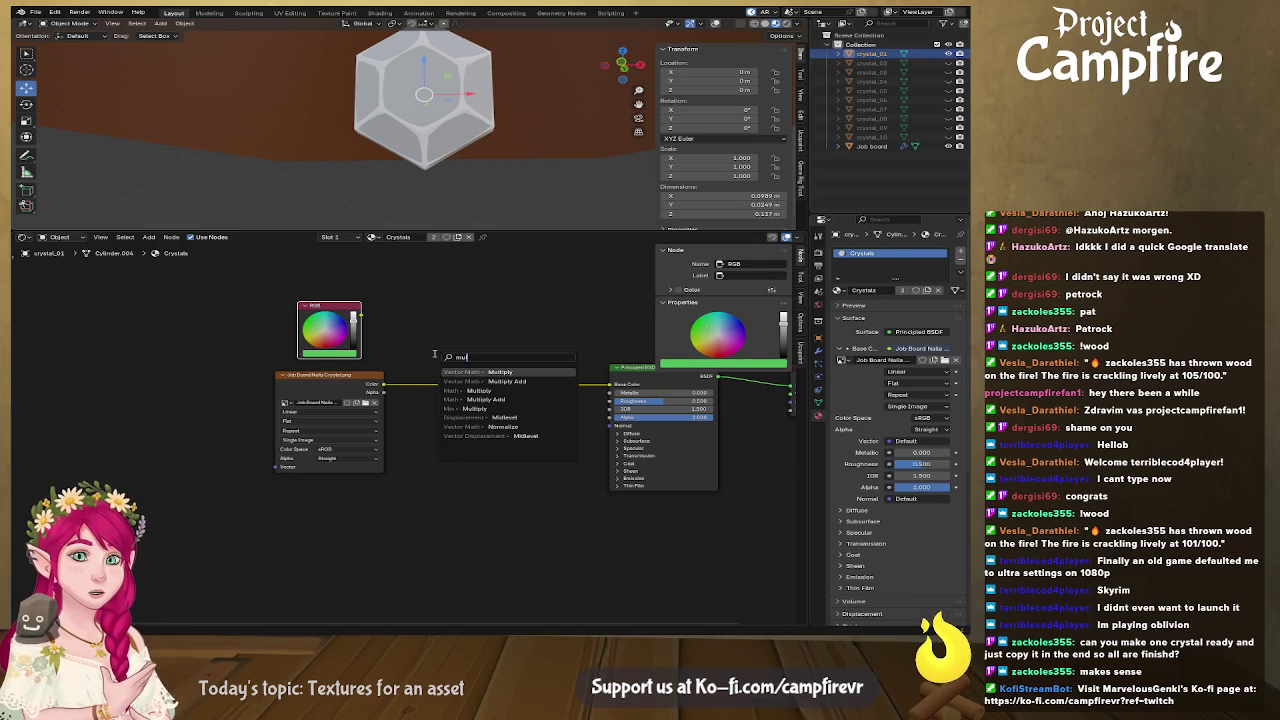
key(Return)
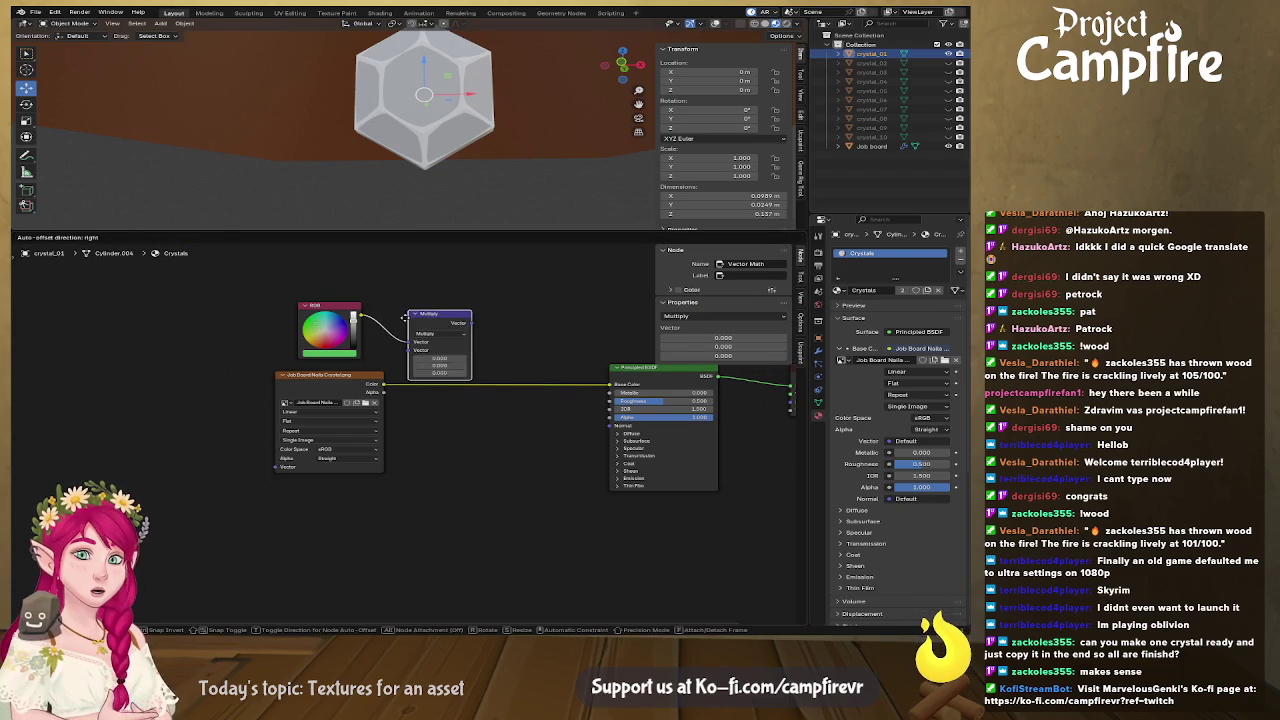
click(460, 330)
mouse_move(382, 388)
mouse_down()
mouse_move(471, 328)
mouse_move(610, 384)
mouse_up()
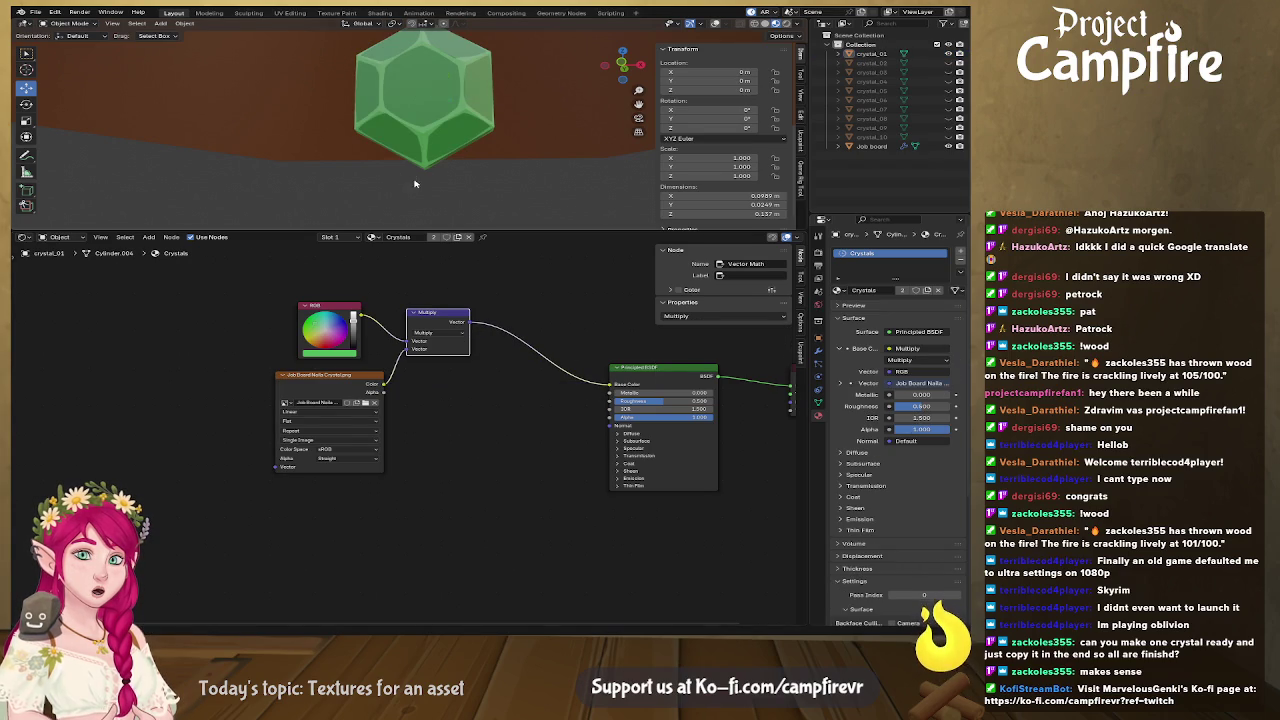
Lower the crystal material's roughness to 0.114
scroll(420, 185, down, 3)
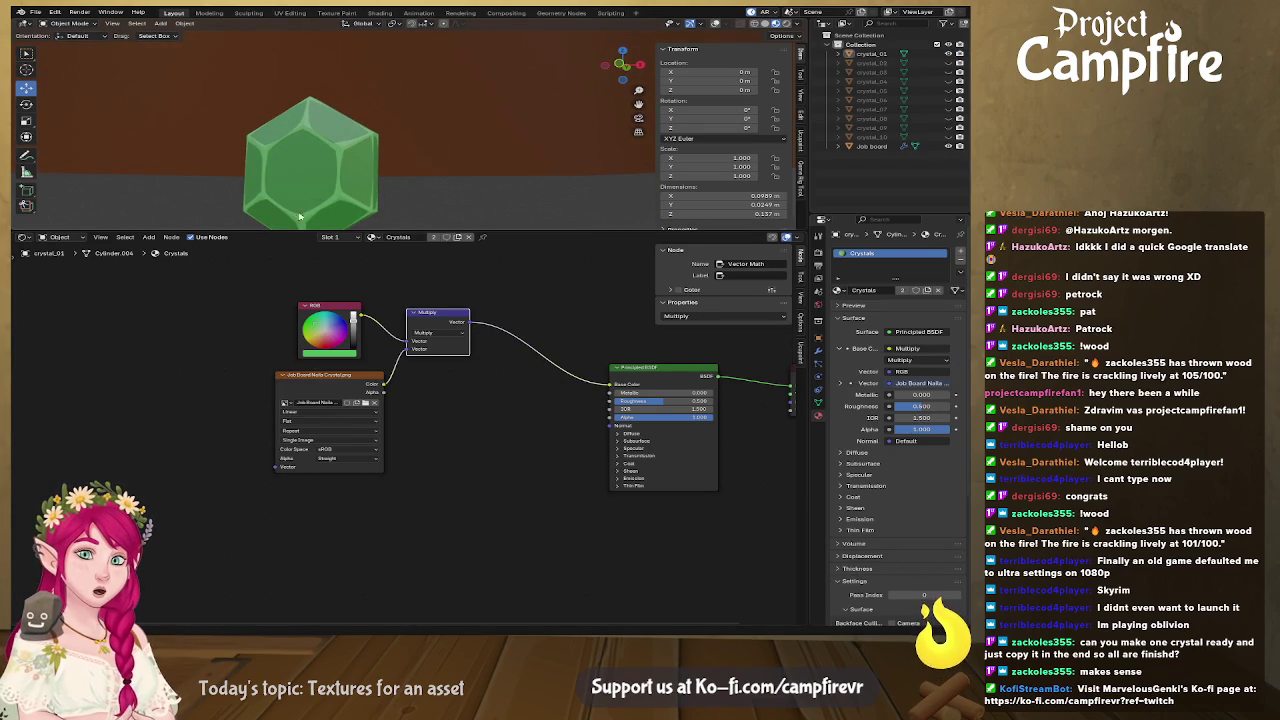
scroll(383, 172, down, 3)
scroll(383, 172, up, 3)
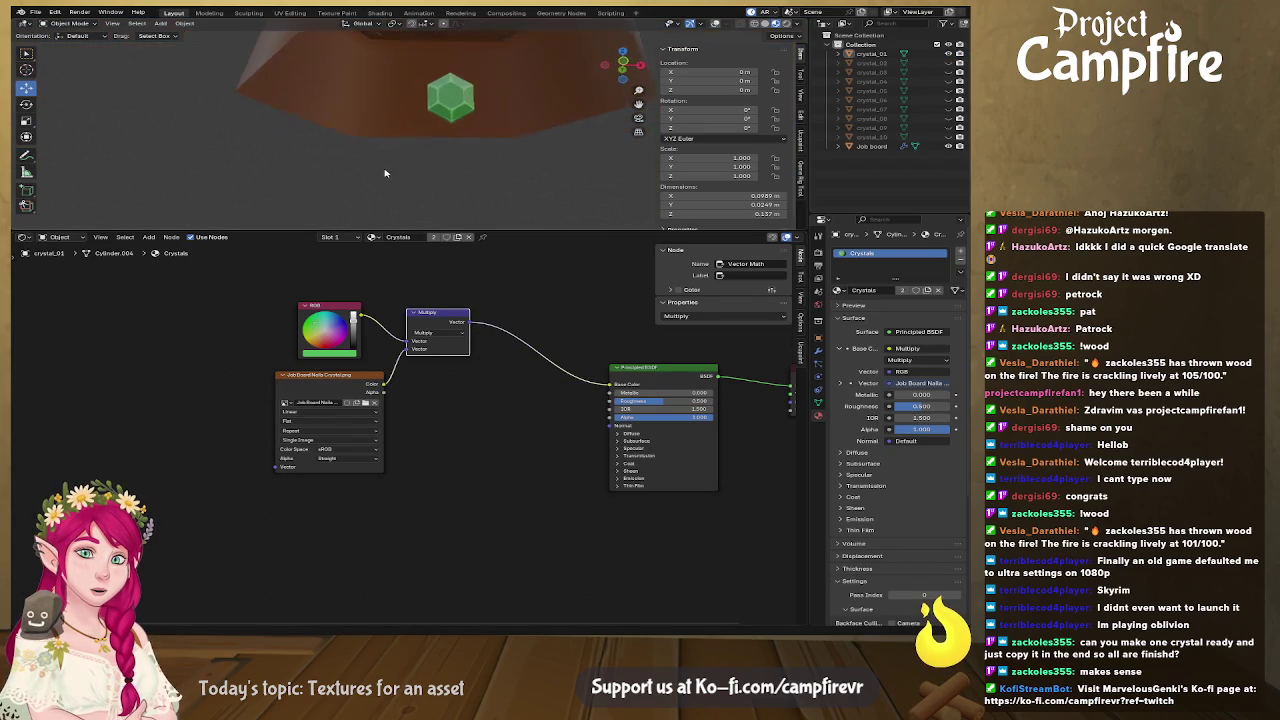
scroll(383, 172, up, 1)
drag(665, 405, 637, 405)
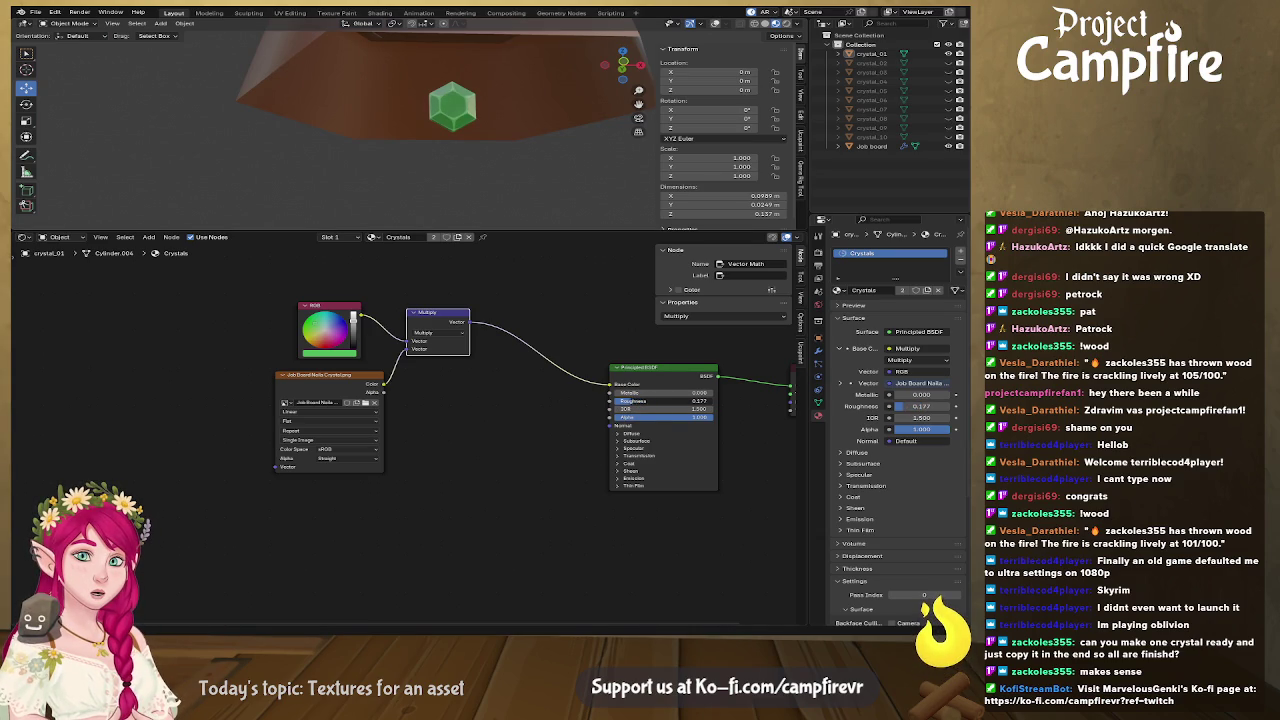
mouse_move(435, 168)
mouse_down()
mouse_move(422, 158)
mouse_move(448, 161)
mouse_move(423, 155)
mouse_up()
drag(420, 163, 430, 169)
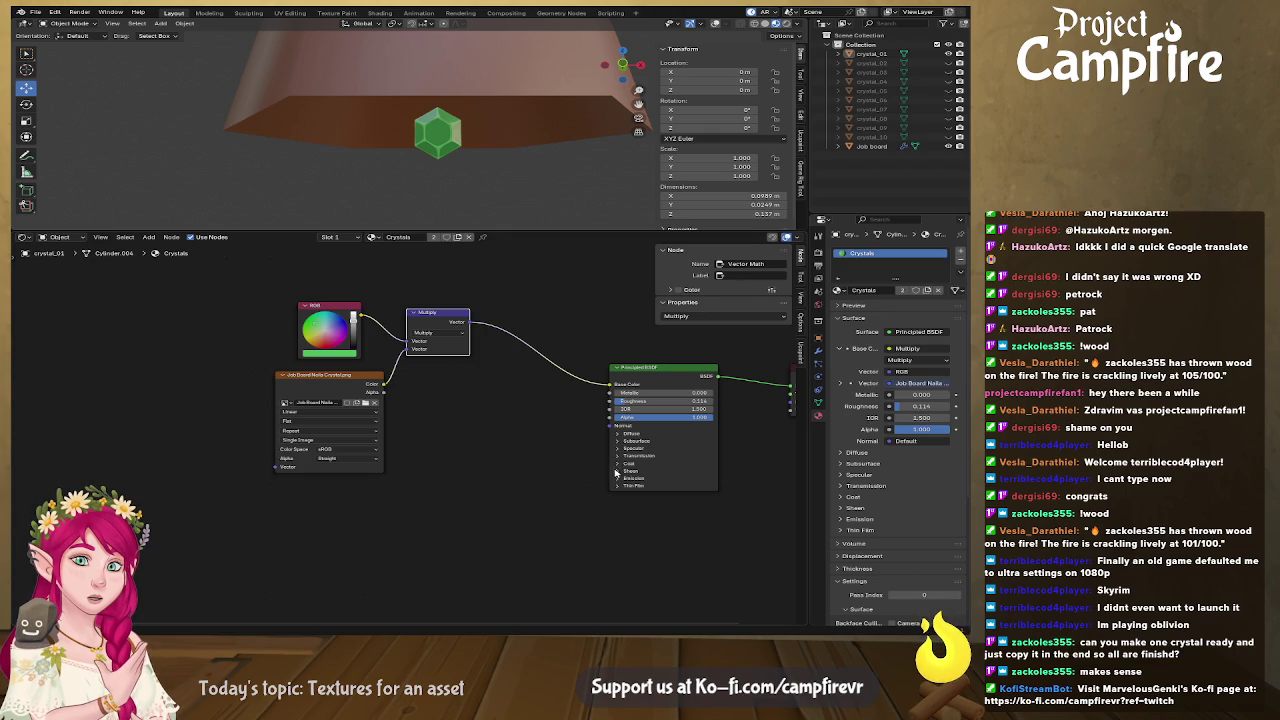
Link the Multiply output to Emission Color and raise Emission Strength so the crystal glows
click(616, 478)
drag(533, 483, 513, 433)
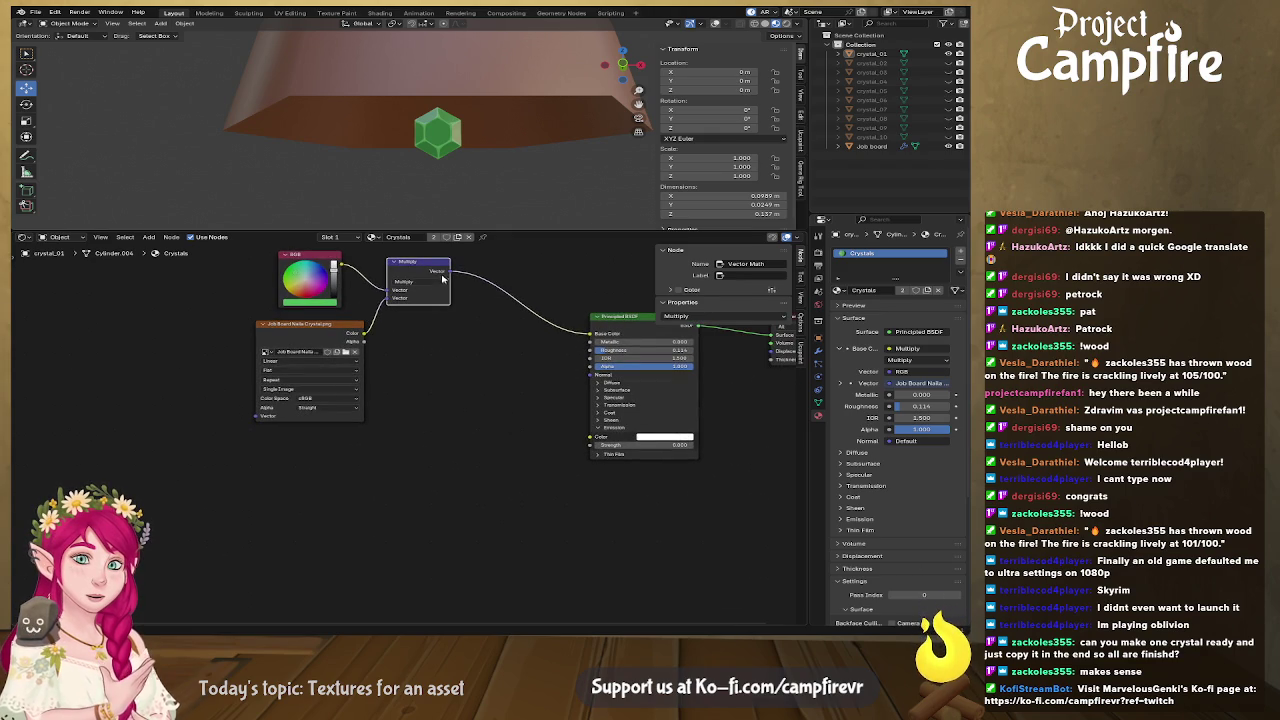
drag(449, 272, 590, 437)
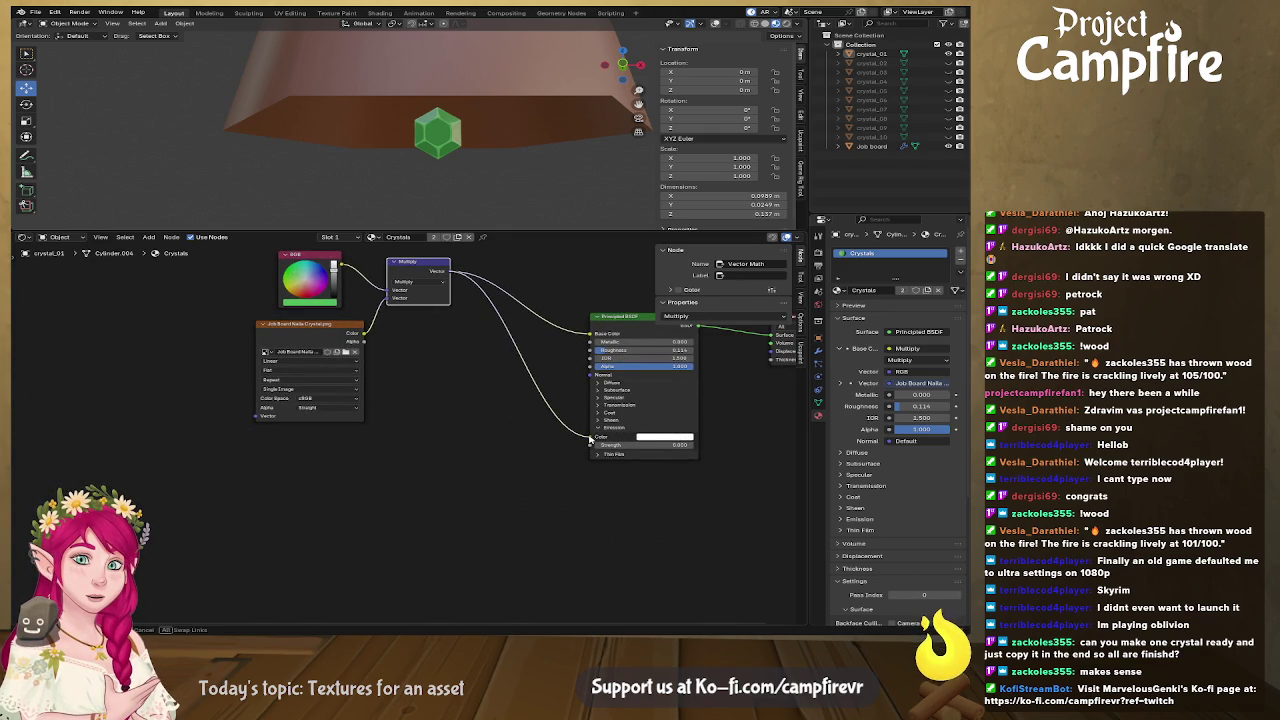
drag(640, 445, 700, 445)
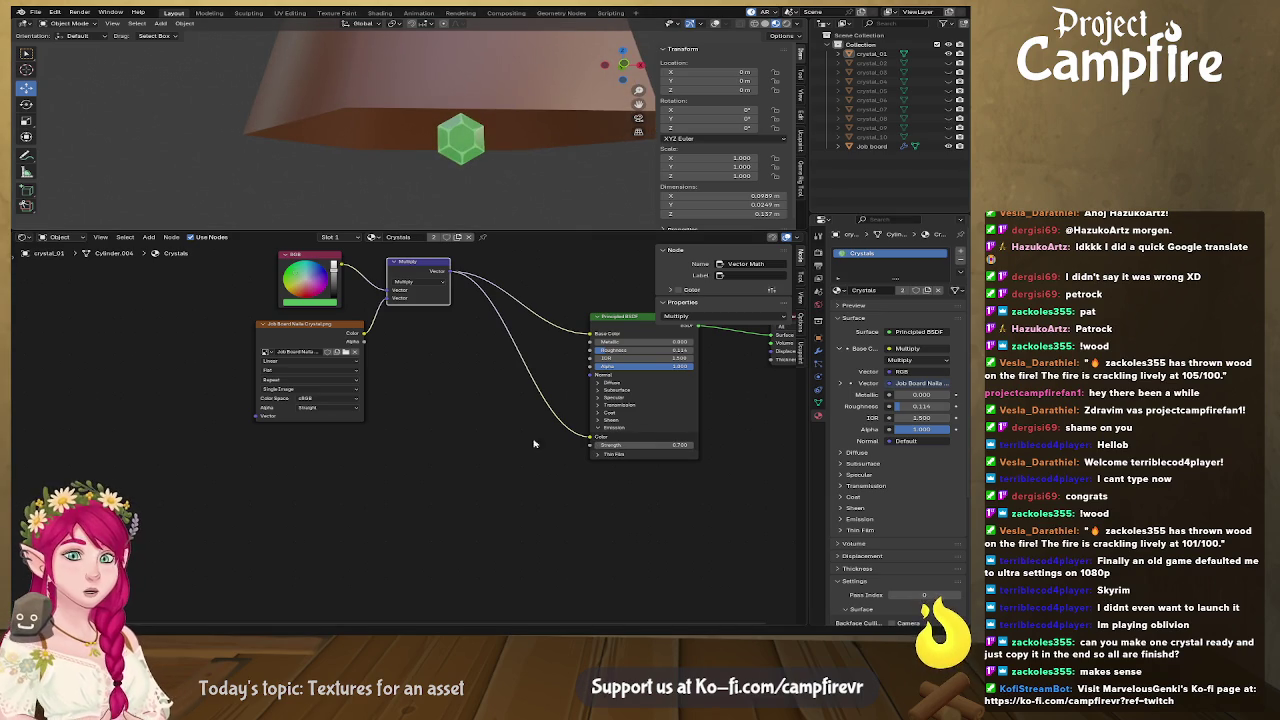
drag(401, 390, 419, 404)
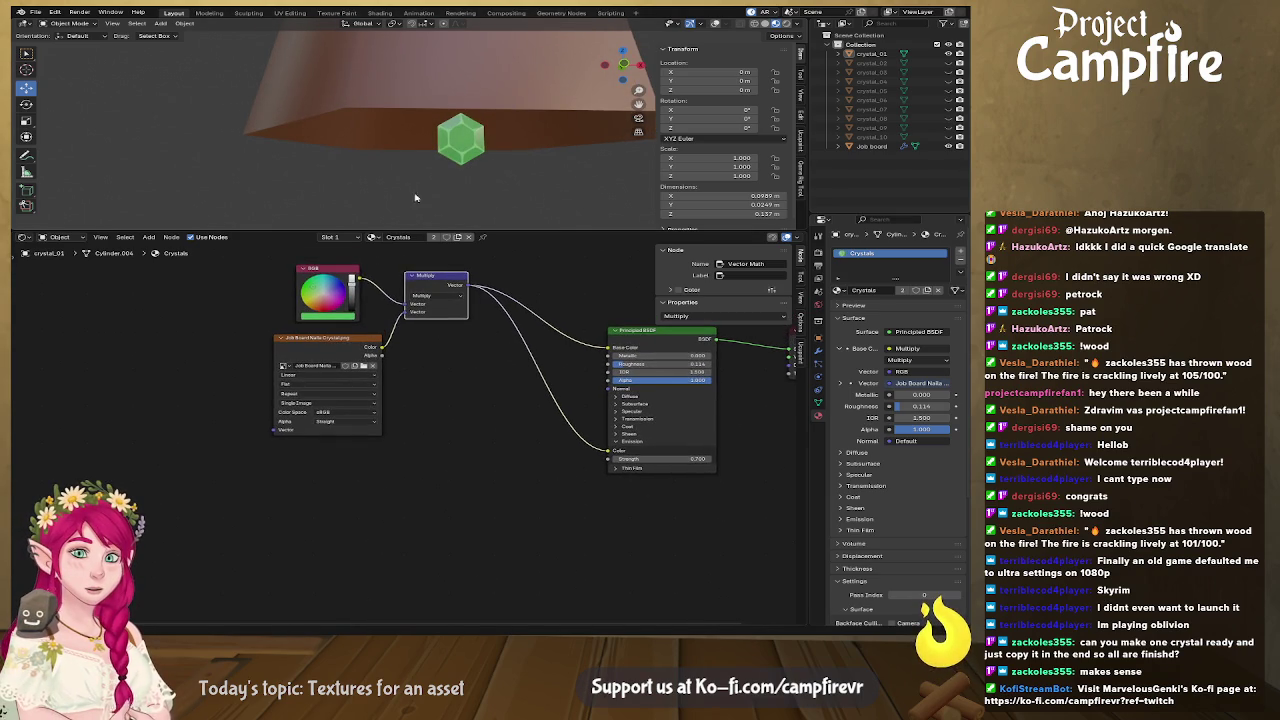
Switch the viewport to Rendered shading and inspect the tinted crystal
click(785, 23)
mouse_move(622, 65)
mouse_down()
mouse_move(616, 178)
mouse_move(477, 186)
mouse_up()
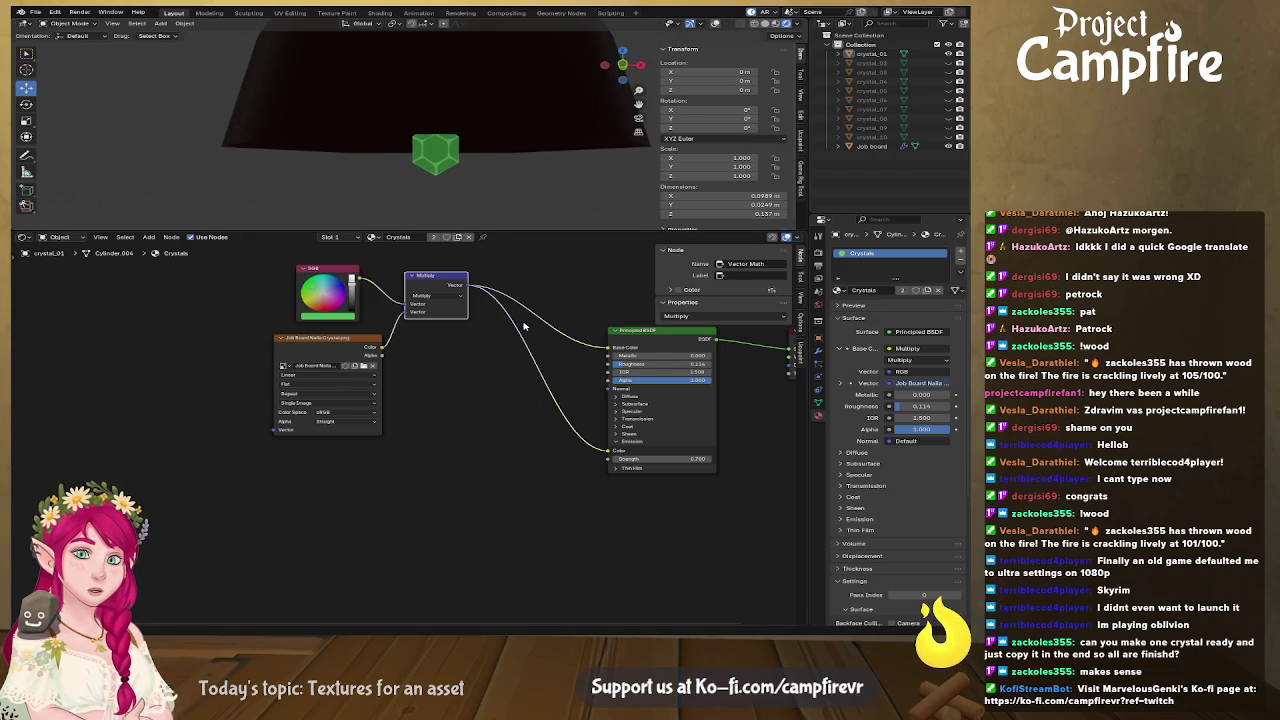
scroll(522, 325, down, 1)
scroll(521, 323, down, 1)
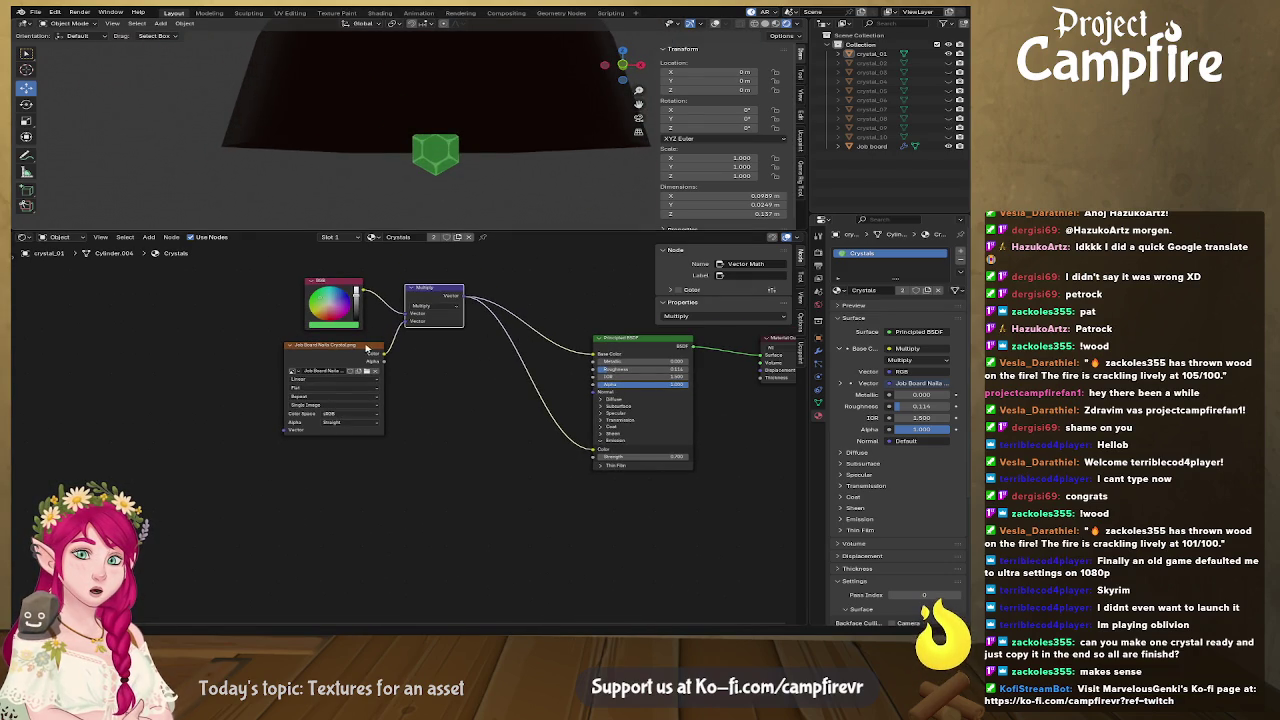
drag(367, 347, 372, 343)
scroll(497, 191, down, 2)
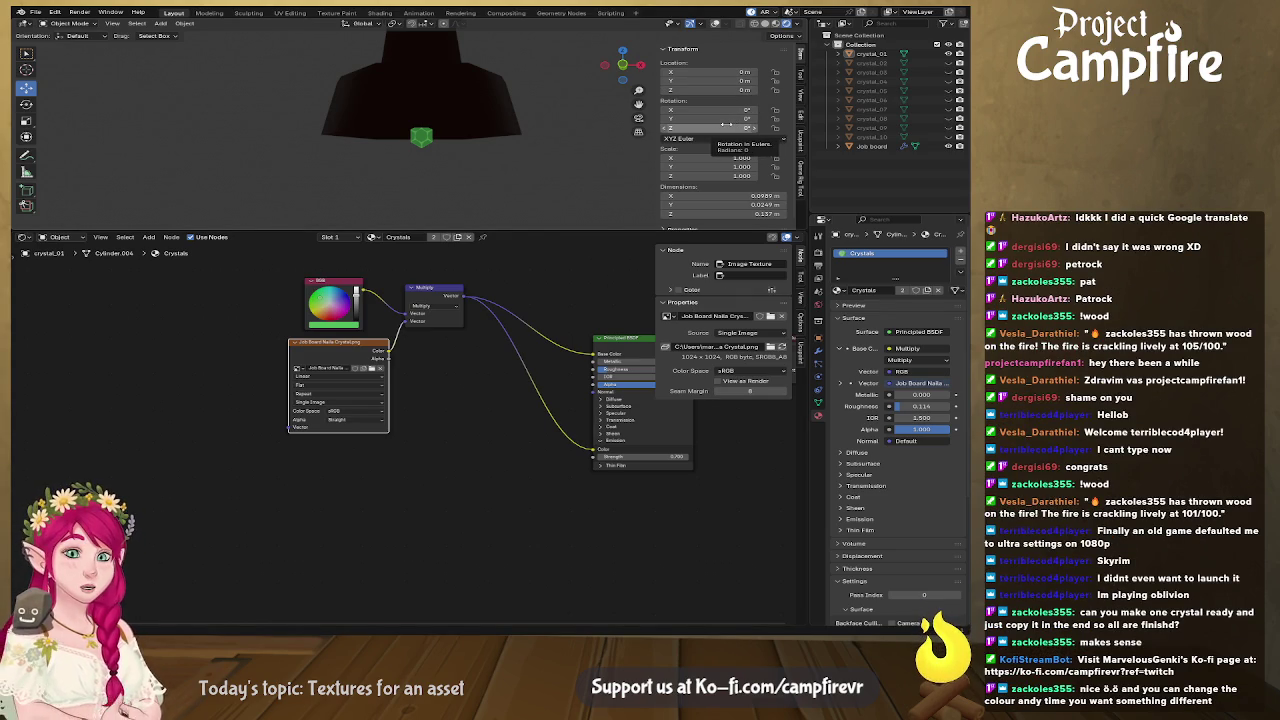
Test red and blue tints on the RGB node, ending with the crystal green again
click(331, 319)
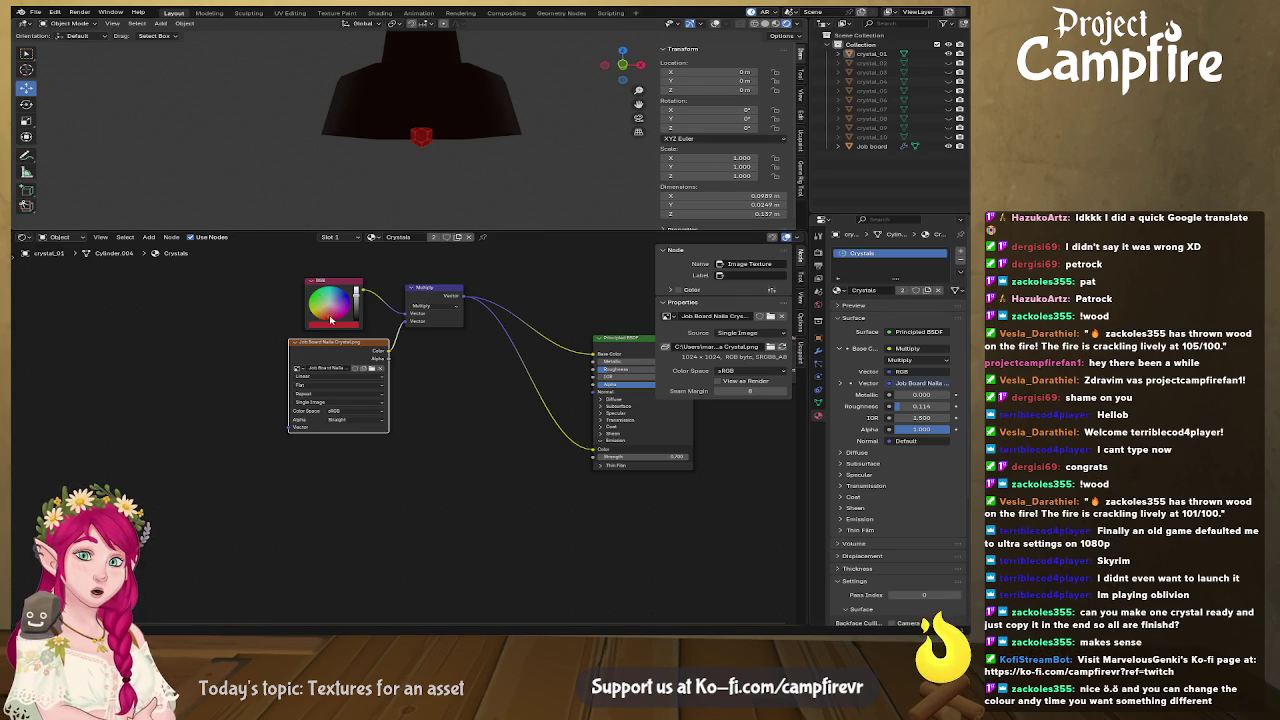
scroll(480, 192, up, 2)
scroll(476, 188, up, 1)
scroll(480, 185, up, 1)
scroll(495, 180, up, 2)
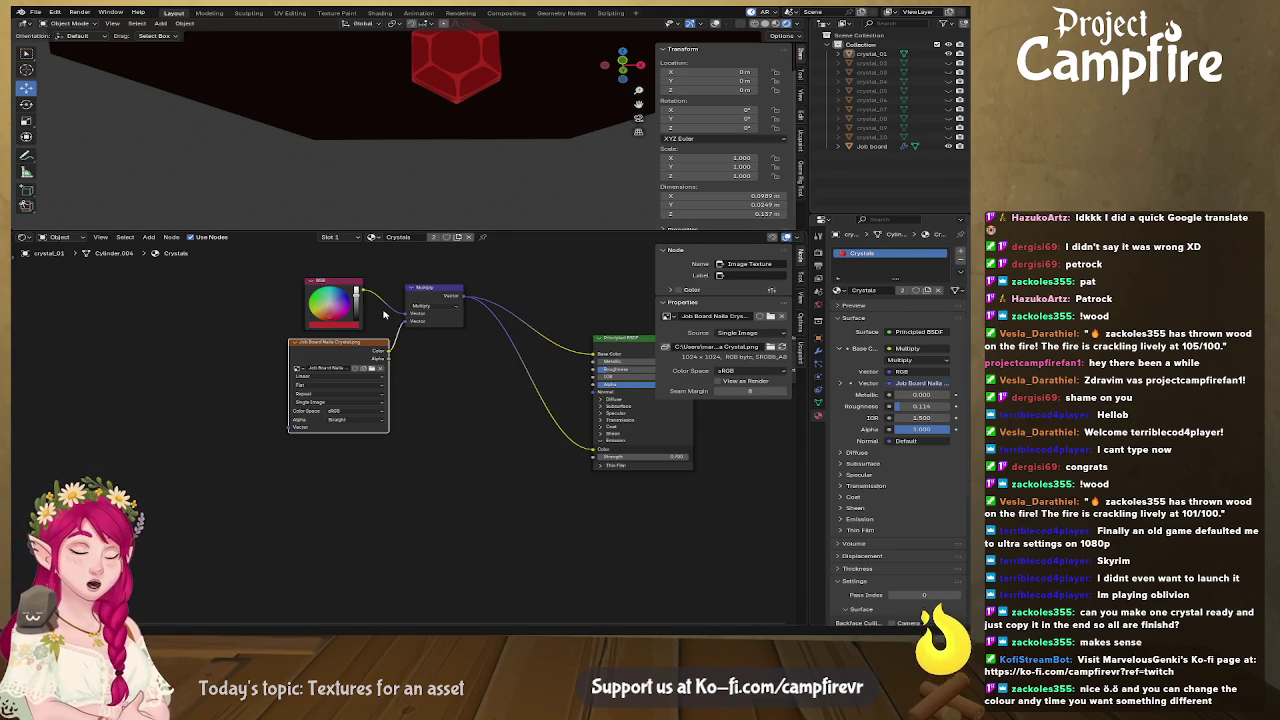
click(330, 285)
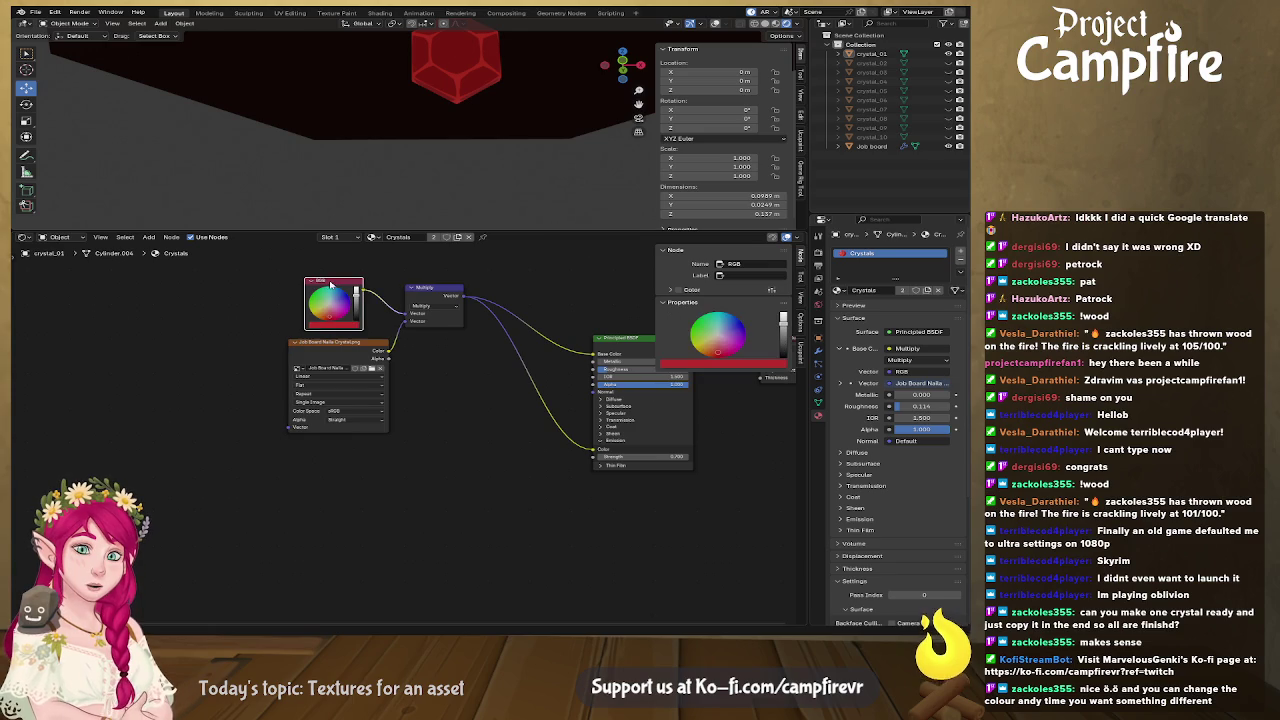
click(323, 328)
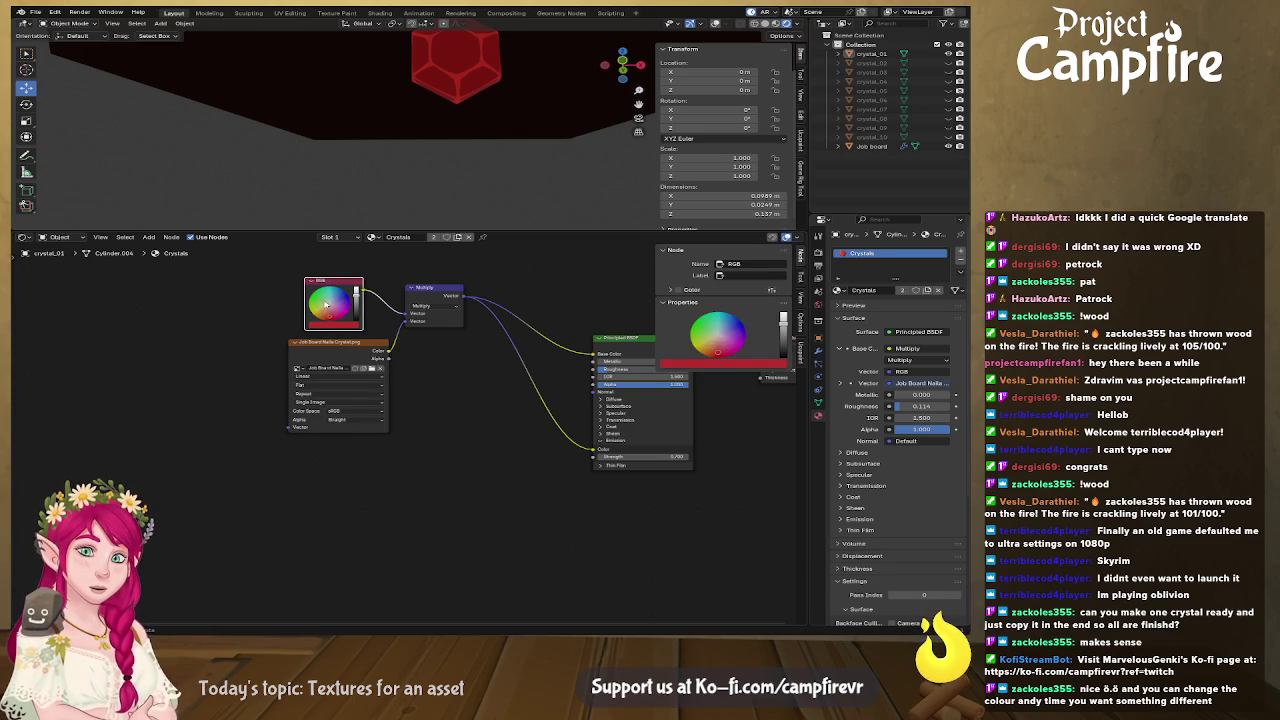
mouse_move(315, 287)
mouse_down()
mouse_move(343, 316)
mouse_move(332, 312)
mouse_up()
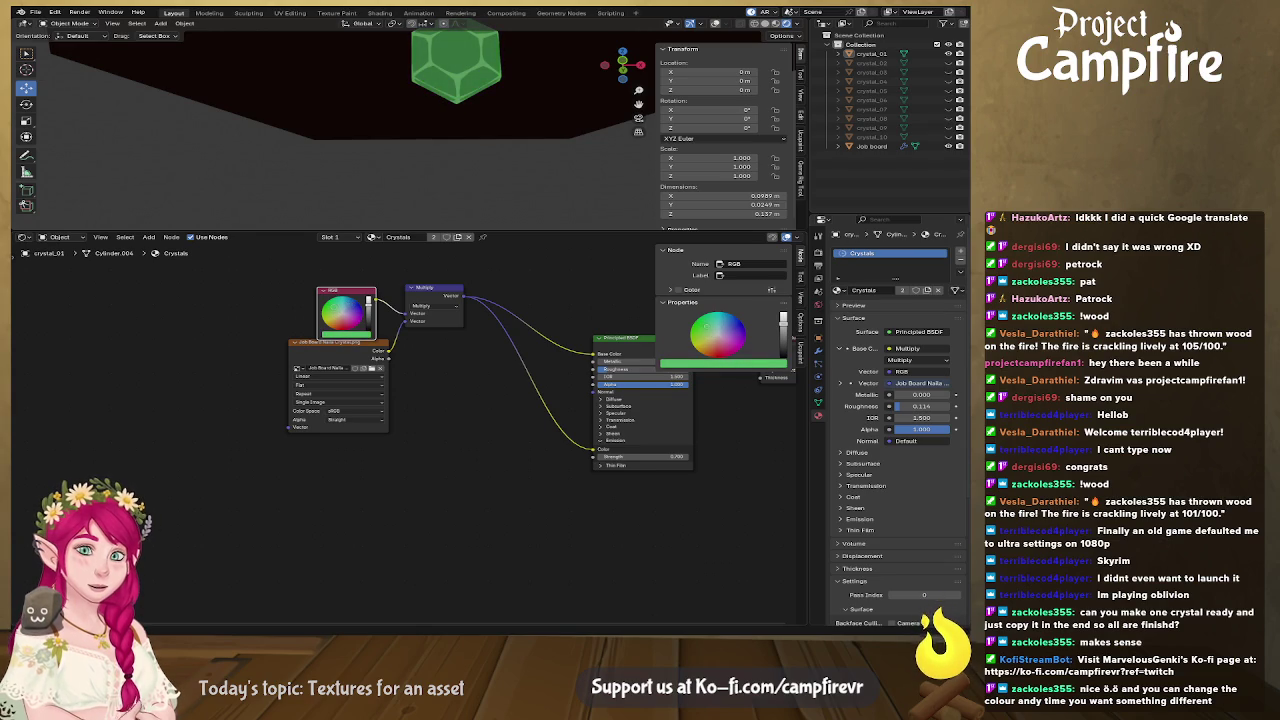
Switch the viewport to Material Preview and select the job board to show its material
drag(548, 231, 548, 403)
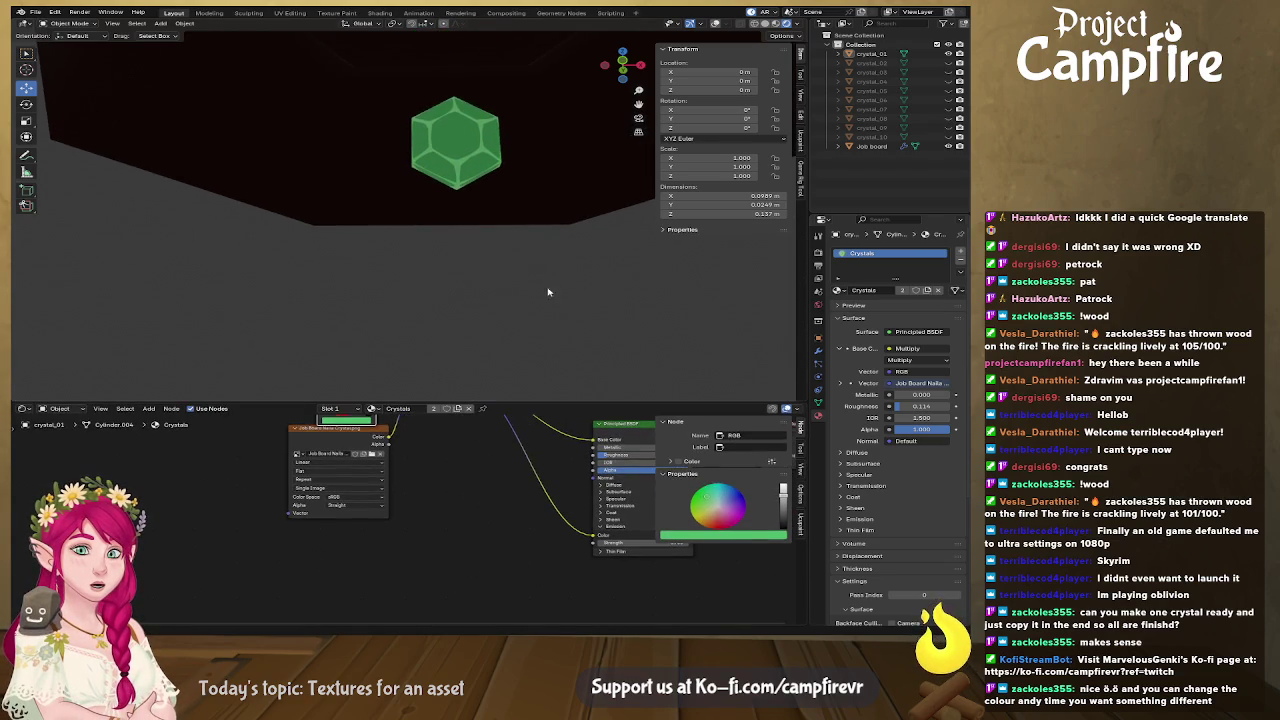
scroll(551, 329, down, 5)
scroll(537, 309, down, 3)
scroll(523, 294, down, 2)
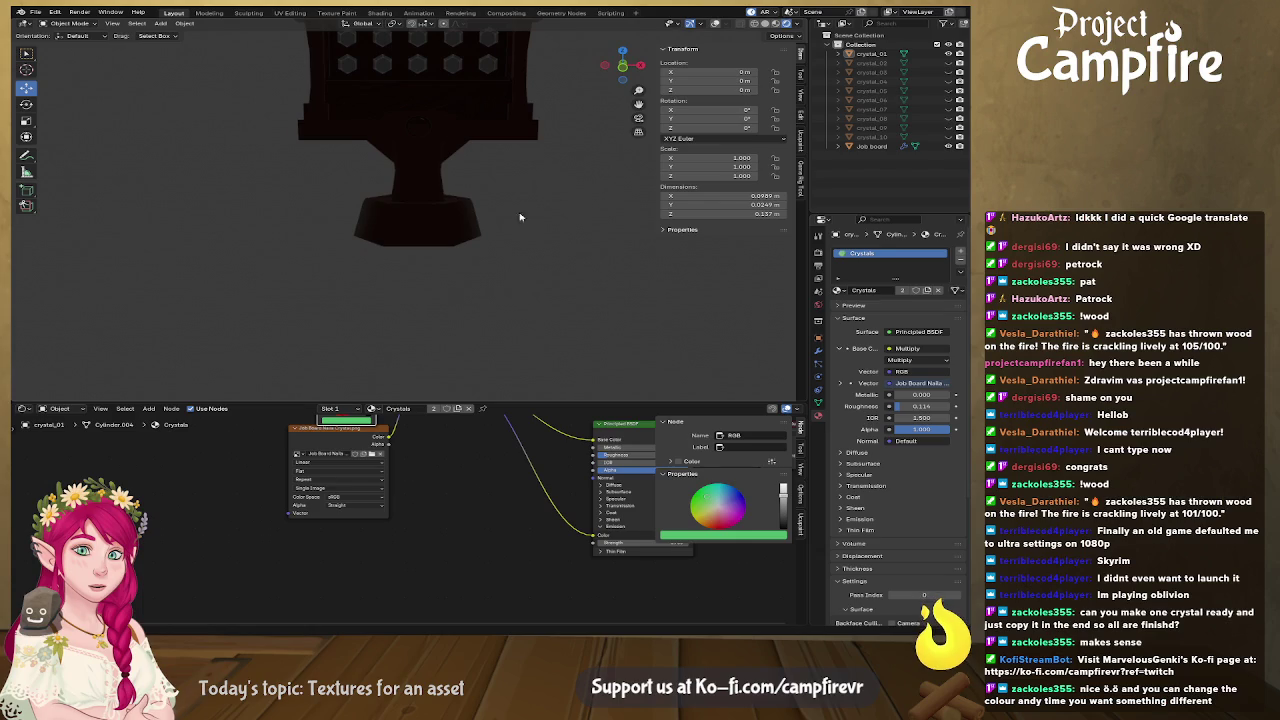
click(765, 23)
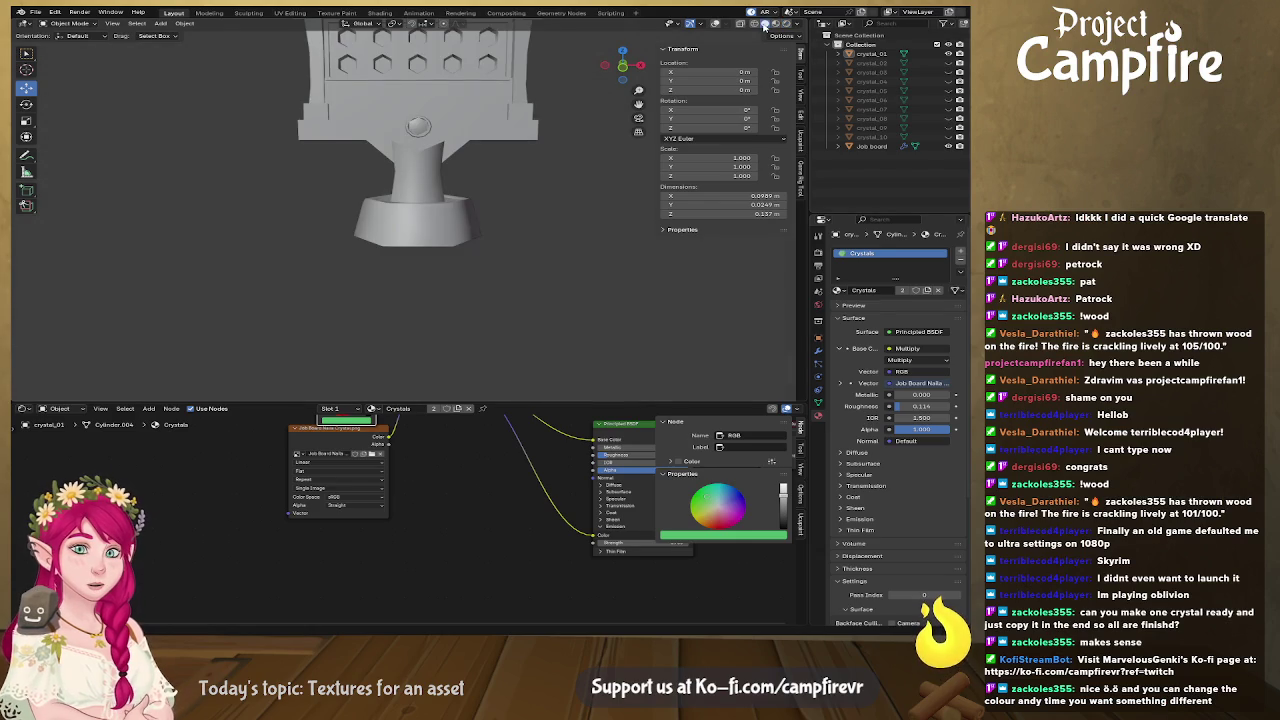
click(775, 24)
click(425, 128)
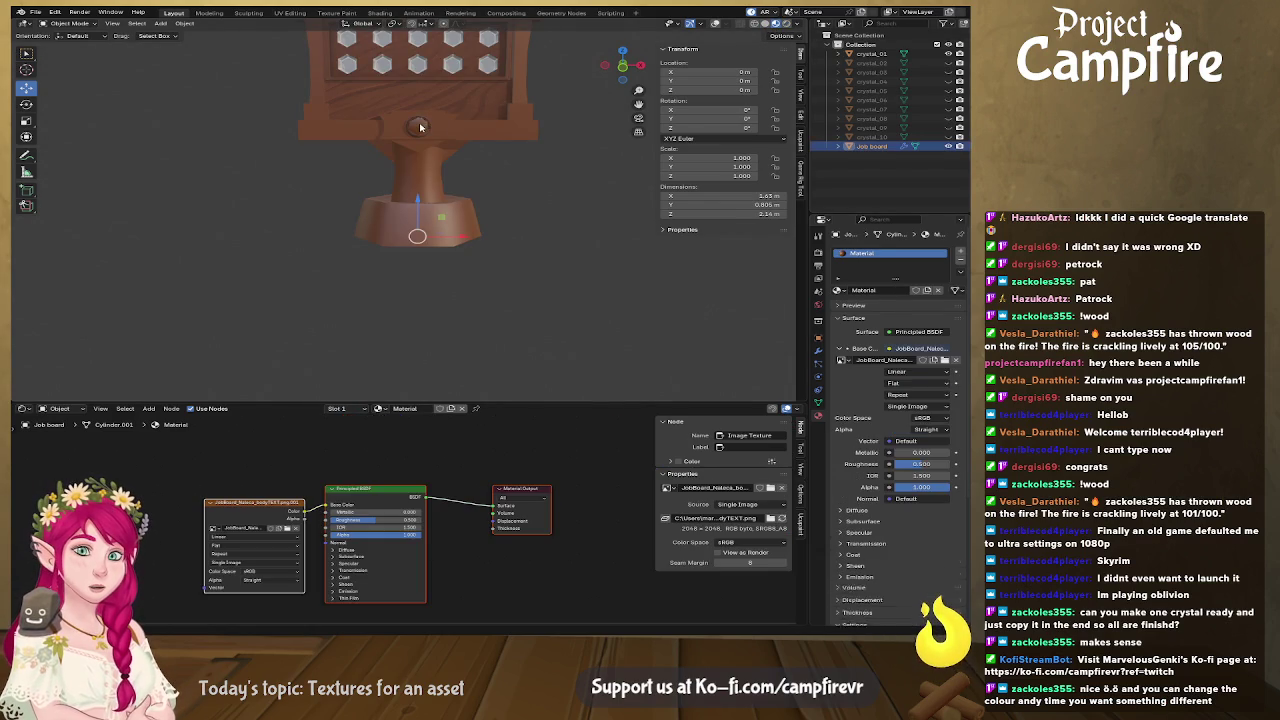
In Edit Mode, select the job board's hexagonal knob with L and add a second material slot
scroll(425, 135, up, 5)
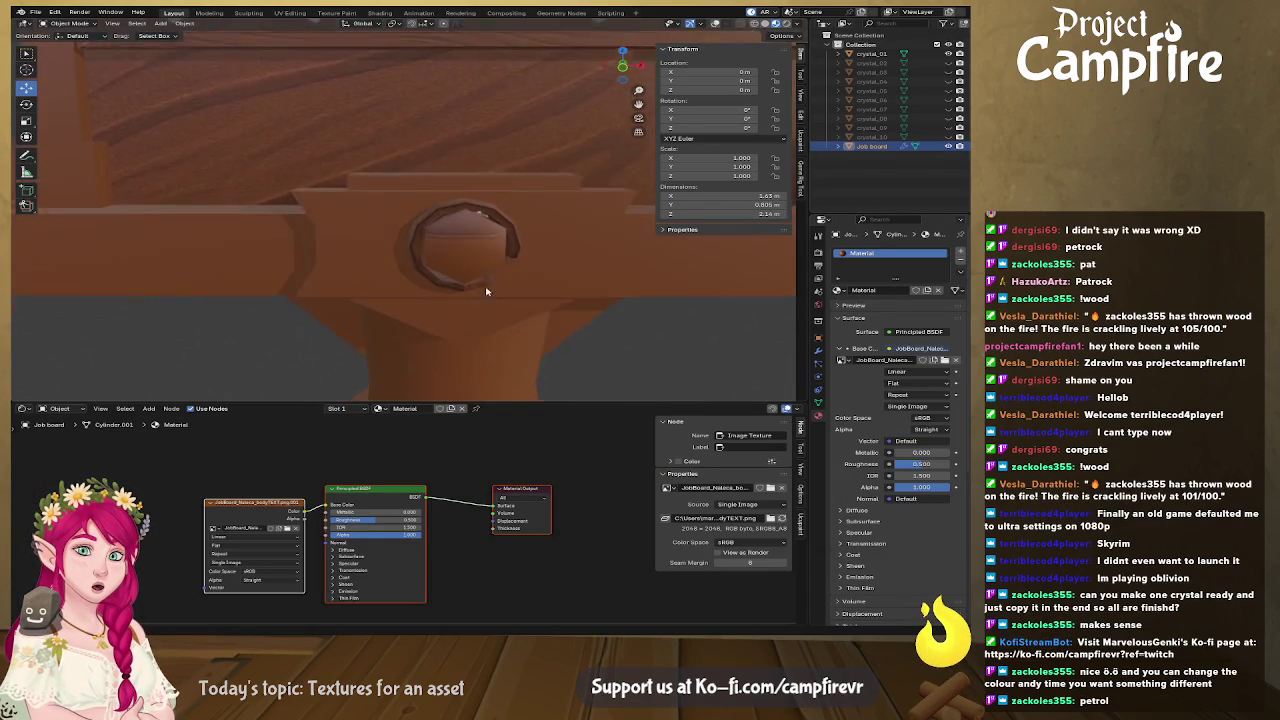
scroll(438, 203, down, 3)
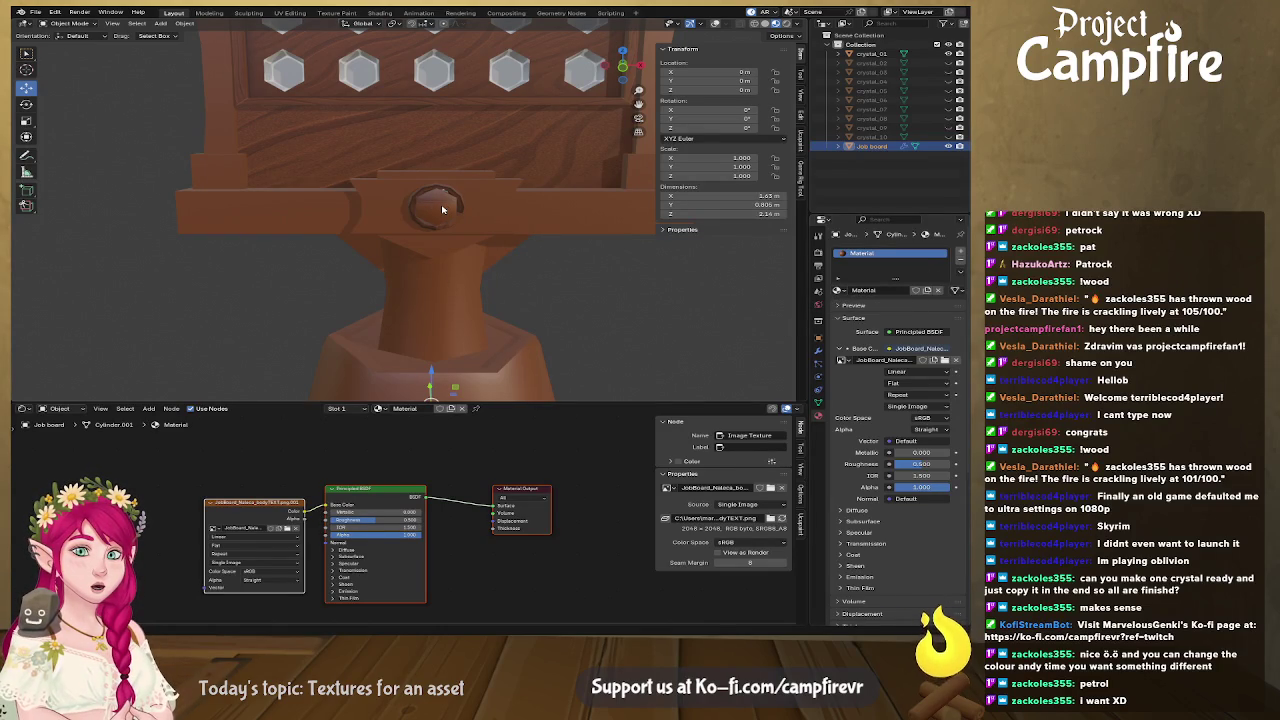
key(Tab)
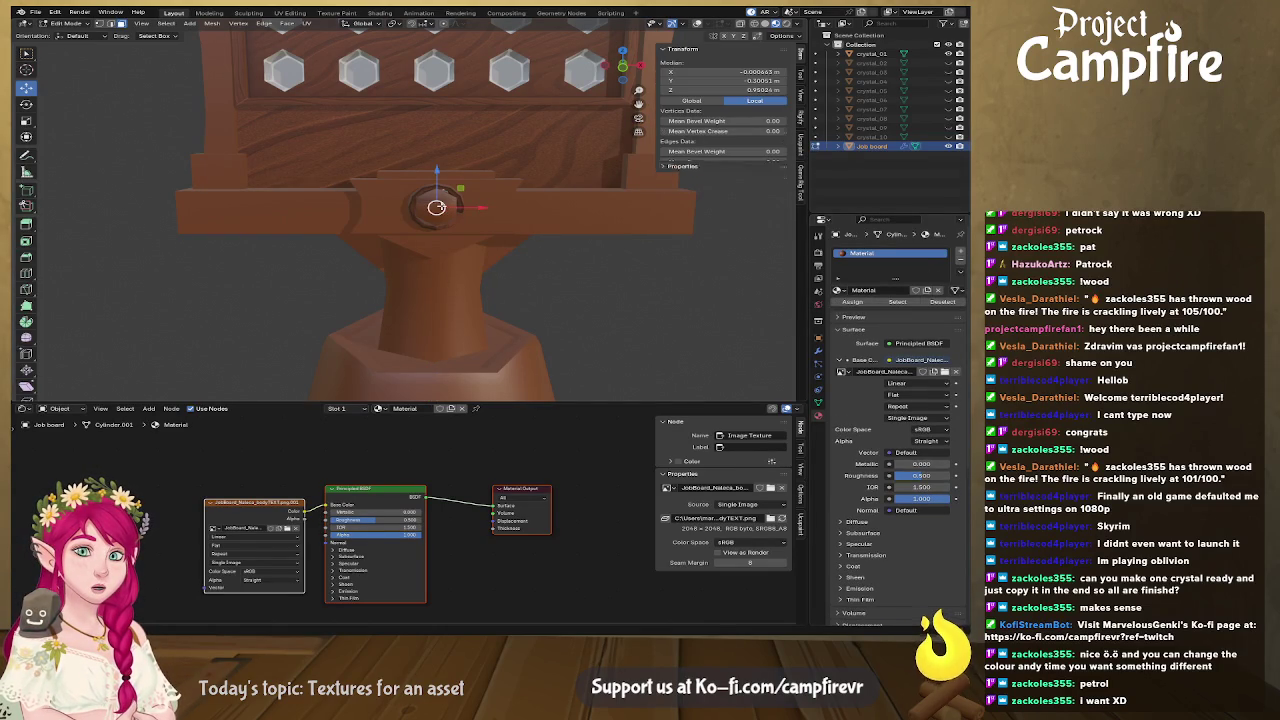
click(697, 24)
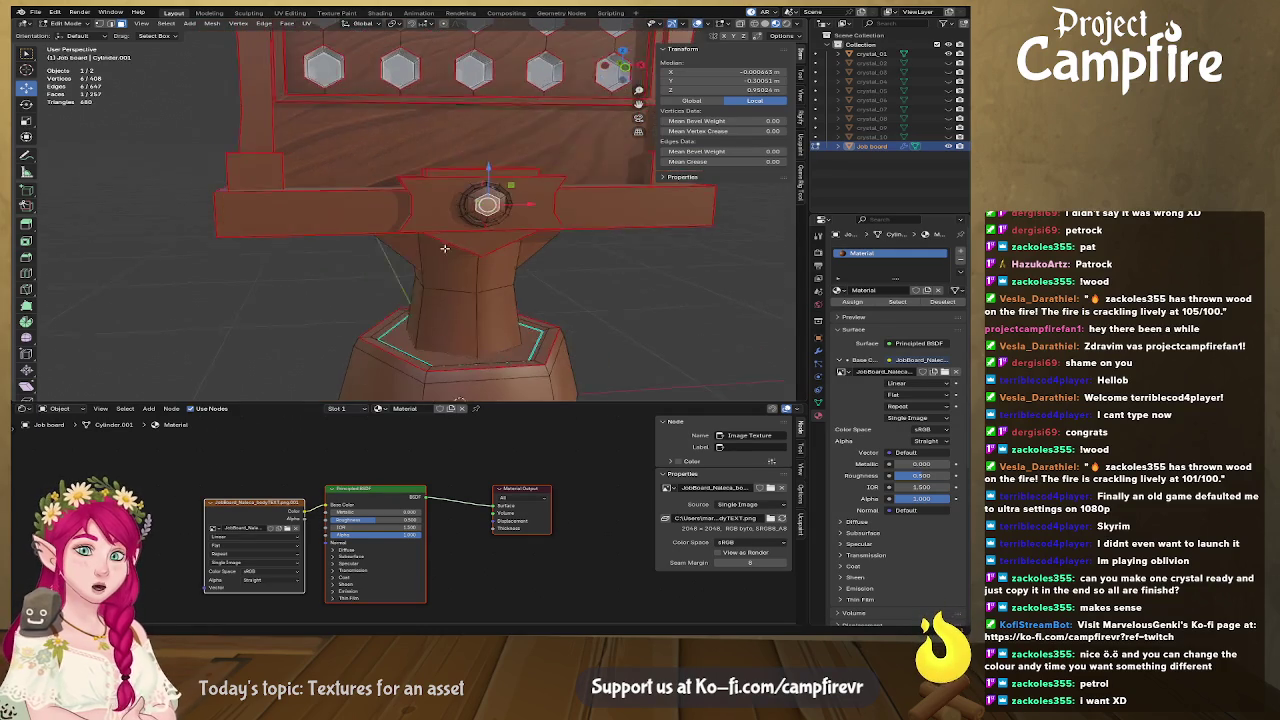
key(l)
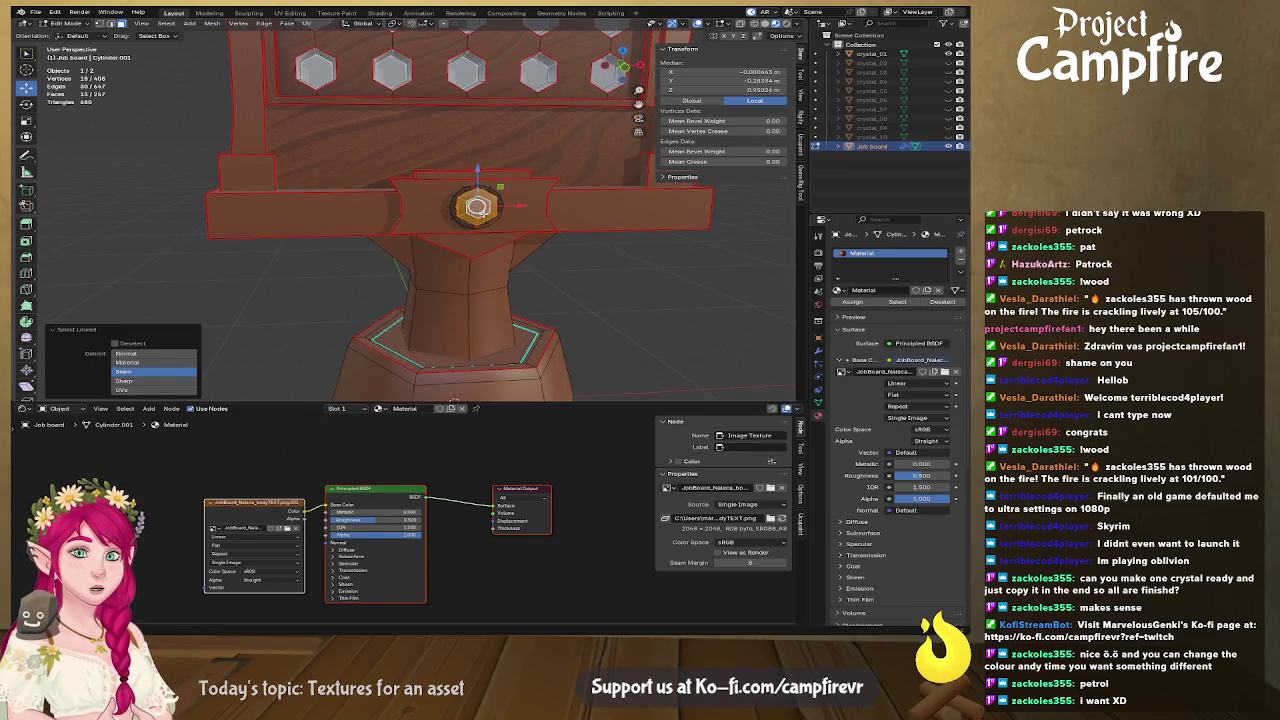
scroll(506, 221, up, 5)
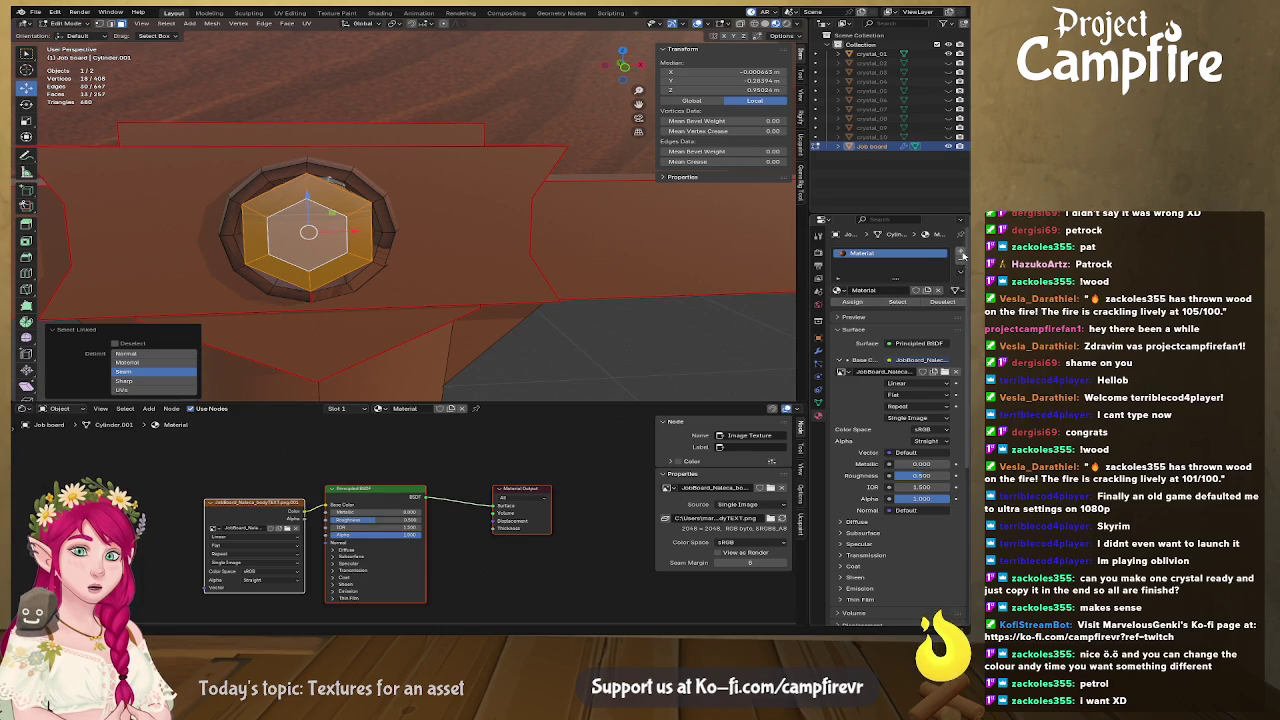
click(961, 253)
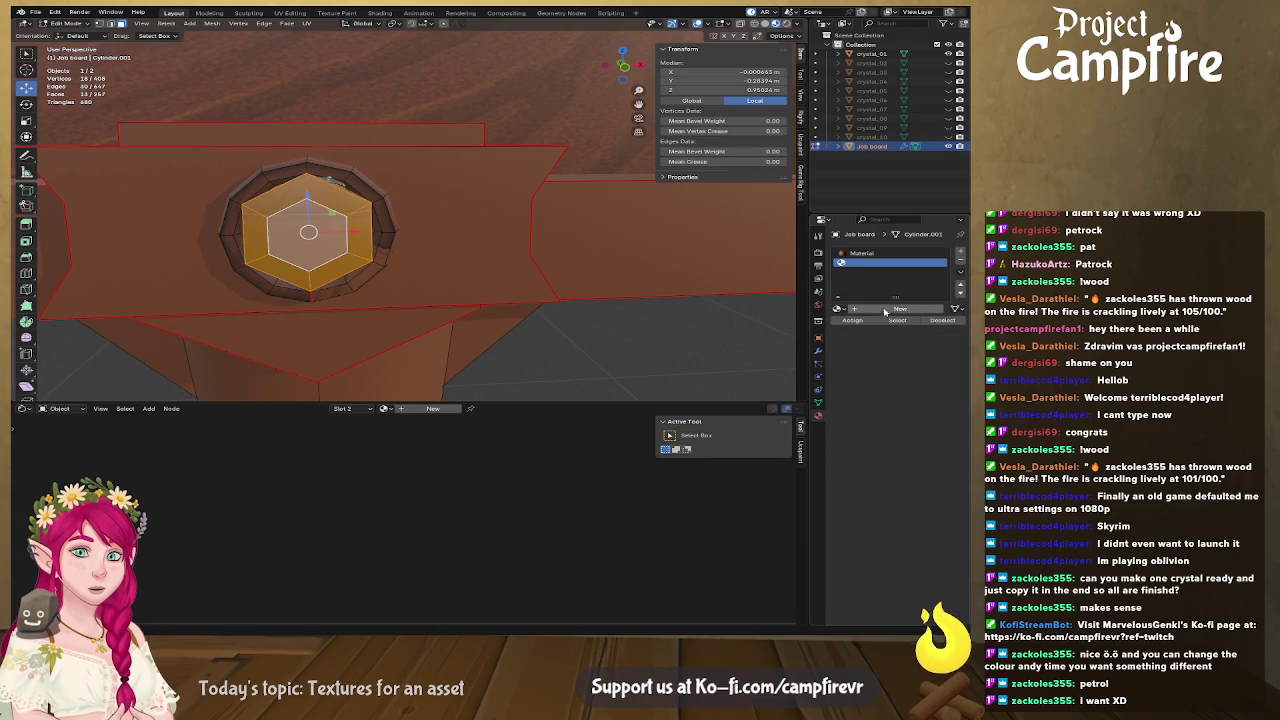
Create a new Principled BSDF material in the empty slot and name it MainCrystal
click(886, 311)
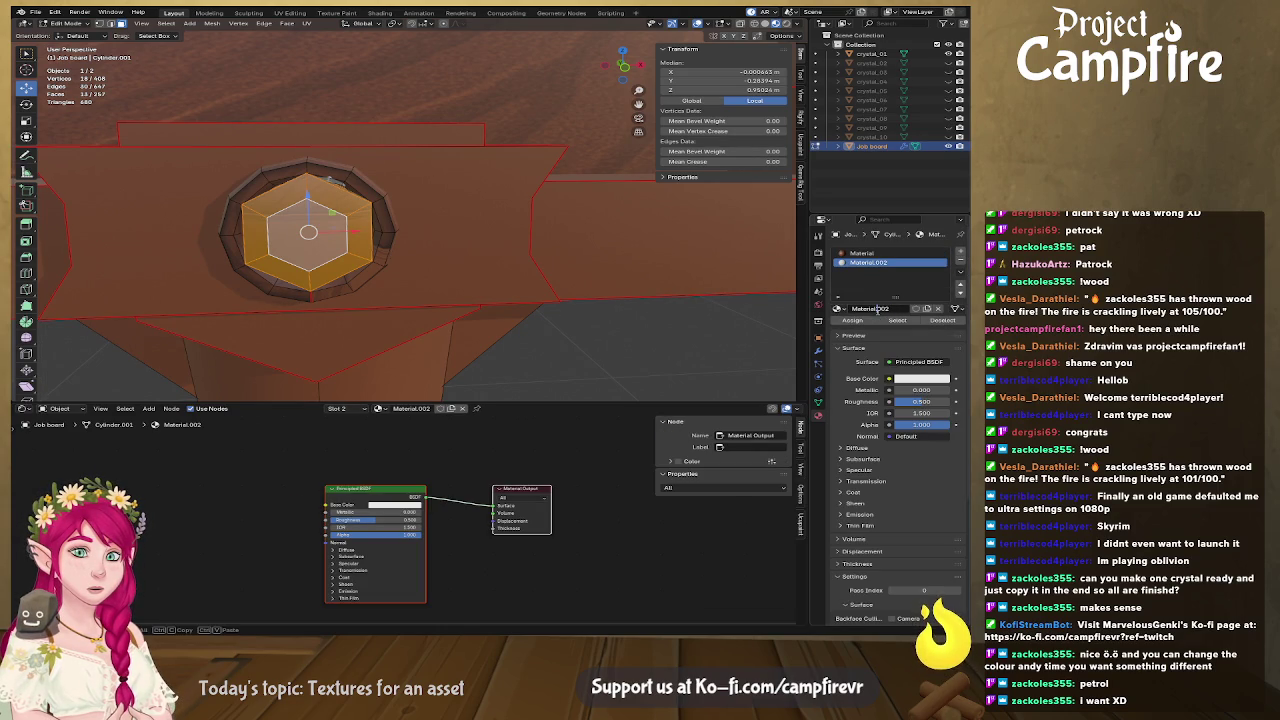
double_click(878, 310)
text(MainCrystal)
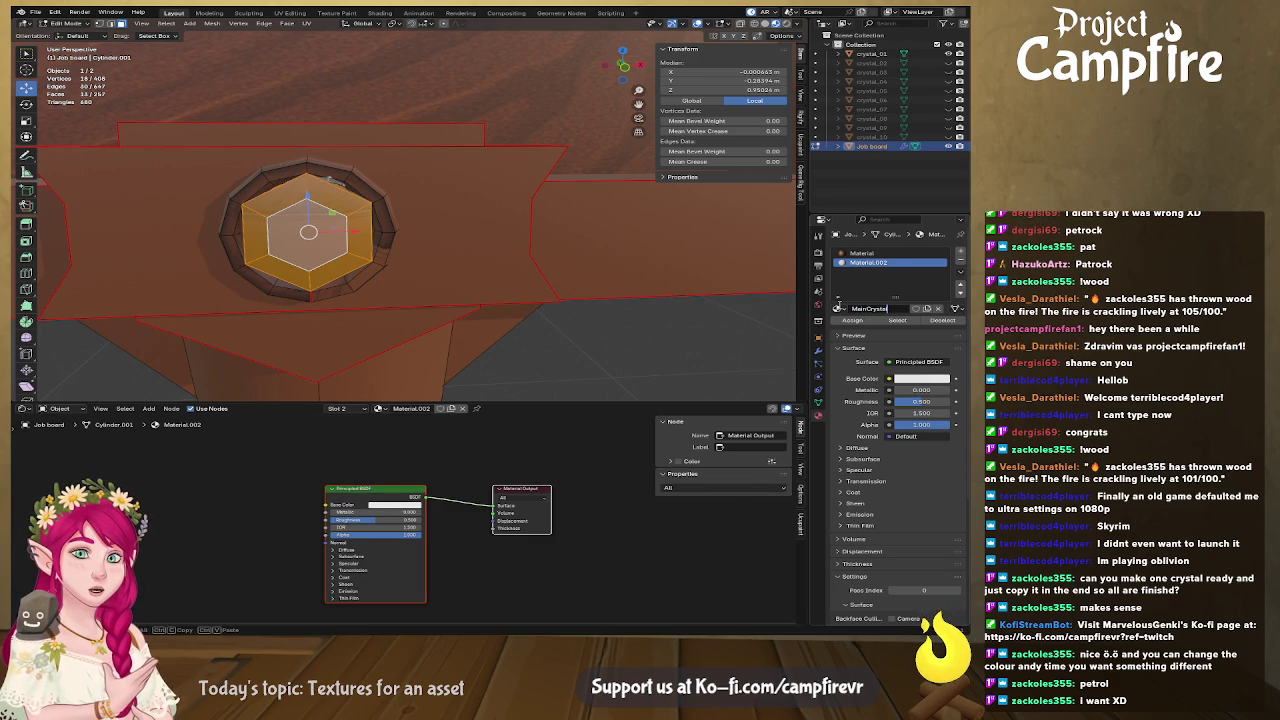
key(Return)
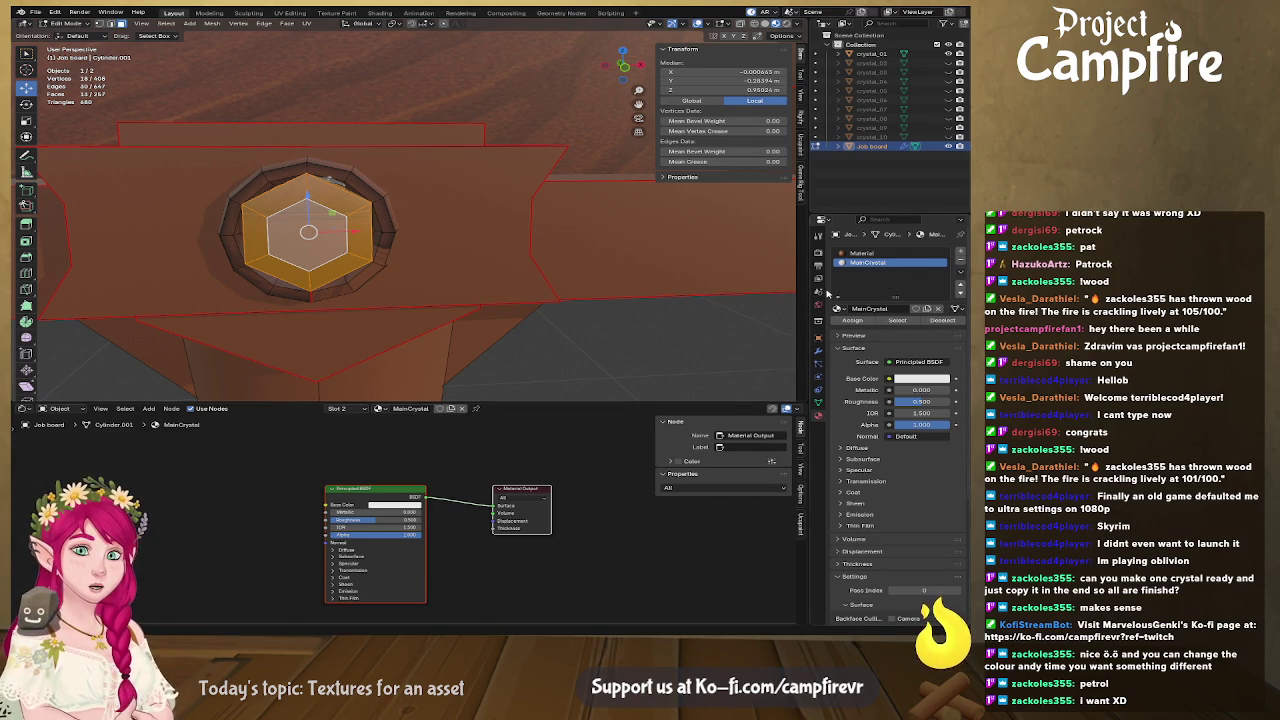
Assign the MainCrystal material to the hexagon face
click(852, 321)
drag(300, 253, 420, 240)
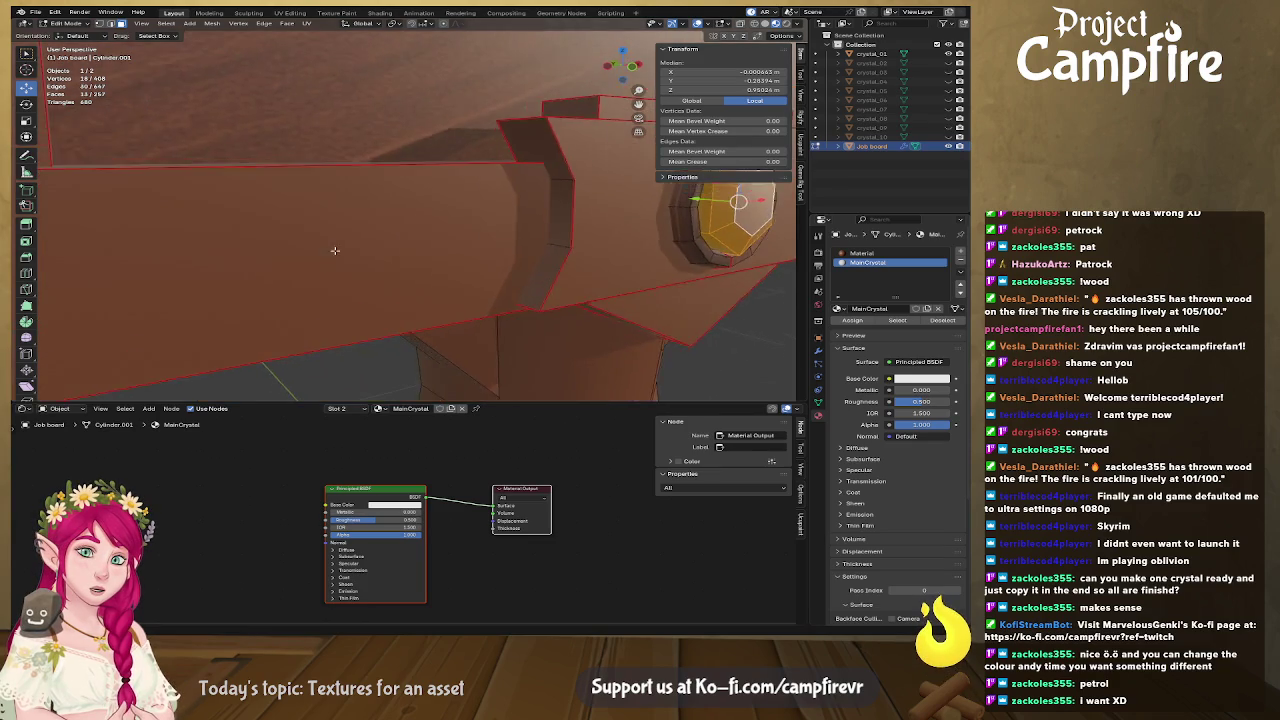
click(856, 321)
click(858, 321)
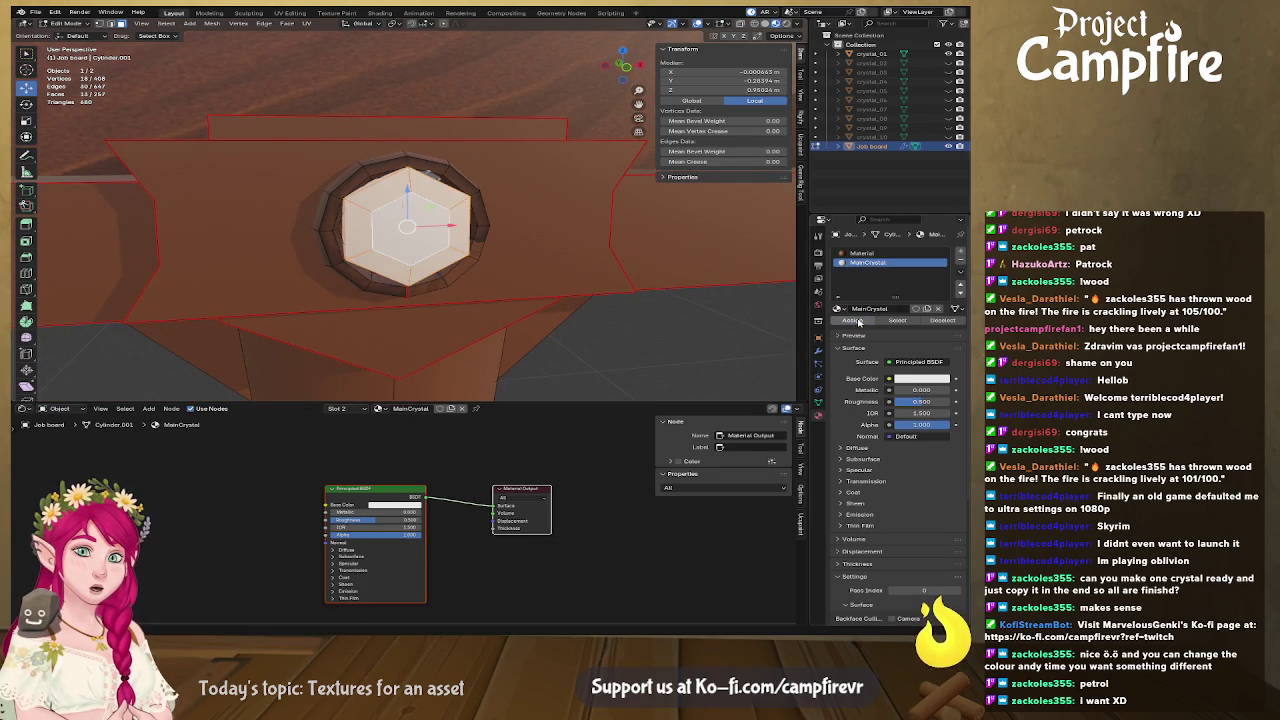
Drive MainCrystal's base colour with an Image Texture loading the crystal facet PNG, framing the crystal
click(889, 378)
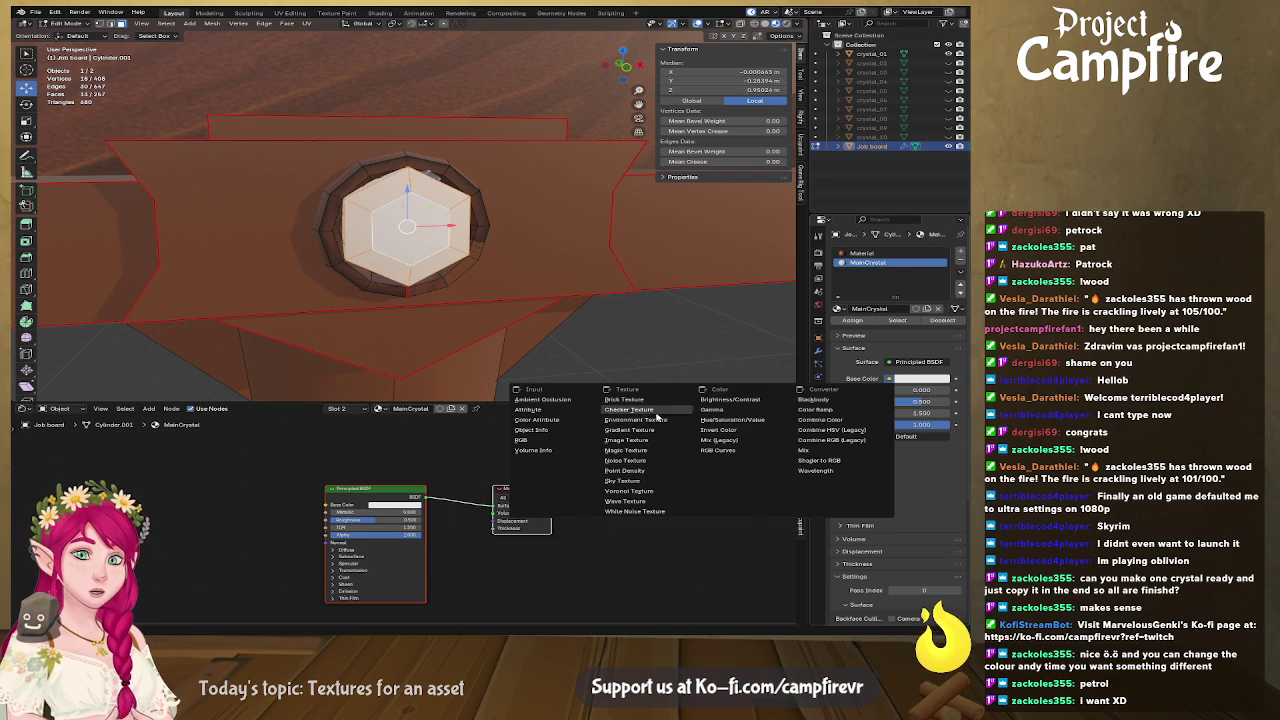
click(647, 441)
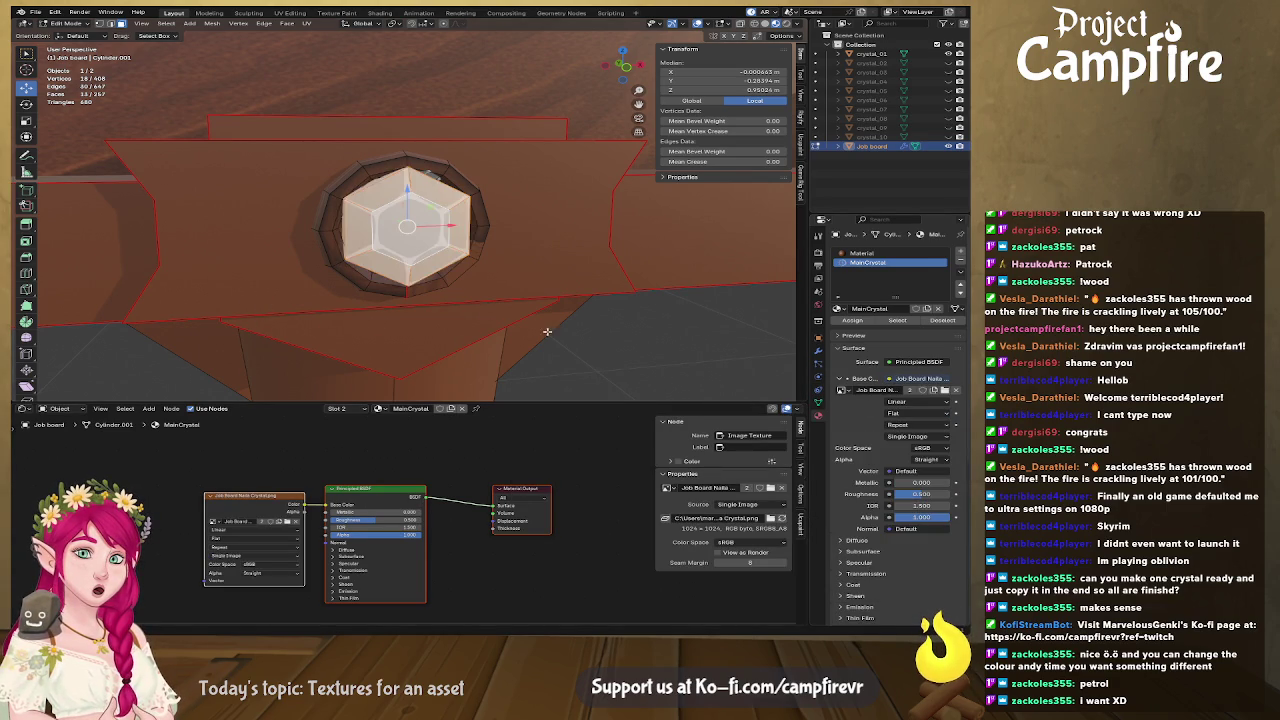
drag(480, 306, 470, 304)
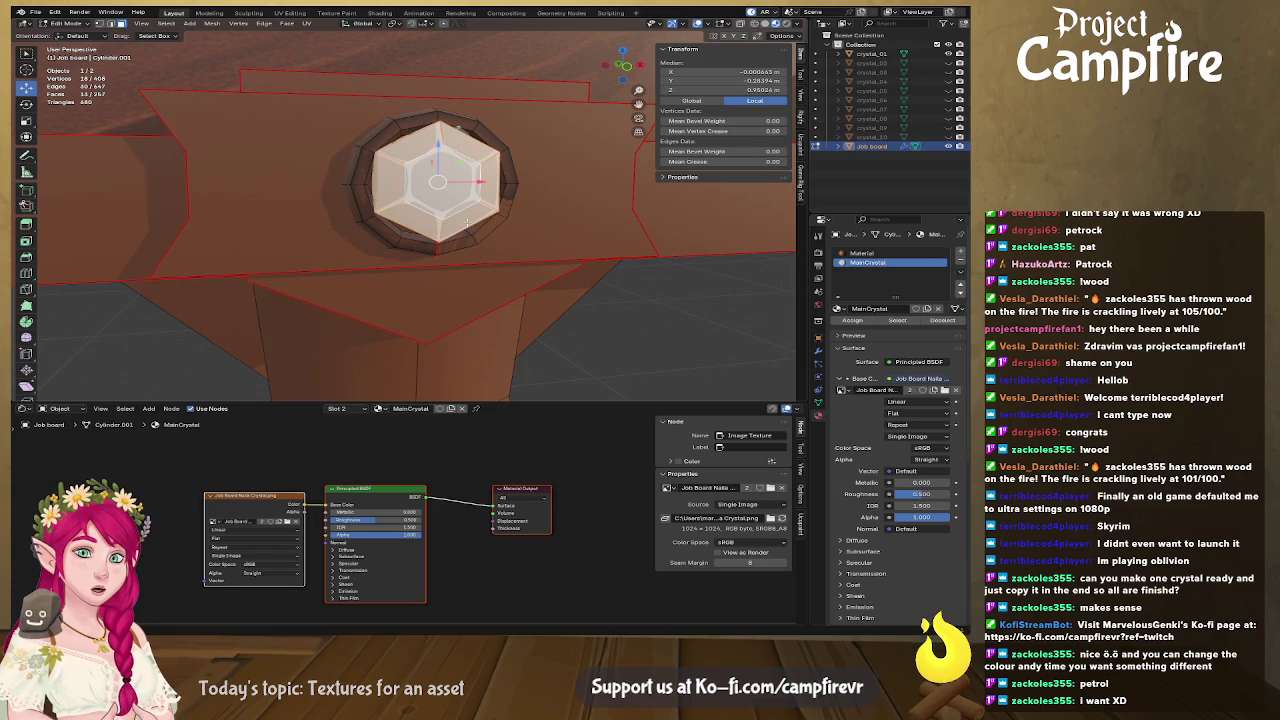
scroll(466, 217, up, 3)
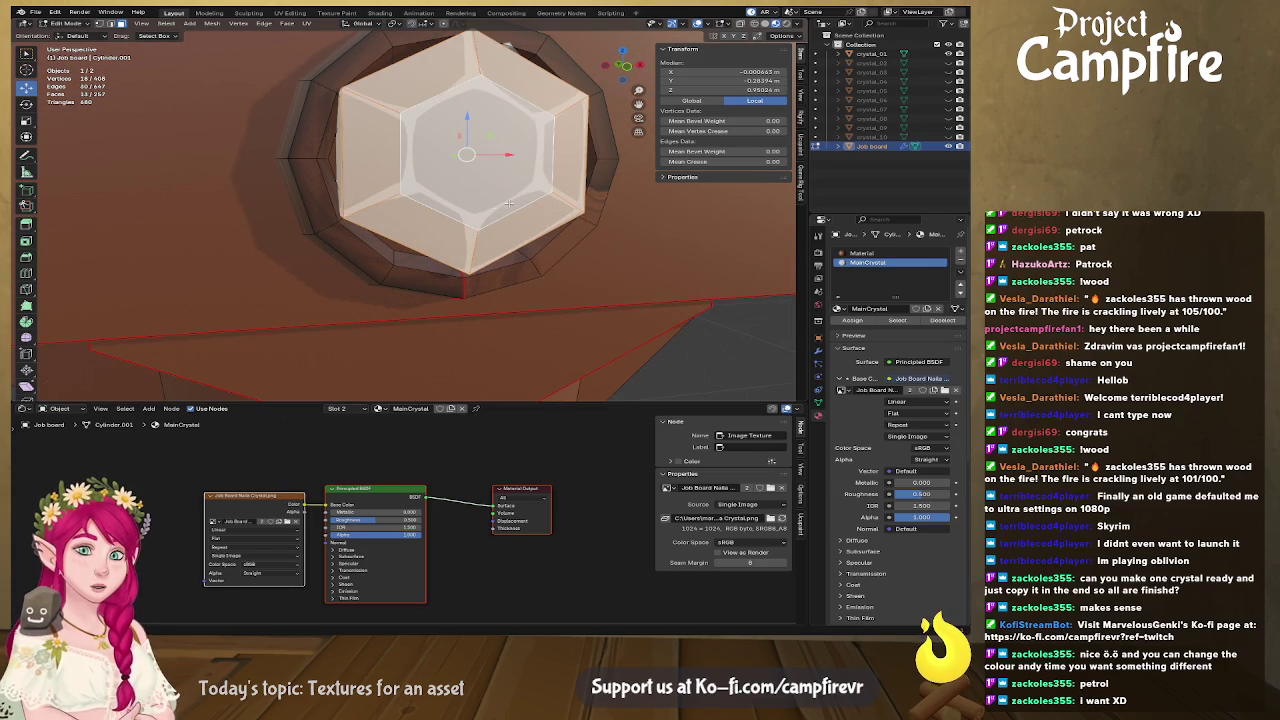
drag(447, 218, 457, 219)
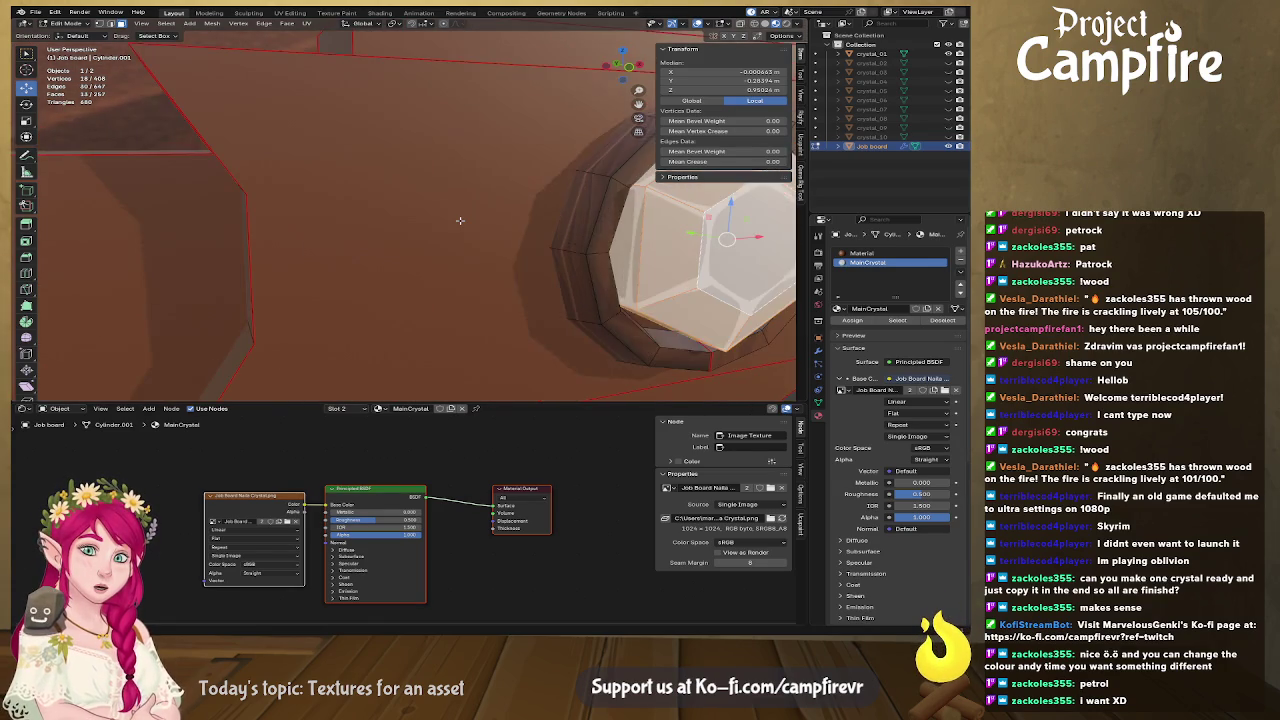
key(KP_Decimal)
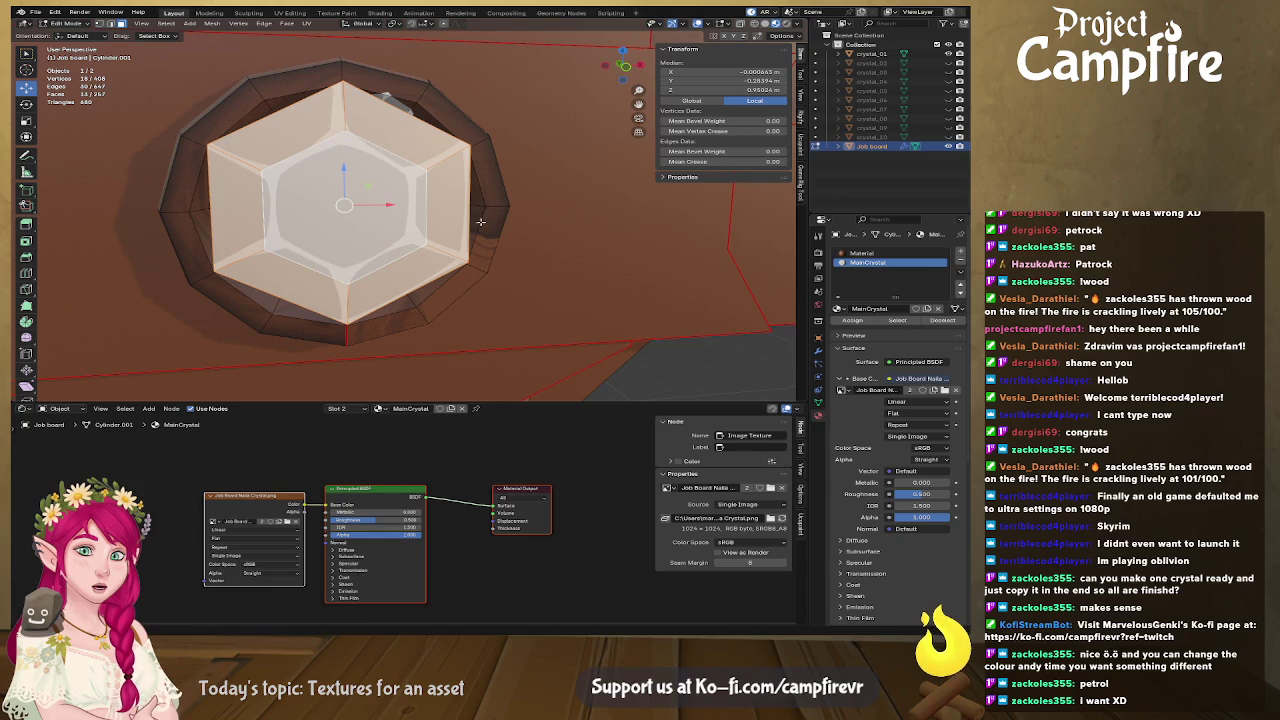
mouse_move(493, 464)
mouse_down()
mouse_move(540, 450)
mouse_move(580, 458)
mouse_up()
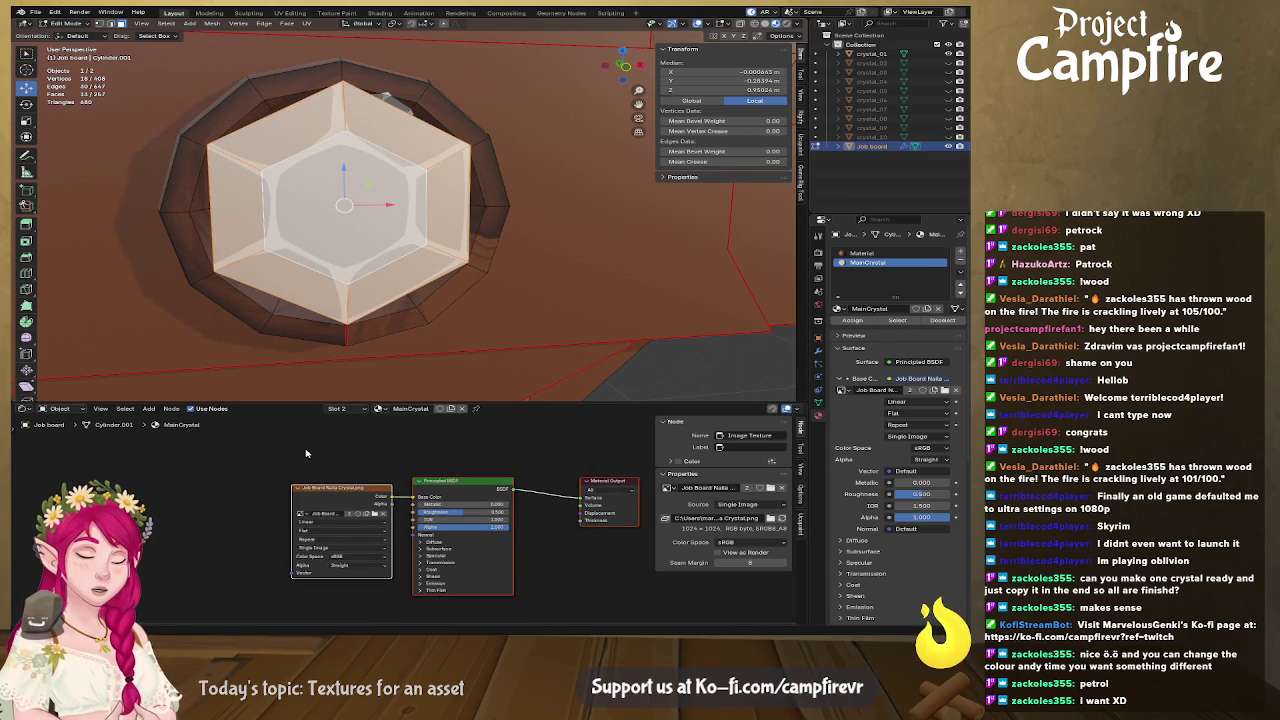
Add an RGB node and link it into a new Vector Math Multiply node
click(306, 455)
click(149, 408)
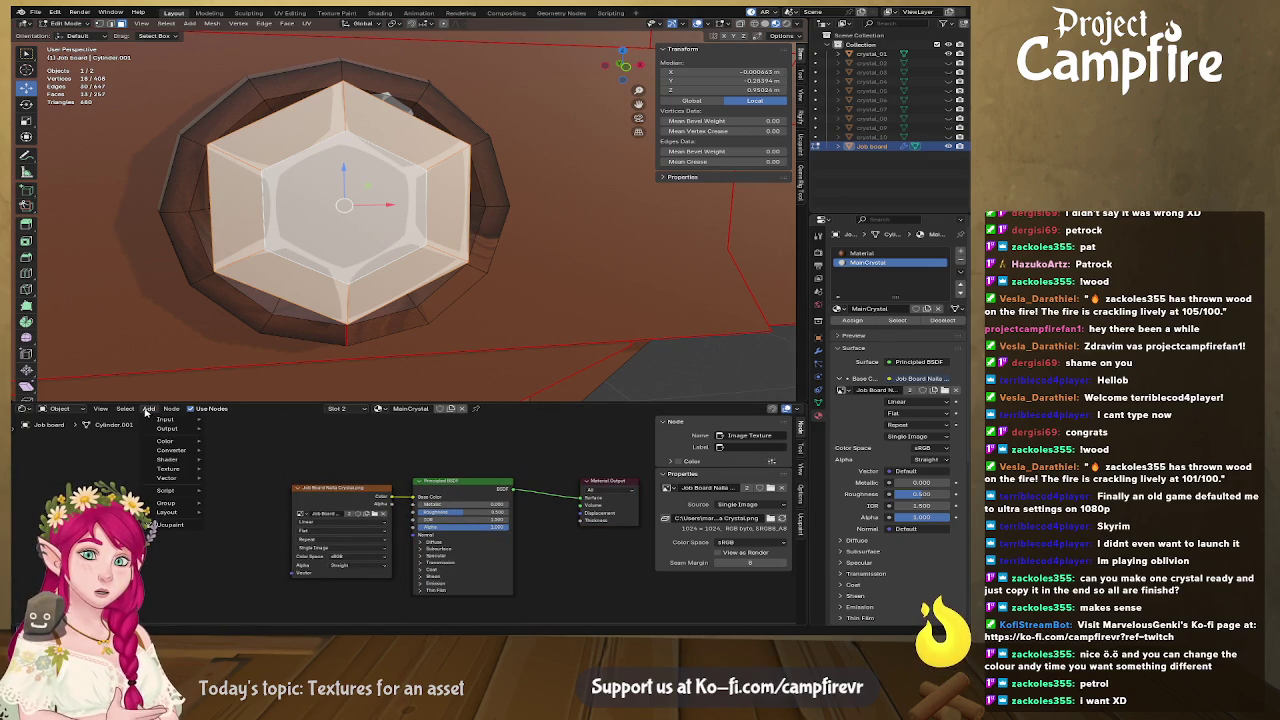
key(Escape)
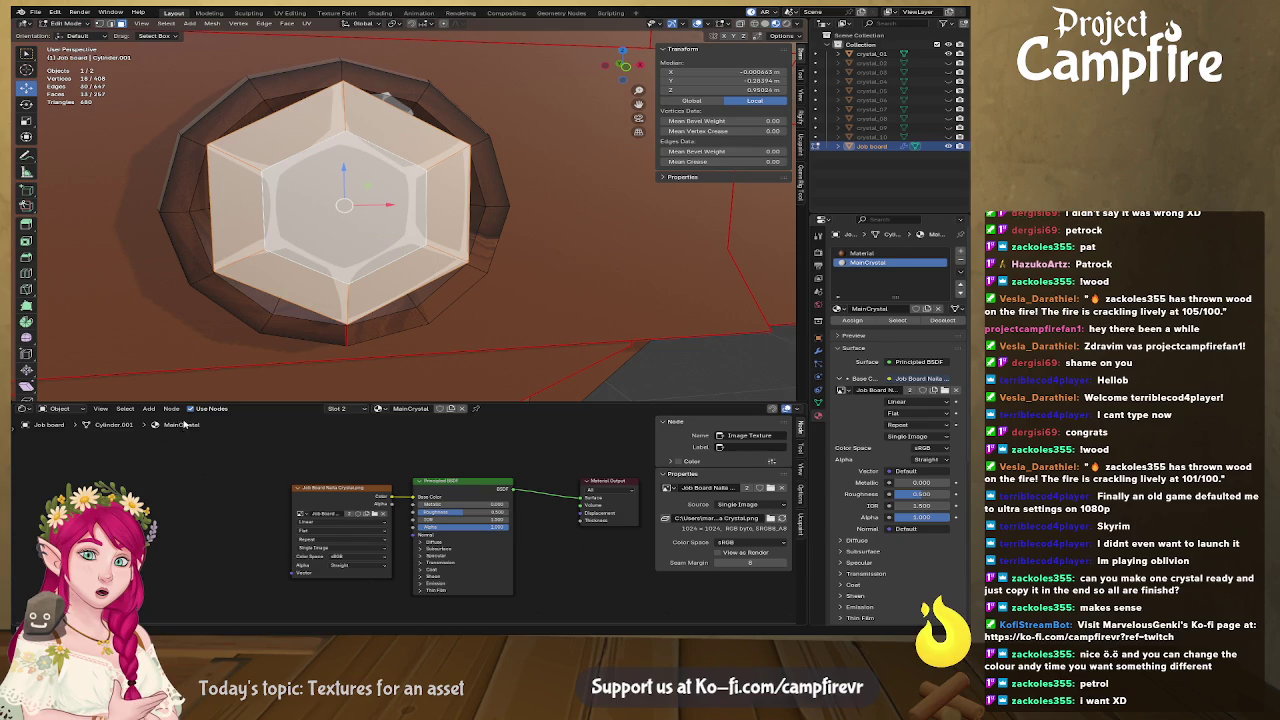
click(149, 408)
mouse_move(166, 419)
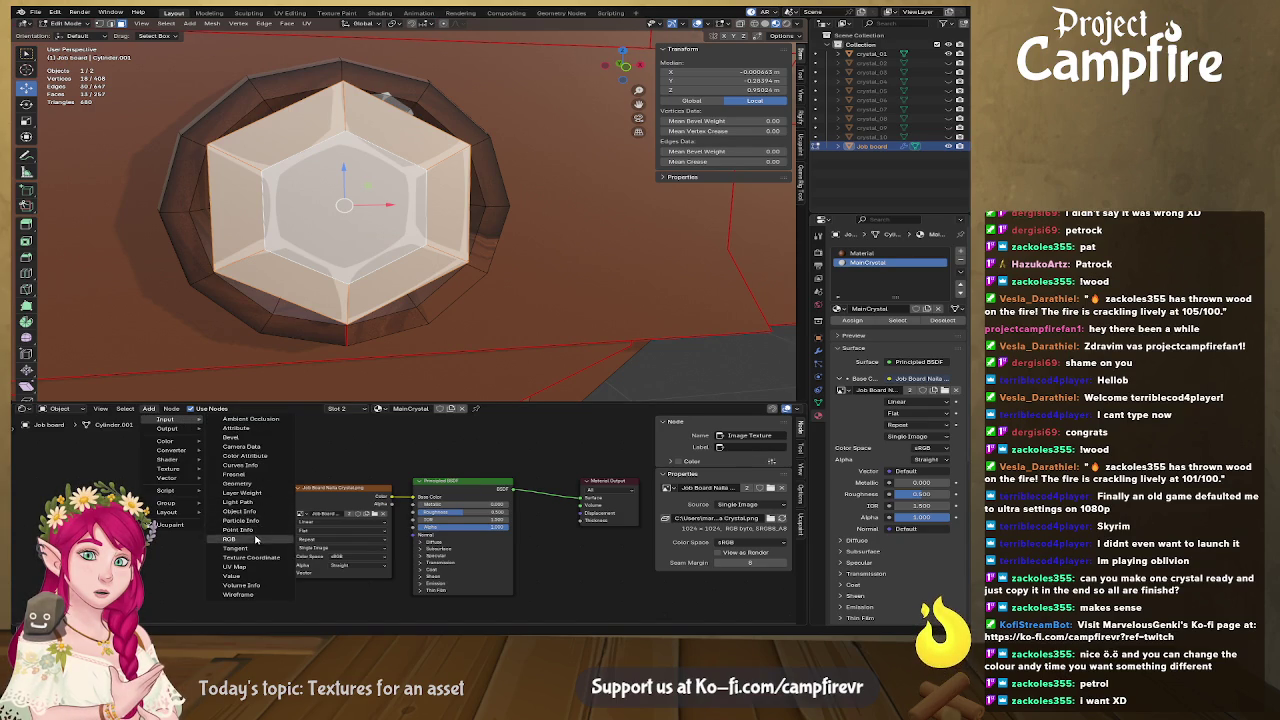
click(229, 539)
drag(370, 438, 406, 452)
text(mul)
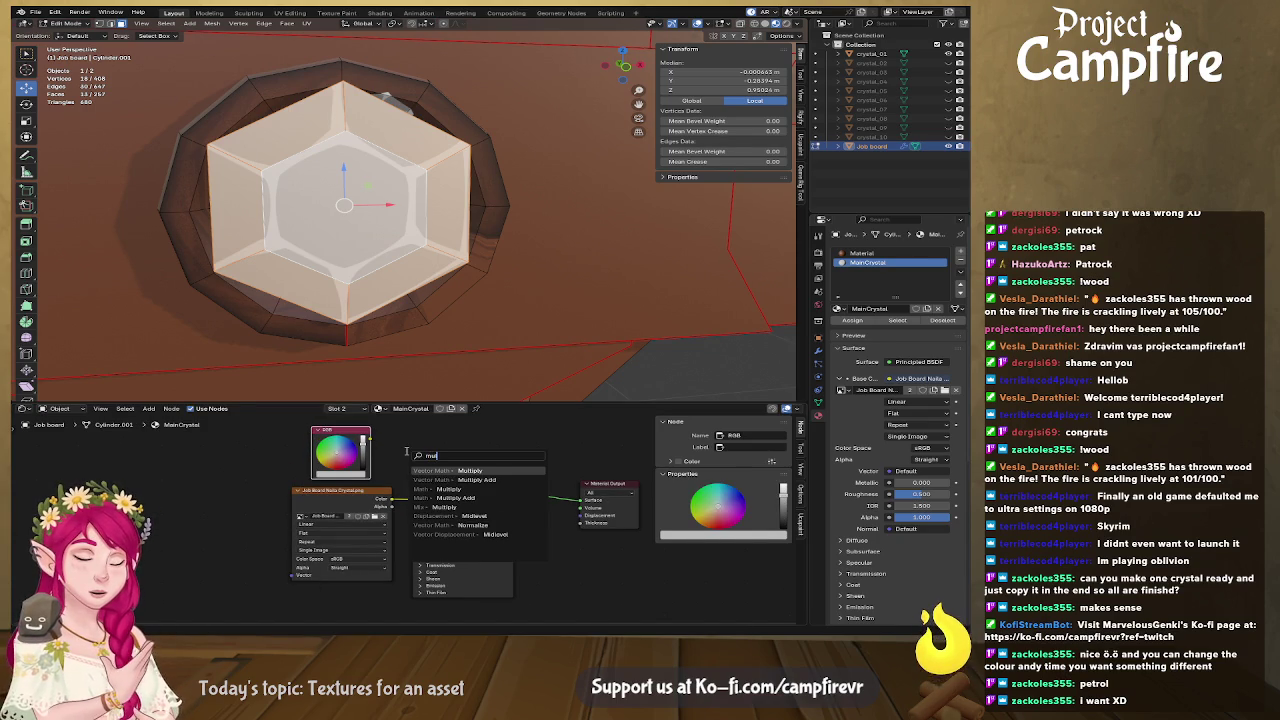
key(Return)
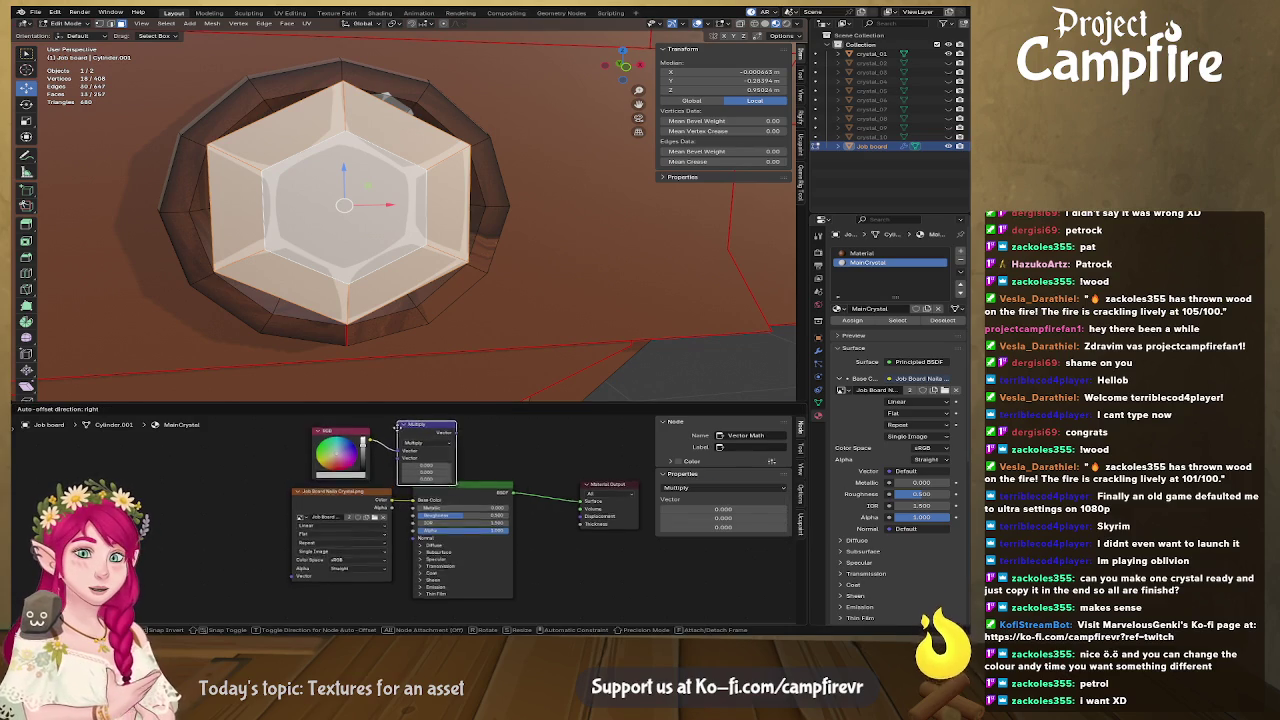
click(397, 427)
click(333, 440)
Wire Multiply to Base Color, feed it the image texture, and tint the RGB light blue
mouse_move(506, 442)
mouse_down()
mouse_move(453, 437)
mouse_move(483, 510)
mouse_move(408, 458)
mouse_up()
click(400, 500)
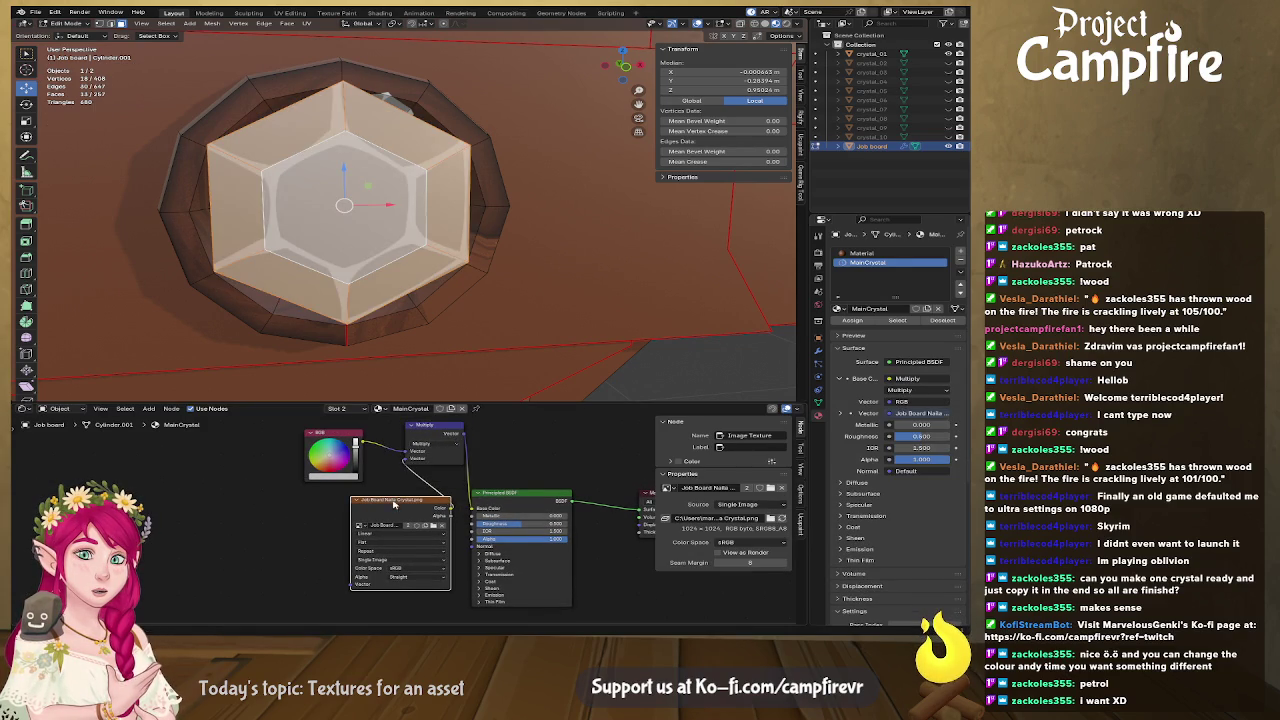
drag(395, 502, 294, 511)
drag(325, 452, 320, 457)
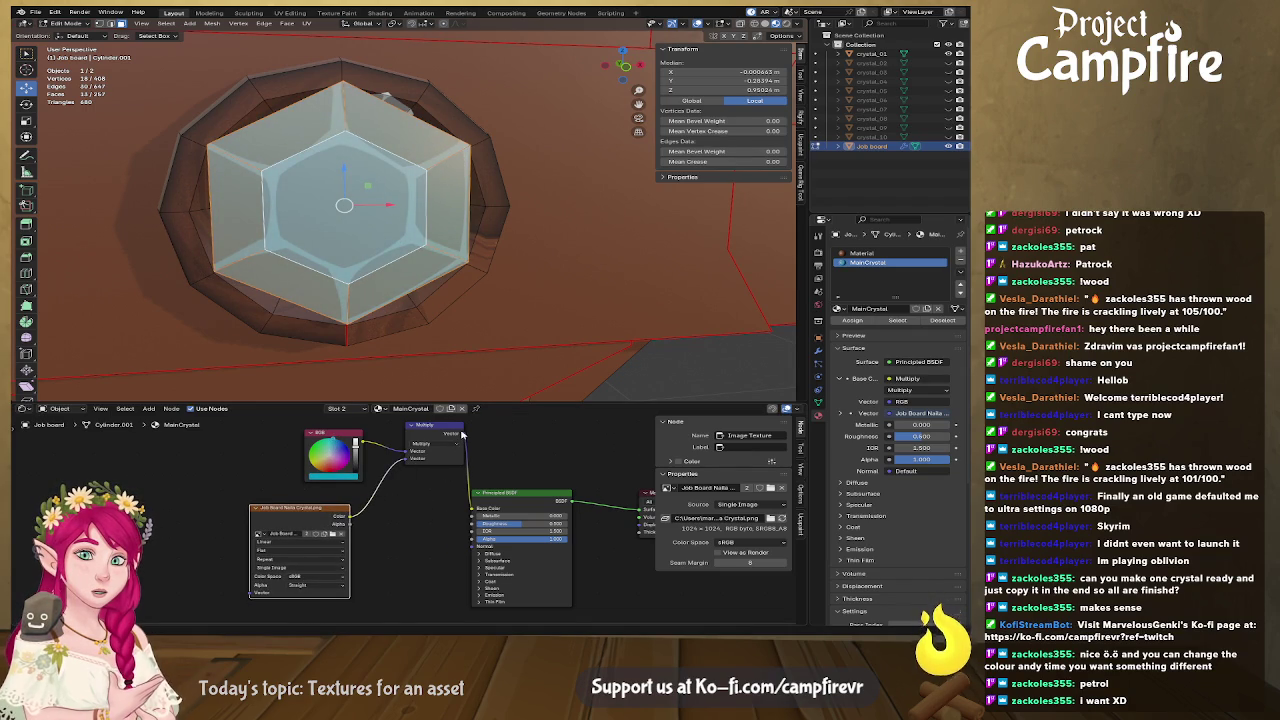
drag(453, 432, 443, 453)
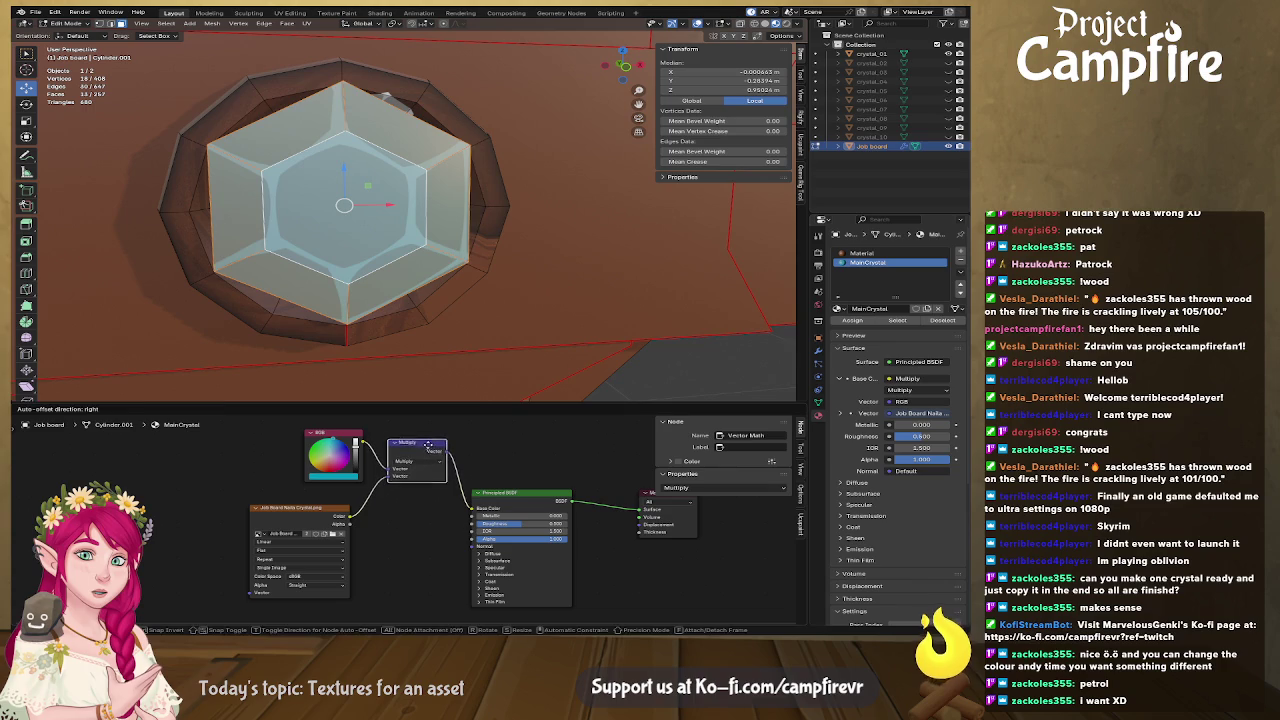
Also feed the Multiply result into Emission Color and adjust the blue tint's brightness
click(478, 596)
scroll(450, 530, down, 3)
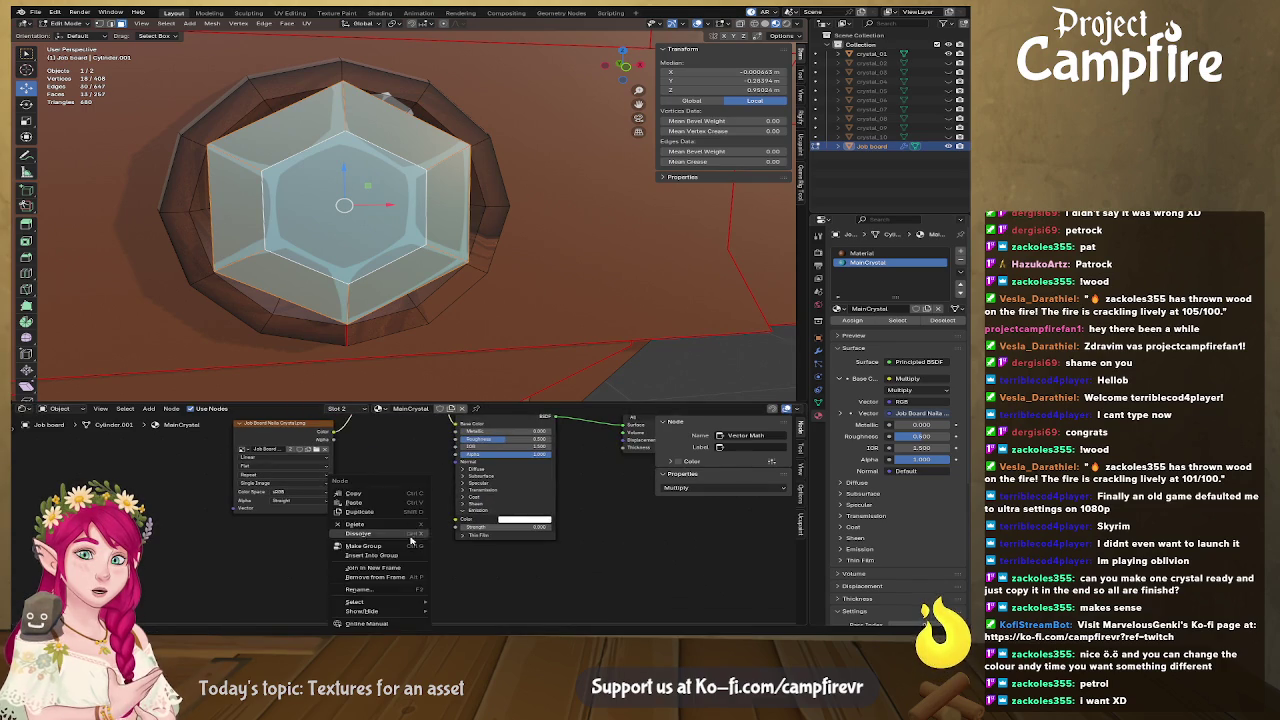
scroll(445, 477, up, 3)
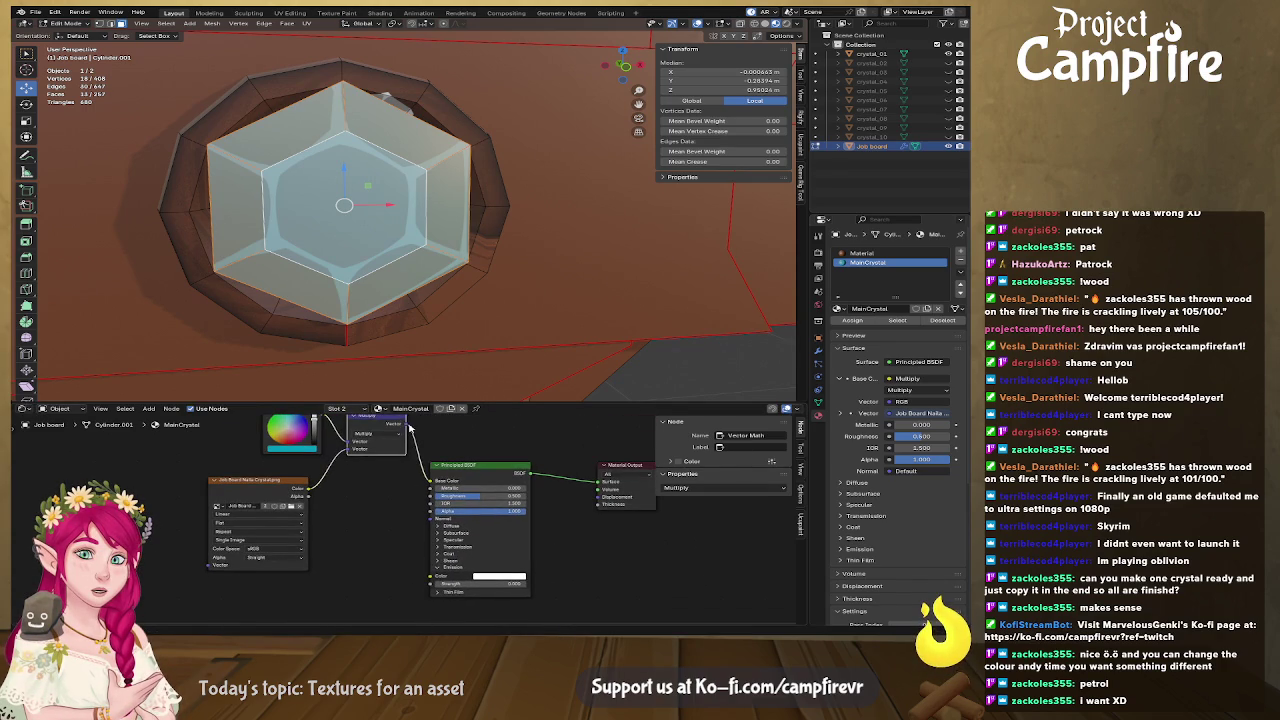
mouse_move(405, 425)
mouse_down()
mouse_move(432, 578)
mouse_move(510, 583)
mouse_up()
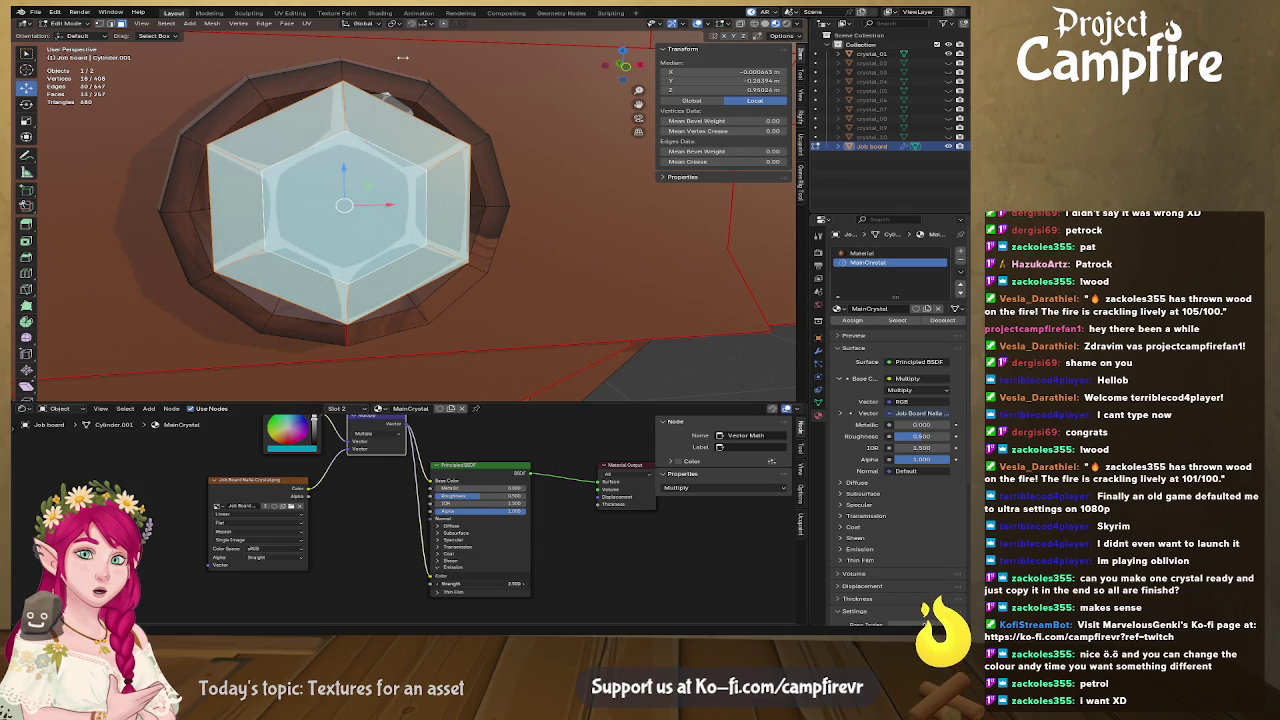
scroll(344, 454, up, 3)
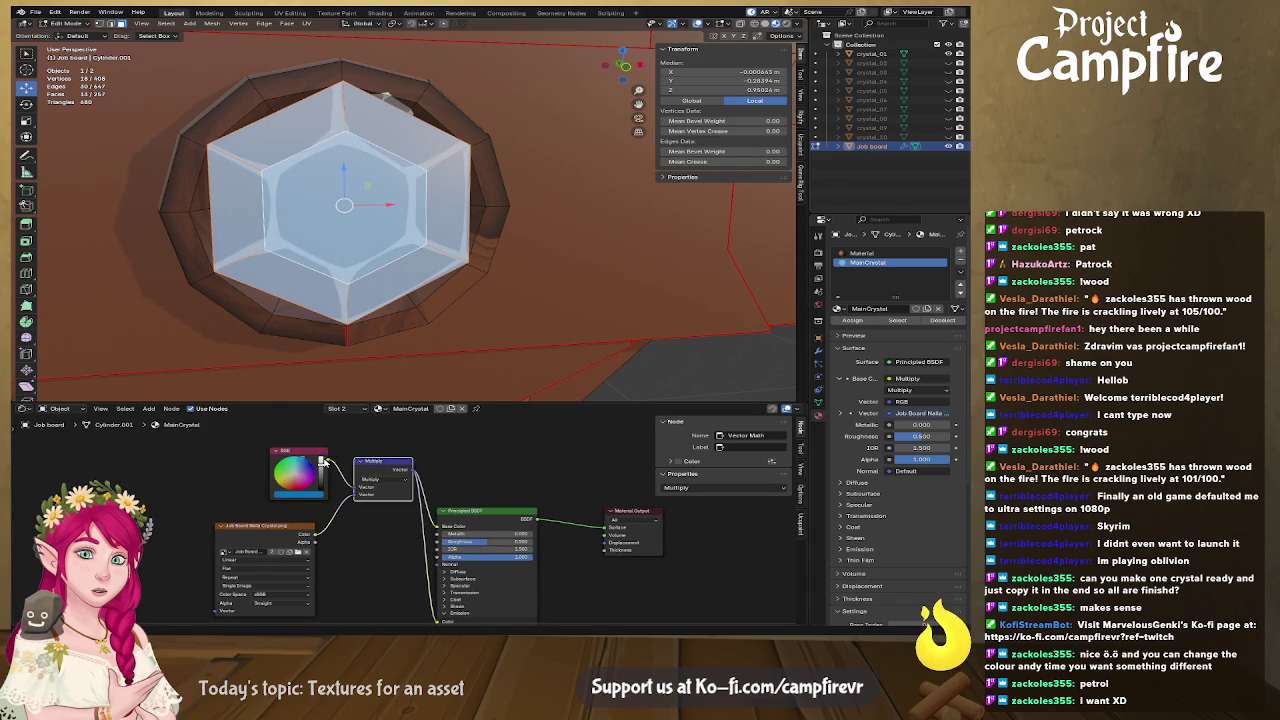
mouse_move(320, 460)
mouse_down()
mouse_move(320, 478)
mouse_move(320, 462)
mouse_up()
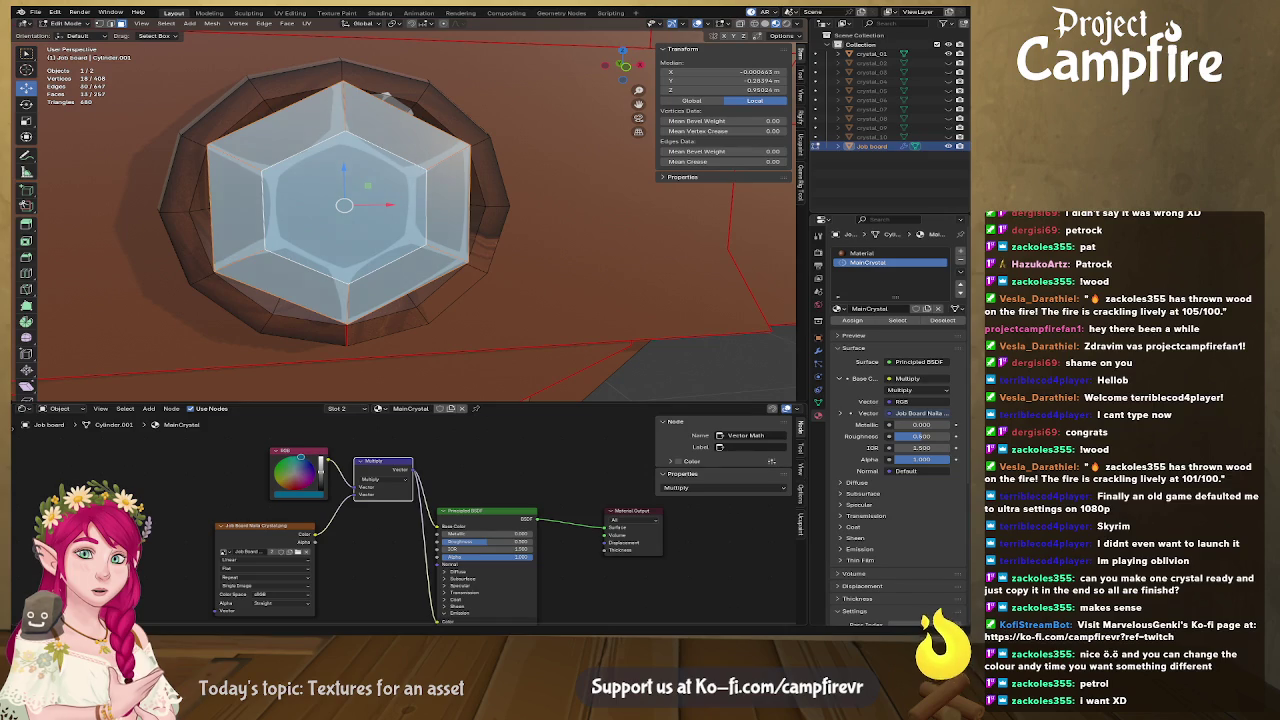
click(552, 259)
scroll(552, 259, down, 3)
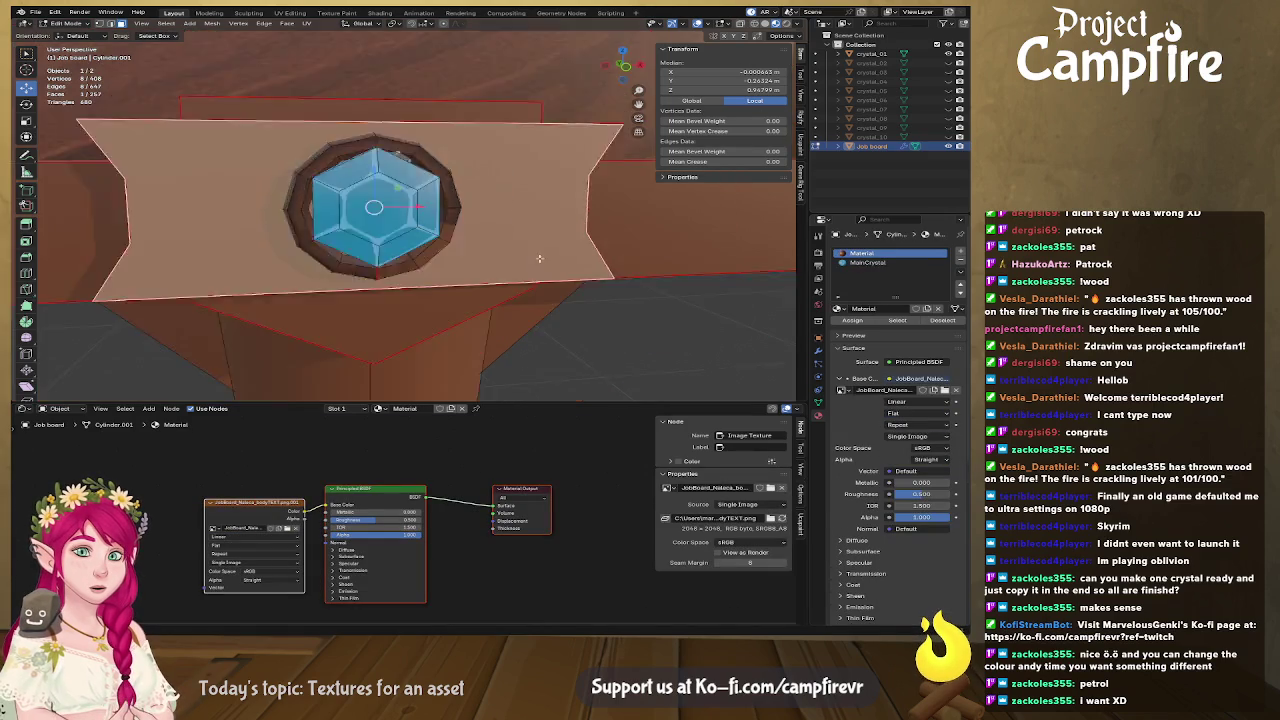
Leave Edit Mode, hide the overlays, and select the green crystal object
scroll(552, 259, down, 2)
click(520, 334)
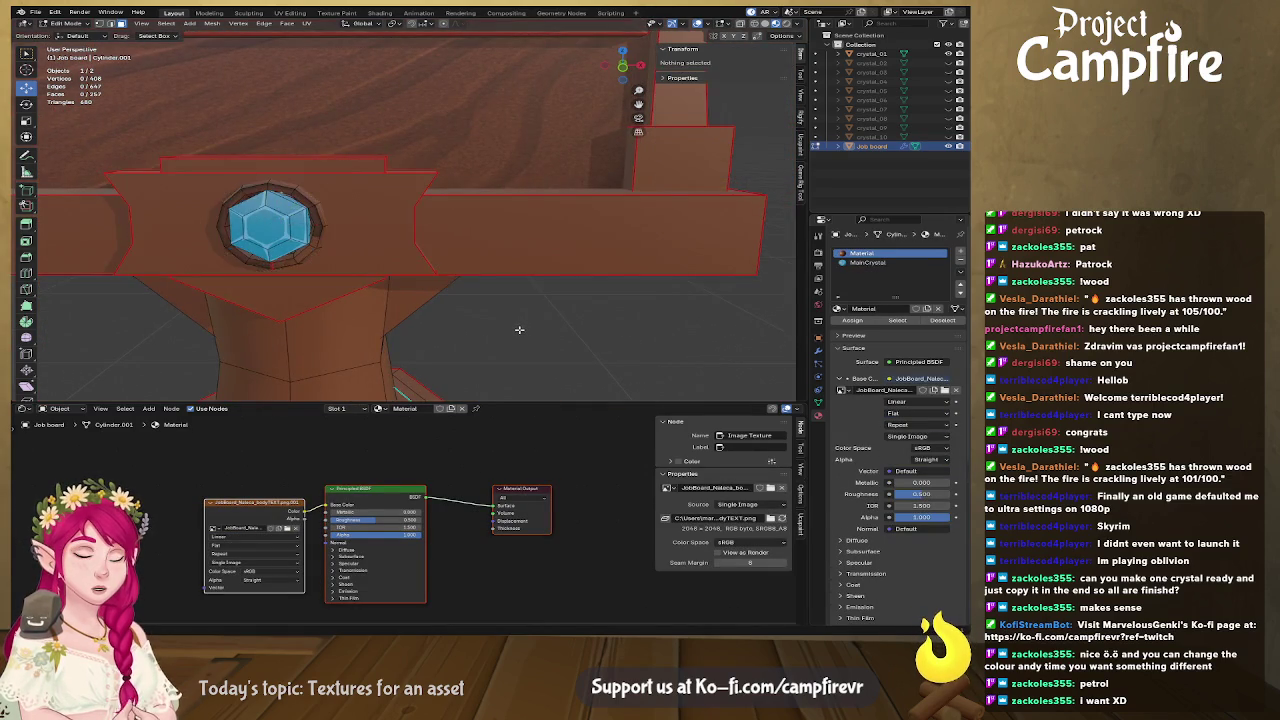
click(694, 26)
scroll(660, 312, down, 3)
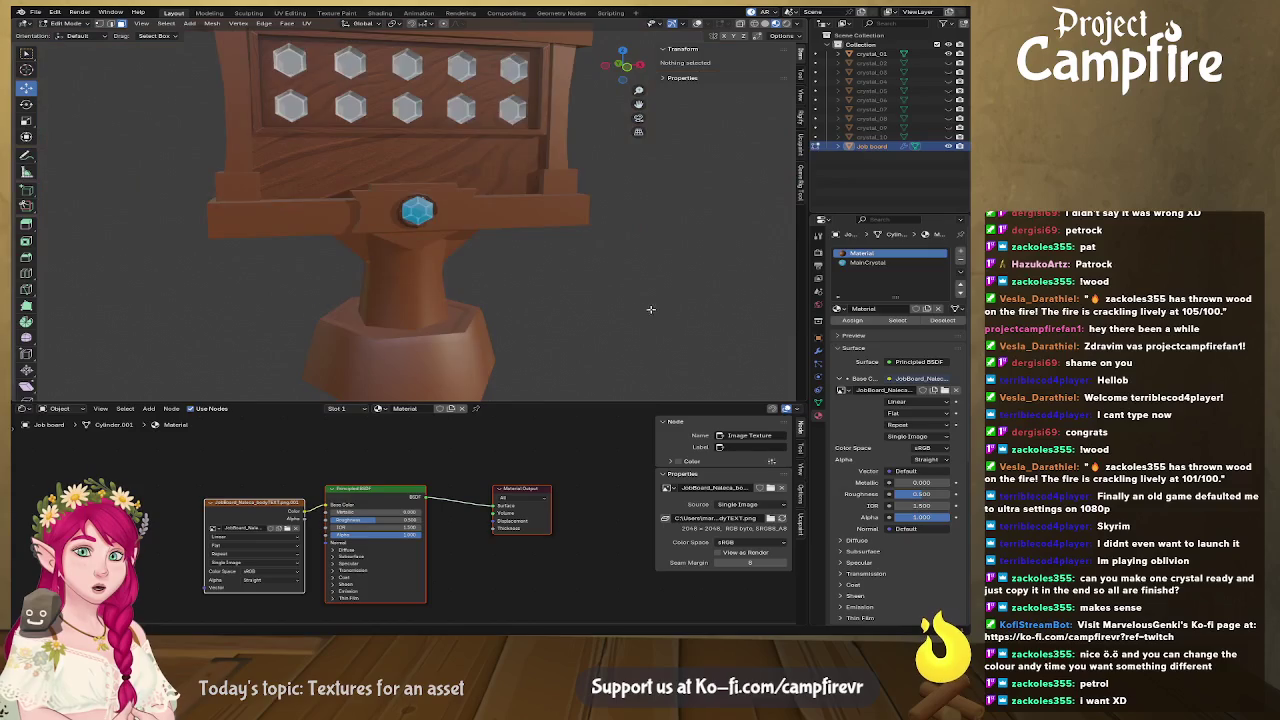
mouse_move(660, 312)
mouse_down()
mouse_move(568, 231)
mouse_move(391, 327)
mouse_up()
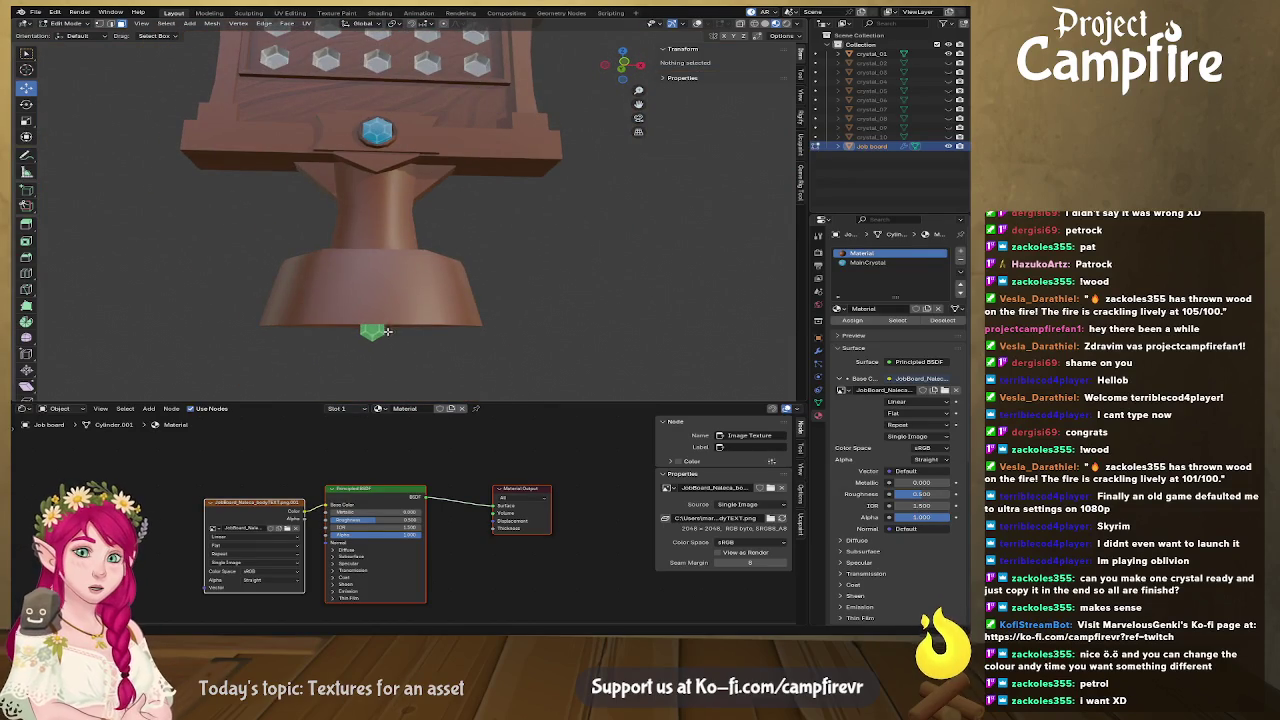
key(Tab)
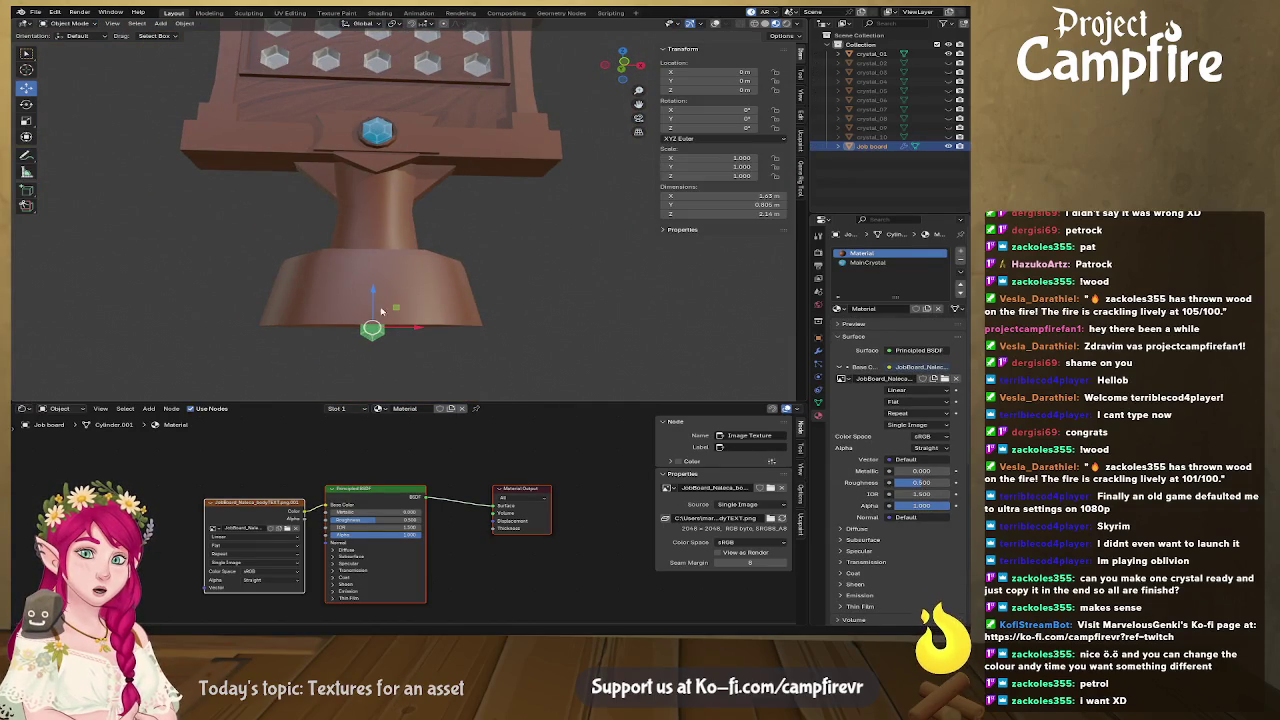
drag(370, 295, 371, 289)
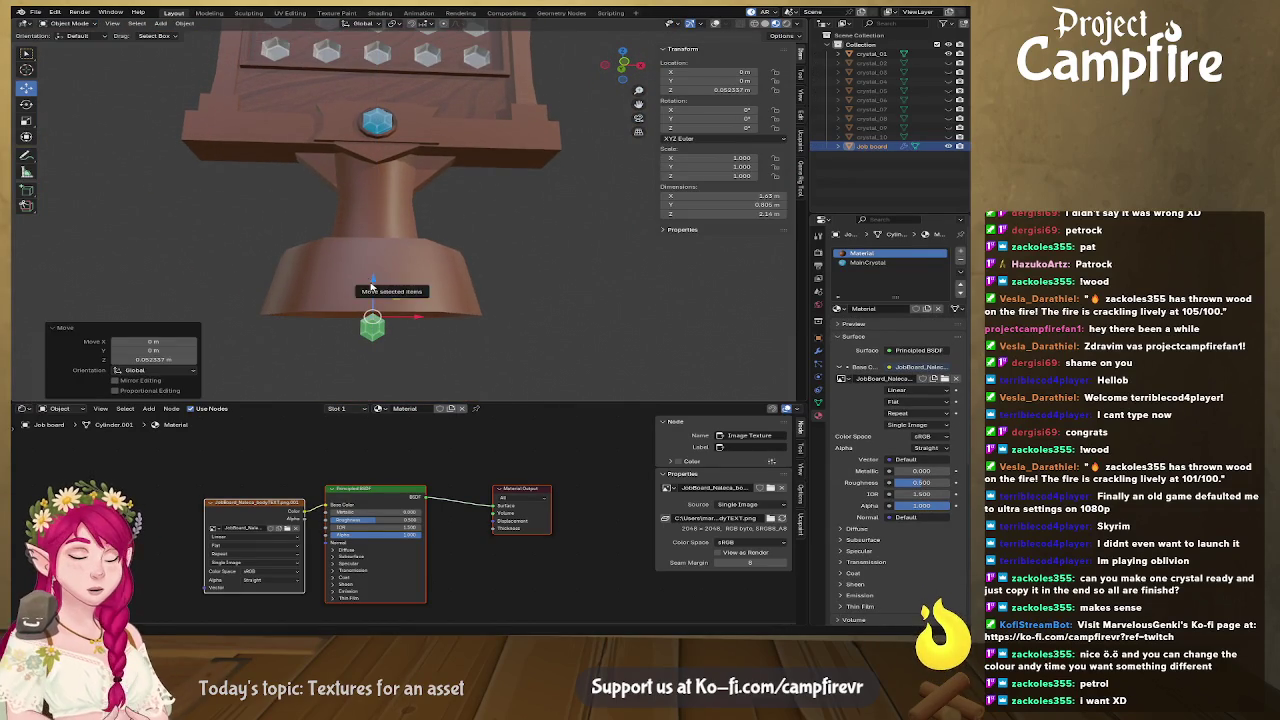
key(ctrl+z)
click(372, 335)
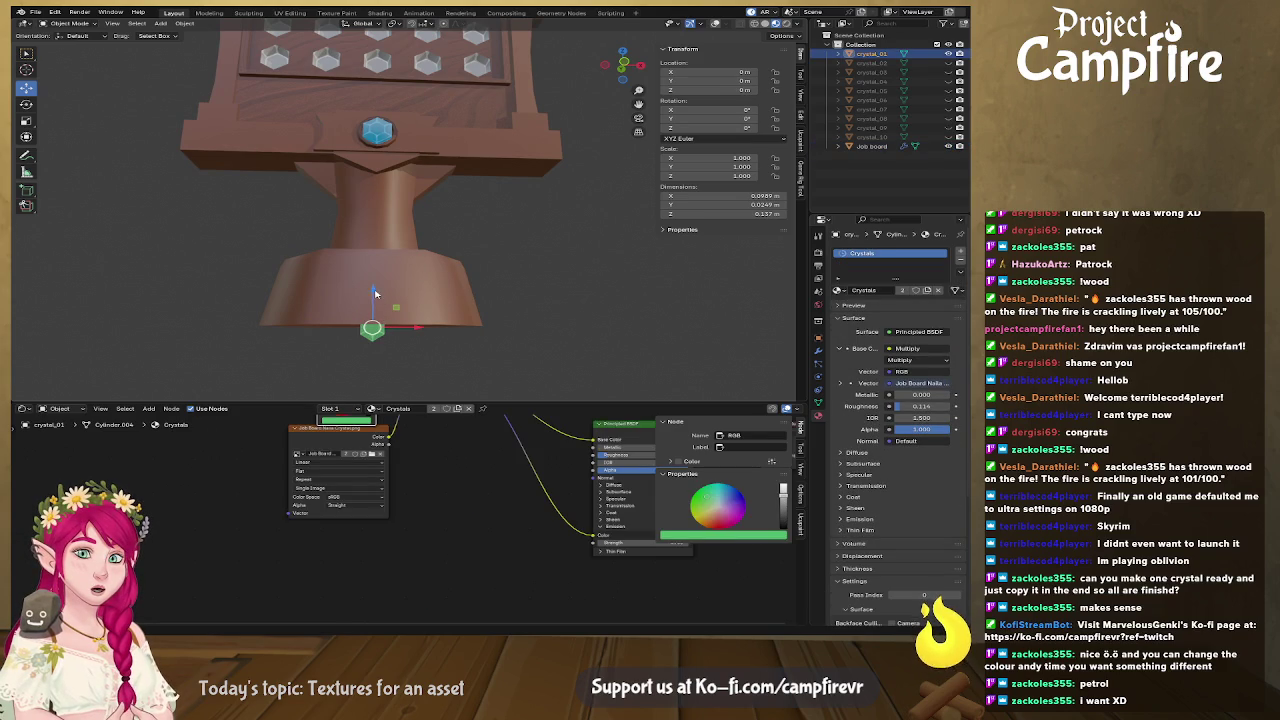
Move the green crystal along Z, X and Y into the top-left board slot
drag(375, 293, 385, 35)
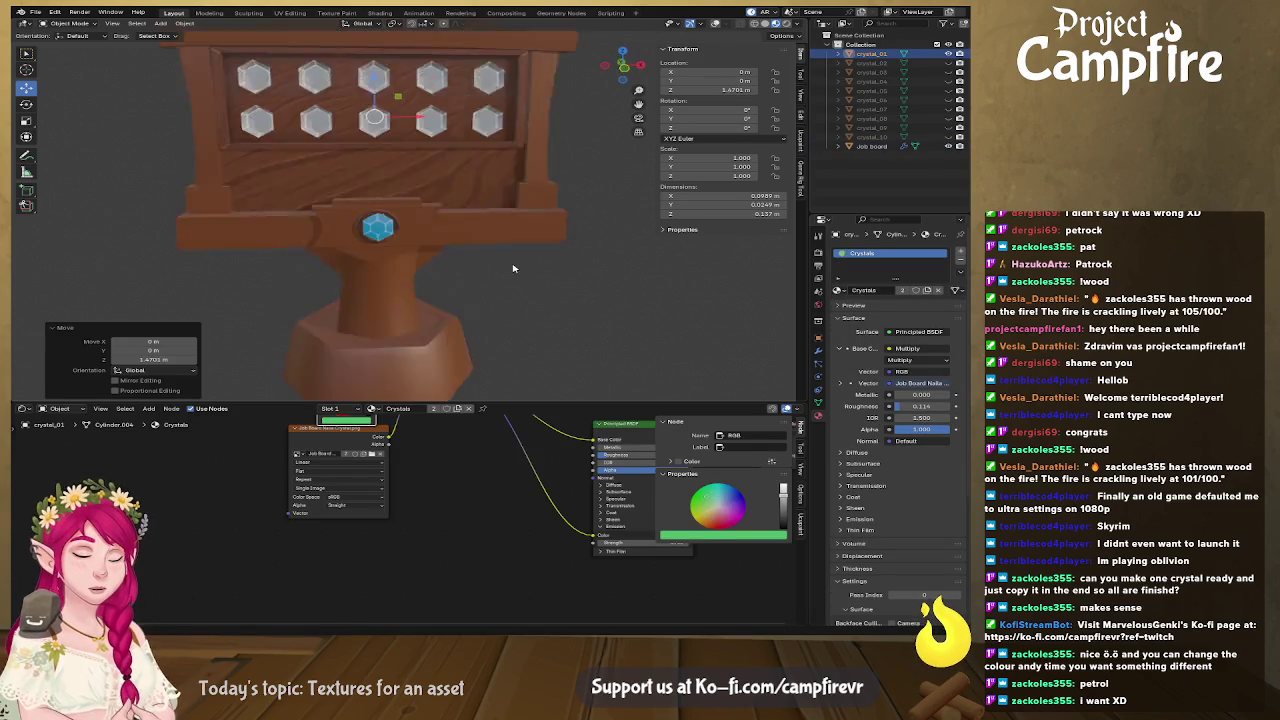
drag(513, 264, 385, 165)
mouse_move(352, 113)
mouse_down()
mouse_move(385, 112)
mouse_move(316, 117)
mouse_move(290, 92)
mouse_move(413, 107)
mouse_up()
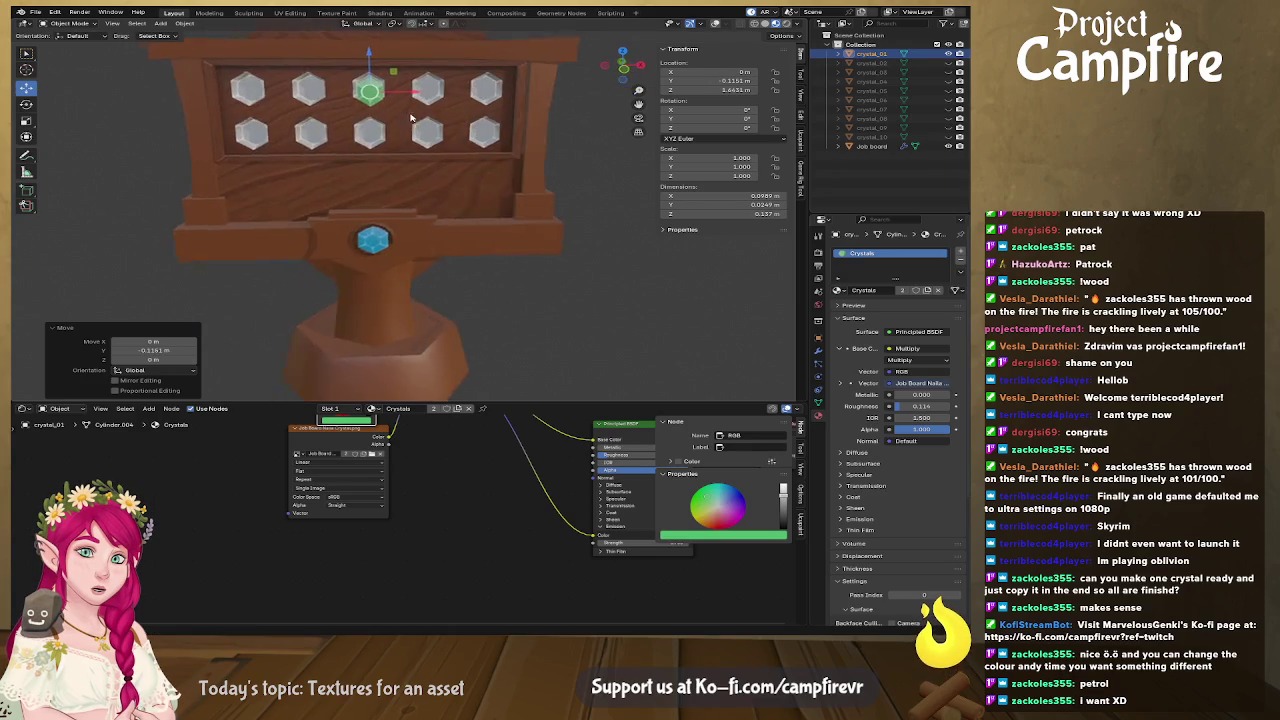
scroll(413, 107, up, 5)
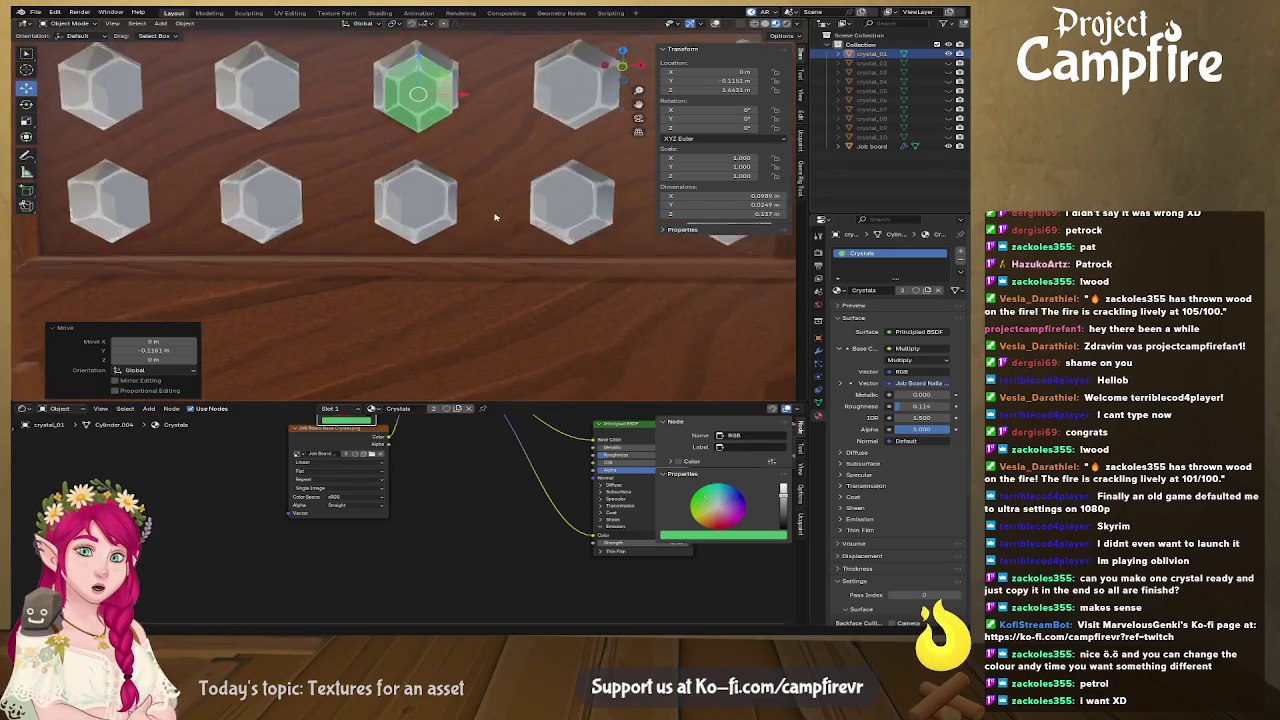
mouse_move(466, 124)
mouse_down()
mouse_move(167, 127)
mouse_move(467, 199)
mouse_up()
click(160, 127)
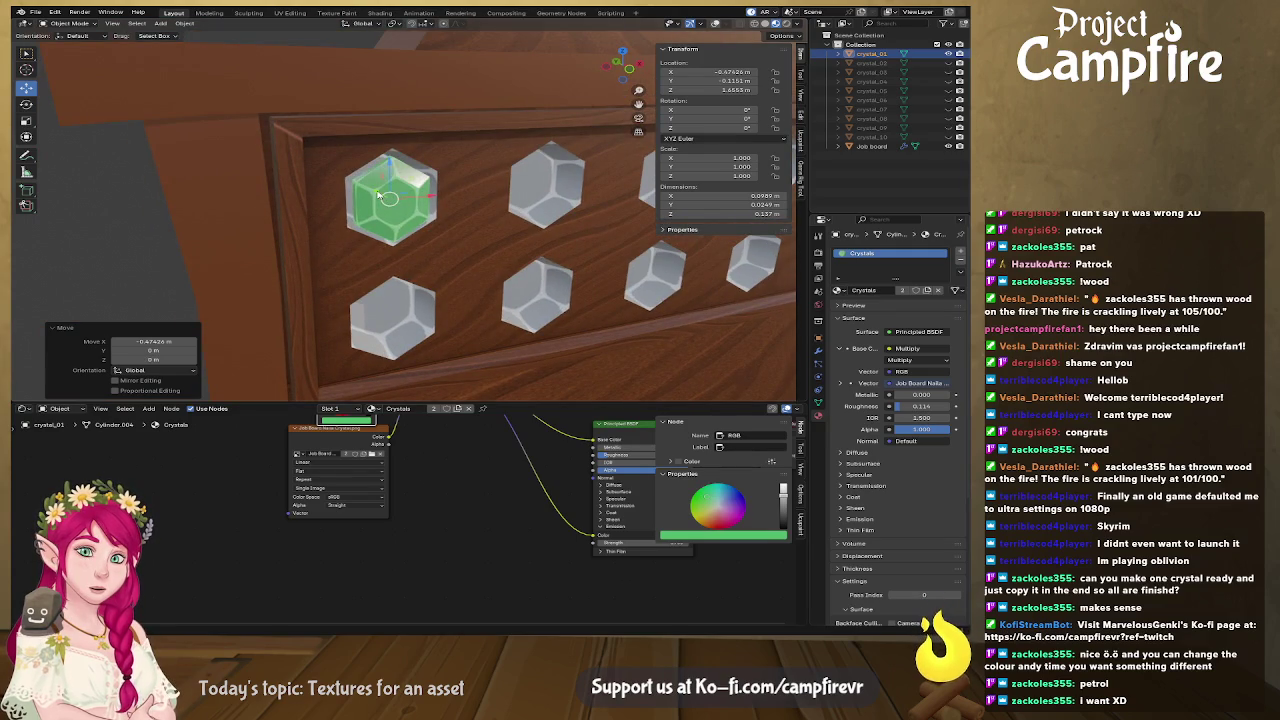
drag(381, 196, 365, 186)
click(365, 186)
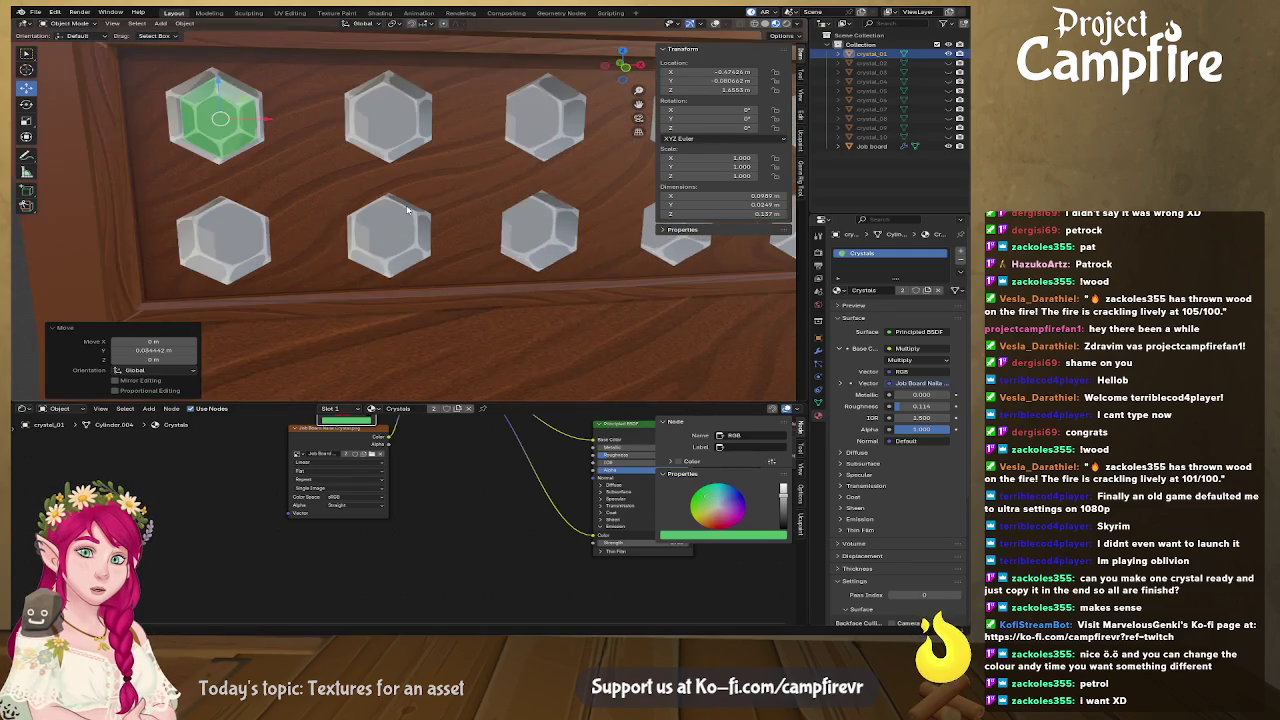
scroll(470, 327, down, 5)
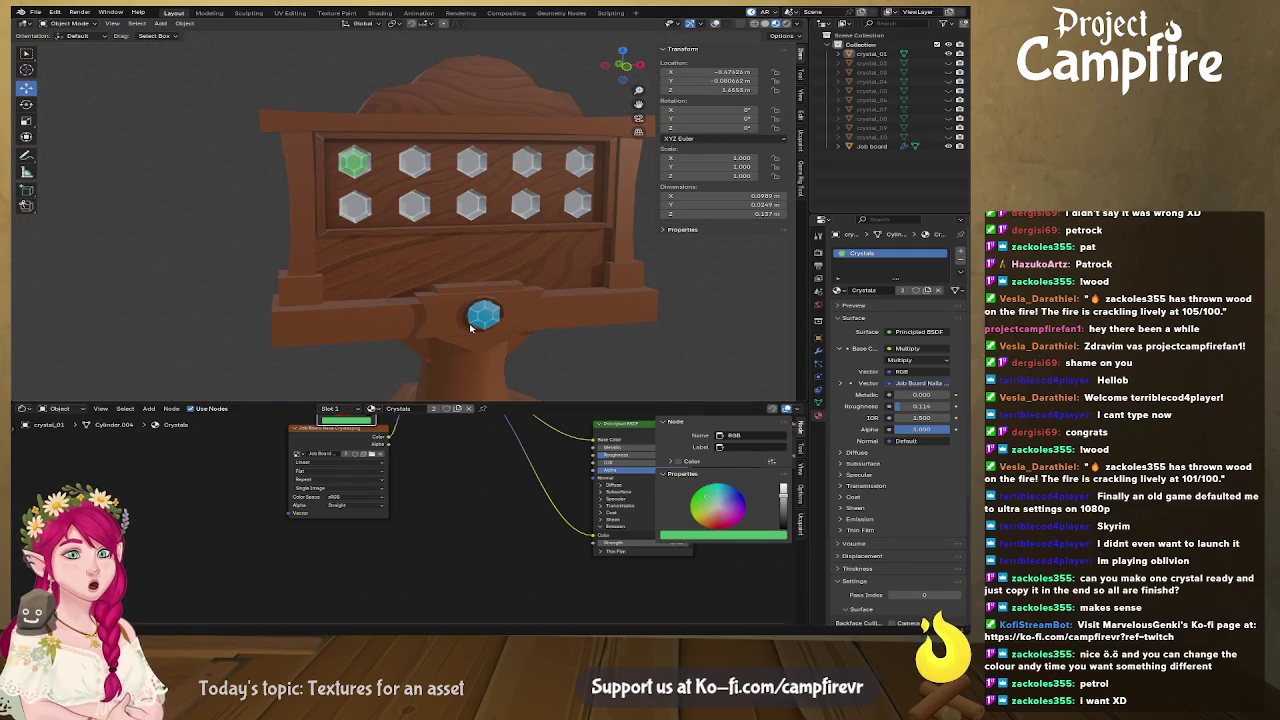
Check the board from the front view and save the blend file
key(KP_1)
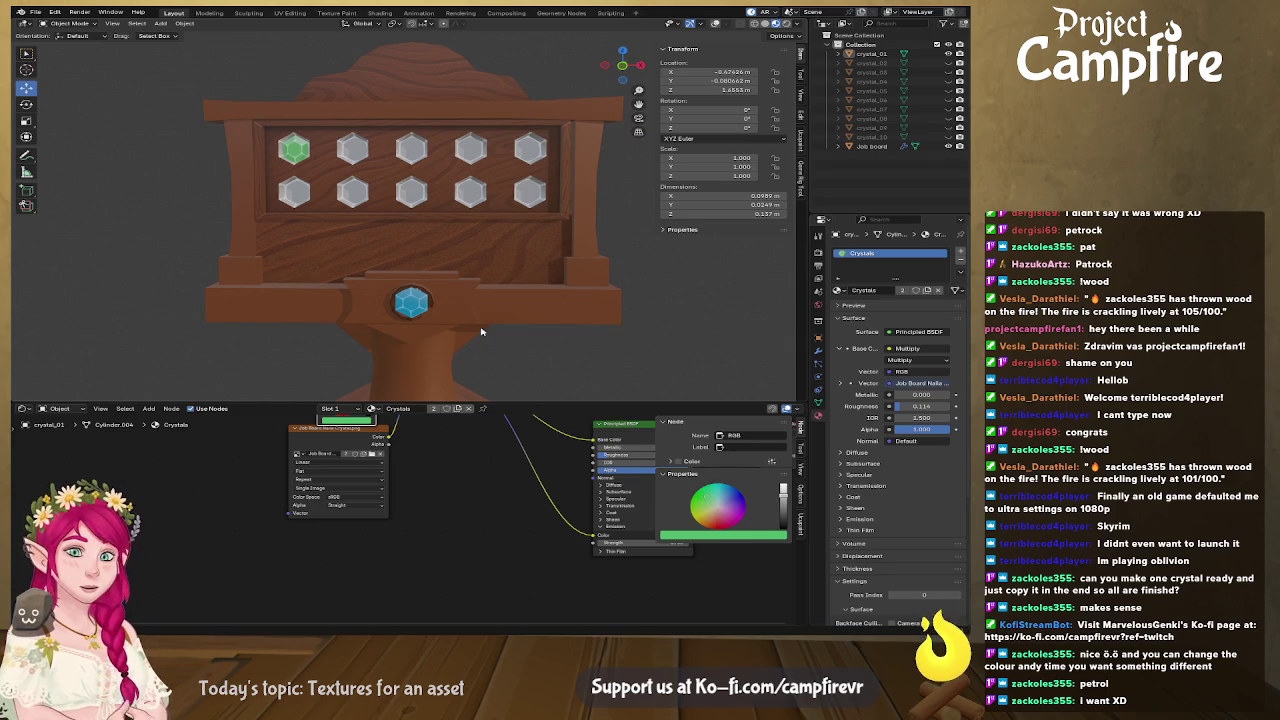
drag(481, 331, 258, 335)
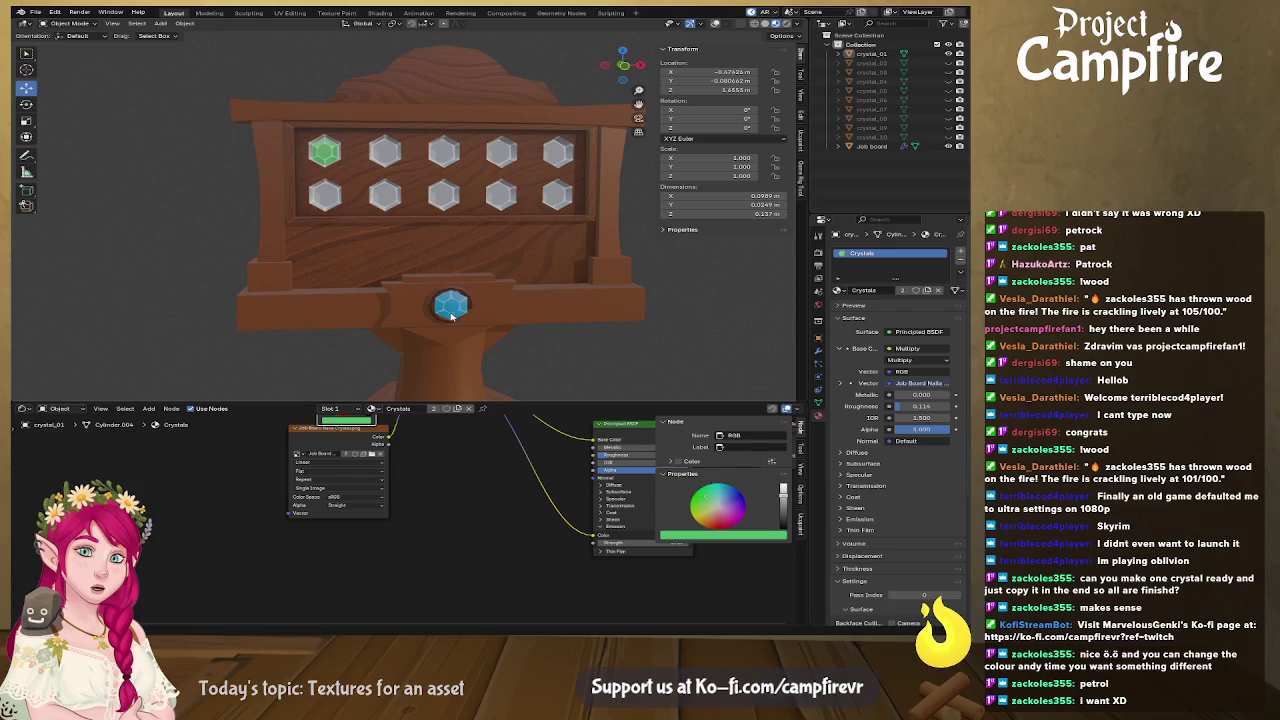
scroll(451, 316, up, 2)
scroll(260, 175, up, 3)
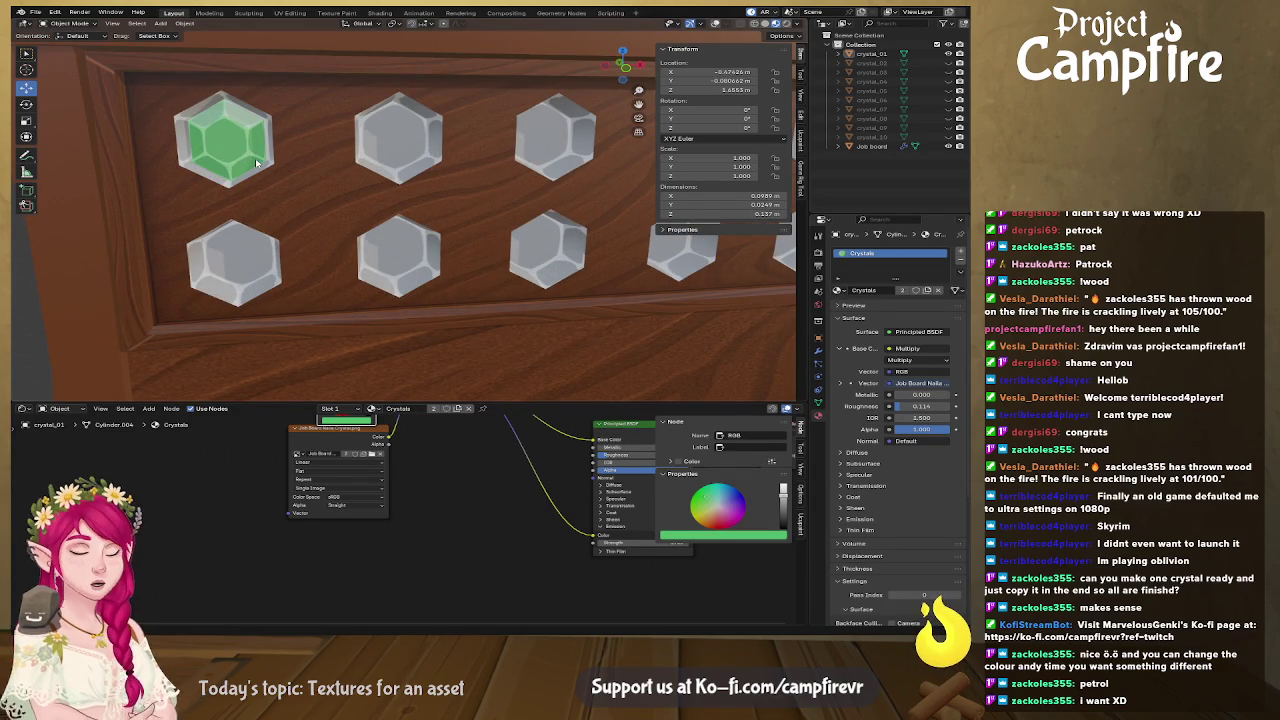
scroll(255, 160, down, 1)
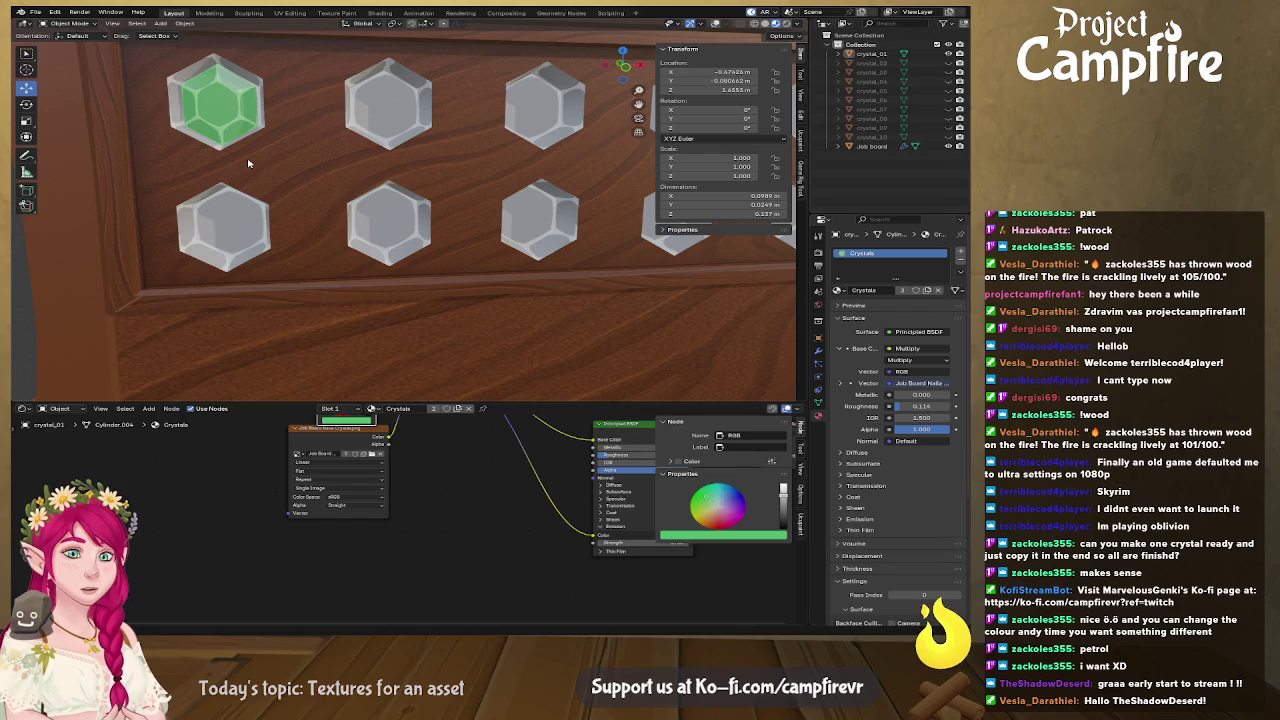
scroll(431, 249, down, 4)
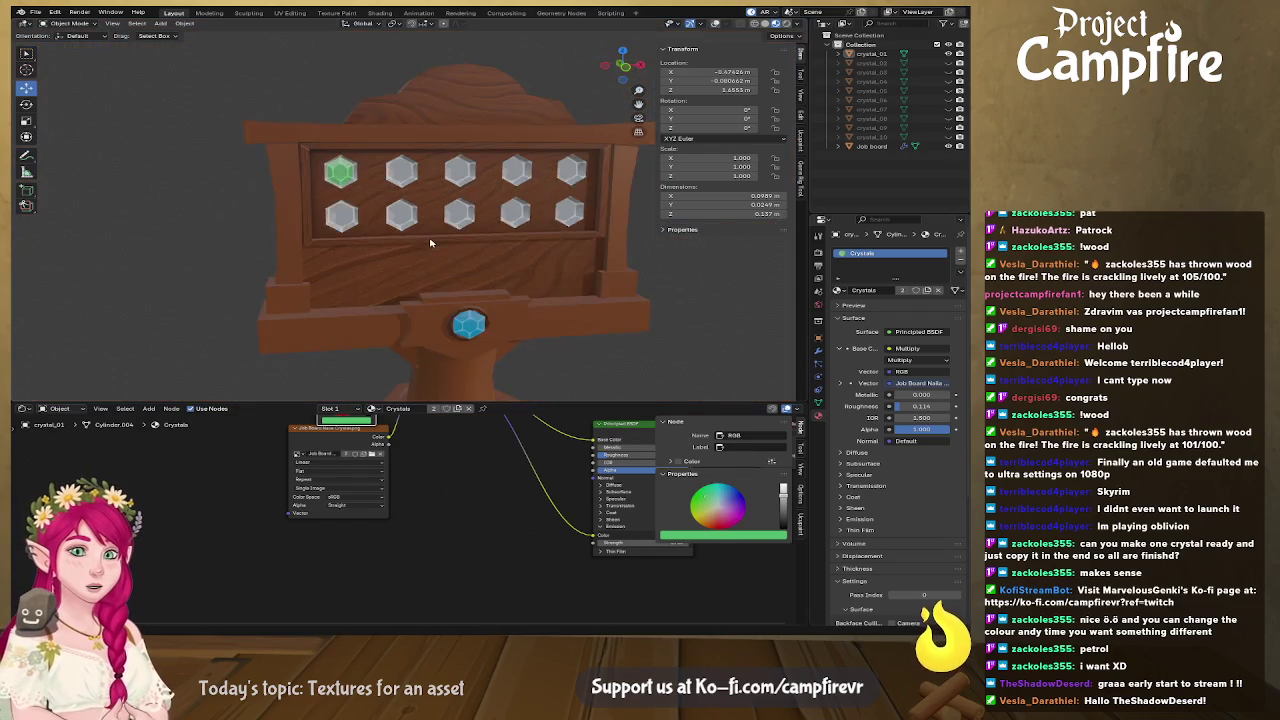
scroll(425, 243, up, 2)
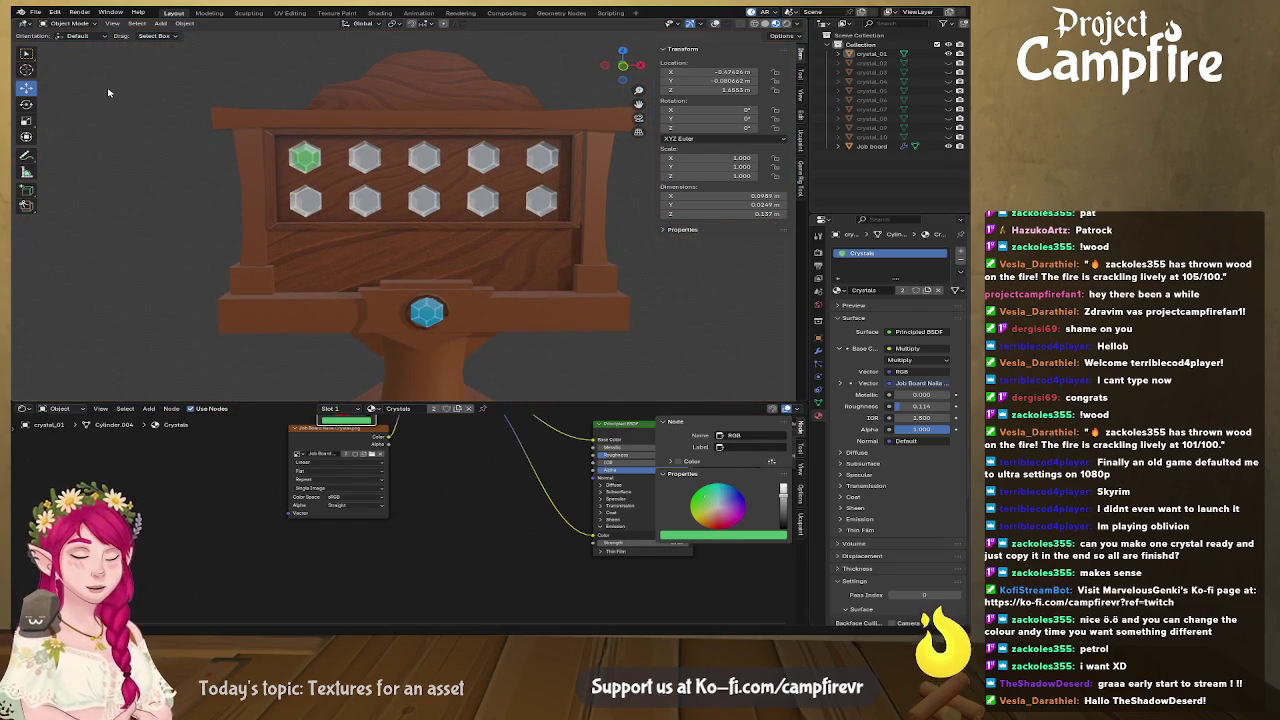
key(ctrl+s)
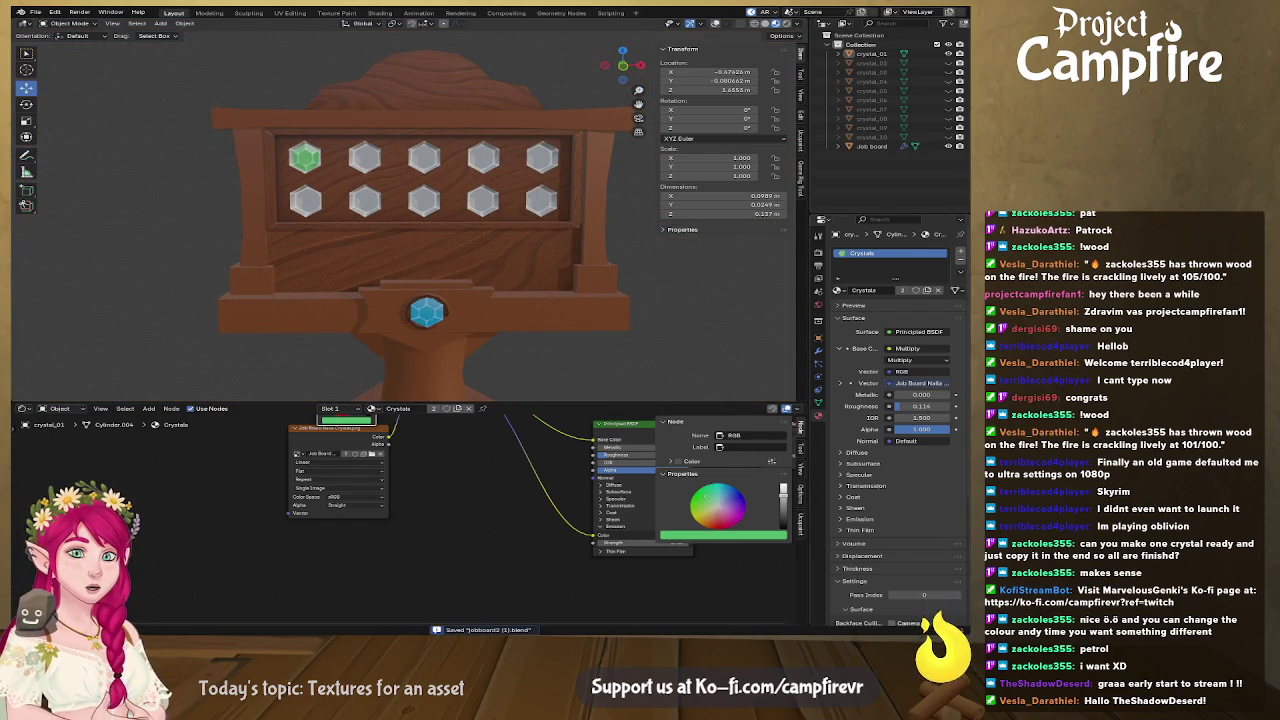
key(alt+Tab)
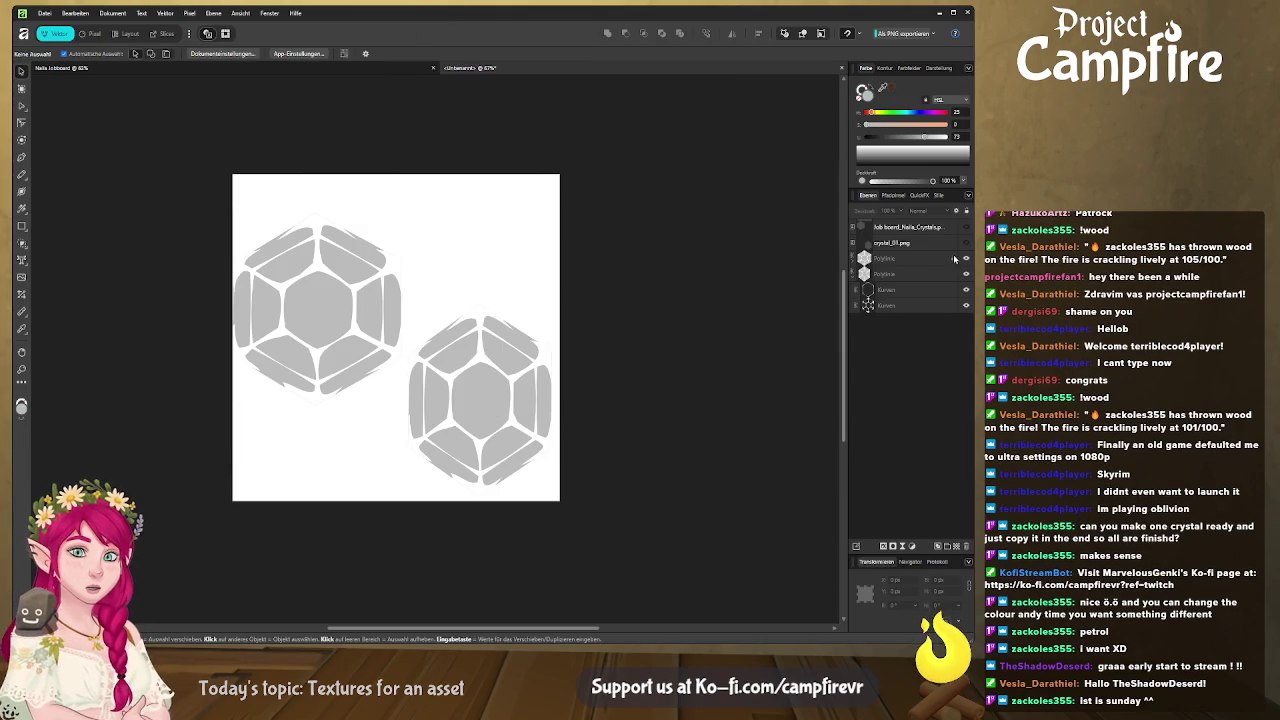
Show the job board crystal wireframe overlay and select the left hexagon's inner curve
click(966, 229)
drag(322, 363, 418, 363)
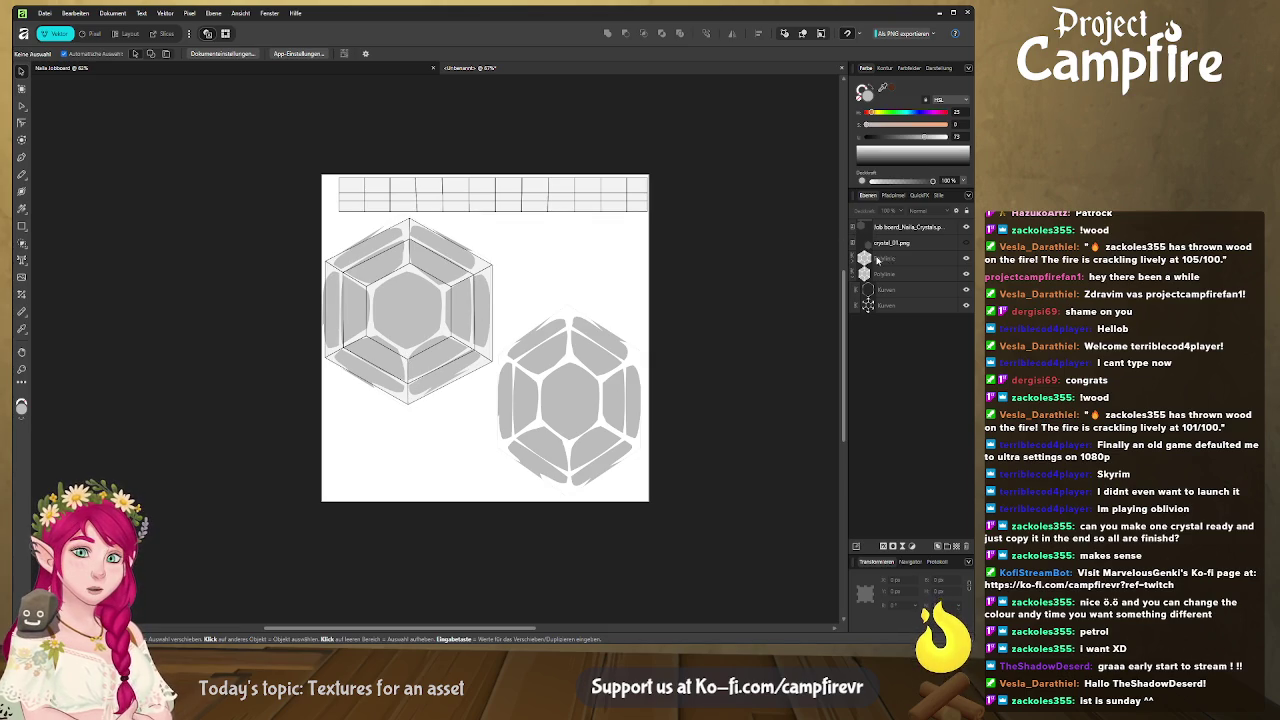
click(874, 260)
click(854, 260)
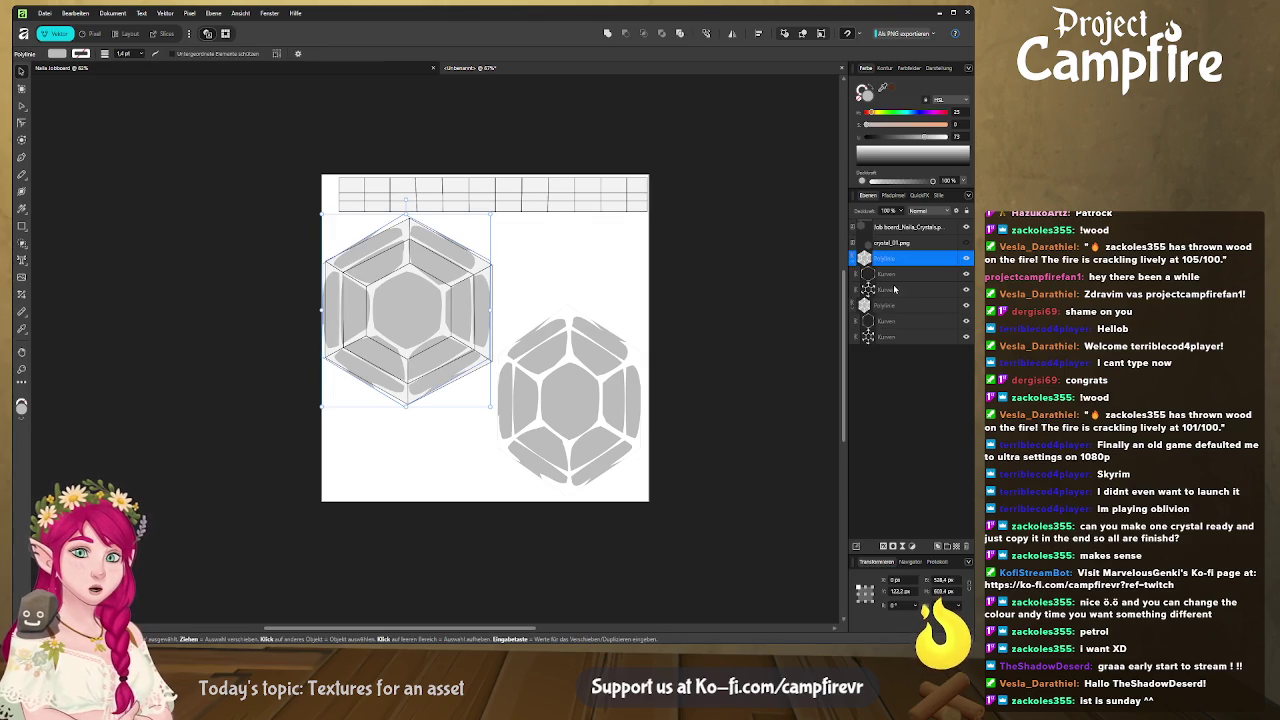
click(911, 276)
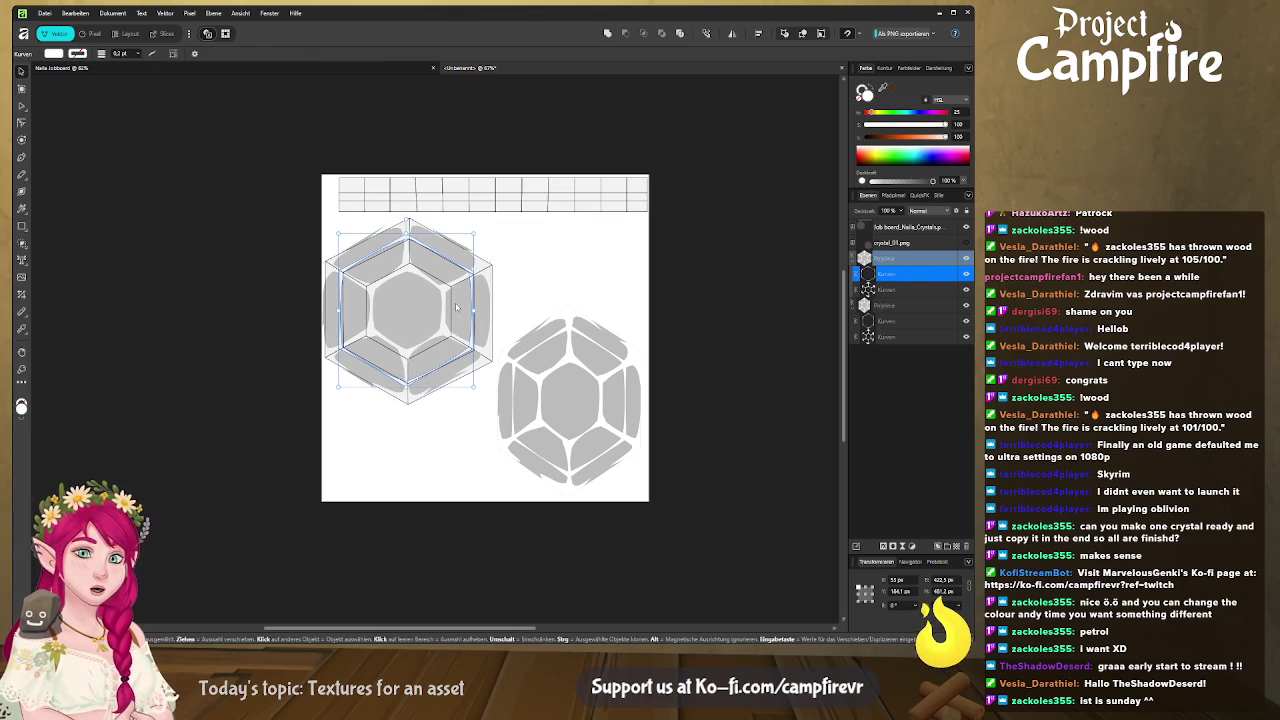
scroll(431, 287, up, 1)
scroll(473, 362, up, 2)
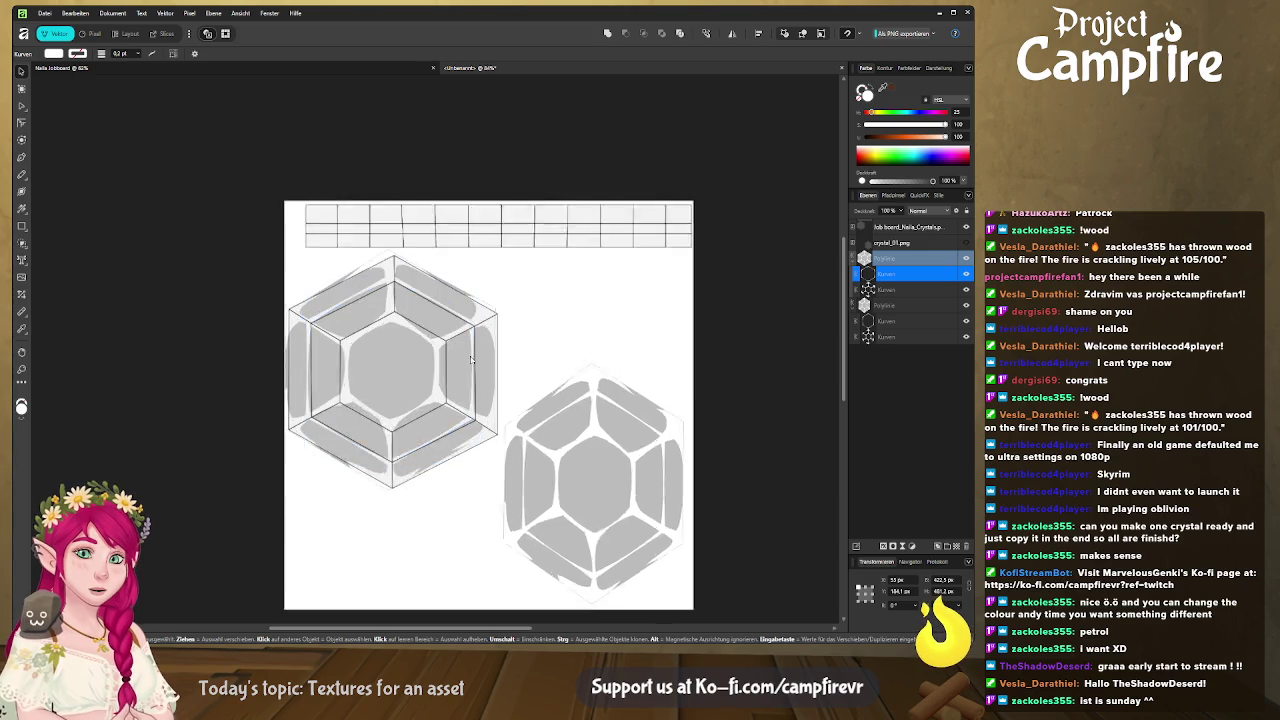
scroll(473, 362, up, 3)
scroll(470, 355, left, 1)
scroll(440, 290, left, 4)
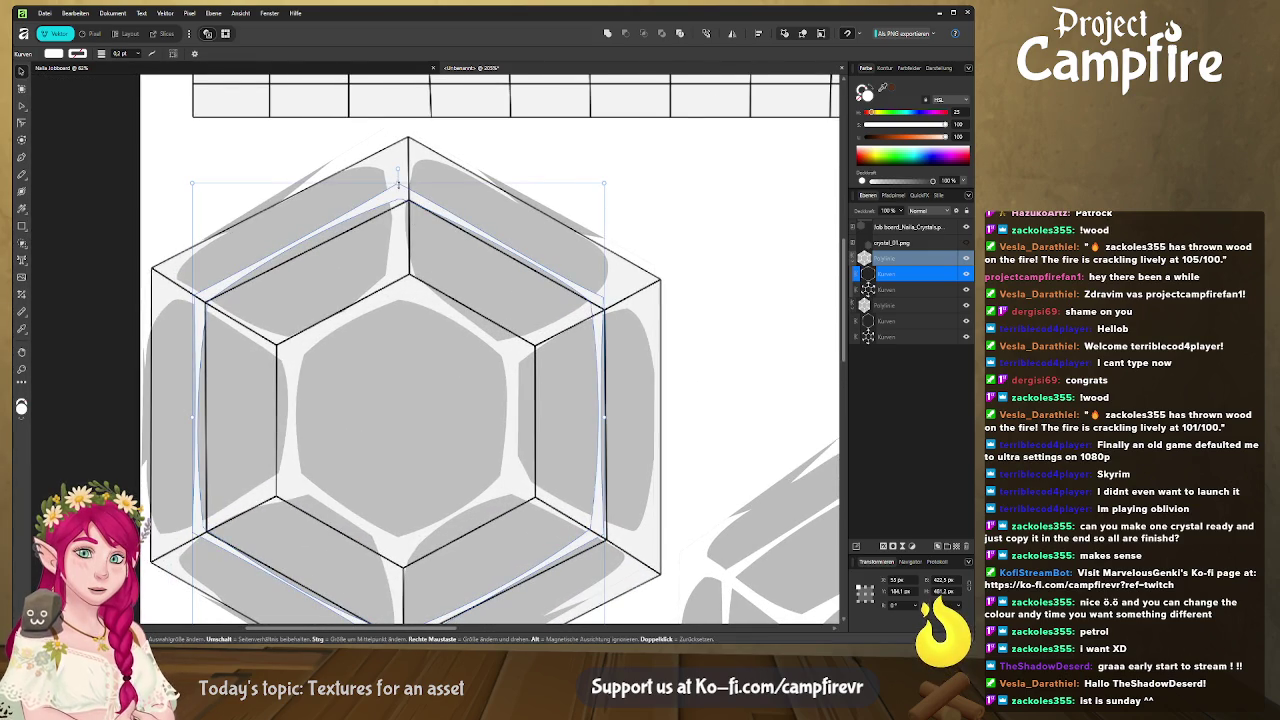
Snap the inner curve's top, left and right corner nodes onto the hexagon's vertices
key(a)
drag(398, 185, 409, 192)
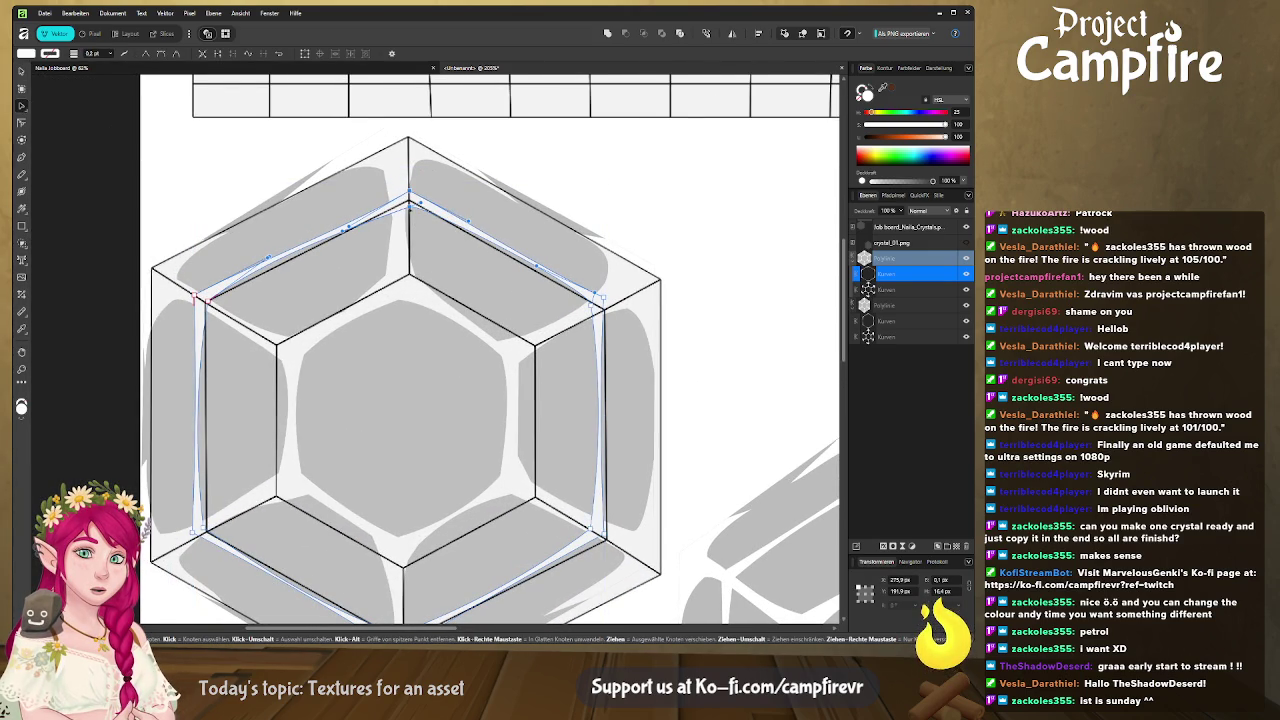
drag(190, 297, 197, 302)
drag(603, 298, 598, 293)
drag(197, 537, 315, 299)
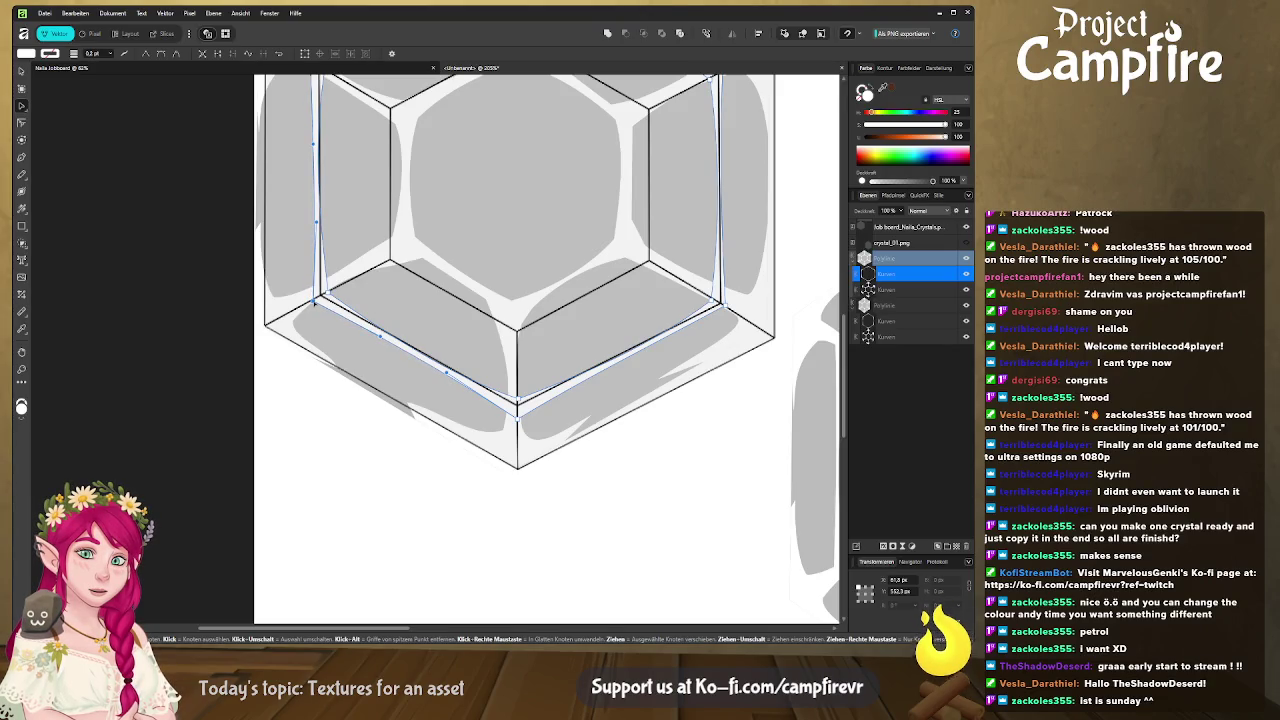
drag(427, 415, 407, 425)
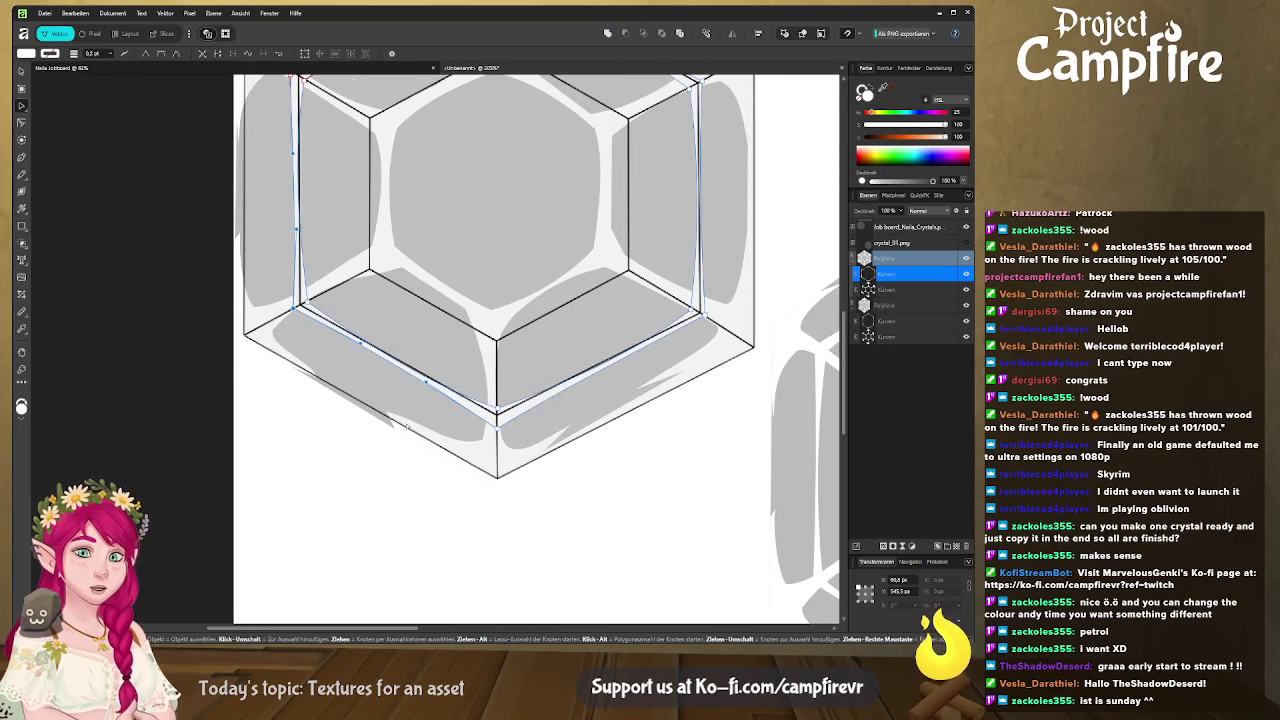
click(908, 227)
key(v)
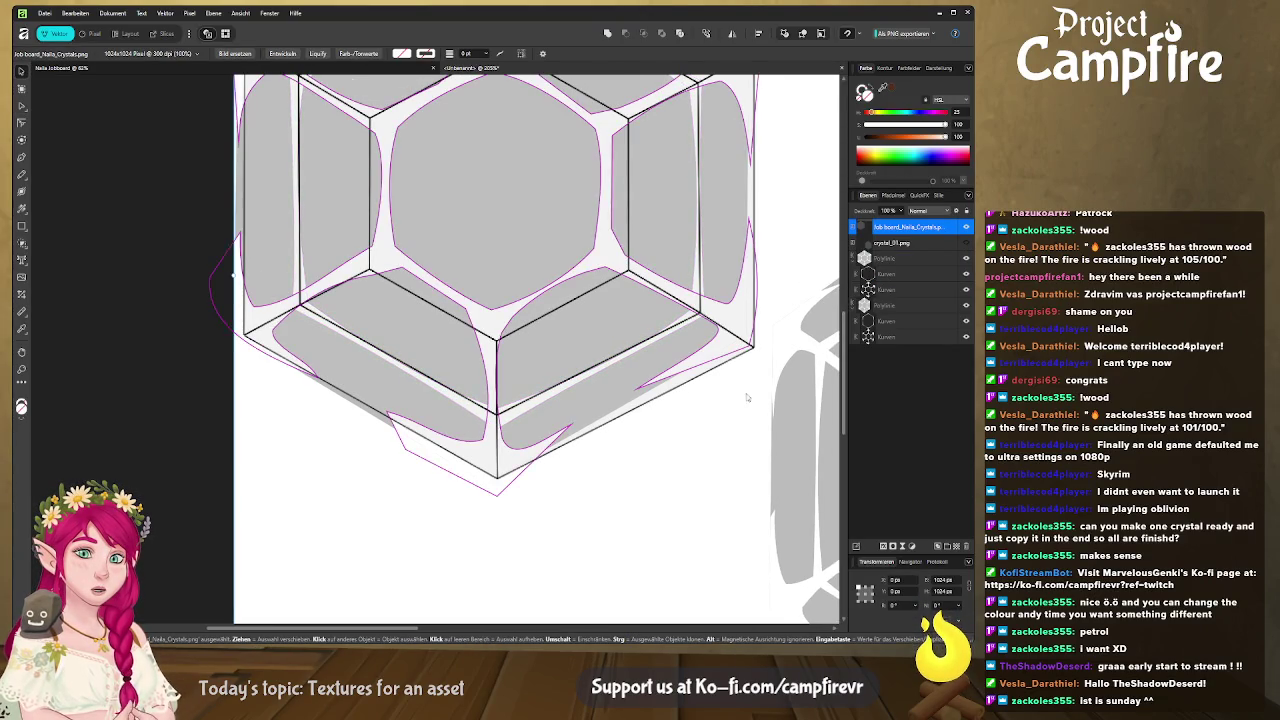
Reshape and round the Kurven curve's lower-right segment with the Node tool
click(900, 289)
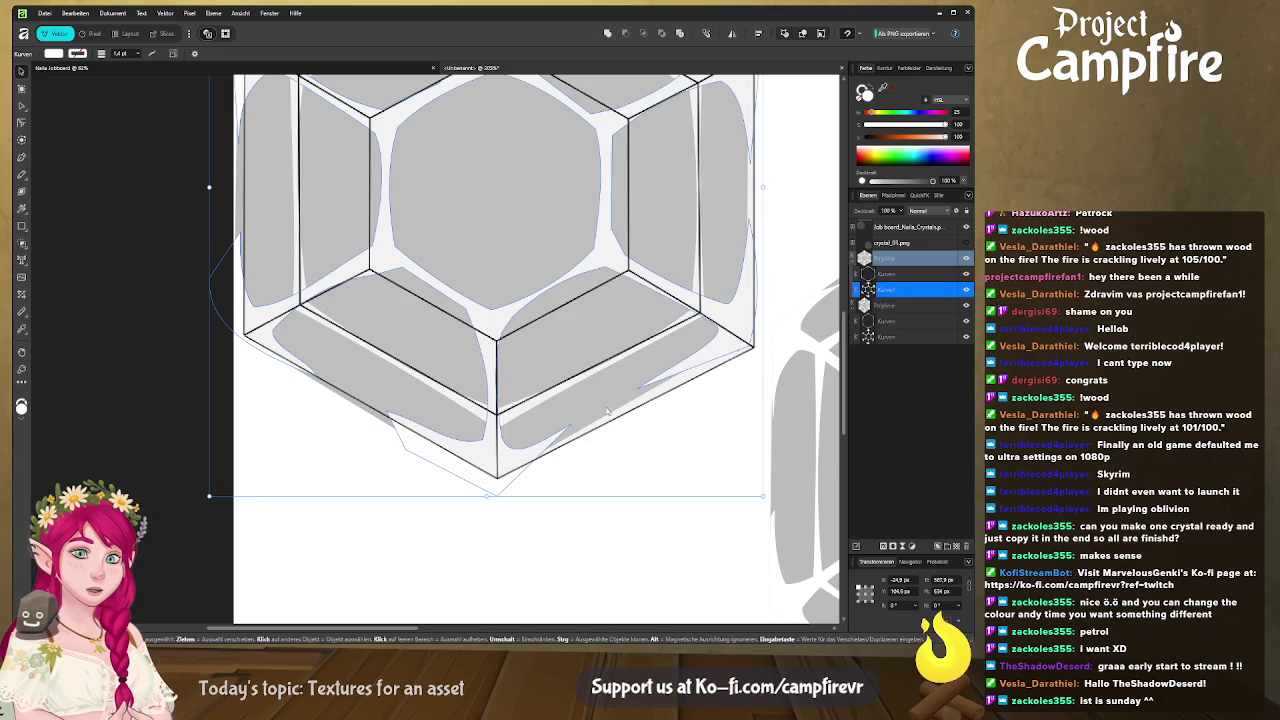
click(20, 105)
click(386, 412)
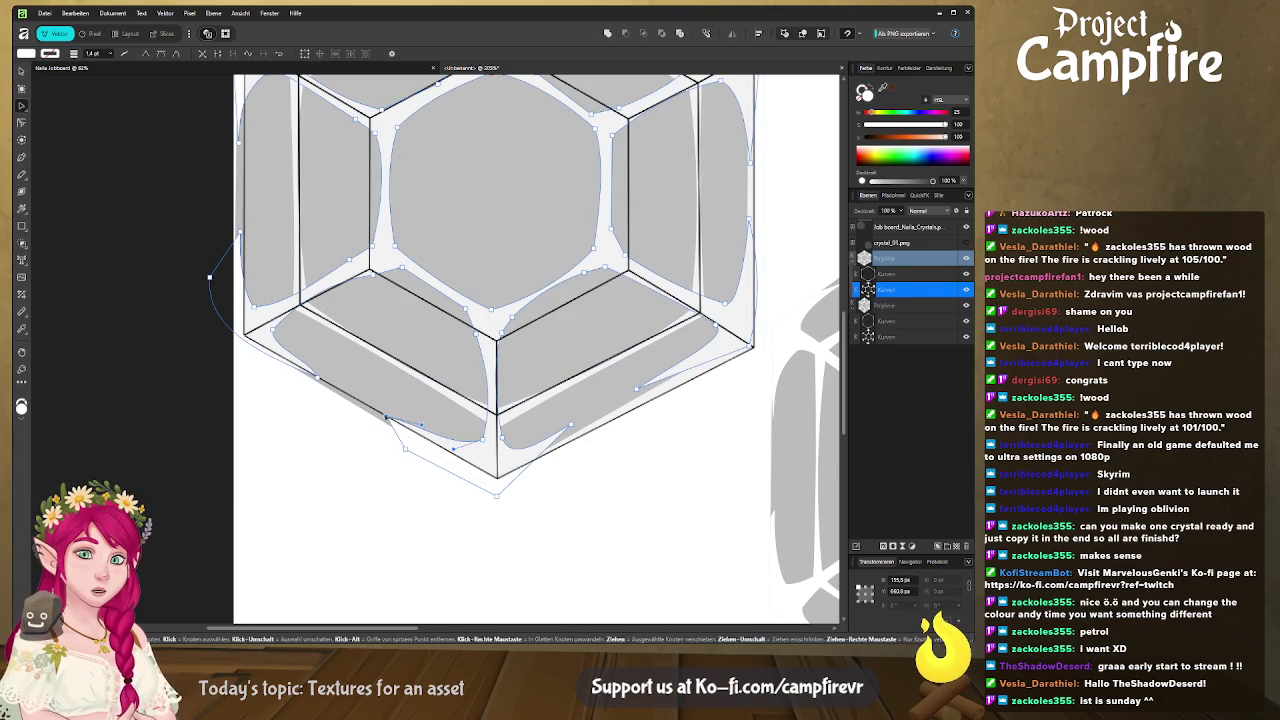
drag(572, 426, 597, 427)
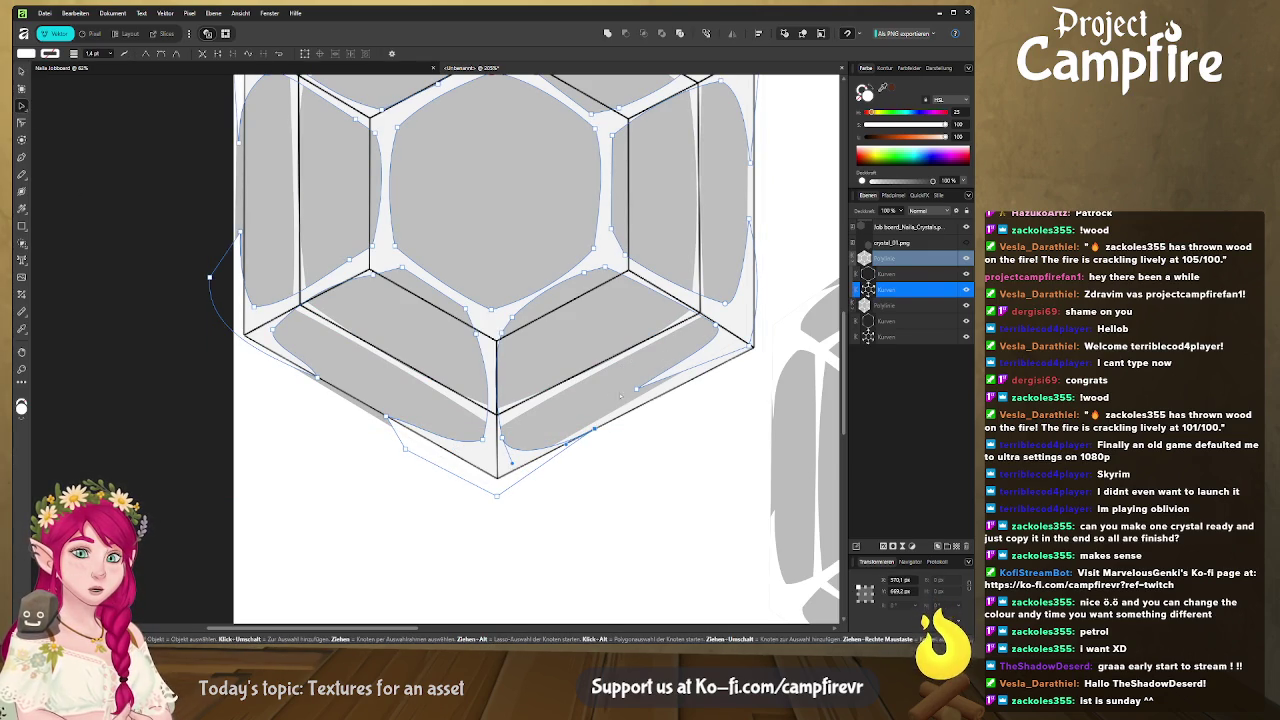
drag(645, 390, 646, 404)
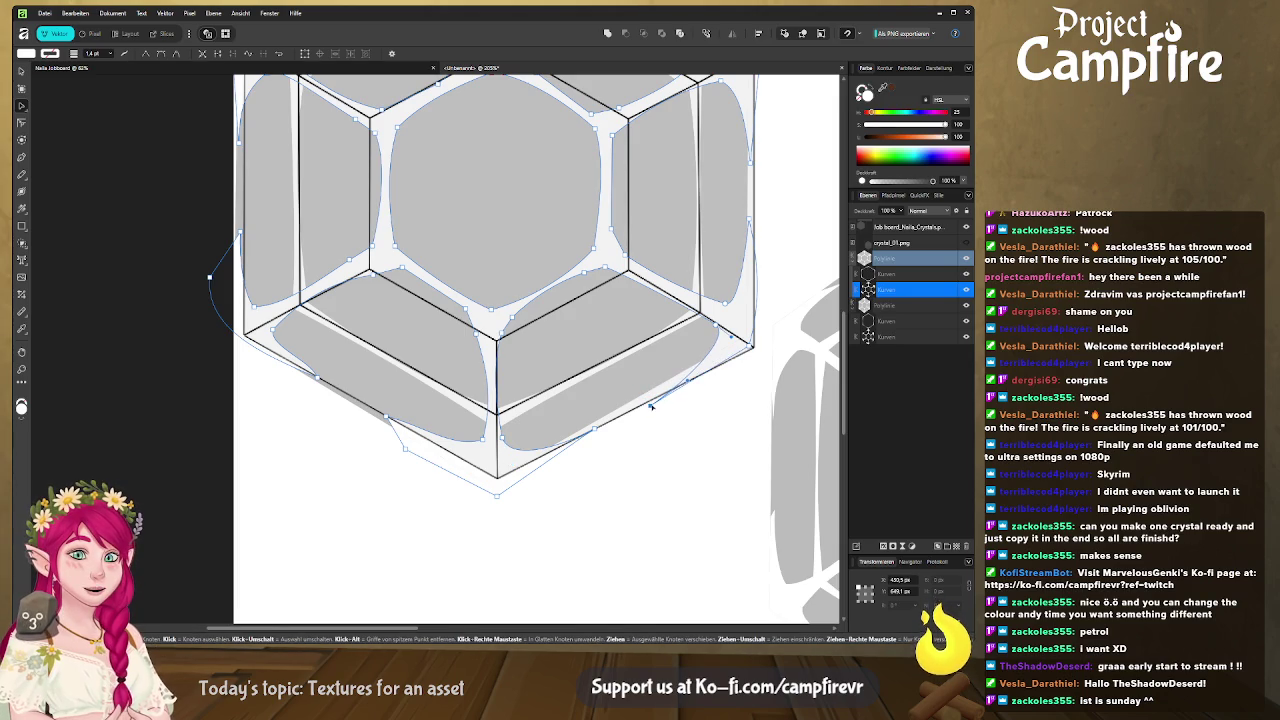
scroll(646, 404, up, 2)
scroll(700, 360, up, 2)
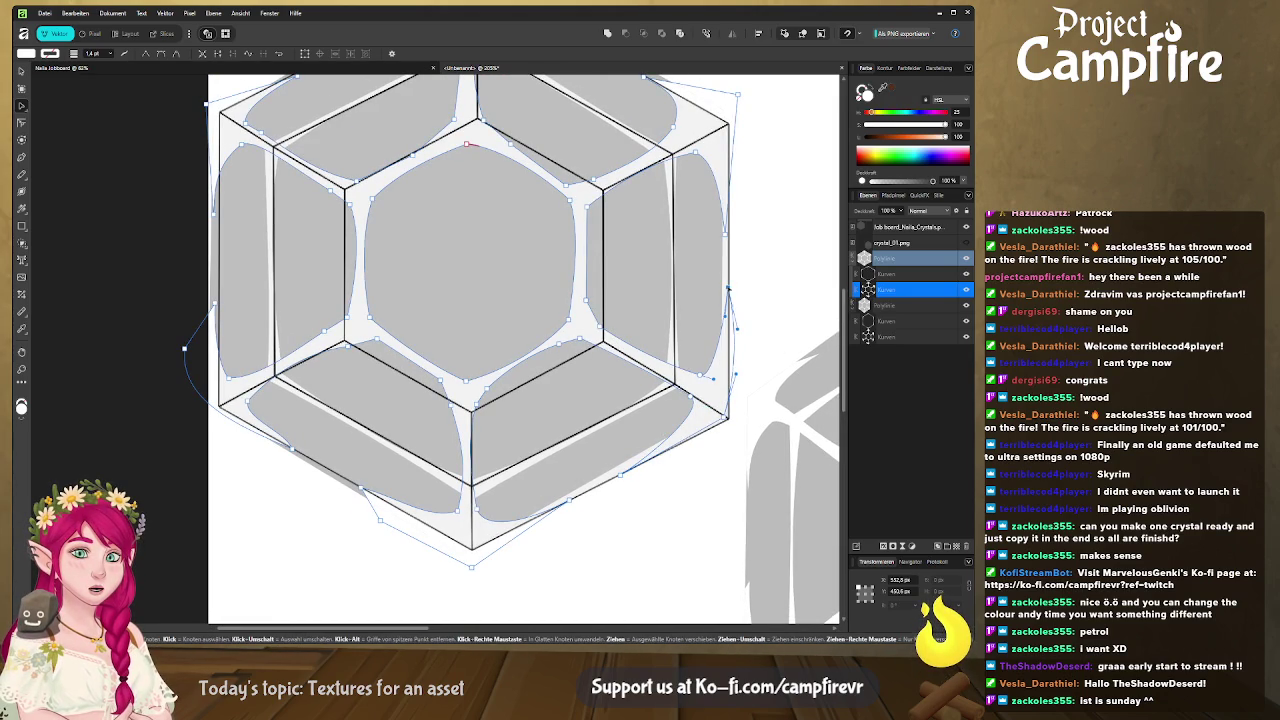
scroll(727, 291, up, 2)
scroll(700, 270, up, 1)
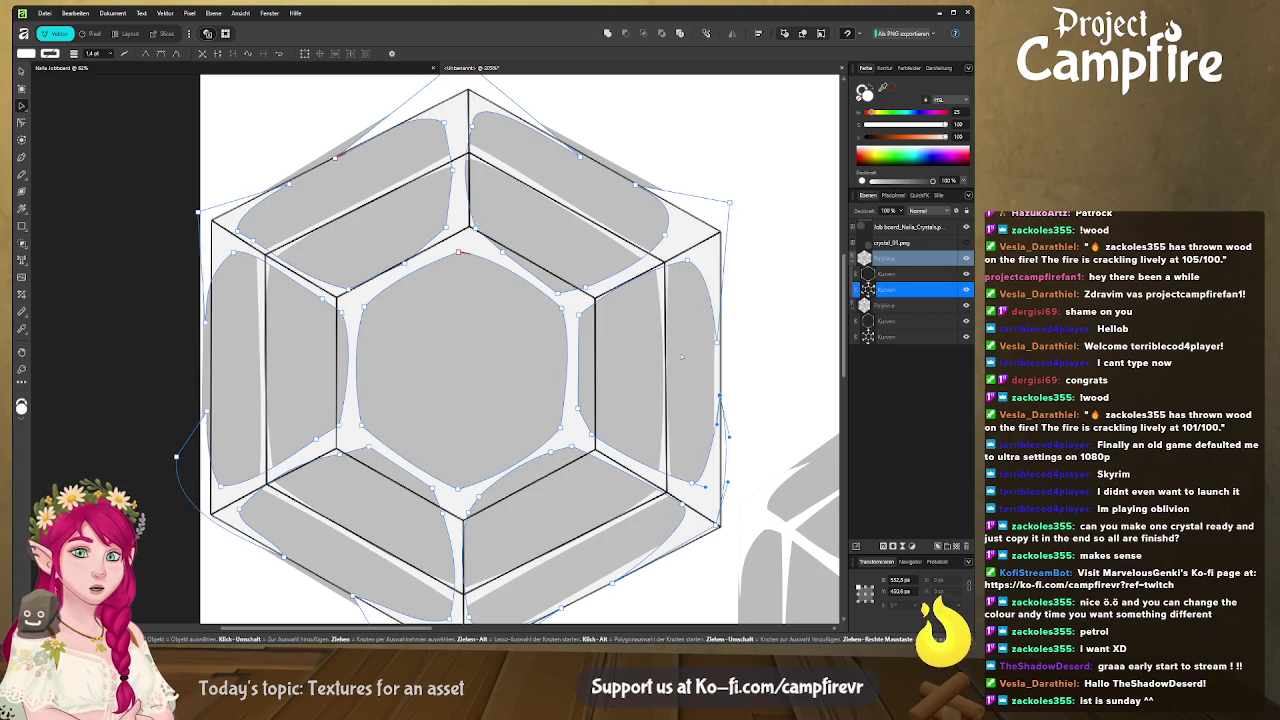
mouse_move(630, 343)
mouse_down()
mouse_move(722, 282)
mouse_move(636, 280)
mouse_up()
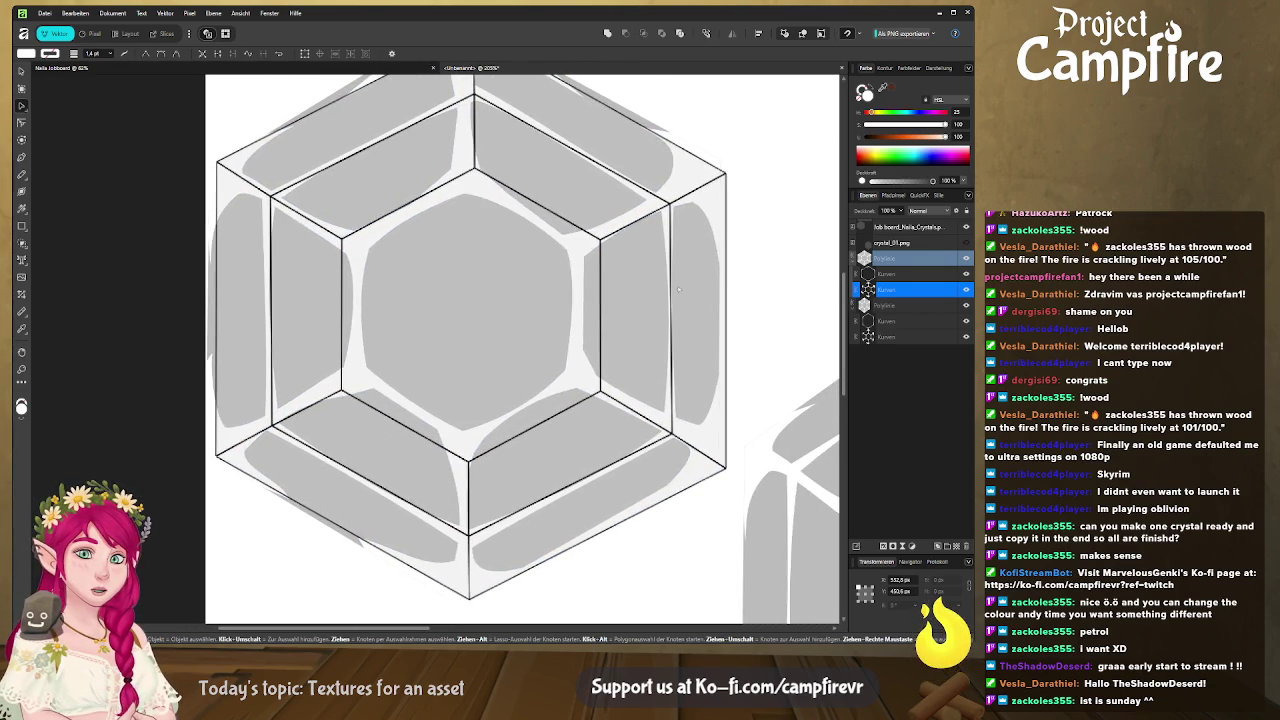
Bow the outer outline's right edge outward and lower its bottom-right corner
click(907, 260)
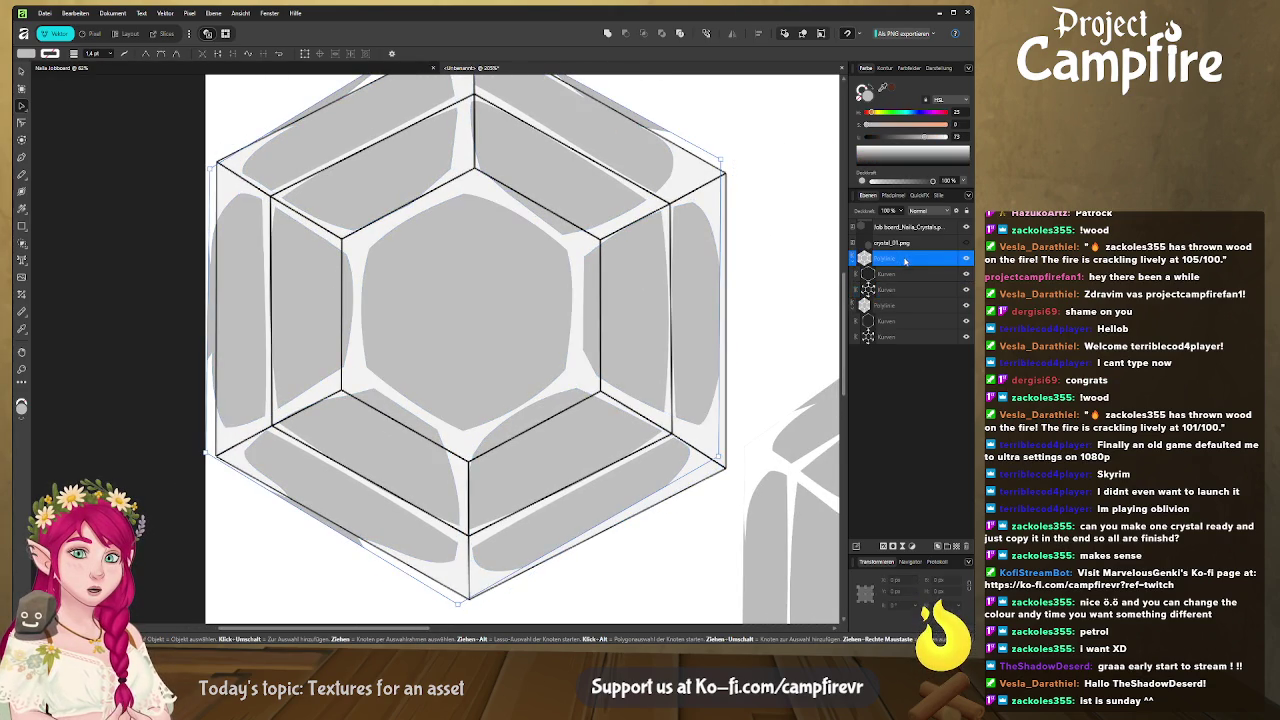
drag(726, 310, 733, 300)
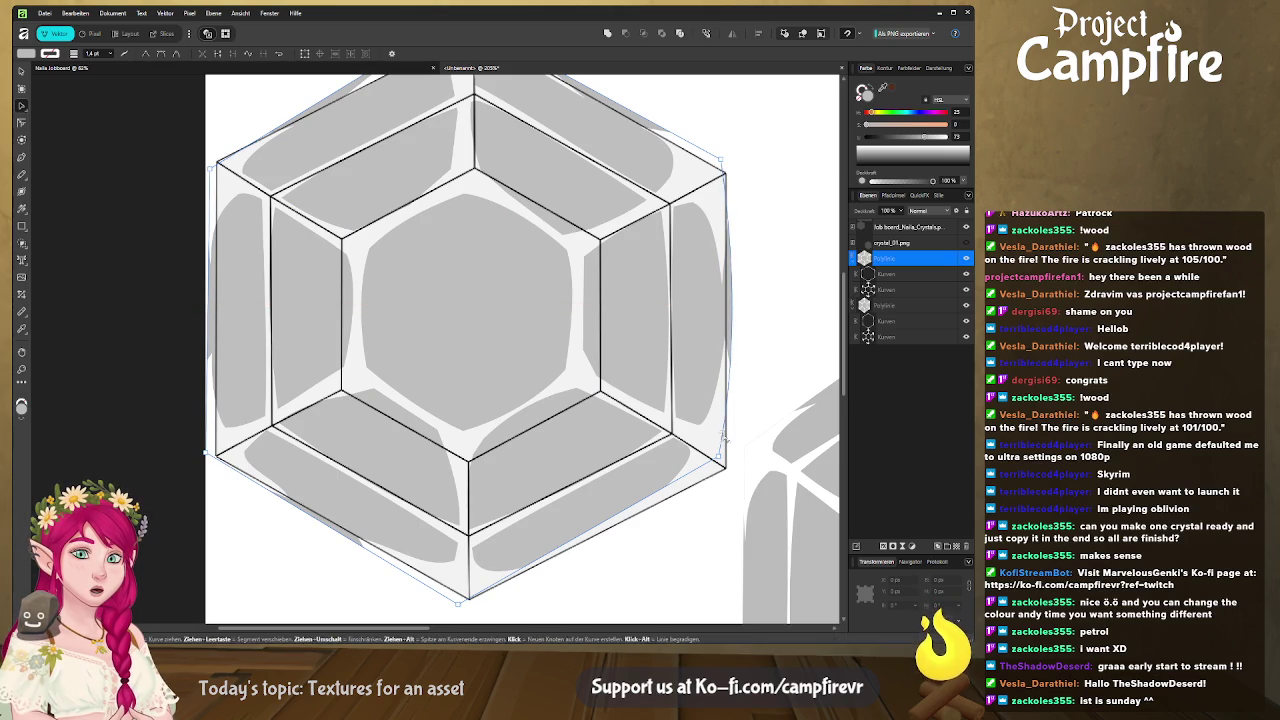
drag(719, 459, 727, 471)
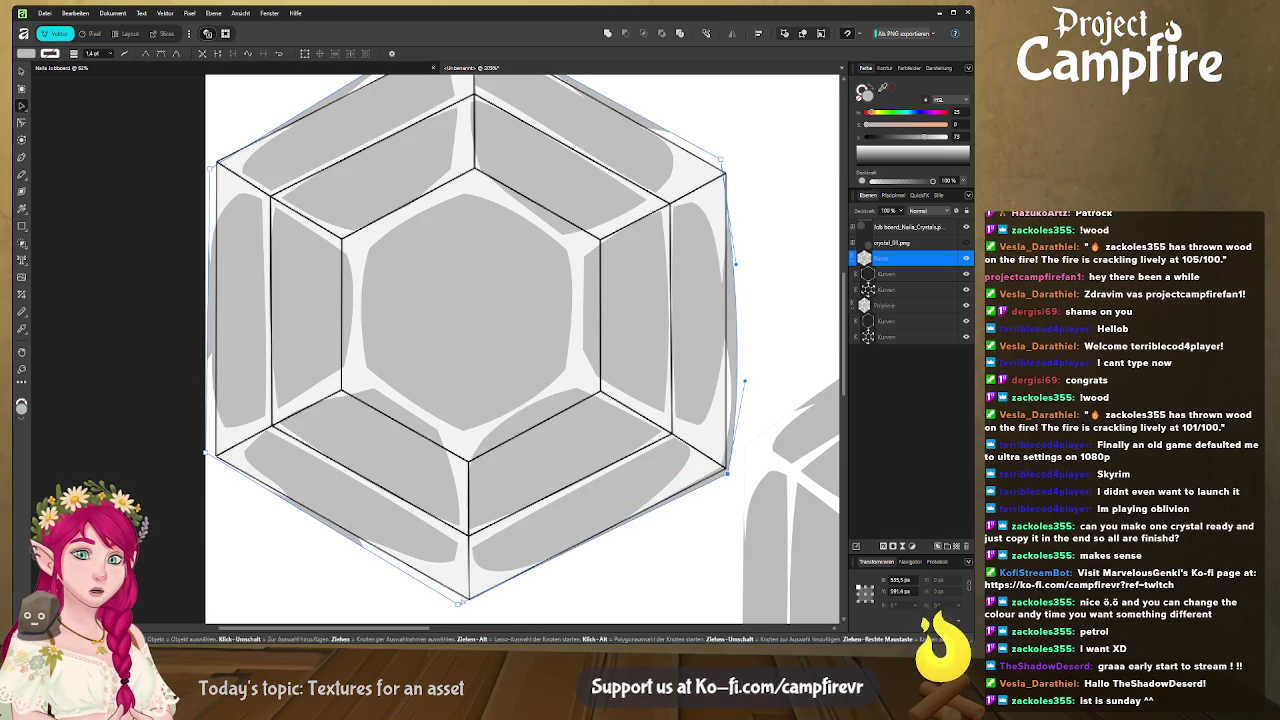
key(Escape)
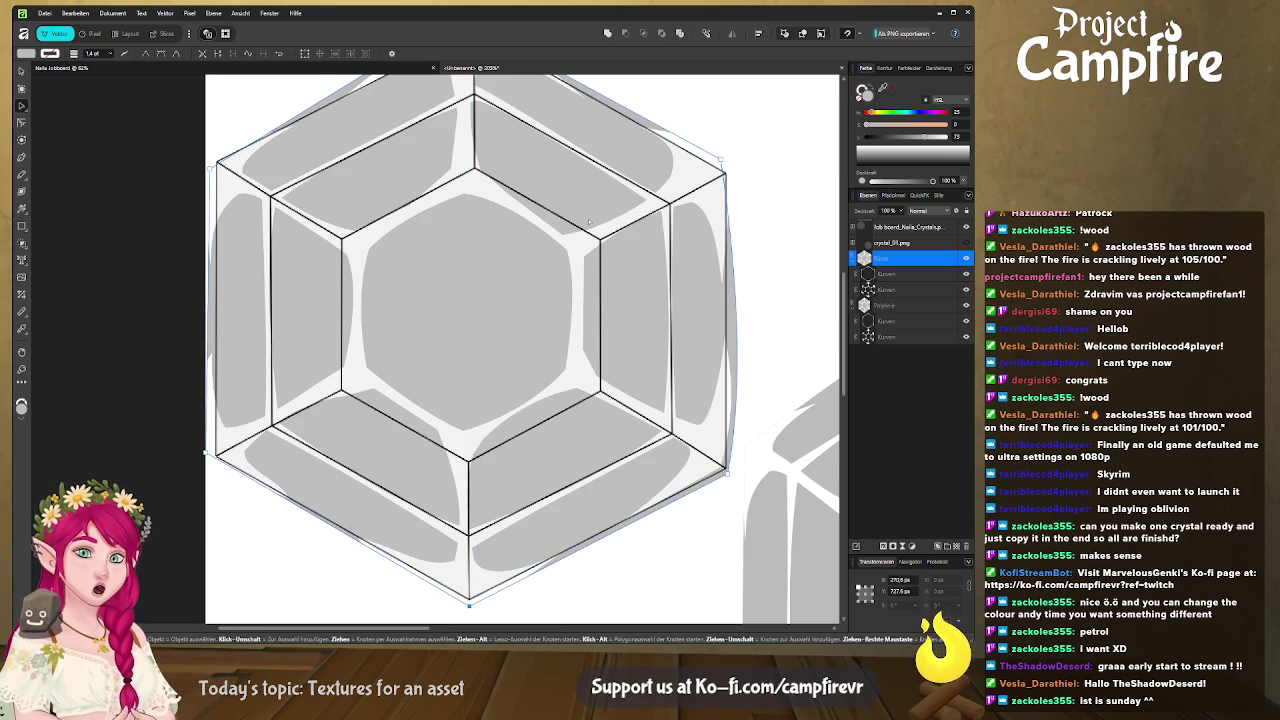
scroll(583, 313, up, 3)
click(590, 298)
scroll(520, 350, right, 1)
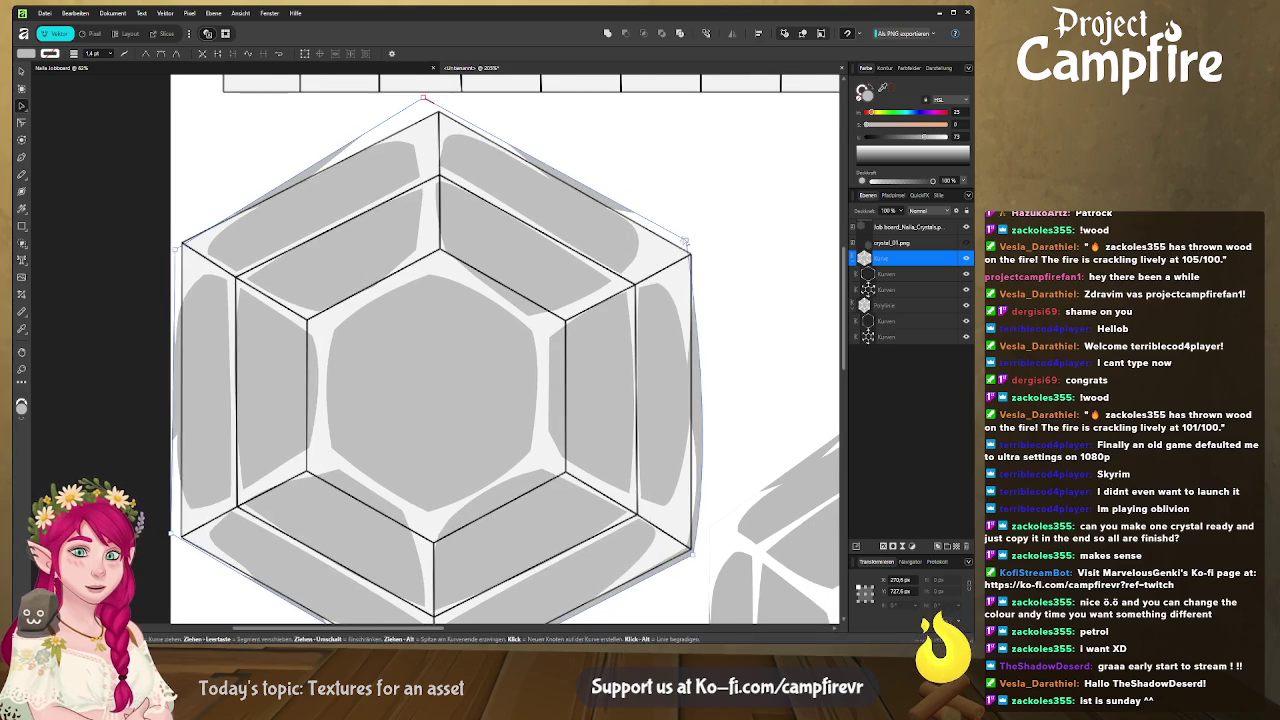
click(708, 400)
scroll(642, 293, left, 1)
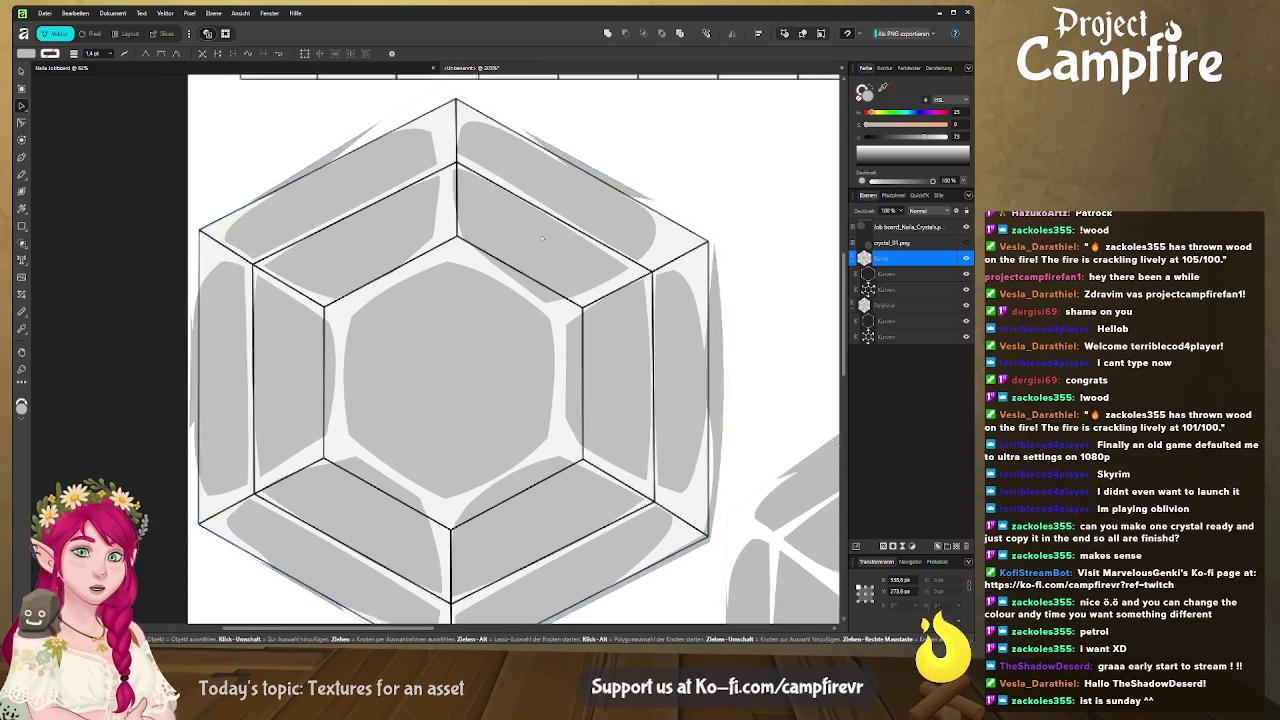
click(642, 293)
scroll(642, 293, down, 1)
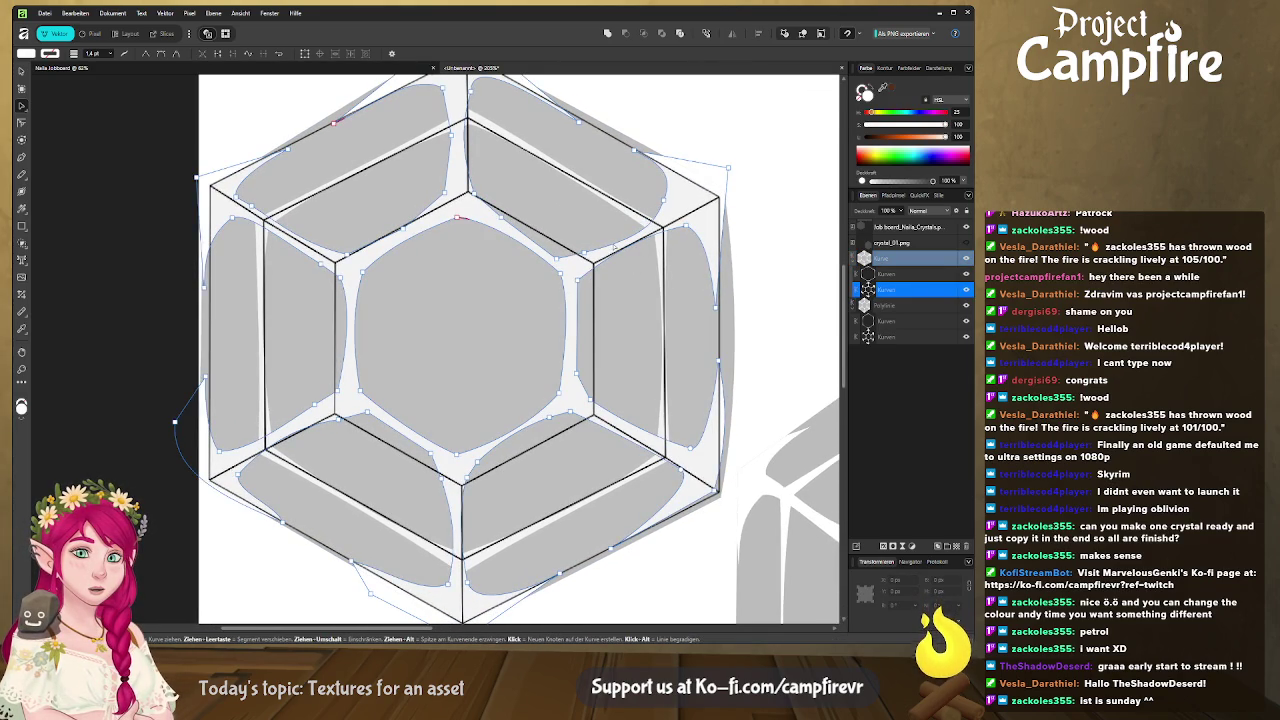
Reshape the central hexagon's upper-right edge, top node, upper-left corner and bottom curve
drag(620, 243, 673, 203)
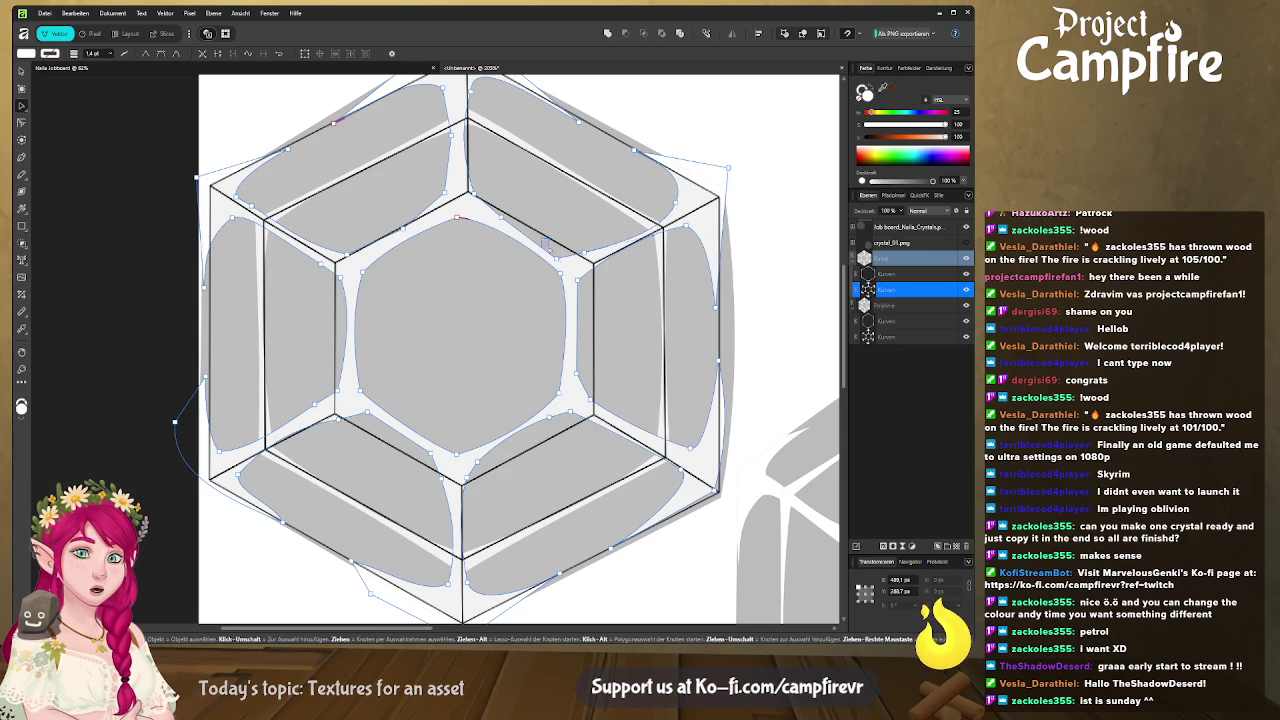
drag(542, 239, 590, 296)
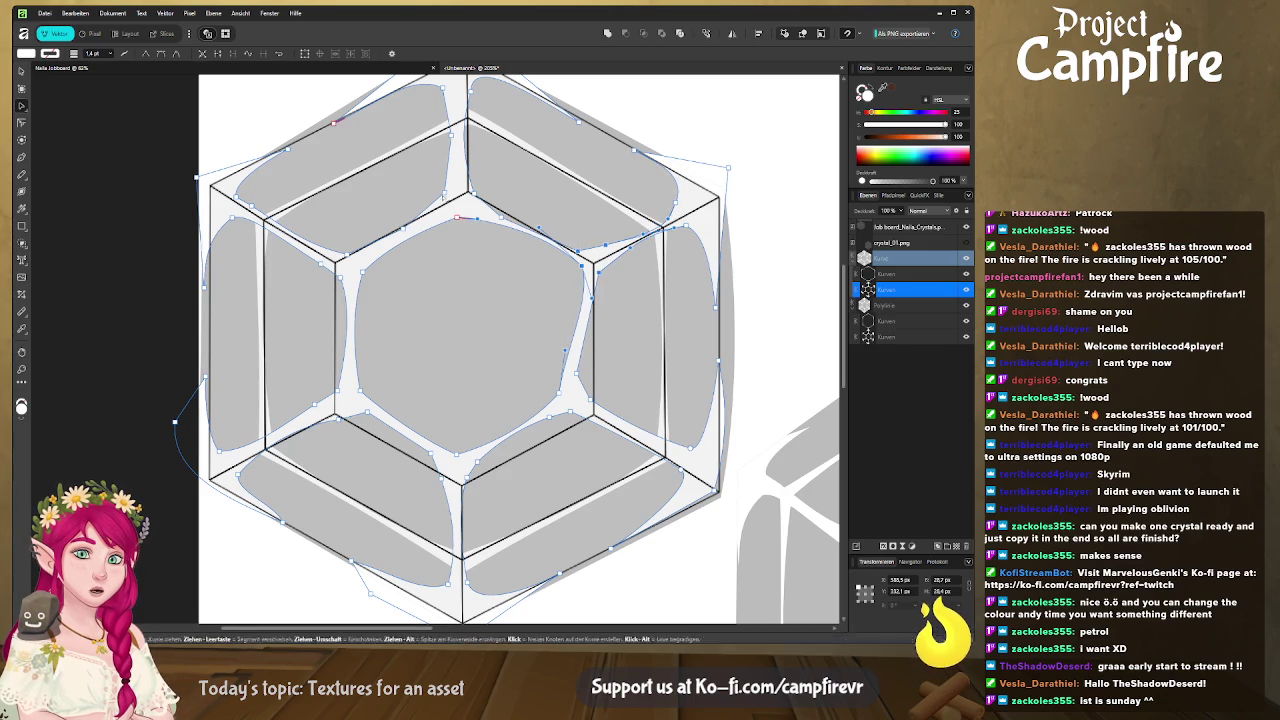
drag(425, 178, 486, 224)
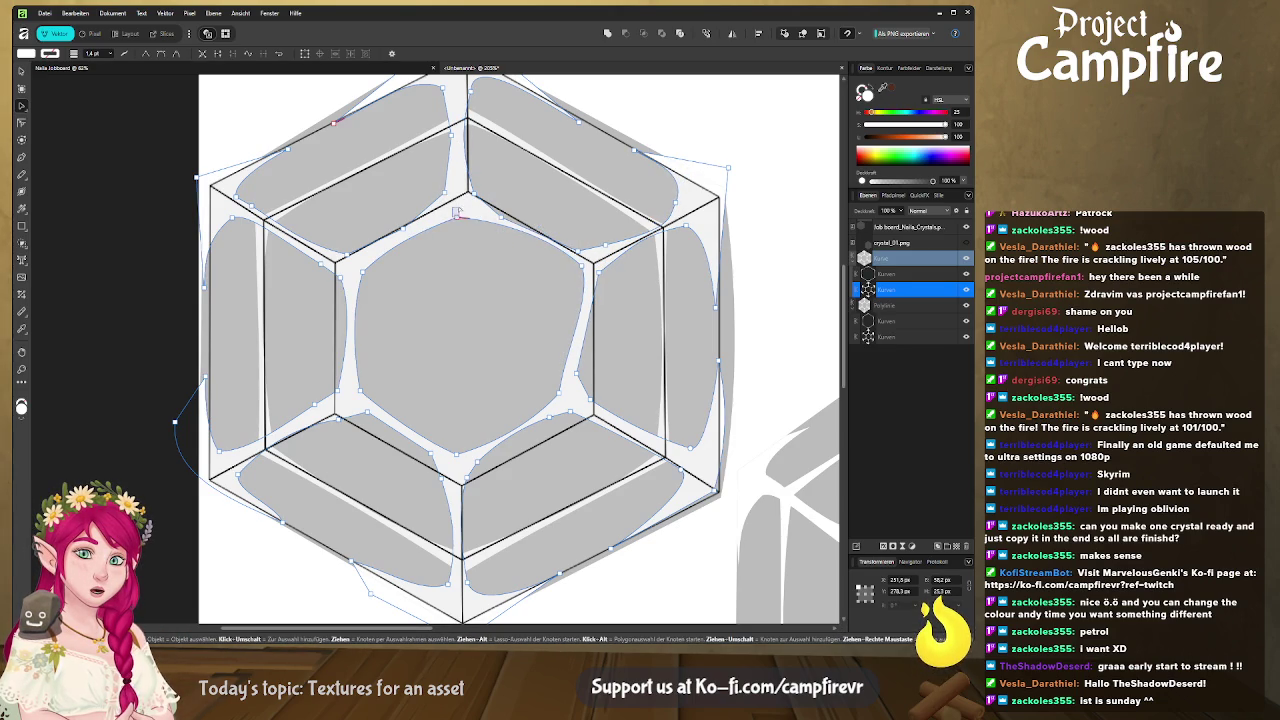
drag(455, 213, 462, 211)
mouse_move(309, 241)
mouse_down()
mouse_move(390, 288)
mouse_move(351, 268)
mouse_move(411, 352)
mouse_move(342, 321)
mouse_move(313, 331)
mouse_up()
scroll(360, 300, down, 3)
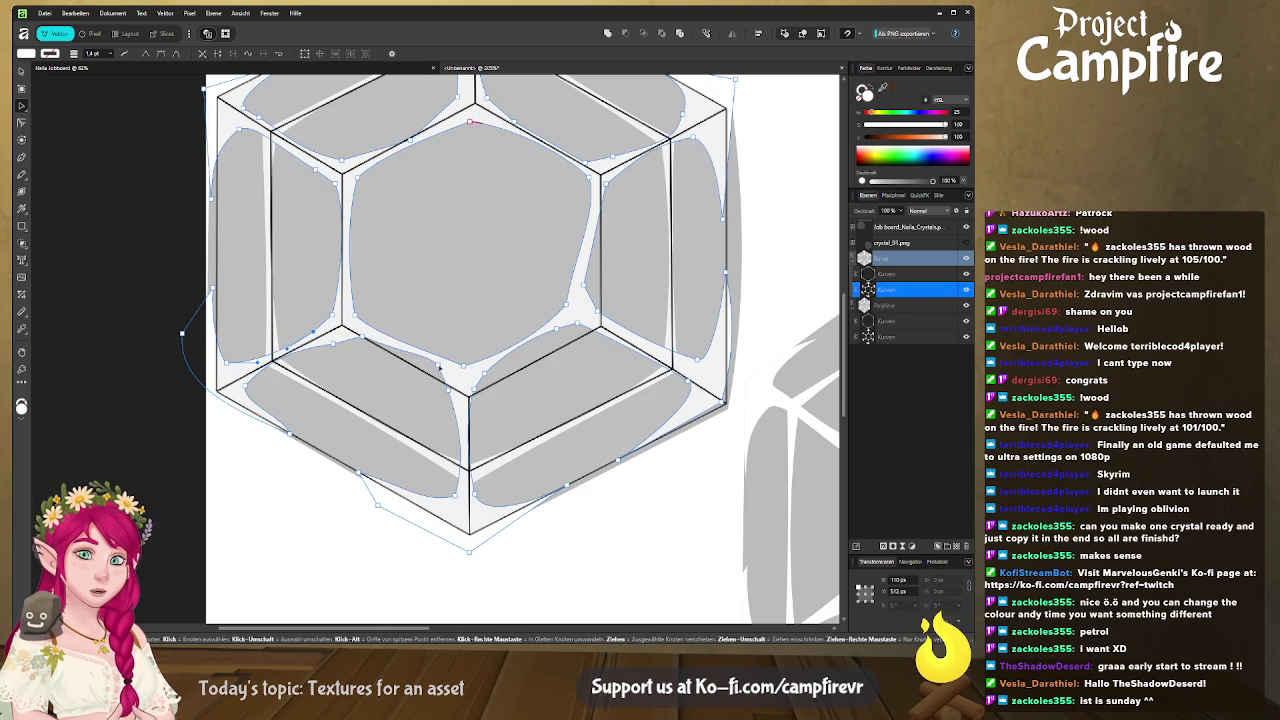
drag(441, 372, 478, 407)
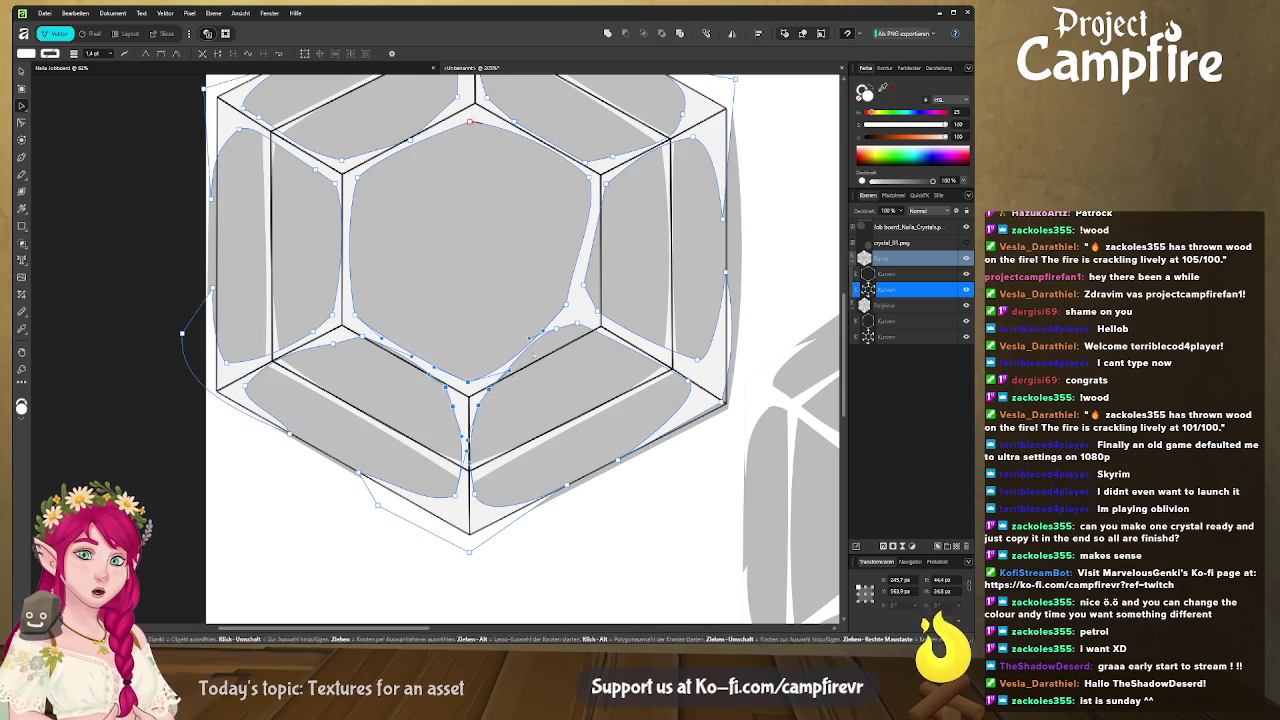
Adjust nodes on the right-side, lower-left and top-left facet edges
mouse_move(536, 272)
mouse_down()
mouse_move(606, 342)
mouse_move(617, 330)
mouse_up()
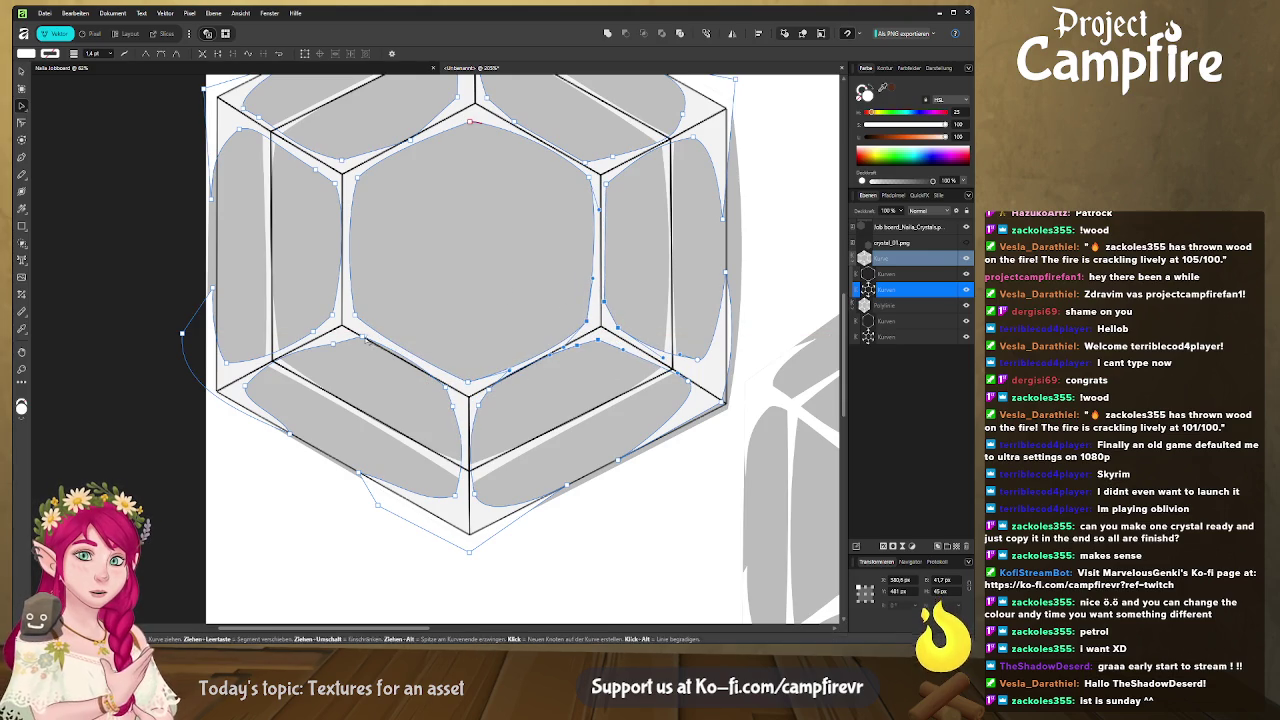
click(353, 339)
scroll(450, 400, up, 5)
scroll(498, 154, down, 2)
click(472, 115)
drag(453, 160, 455, 213)
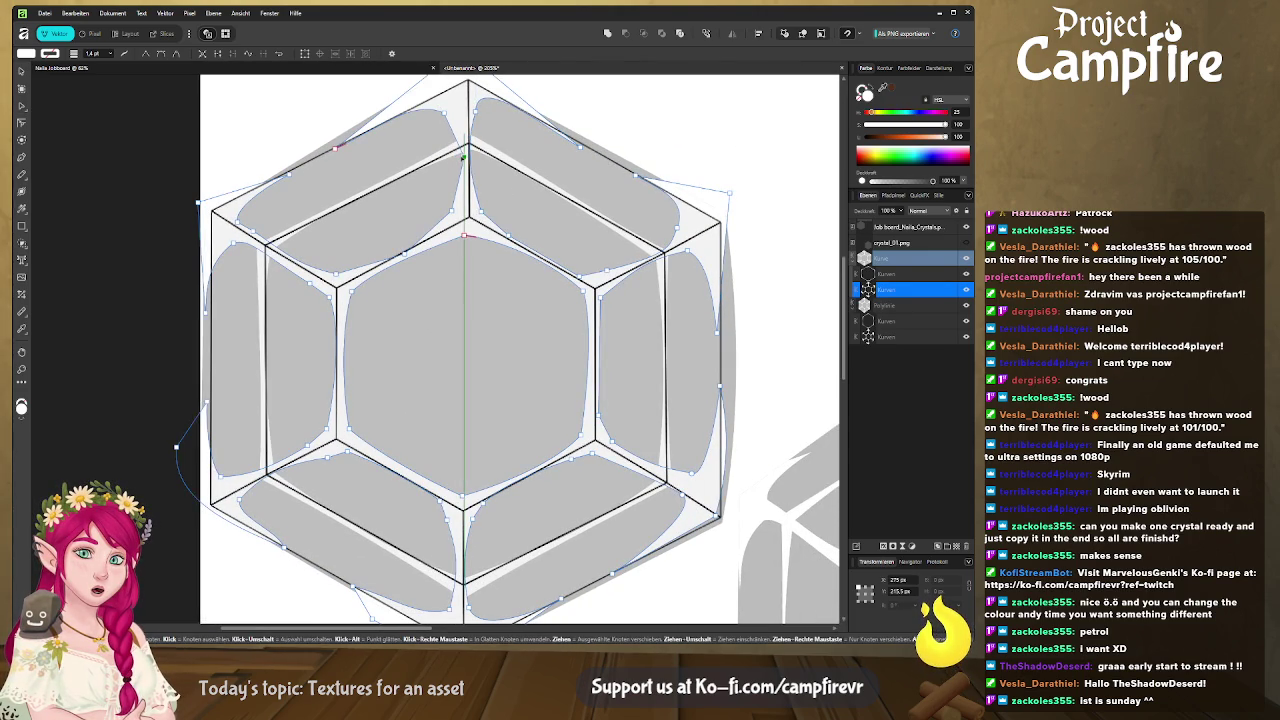
click(459, 216)
scroll(459, 216, down, 2)
scroll(459, 216, down, 2)
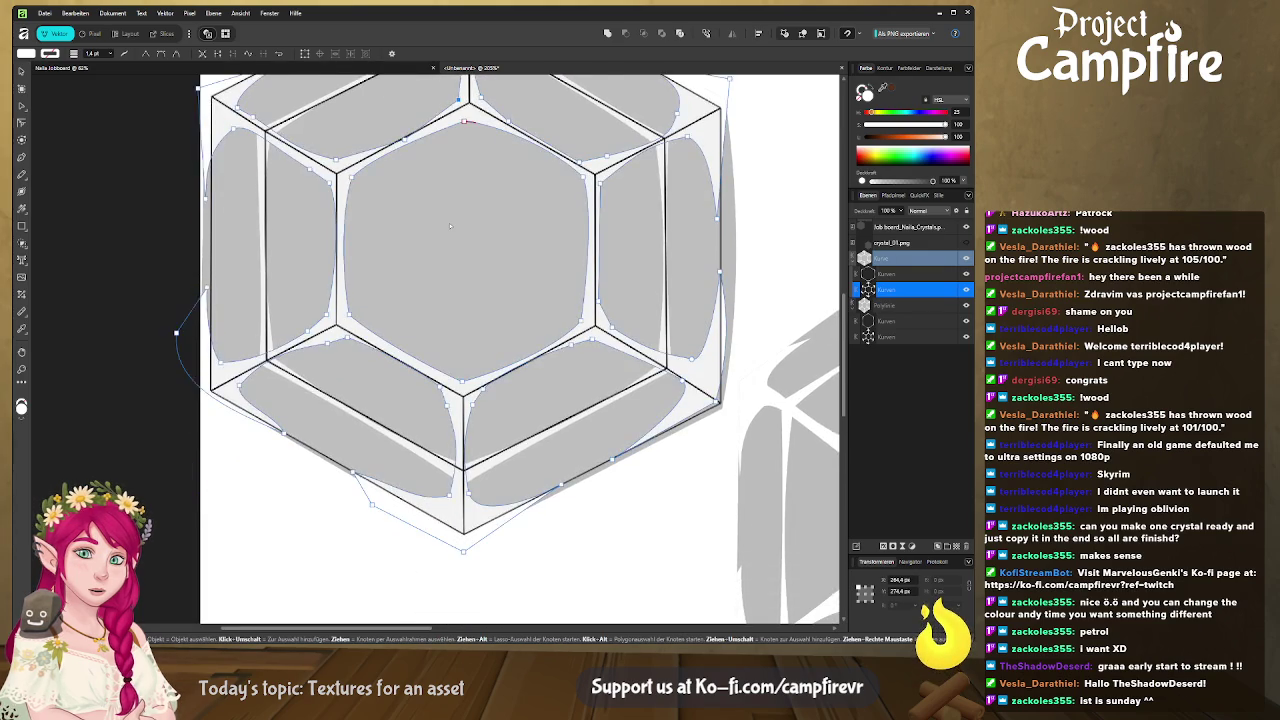
scroll(450, 240, down, 2)
scroll(446, 250, down, 2)
drag(446, 250, 427, 293)
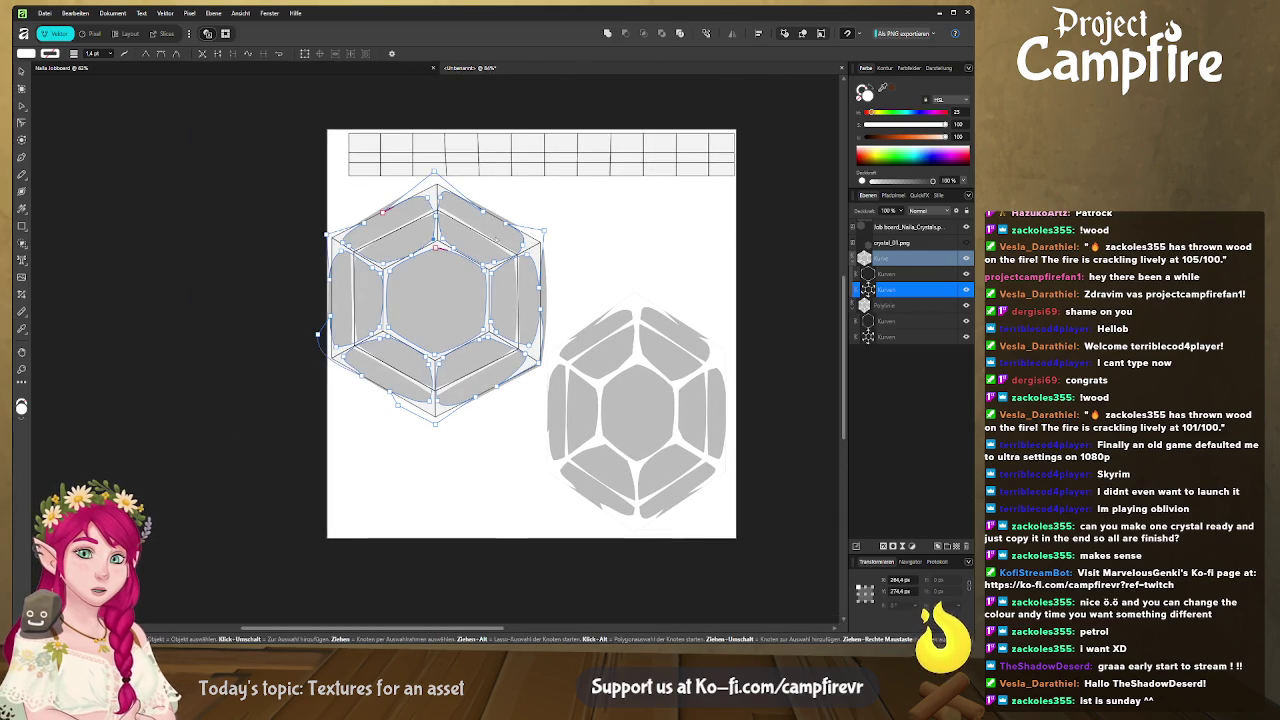
Select the inner hexagon's corner nodes and round them to 58.1 px
drag(534, 238, 350, 372)
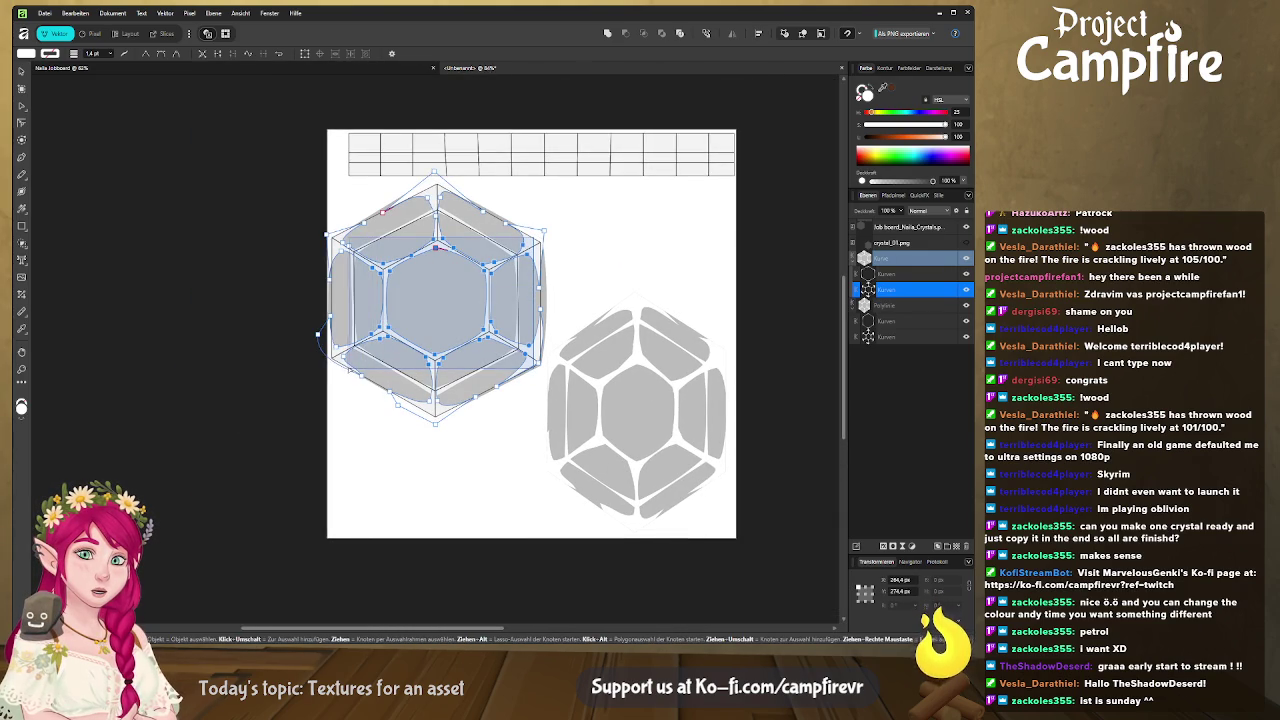
drag(342, 370, 342, 384)
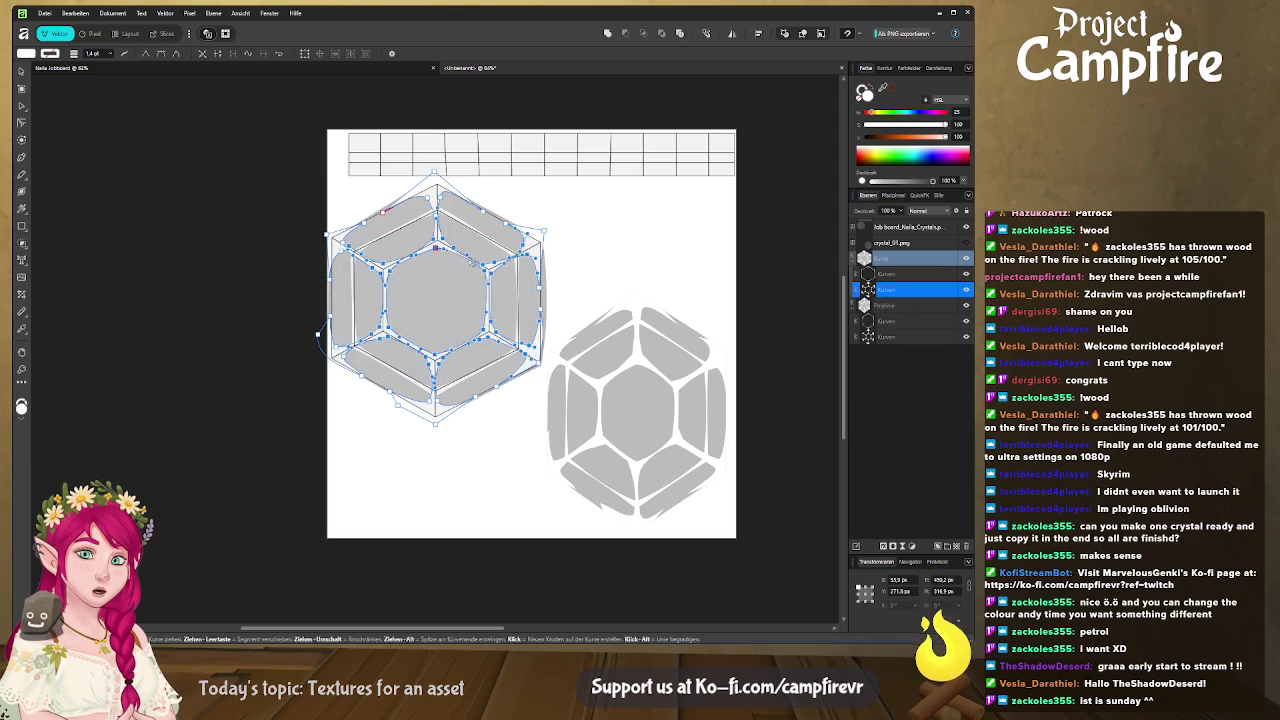
shift+click(436, 188)
drag(363, 281, 328, 236)
drag(410, 370, 450, 414)
click(24, 124)
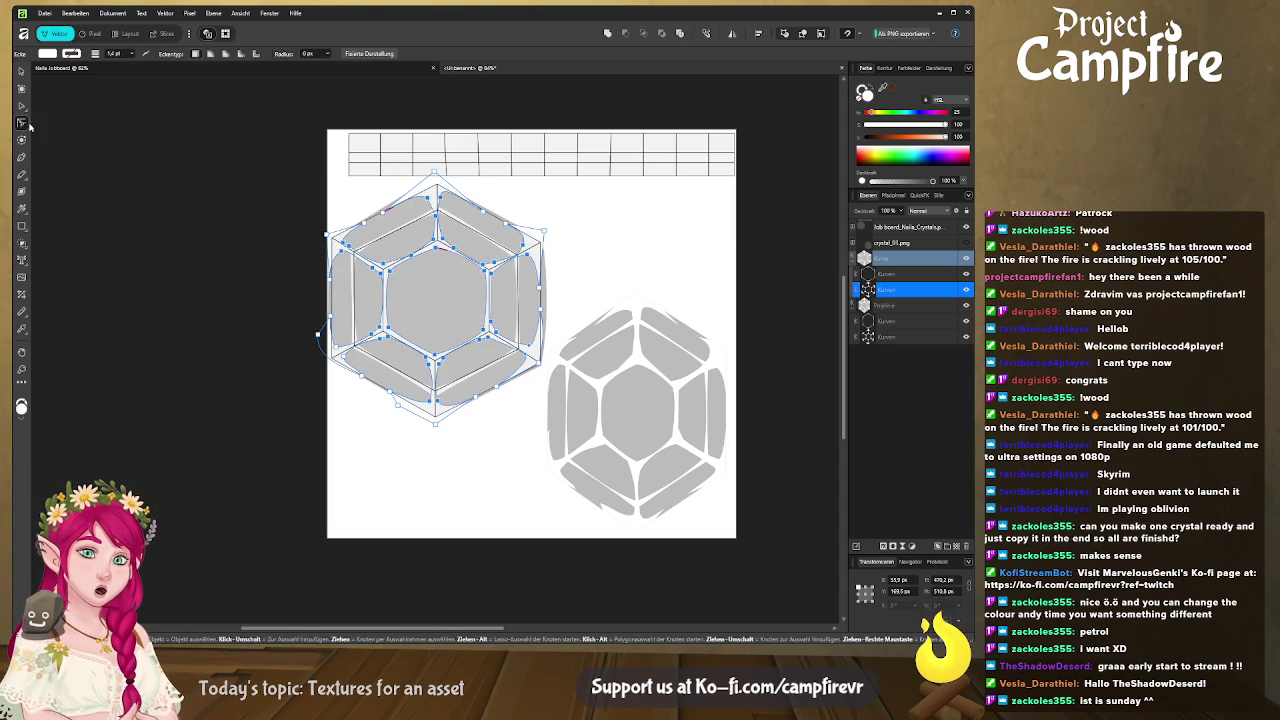
drag(413, 262, 403, 250)
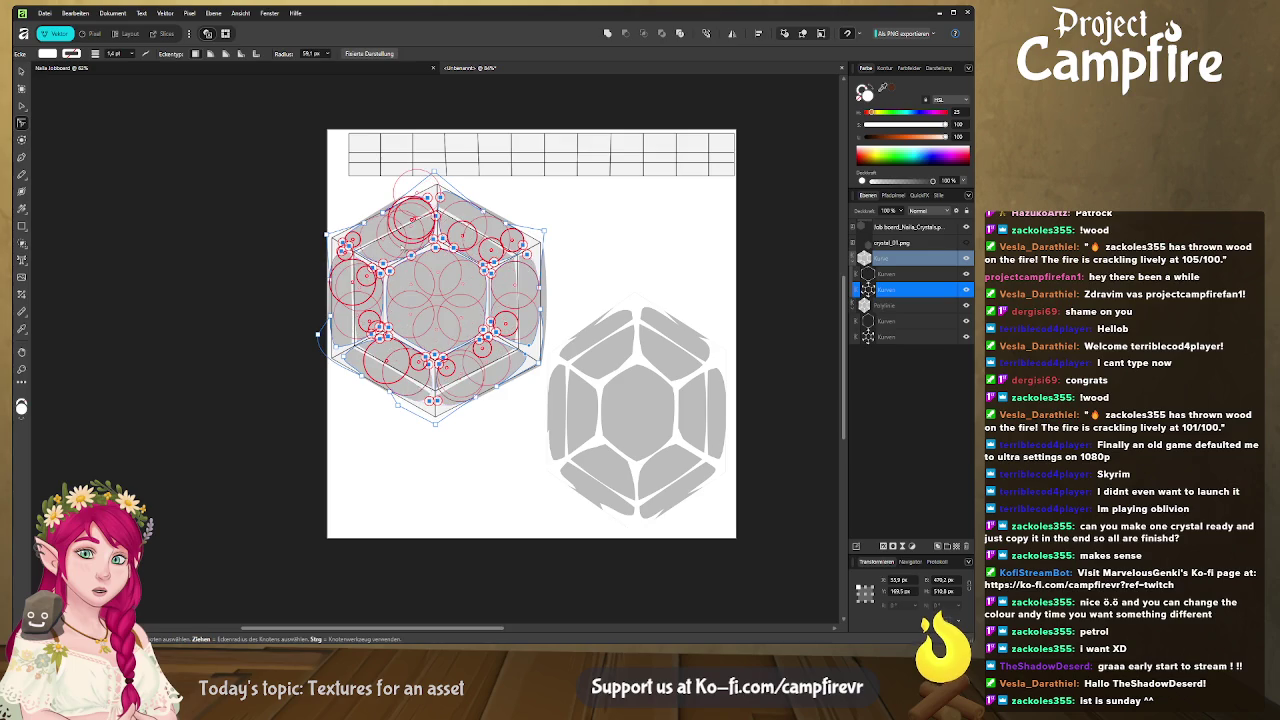
click(385, 442)
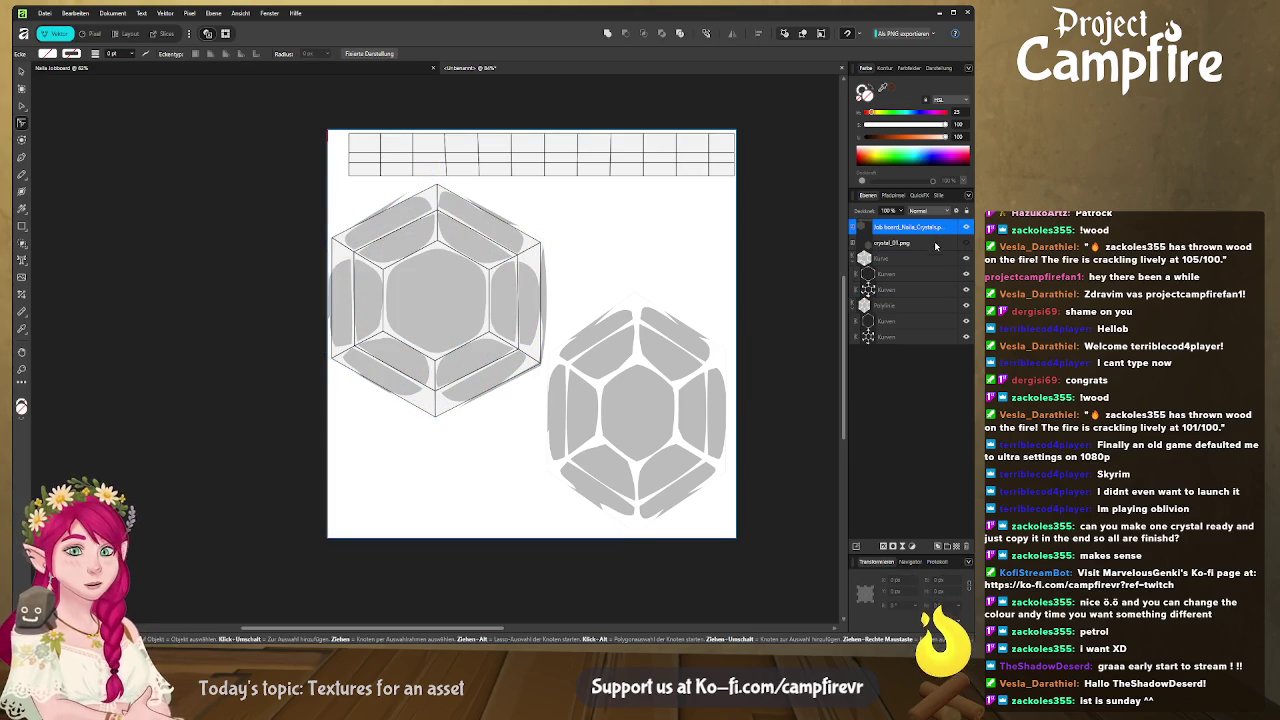
Merge the two facet curve layers into one and reselect the left crystal's facet shape
click(907, 274)
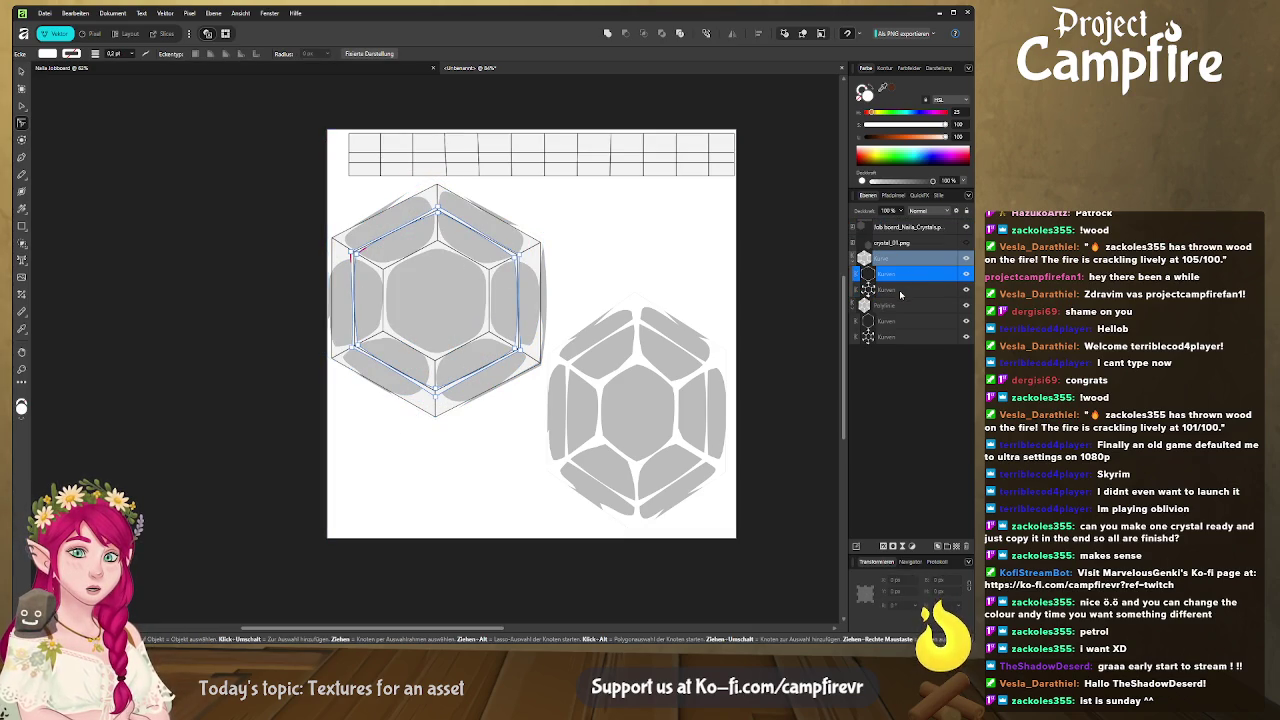
shift+click(900, 290)
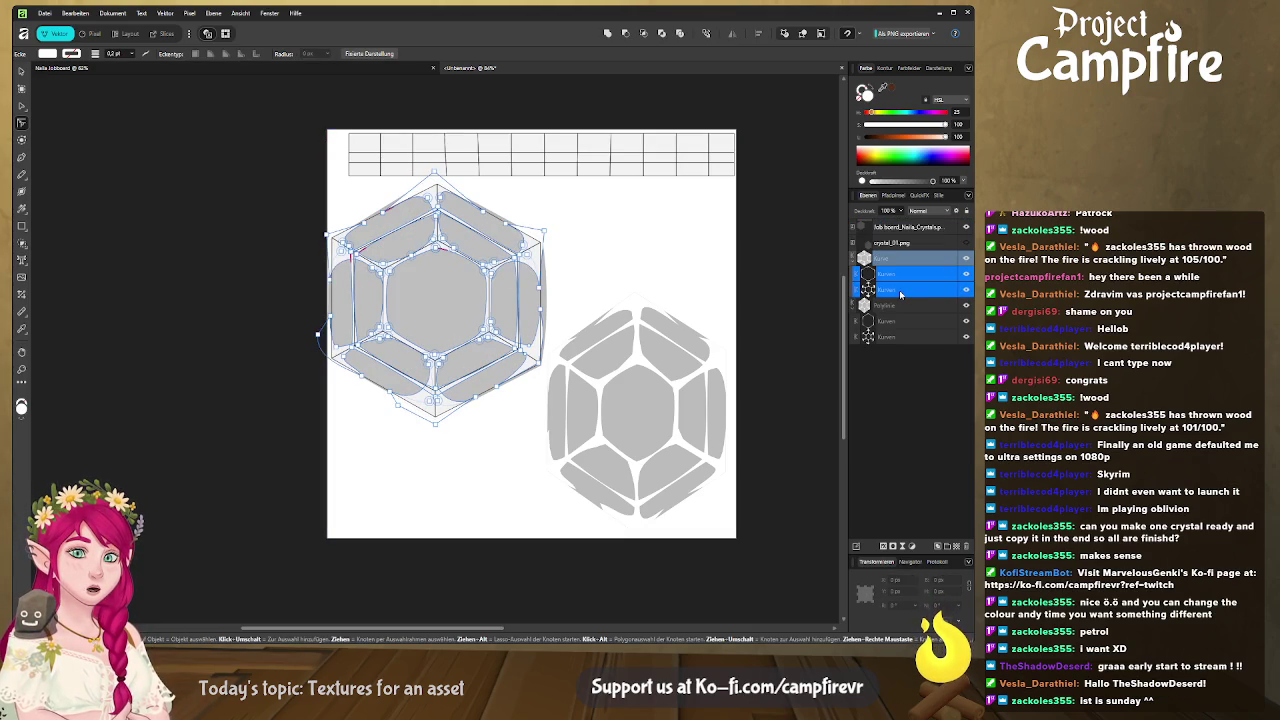
click(607, 33)
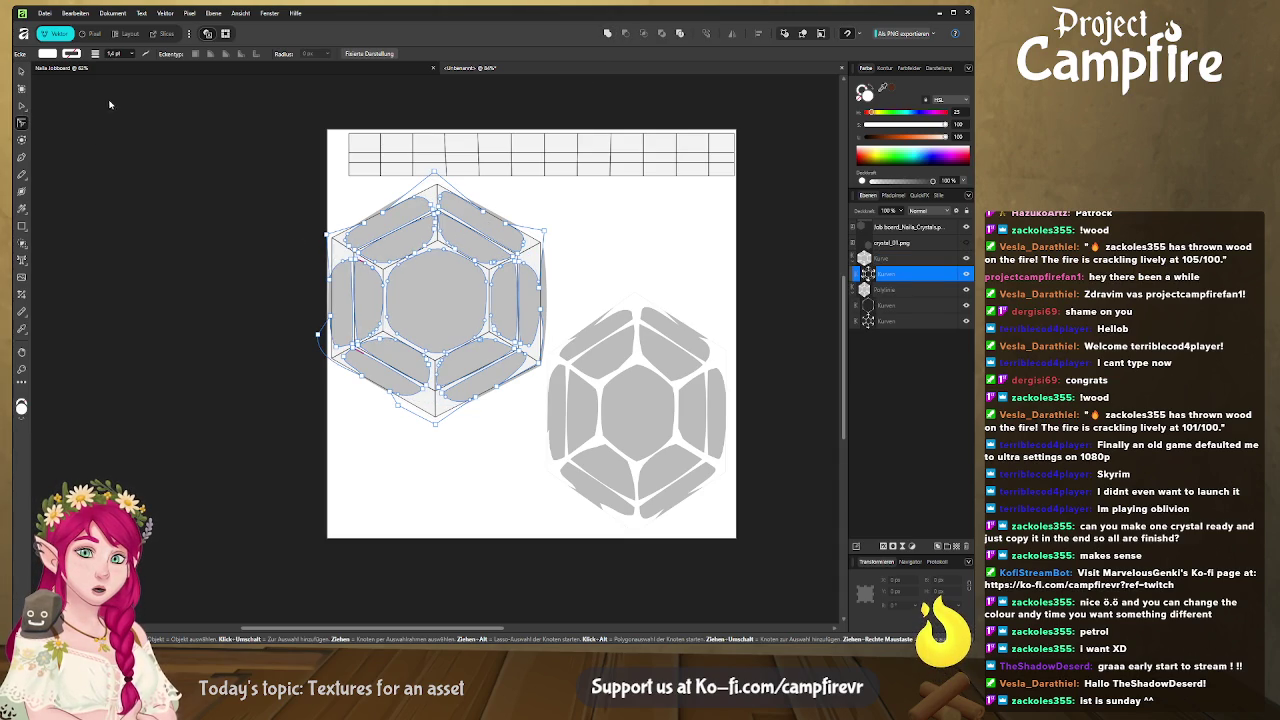
key(v)
click(442, 206)
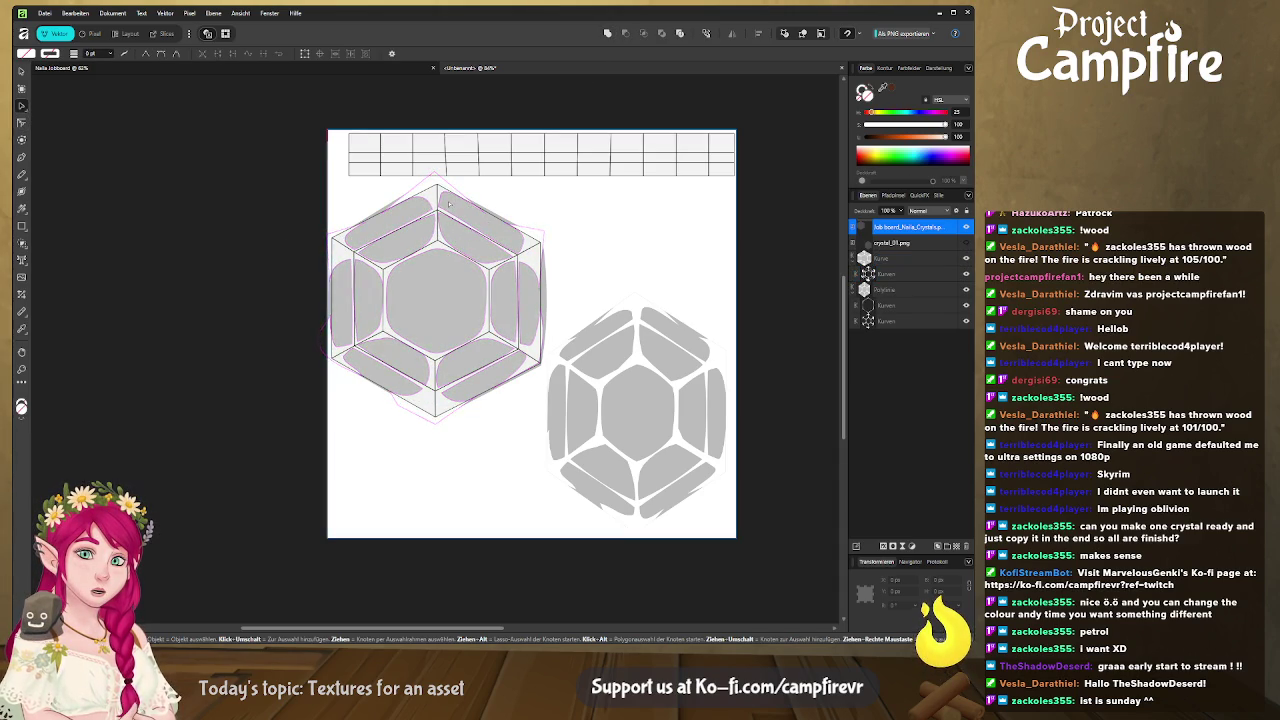
key(v)
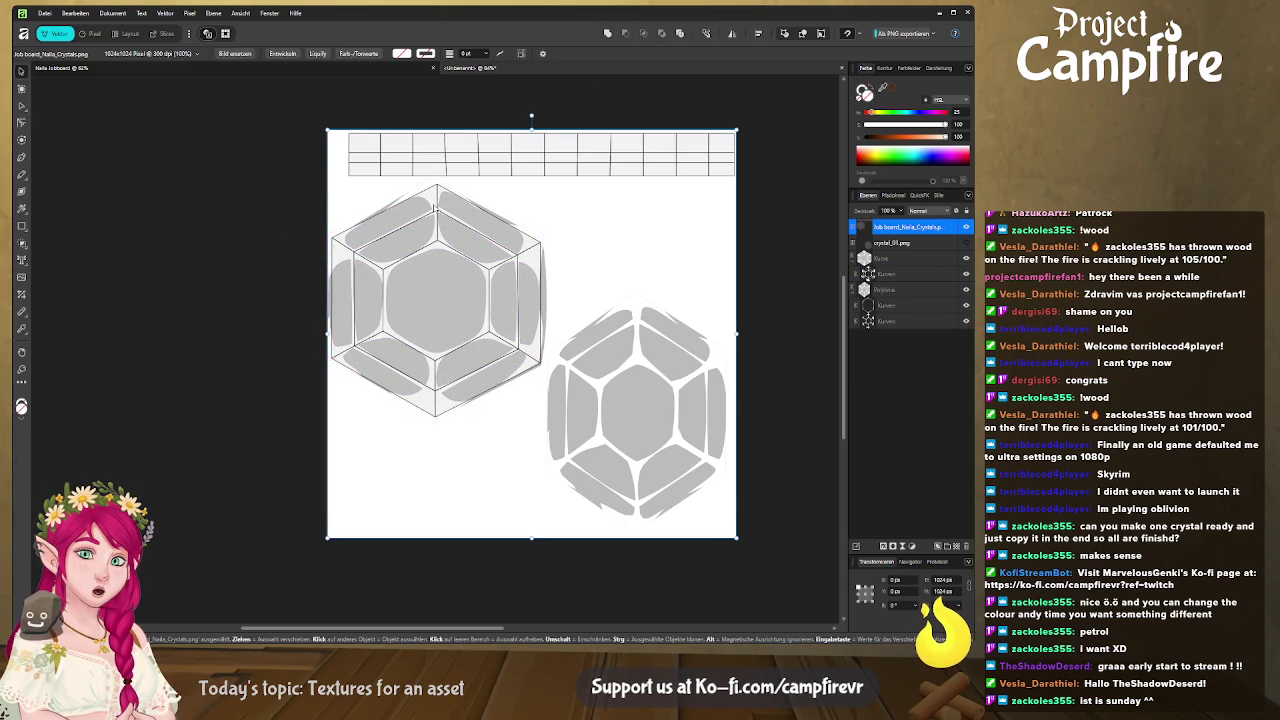
click(540, 285)
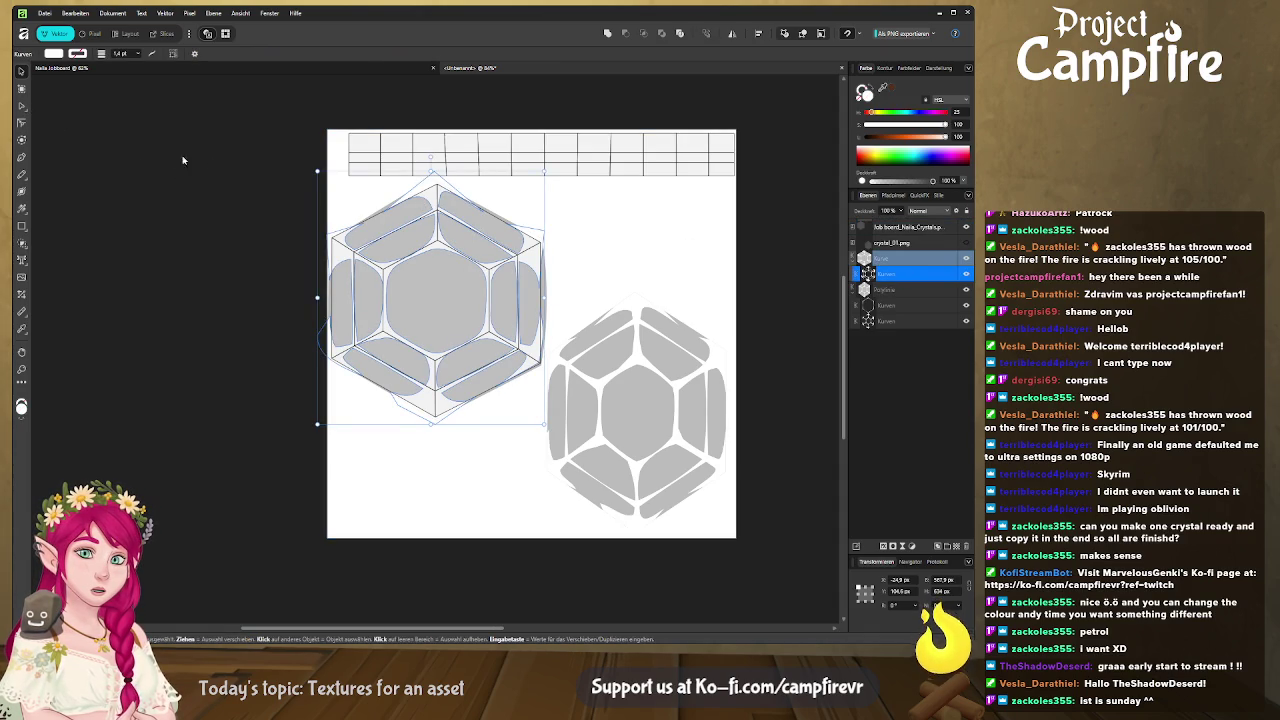
Select the left hexagon facet shape's top, right, bottom and left node groups
key(a)
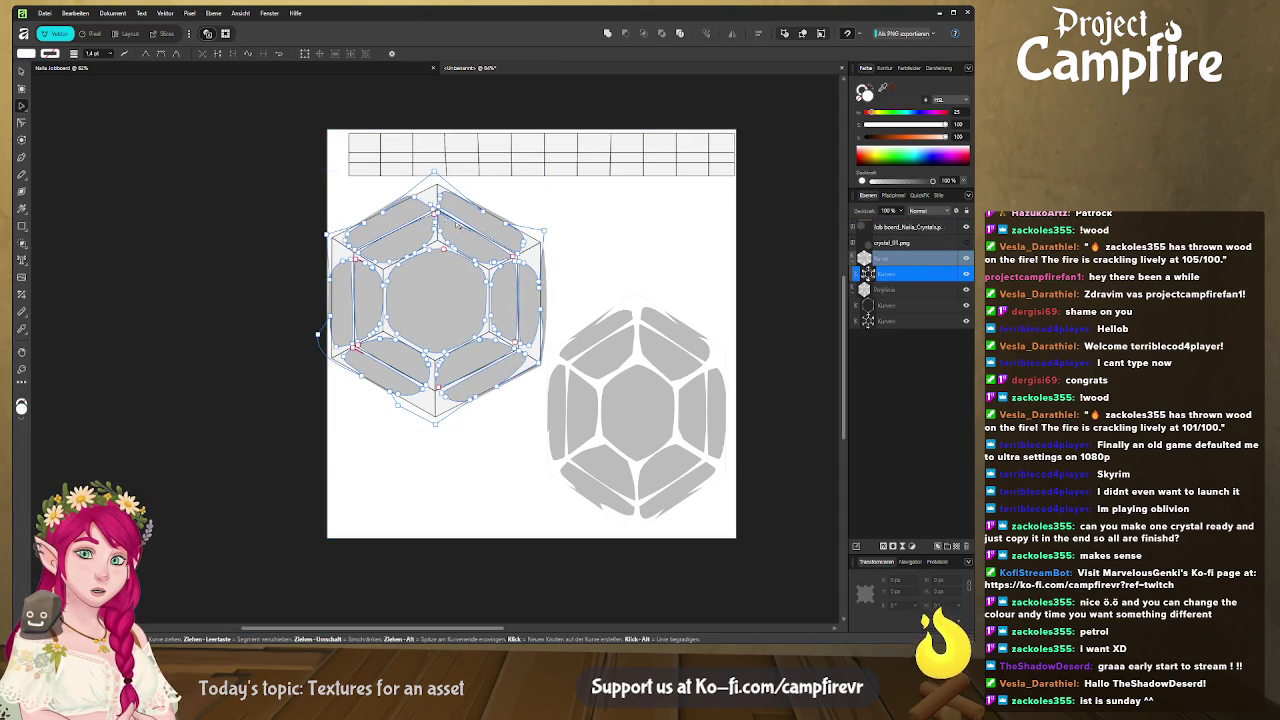
drag(454, 230, 416, 198)
drag(486, 236, 530, 282)
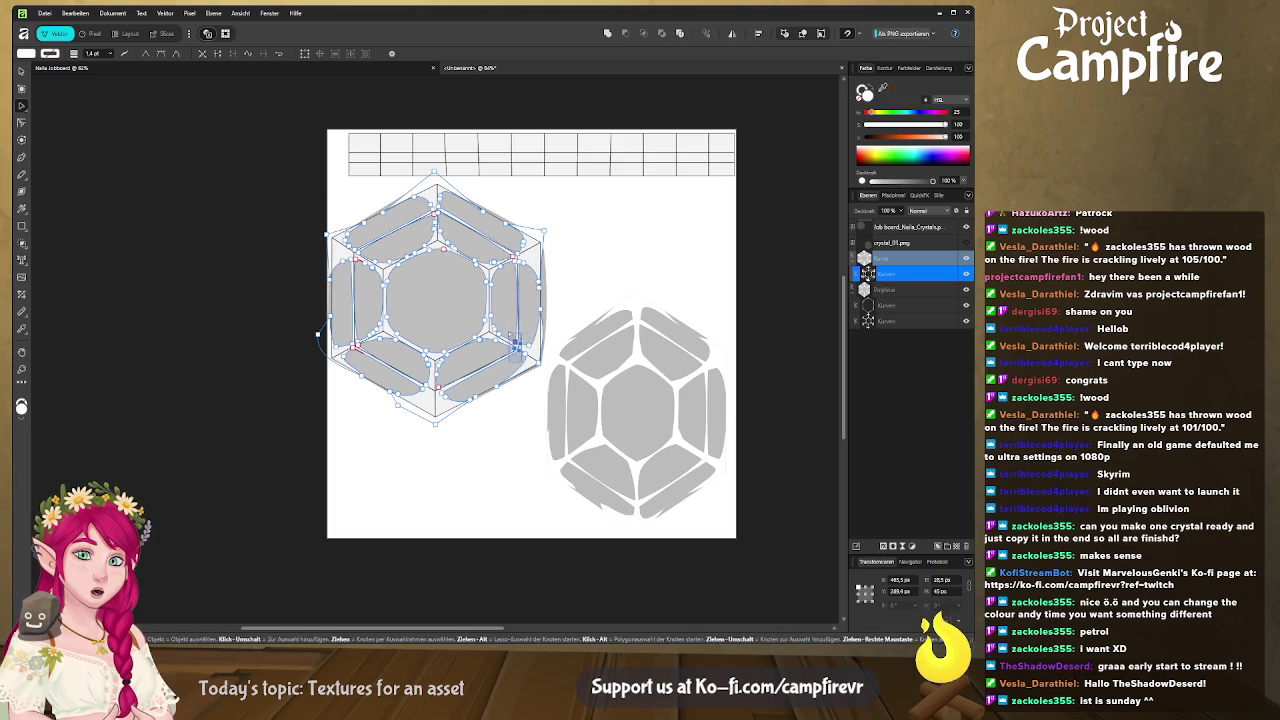
drag(412, 376, 455, 400)
drag(335, 330, 370, 358)
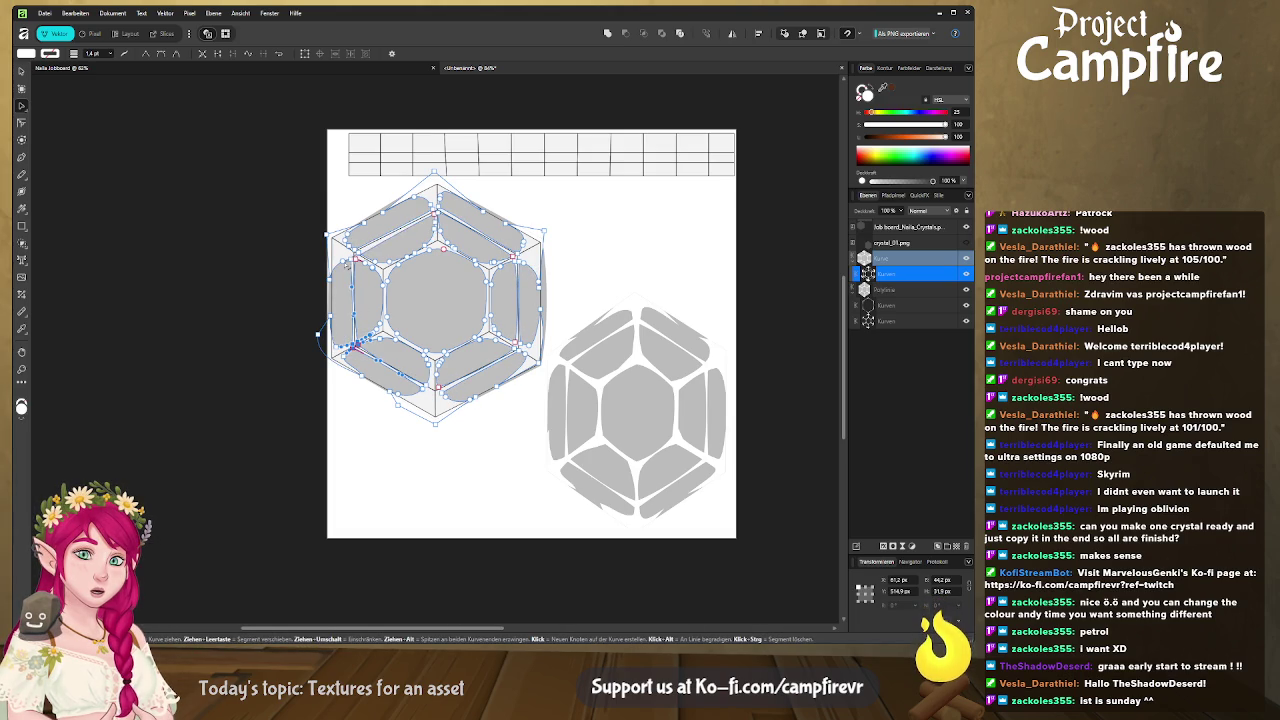
click(356, 260)
click(354, 244)
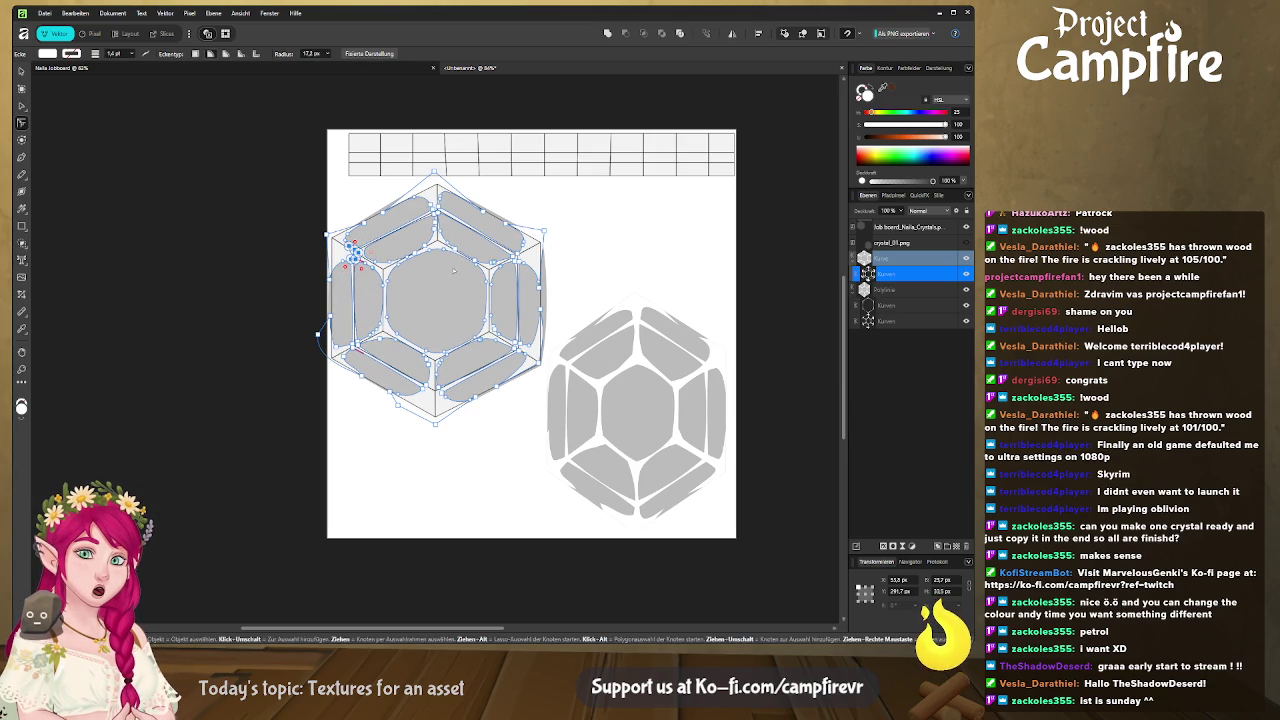
Round each facet corner, giving the lower-left corner a much larger radius
click(436, 207)
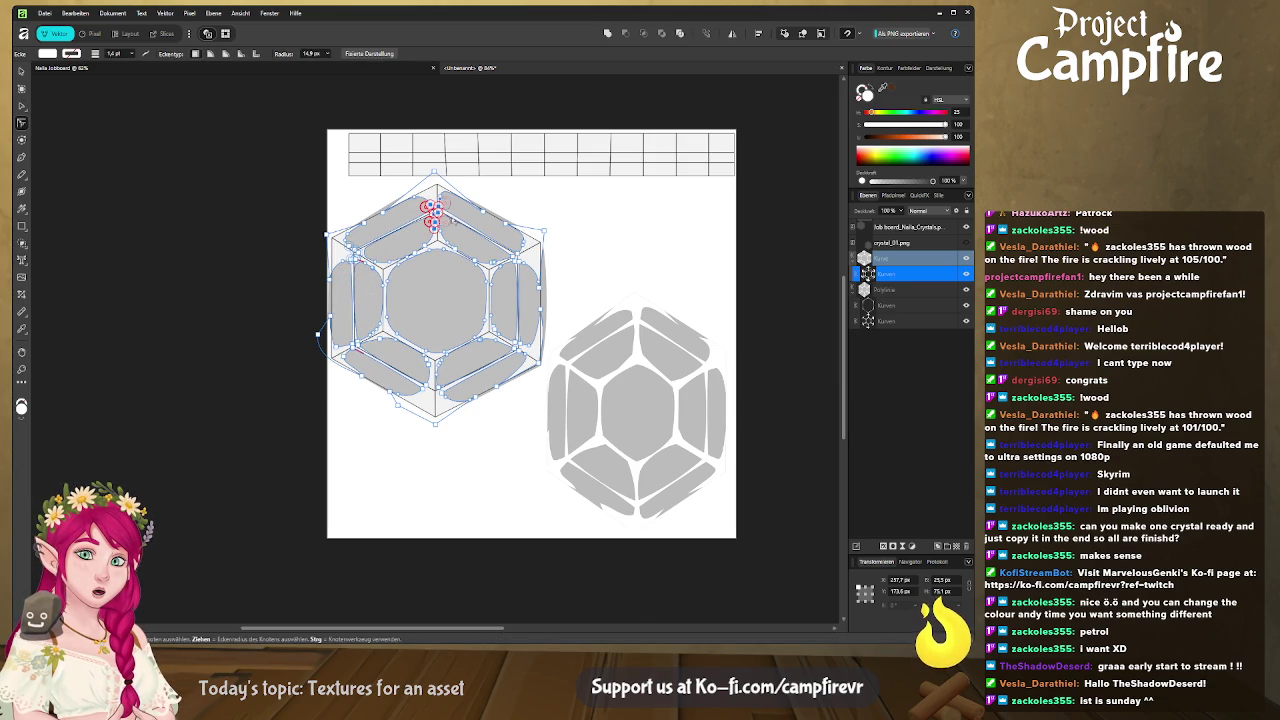
click(516, 258)
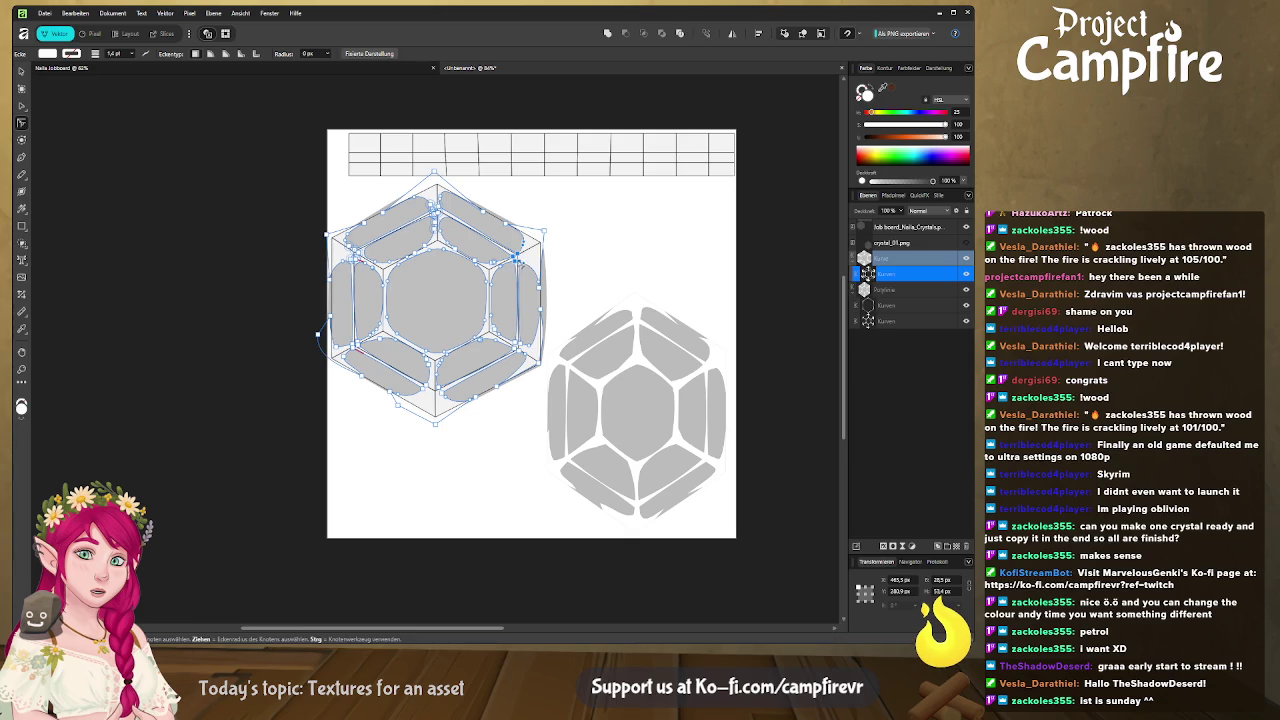
click(516, 345)
click(436, 388)
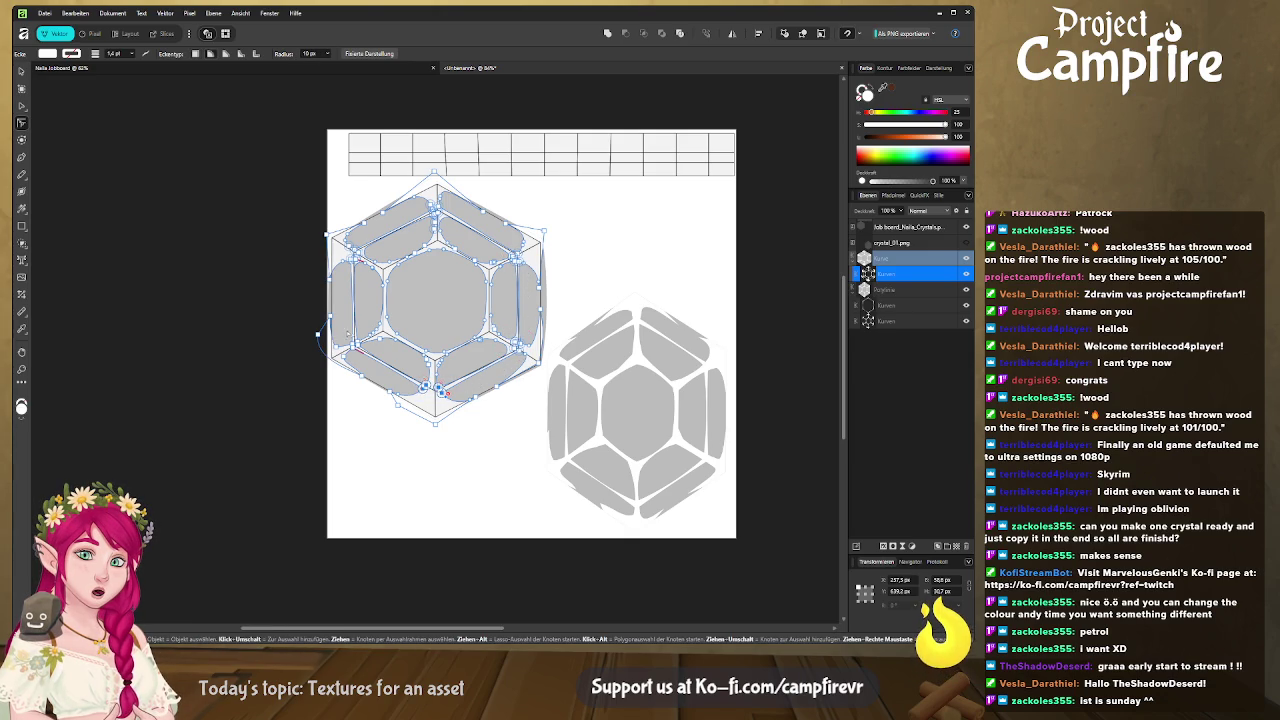
click(355, 345)
mouse_move(356, 346)
mouse_down()
mouse_move(384, 370)
mouse_move(370, 366)
mouse_up()
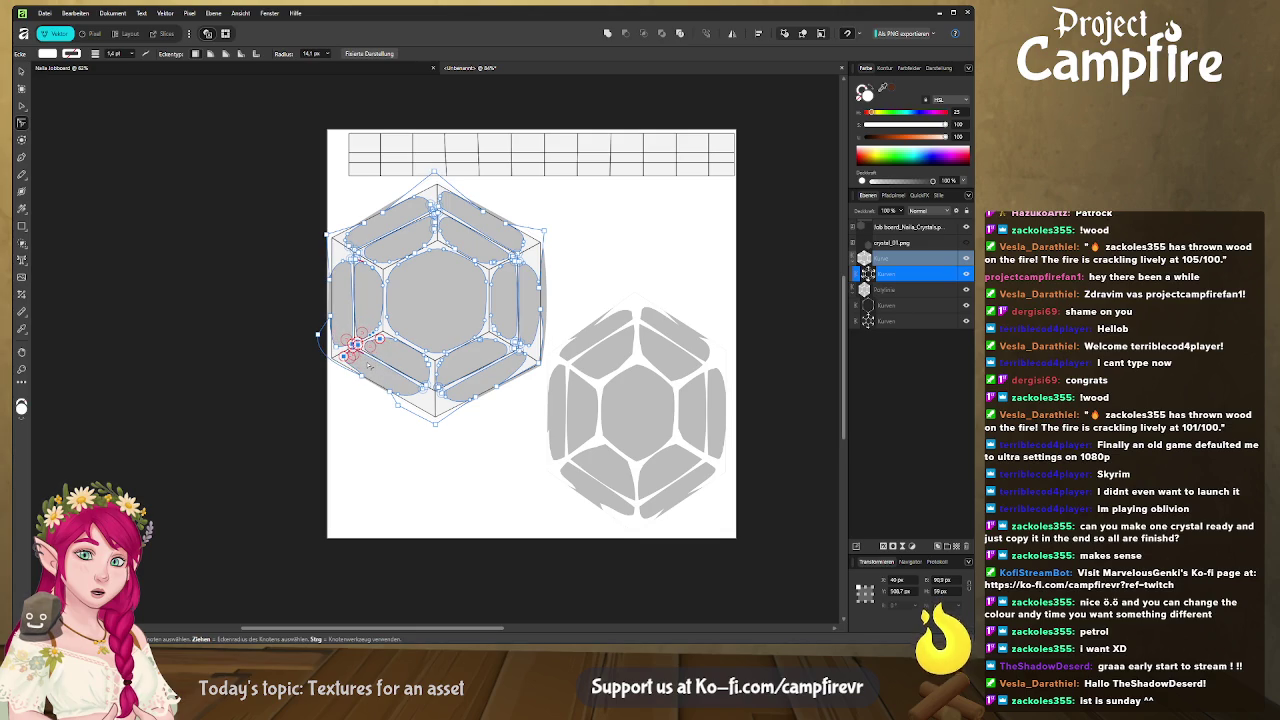
click(481, 350)
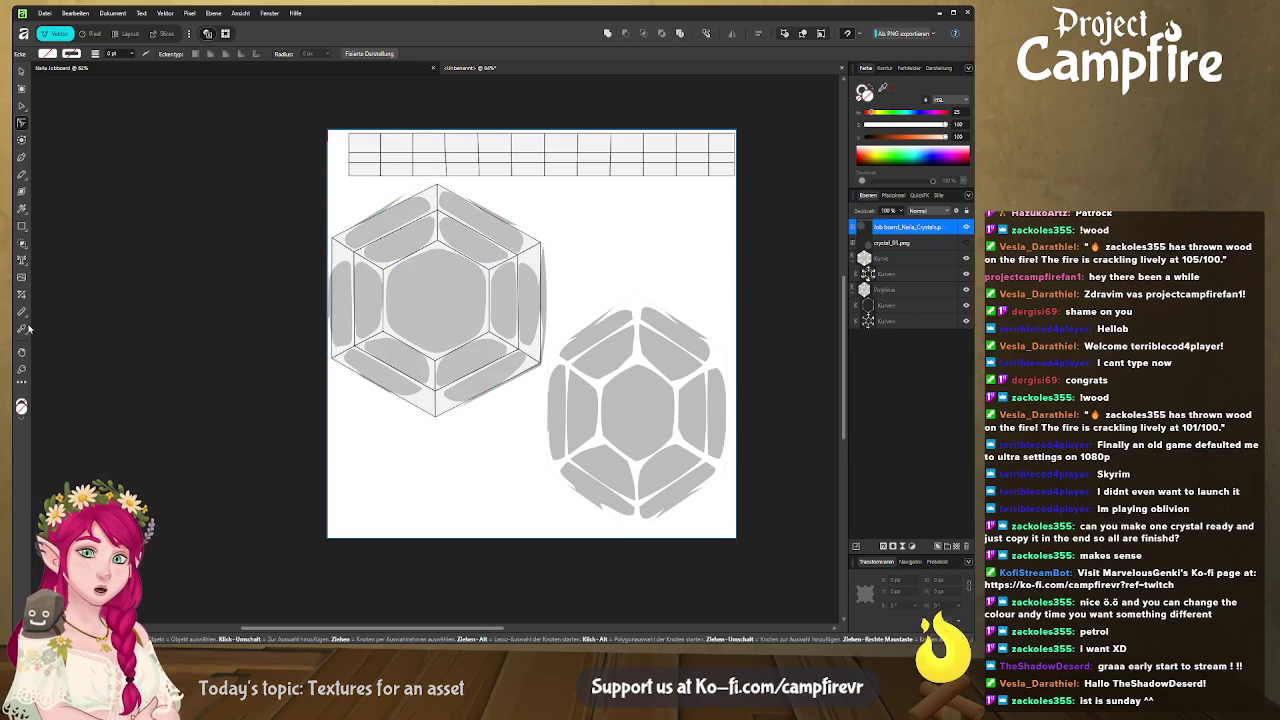
Give the left crystal's facet blobs a radial grey gradient running from centre to edge
click(21, 208)
drag(437, 298, 533, 297)
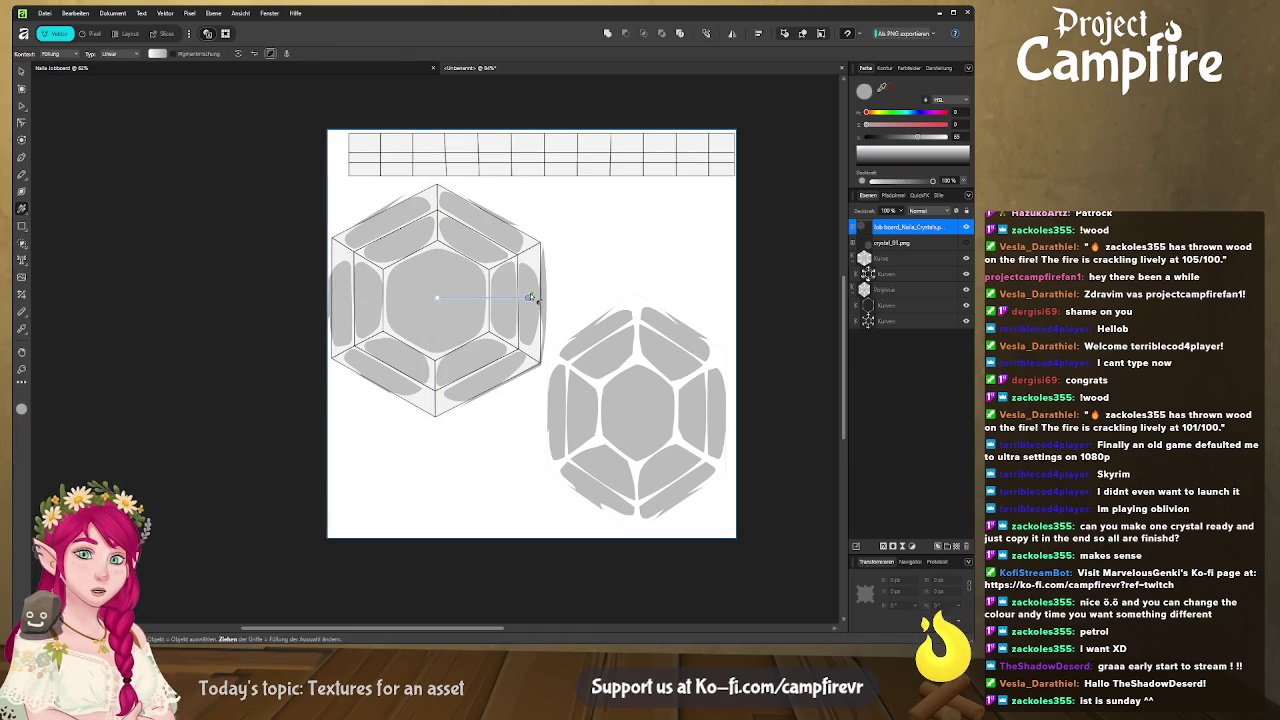
click(913, 248)
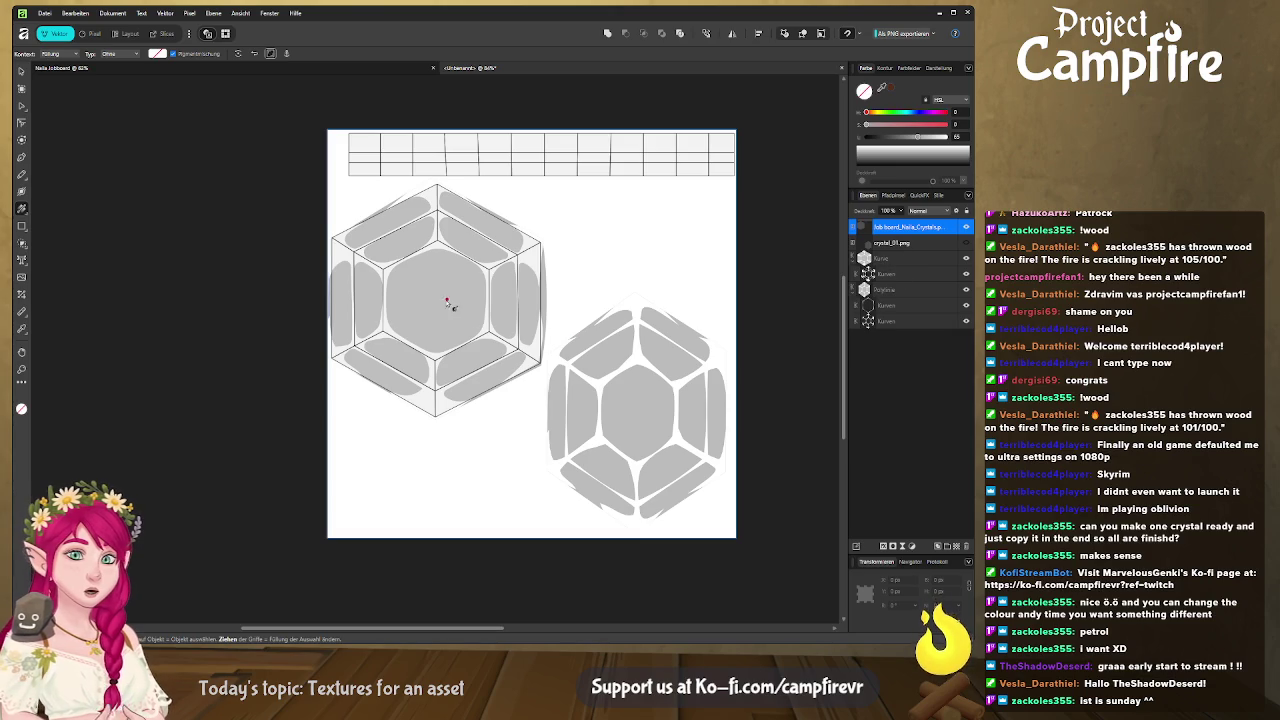
click(451, 301)
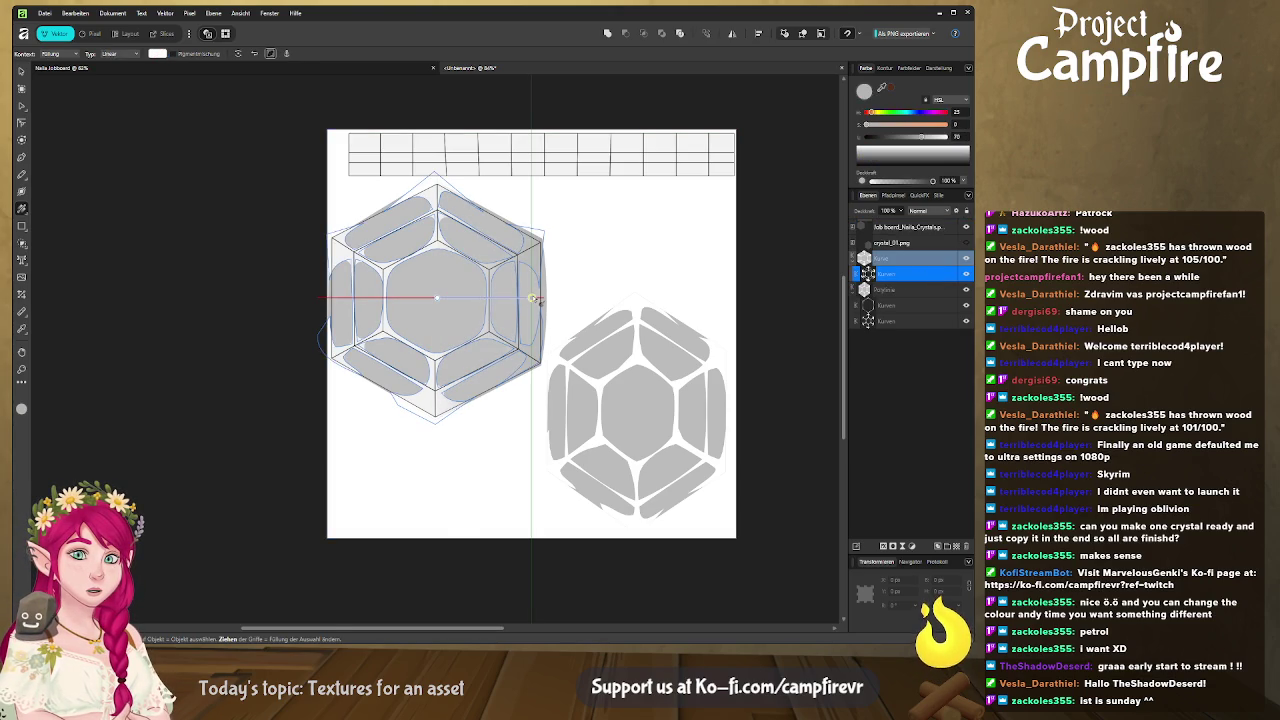
drag(534, 298, 531, 297)
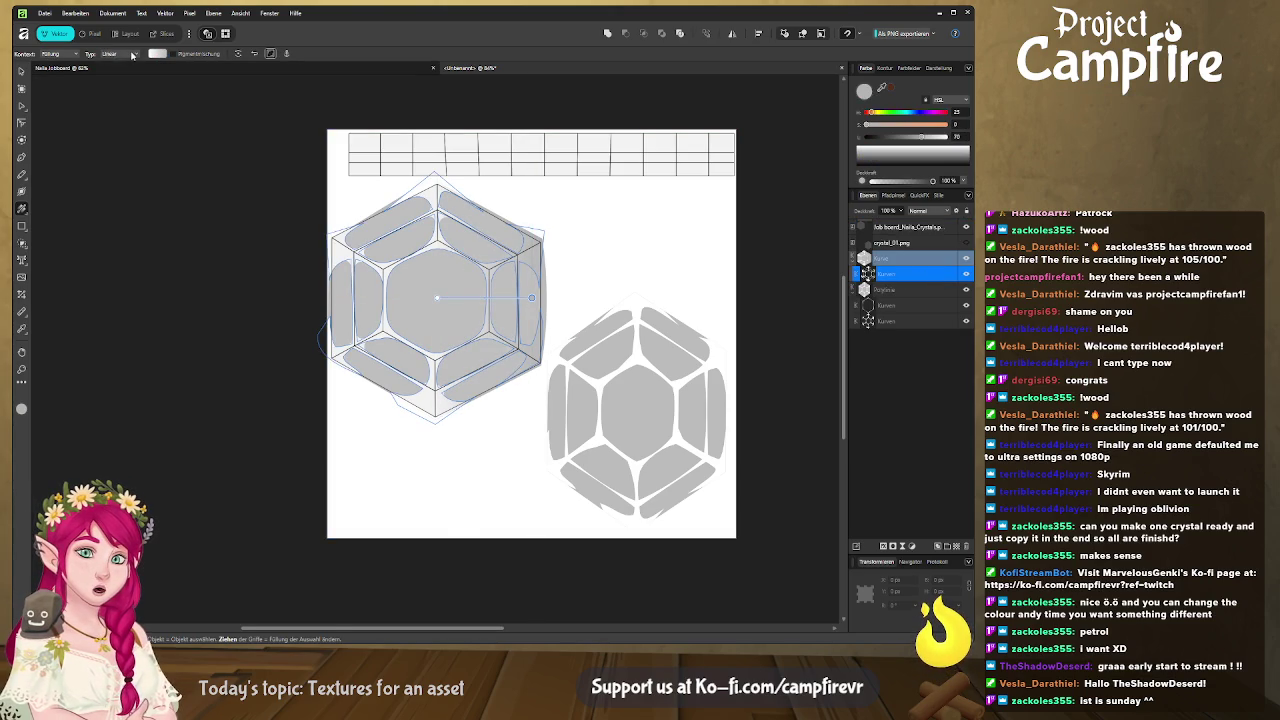
click(129, 108)
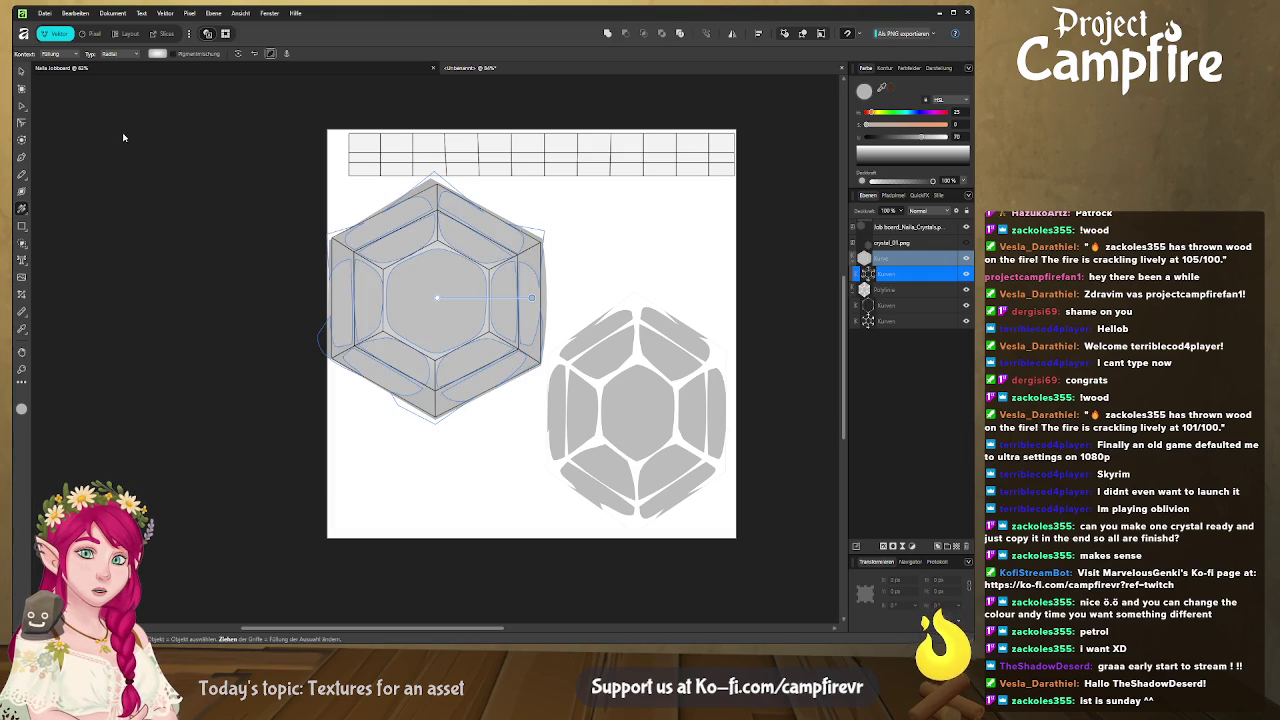
click(140, 187)
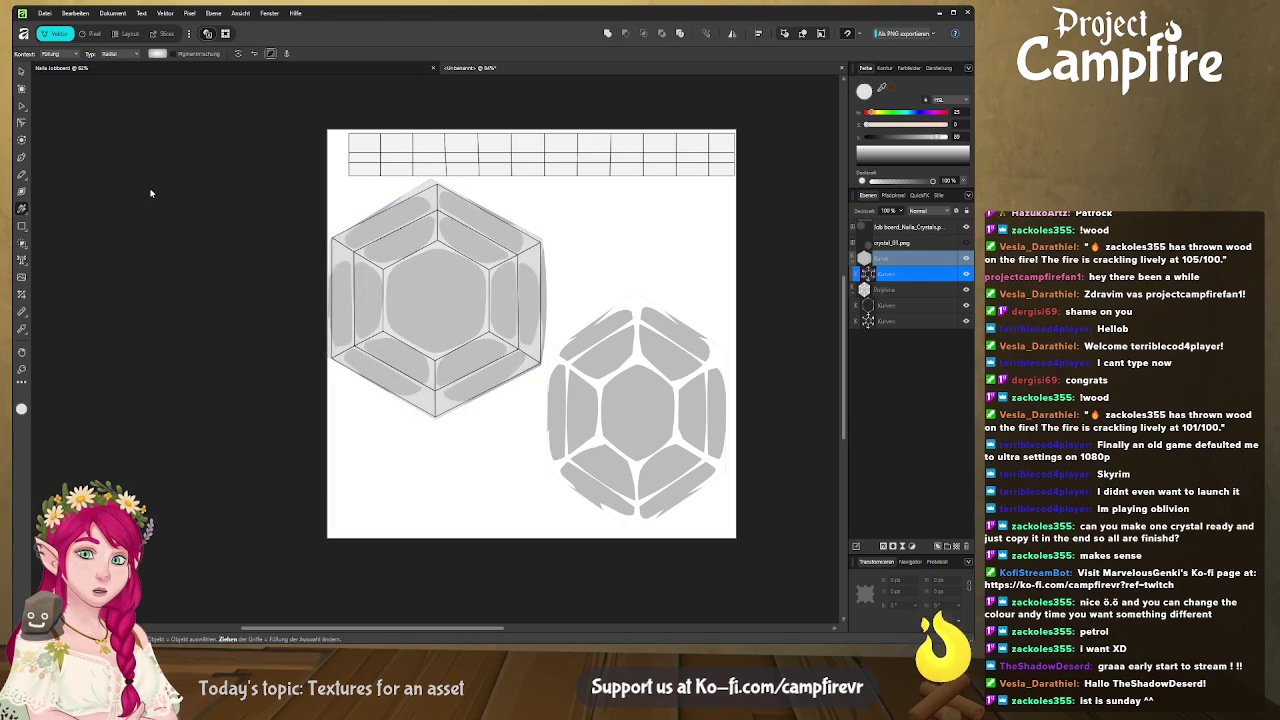
Toggle undo and redo to compare the facet shading, settling on the brighter version
key(ctrl+z)
key(ctrl+shift+z)
key(ctrl+z)
key(ctrl+shift+z)
key(ctrl+z)
key(ctrl+shift+z)
key(ctrl+z)
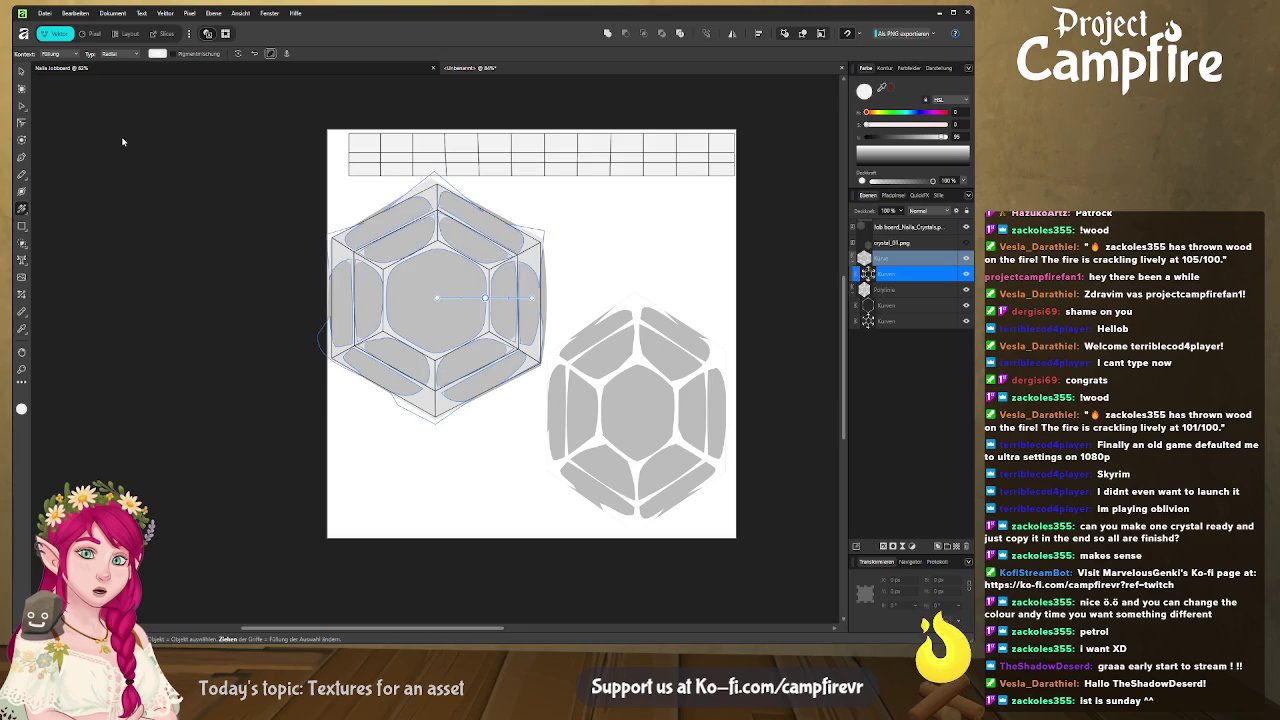
key(ctrl+shift+z)
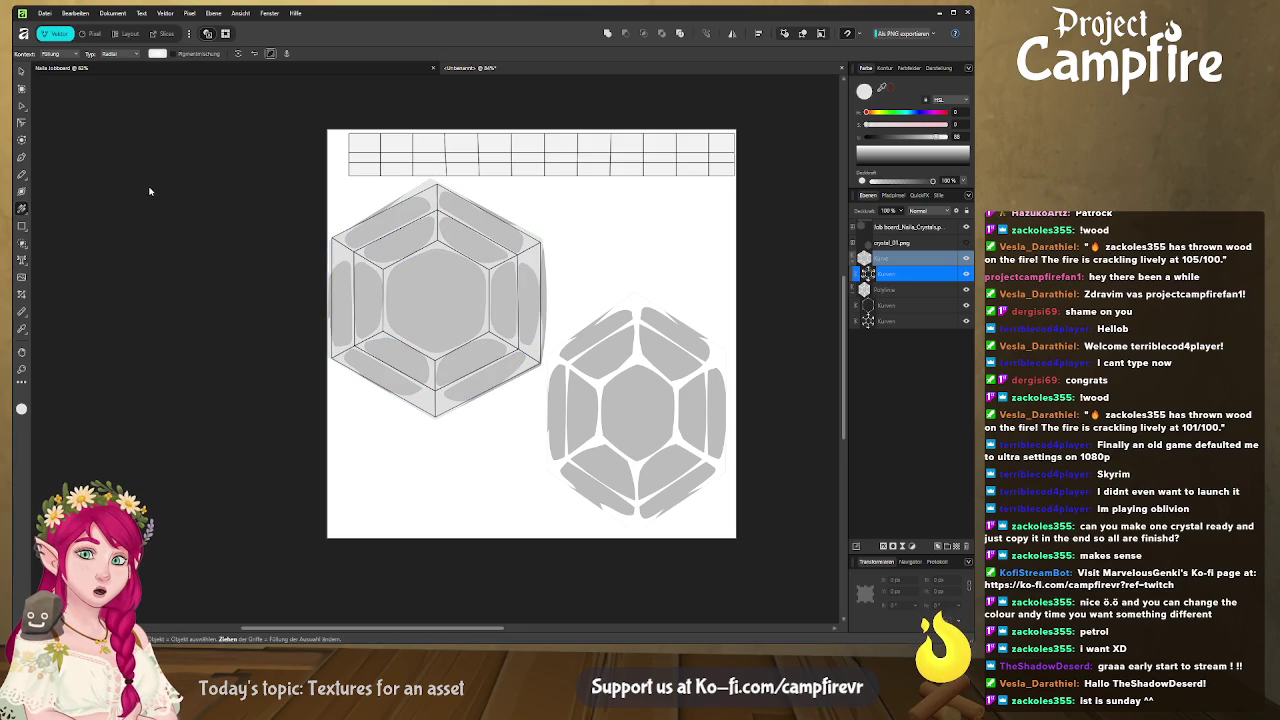
key(ctrl+z)
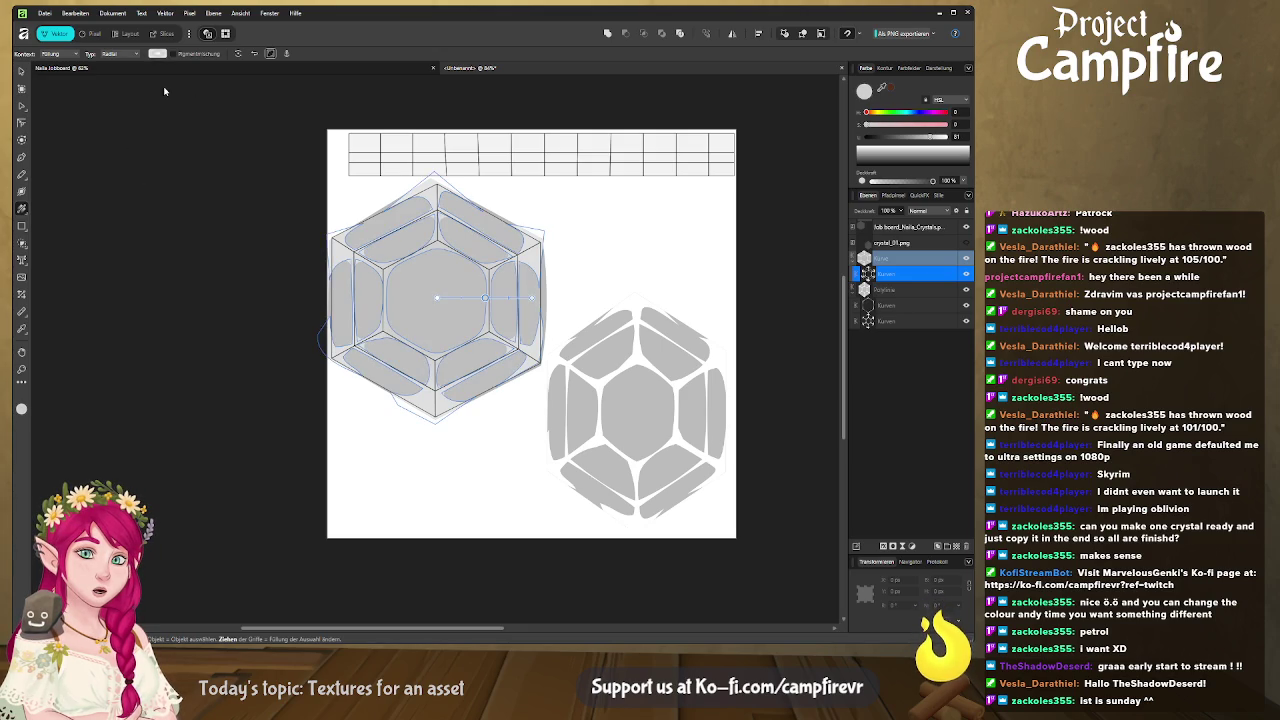
key(ctrl+shift+z)
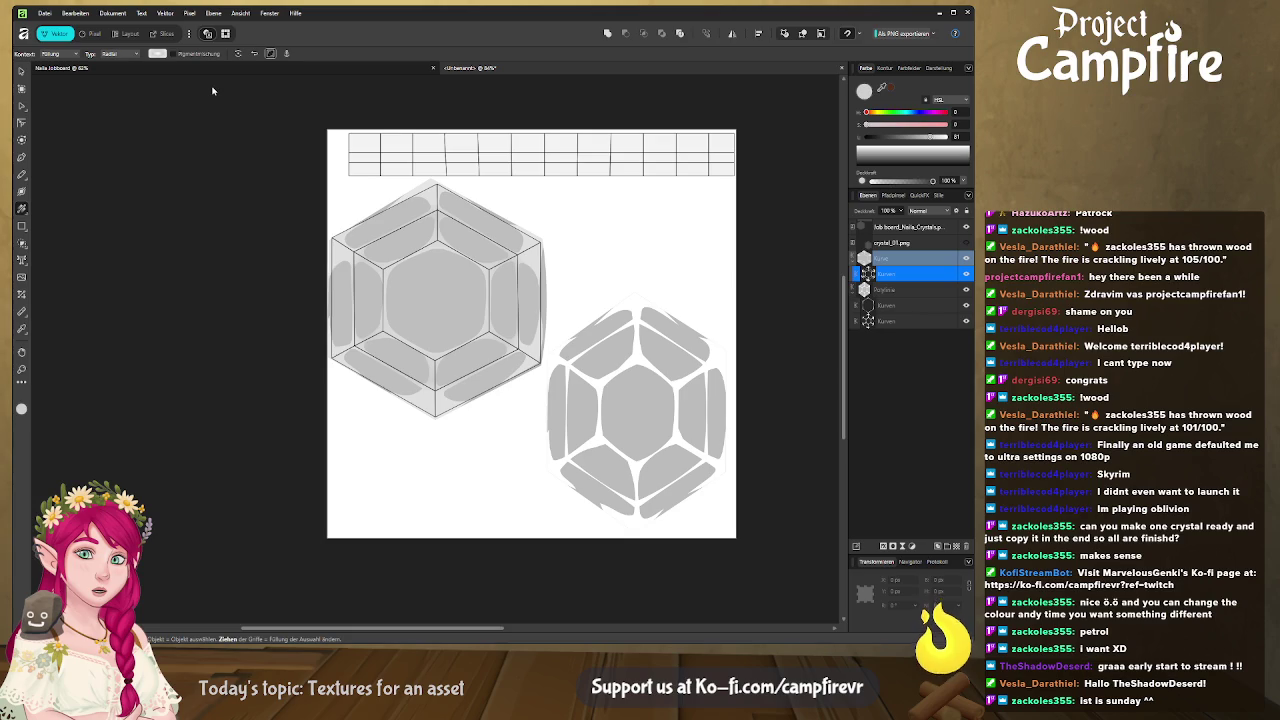
key(ctrl+z)
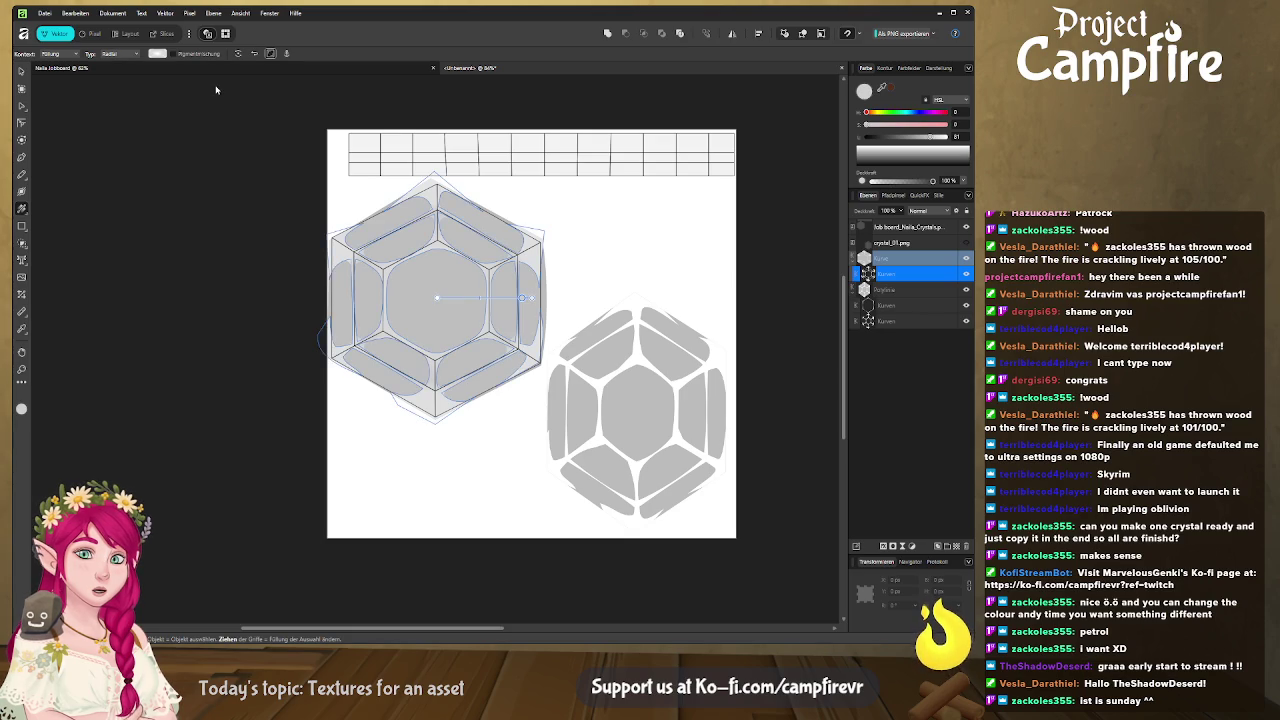
key(ctrl+shift+z)
key(ctrl+z)
key(ctrl+shift+z)
key(ctrl+z)
key(ctrl+shift+z)
key(ctrl+z)
key(ctrl+shift+z)
key(ctrl+z)
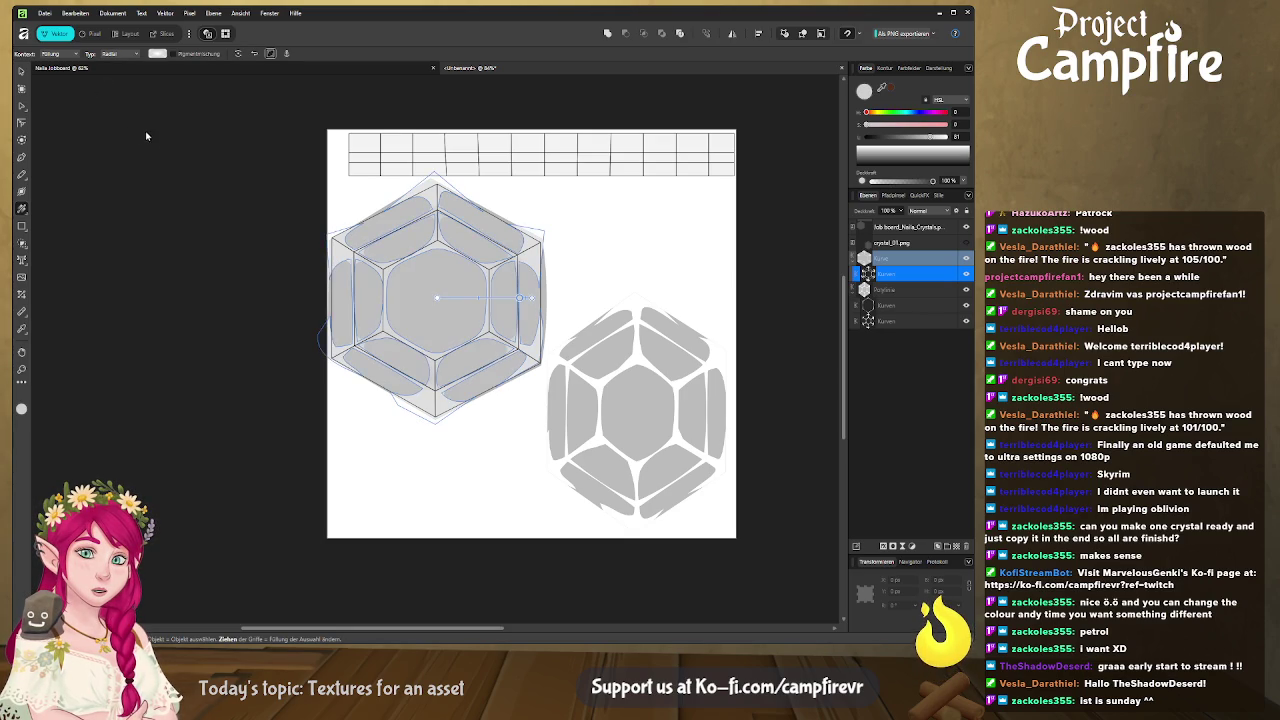
key(ctrl+shift+z)
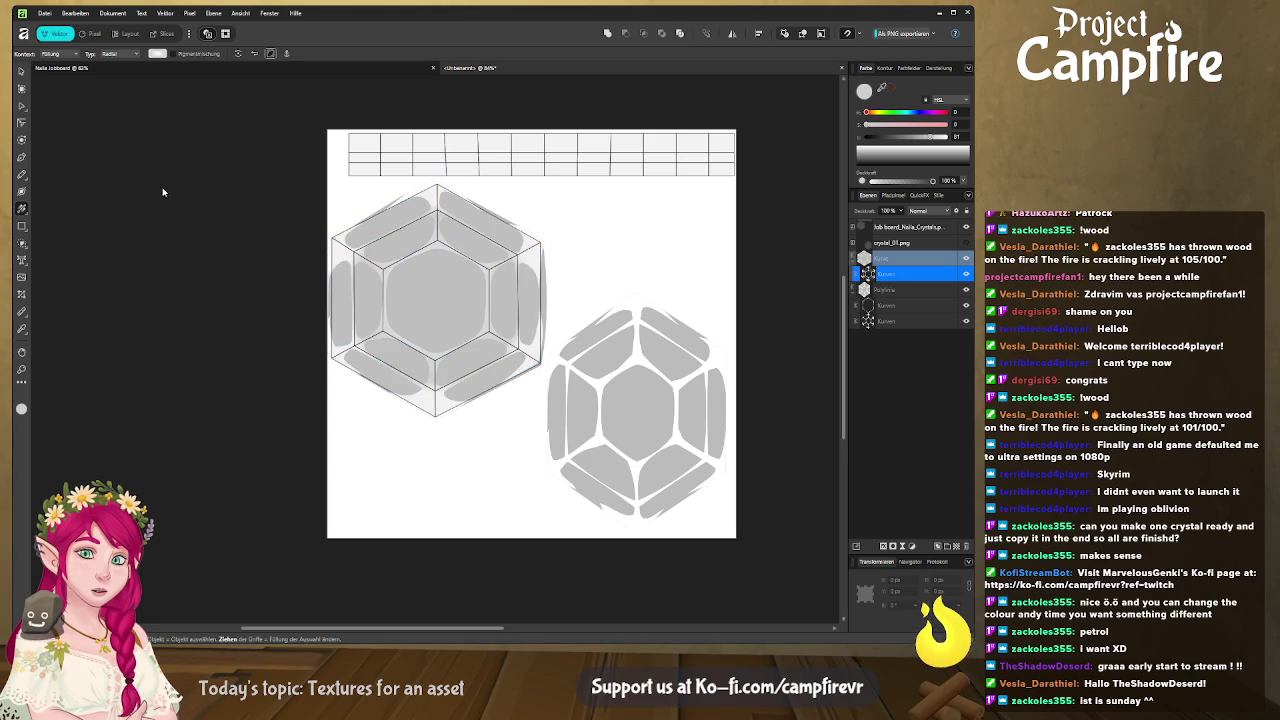
key(ctrl+z)
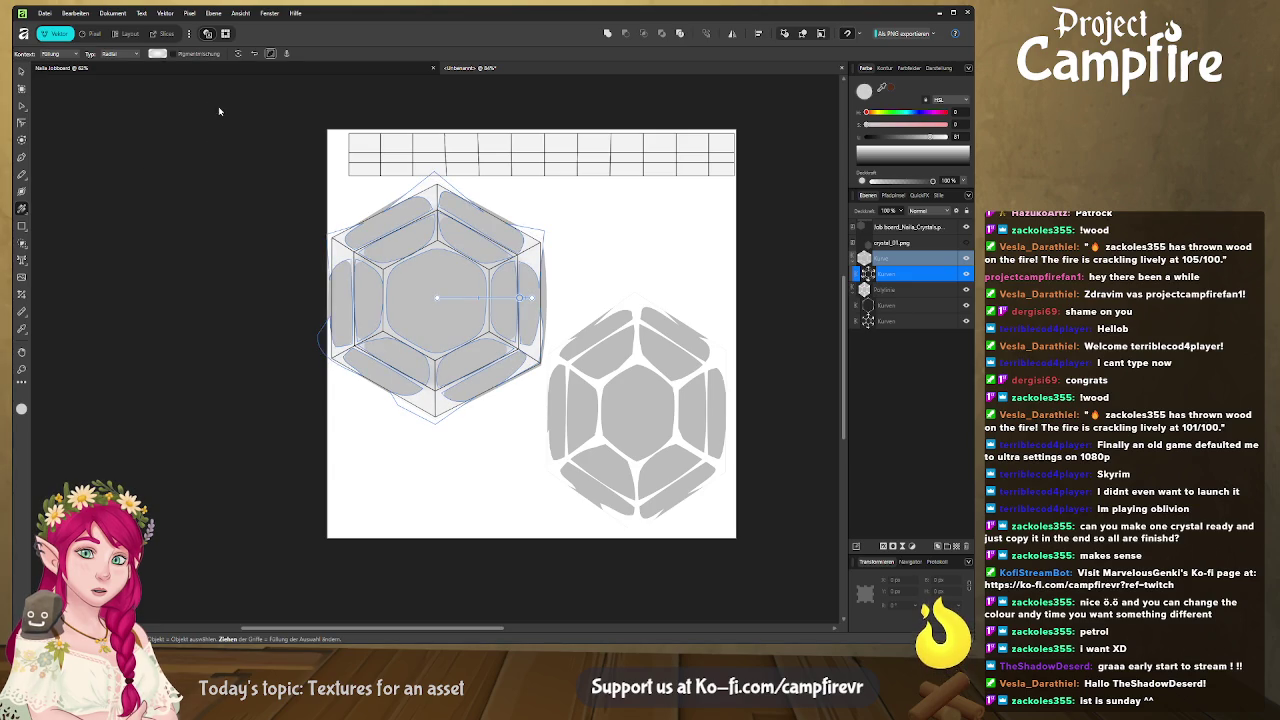
key(ctrl+shift+z)
key(ctrl+z)
key(ctrl+shift+z)
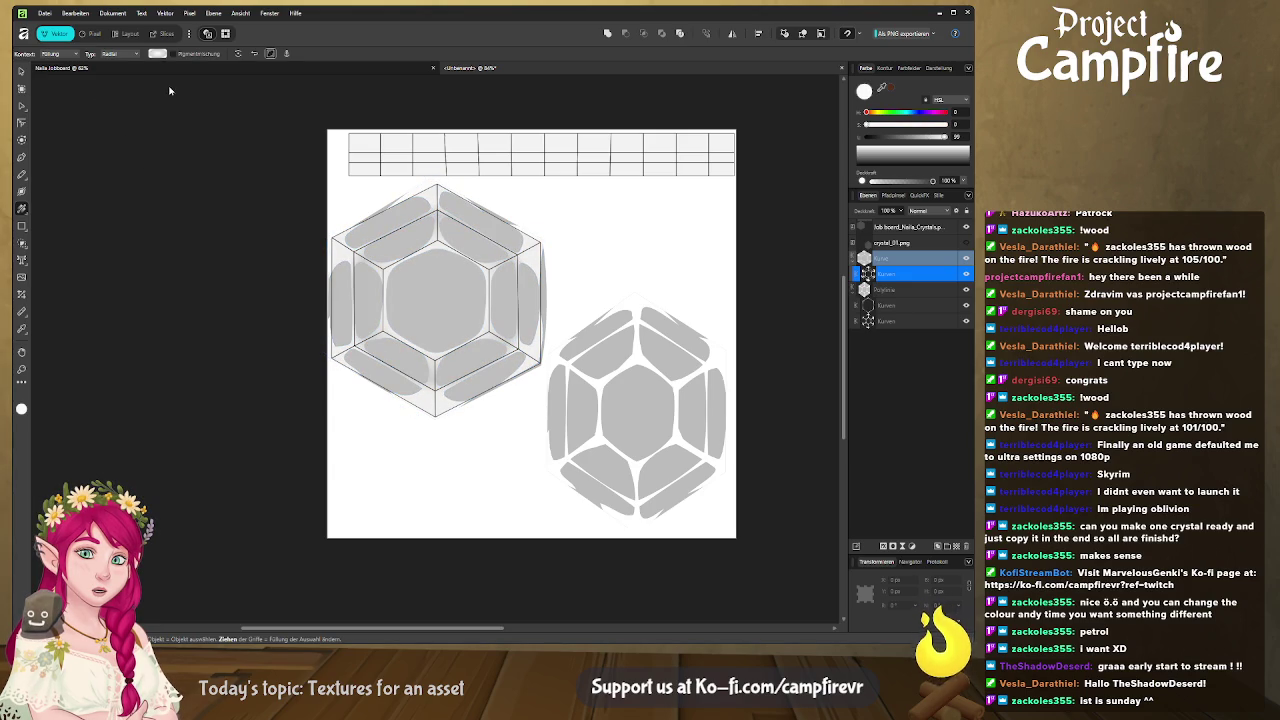
key(ctrl+z)
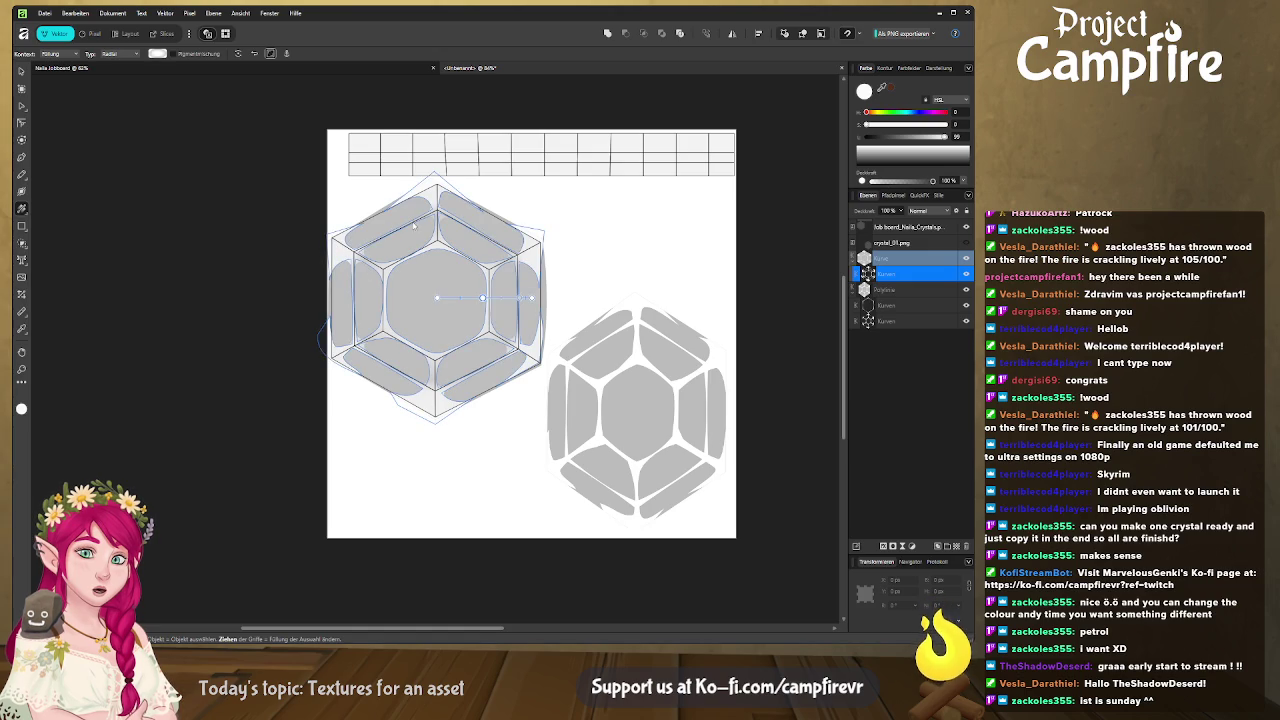
key(ctrl+shift+z)
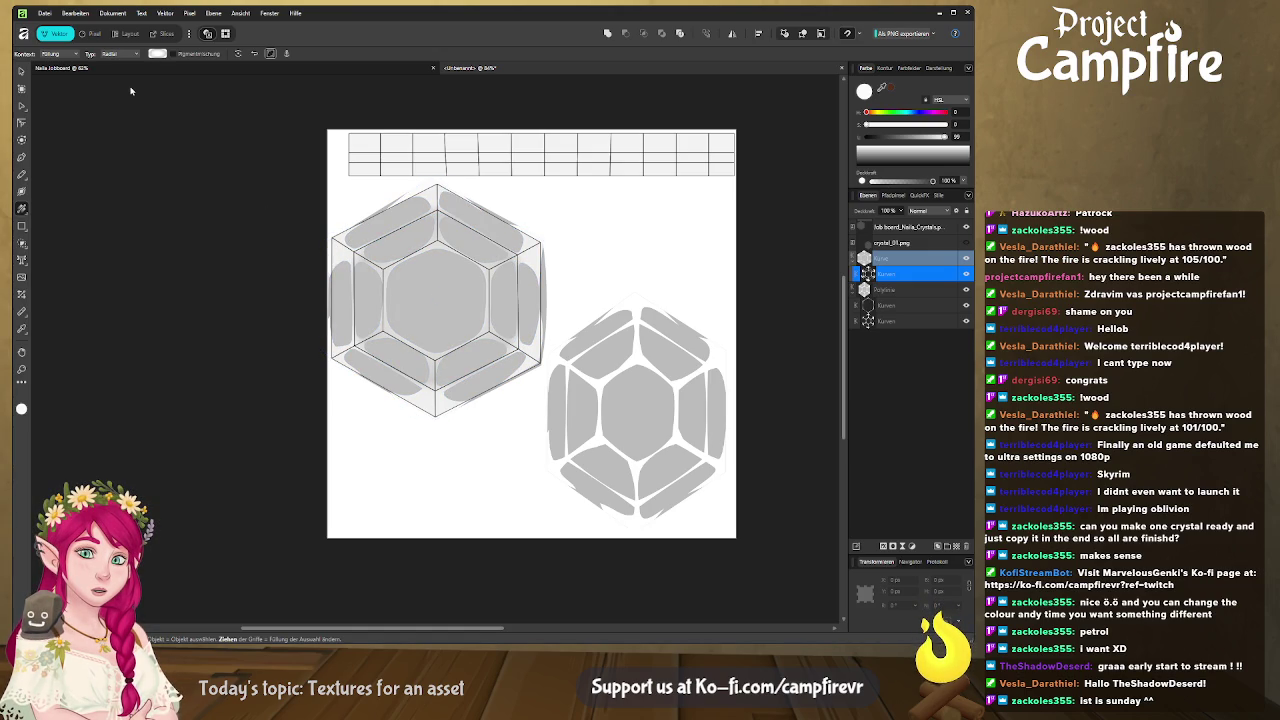
key(ctrl+z)
key(ctrl+shift+z)
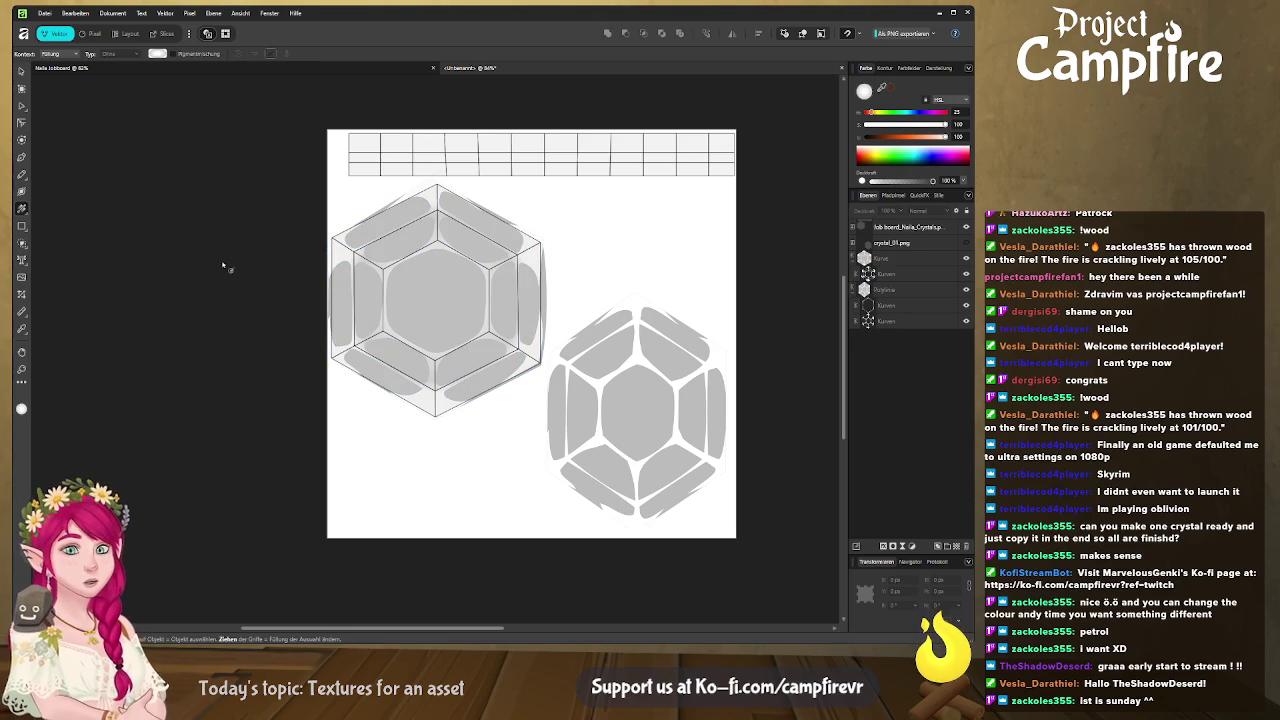
Combine the right crystal's two Kurven facet curves and give them a radial grey gradient
scroll(457, 400, up, 1)
scroll(423, 371, up, 2)
scroll(432, 410, down, 4)
scroll(432, 410, up, 1)
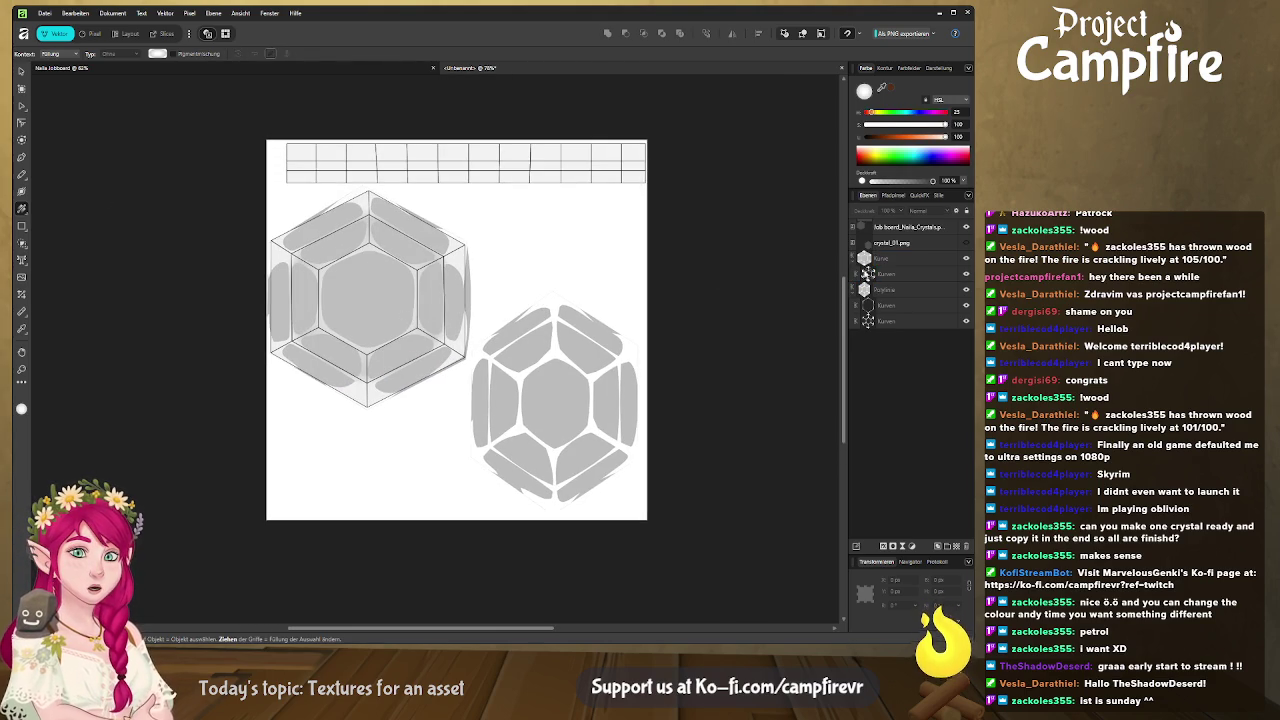
click(911, 305)
shift+click(905, 321)
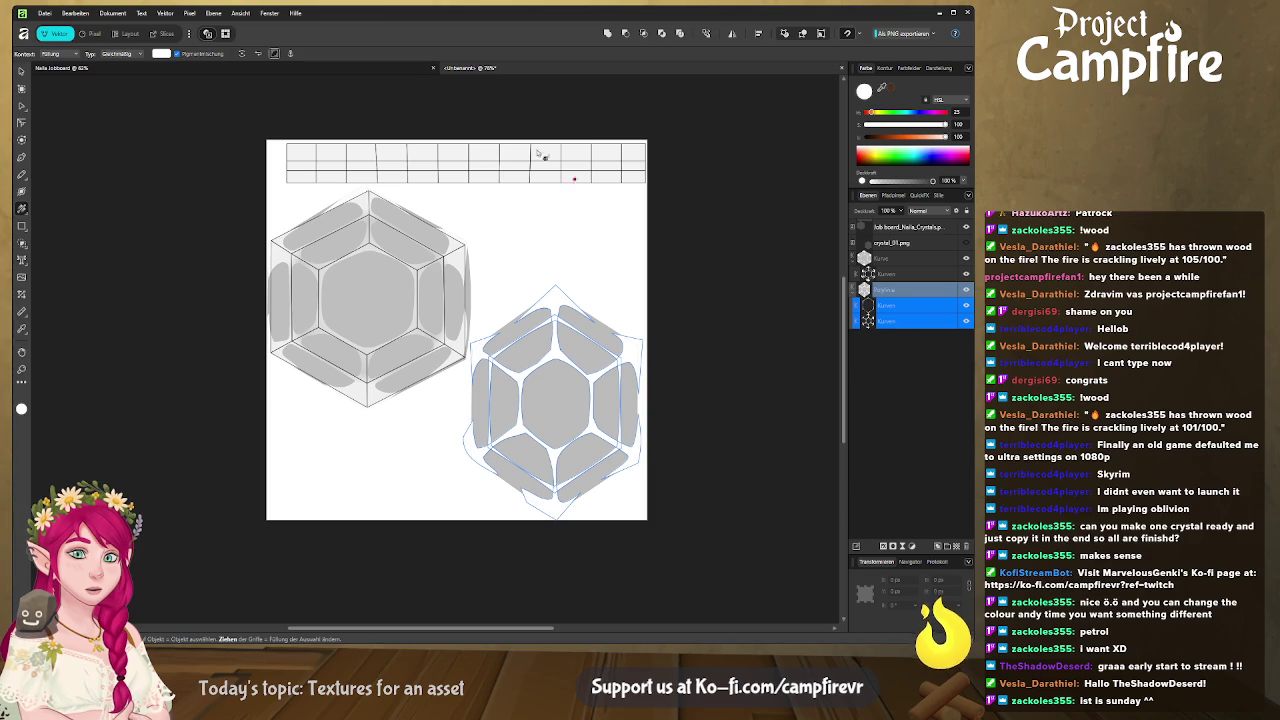
click(608, 34)
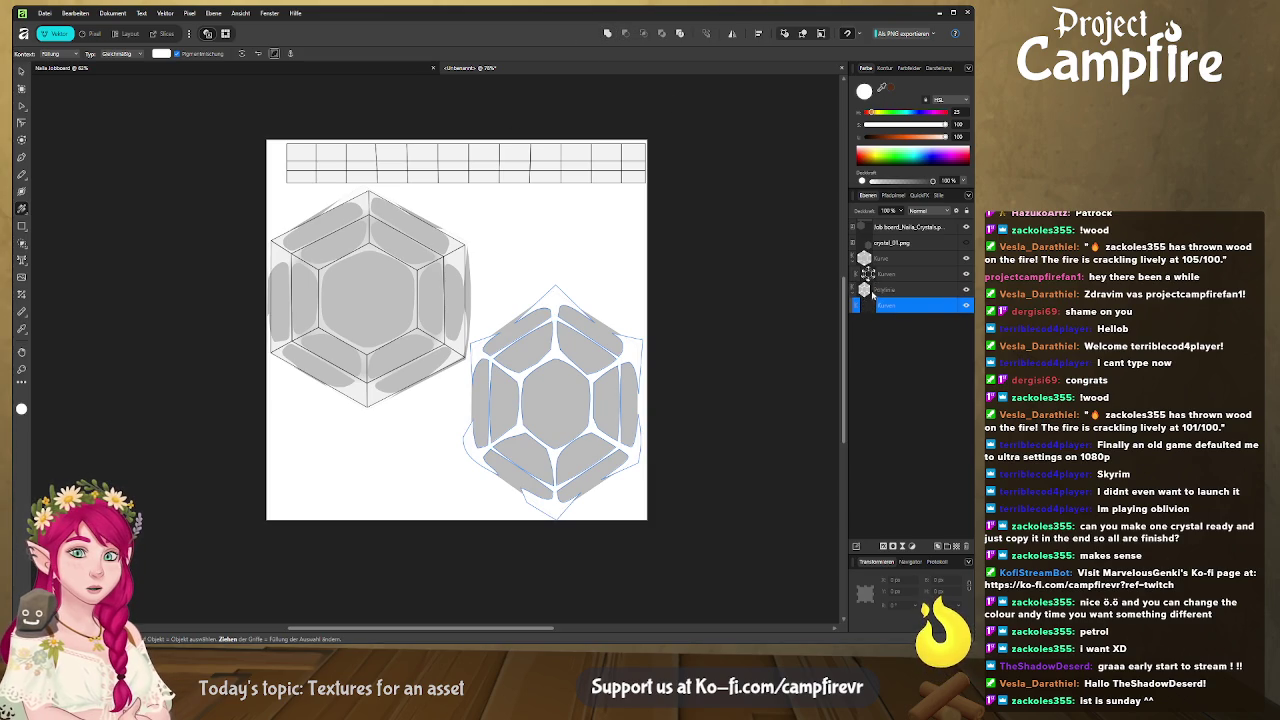
drag(559, 404, 618, 373)
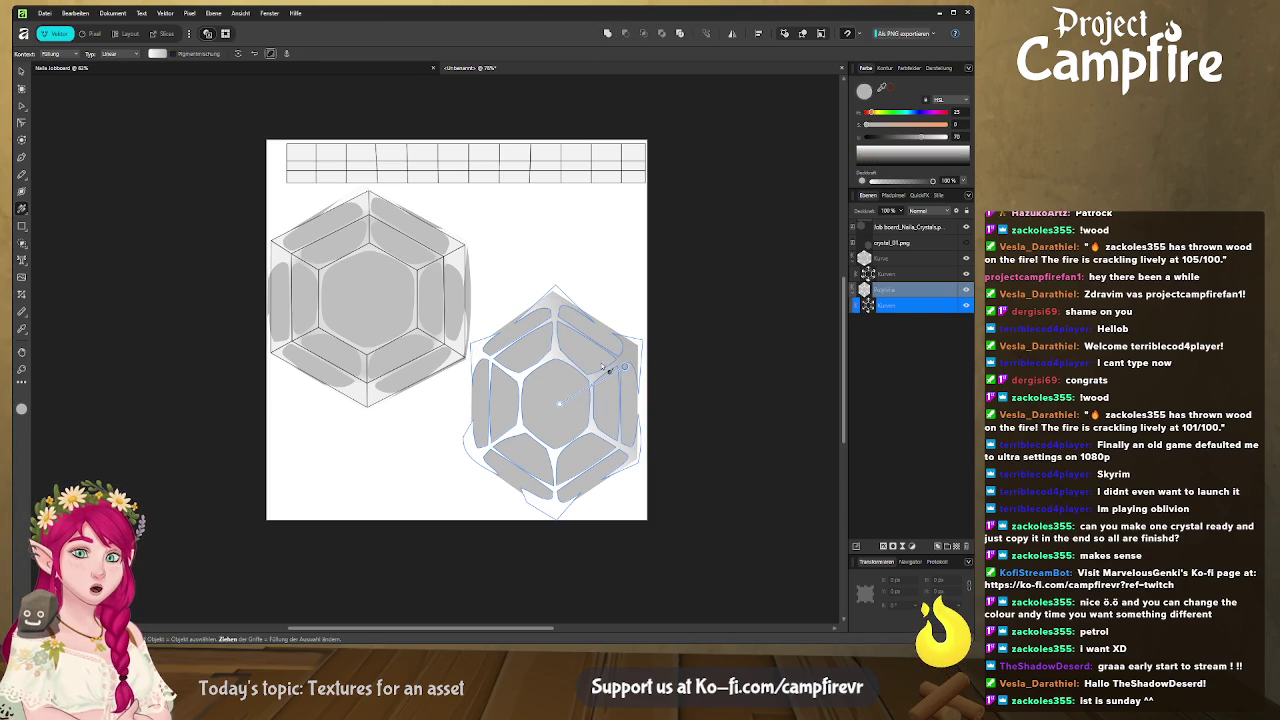
click(131, 108)
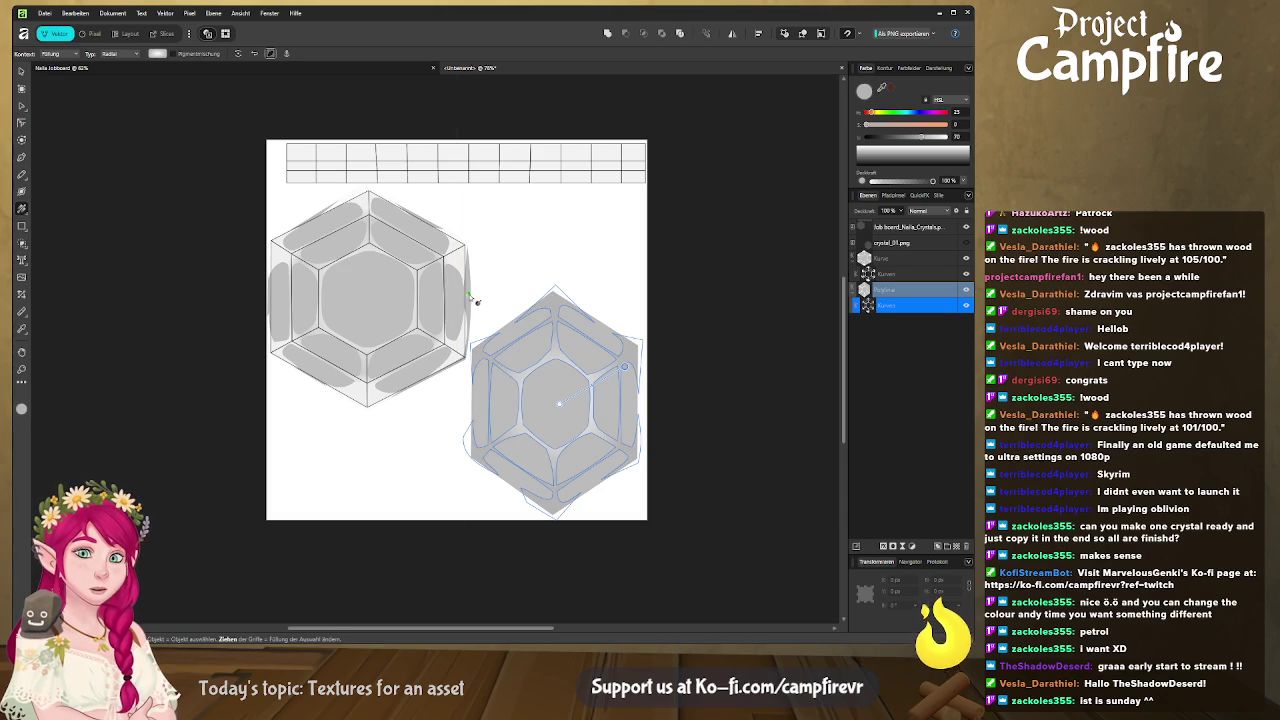
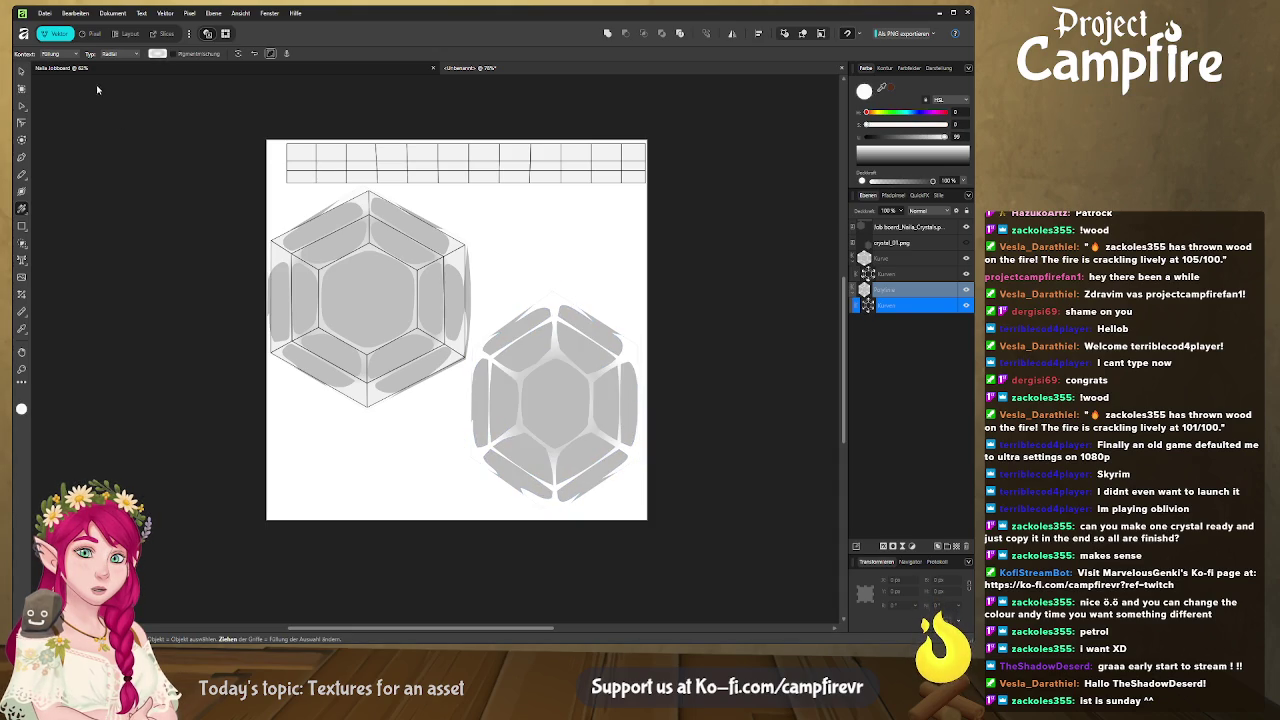
Compare the right crystal before and after its fill change using undo and redo
key(ctrl+z)
key(ctrl+shift+z)
key(ctrl+z)
key(ctrl+shift+z)
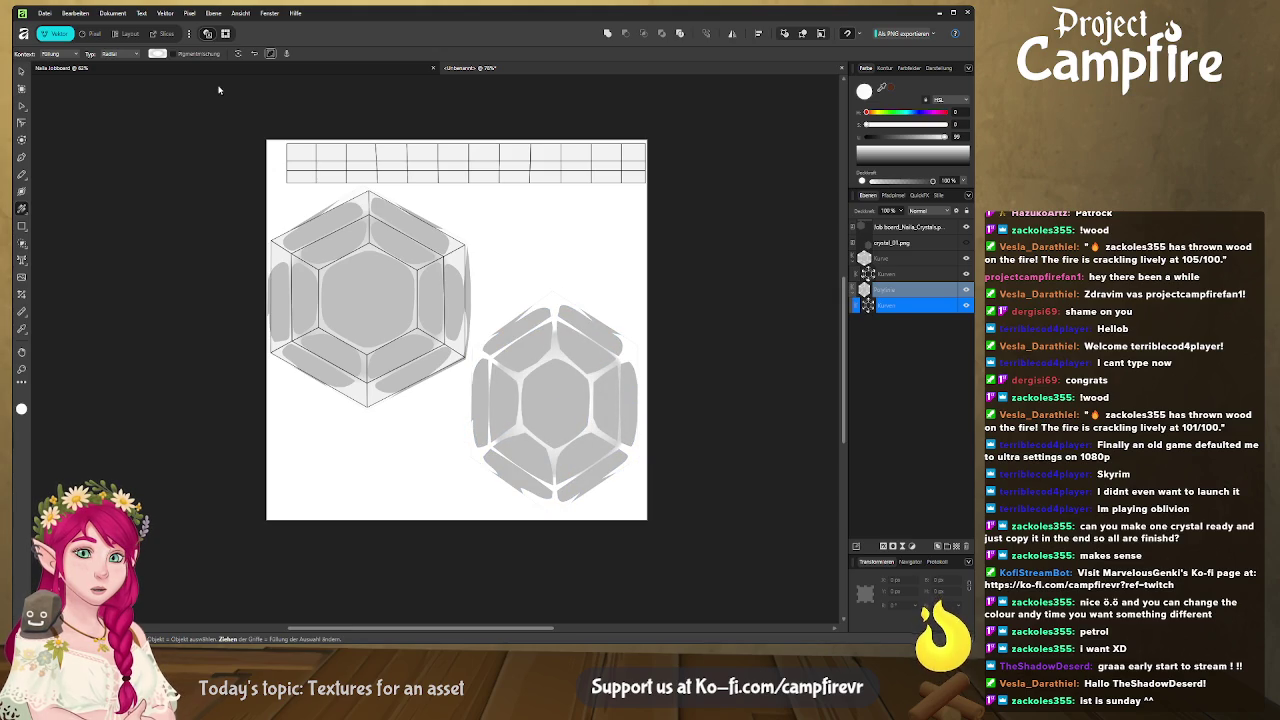
key(ctrl+z)
key(ctrl+shift+z)
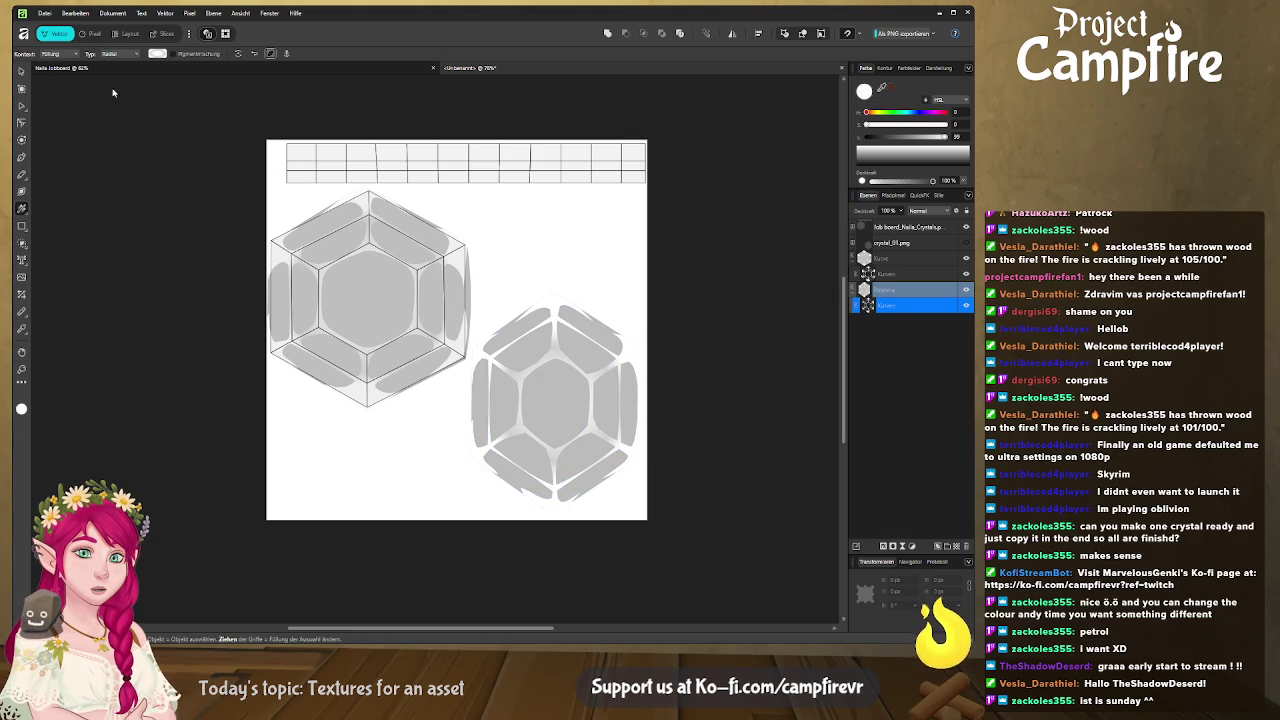
key(ctrl+z)
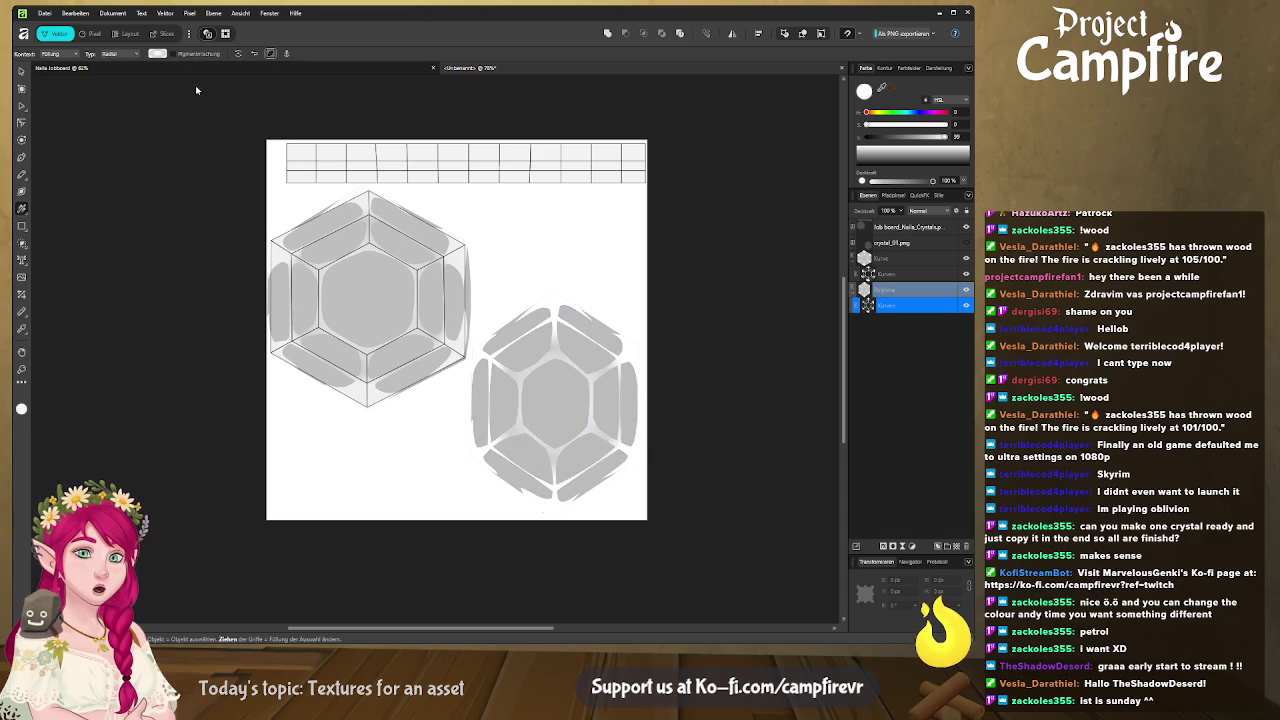
key(ctrl+shift+z)
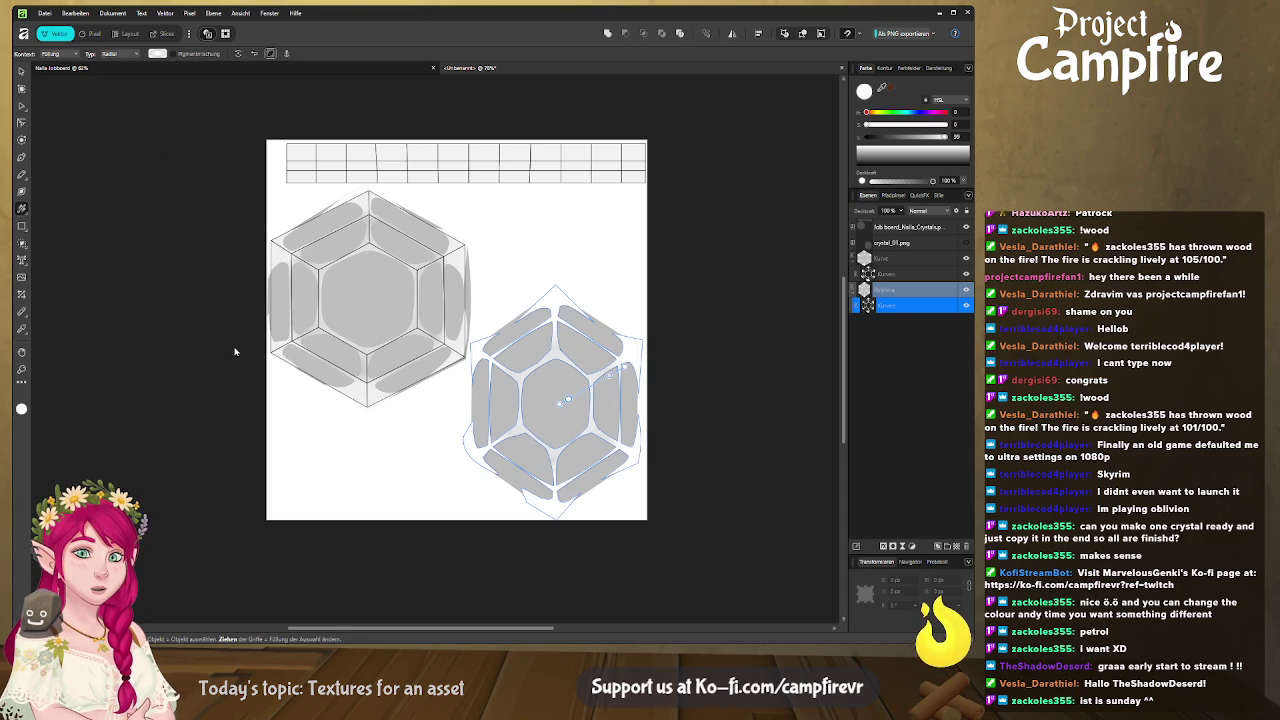
Inspect the left and right crystal curves layers and glance at the Blender job board scene
click(208, 358)
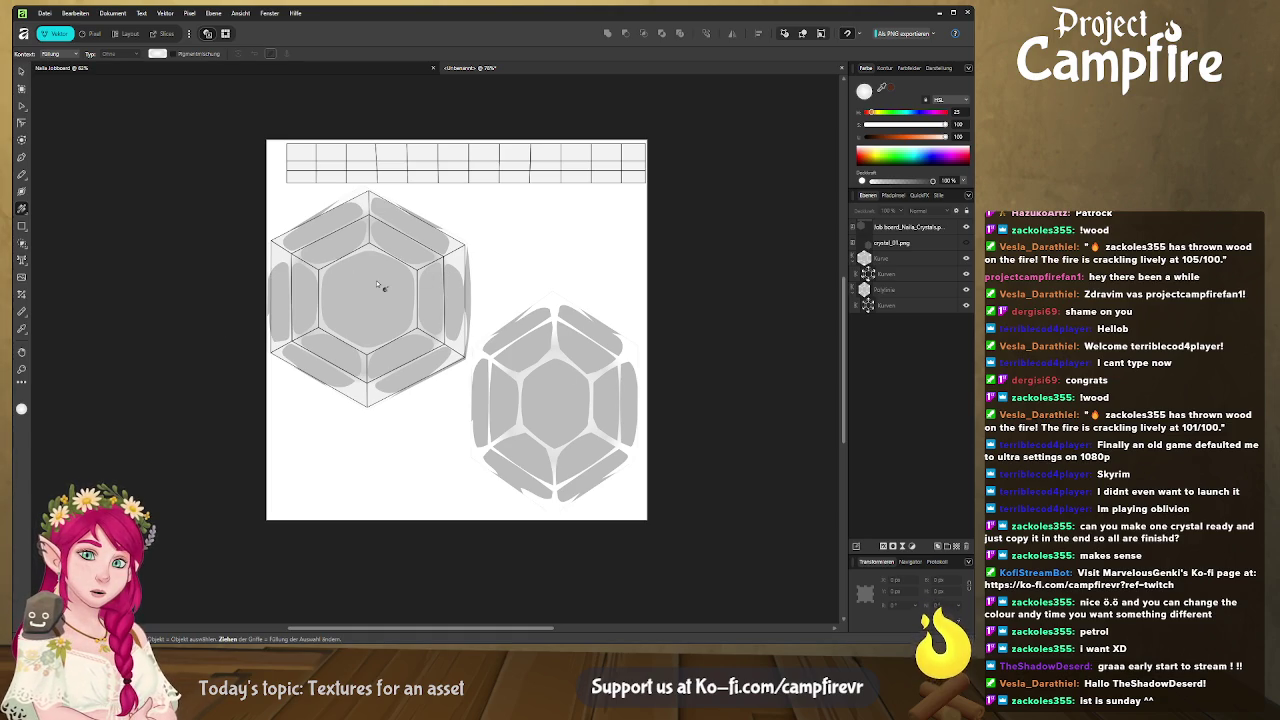
click(915, 273)
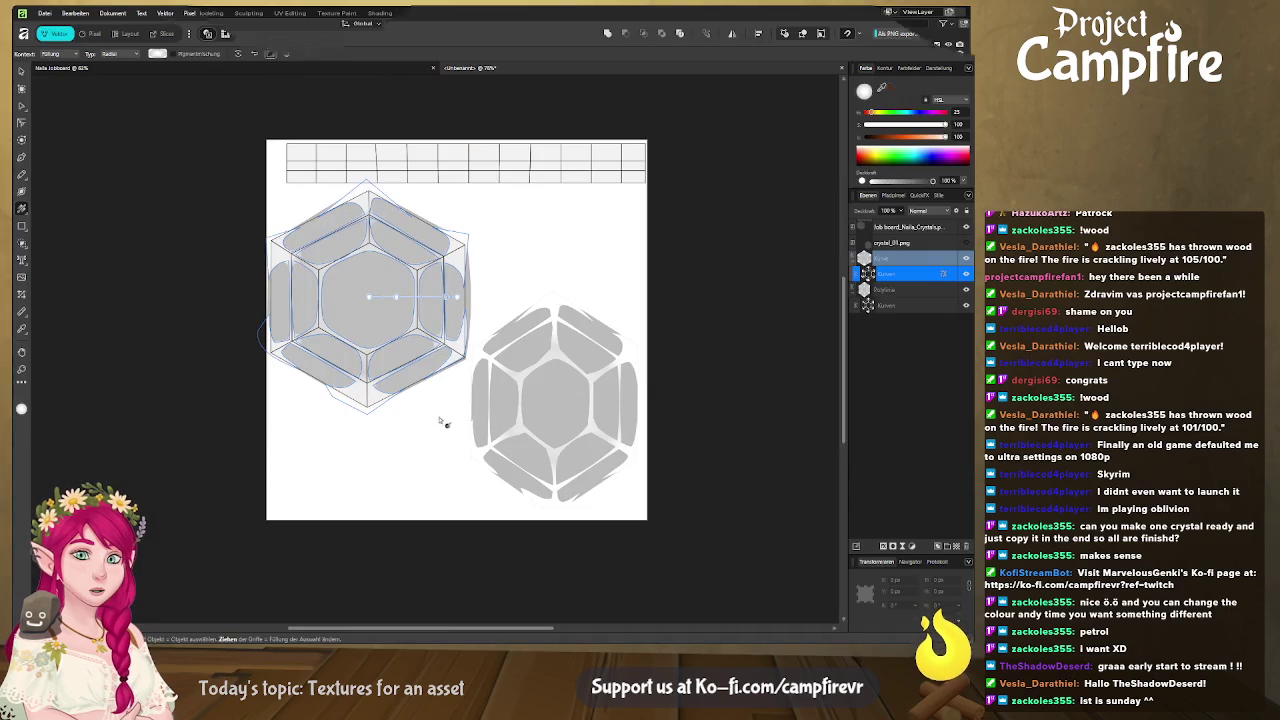
click(900, 305)
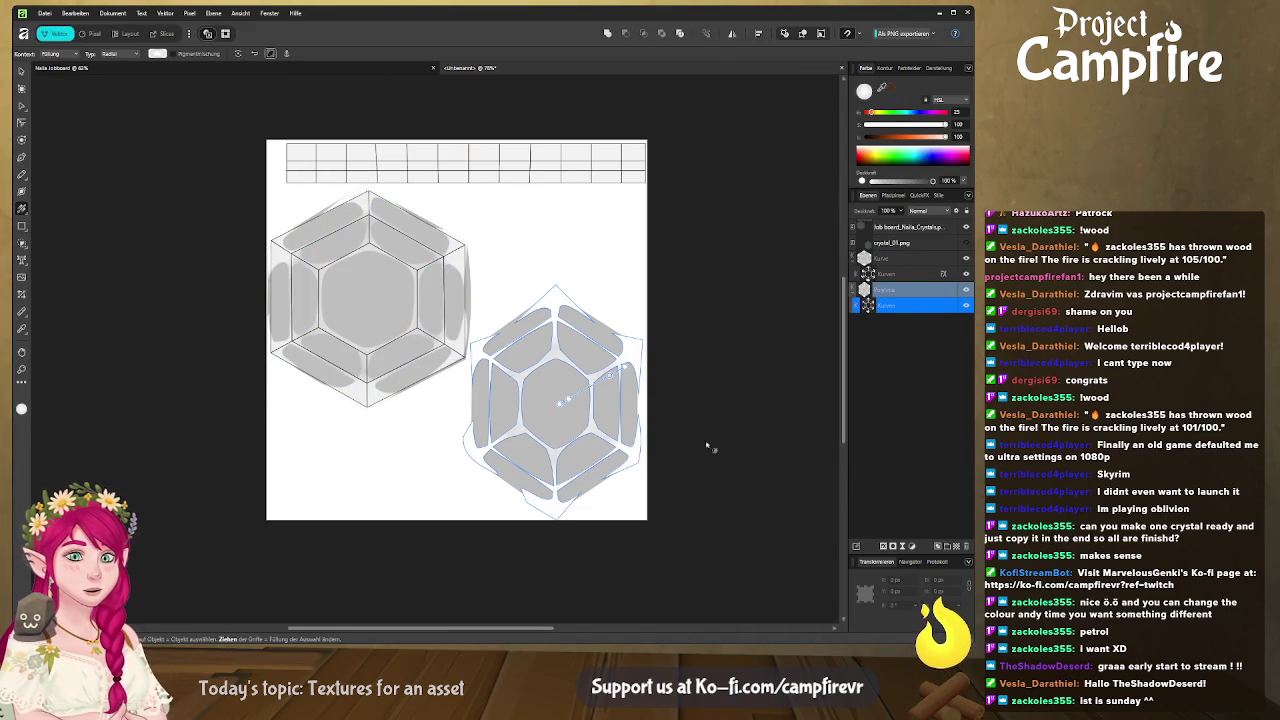
key(alt+Tab)
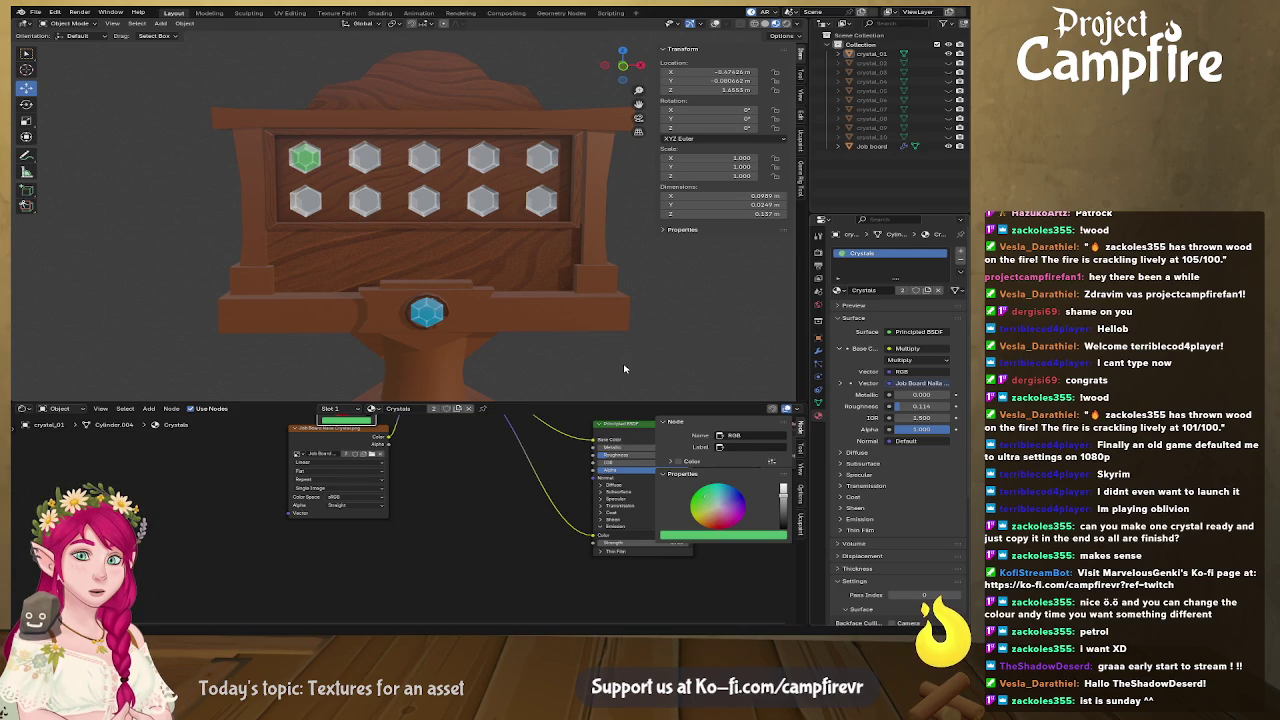
key(alt+Tab)
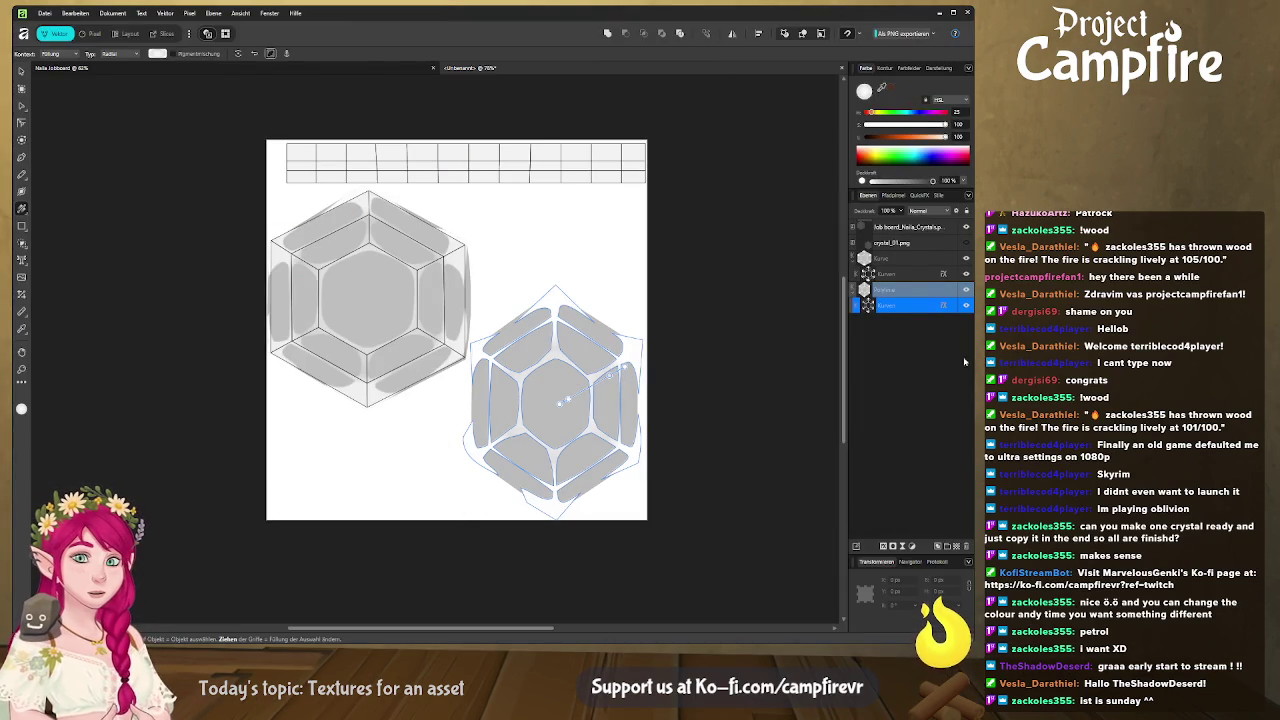
Hide the grid and hexagon guide layer, show the Export persona, and check Blender
click(966, 228)
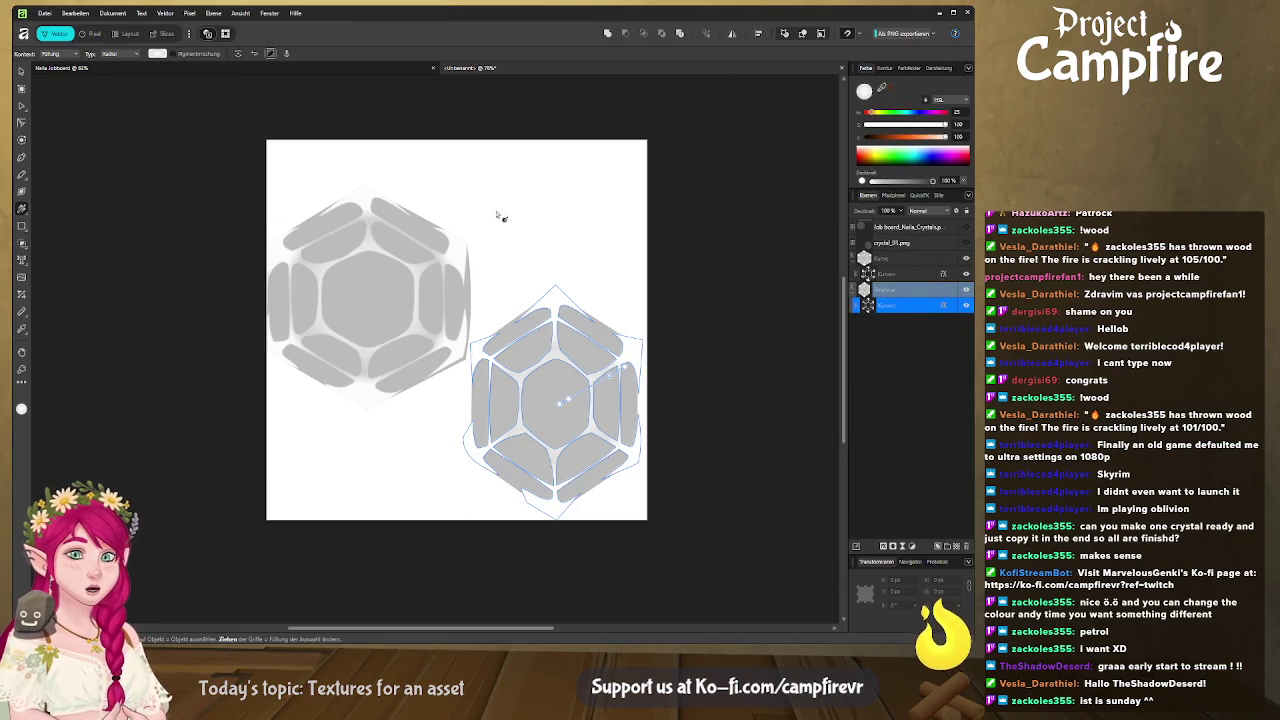
click(163, 34)
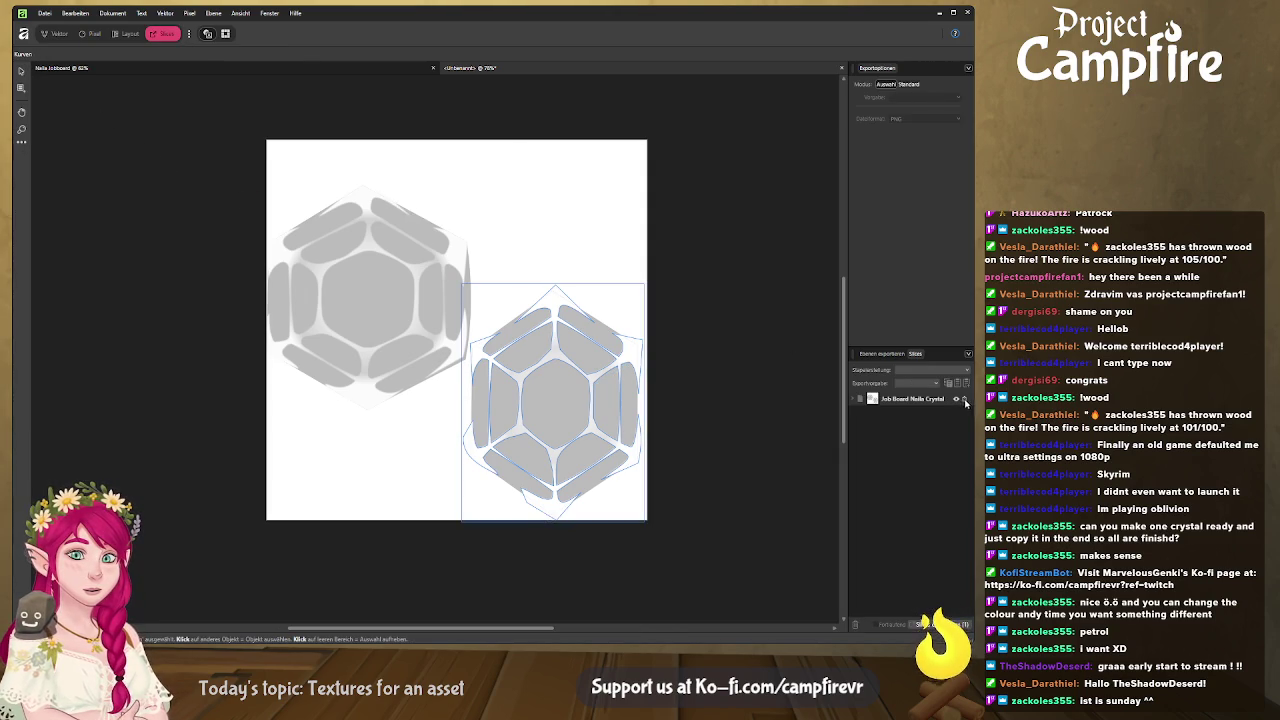
key(alt+Tab)
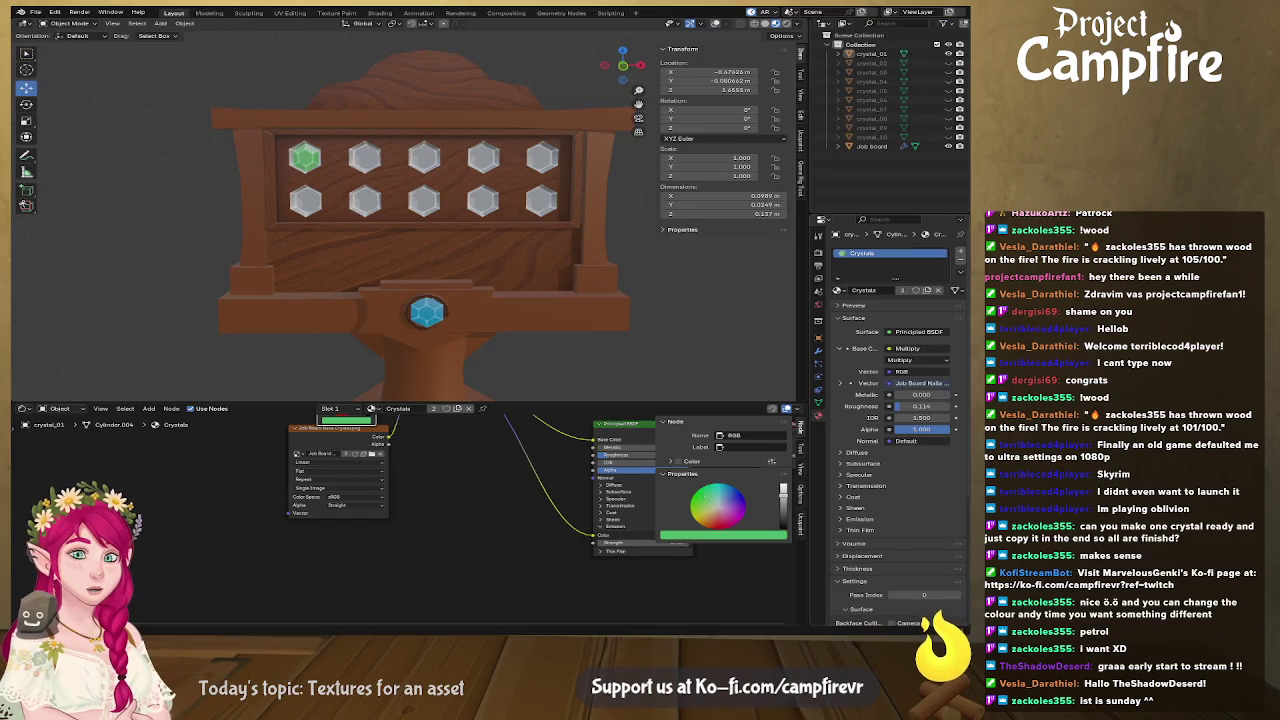
key(alt+Tab)
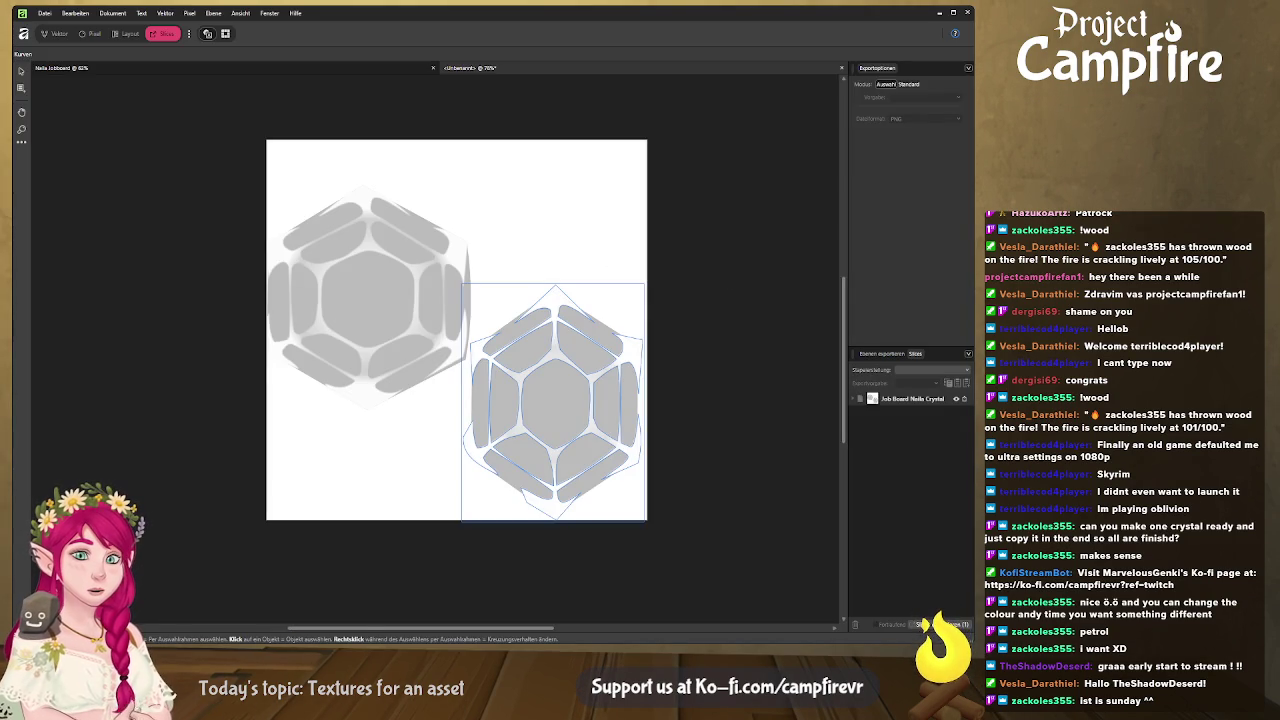
key(alt+Tab)
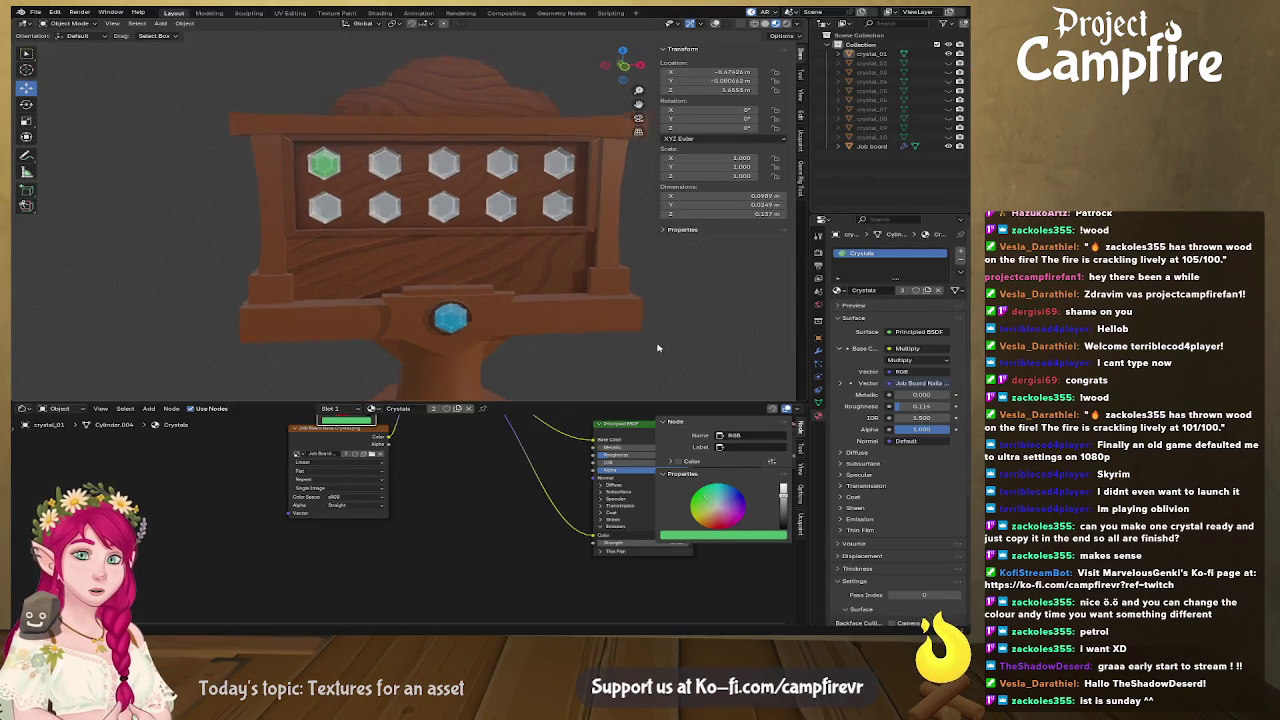
Zoom onto the textured job board and show its material in the node editor
scroll(507, 325, up, 4)
scroll(512, 340, up, 1)
scroll(529, 345, down, 4)
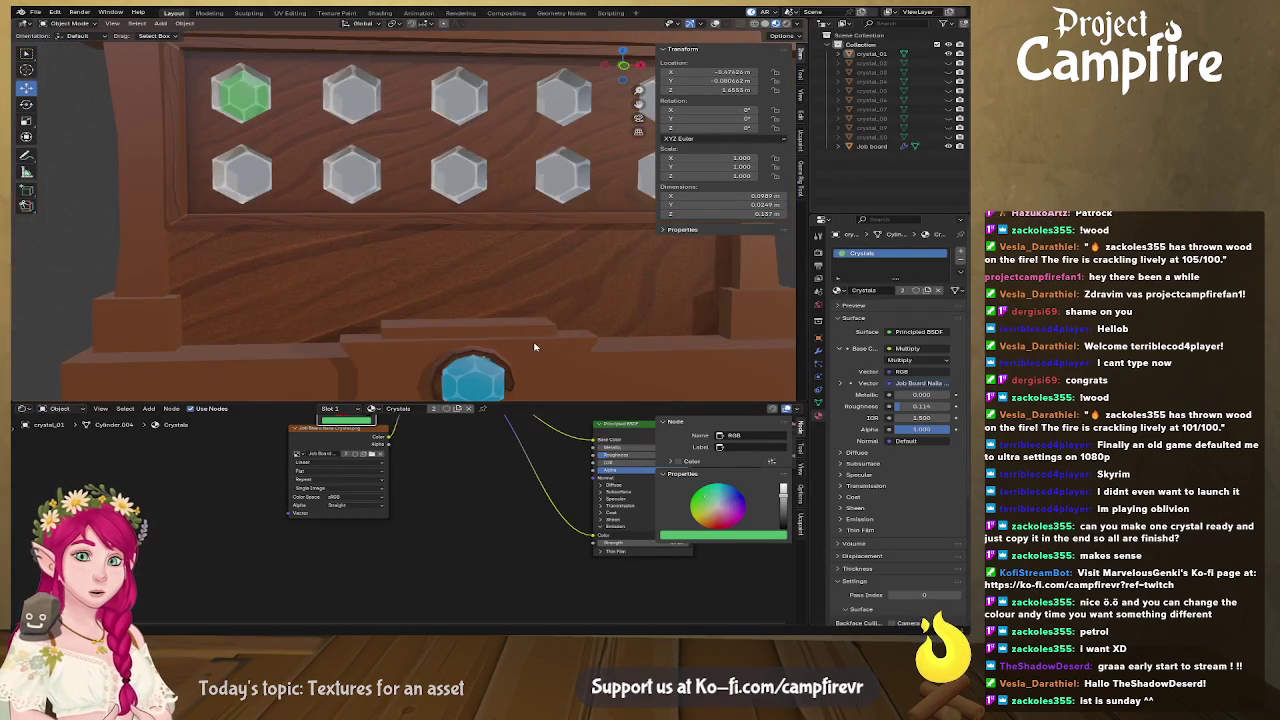
scroll(533, 345, up, 2)
scroll(478, 263, up, 2)
scroll(478, 263, up, 2)
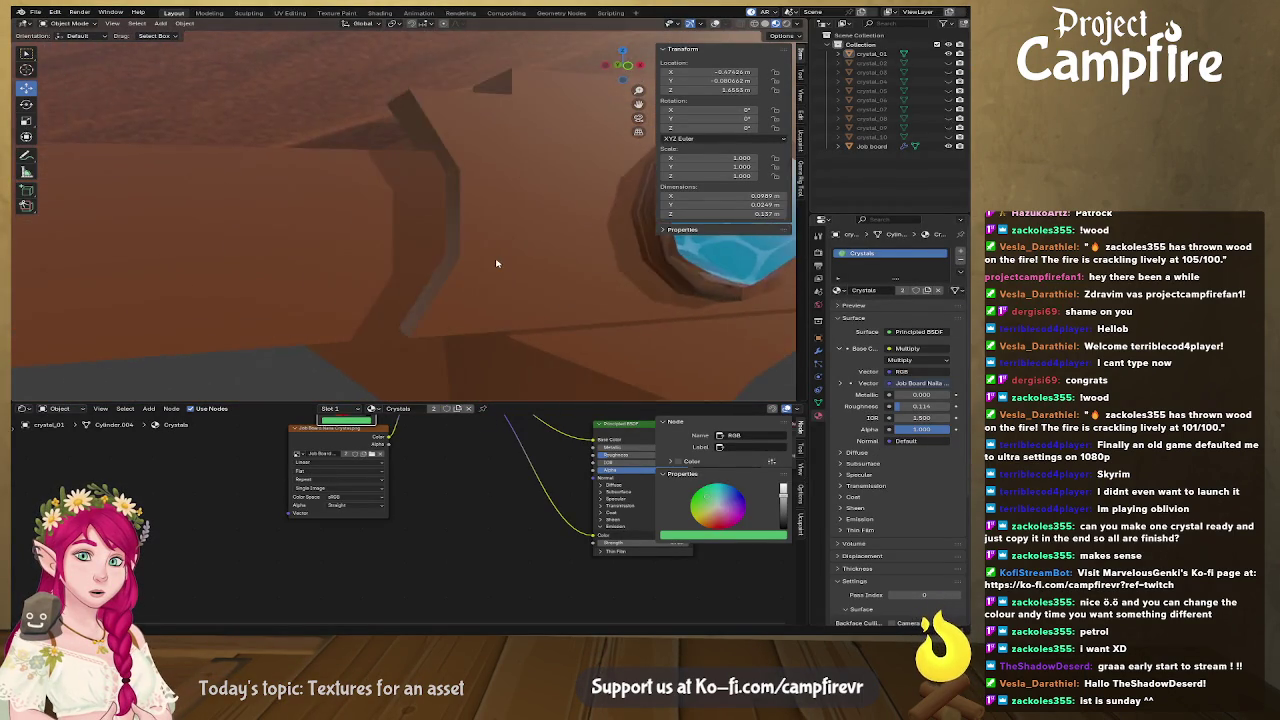
scroll(497, 266, down, 2)
click(591, 295)
Pan around the image-texture node setup, then return to Affinity Designer
scroll(585, 292, right, 3)
scroll(571, 286, right, 2)
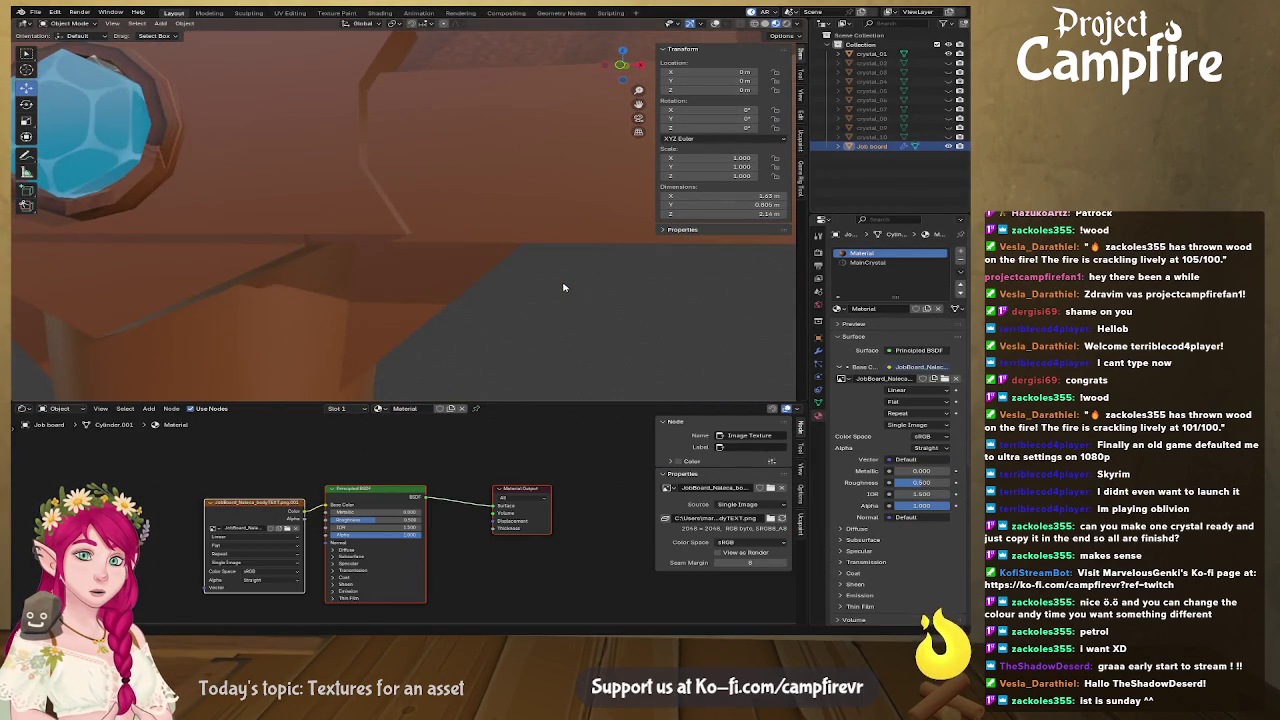
scroll(563, 283, right, 2)
scroll(565, 292, down, 2)
scroll(578, 299, left, 3)
scroll(597, 295, left, 3)
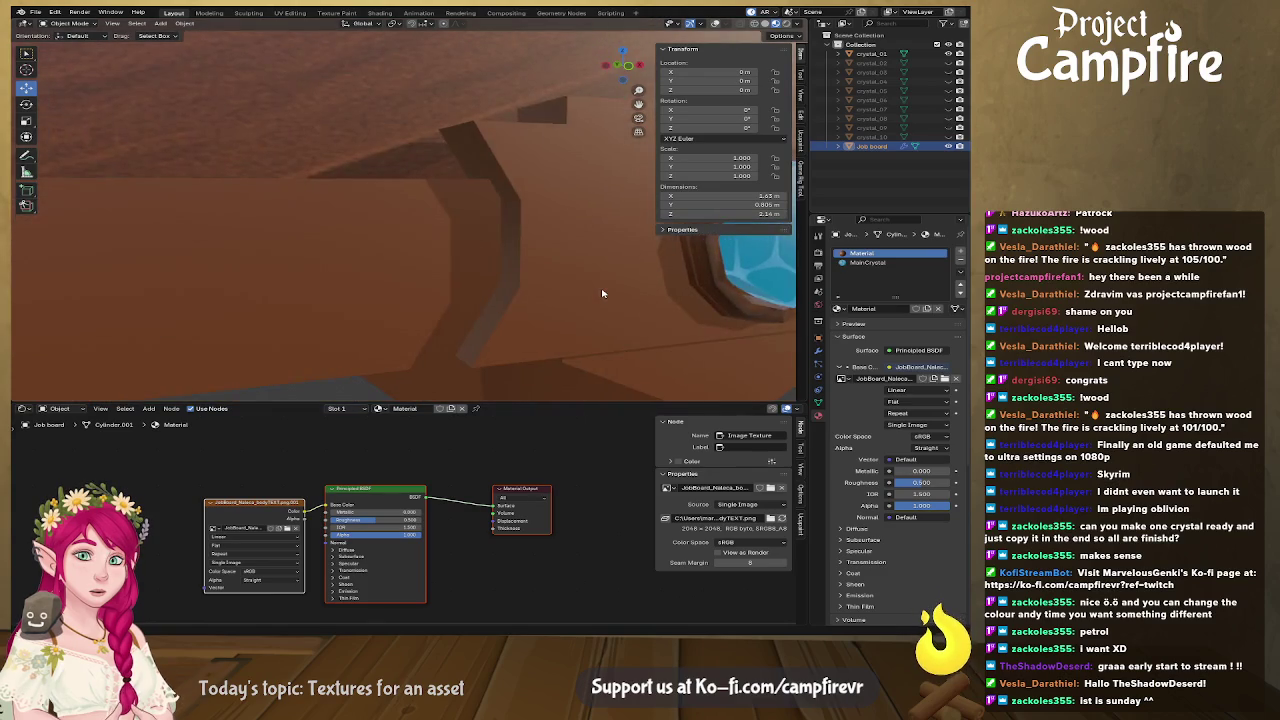
scroll(597, 288, right, 2)
scroll(586, 288, right, 2)
scroll(575, 291, down, 5)
scroll(555, 294, right, 2)
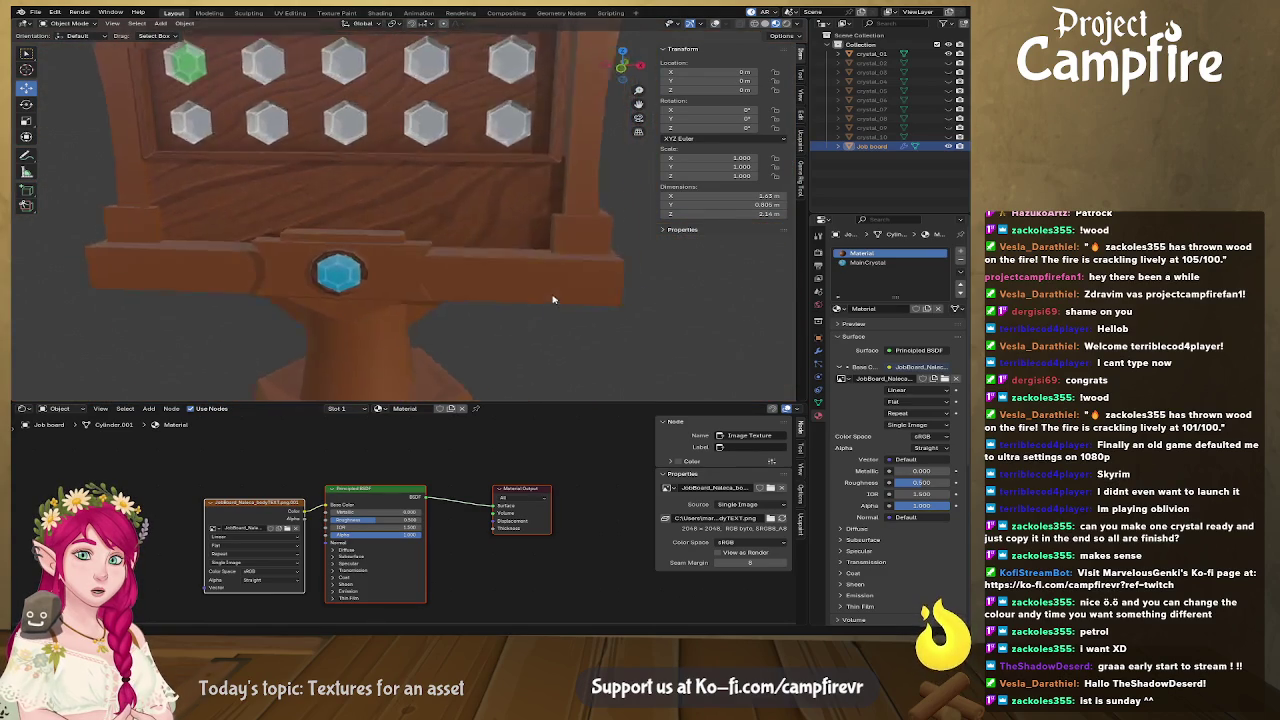
scroll(530, 298, right, 3)
scroll(550, 294, left, 4)
scroll(566, 290, left, 2)
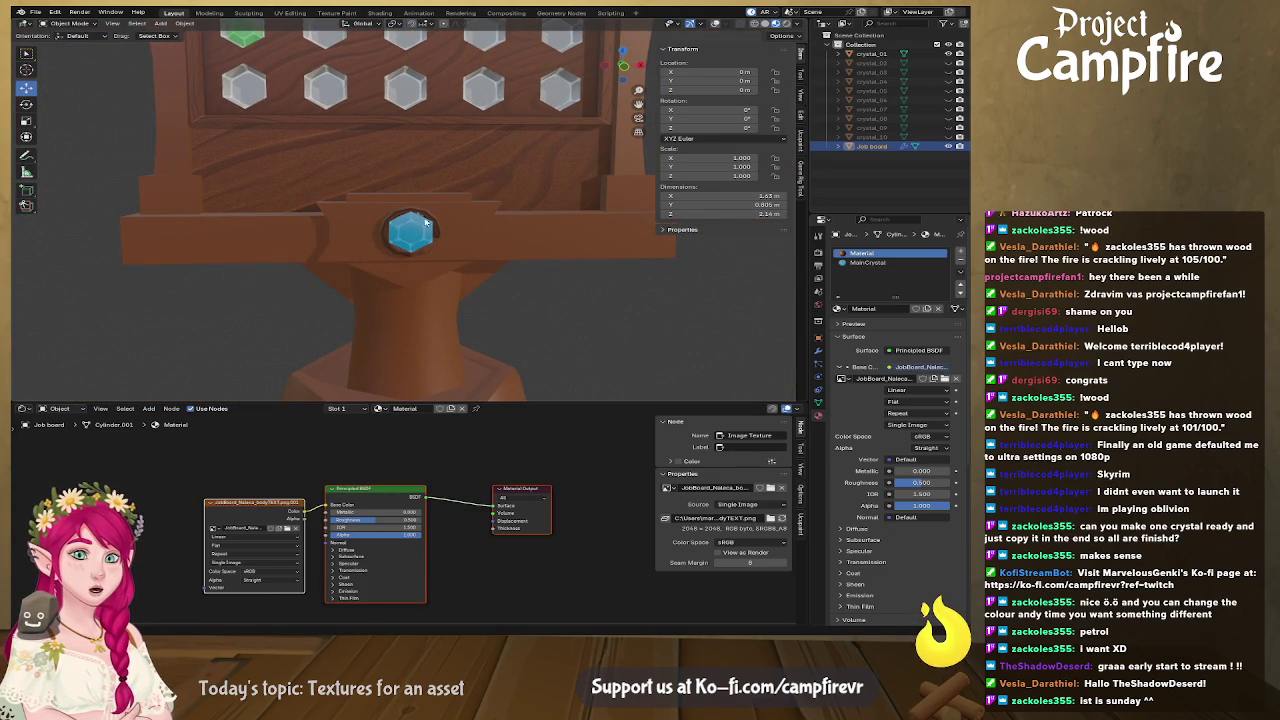
scroll(517, 169, down, 2)
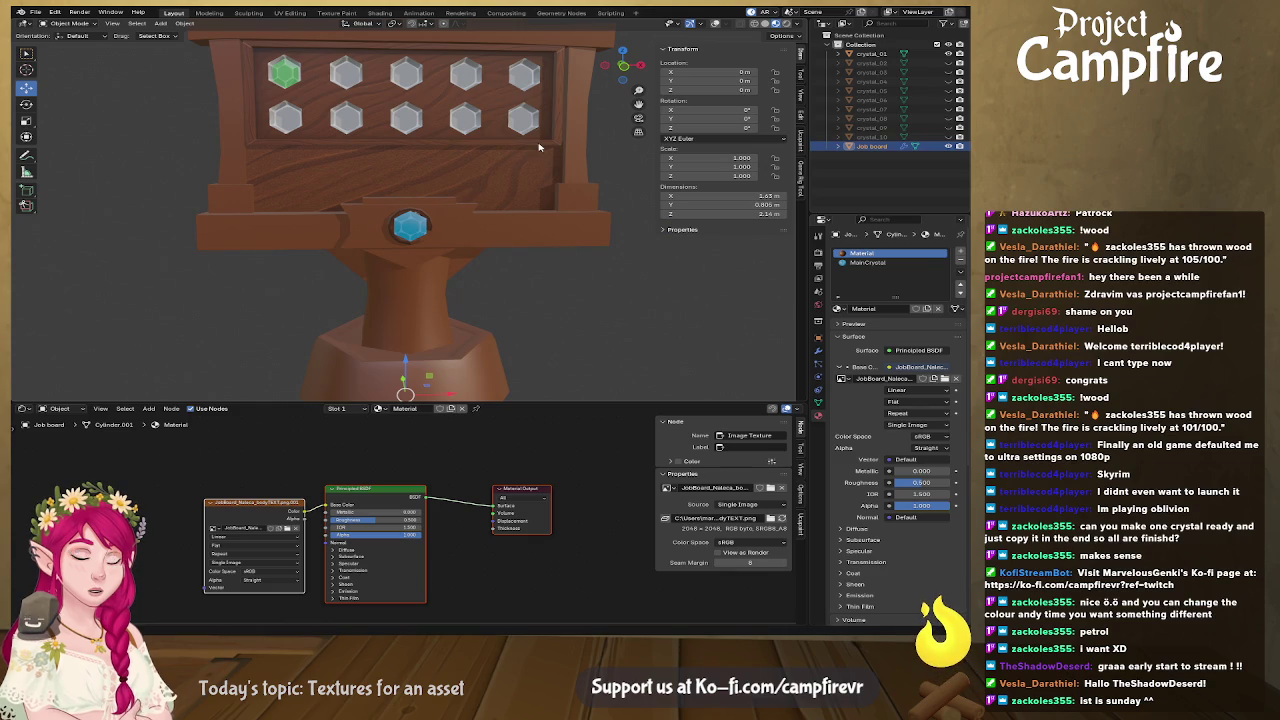
scroll(538, 160, up, 2)
scroll(536, 190, right, 2)
scroll(535, 220, left, 2)
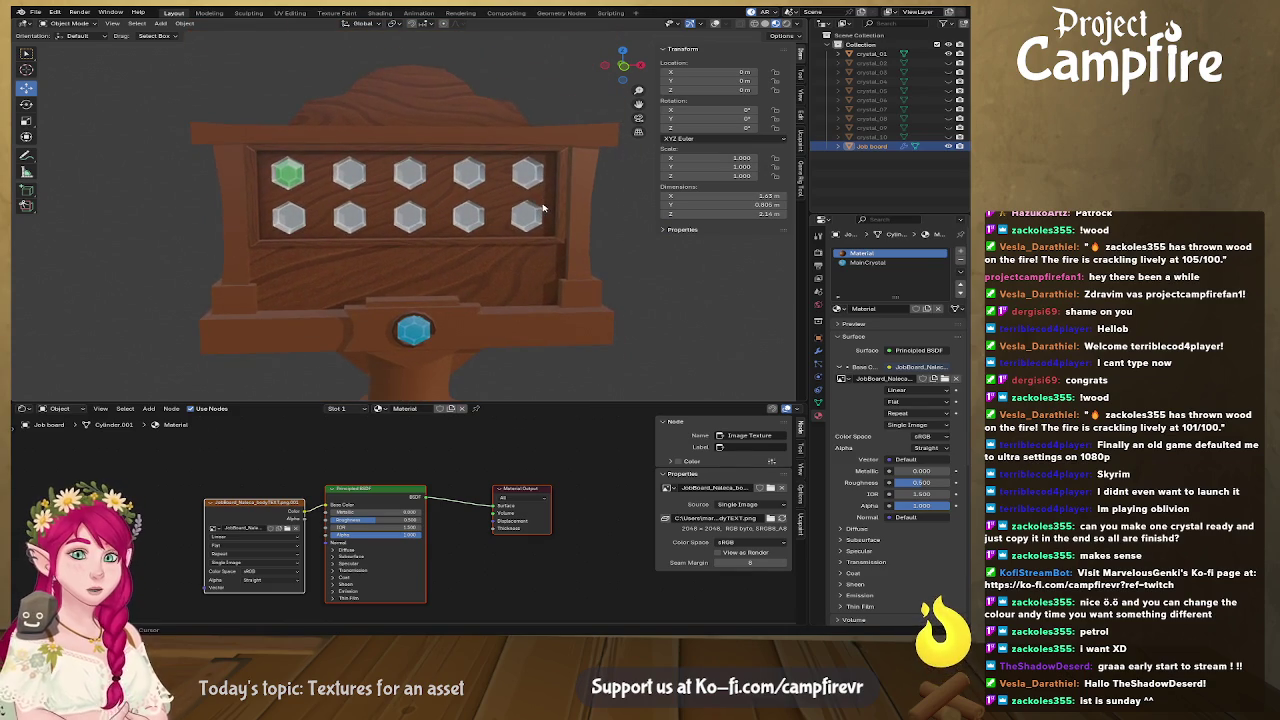
scroll(533, 243, up, 1)
scroll(533, 240, up, 1)
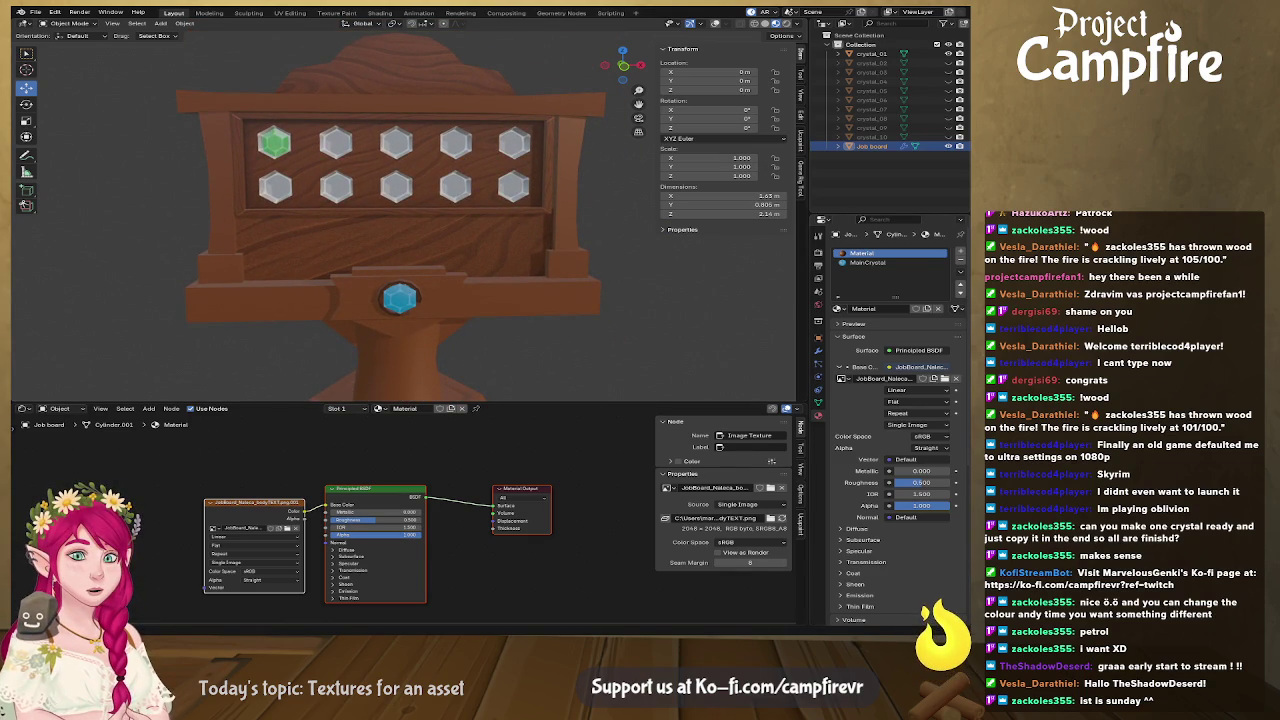
key(alt+Tab)
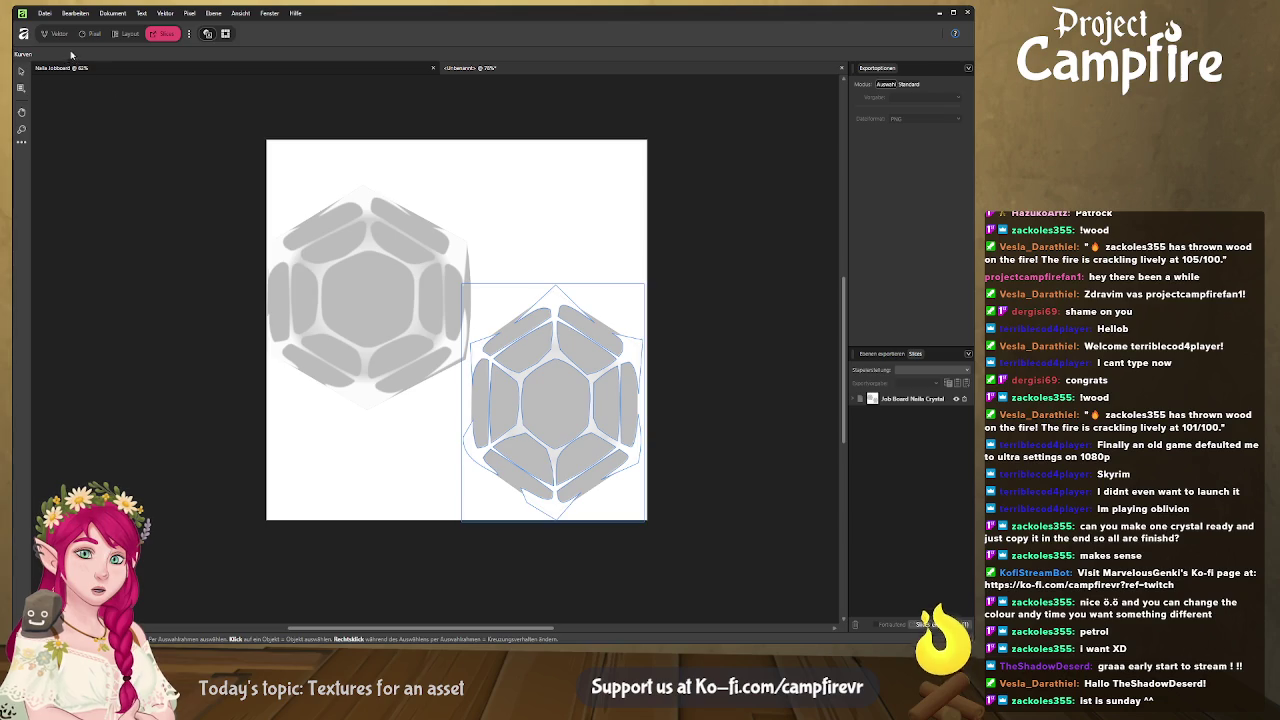
In the Designer persona, draw a tall thin rectangle beside the left crystal and rotate it diagonally
click(56, 34)
click(21, 226)
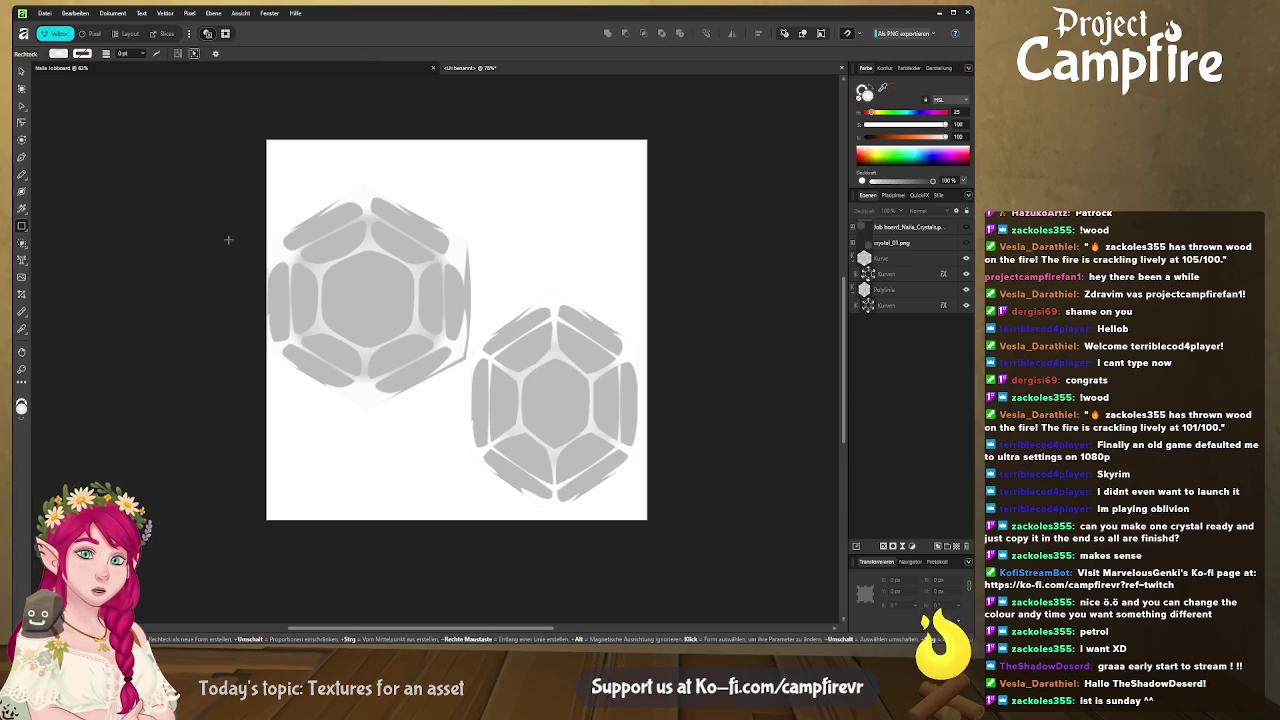
drag(464, 168, 476, 424)
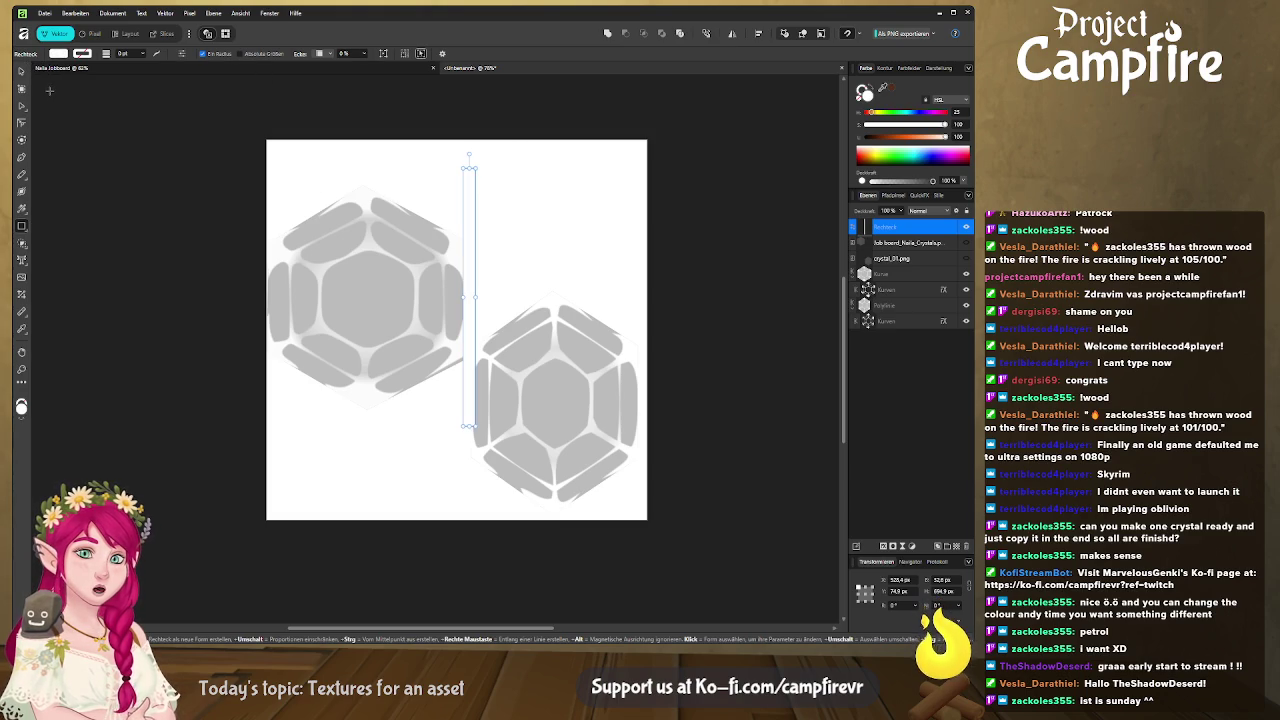
drag(470, 155, 583, 213)
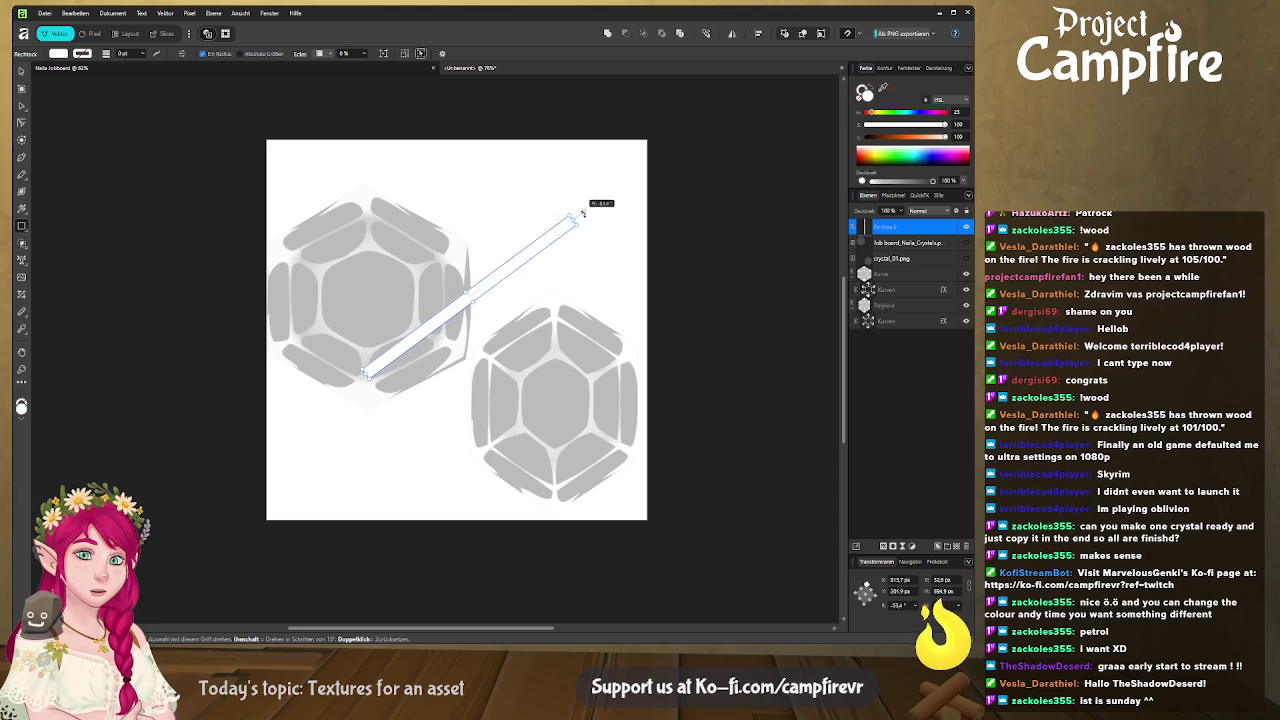
drag(583, 213, 603, 216)
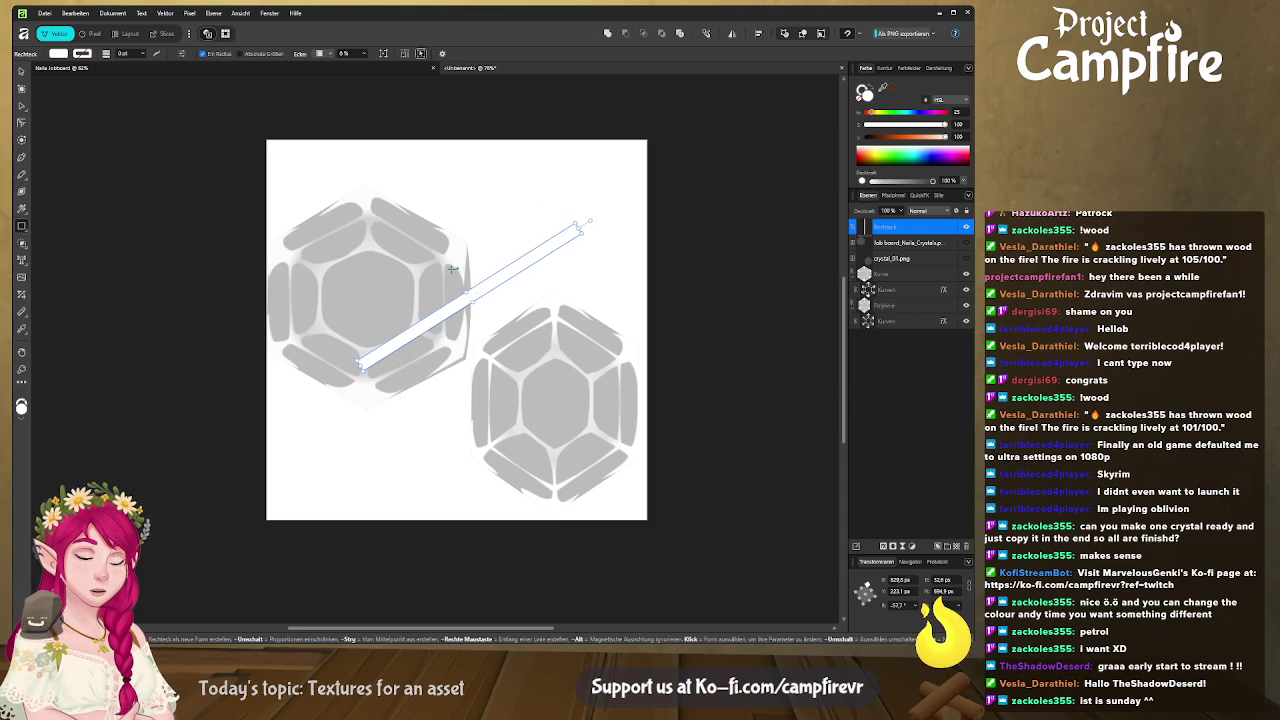
Move the diagonal strip over the left crystal, steepen its angle and nudge it into place
key(v)
drag(484, 293, 366, 262)
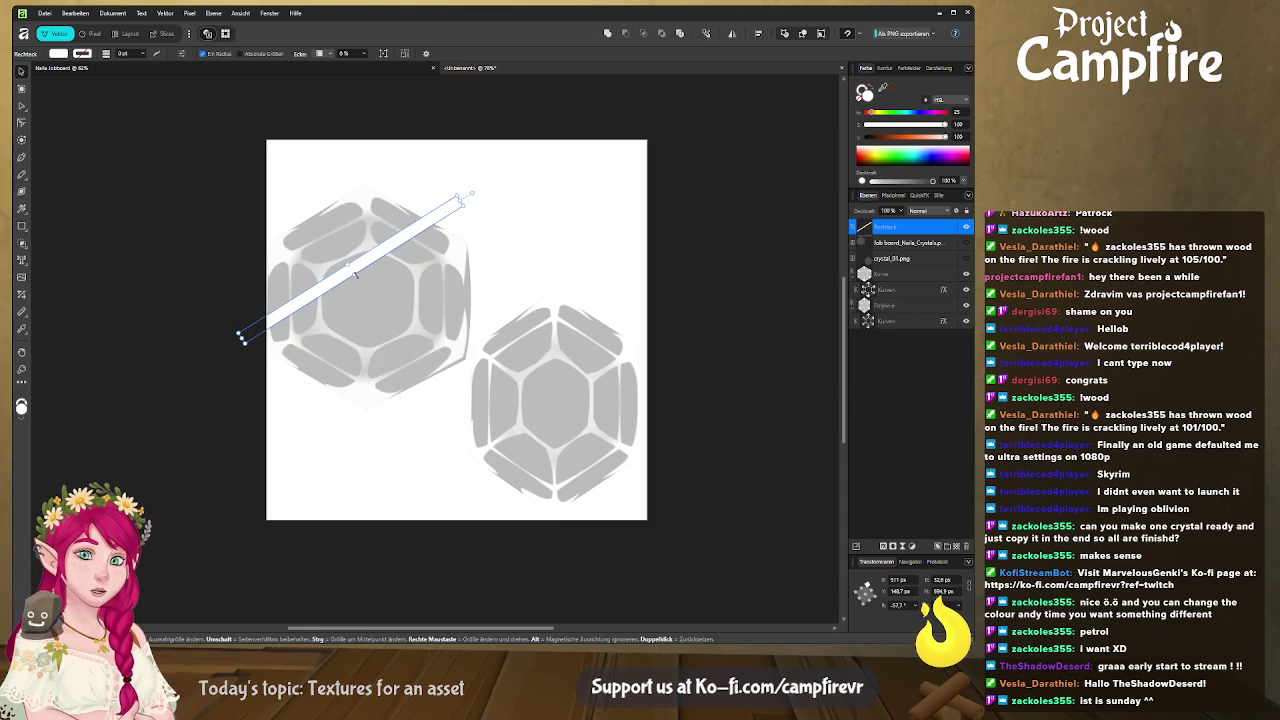
drag(470, 190, 447, 160)
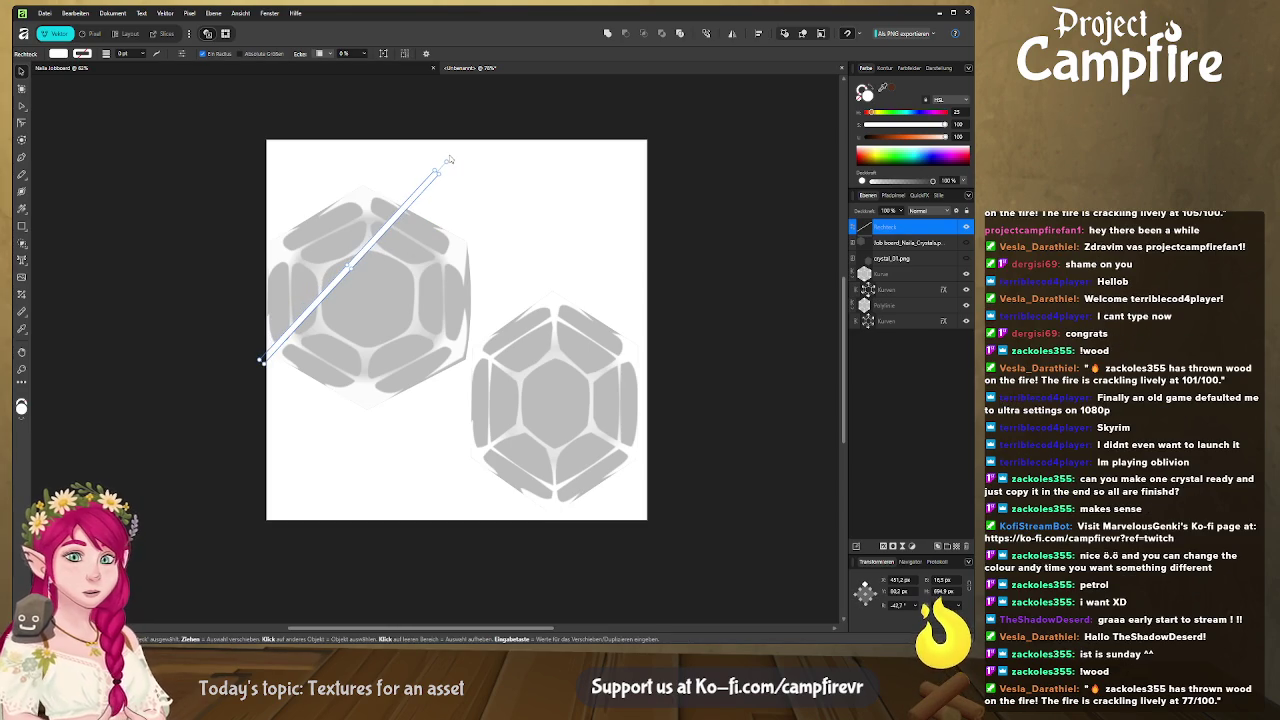
drag(363, 255, 365, 263)
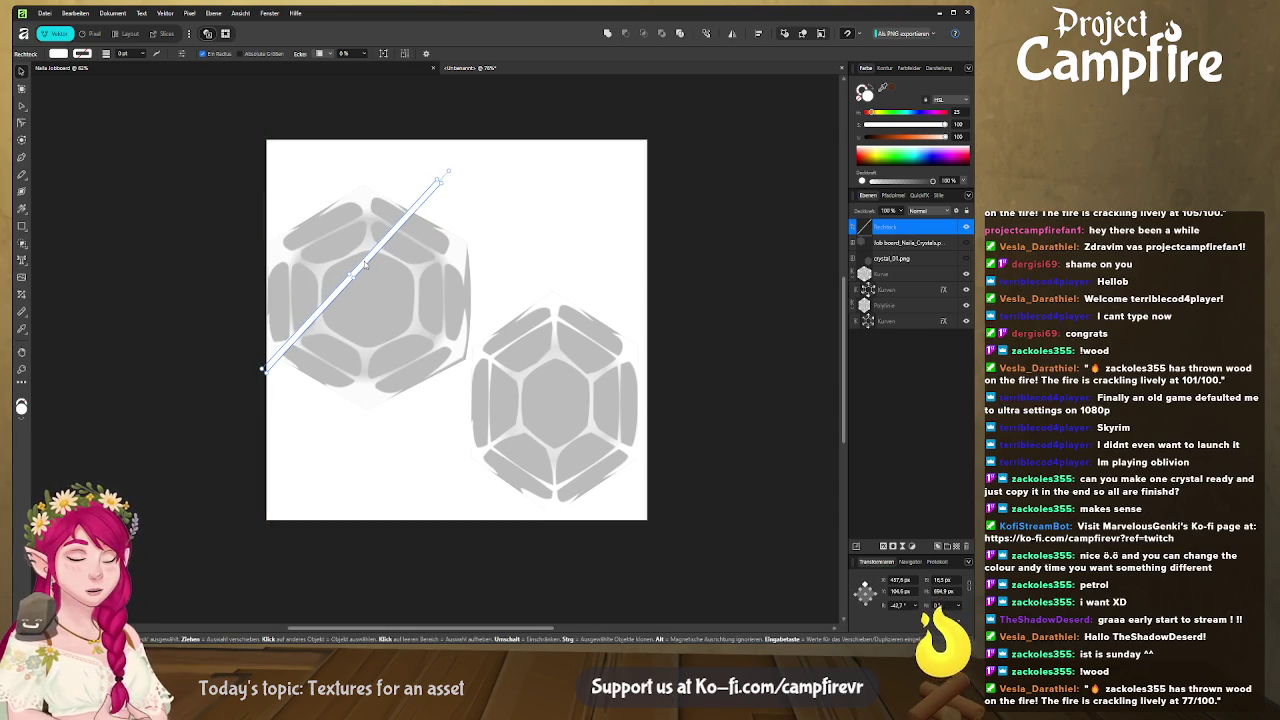
Duplicate the stripe and place the copy just below-right of the first
key(ctrl+j)
mouse_move(365, 263)
mouse_down()
mouse_move(374, 275)
mouse_move(357, 296)
mouse_up()
shift+click(890, 242)
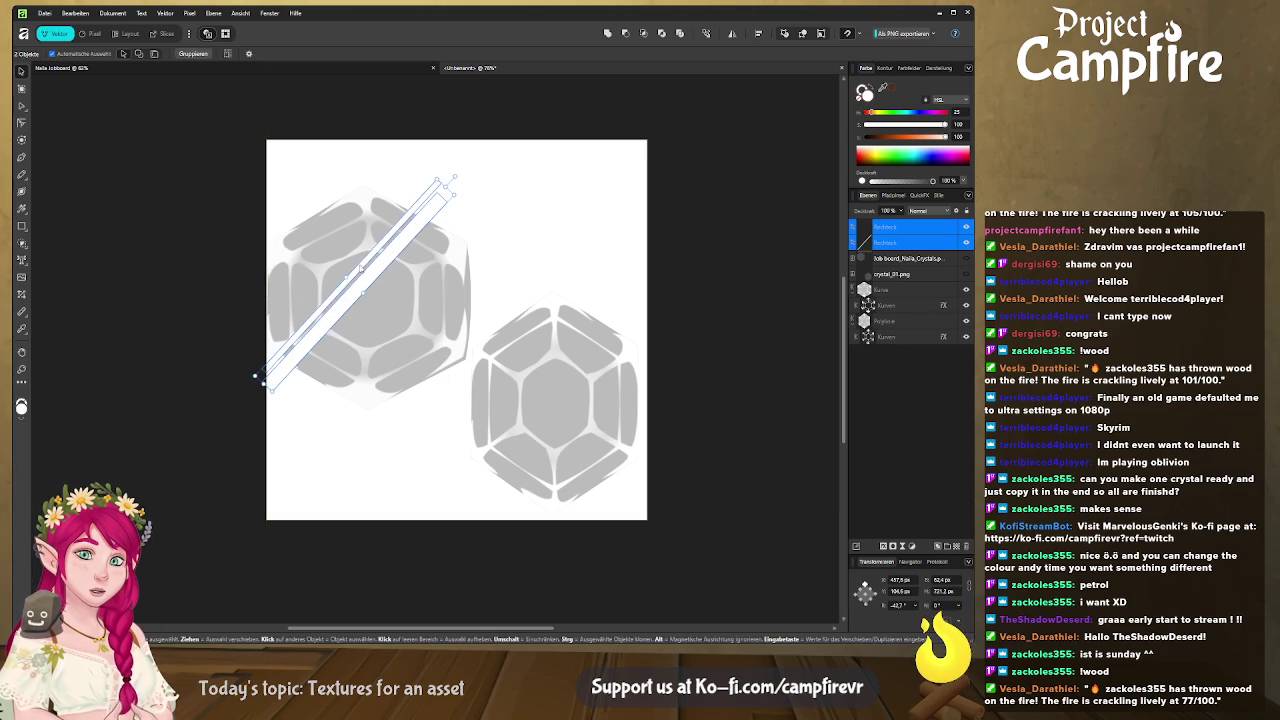
Group the two stripes and set the group's opacity to 41%
key(ctrl+g)
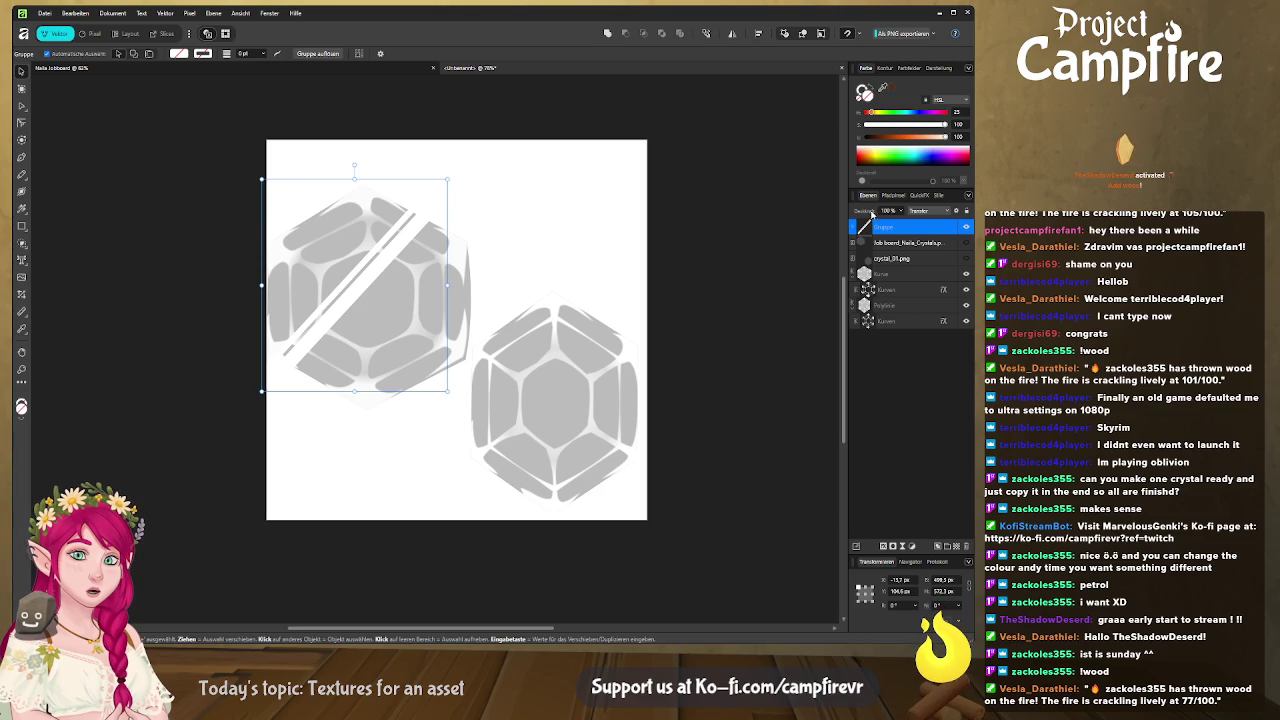
key(6)
key(5)
key(4)
key(1)
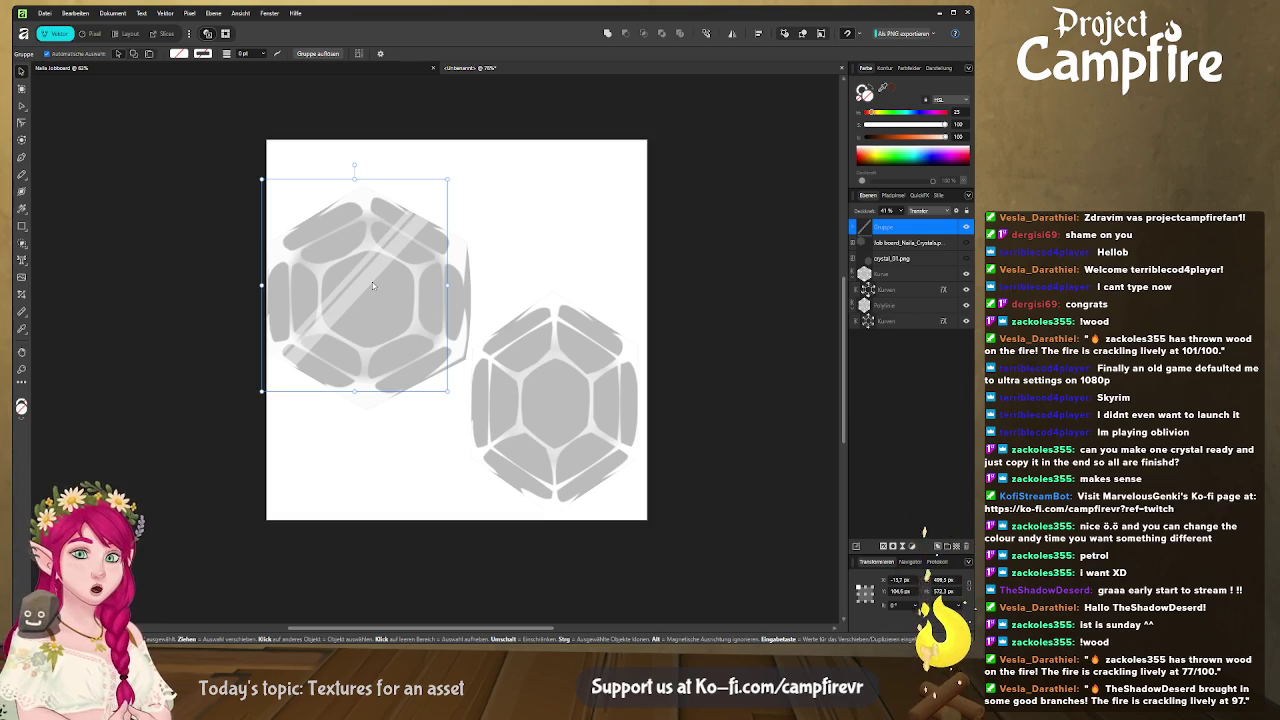
Copy the stripe group onto the right crystal, then show the Export persona and check Blender
drag(372, 285, 556, 385)
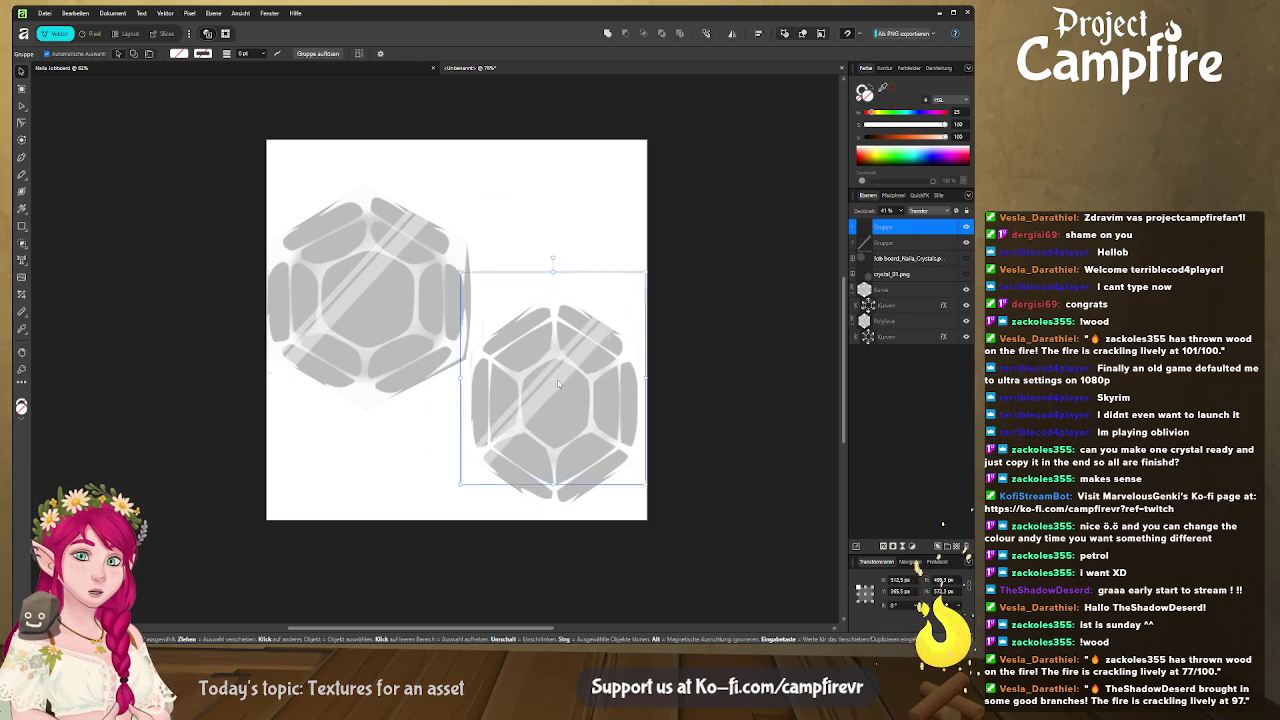
drag(556, 385, 547, 390)
click(165, 34)
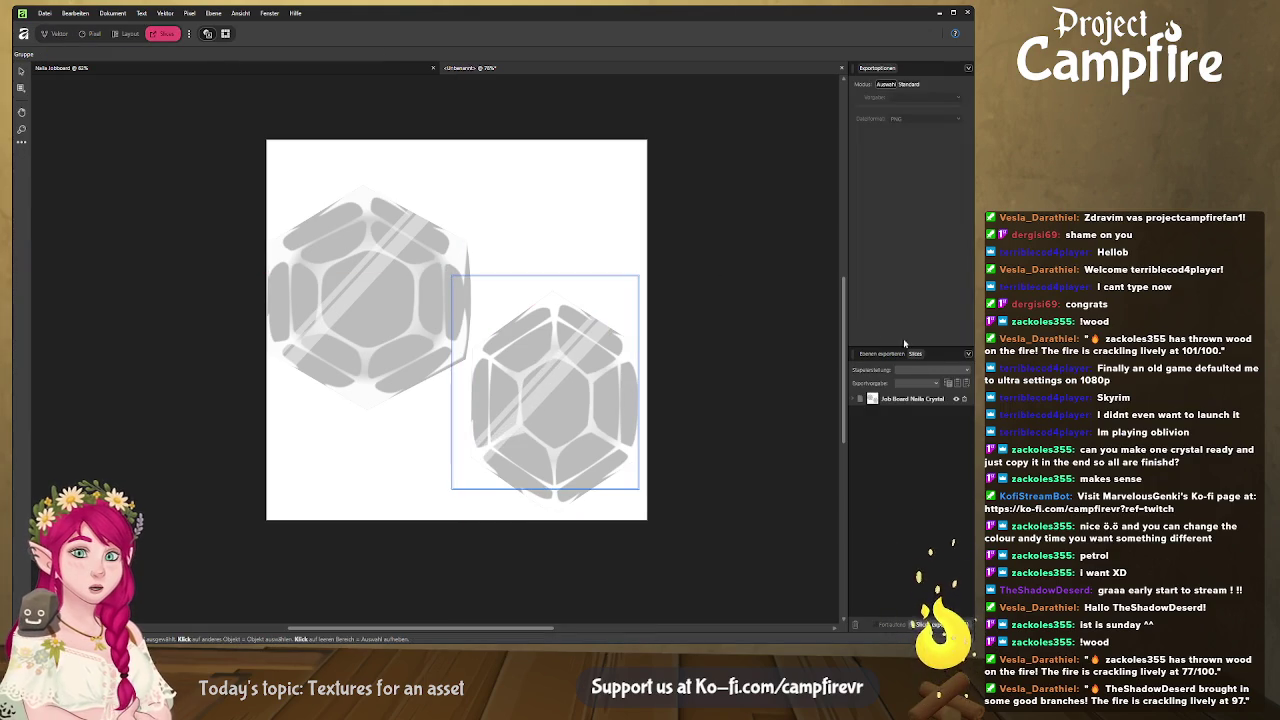
key(alt+Tab)
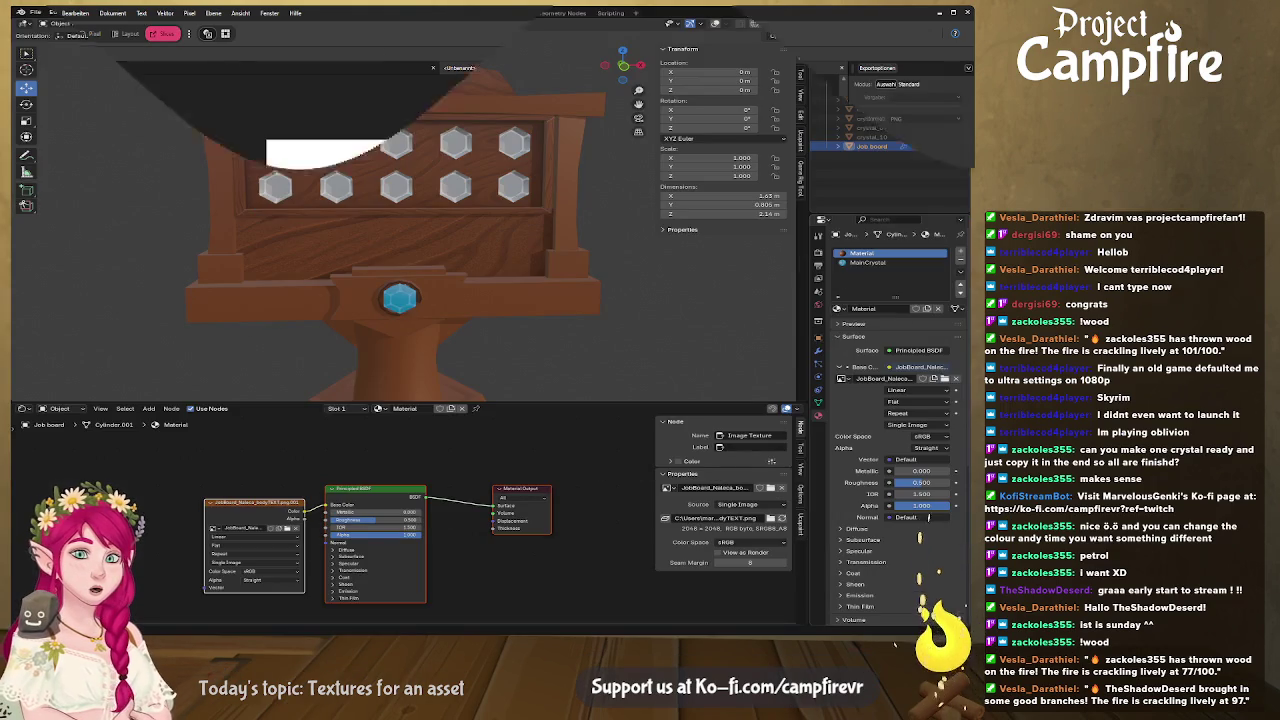
key(alt+Tab)
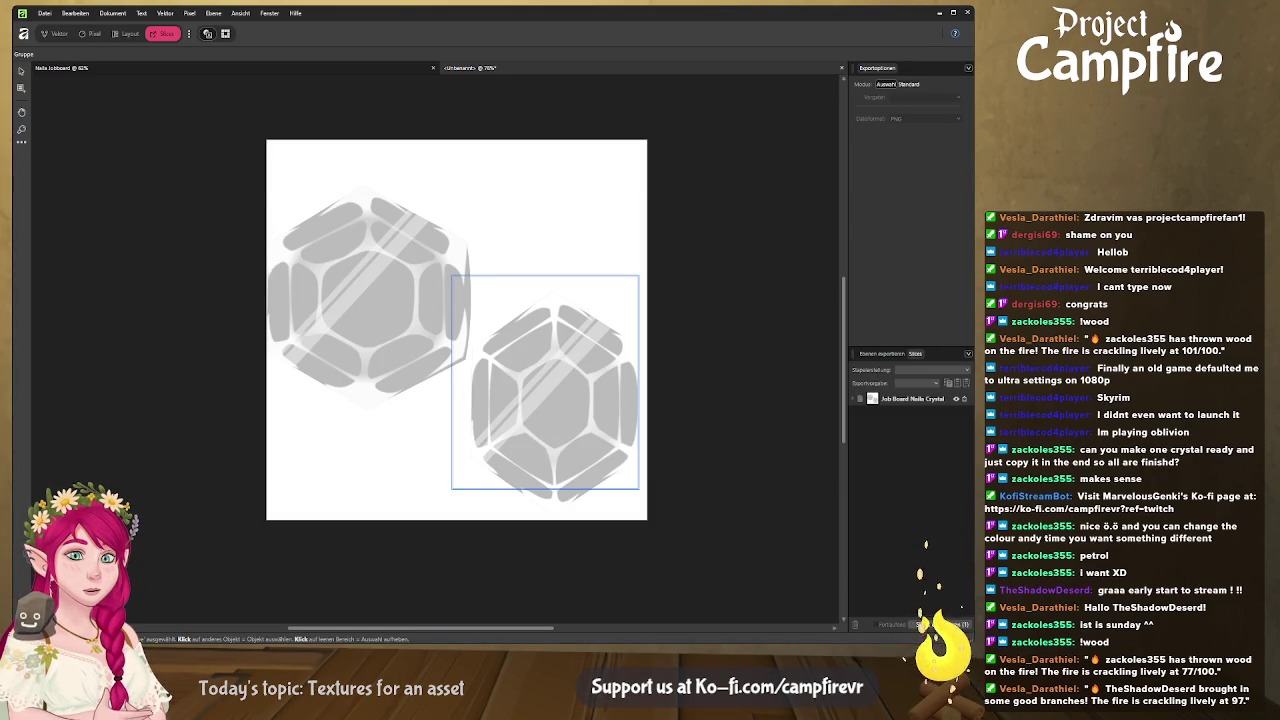
key(alt+Tab)
Orbit to the crystal slots on the board and select crystal_01
scroll(533, 357, up, 2)
scroll(533, 357, up, 2)
mouse_move(533, 357)
mouse_down()
mouse_move(570, 349)
mouse_move(440, 275)
mouse_up()
scroll(440, 275, up, 1)
scroll(446, 275, up, 1)
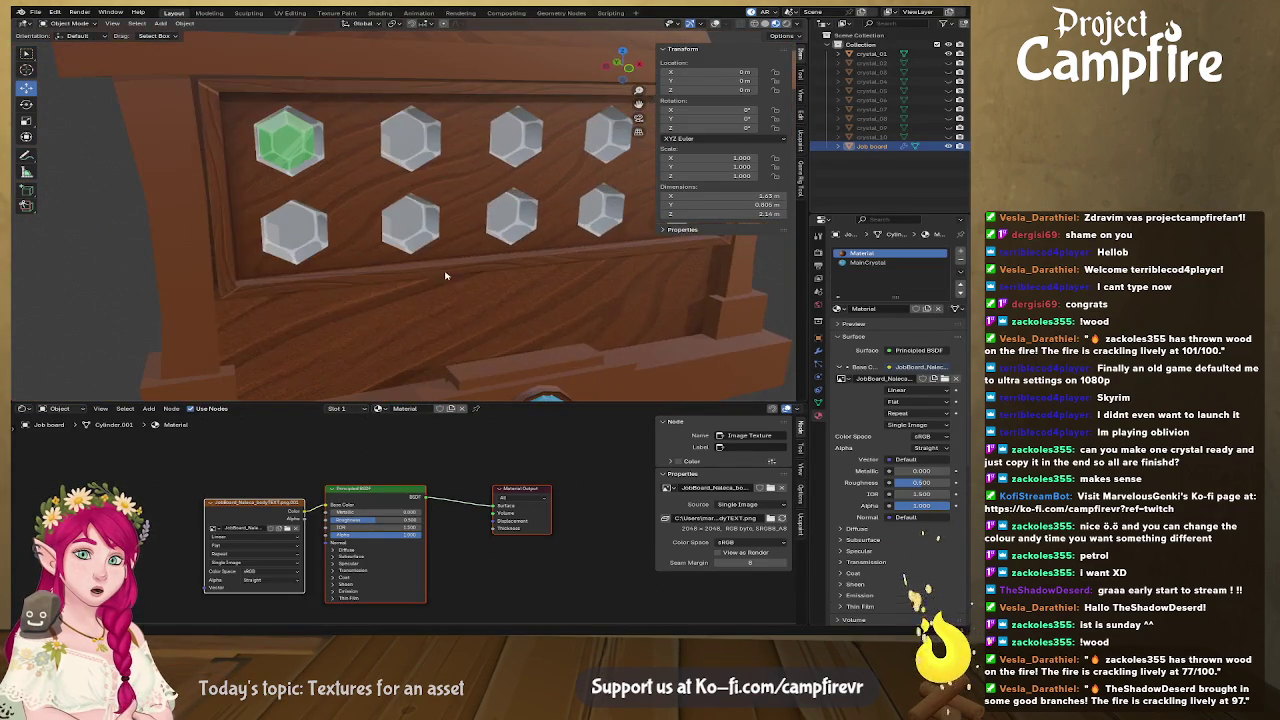
click(288, 140)
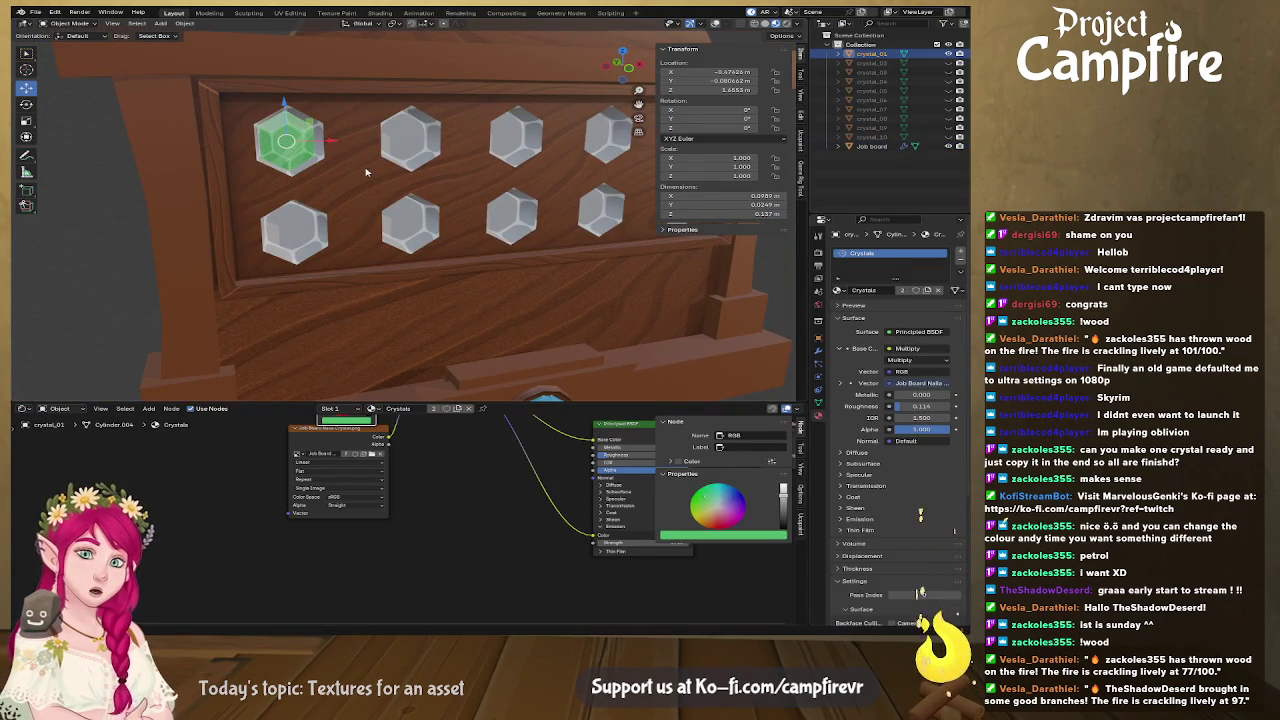
mouse_move(367, 172)
mouse_down()
mouse_move(420, 190)
mouse_move(347, 127)
mouse_up()
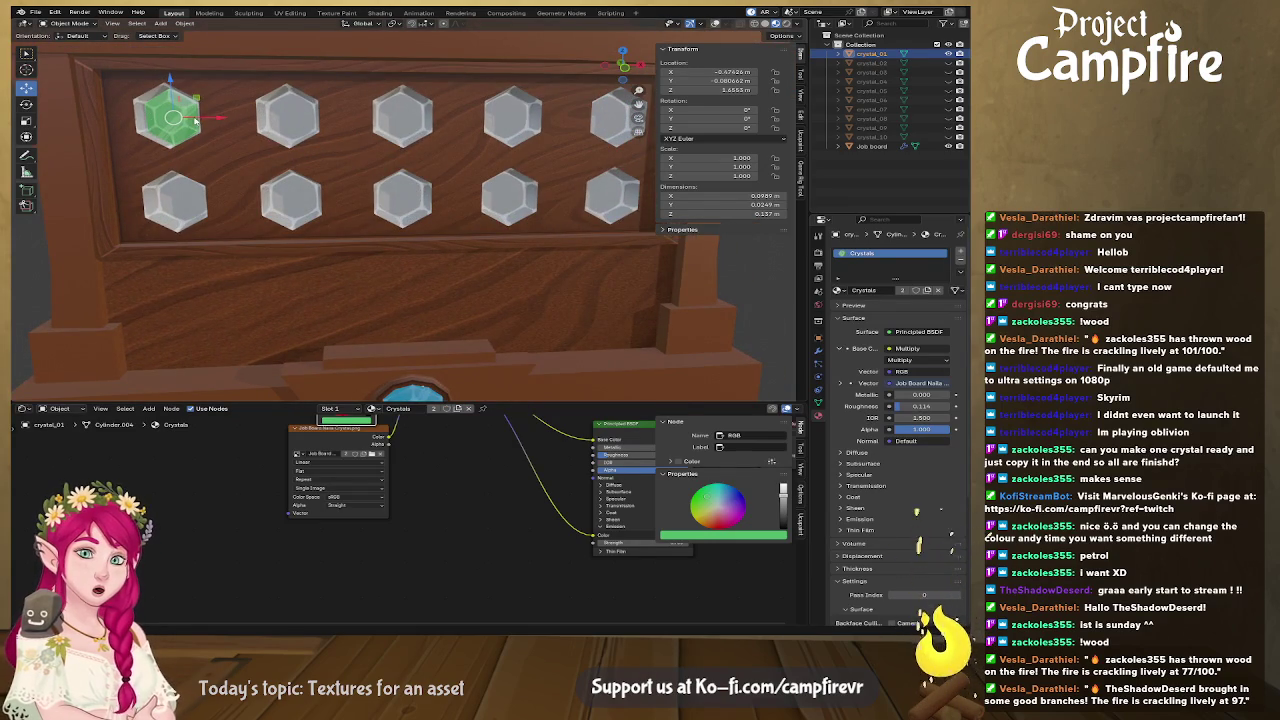
drag(195, 120, 281, 152)
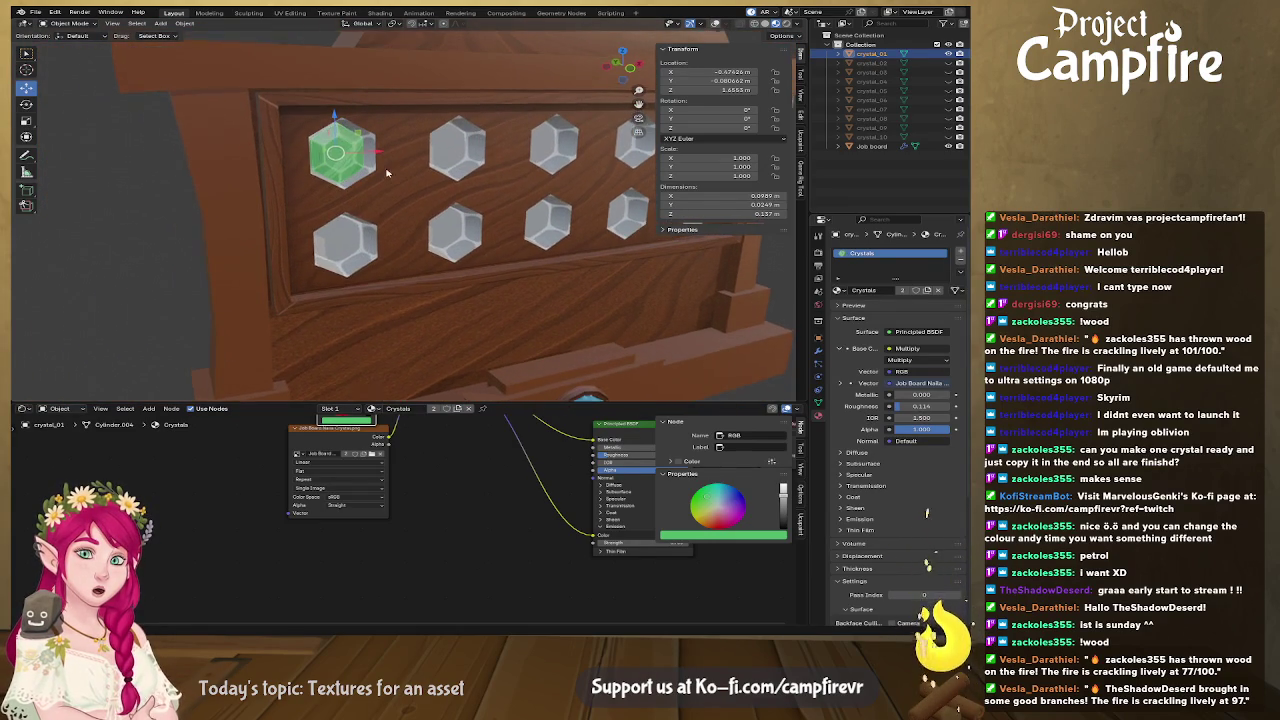
drag(387, 172, 365, 173)
Rotate crystal_01 180° about Y, then return to Affinity Designer's Designer persona
key(r)
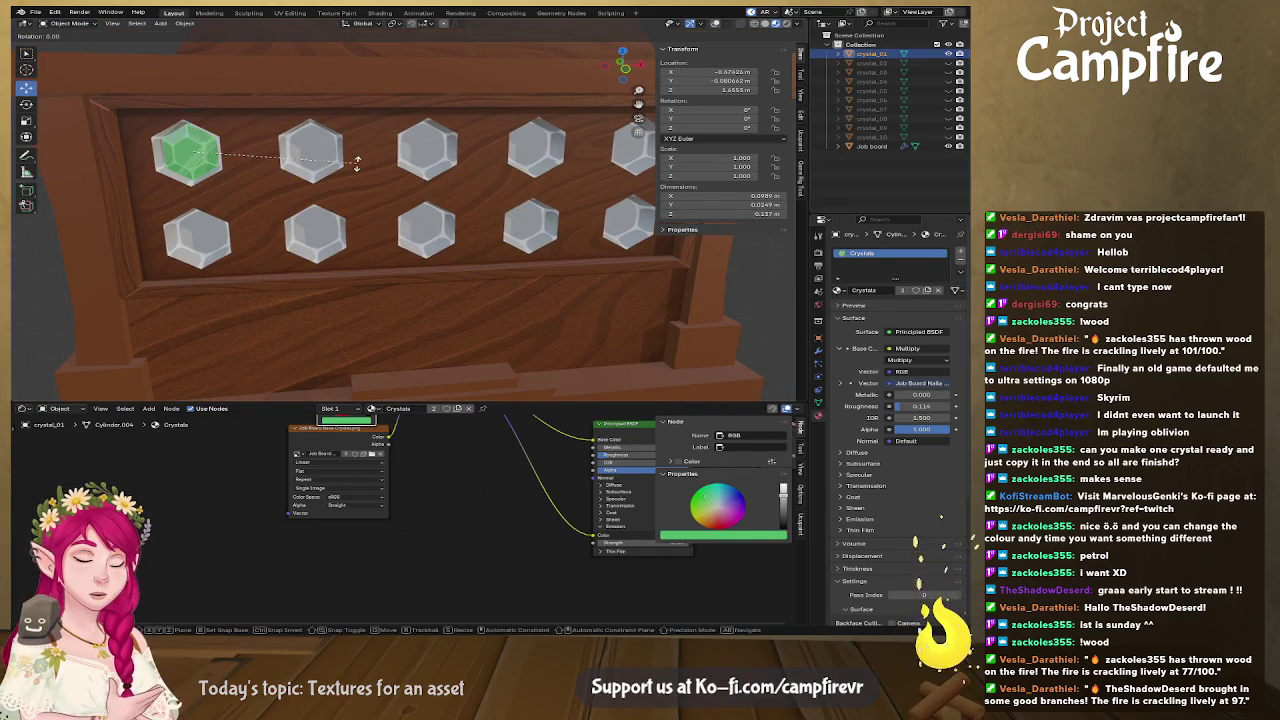
text(y)
text(80)
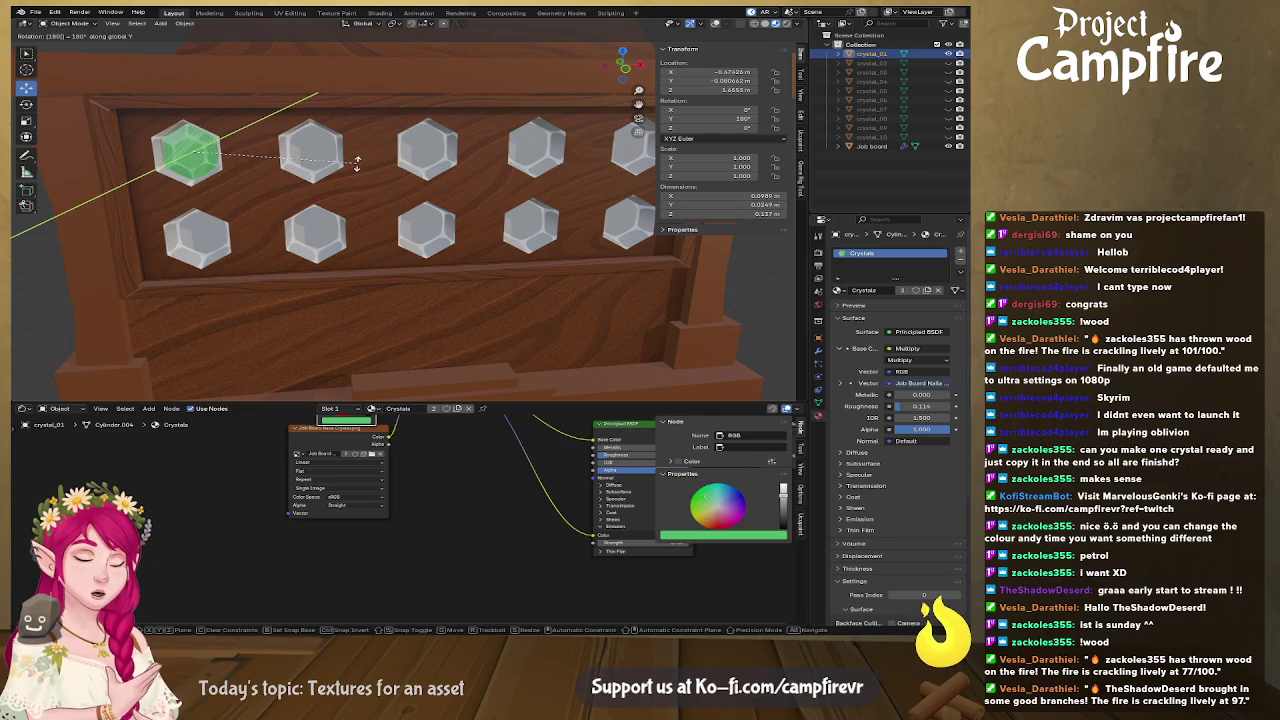
key(Return)
scroll(300, 228, down, 3)
scroll(430, 270, up, 1)
scroll(430, 270, up, 1)
scroll(428, 249, up, 2)
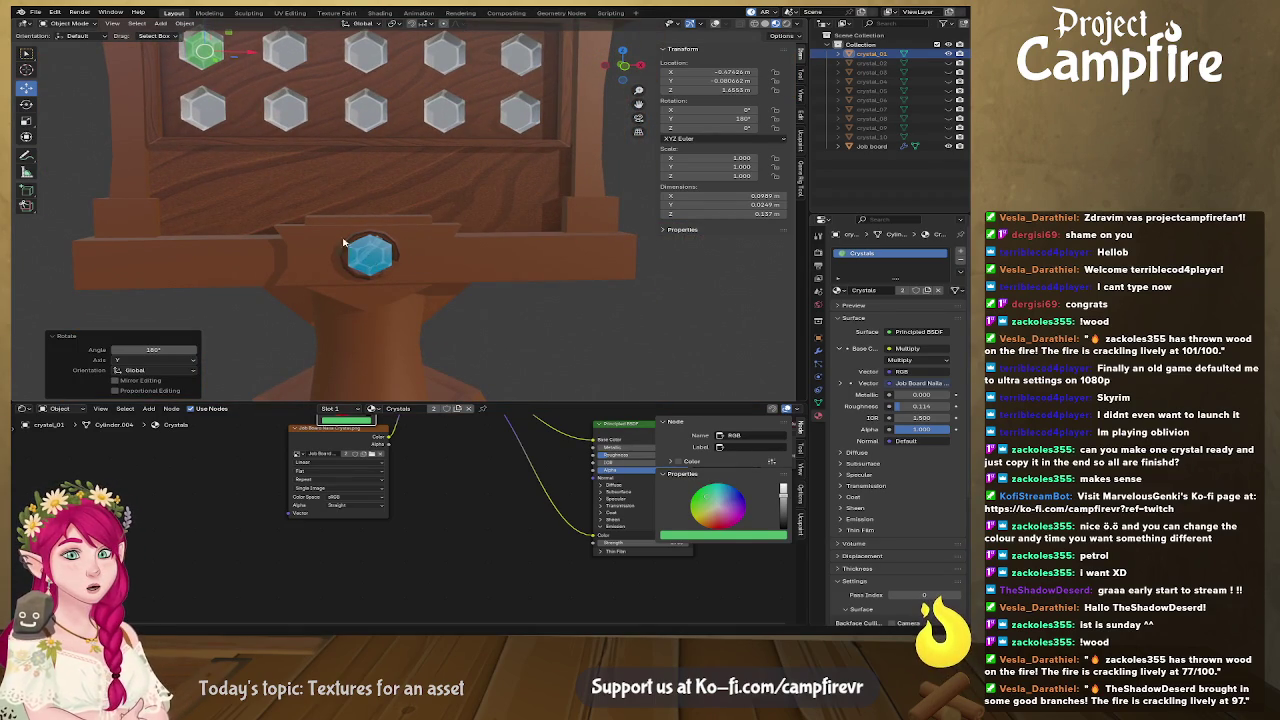
scroll(356, 254, down, 3)
scroll(339, 240, up, 2)
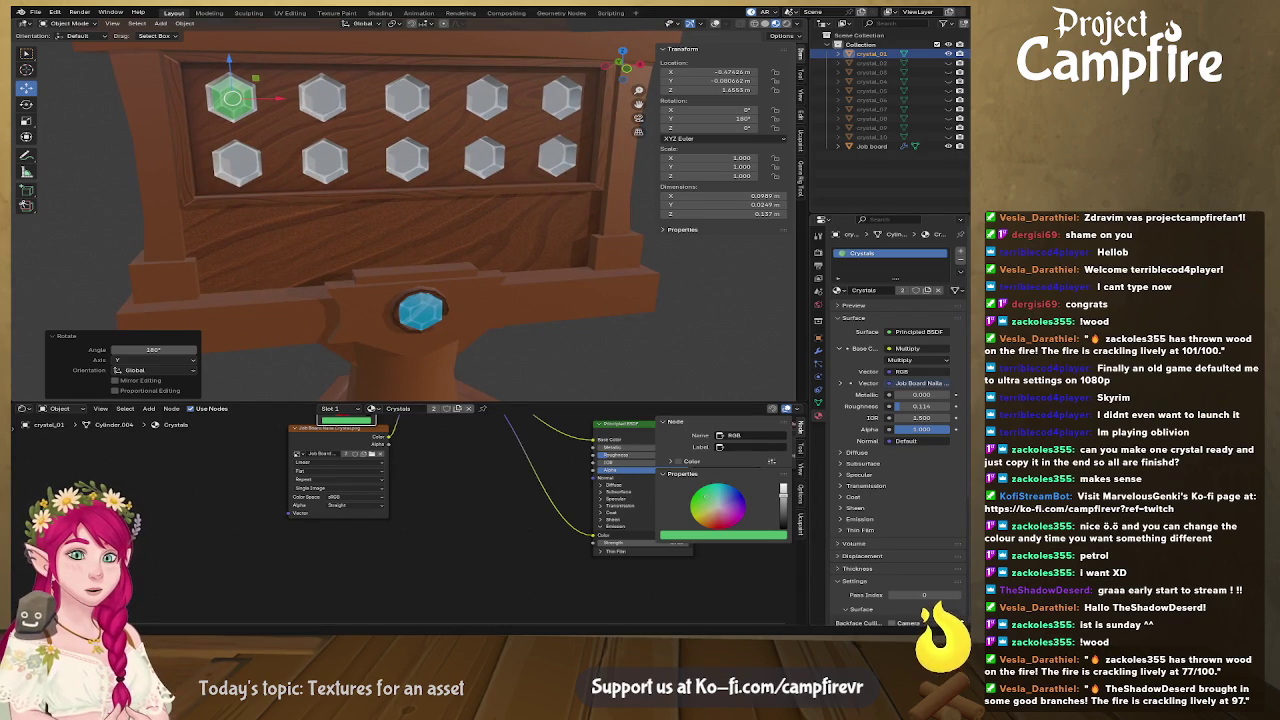
key(alt+Tab)
click(55, 34)
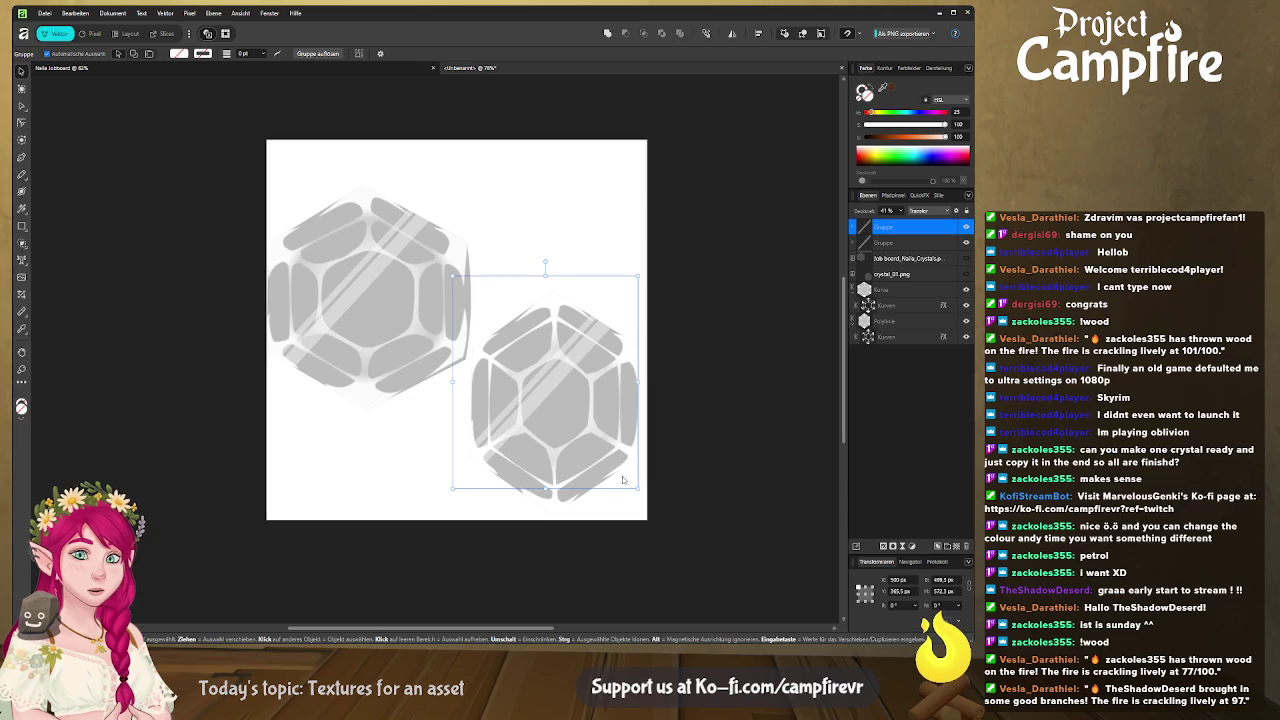
Widen the two stripes across the right crystal
drag(637, 488, 645, 494)
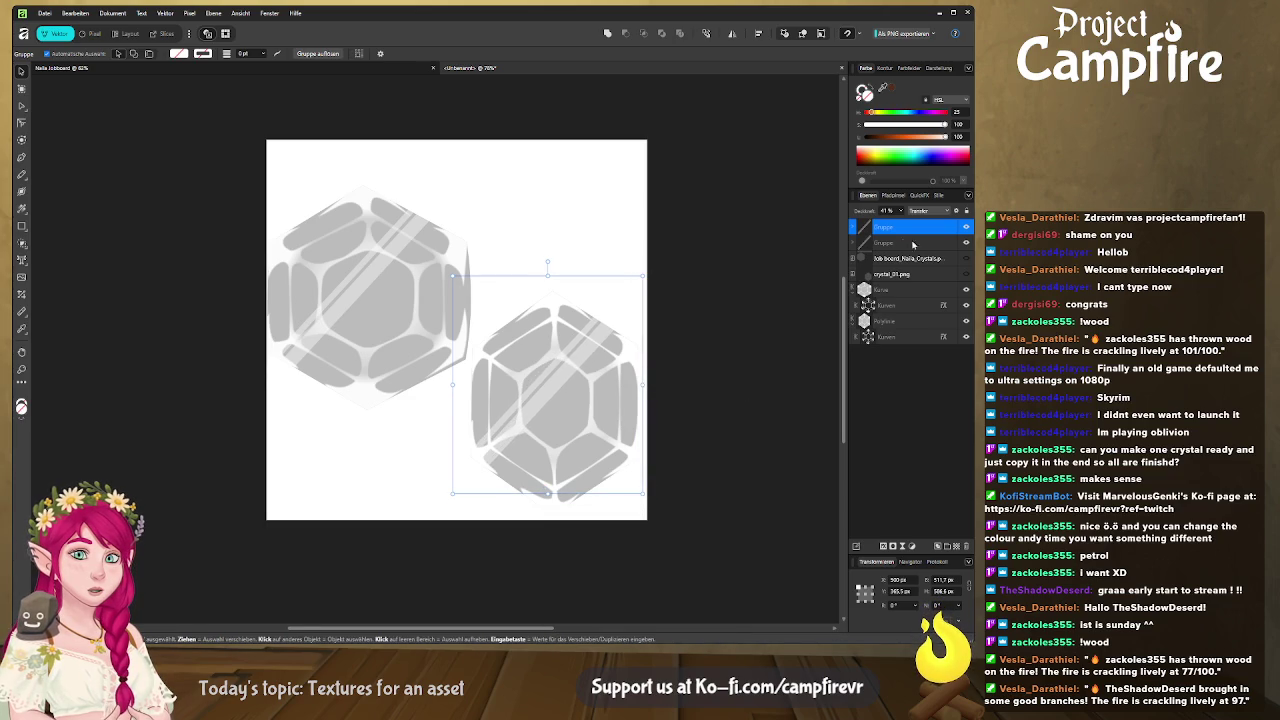
click(855, 228)
click(897, 243)
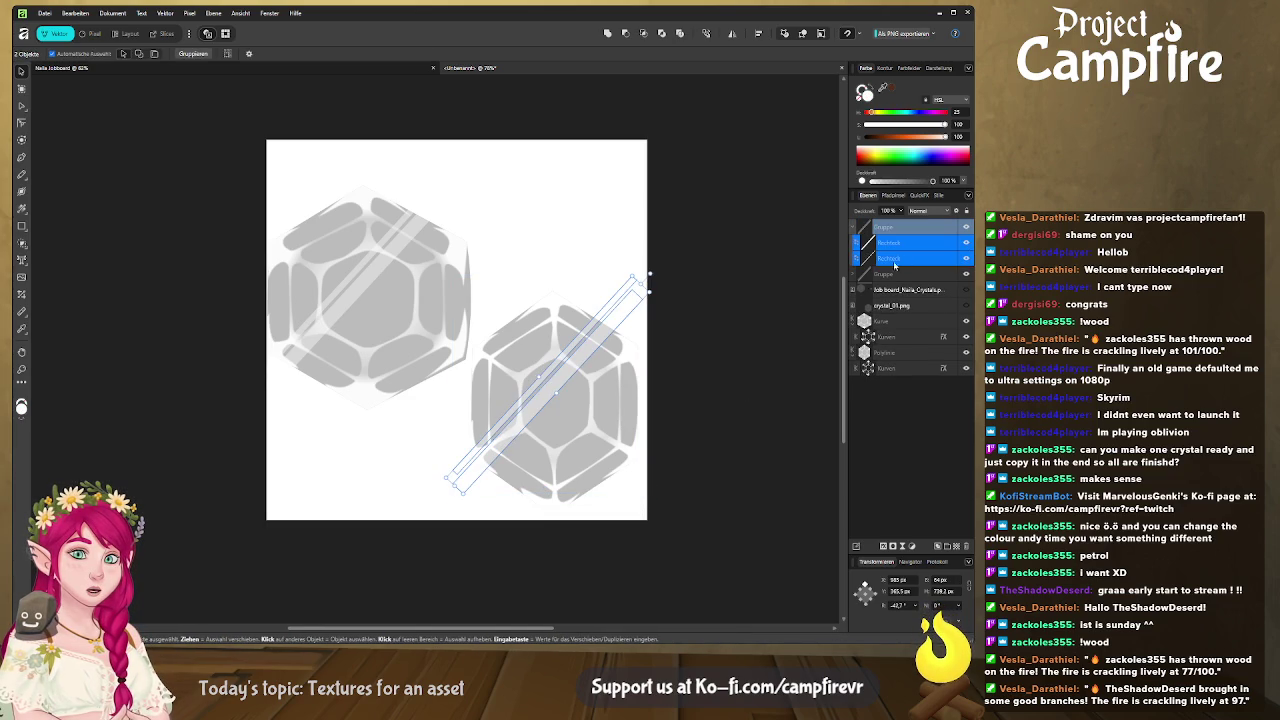
mouse_move(572, 390)
mouse_down()
mouse_move(568, 410)
mouse_move(548, 398)
mouse_up()
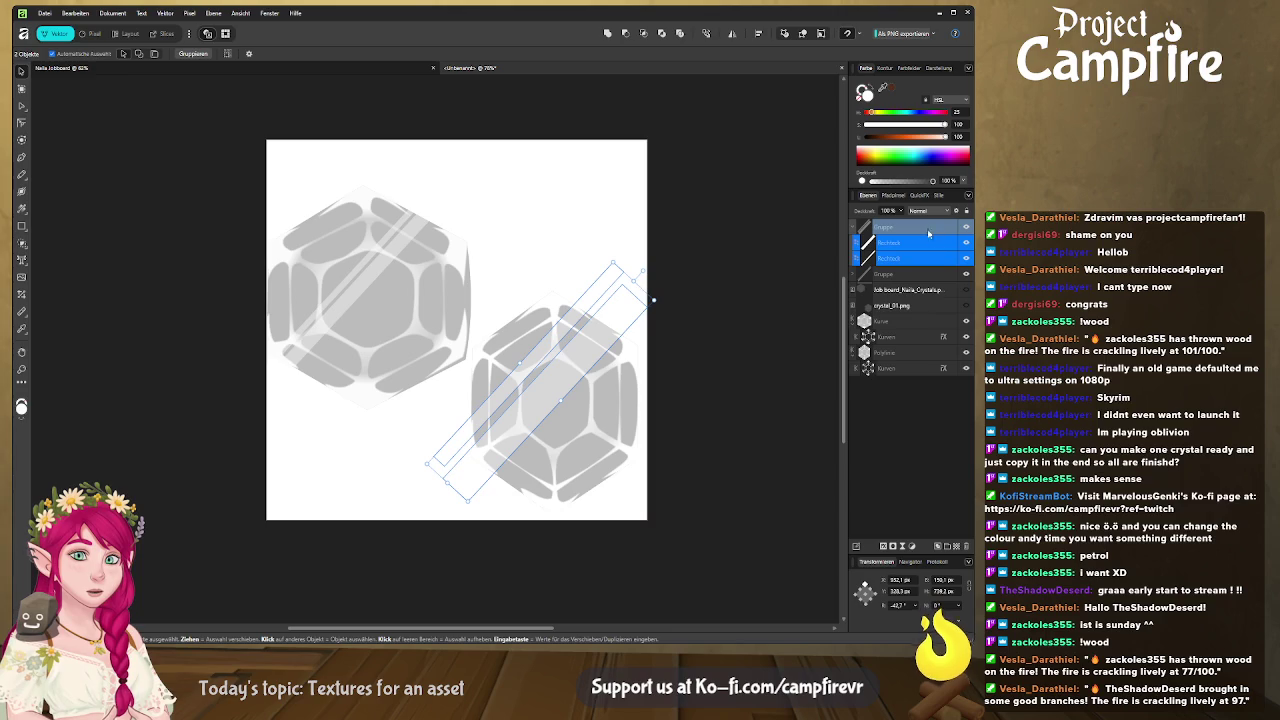
Select the left crystal's two stripes and shift them up and left
click(867, 274)
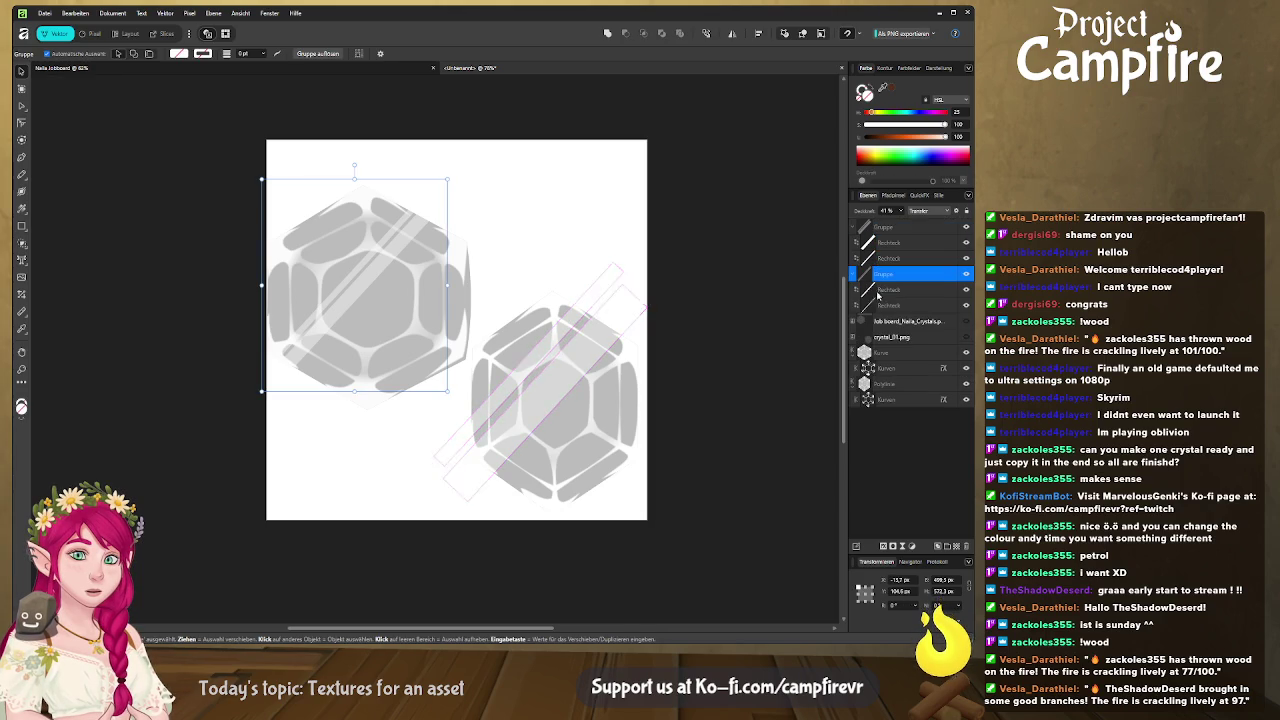
click(888, 289)
shift+click(884, 305)
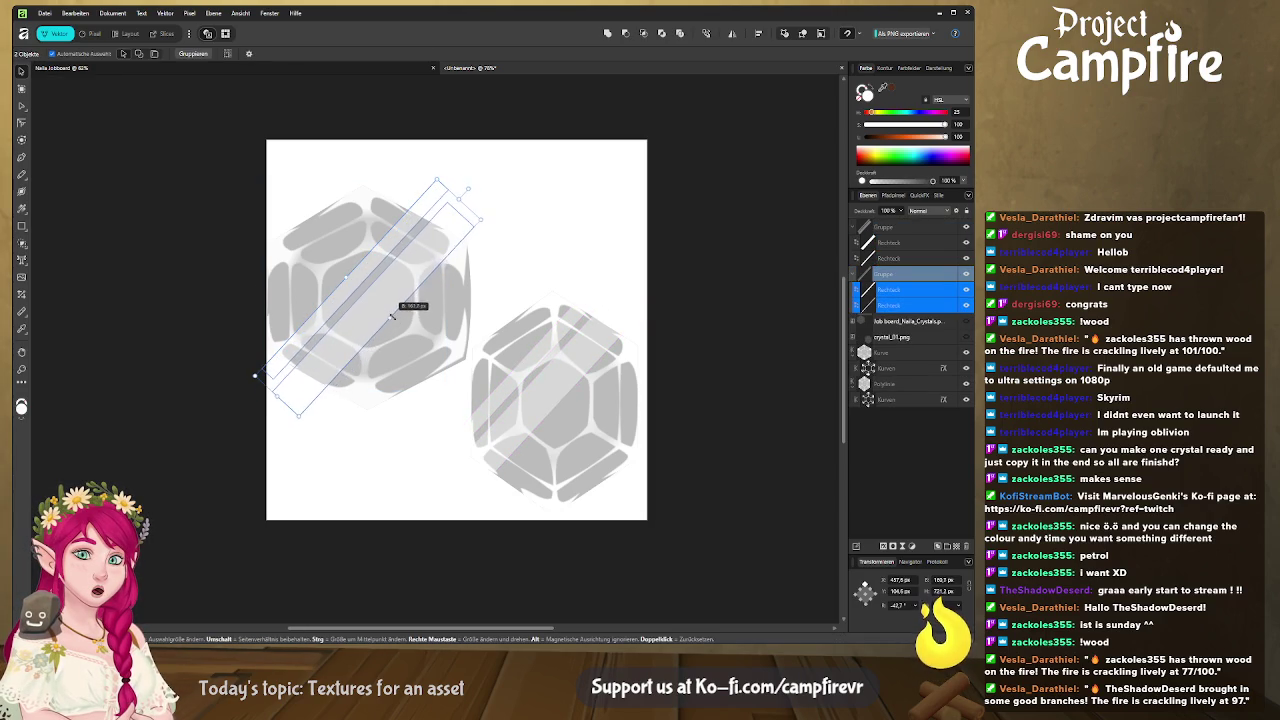
drag(375, 297, 355, 282)
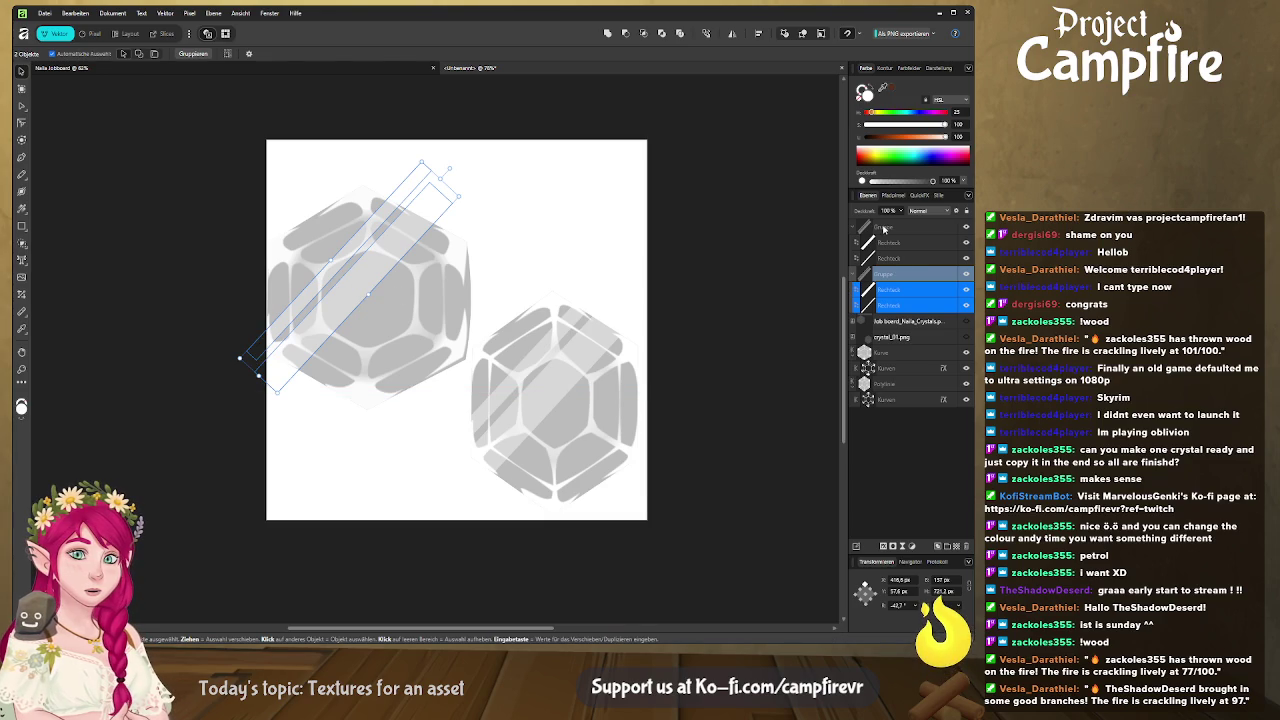
click(854, 273)
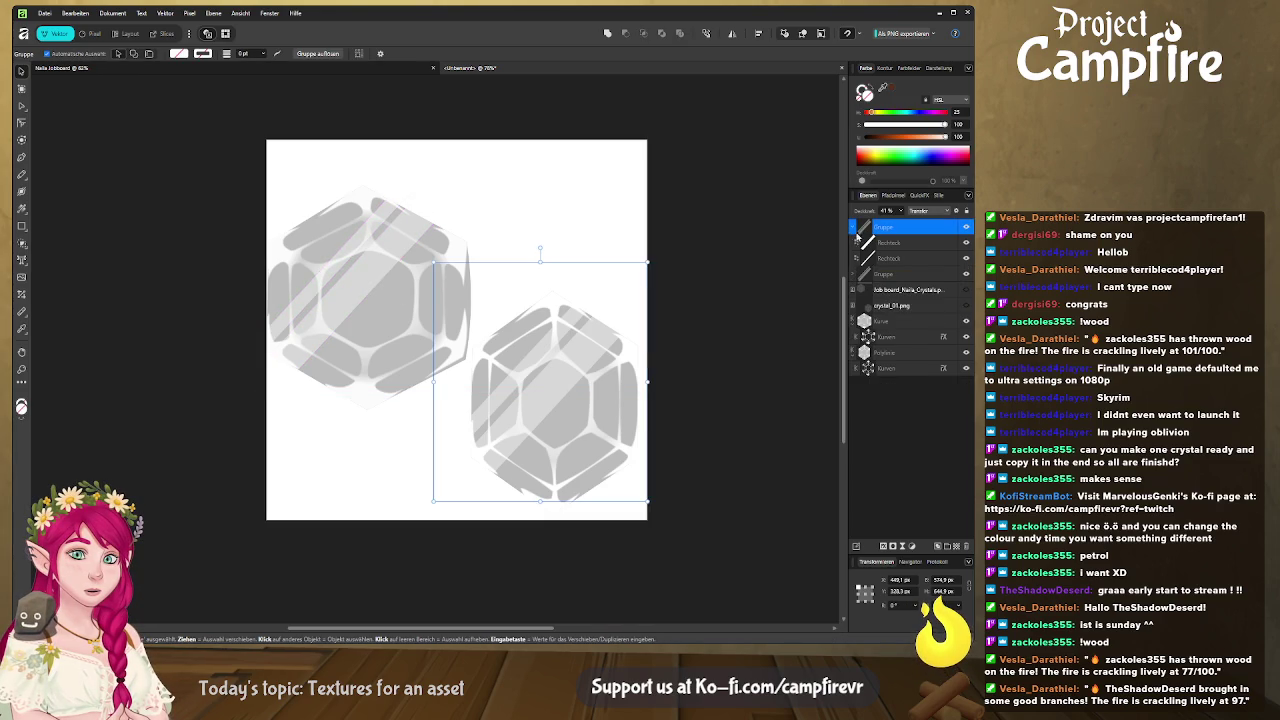
Select both stripe groups and fade them to 11% opacity
click(855, 274)
click(854, 273)
click(854, 228)
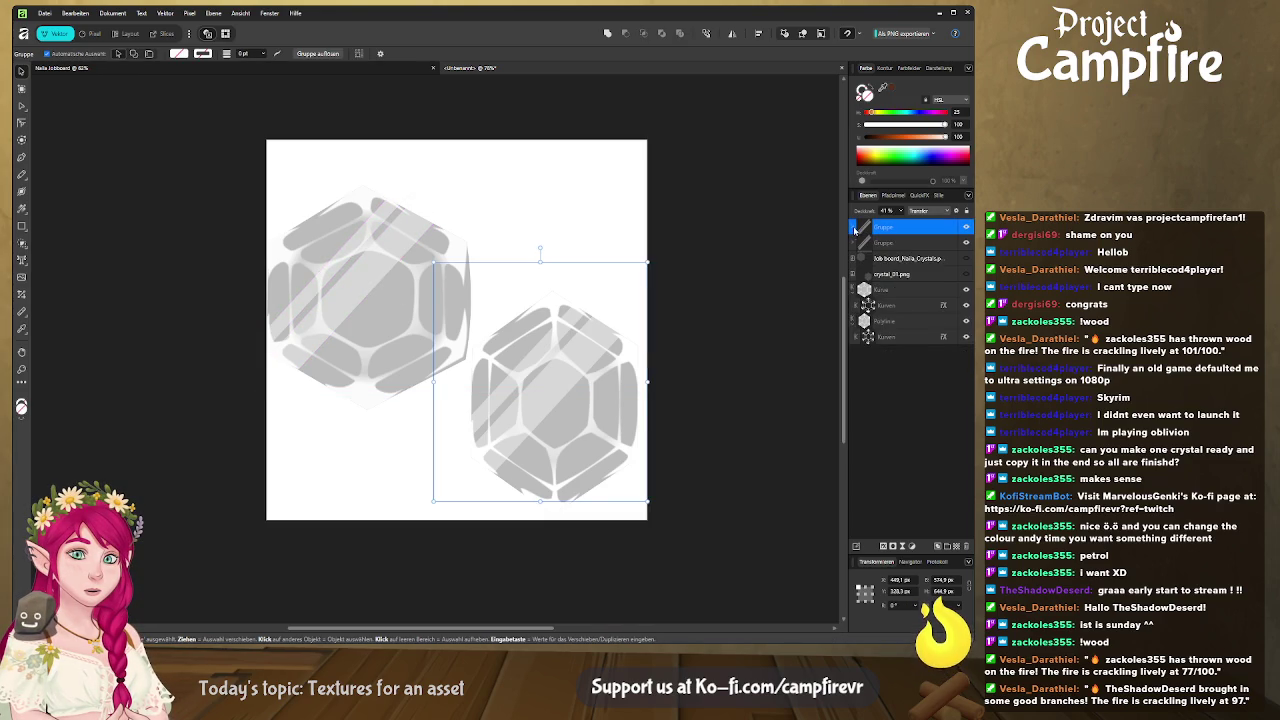
shift+click(896, 242)
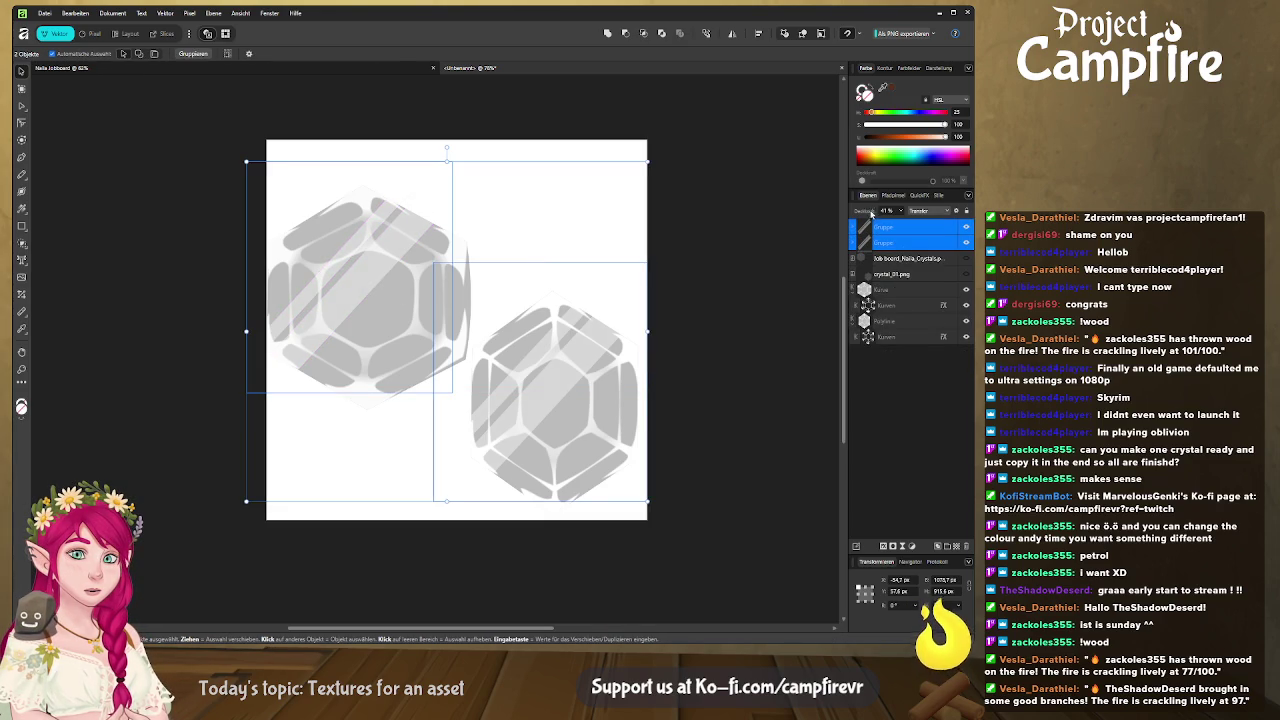
drag(872, 213, 857, 216)
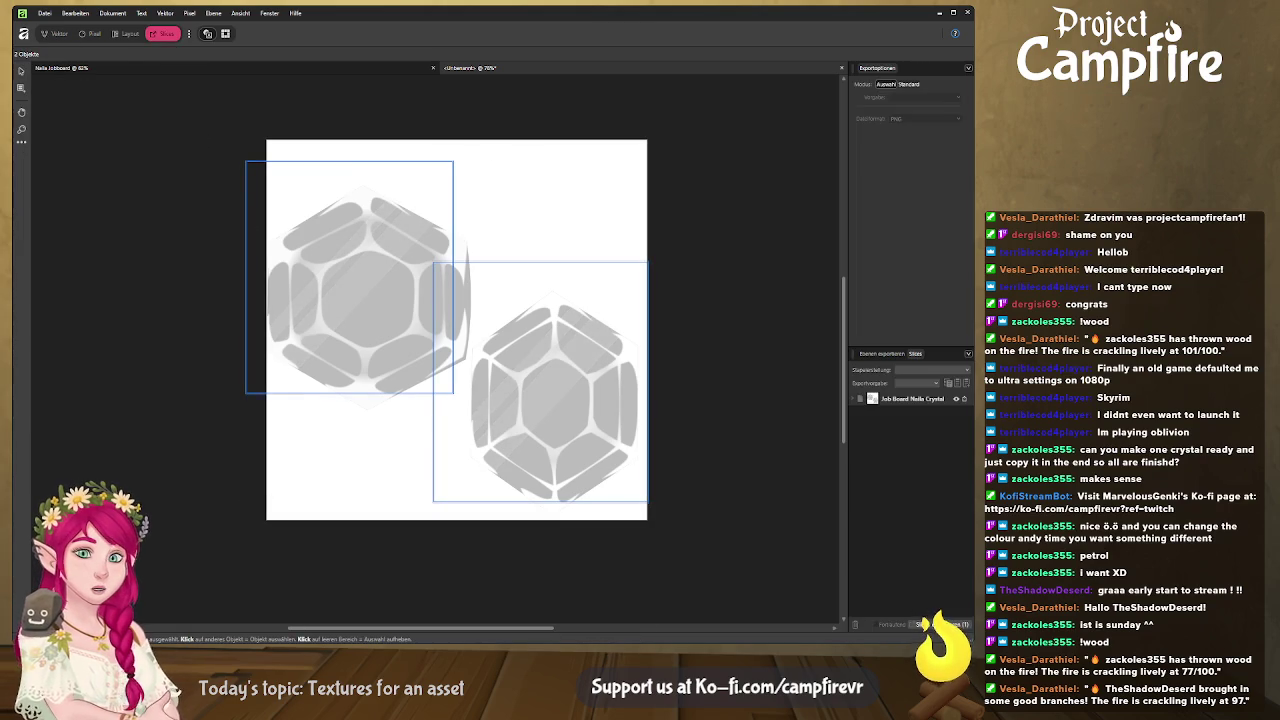
Compare the texture against Blender, ending with the Blender job board scene in front
key(alt+Tab)
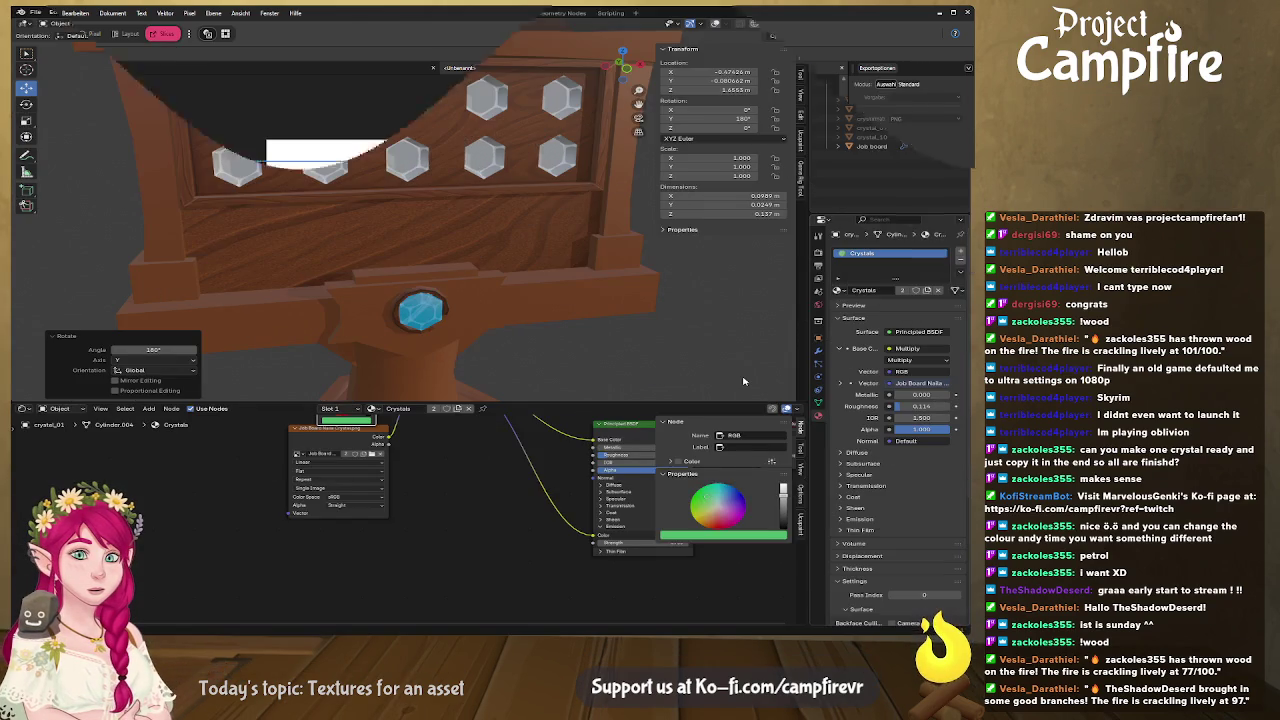
key(alt+Tab)
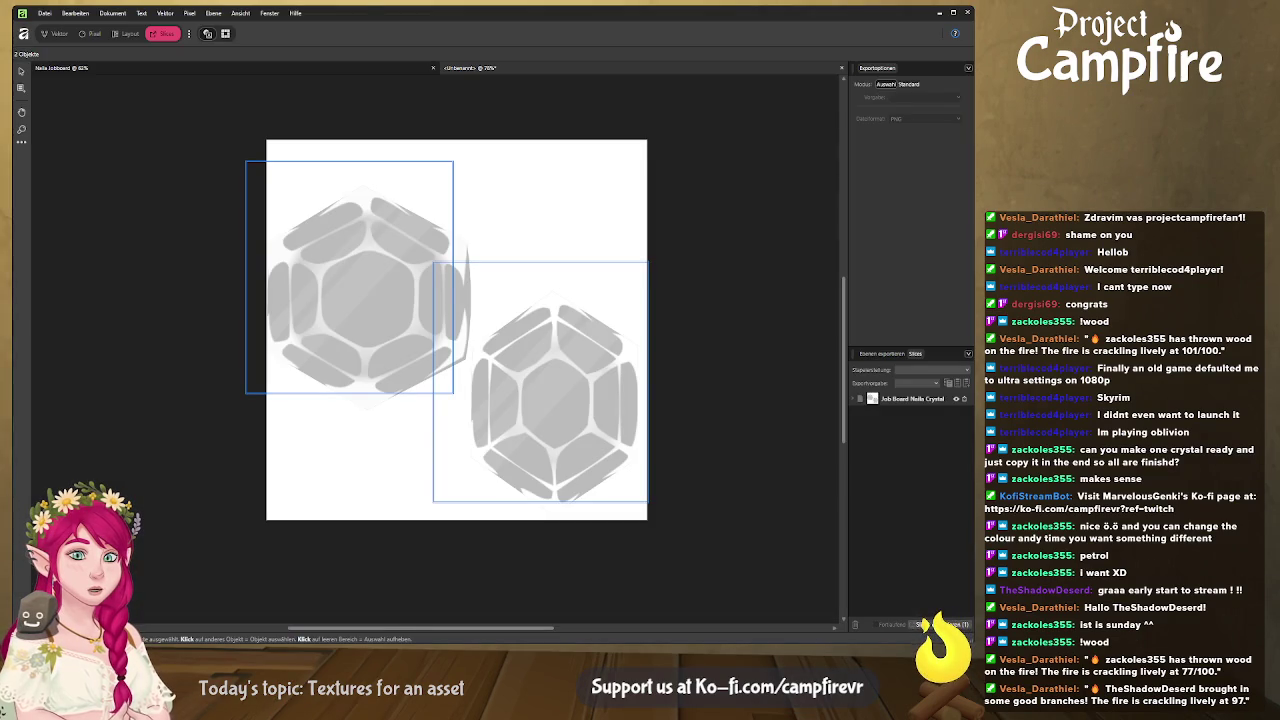
key(alt+Tab)
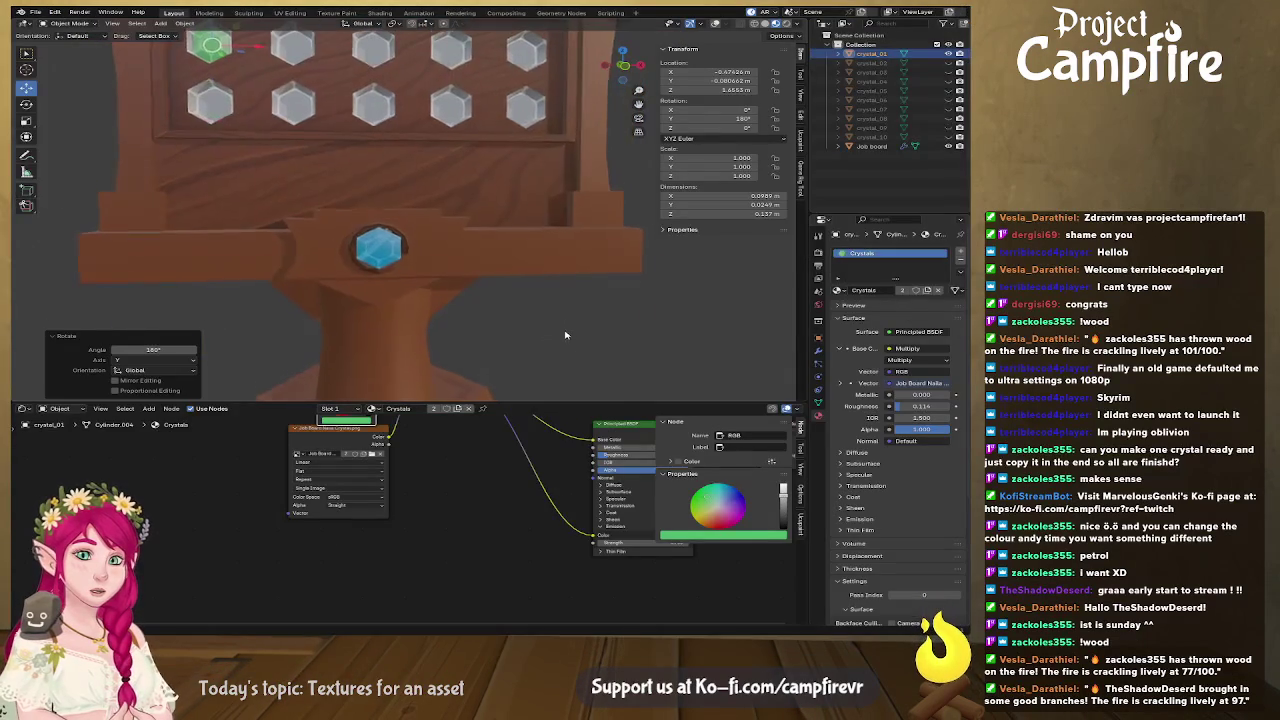
Zoom around to inspect the crystals, then save the scene as jobboard2 (1).blend
scroll(567, 337, down, 2)
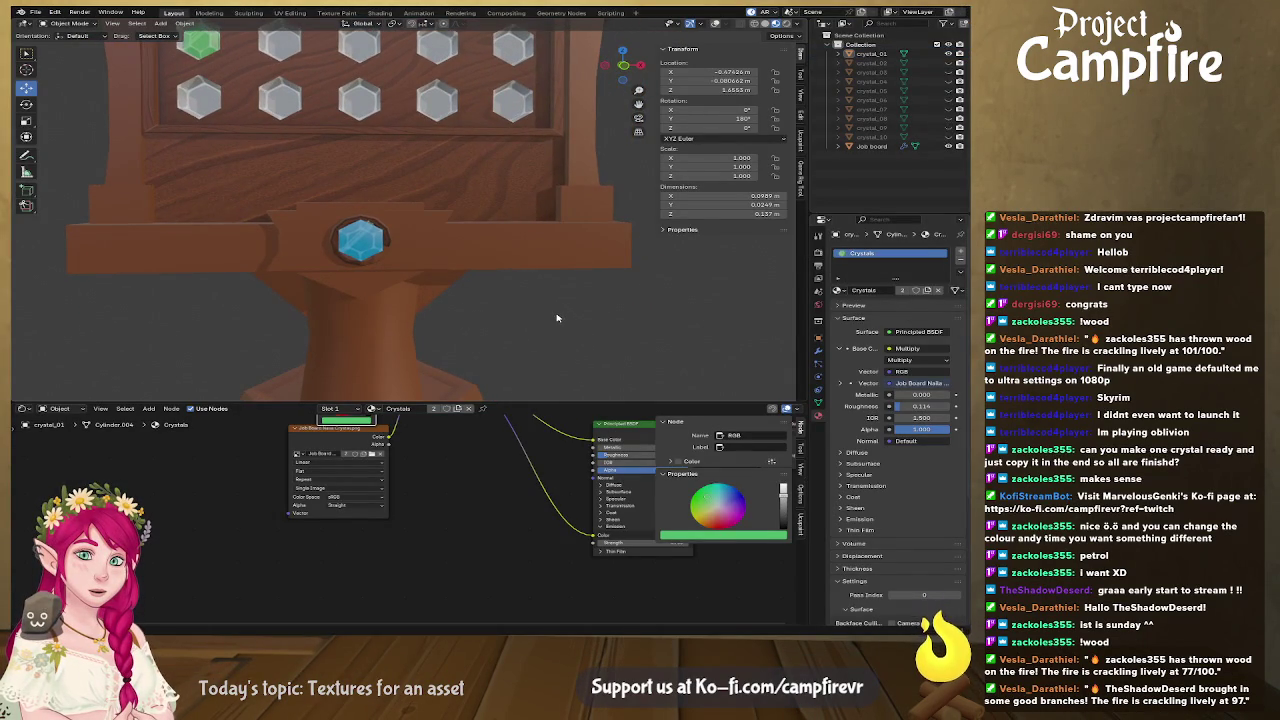
scroll(305, 308, up, 3)
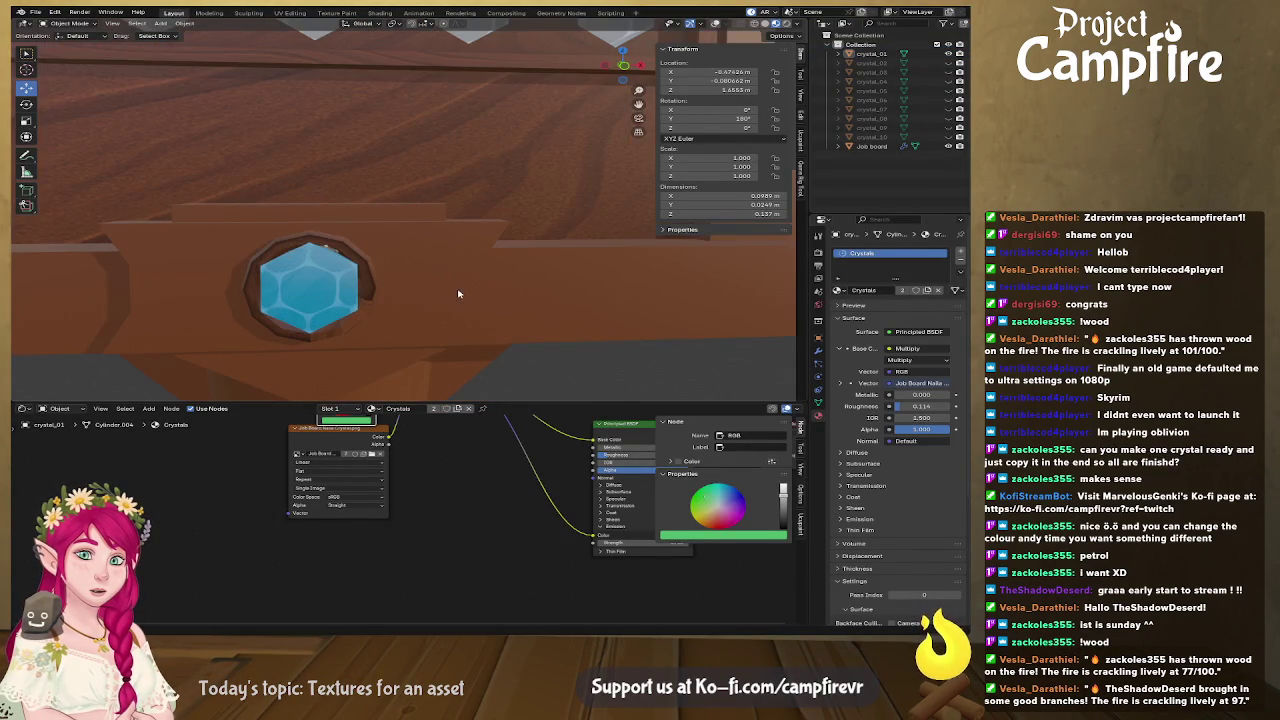
scroll(315, 283, down, 3)
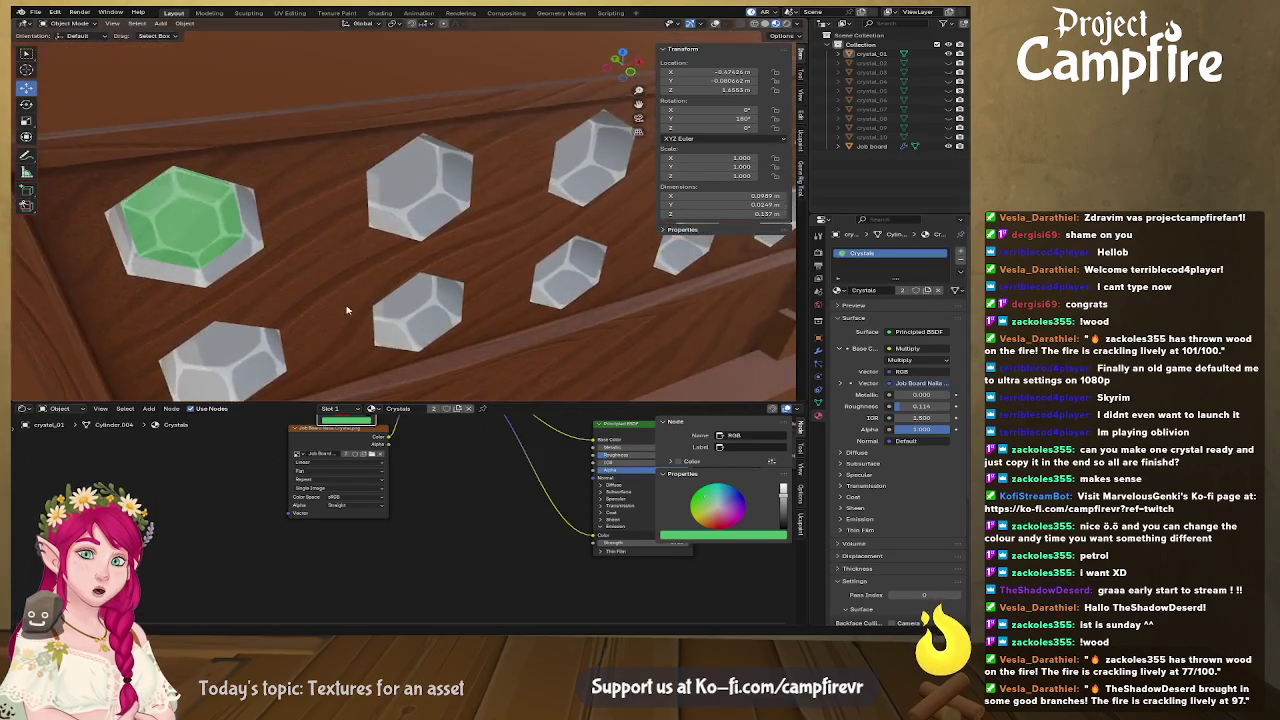
scroll(265, 233, up, 2)
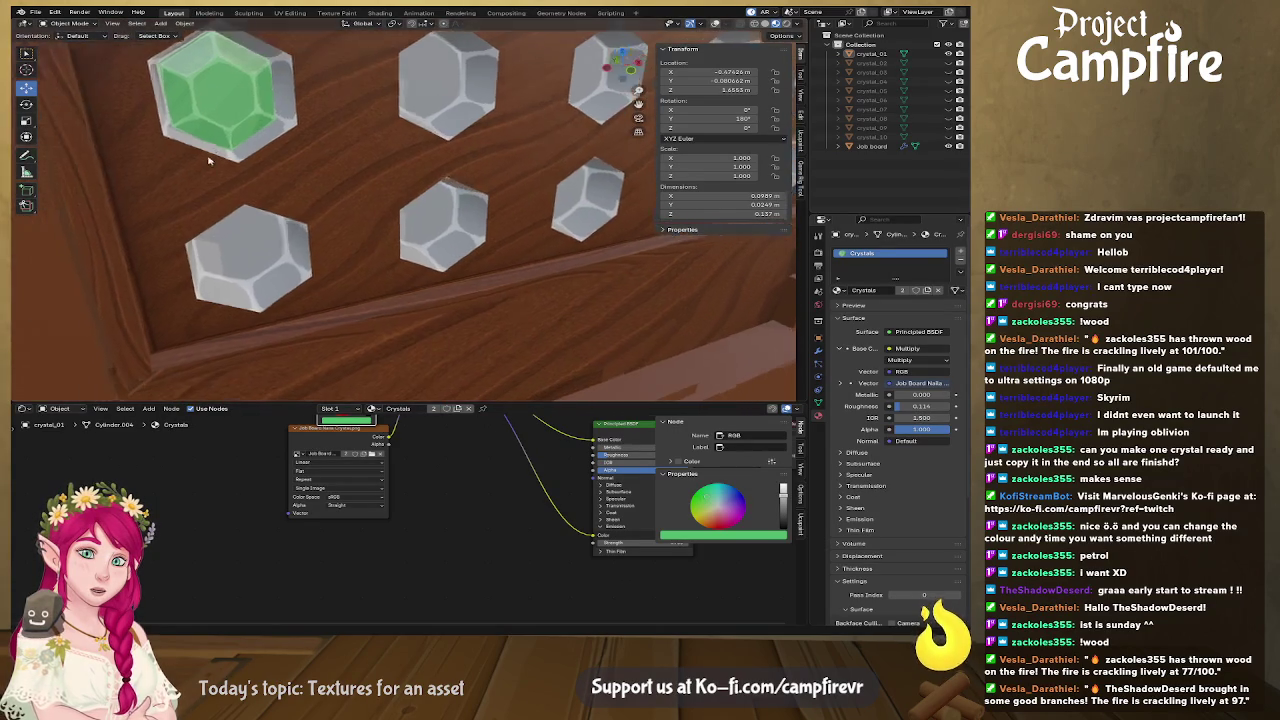
scroll(203, 161, down, 3)
scroll(197, 158, down, 4)
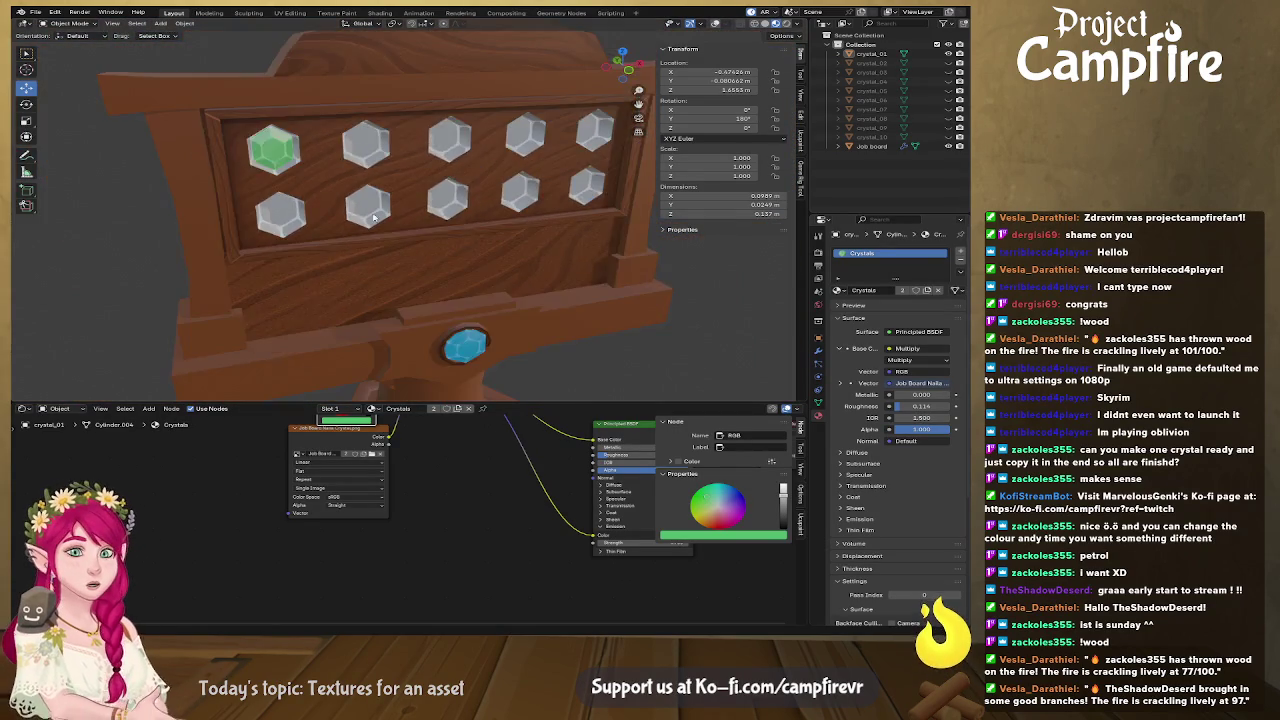
scroll(440, 228, up, 2)
scroll(441, 226, down, 1)
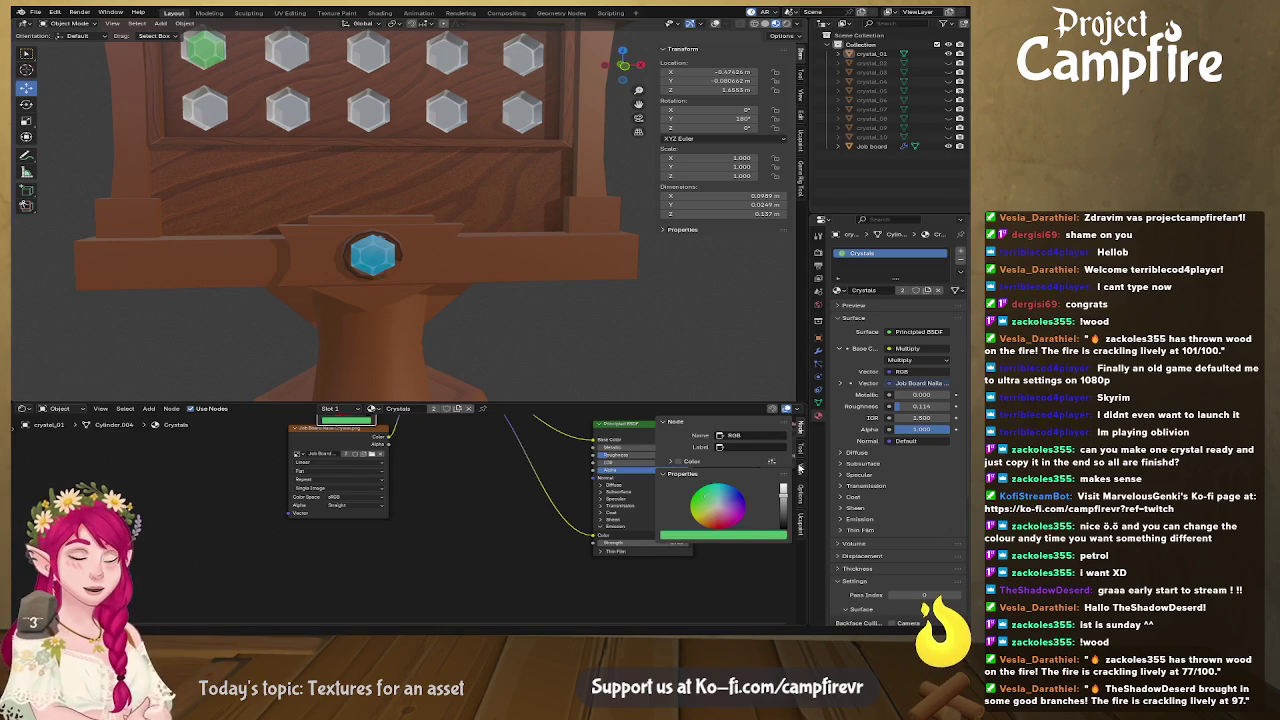
scroll(555, 293, down, 3)
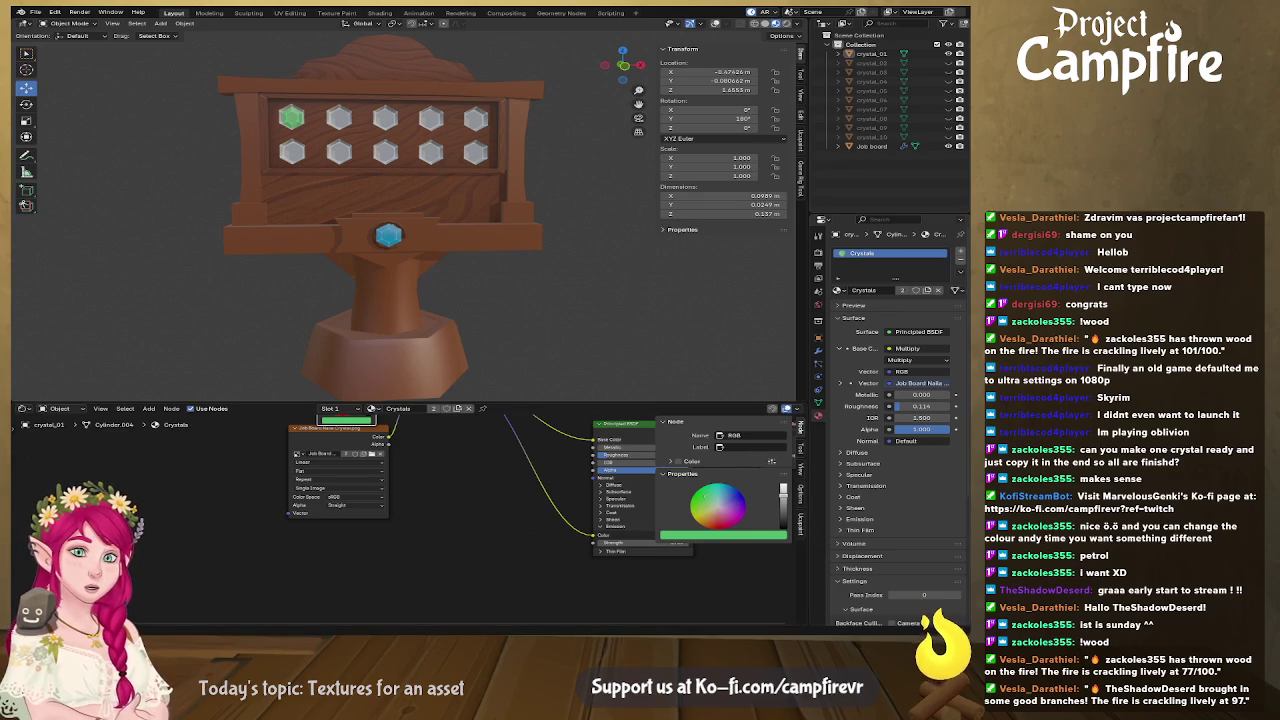
key(ctrl+s)
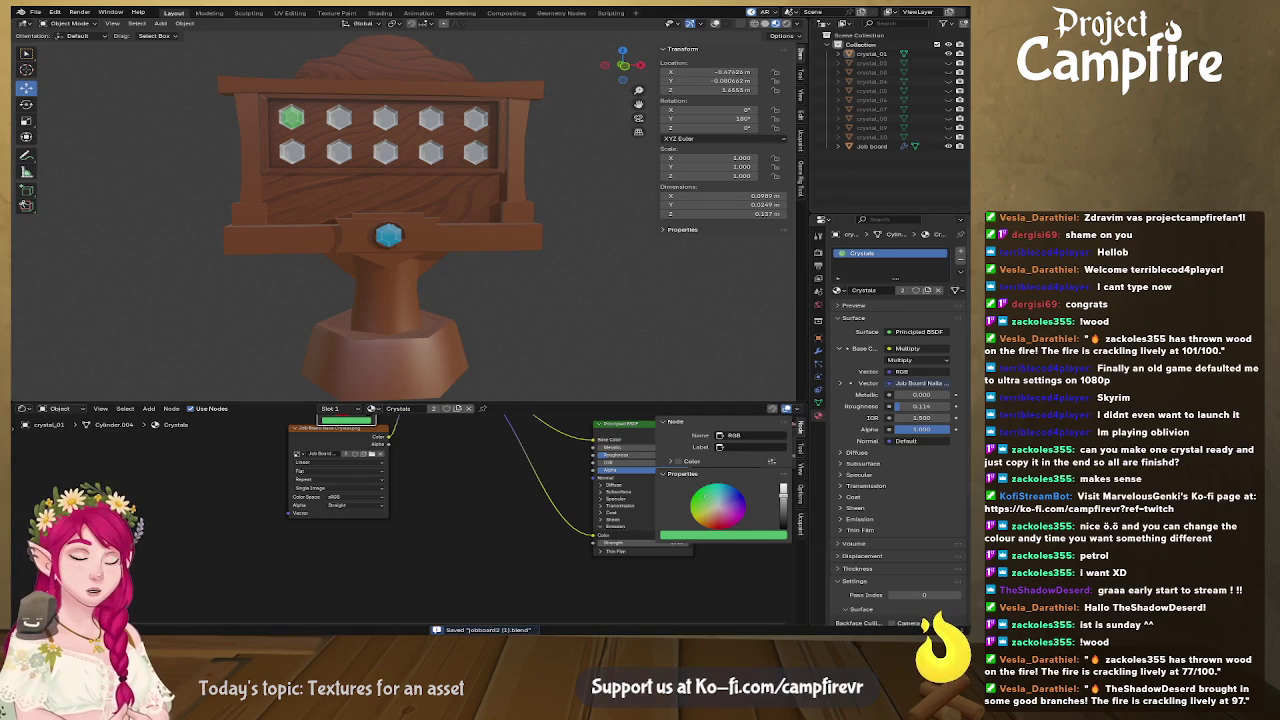
key(alt+Tab)
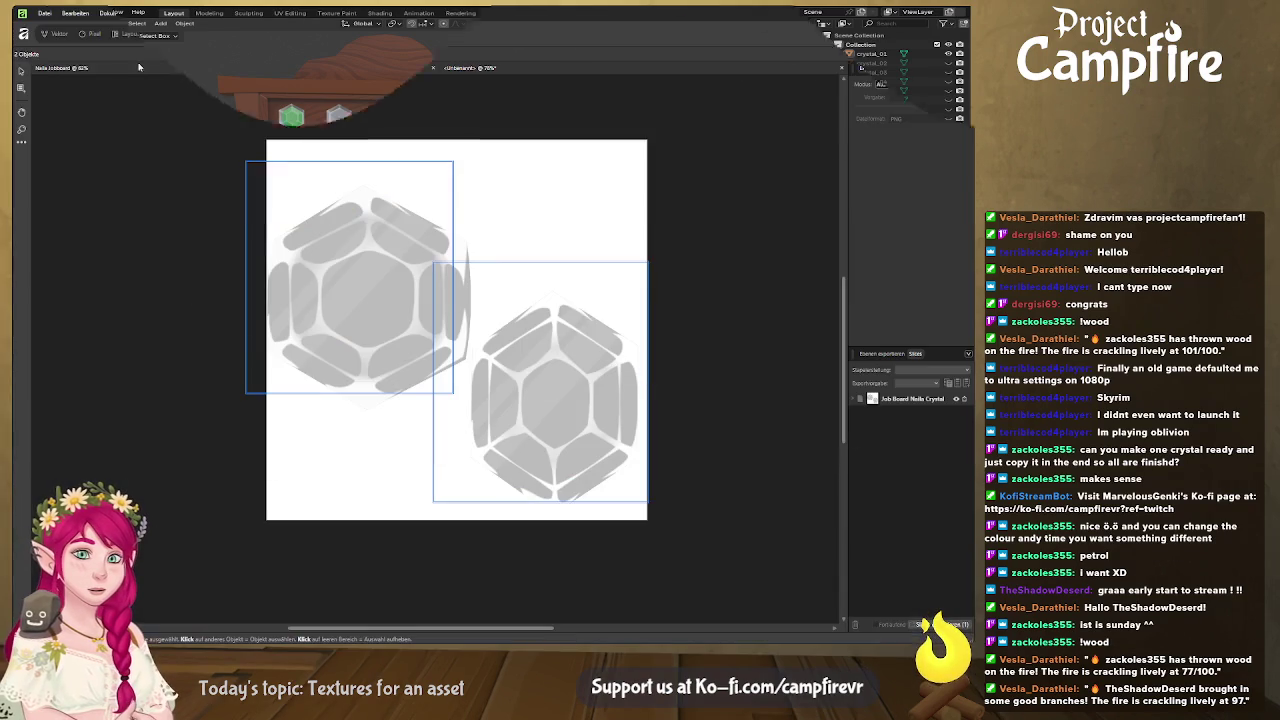
Bring up the Jobboard document in the Designer persona
click(191, 70)
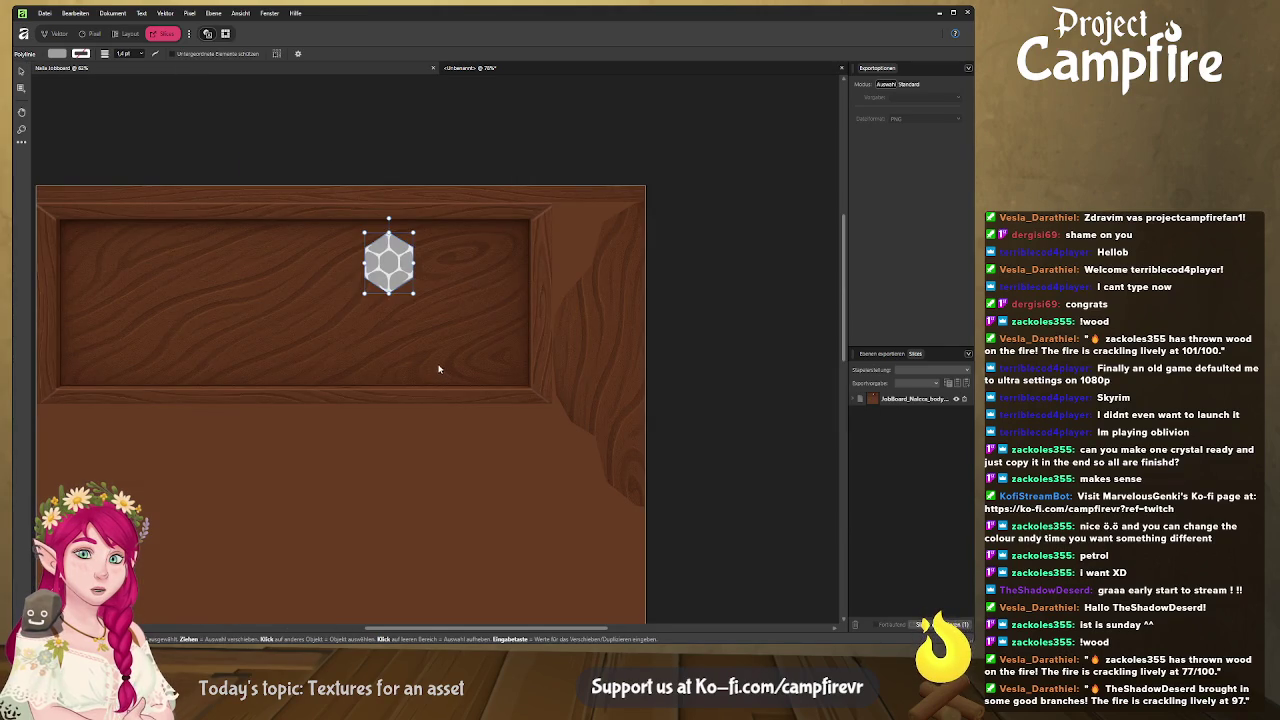
scroll(440, 371, up, 1)
scroll(398, 290, up, 1)
scroll(398, 290, up, 2)
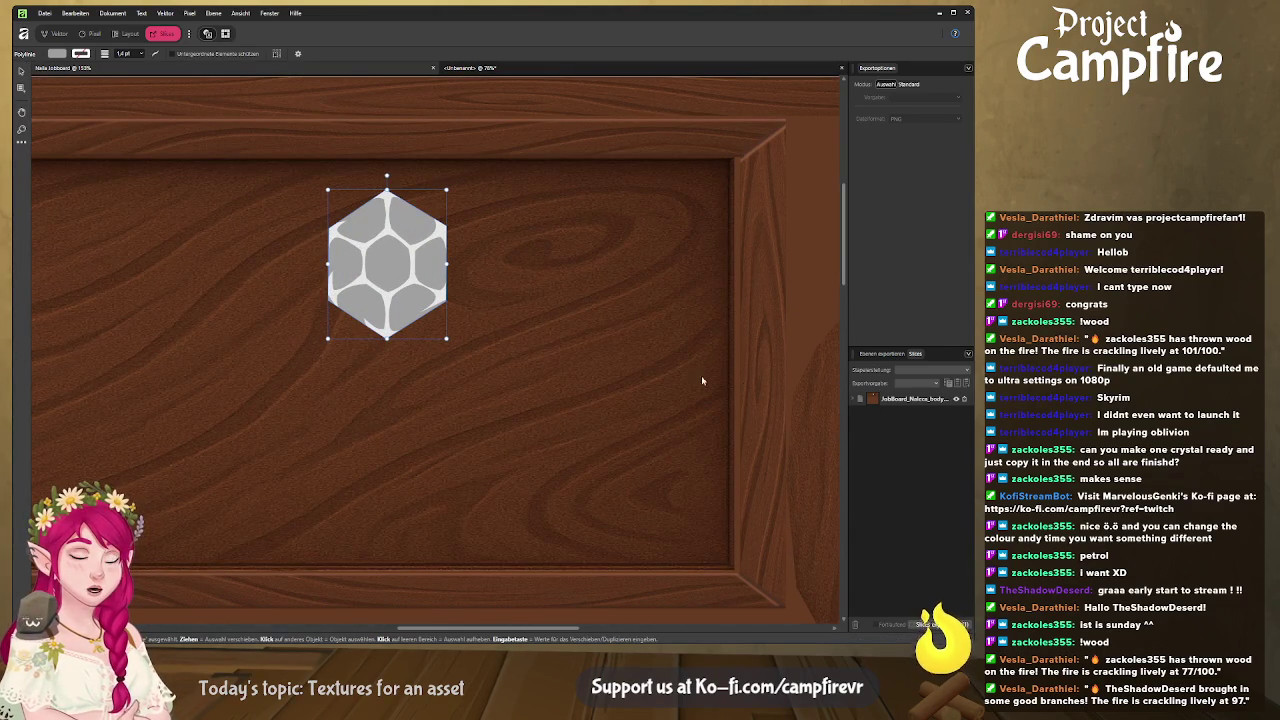
click(55, 33)
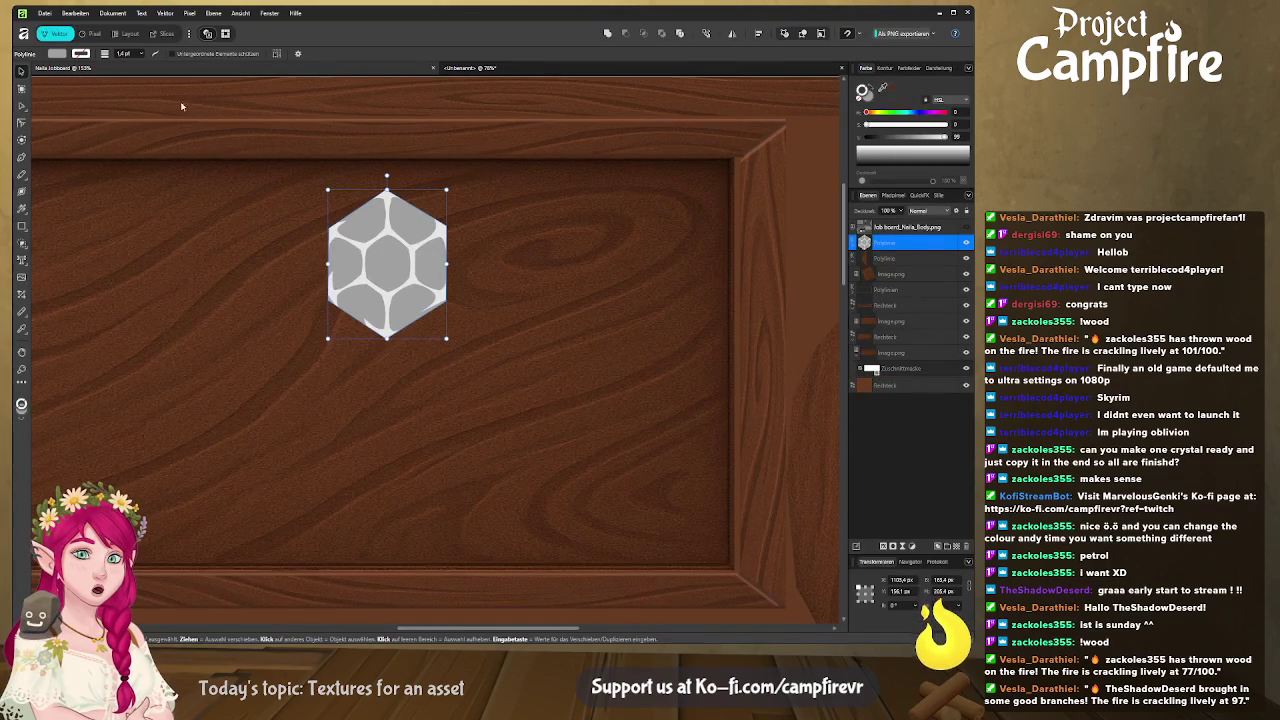
Pan the board view, select the hexagon crystal Polyline layer, and glance at Blender
scroll(690, 271, down, 1)
scroll(686, 300, down, 1)
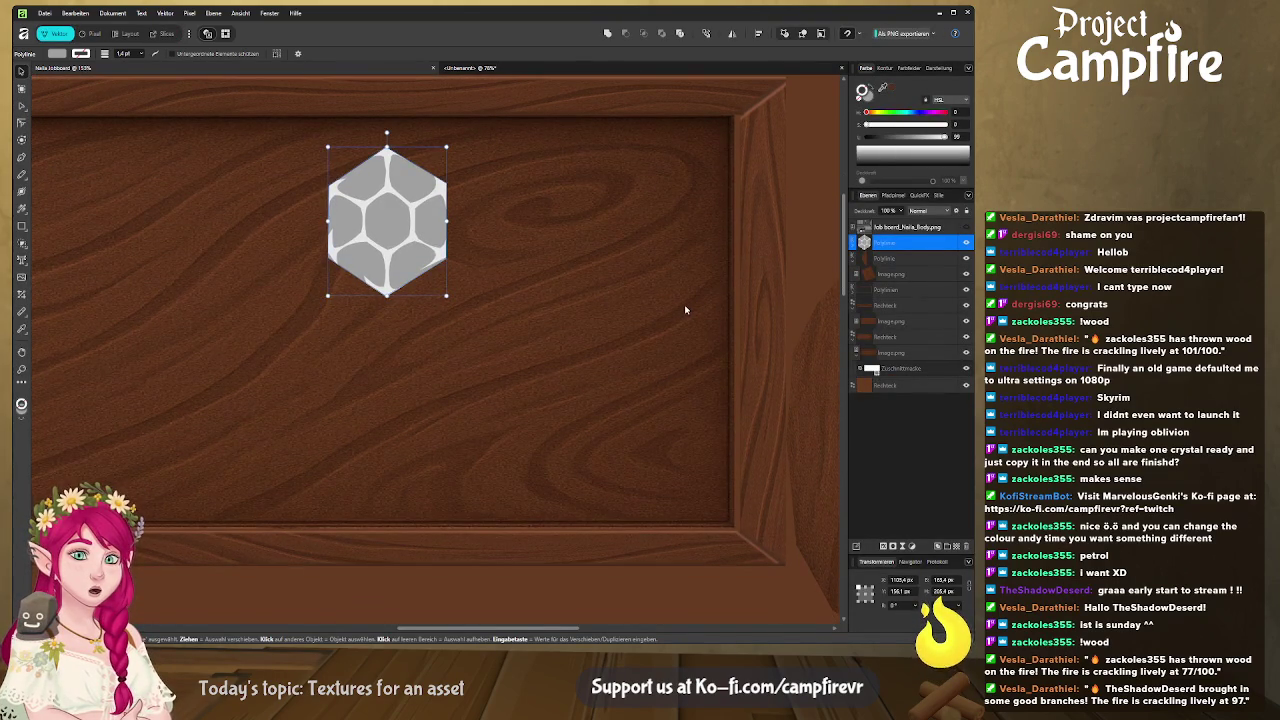
scroll(686, 309, down, 3)
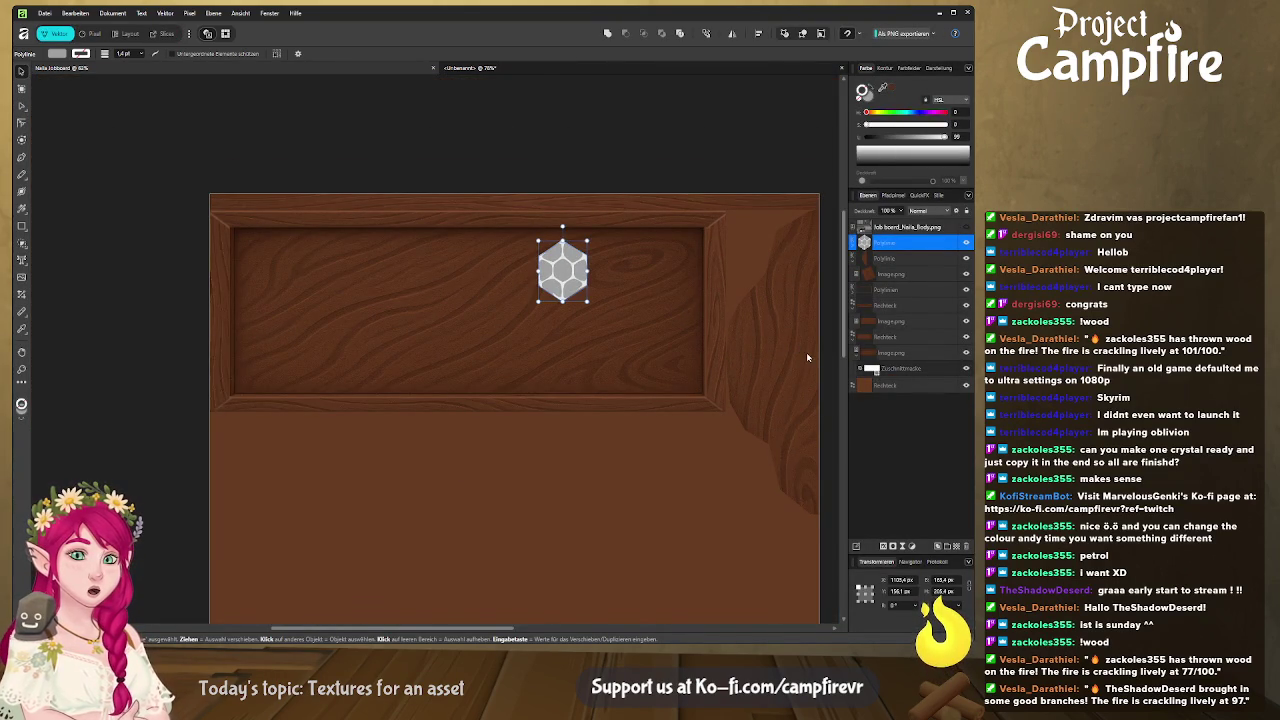
drag(758, 347, 695, 358)
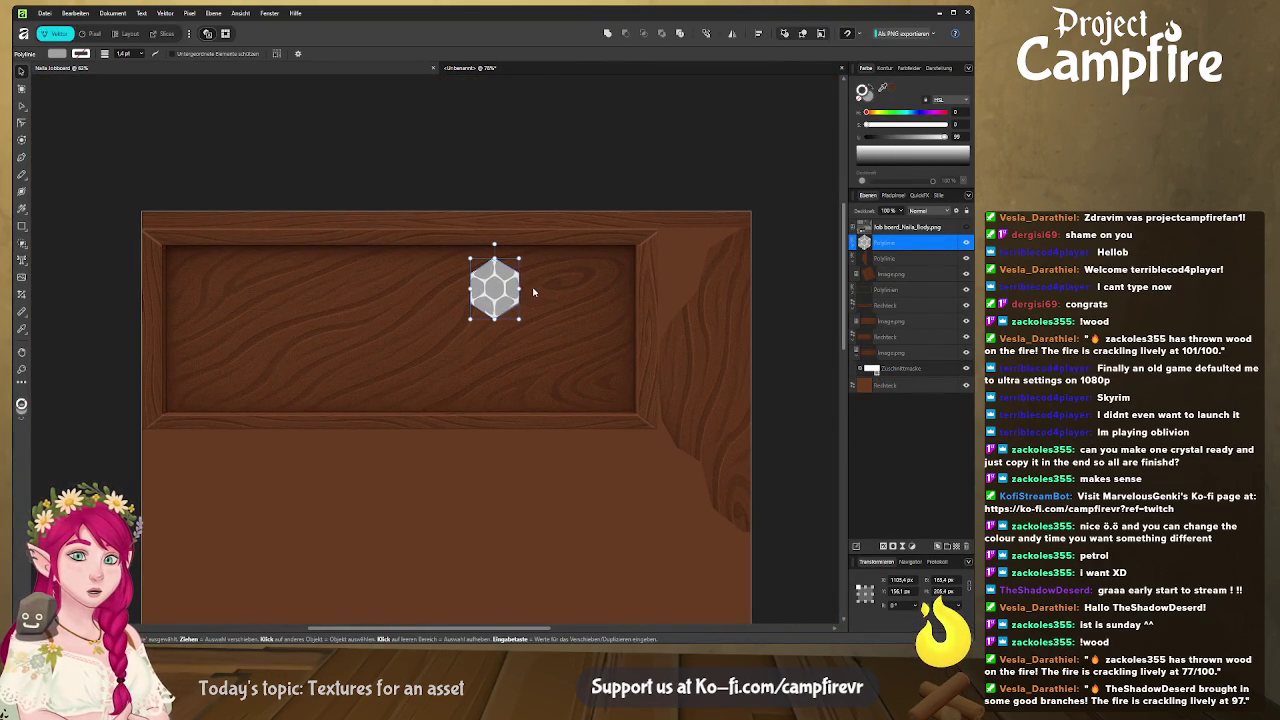
click(903, 274)
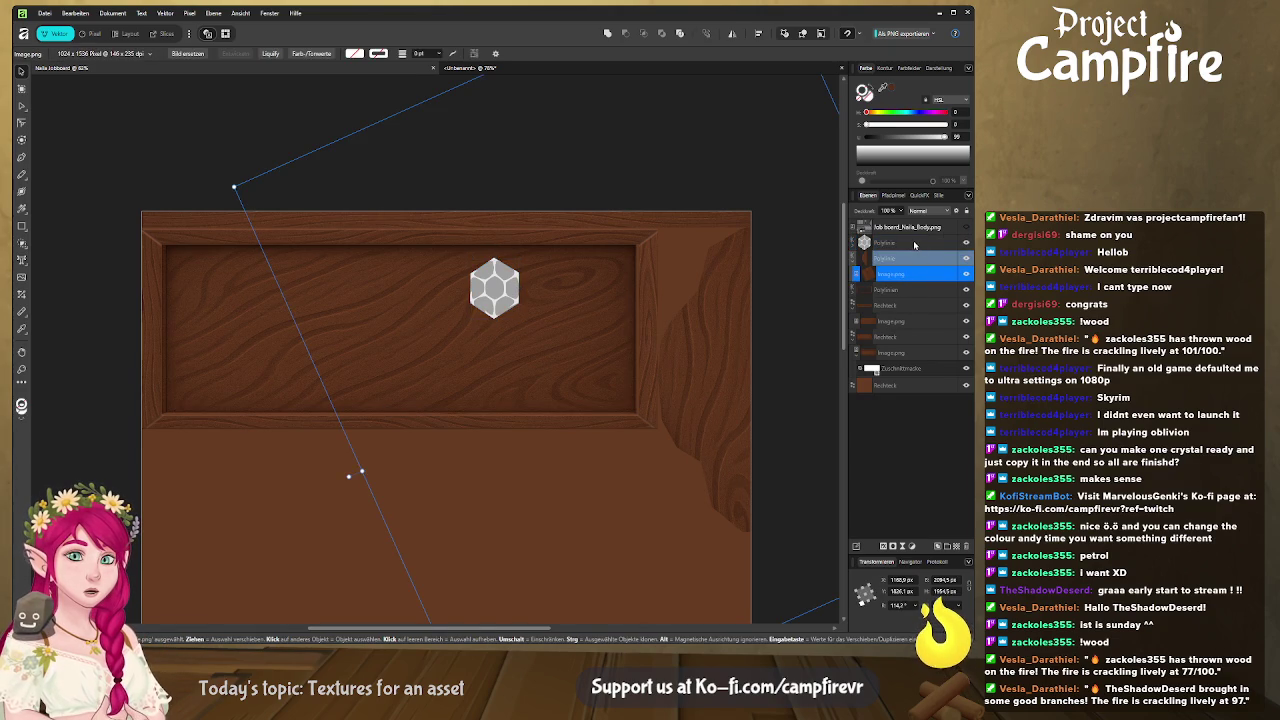
click(913, 243)
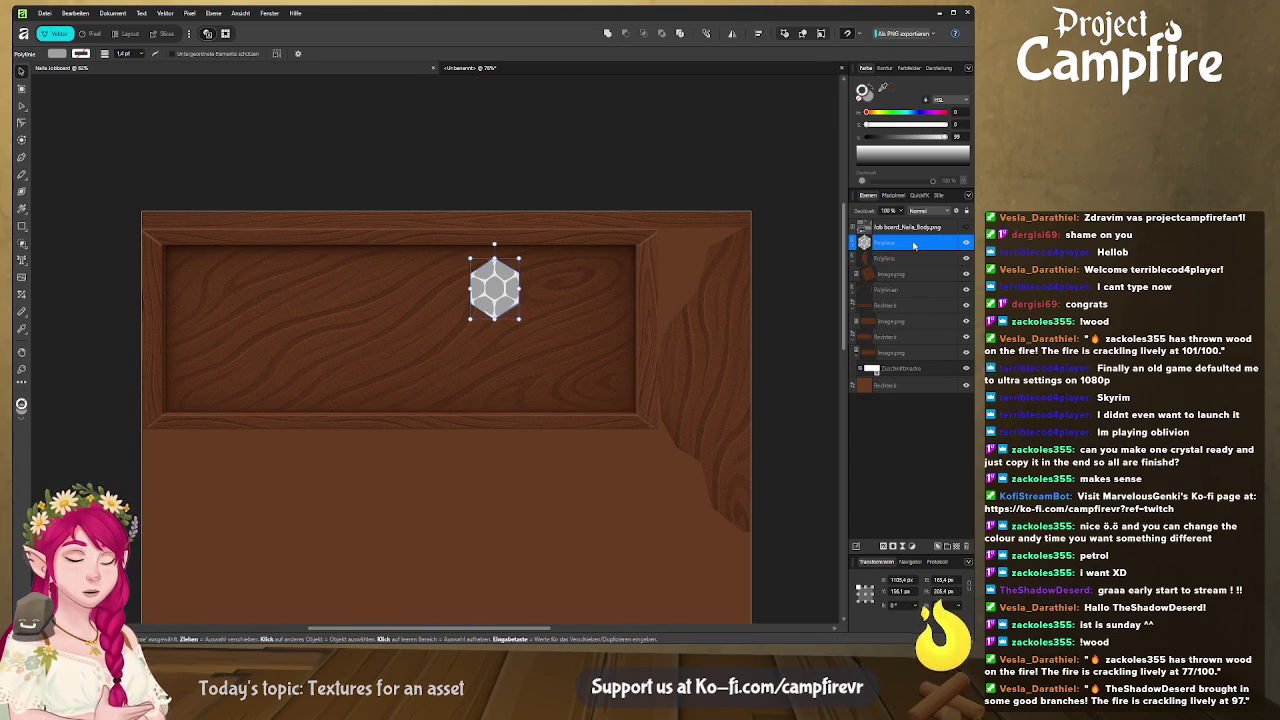
key(alt+Tab)
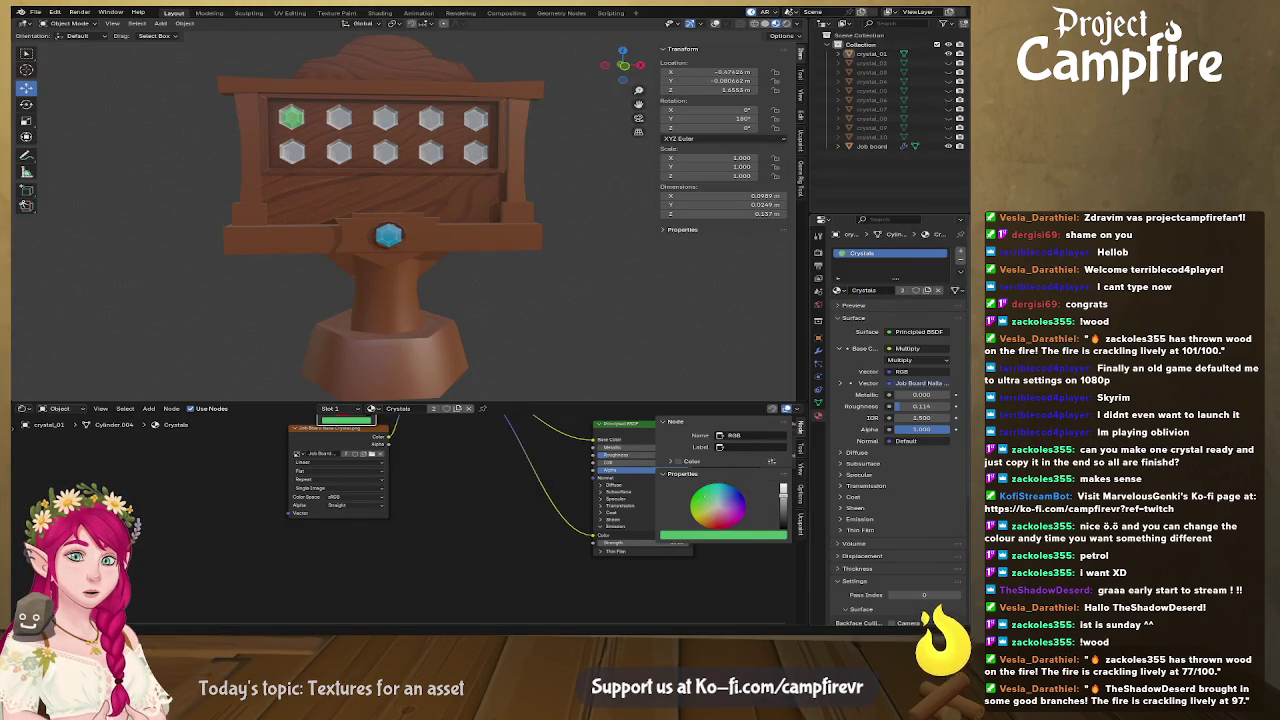
key(alt+Tab)
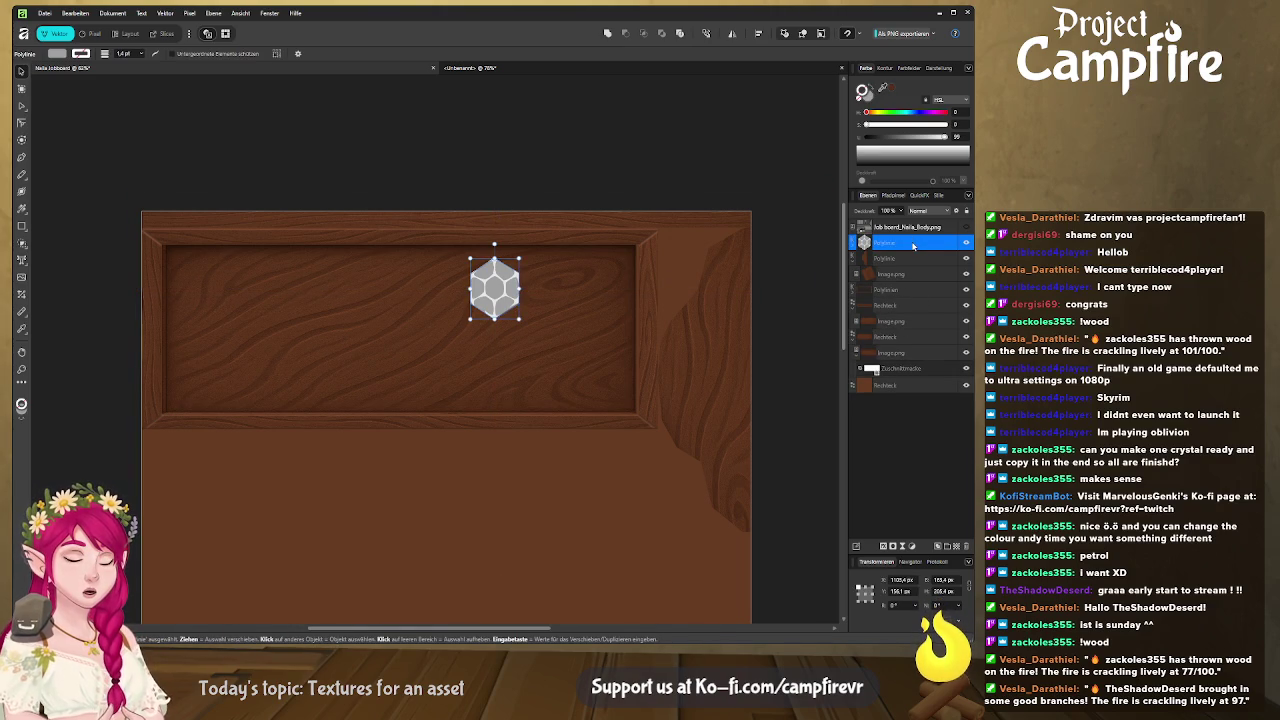
Rotate, shrink and position the carved-wood image over the board's upper panel
key(ctrl+v)
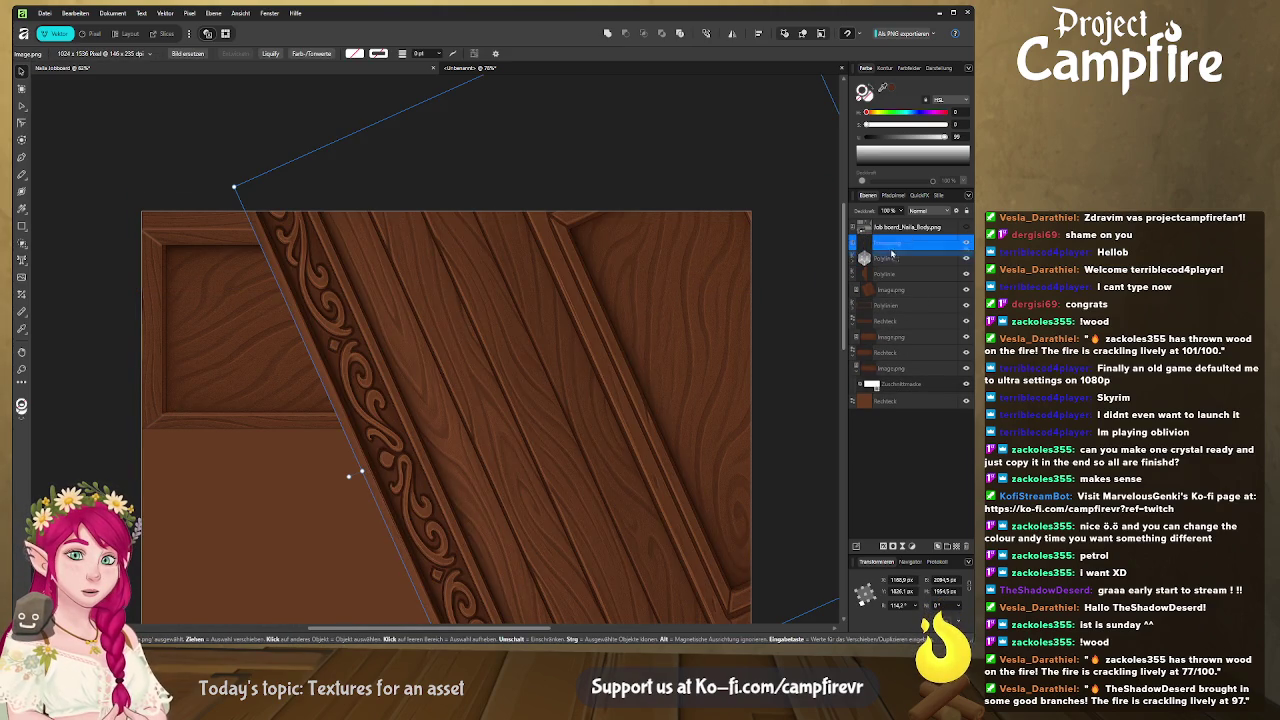
key(ctrl+z)
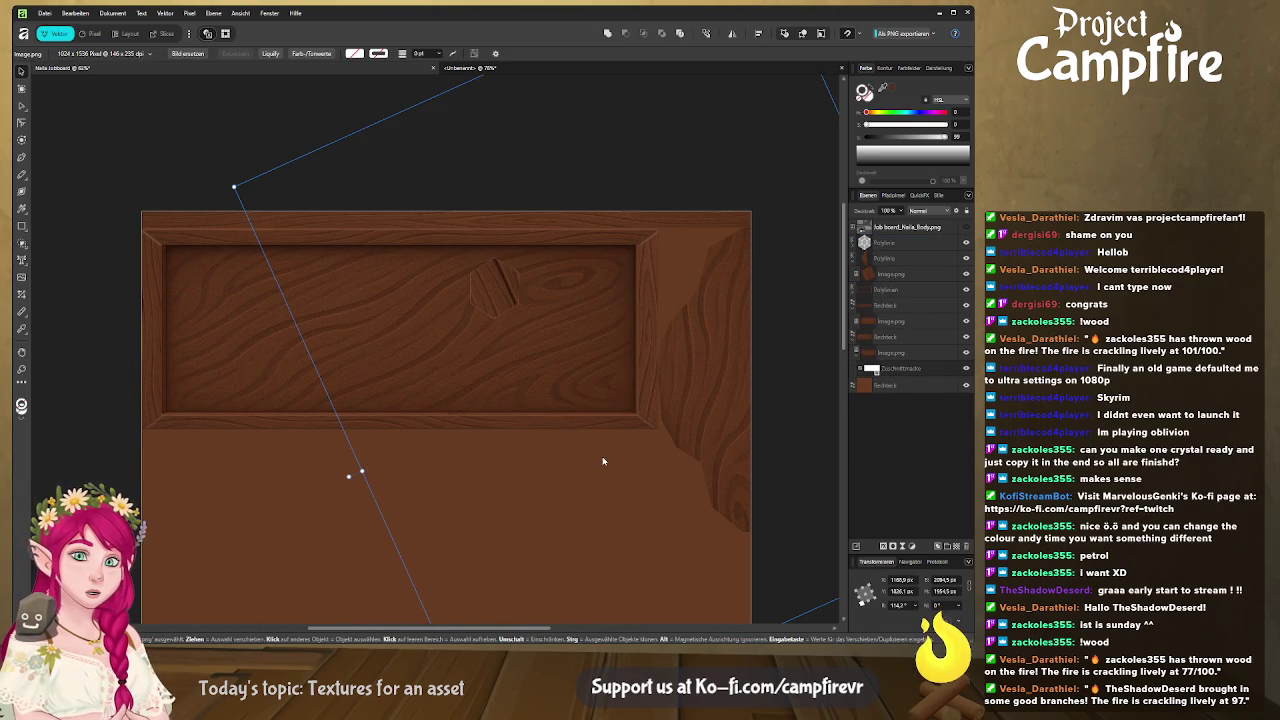
mouse_move(665, 463)
mouse_down()
mouse_move(361, 473)
mouse_move(386, 466)
mouse_up()
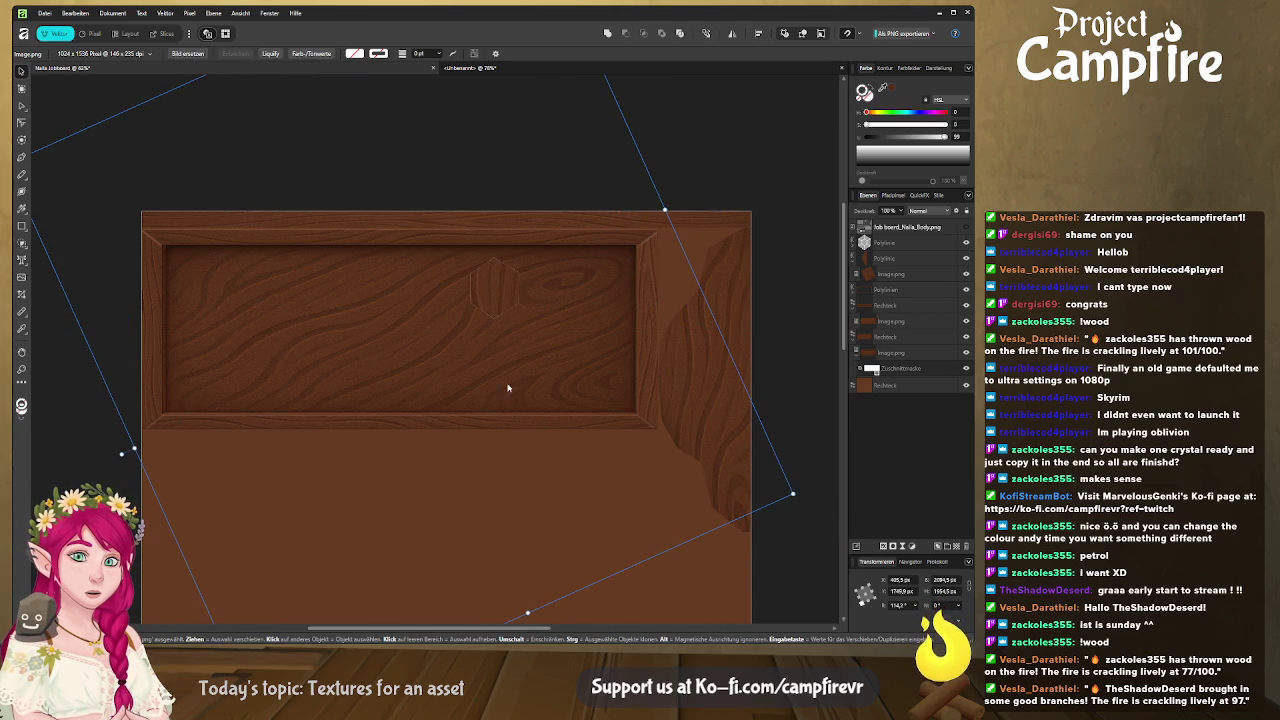
scroll(529, 283, up, 2)
scroll(566, 449, down, 2)
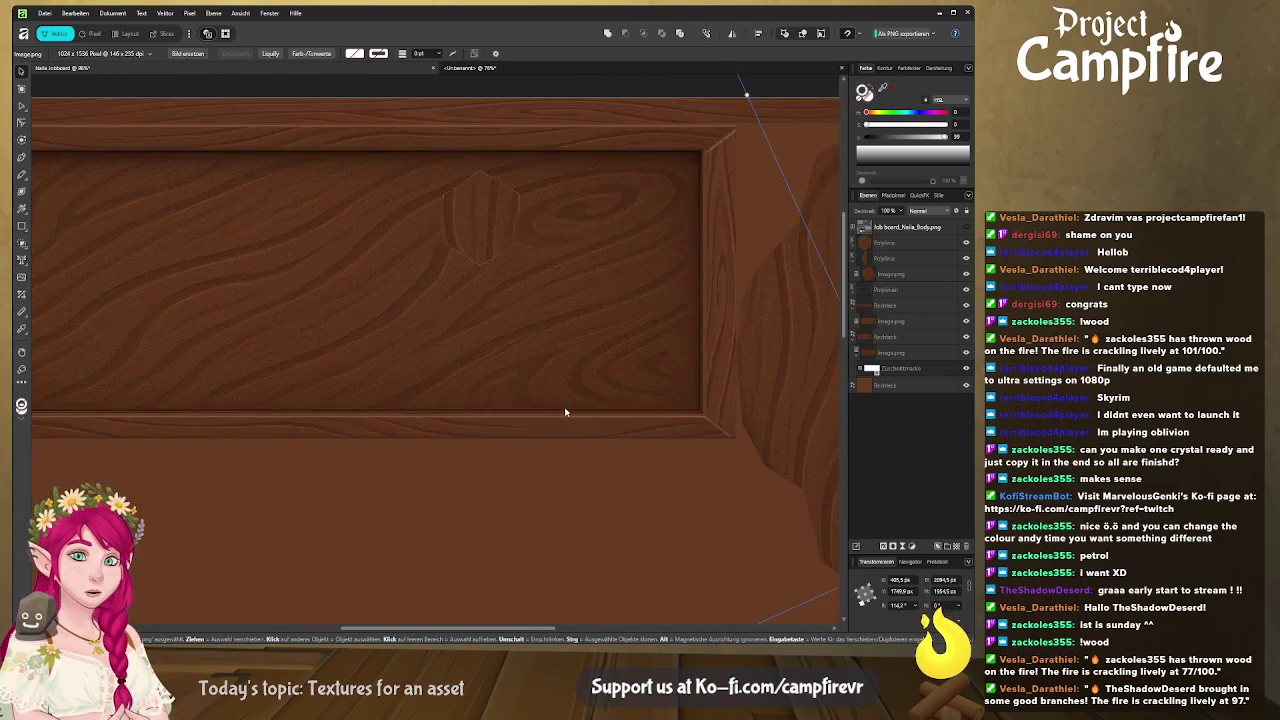
scroll(575, 429, down, 3)
drag(690, 449, 540, 345)
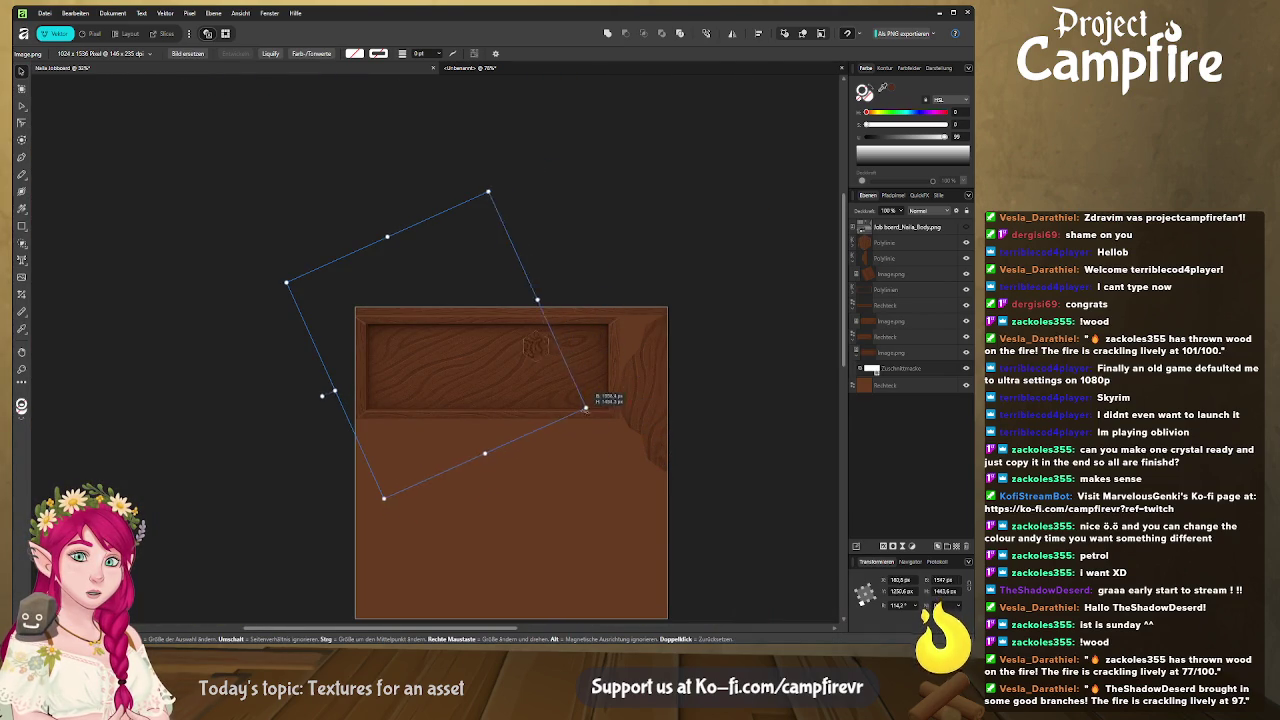
drag(431, 432, 514, 420)
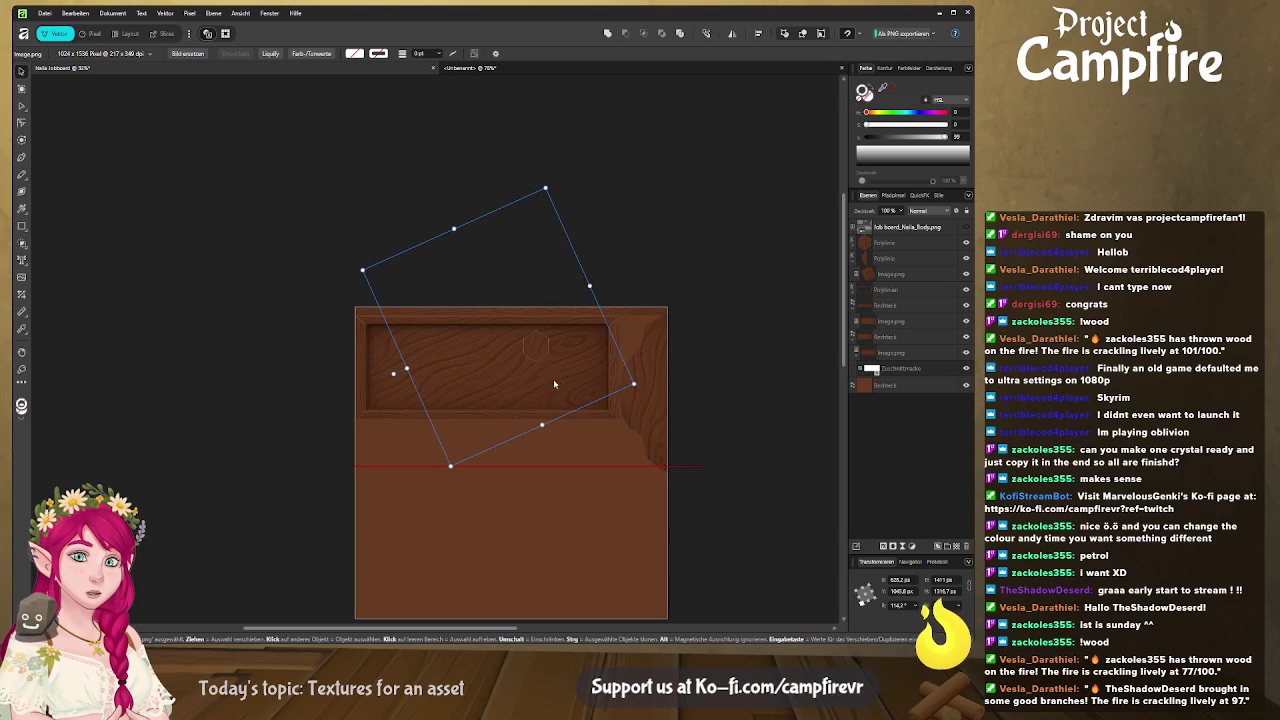
drag(458, 466, 513, 407)
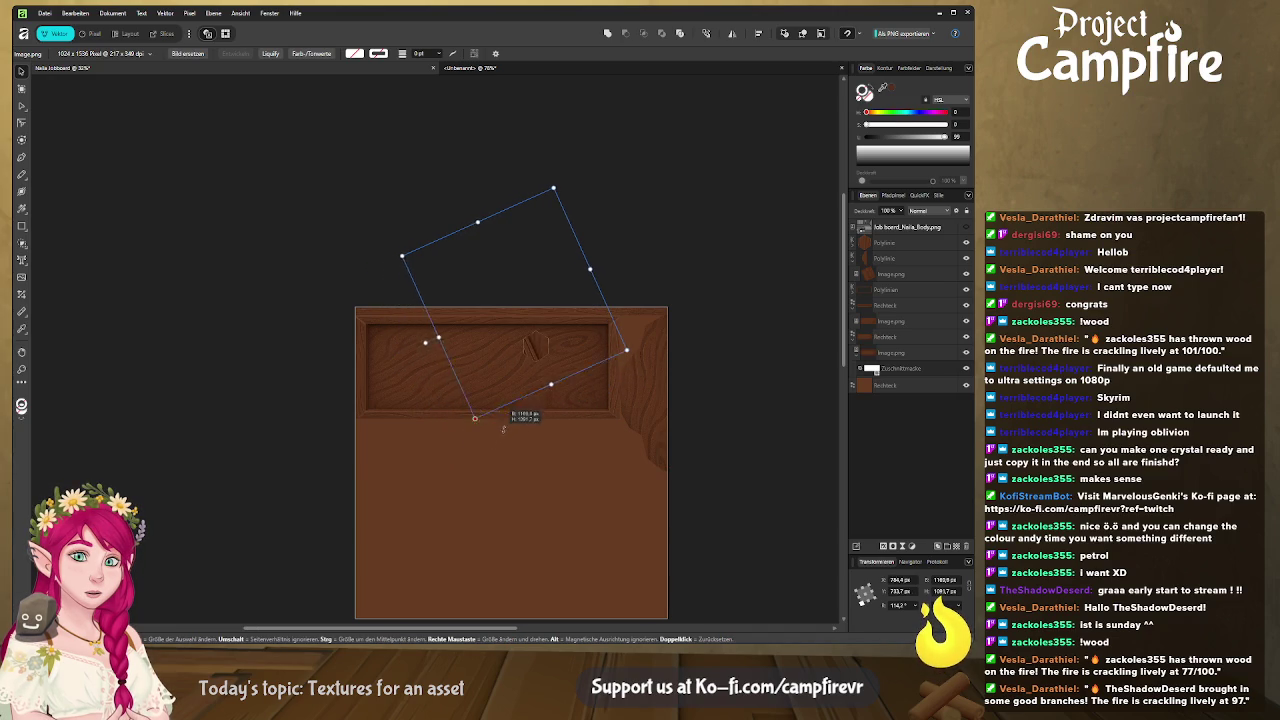
drag(530, 352, 530, 409)
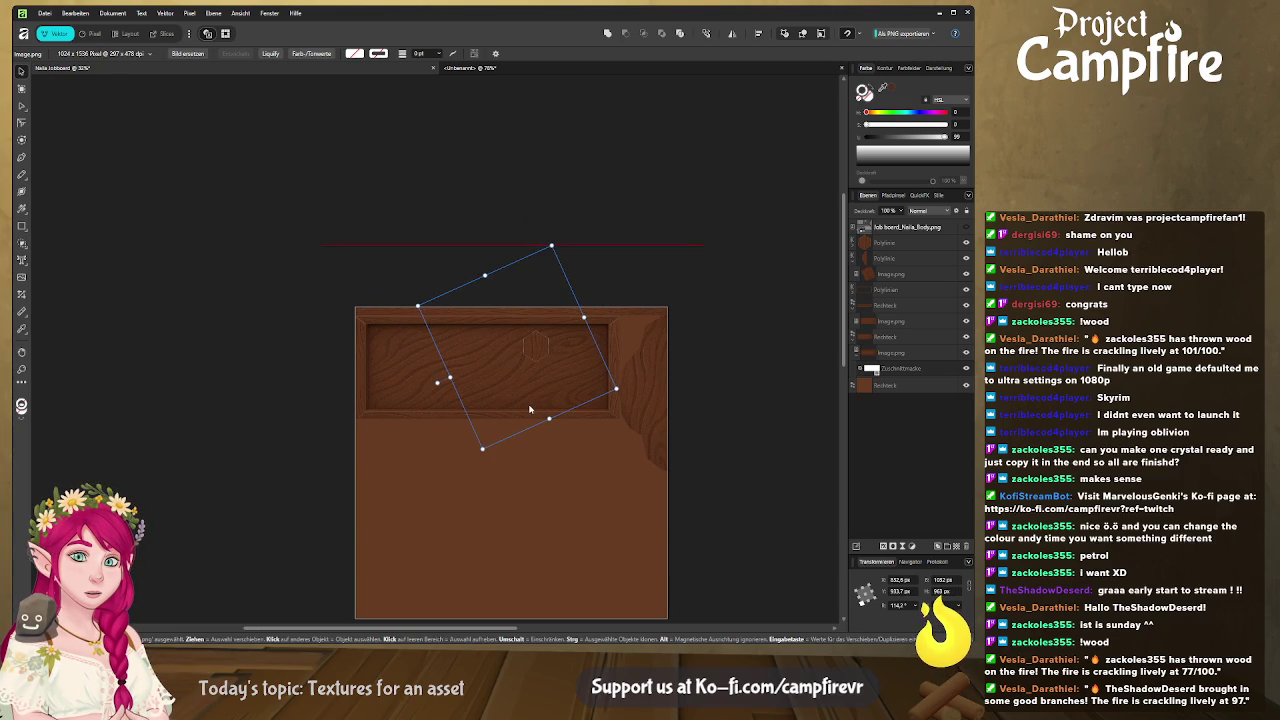
scroll(571, 380, up, 3)
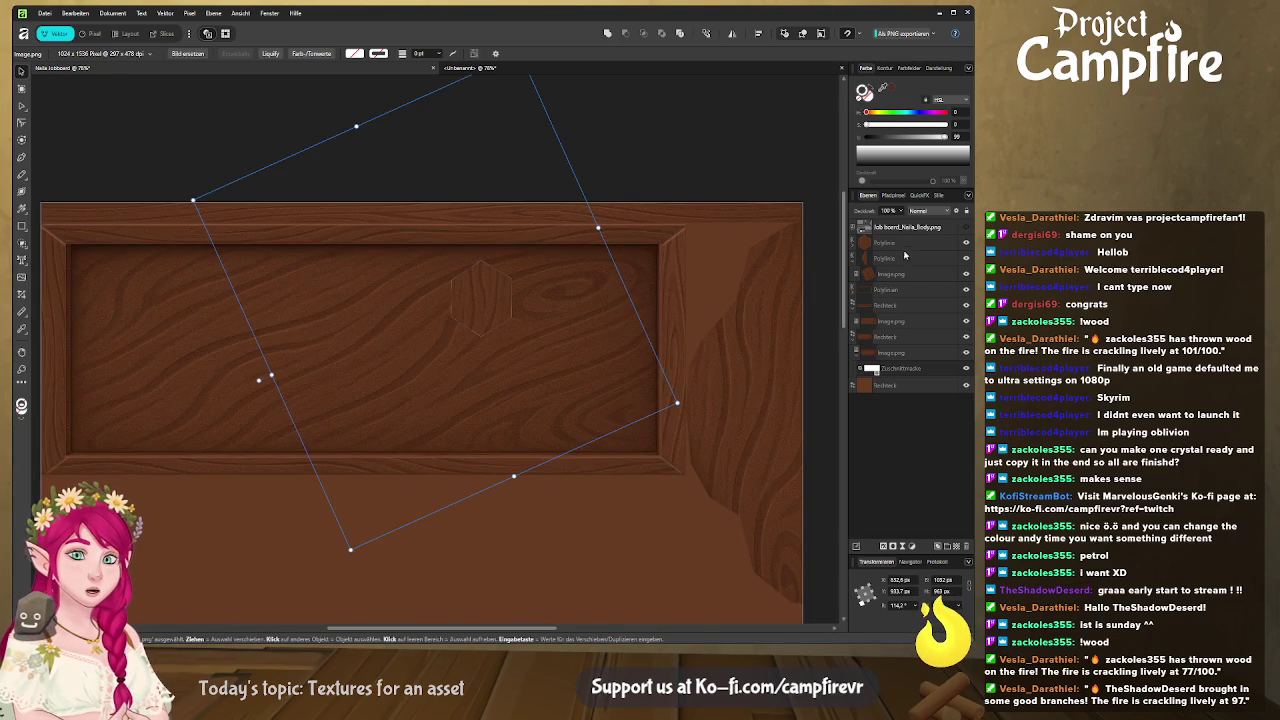
Move the Kurven hexagon curve above Image.png and give it a dark wood-brown fill
click(905, 259)
click(900, 274)
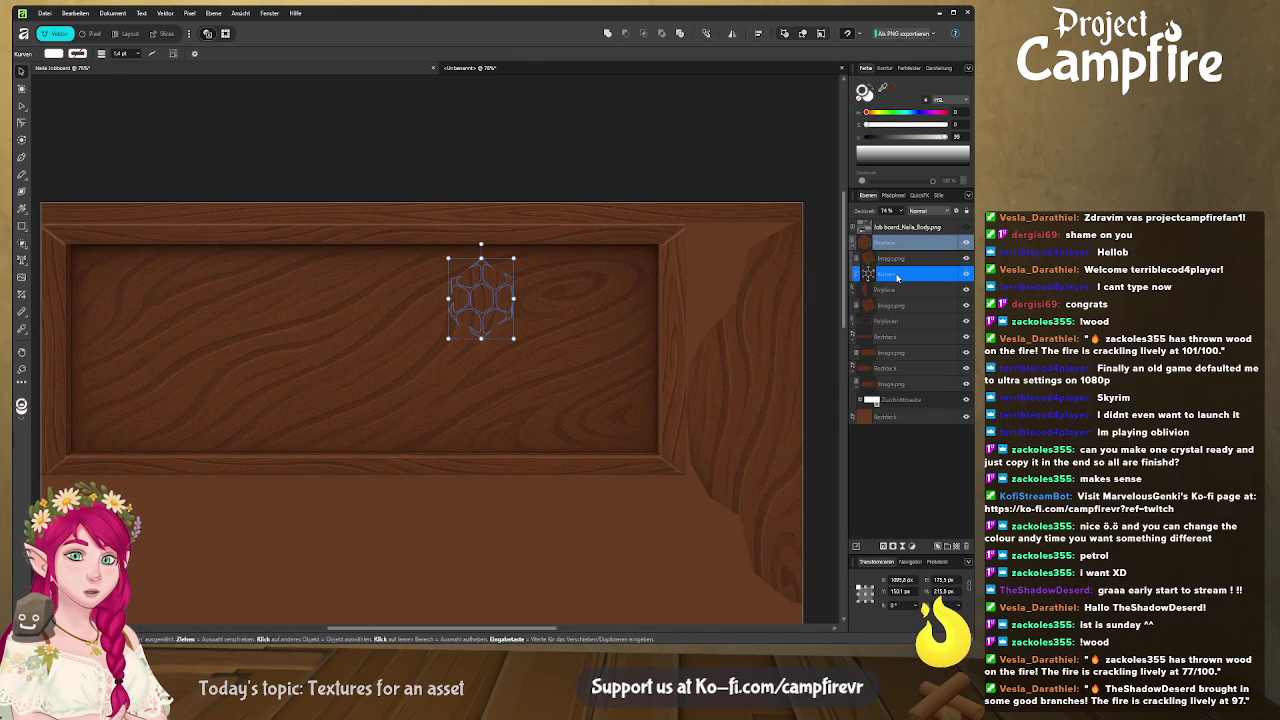
drag(895, 274, 895, 250)
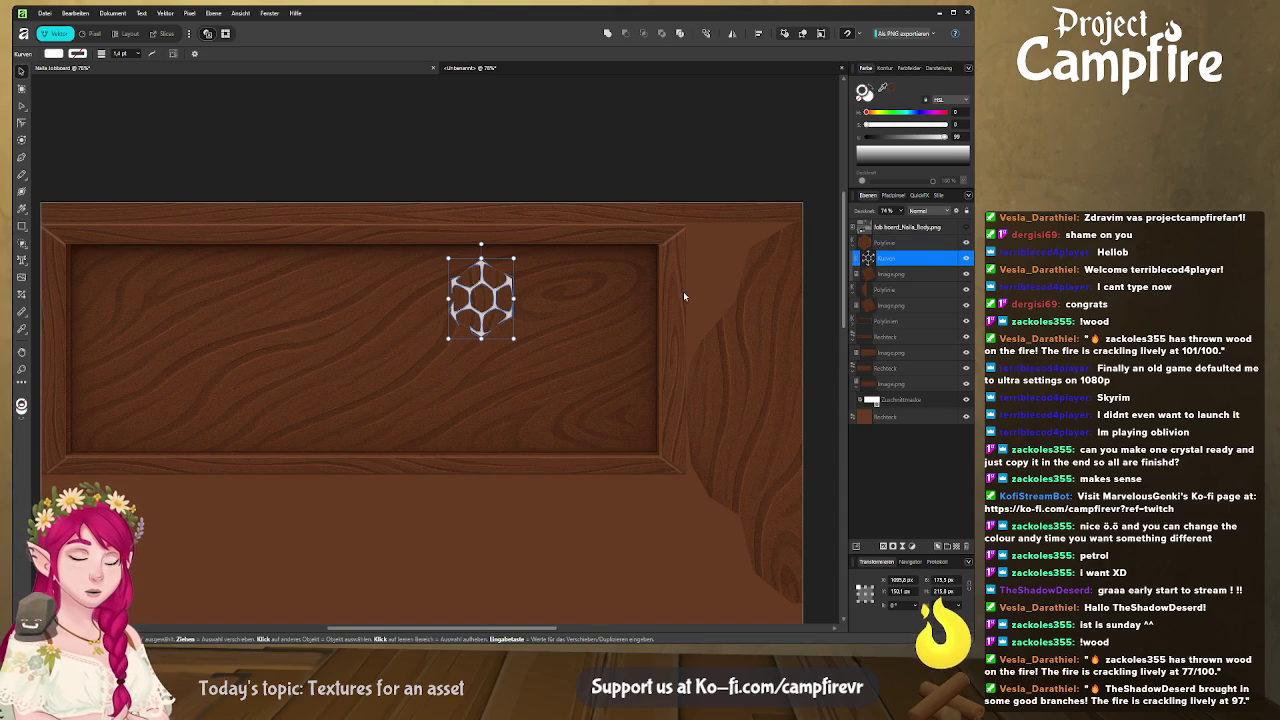
click(865, 92)
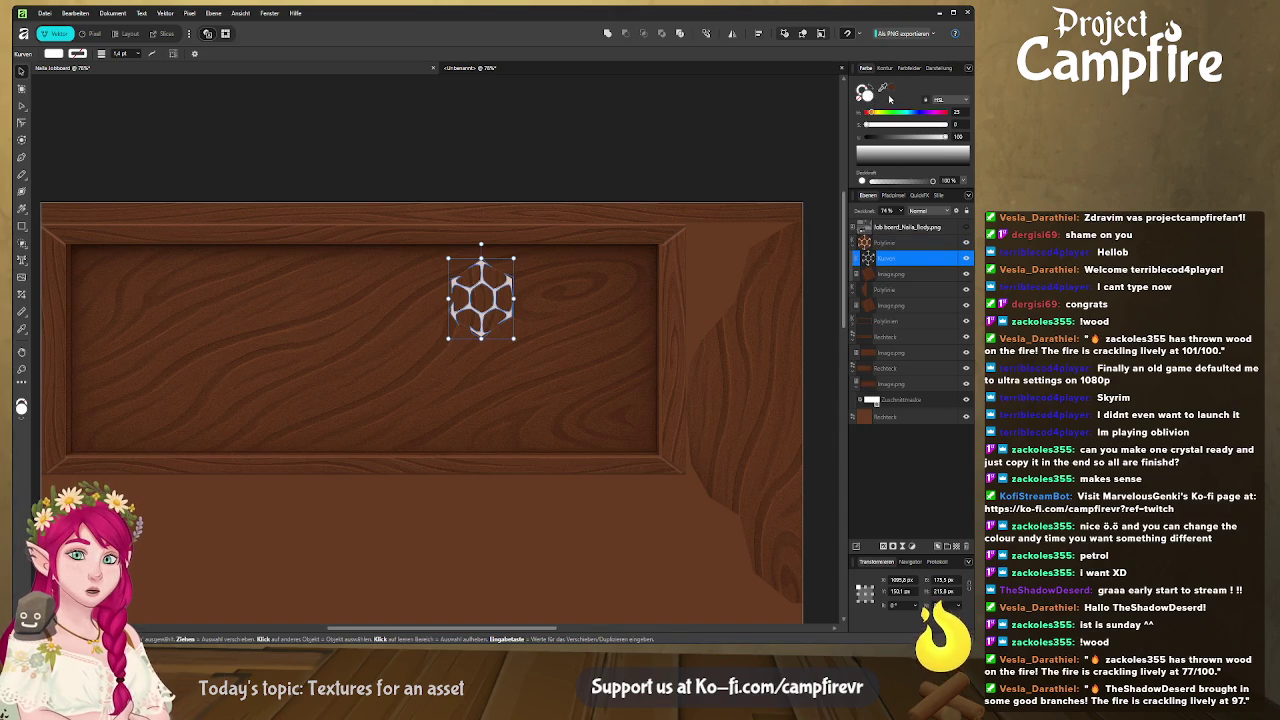
drag(894, 91, 590, 342)
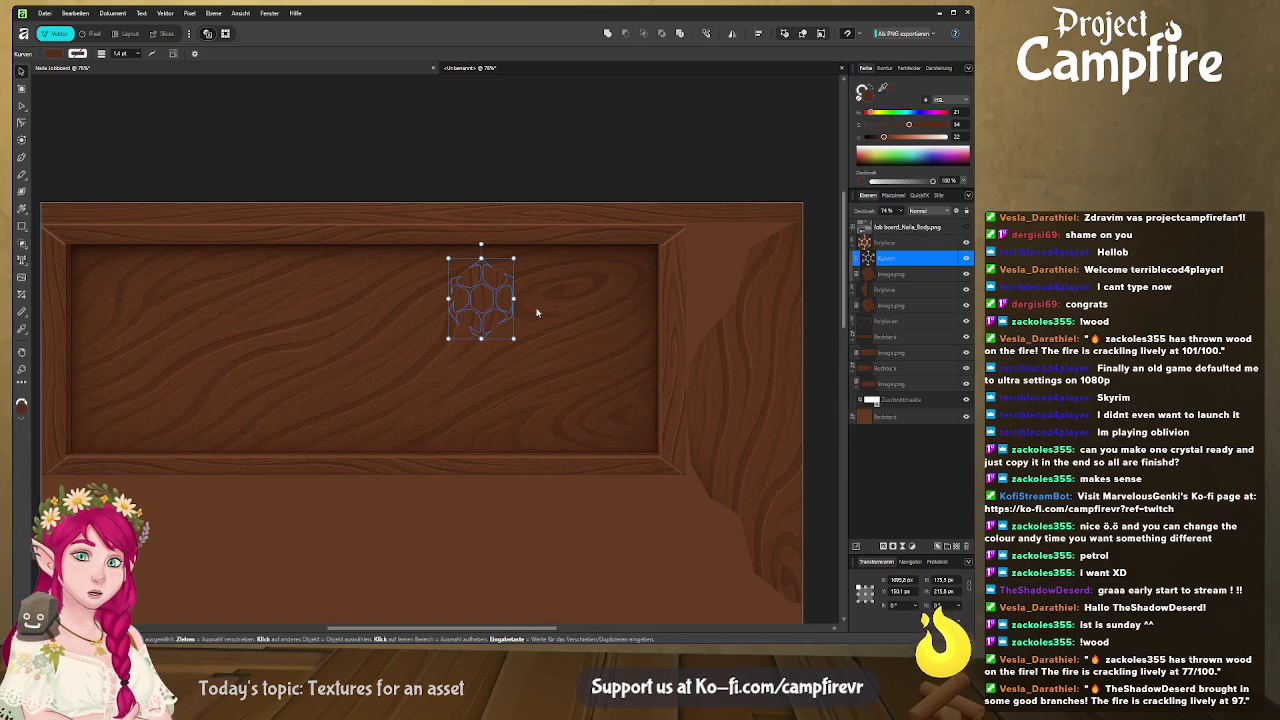
scroll(536, 313, up, 3)
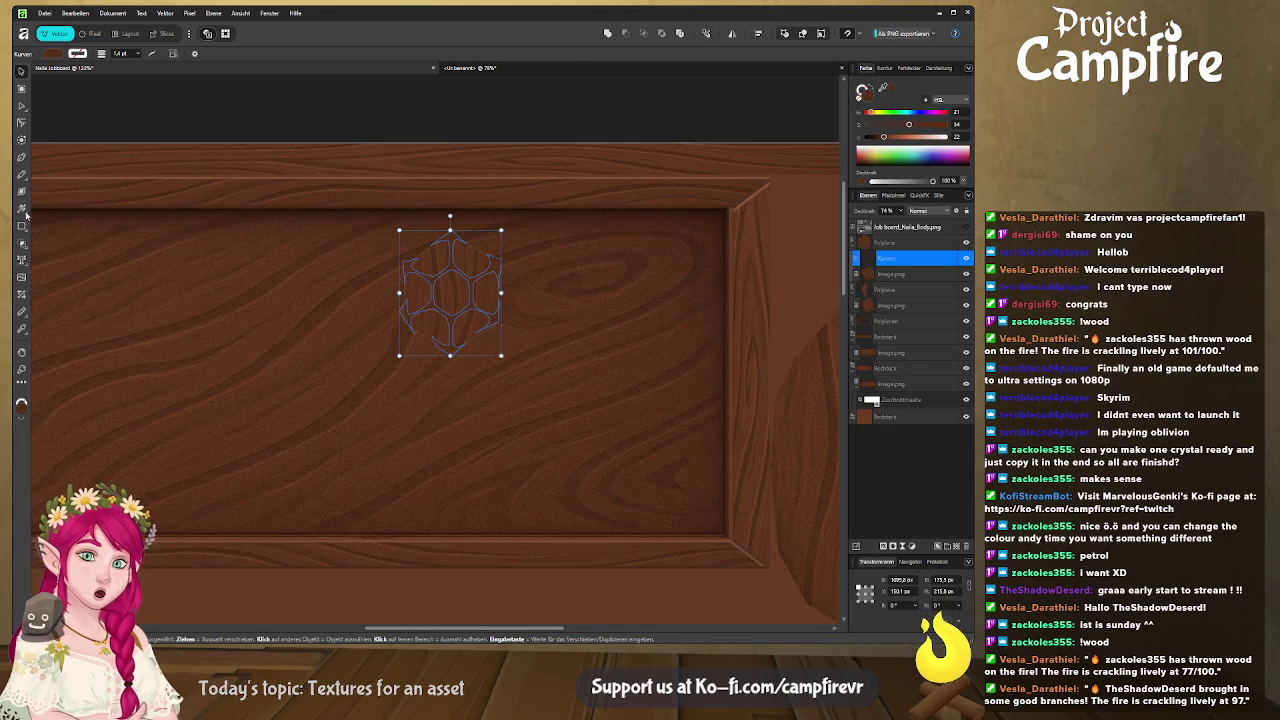
Give the hexagon a top-to-bottom brown gradient, lightening the colour to blend with the grain
click(56, 204)
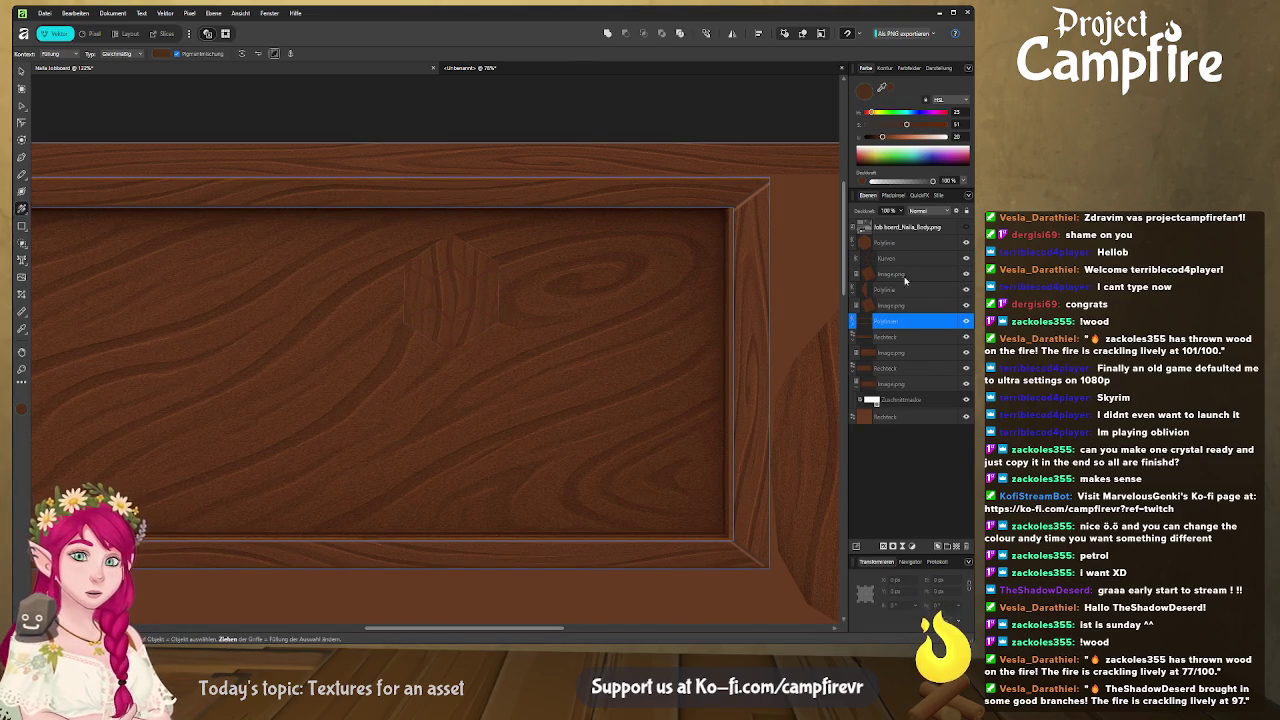
click(693, 300)
drag(450, 237, 450, 348)
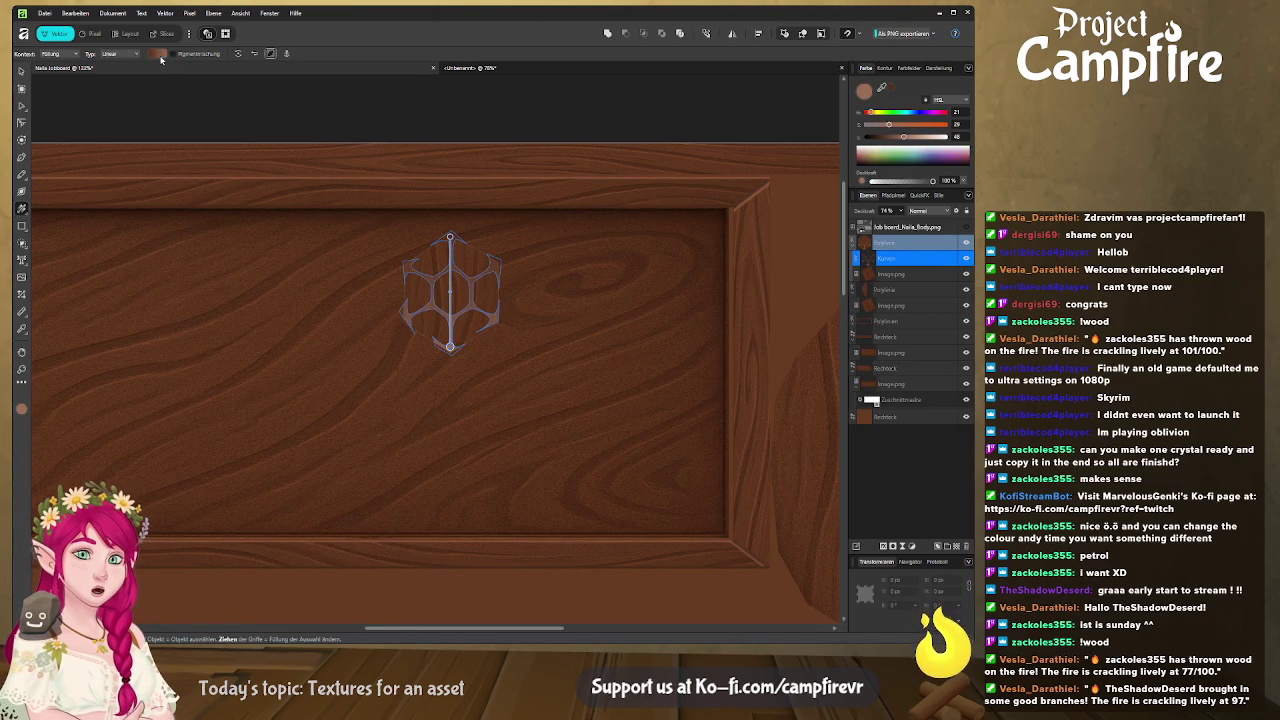
key(i)
click(174, 147)
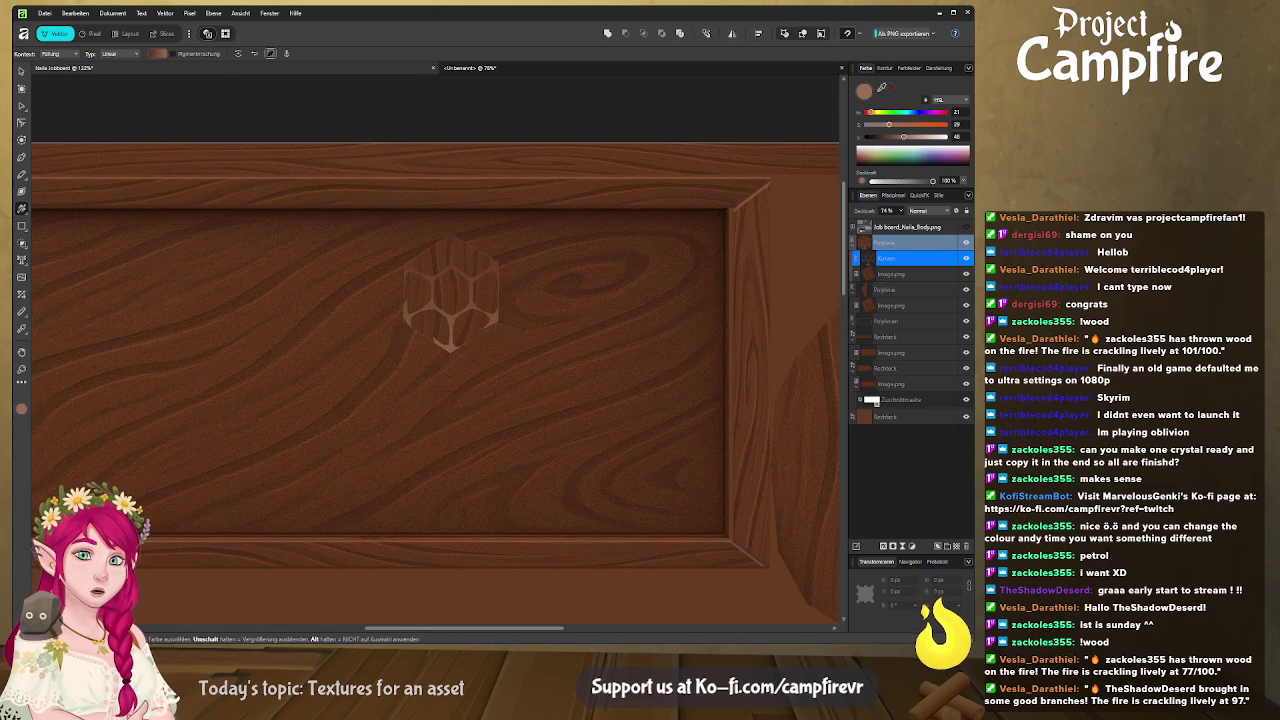
key(g)
click(106, 185)
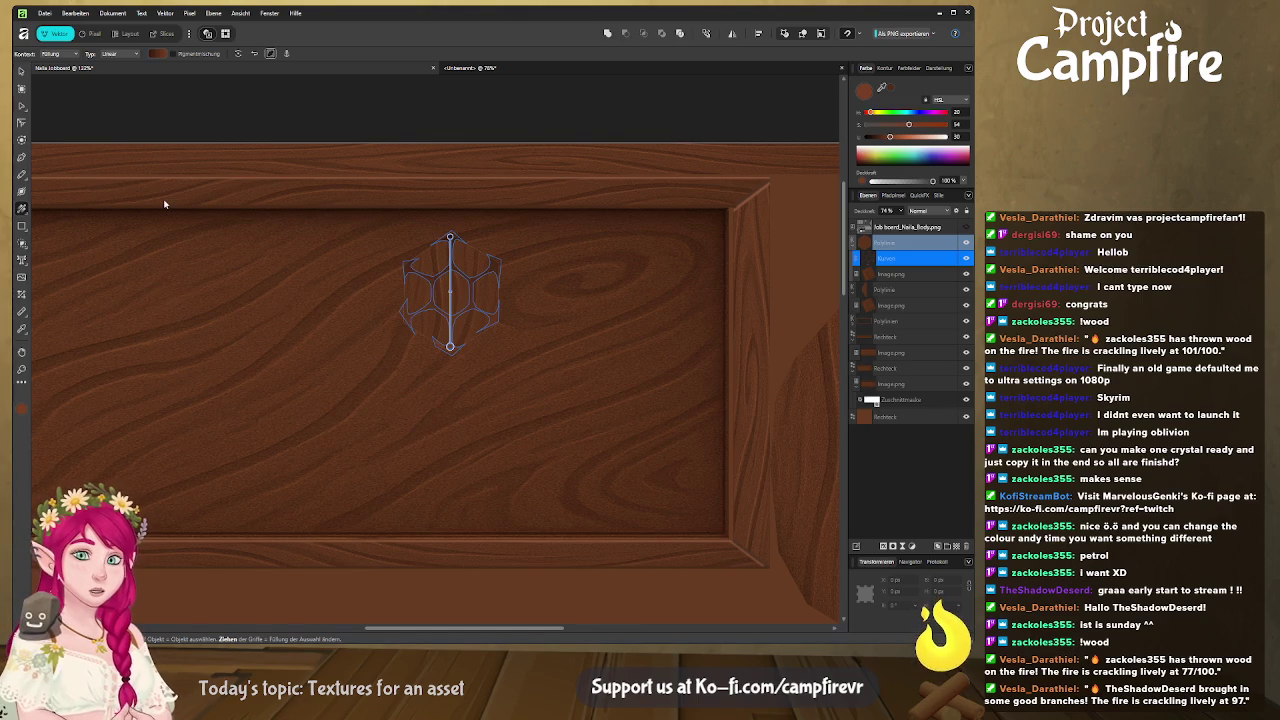
click(491, 296)
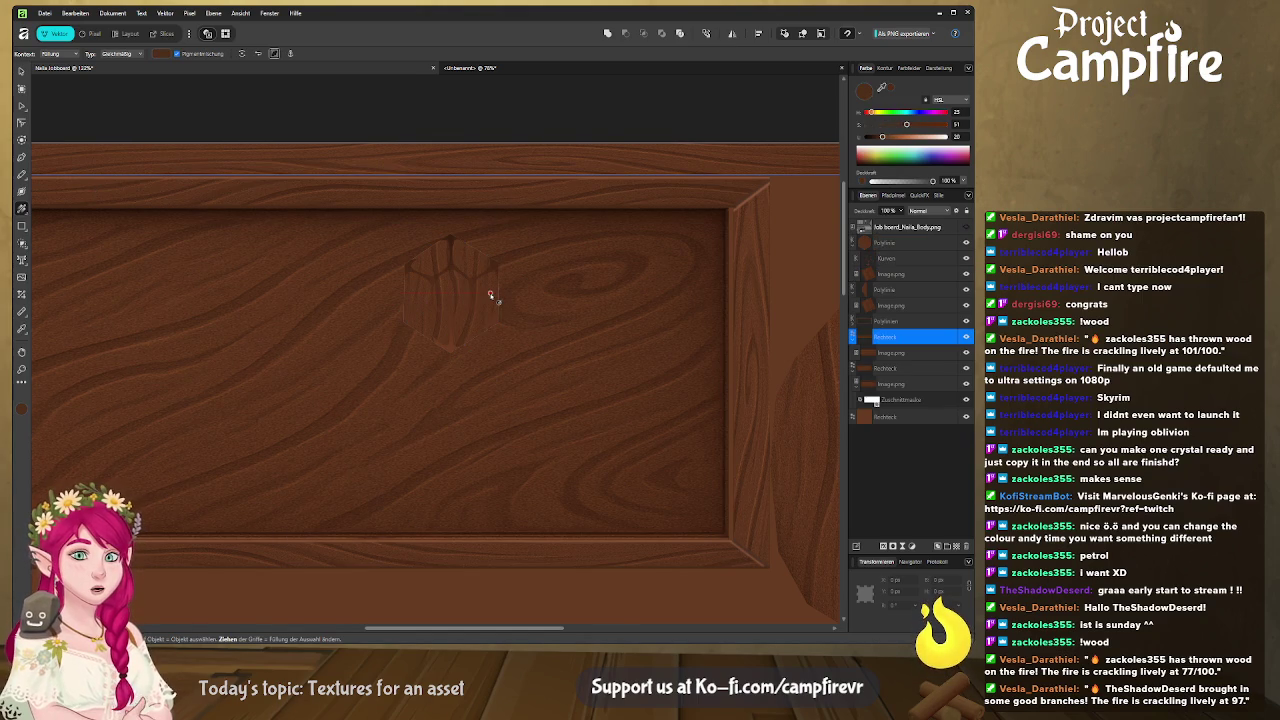
Hide the wood texture layer to expose the UV layout beneath
scroll(491, 296, down, 1)
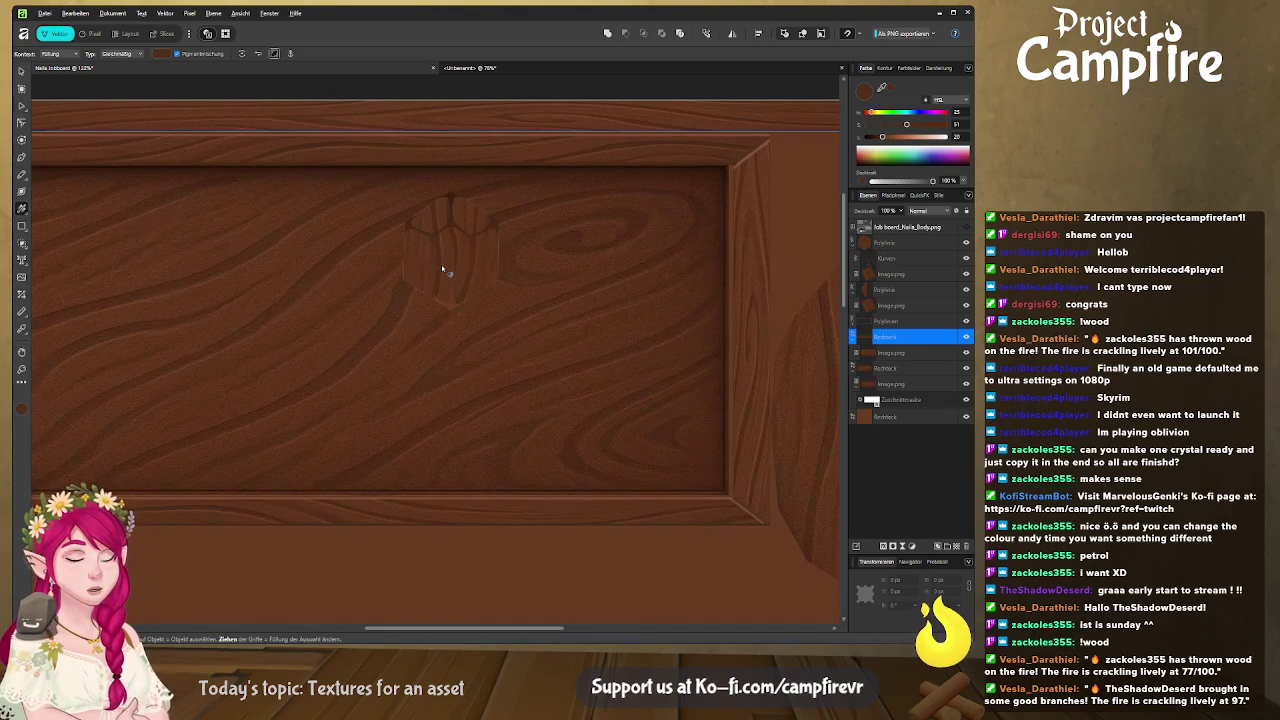
scroll(442, 266, down, 2)
scroll(445, 290, down, 1)
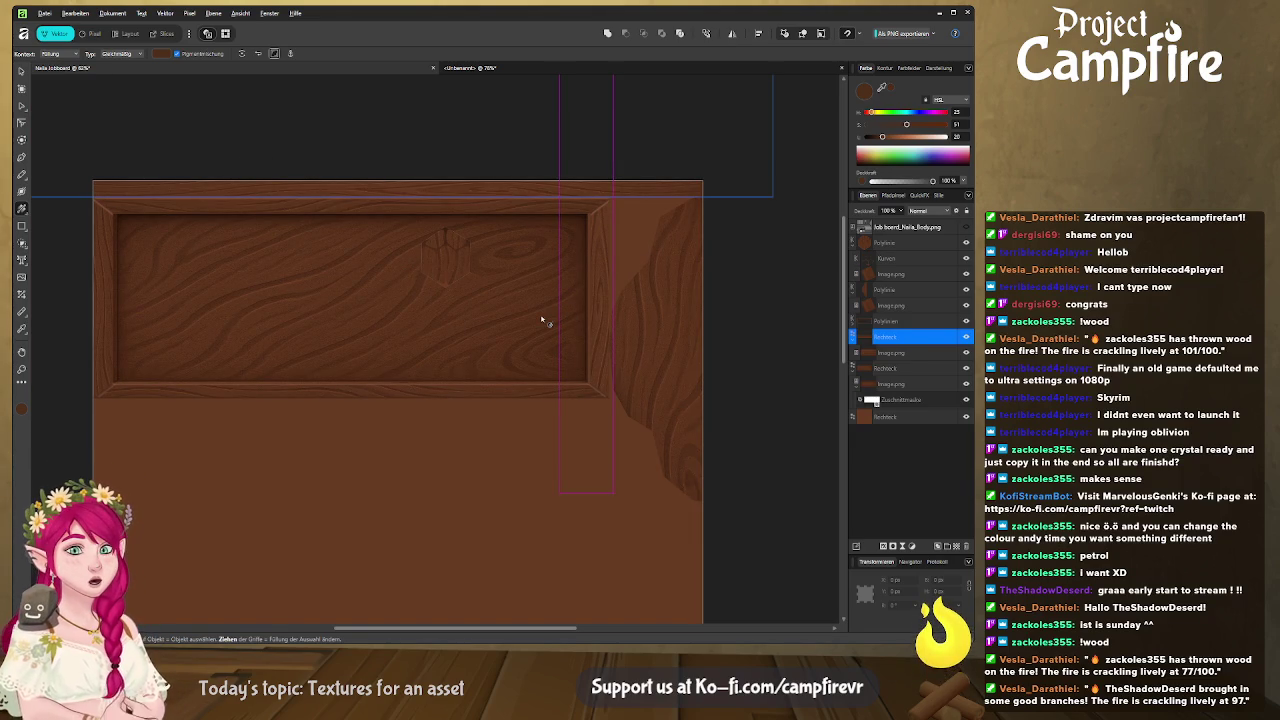
click(966, 227)
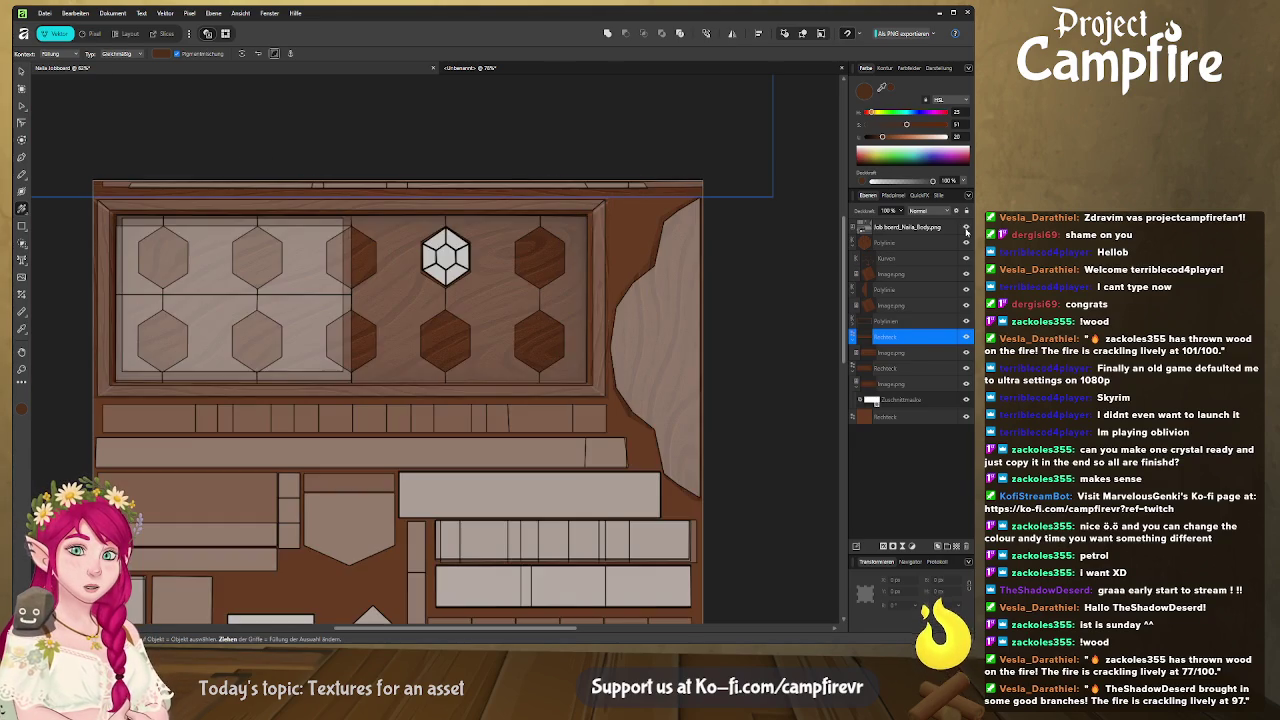
scroll(549, 372, down, 1)
scroll(549, 372, down, 1)
scroll(549, 372, down, 1)
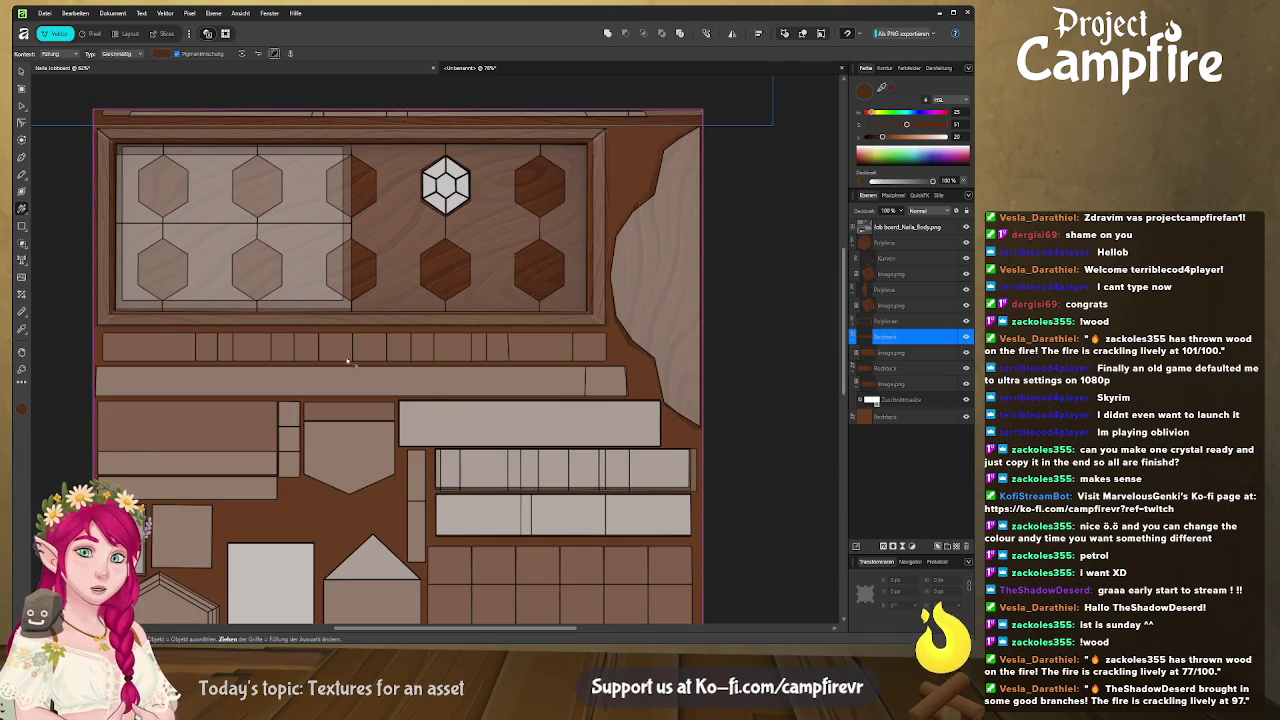
scroll(198, 352, down, 2)
scroll(120, 320, down, 3)
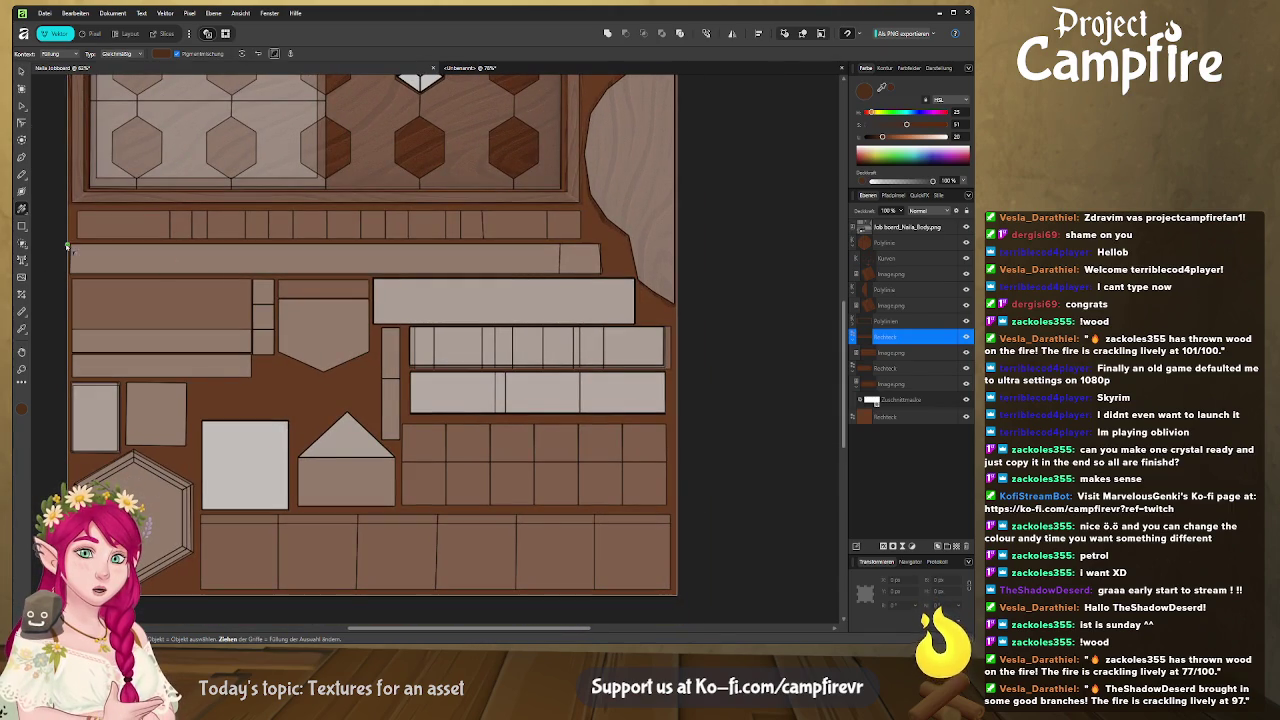
Draw a rectangle covering the plank strip and select its layer
click(22, 225)
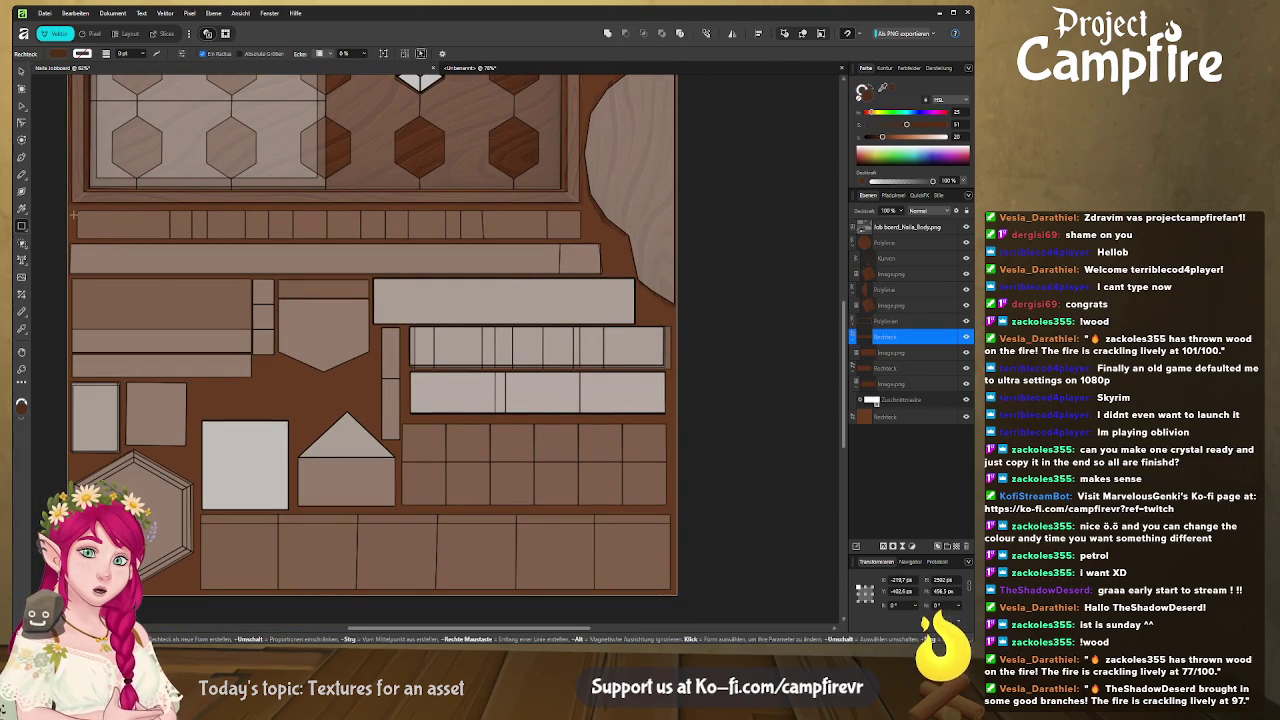
mouse_move(68, 208)
mouse_down()
mouse_move(556, 238)
mouse_move(584, 223)
mouse_up()
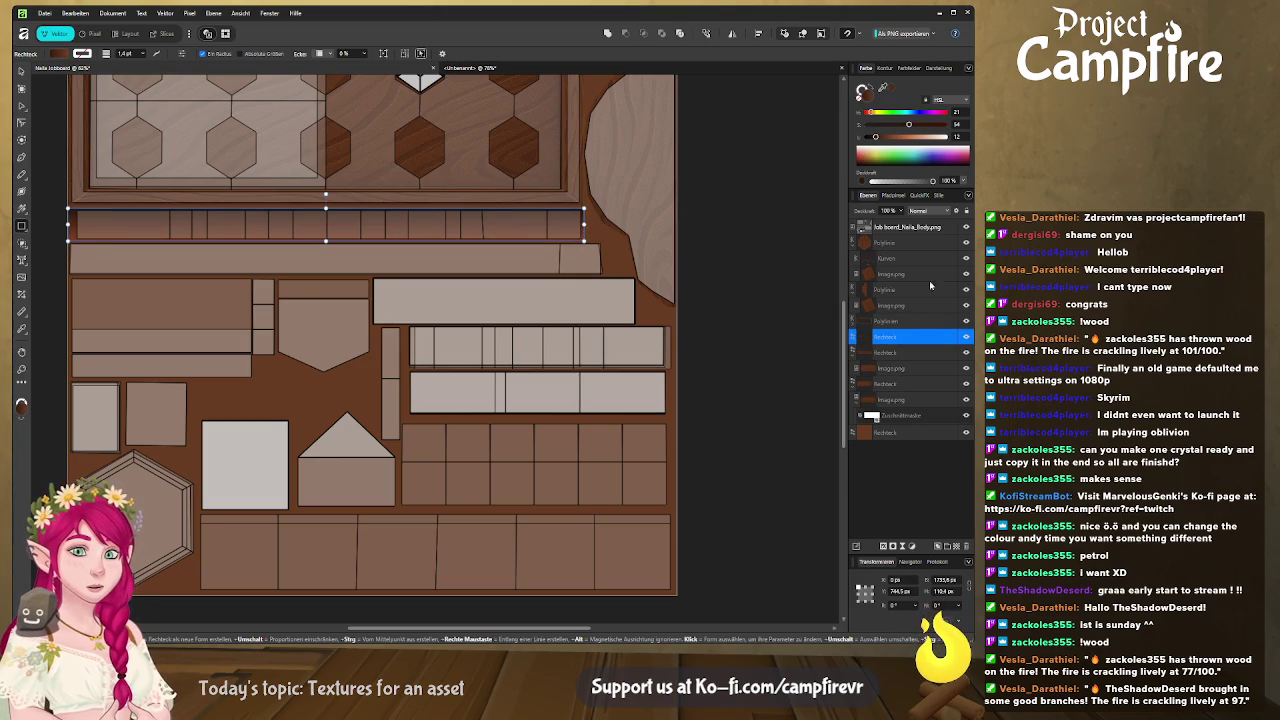
click(898, 276)
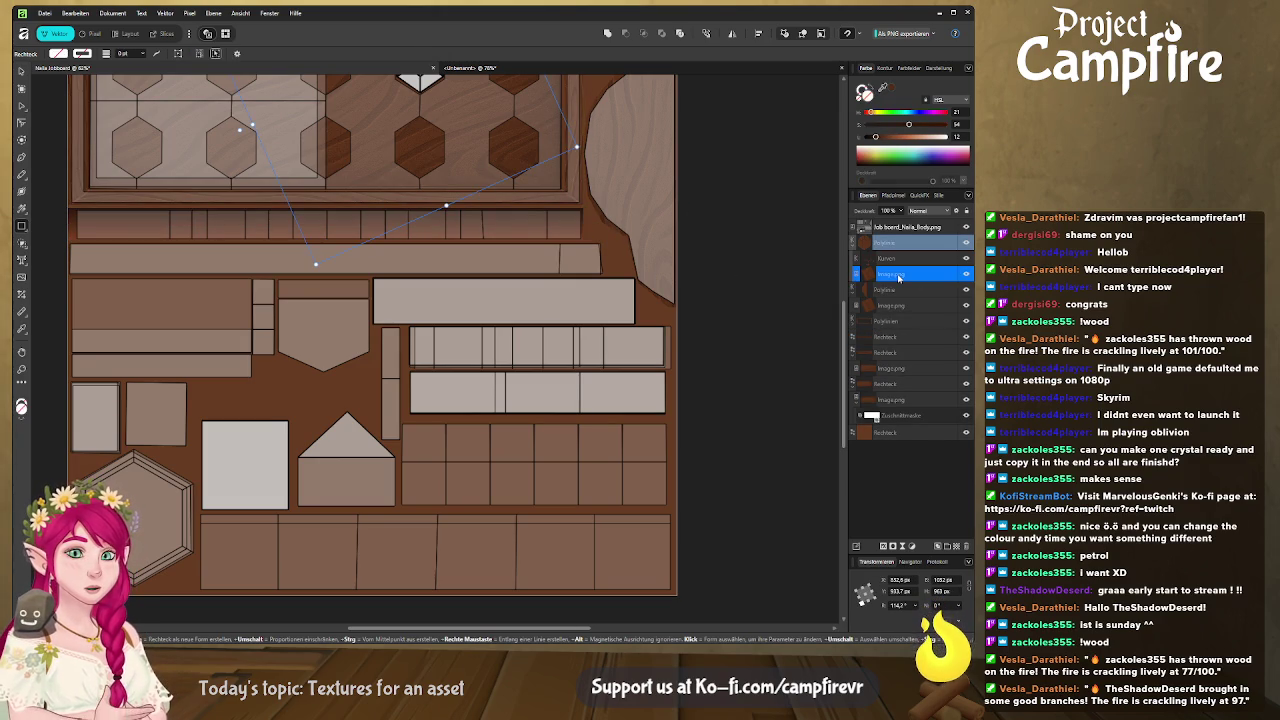
click(903, 340)
Put the wood-grain image inside the plank-strip rectangle and select the image within it
key(ctrl+v)
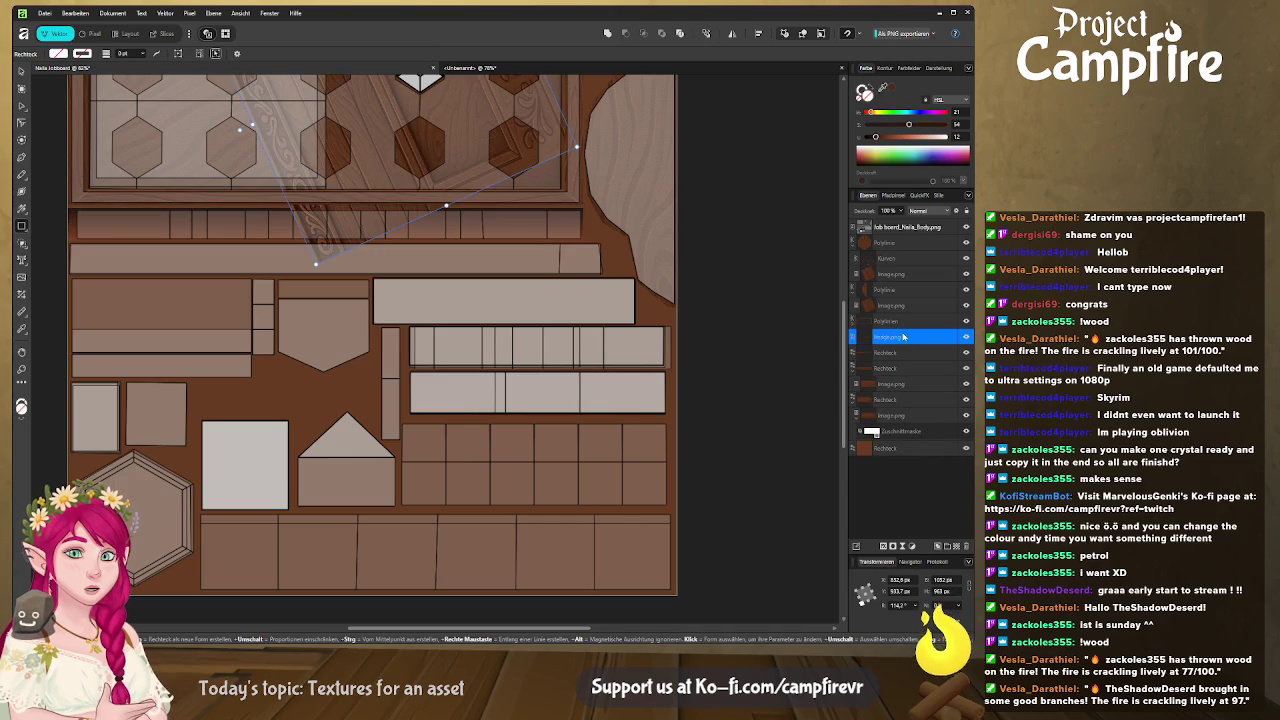
key(Delete)
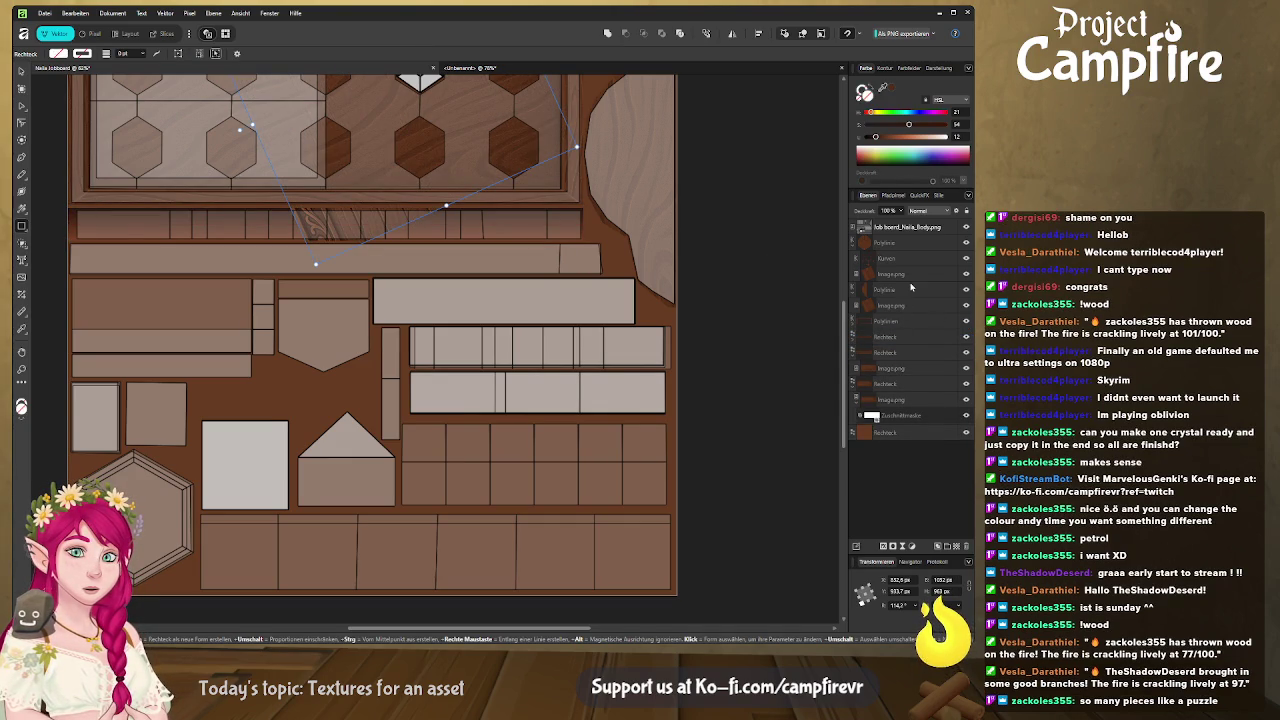
click(898, 339)
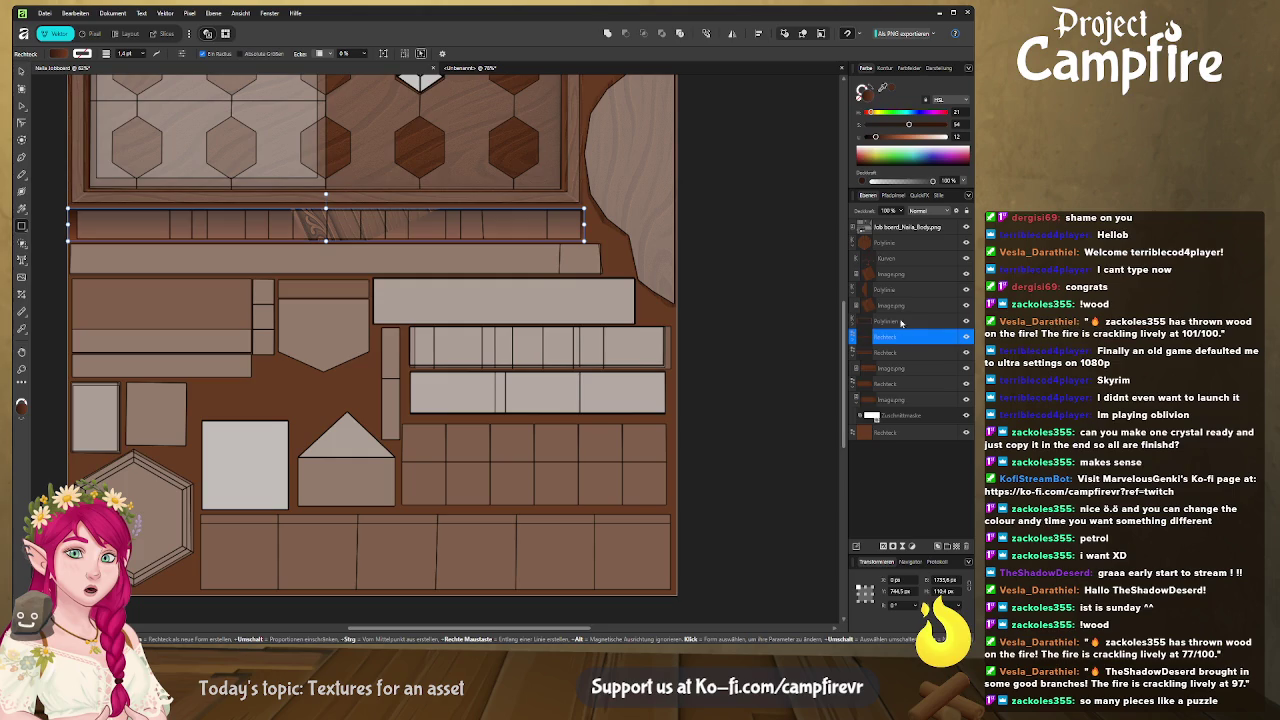
click(853, 343)
click(888, 354)
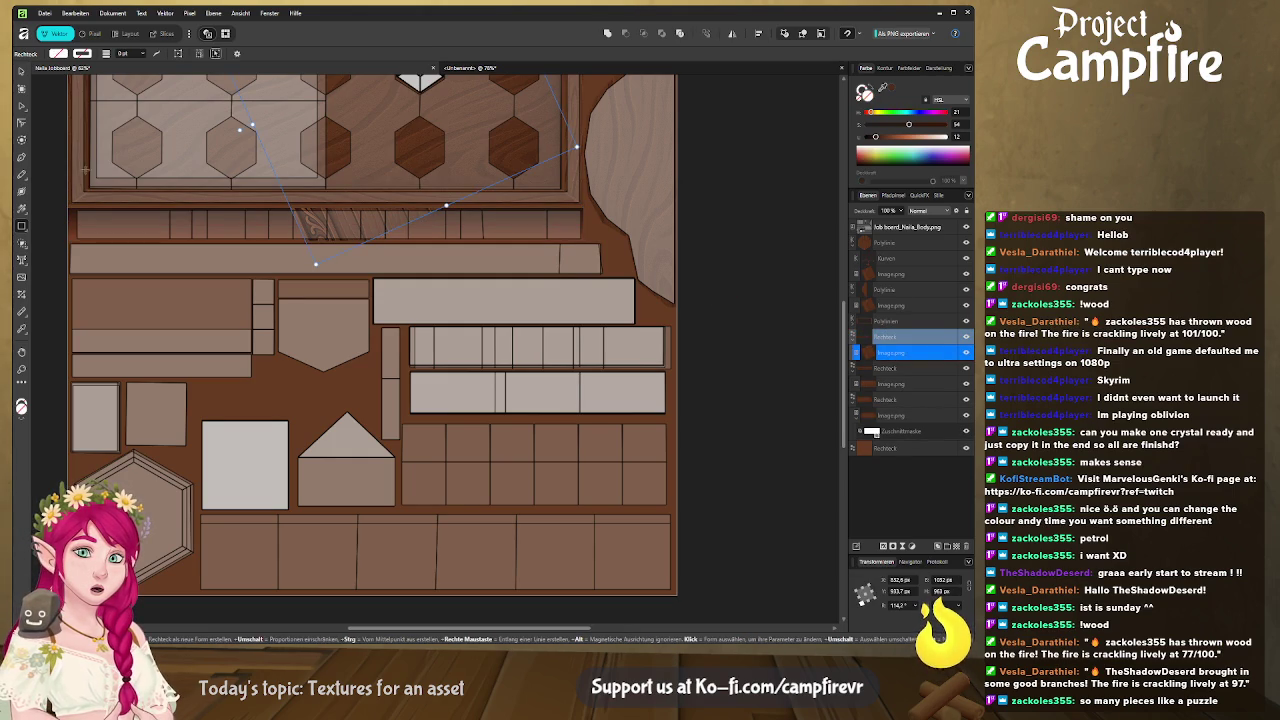
key(v)
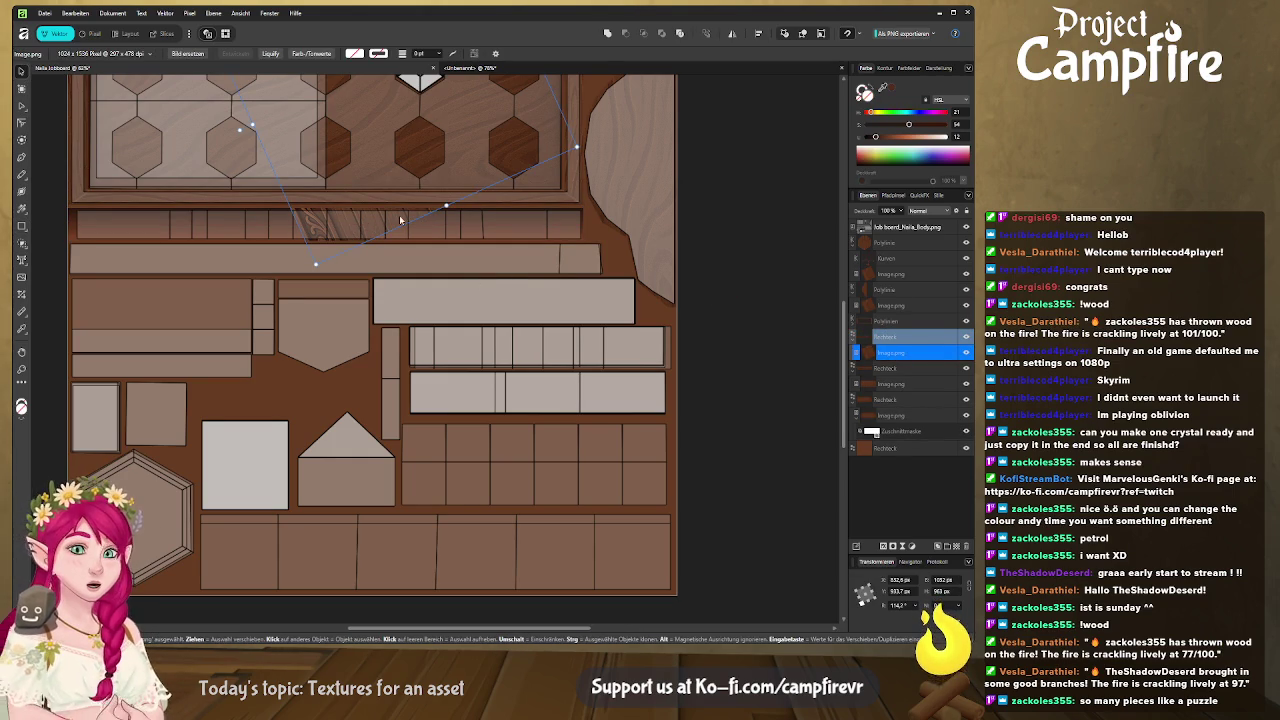
Move the wood image onto the plank strip, level it, and stretch it across the strip
drag(361, 209, 330, 348)
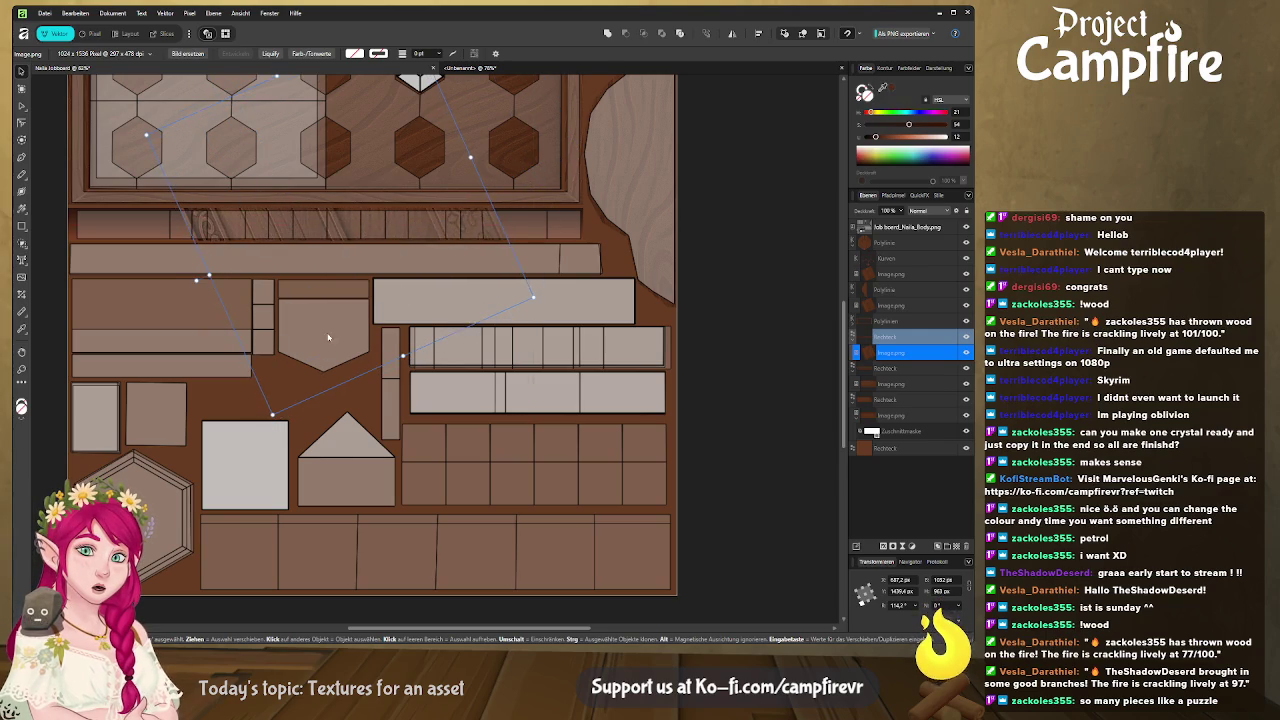
scroll(476, 341, up, 2)
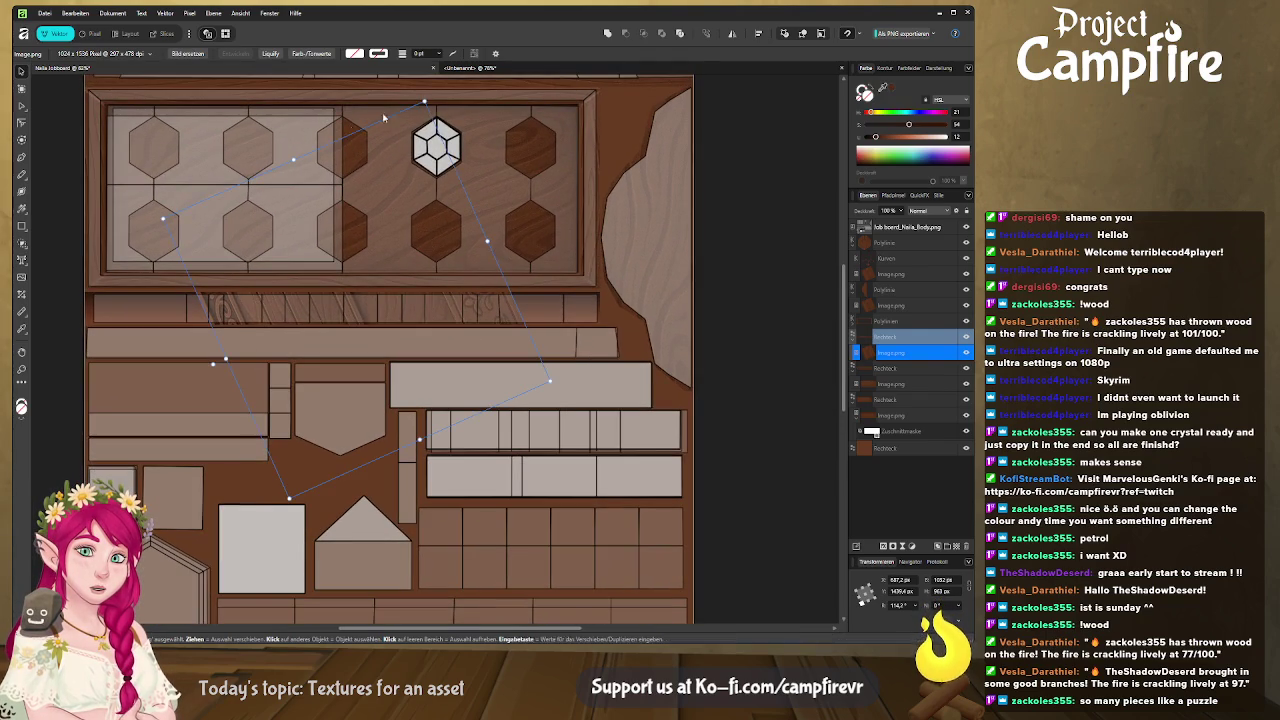
drag(256, 193, 357, 195)
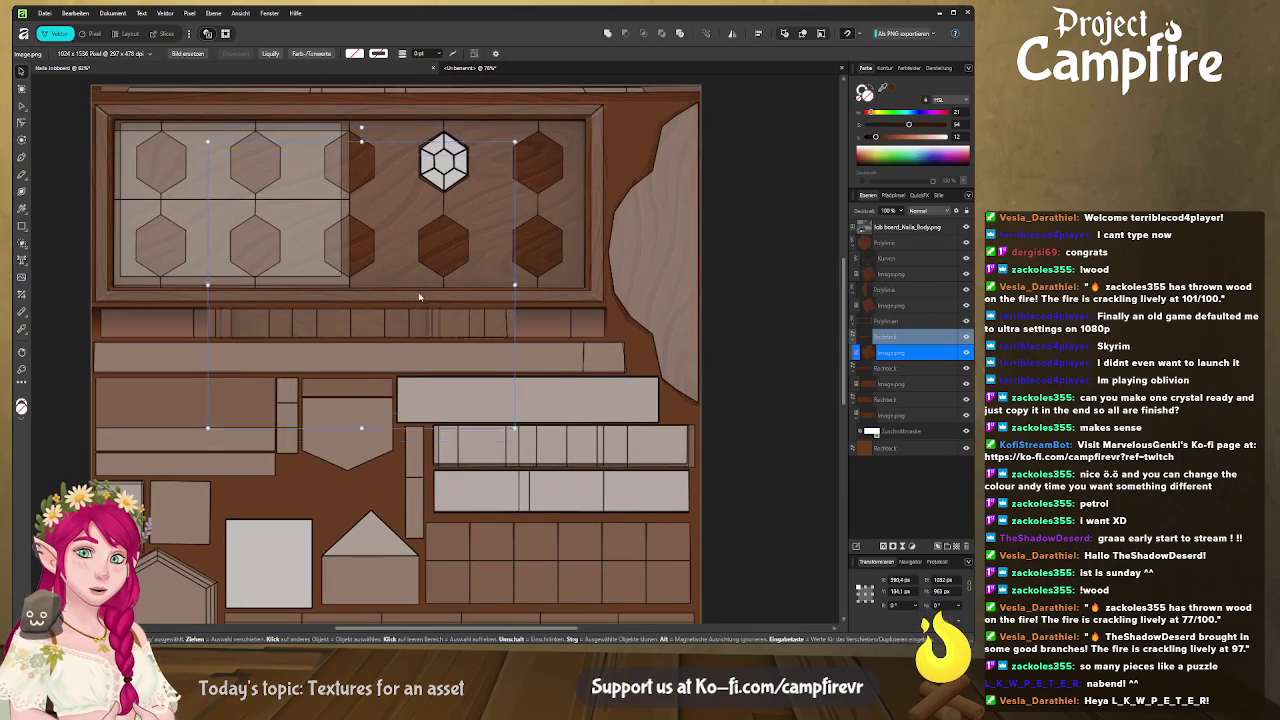
drag(417, 315, 413, 371)
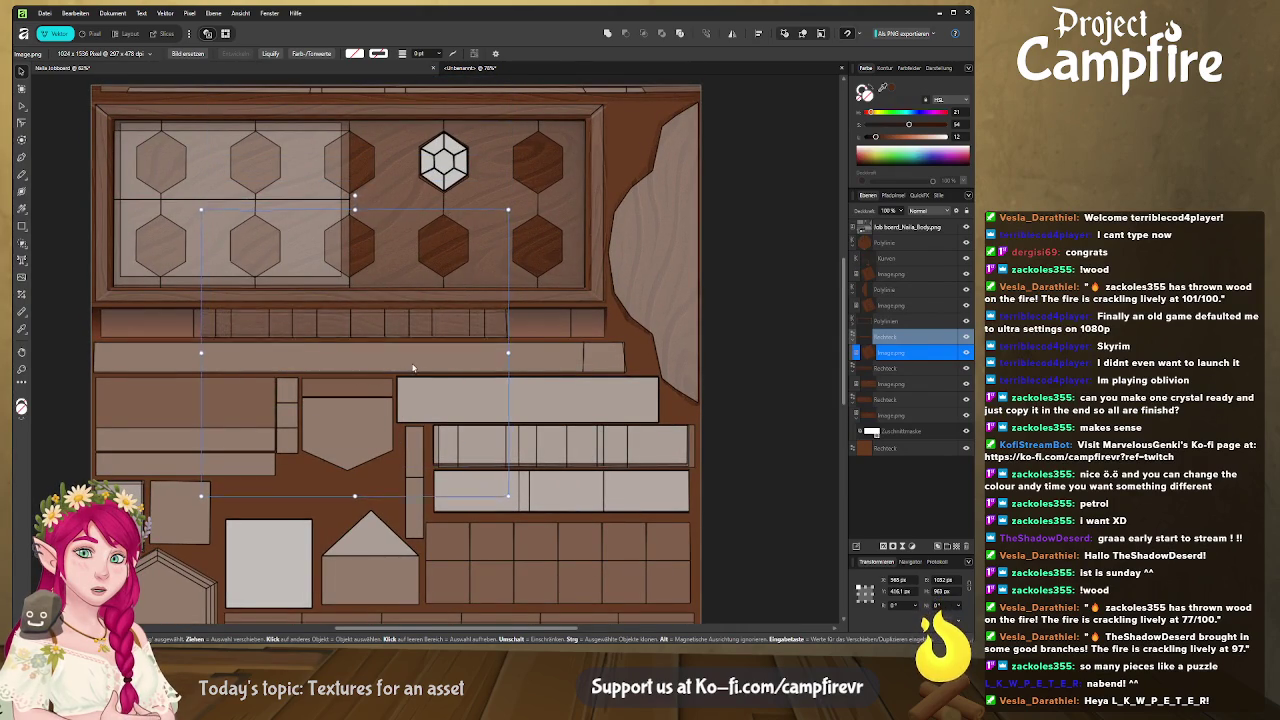
drag(414, 369, 416, 392)
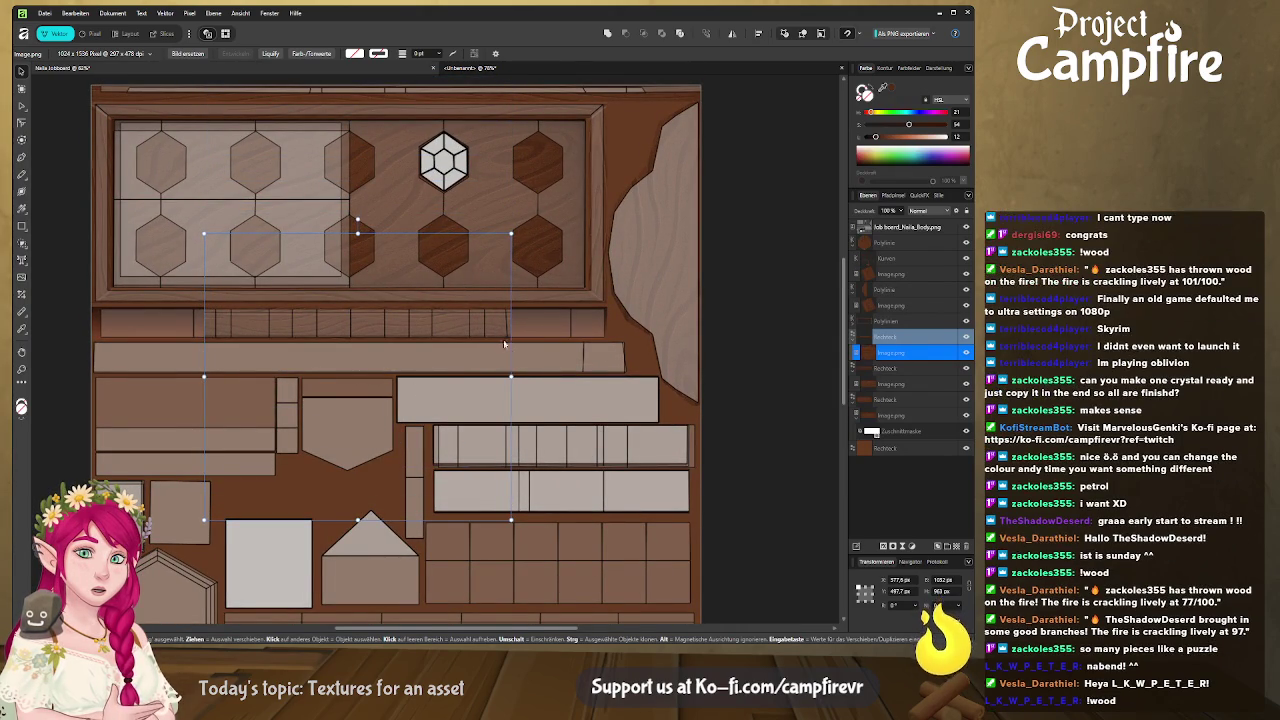
drag(511, 376, 607, 376)
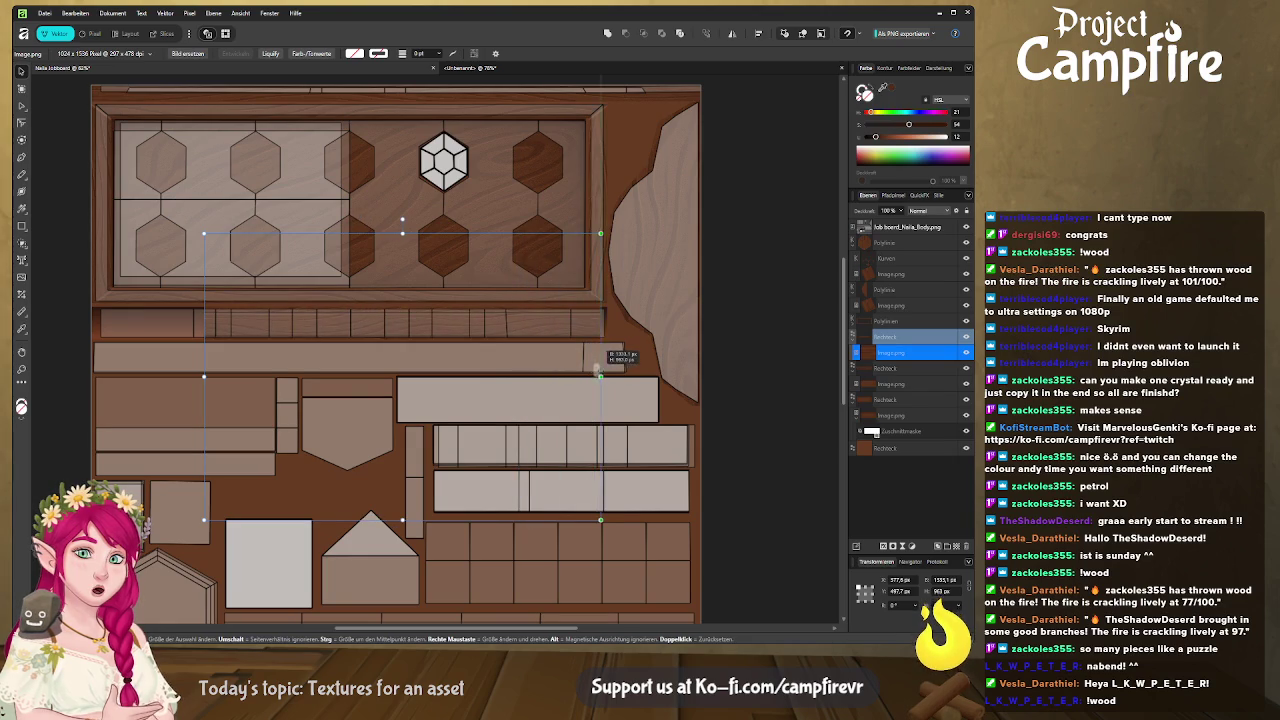
drag(204, 377, 100, 377)
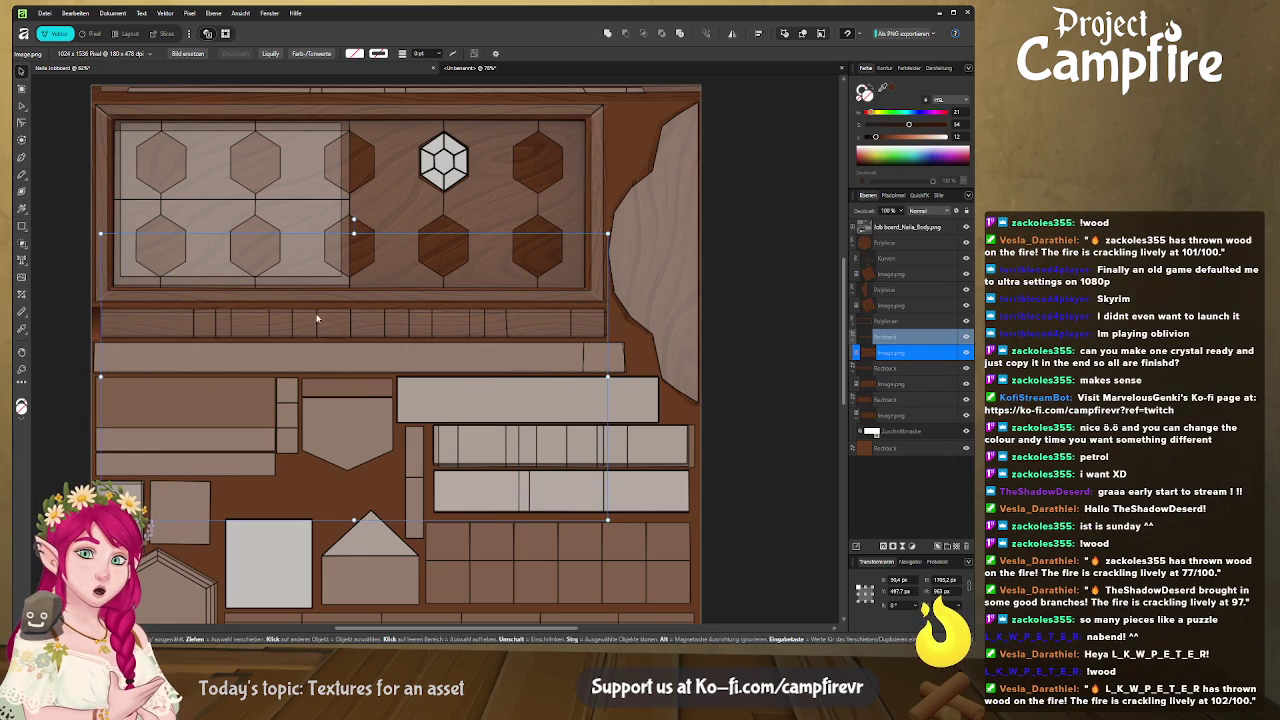
Stretch the wood-grain image taller over the upper plank strips and nudge it down
scroll(412, 353, up, 2)
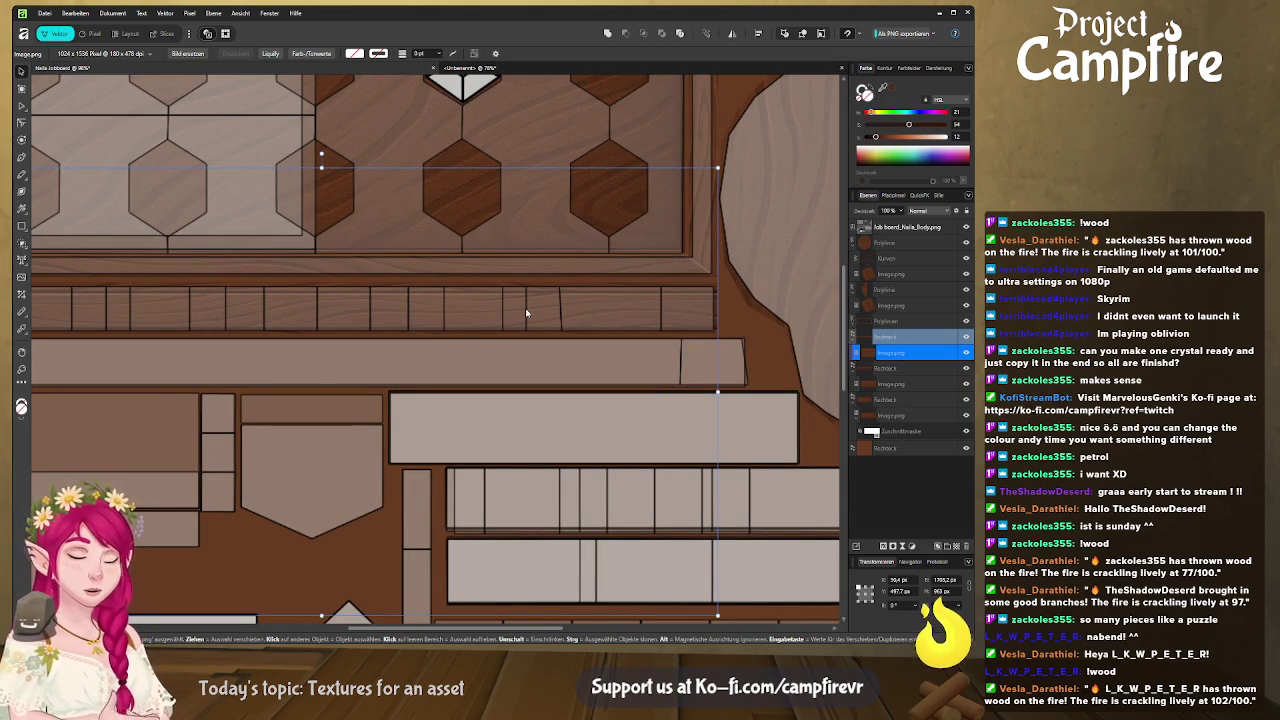
key(Up)
key(Up)
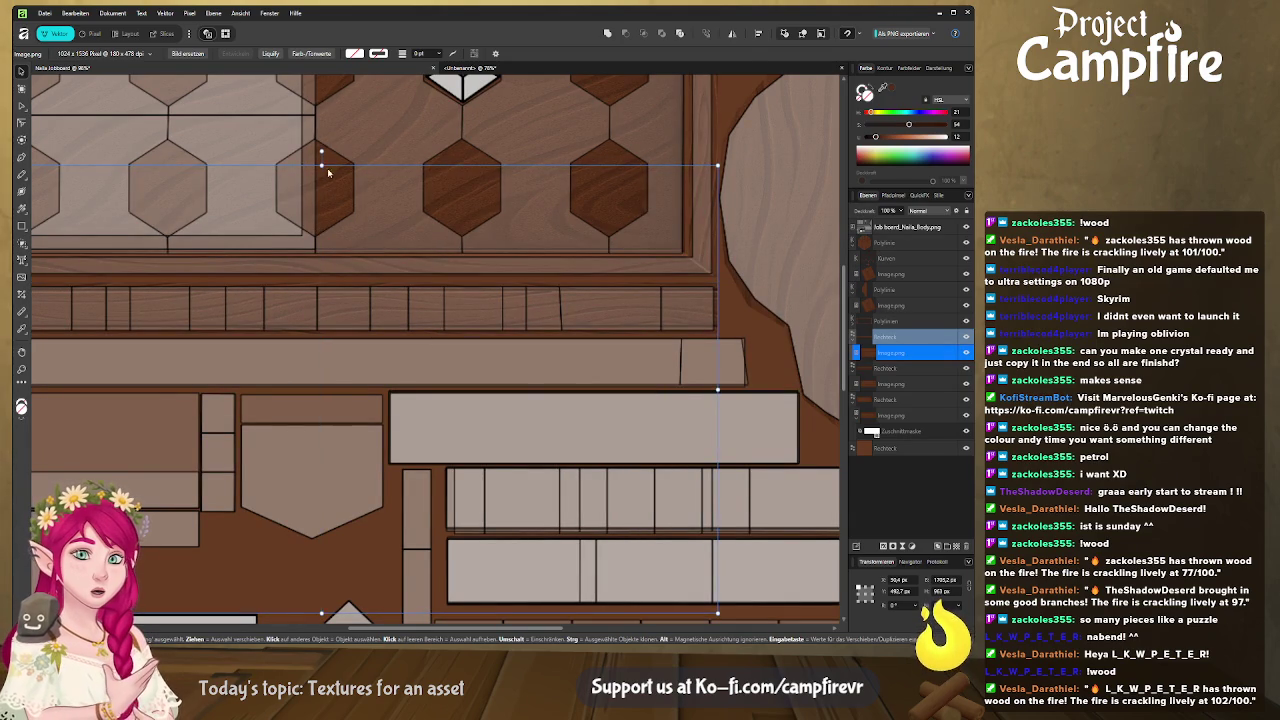
drag(321, 153, 321, 152)
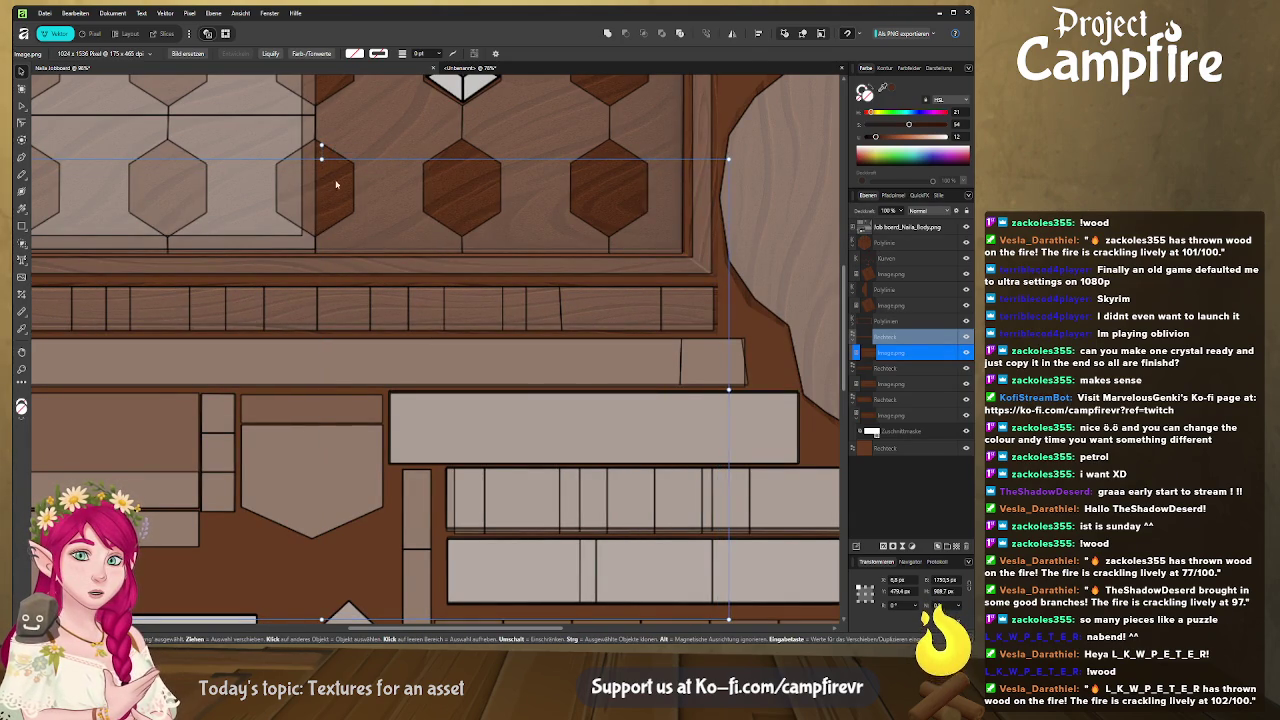
scroll(604, 350, down, 2)
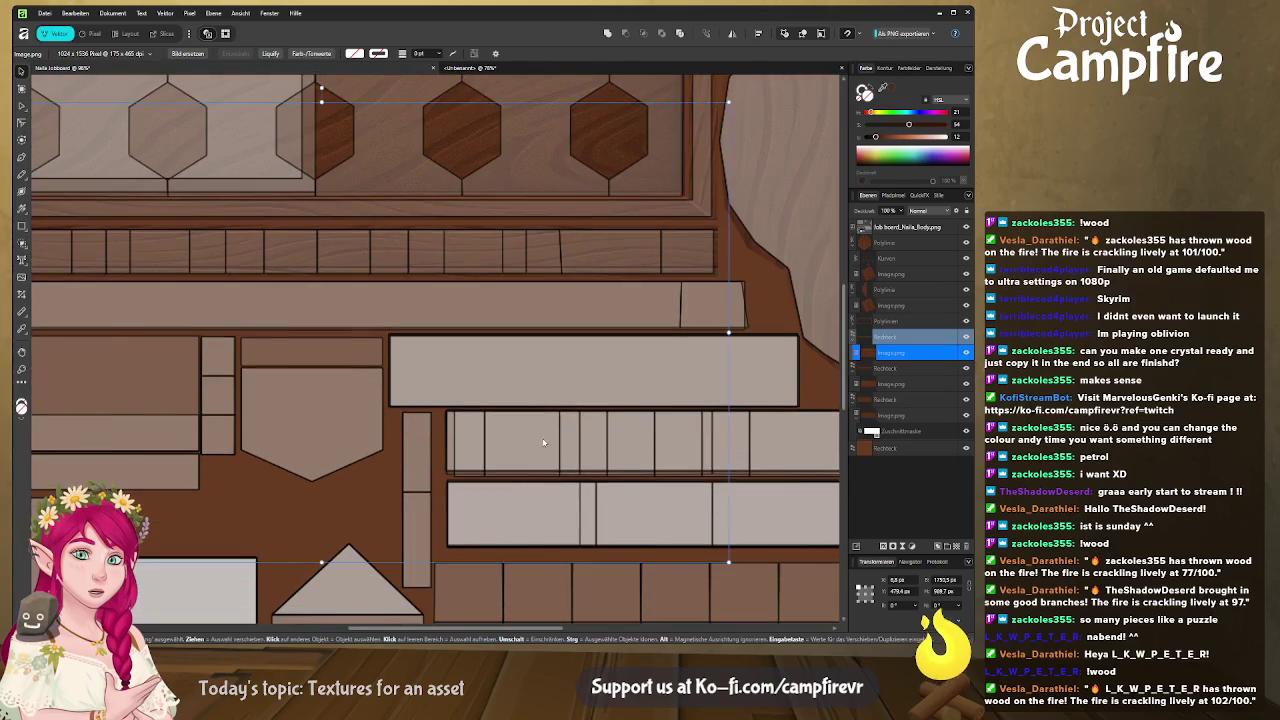
scroll(500, 400, down, 2)
drag(321, 491, 321, 500)
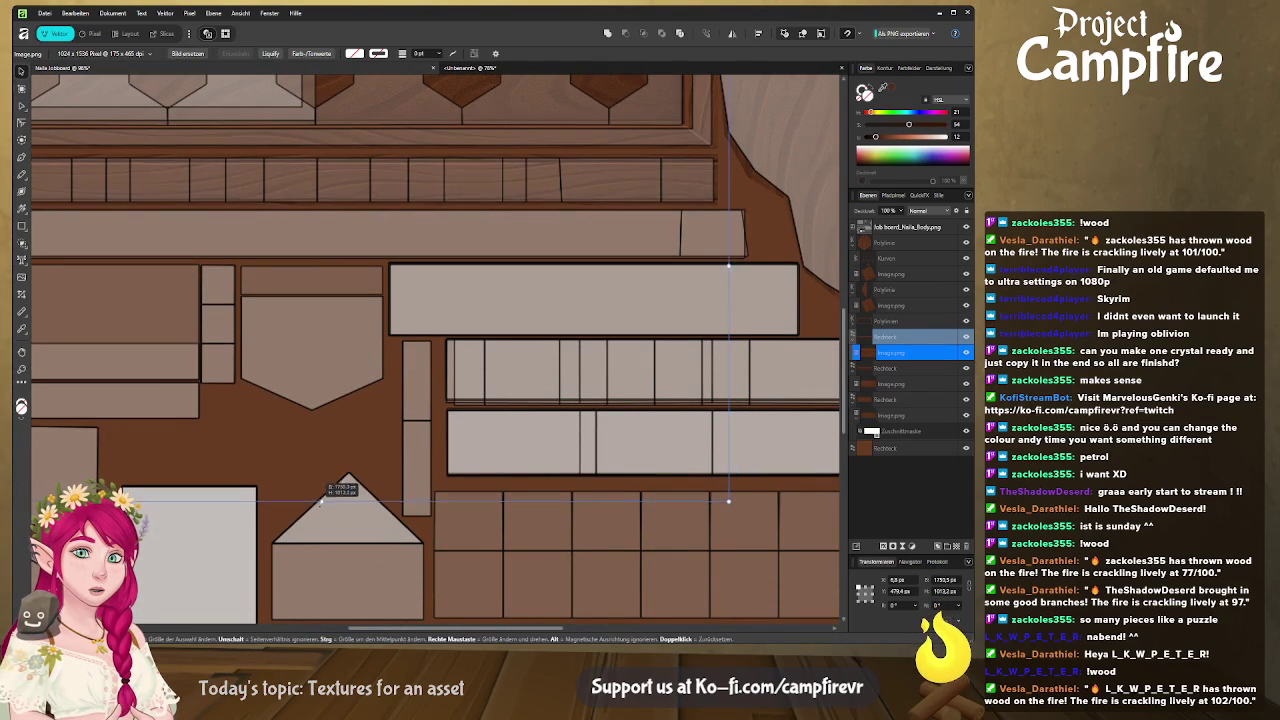
scroll(379, 341, down, 2)
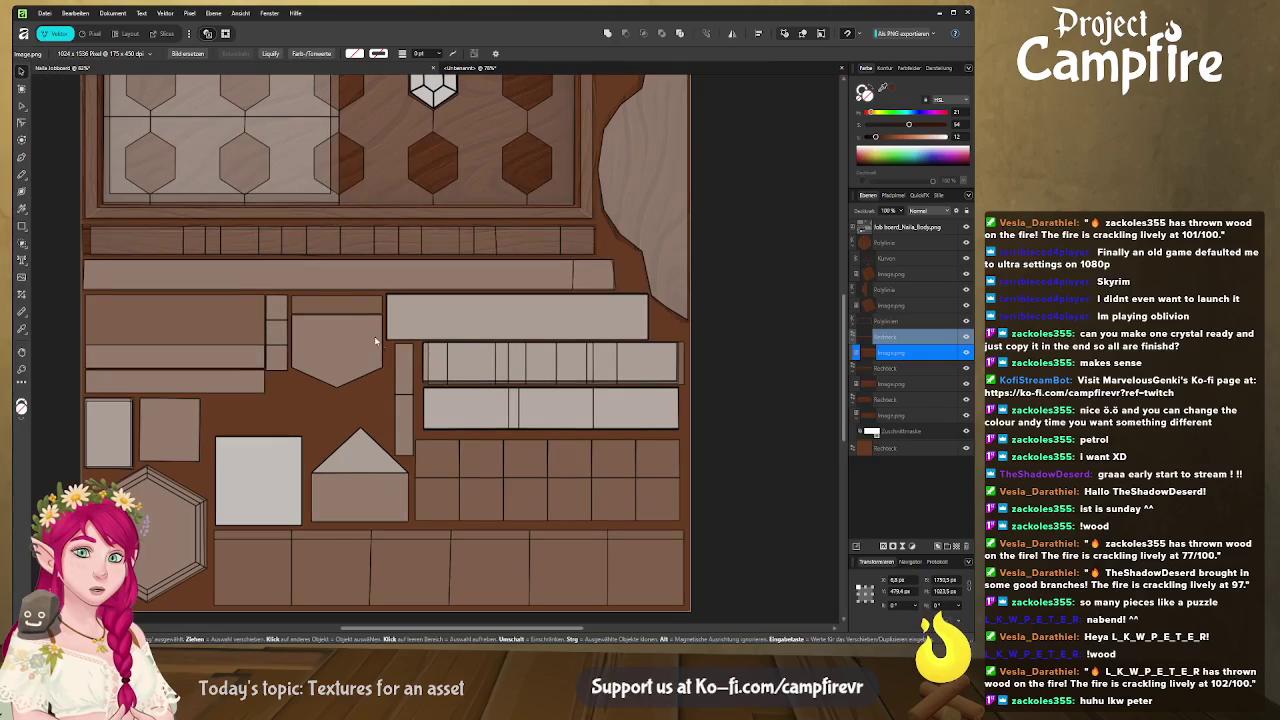
drag(344, 145, 345, 135)
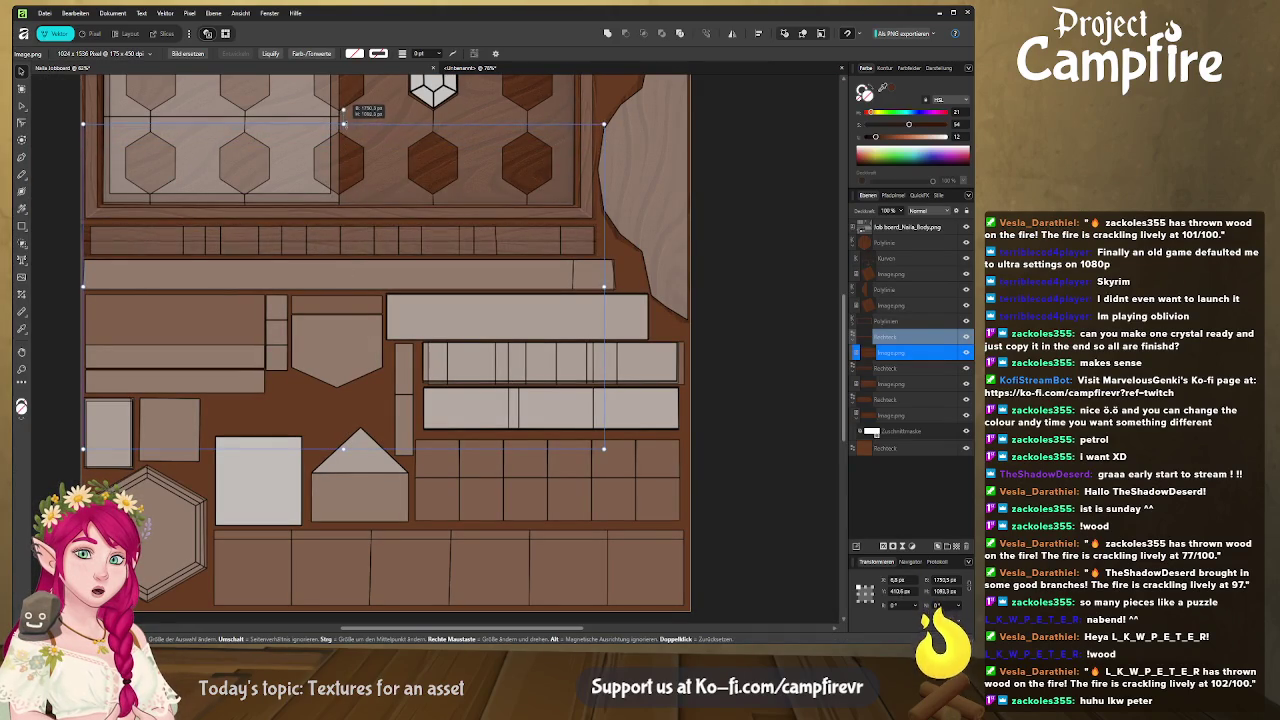
drag(345, 135, 344, 119)
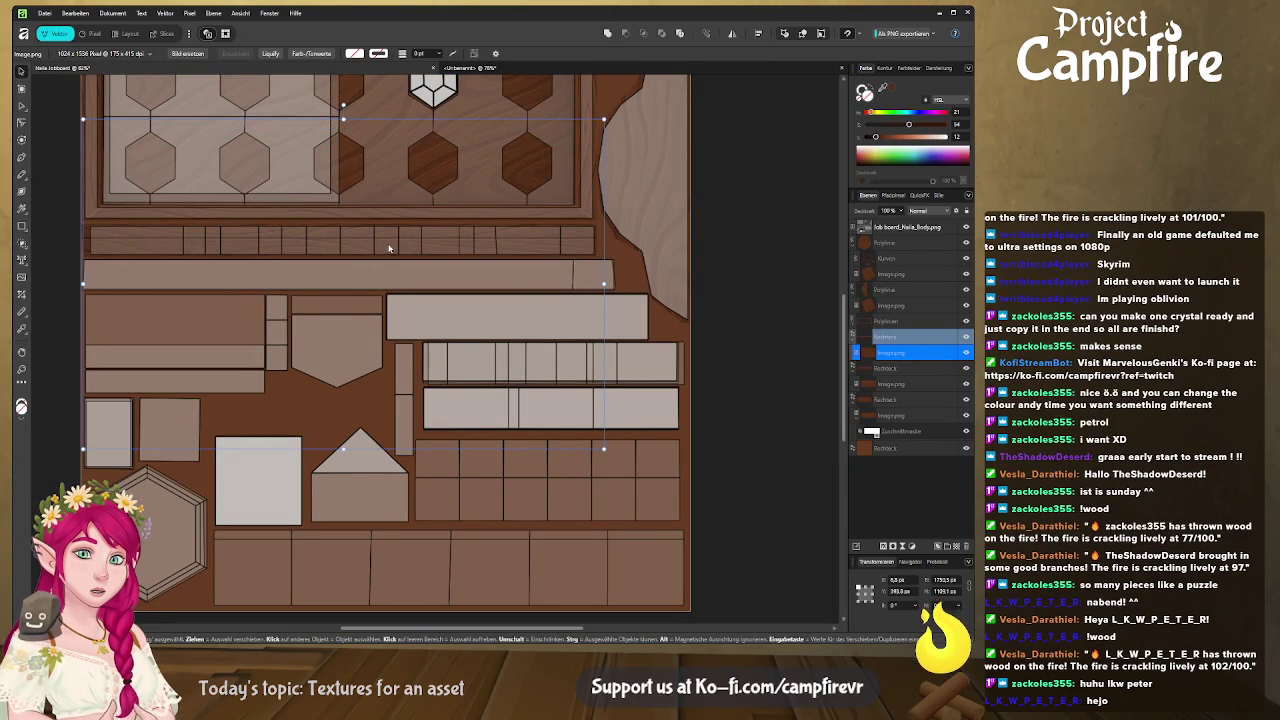
key(Down)
key(Down)
key(Down)
key(Down)
key(Down)
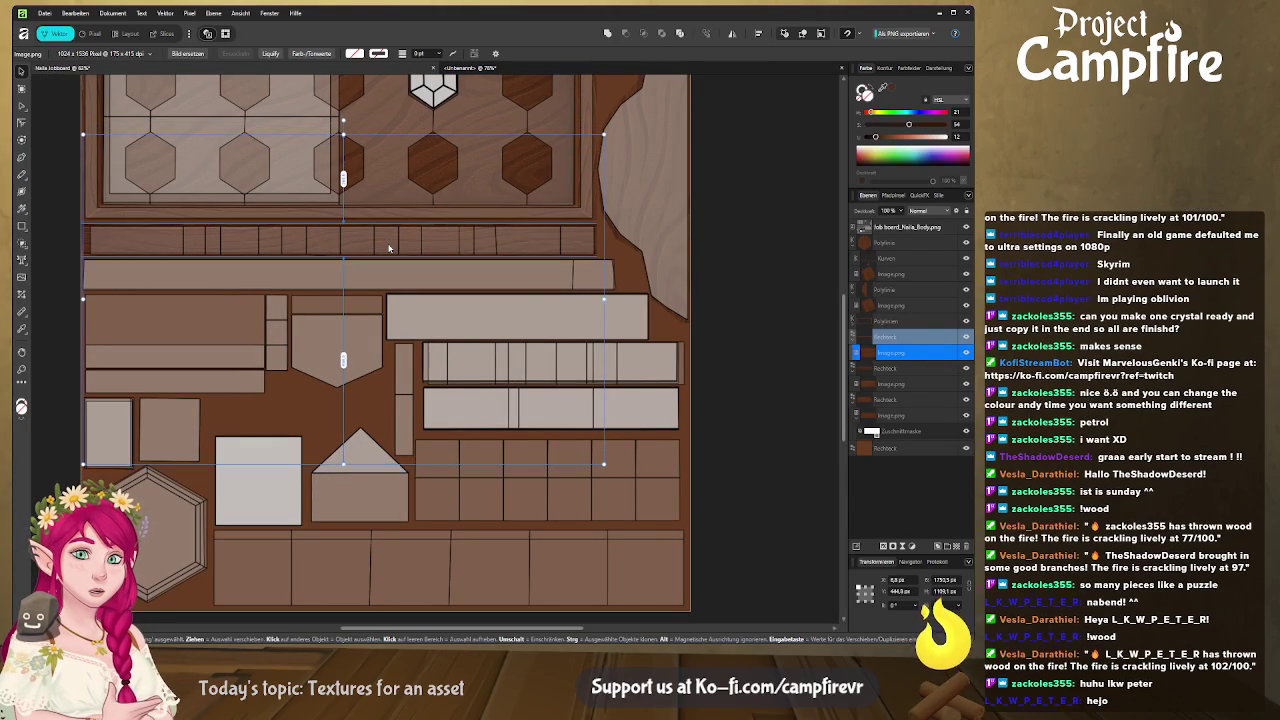
key(Down)
key(Down)
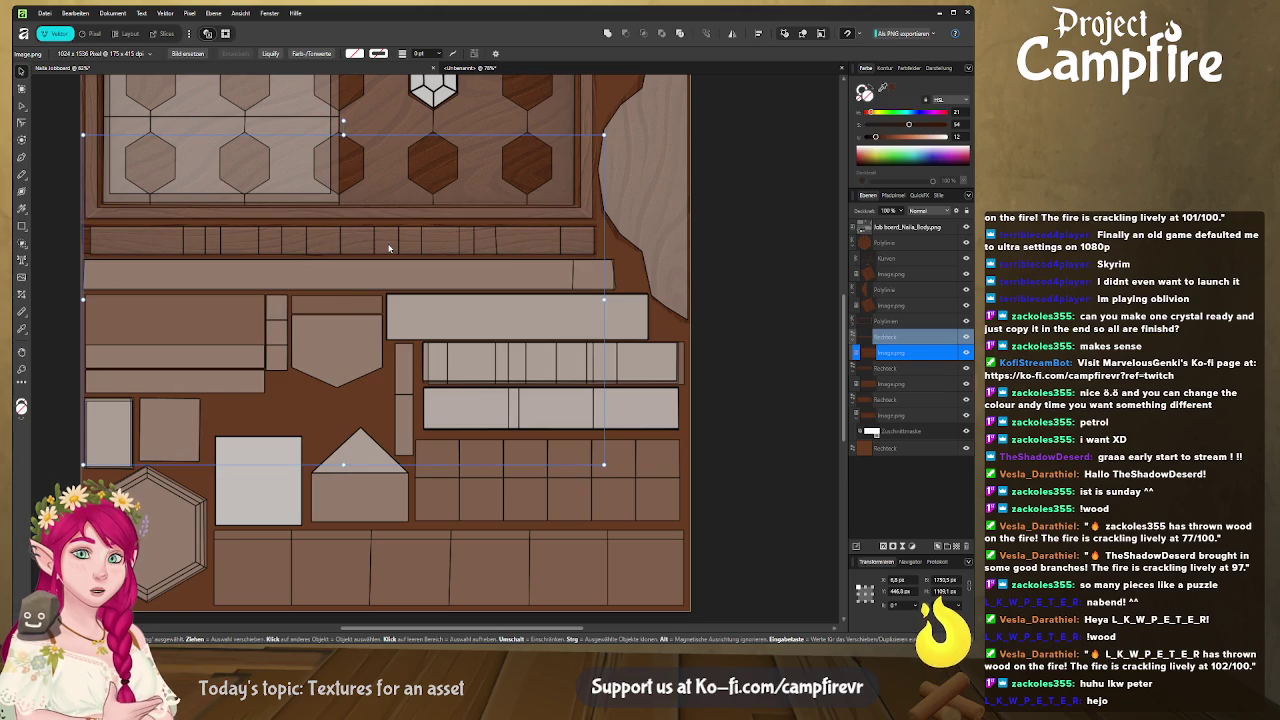
Select the job board texture layer, then the plank strip rectangle layer
click(618, 266)
scroll(282, 293, left, 2)
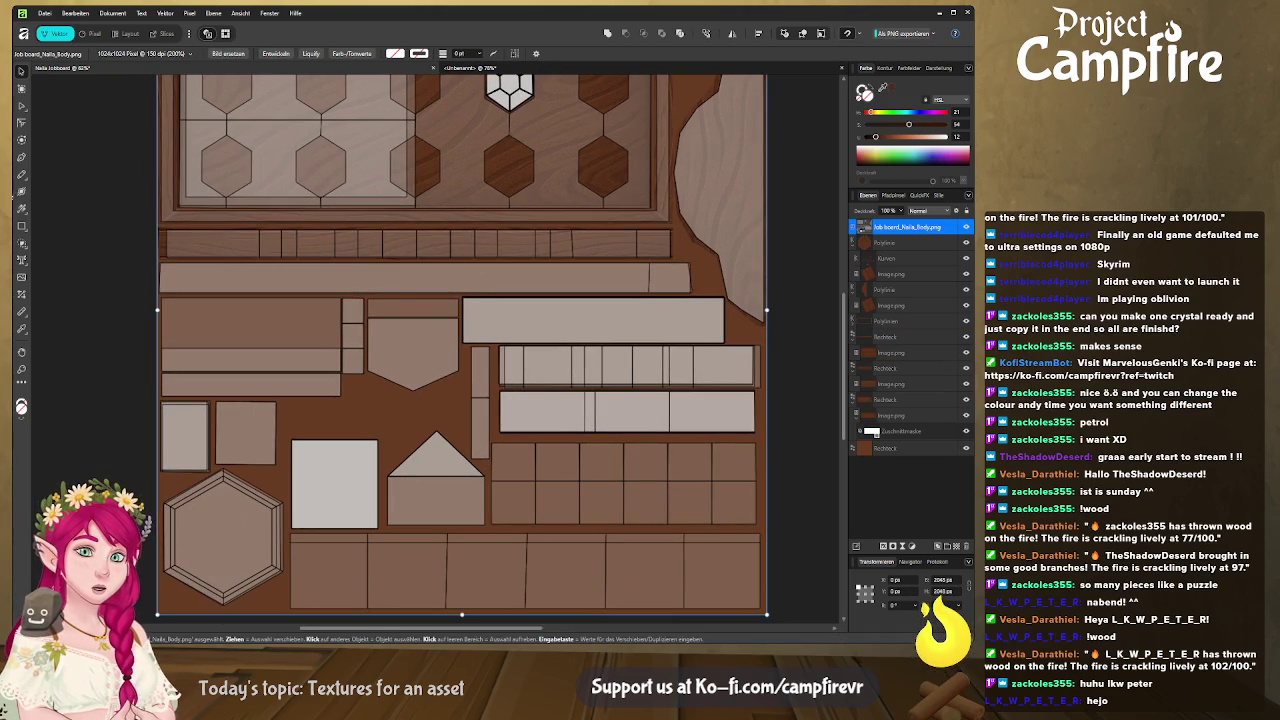
click(897, 337)
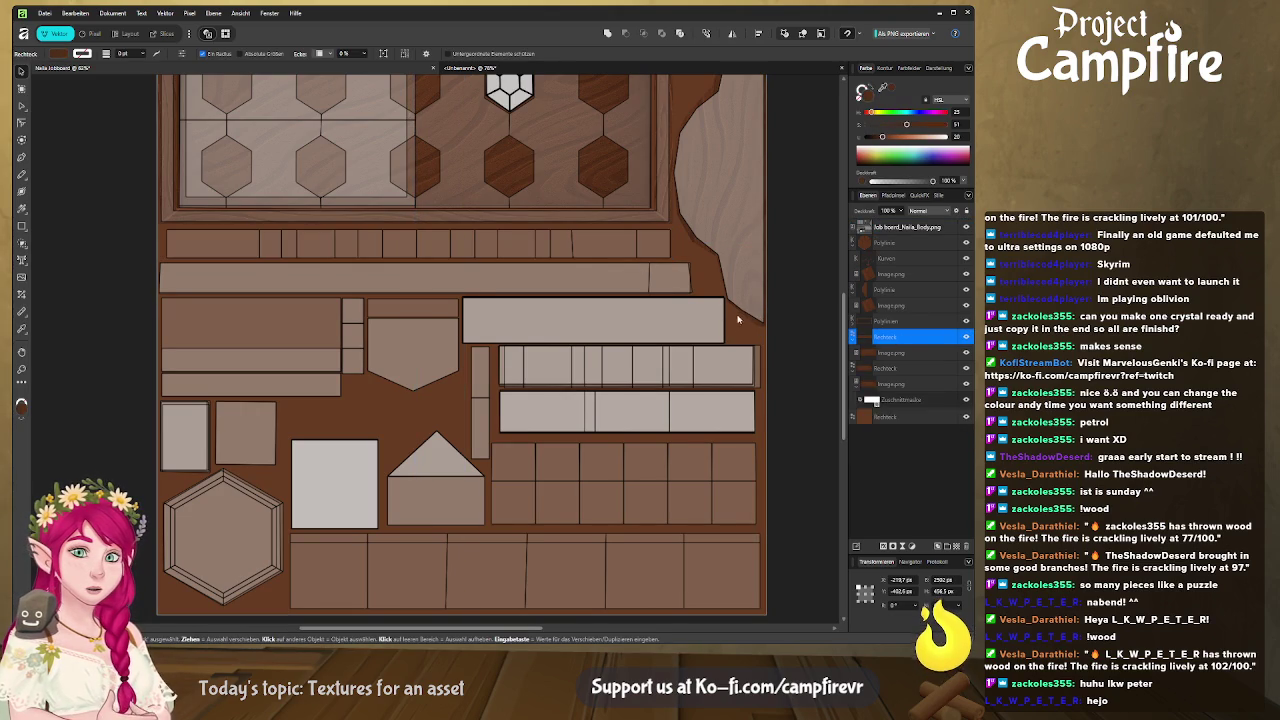
Duplicate the plank strip, shift the copy down a row and widen it to 1886.5 px
key(ctrl+j)
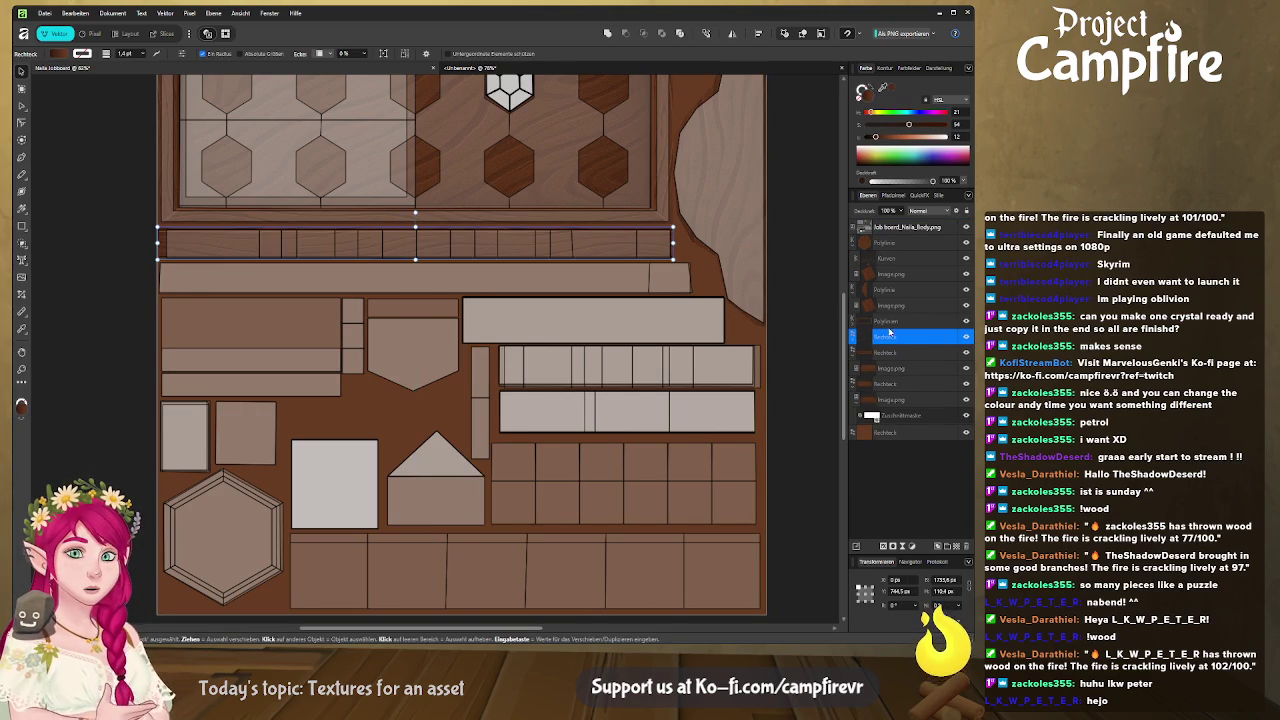
double_click(922, 338)
key(Return)
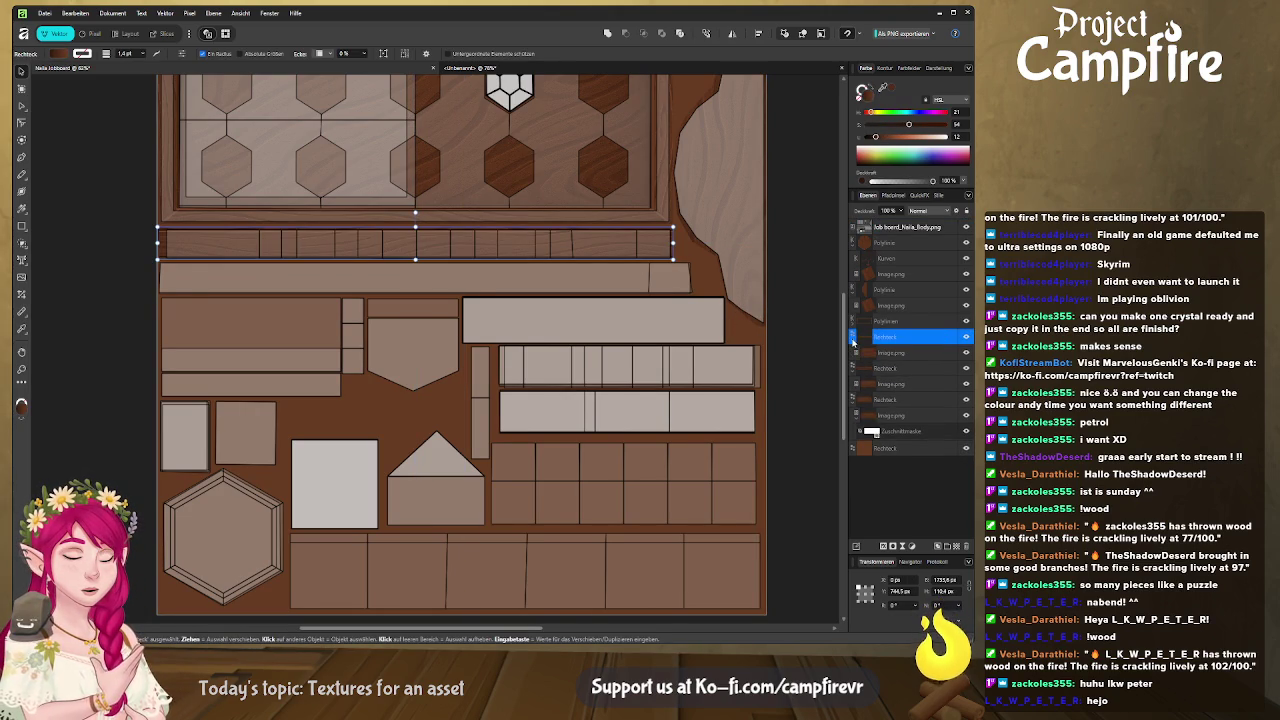
key(ctrl+j)
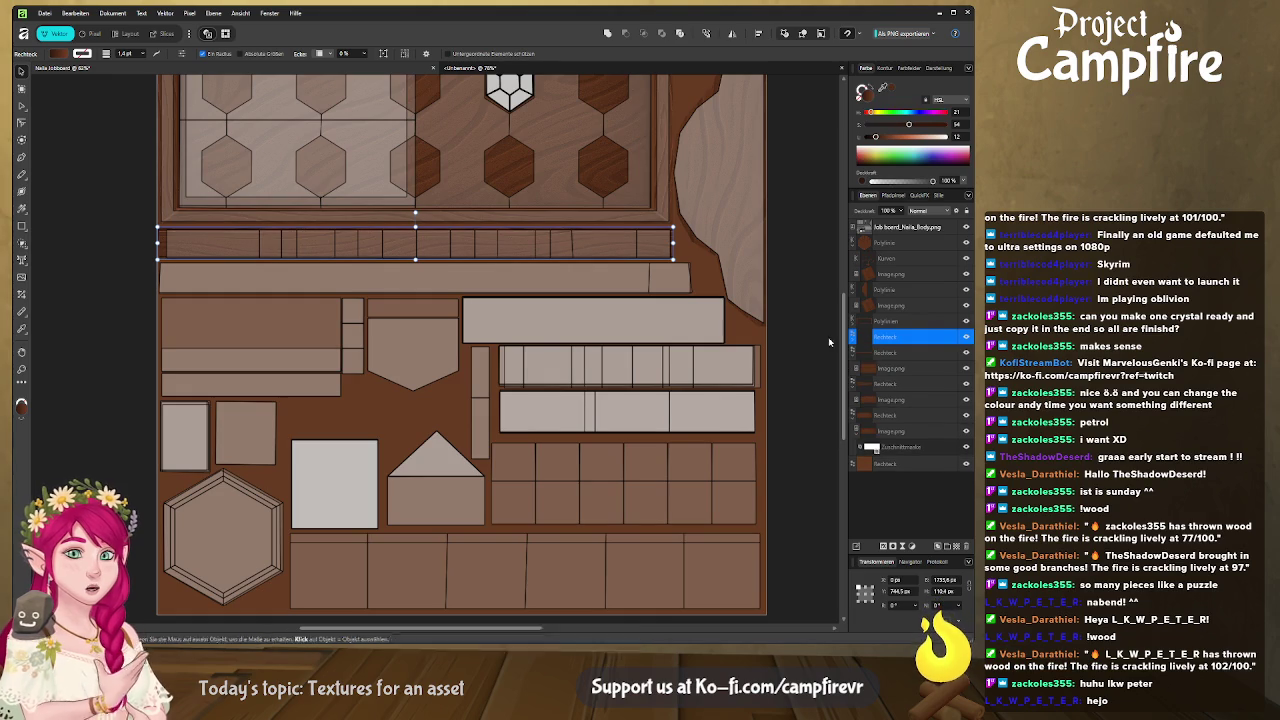
key(shift+Down)
key(shift+Down)
key(shift+Down)
key(shift+Down)
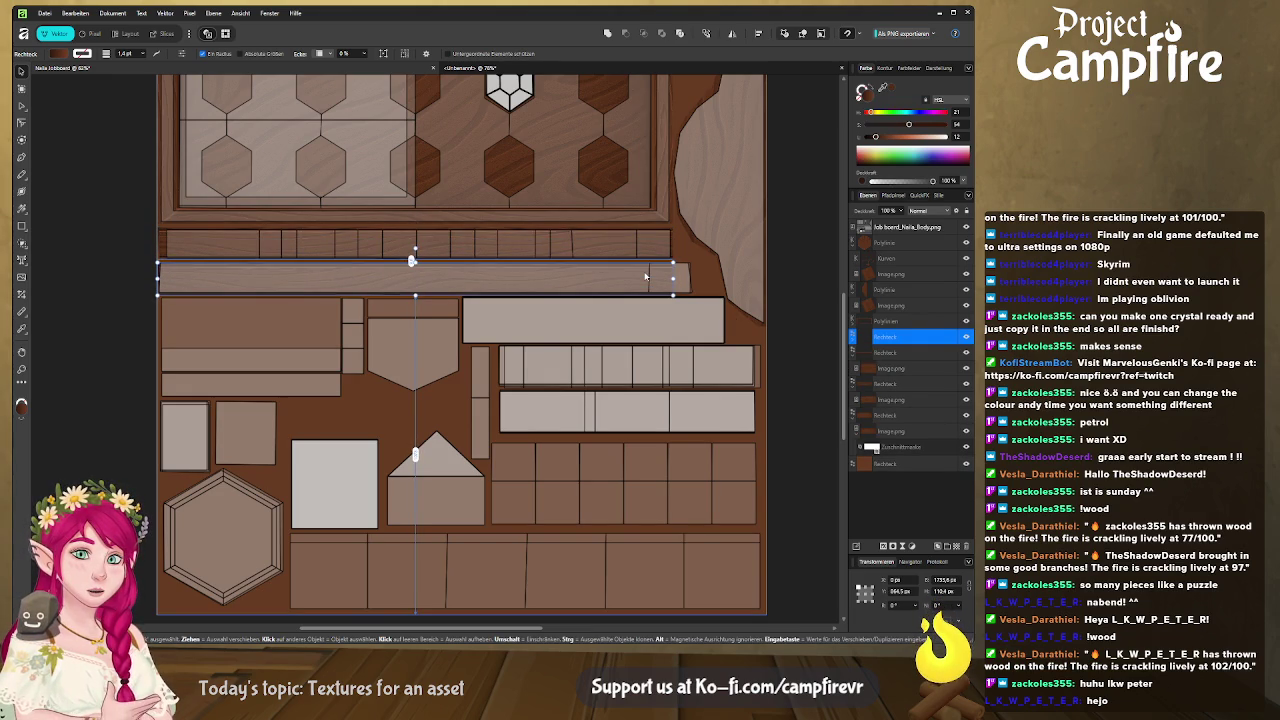
drag(673, 278, 693, 279)
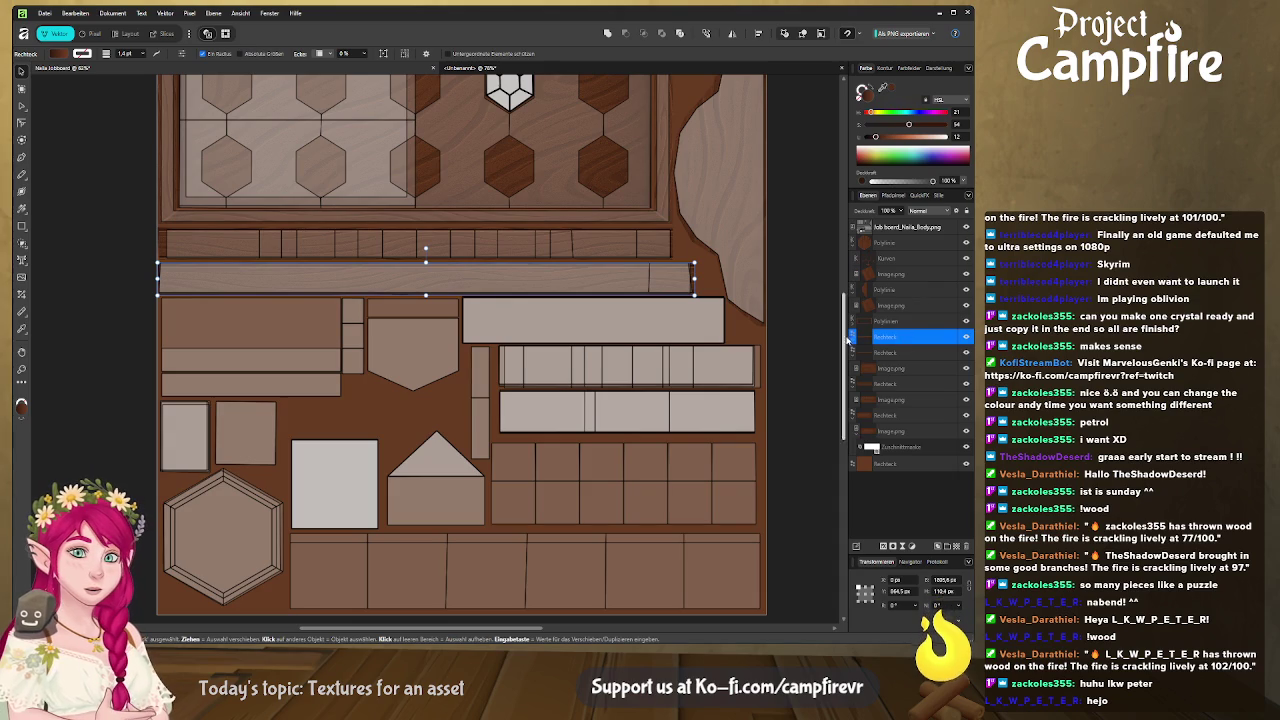
Nudge the wood-grain image down over the new strip and view the lower planks
click(919, 356)
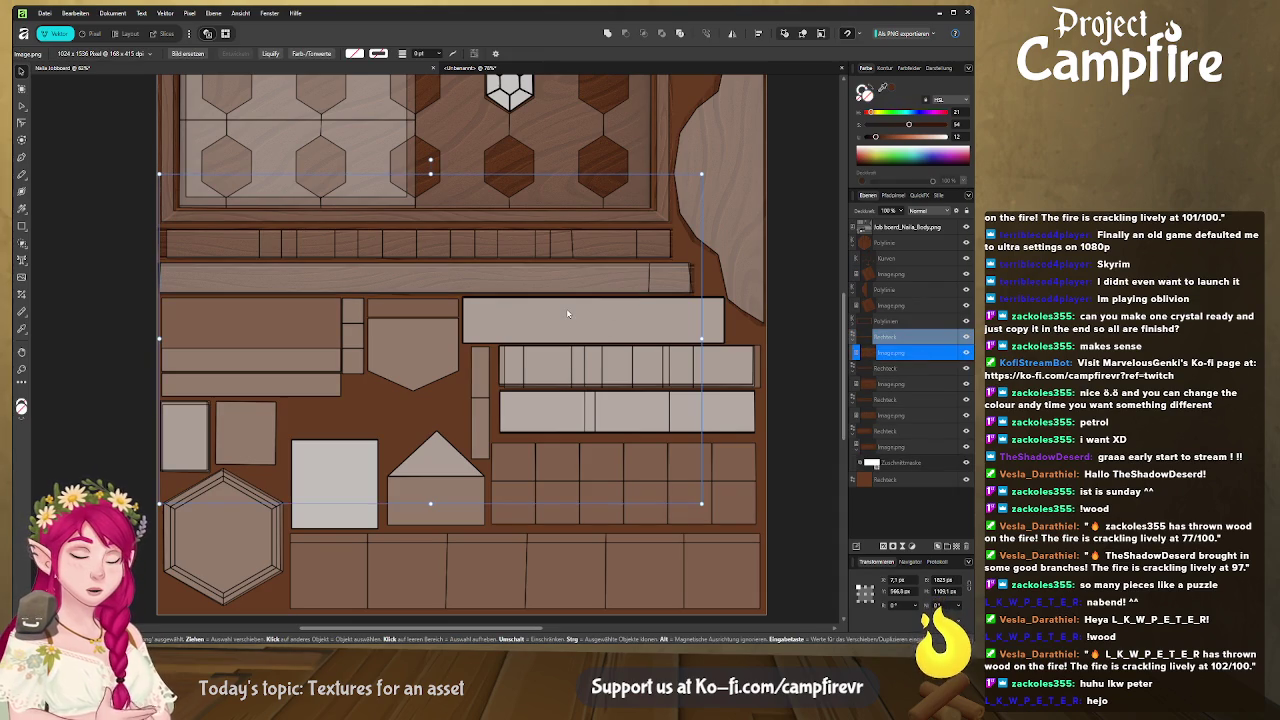
key(Down)
key(Down)
key(Down)
key(Down)
key(Down)
key(Down)
key(Down)
key(Down)
key(Down)
key(Down)
key(Down)
key(Down)
key(Down)
key(Down)
key(Down)
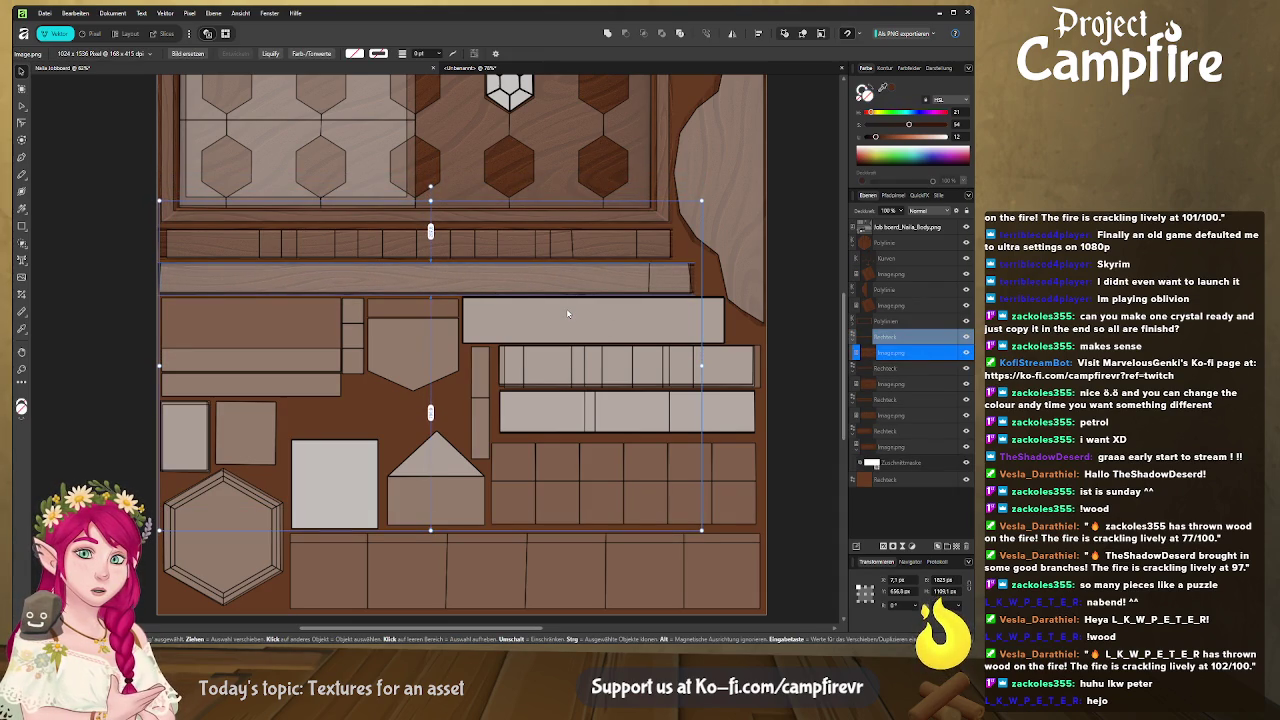
key(Up)
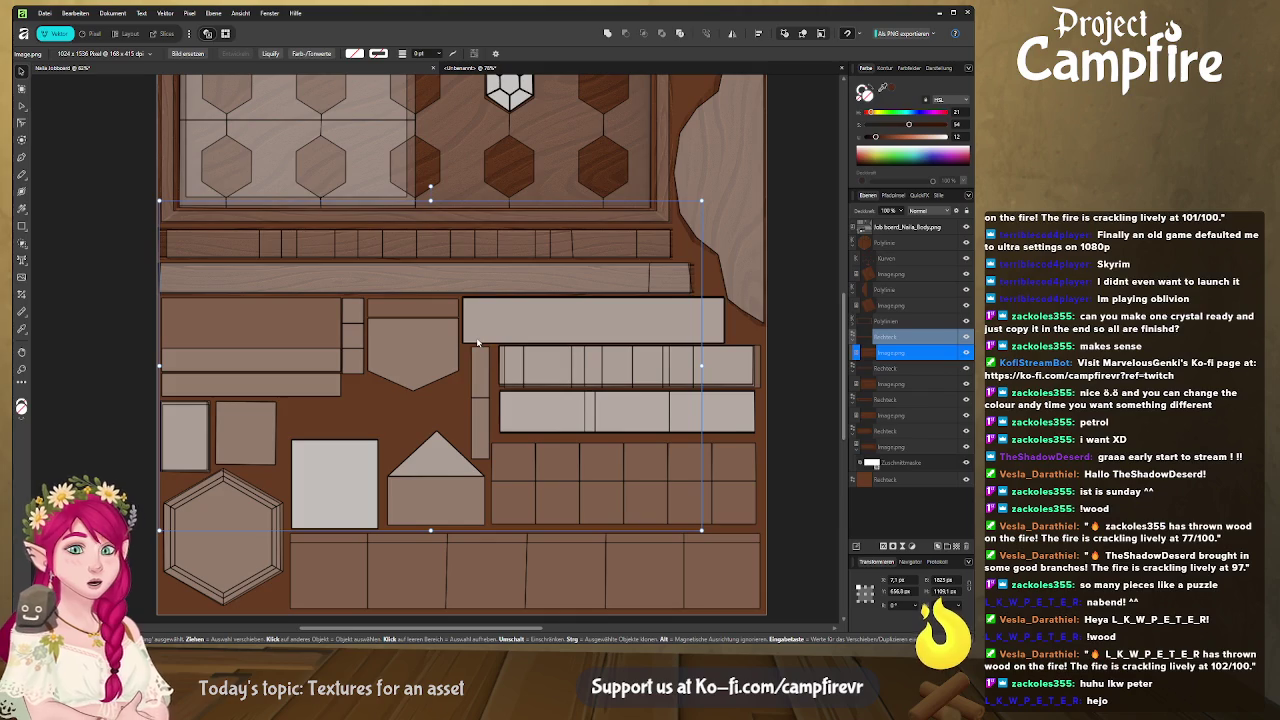
scroll(422, 440, down, 1)
scroll(410, 420, down, 2)
scroll(430, 410, up, 2)
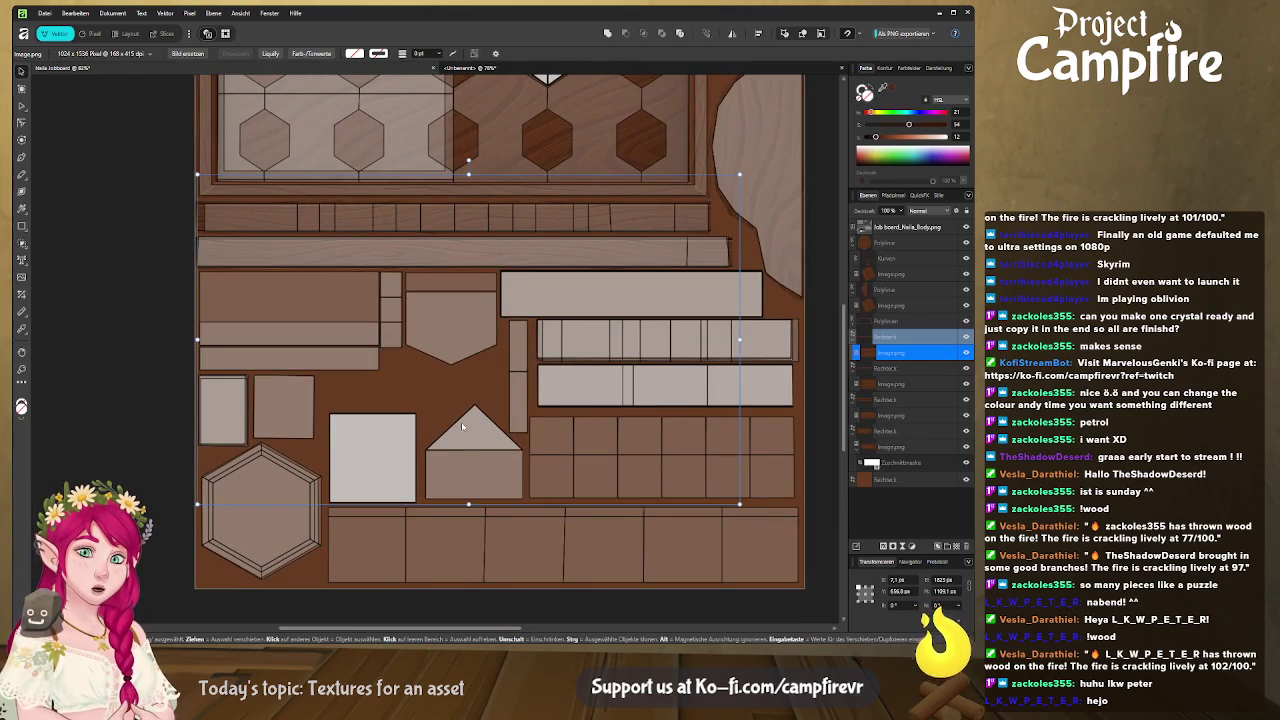
mouse_move(489, 392)
mouse_down()
mouse_move(454, 463)
mouse_move(433, 418)
mouse_up()
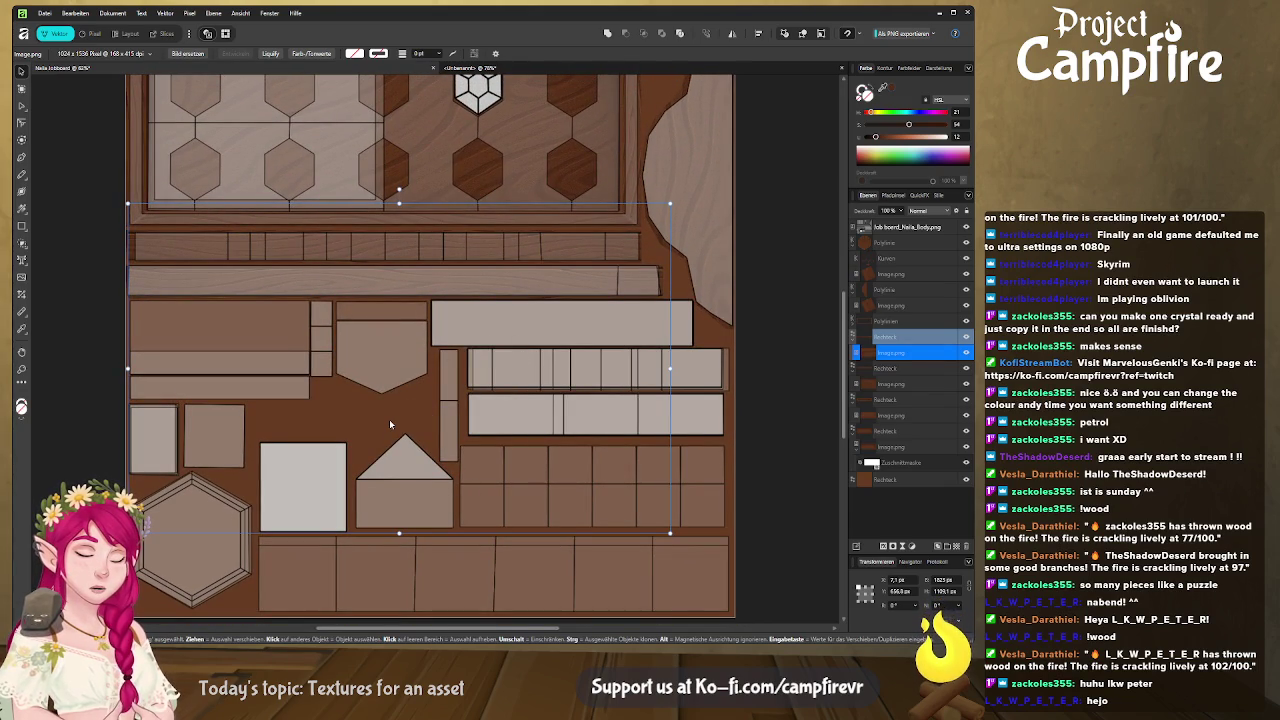
scroll(395, 434, down, 3)
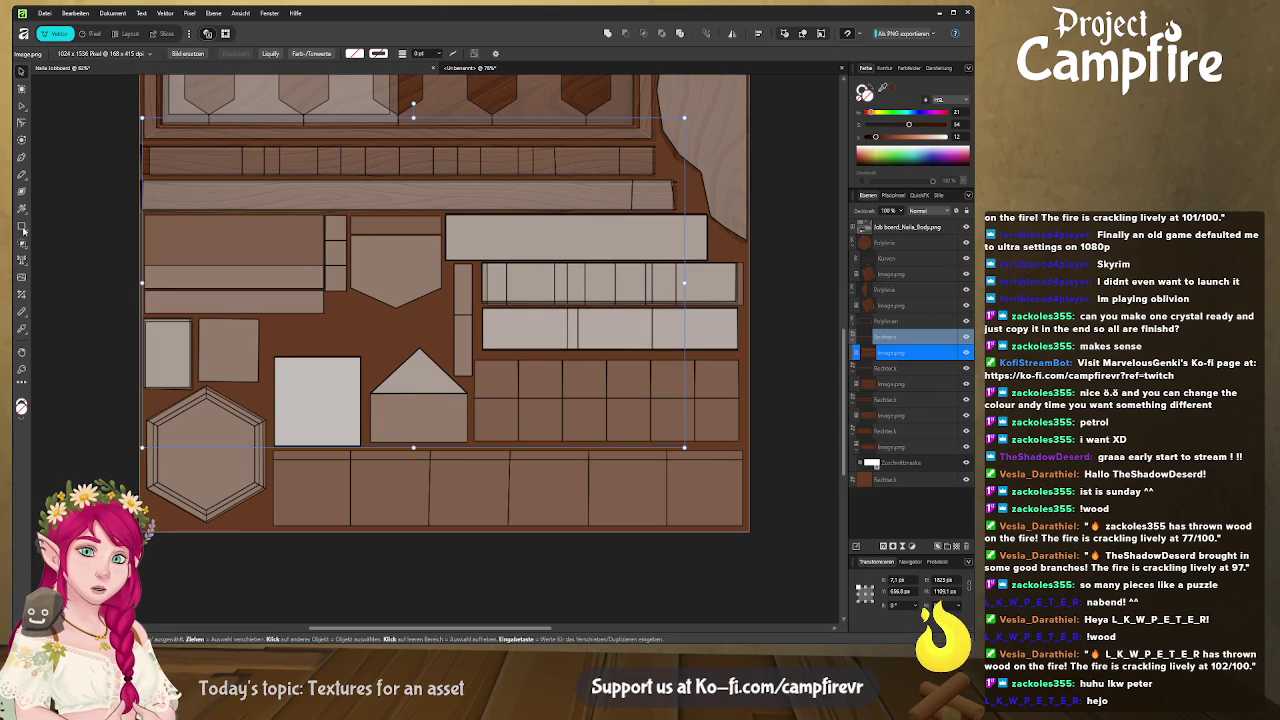
click(22, 157)
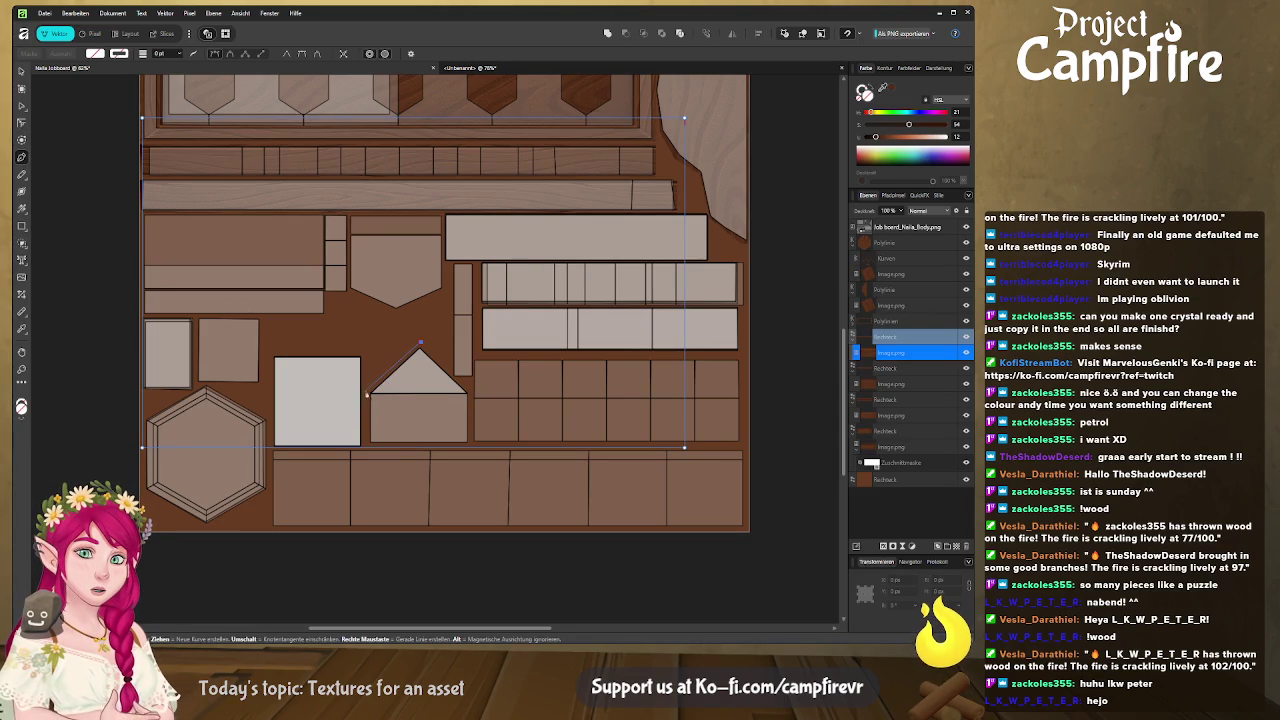
Trace a three-node outline over the house-shaped piece, lowering its top edge slightly
click(366, 447)
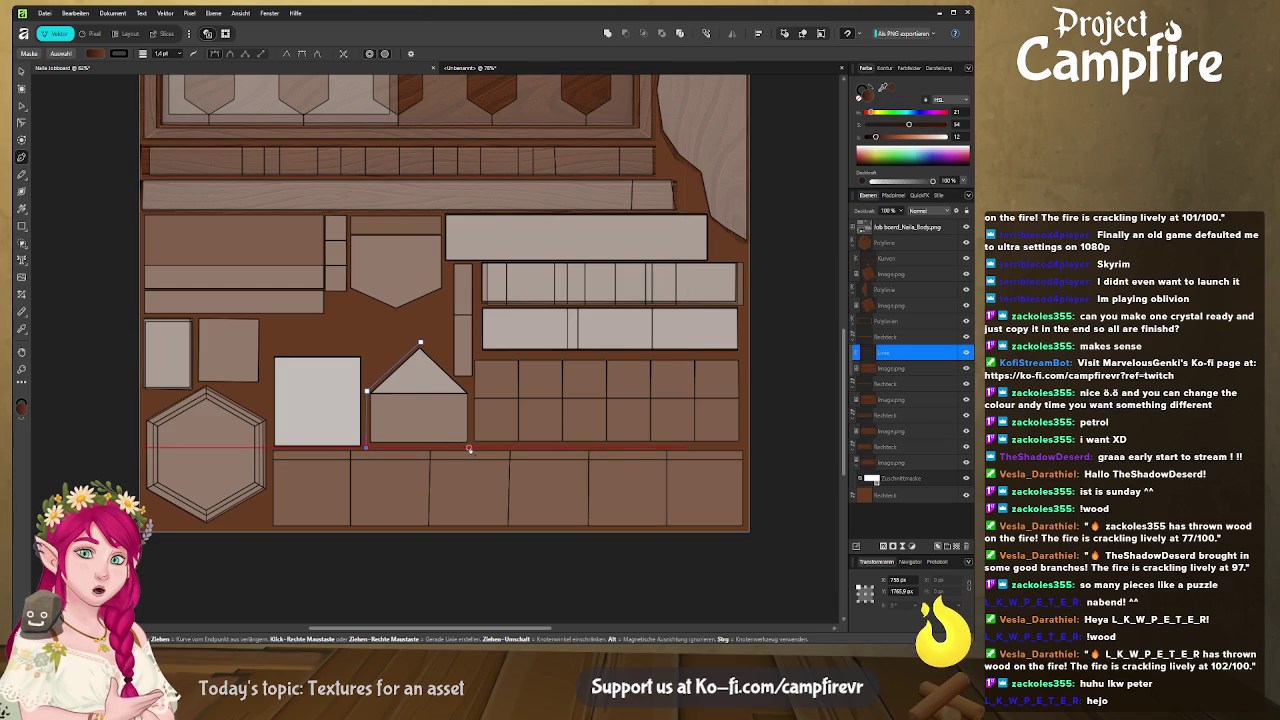
click(470, 450)
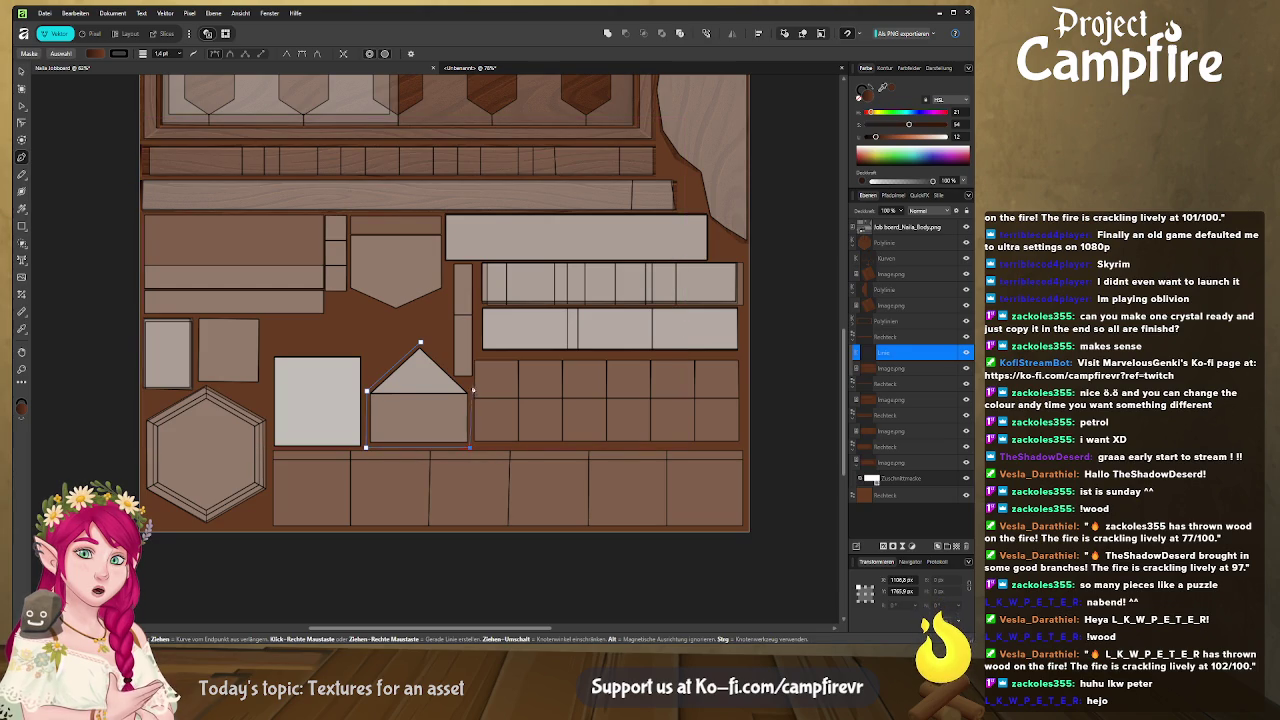
click(421, 345)
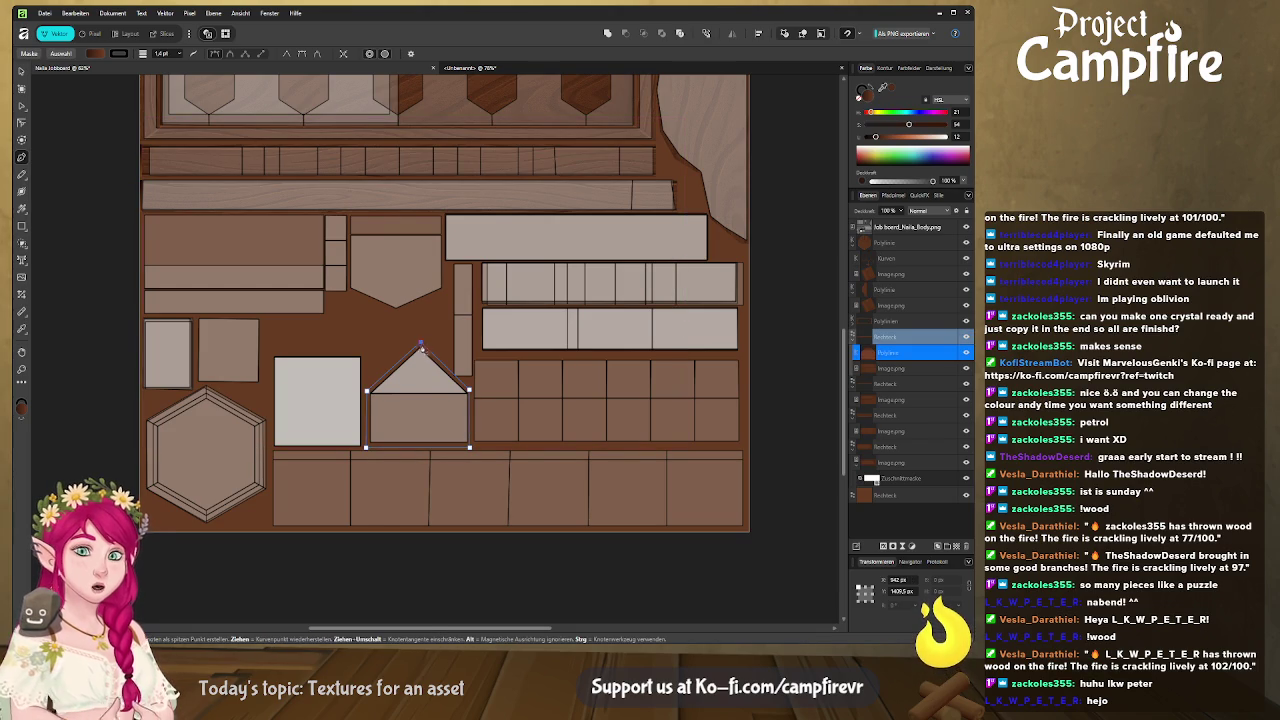
click(21, 73)
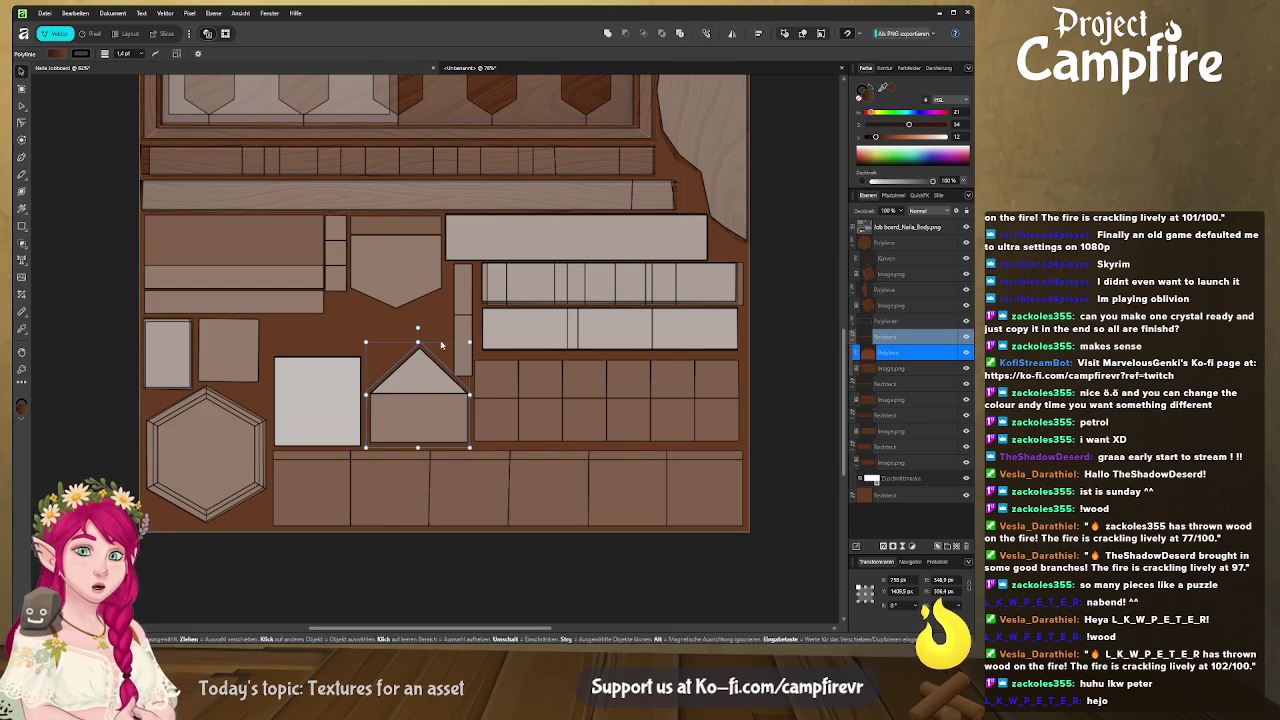
drag(418, 342, 418, 345)
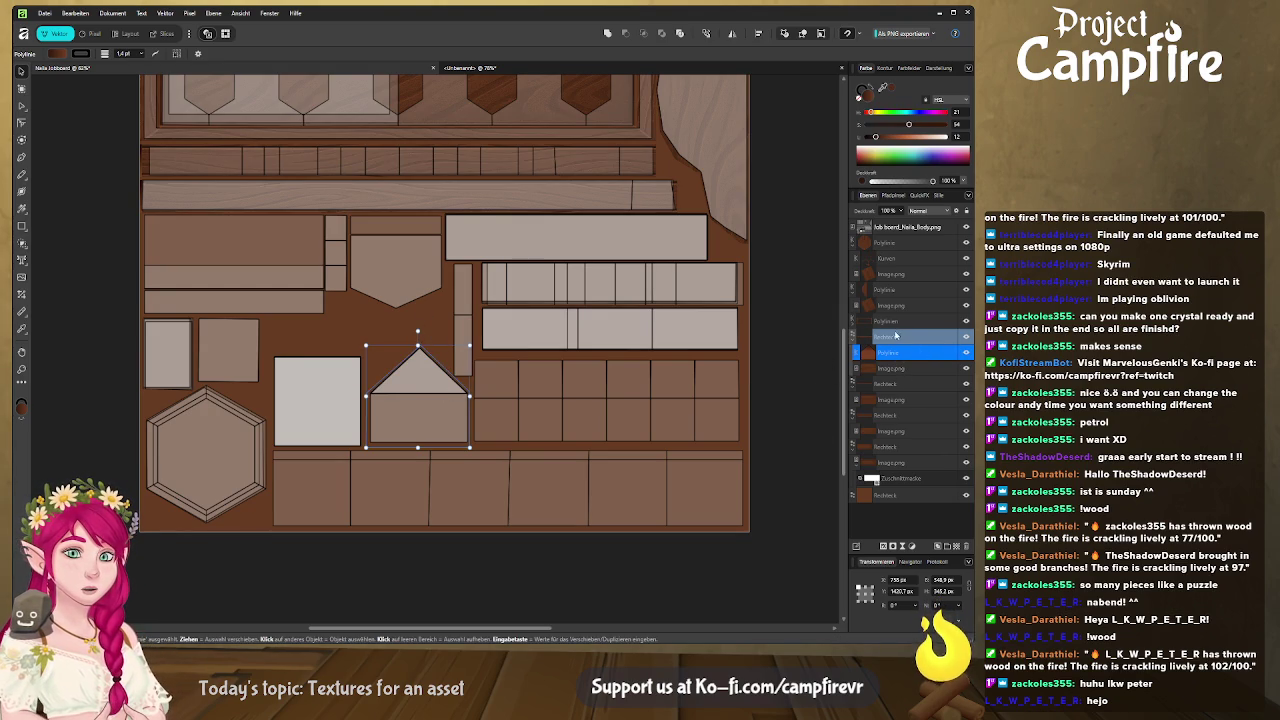
Move the wood-grain image over the lower planks and stack the house outline above the strip rectangle
click(901, 370)
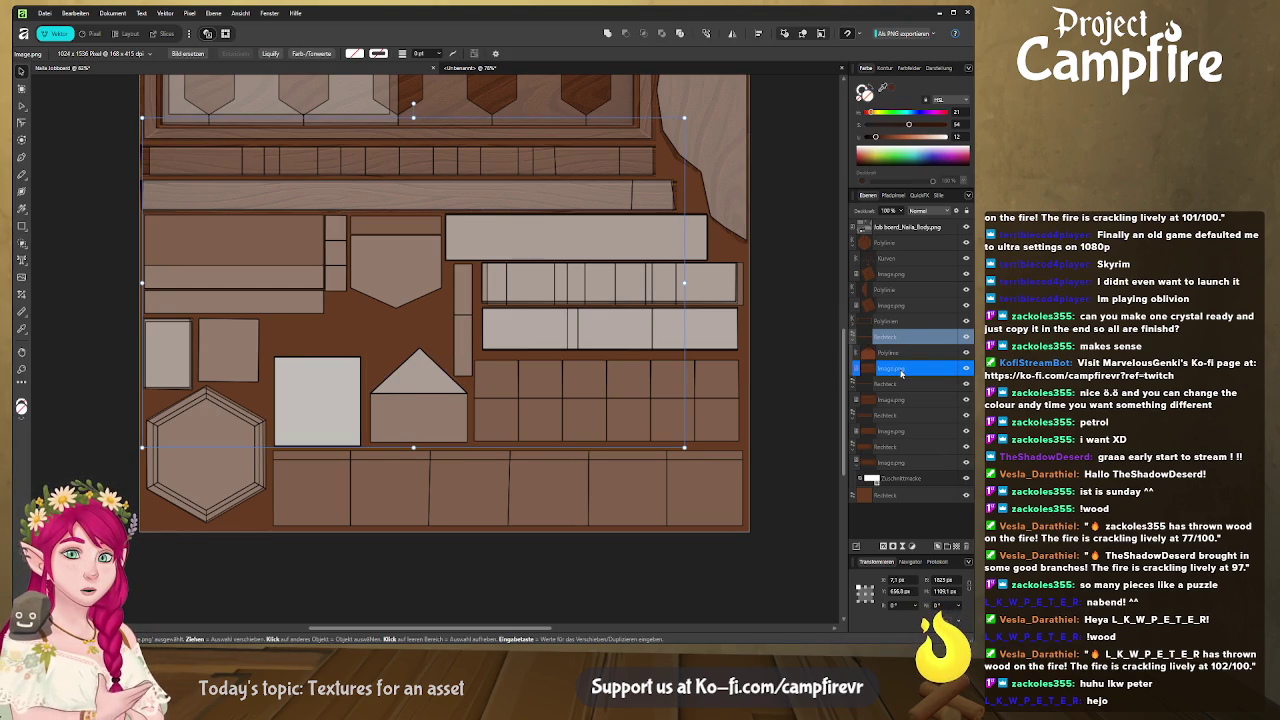
click(909, 354)
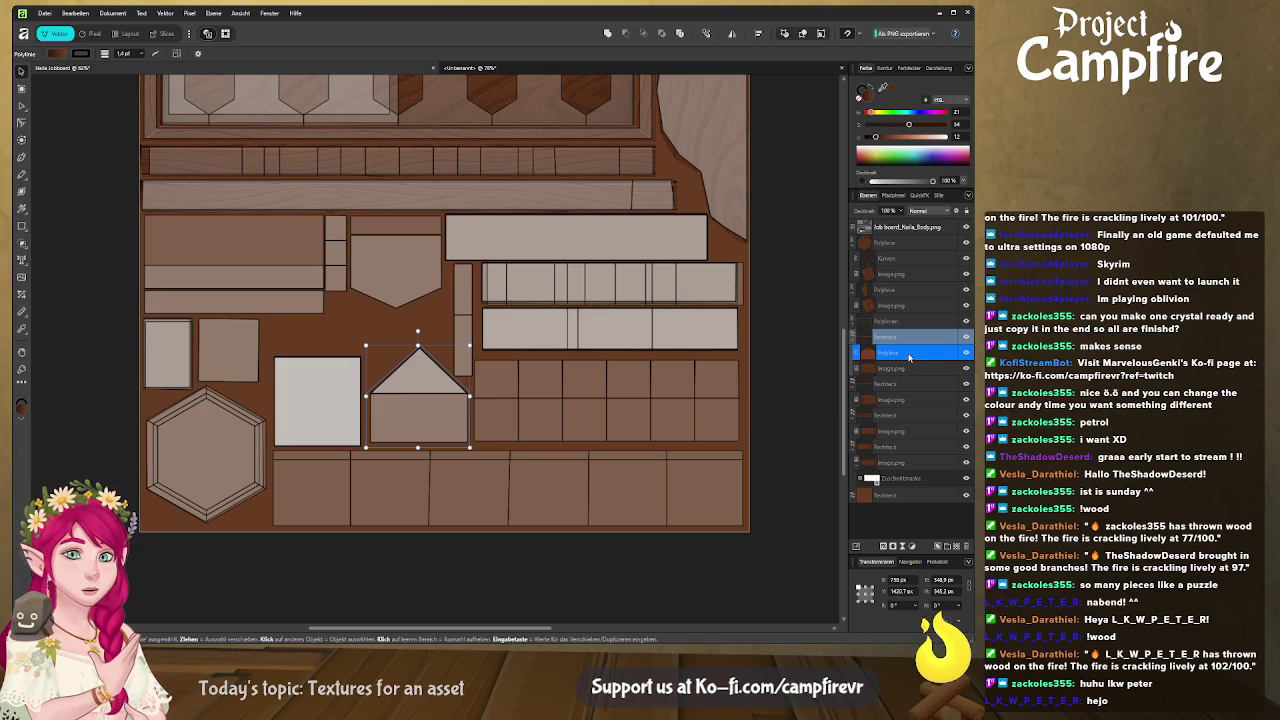
key(ctrl+v)
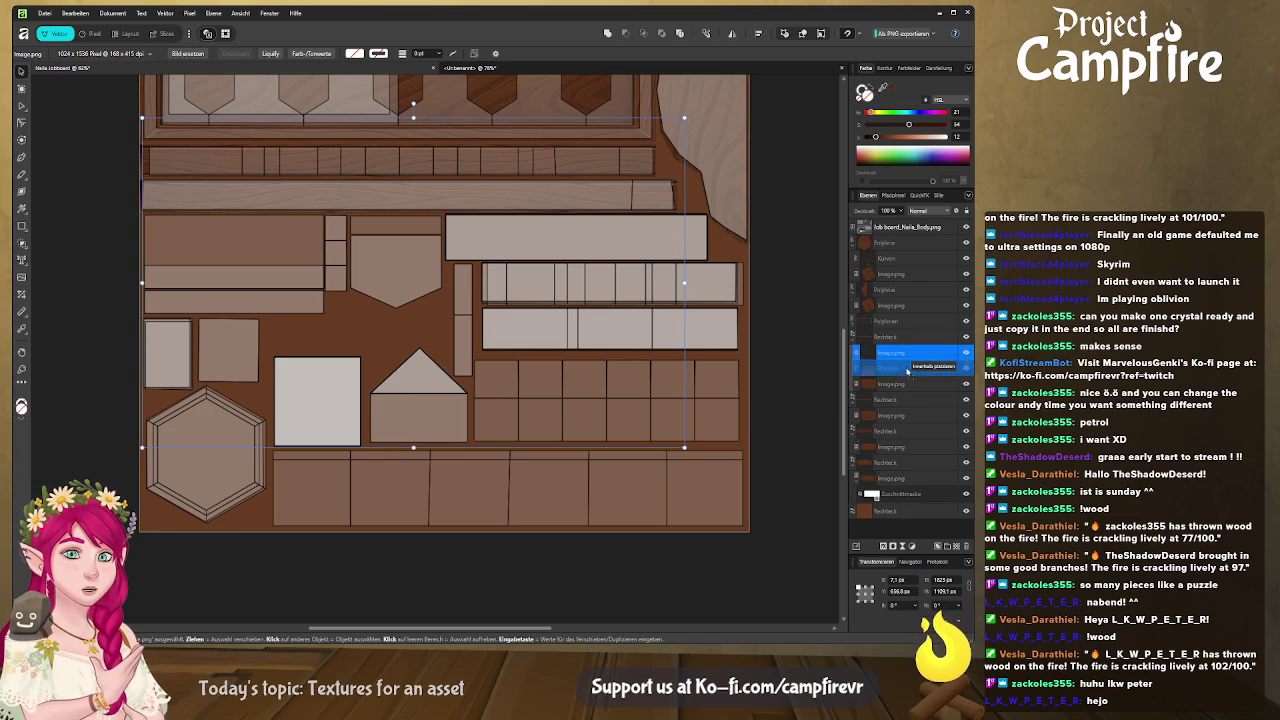
key(Delete)
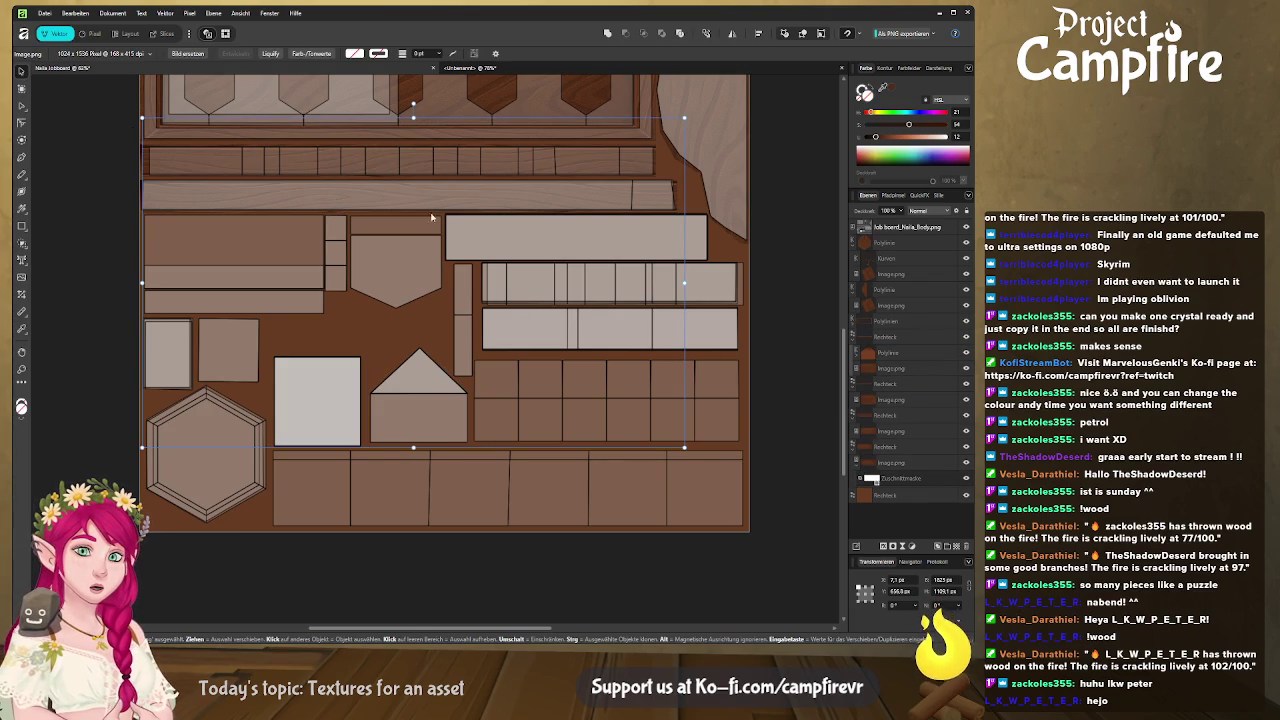
drag(493, 194, 497, 265)
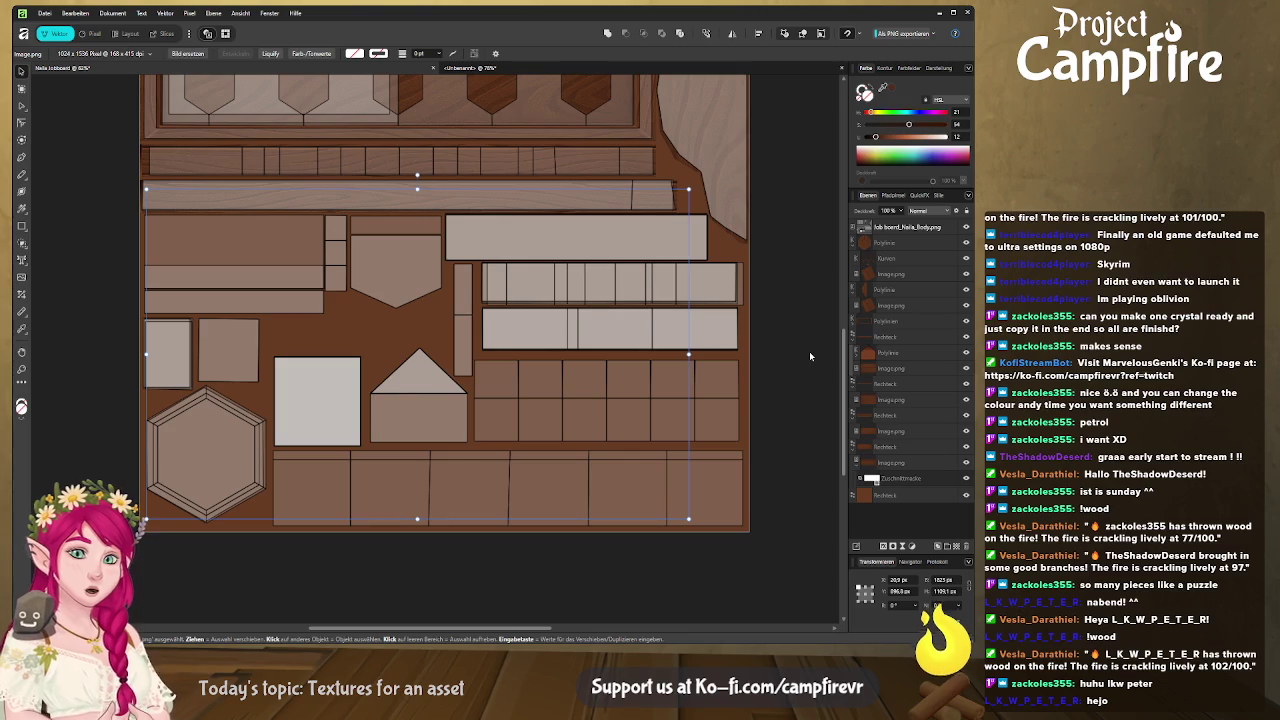
click(913, 354)
drag(916, 354, 916, 336)
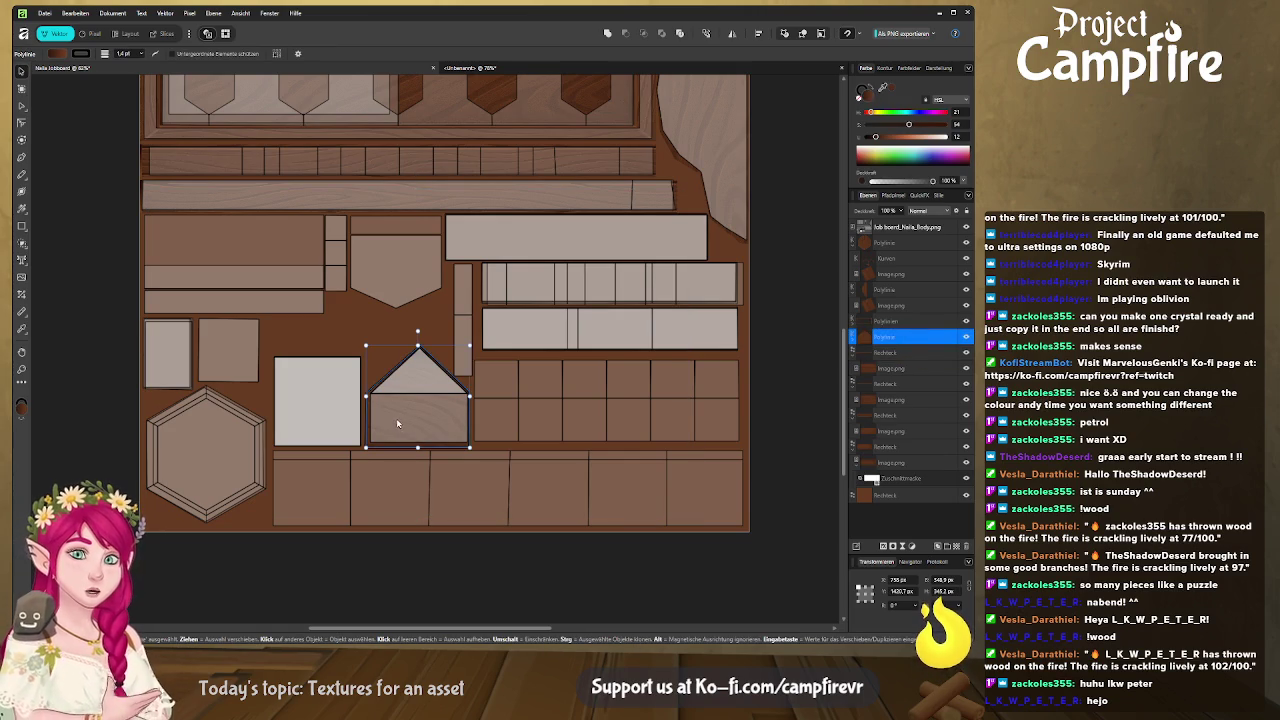
drag(399, 425, 401, 425)
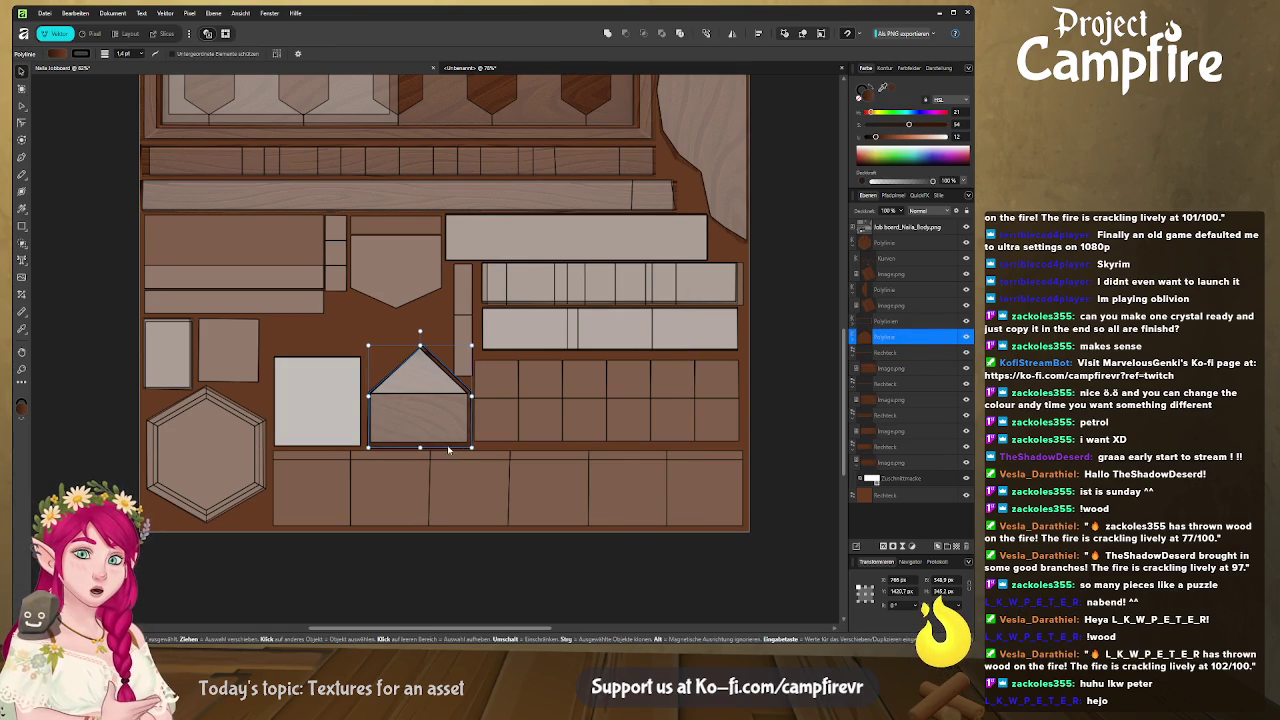
Swap the house shape's fill and stroke, then set its colour to None
click(860, 96)
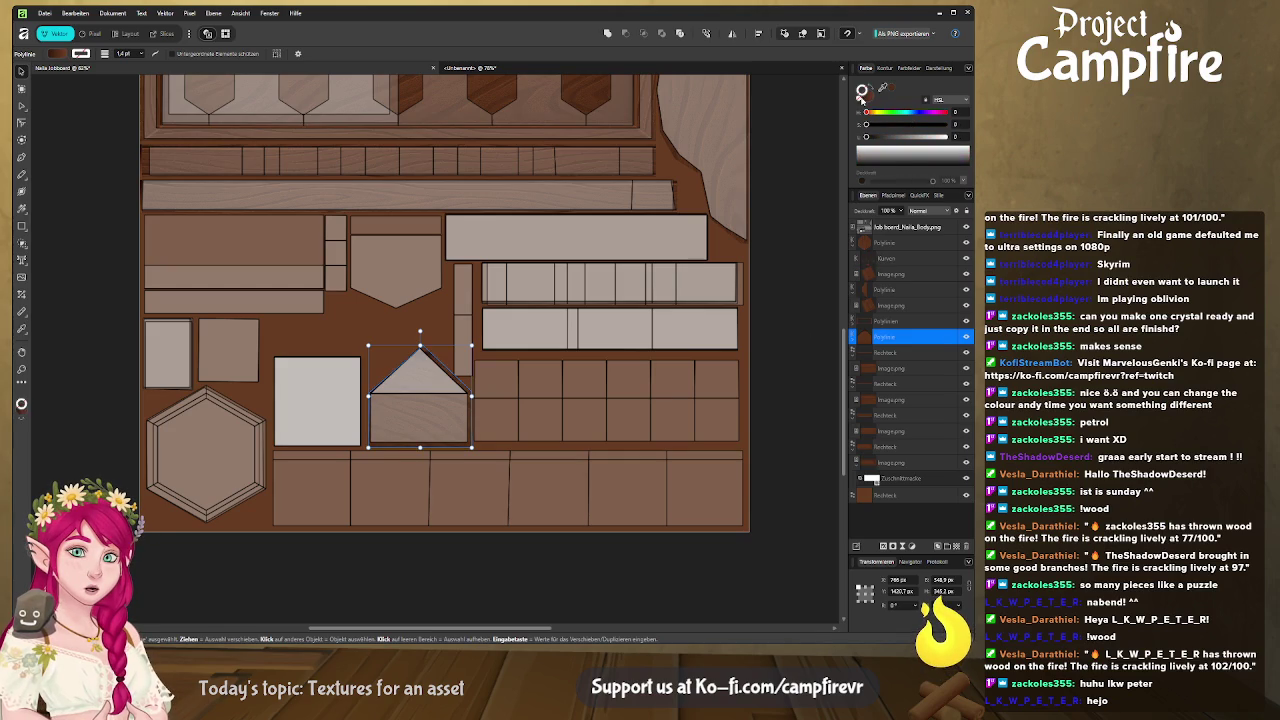
click(860, 96)
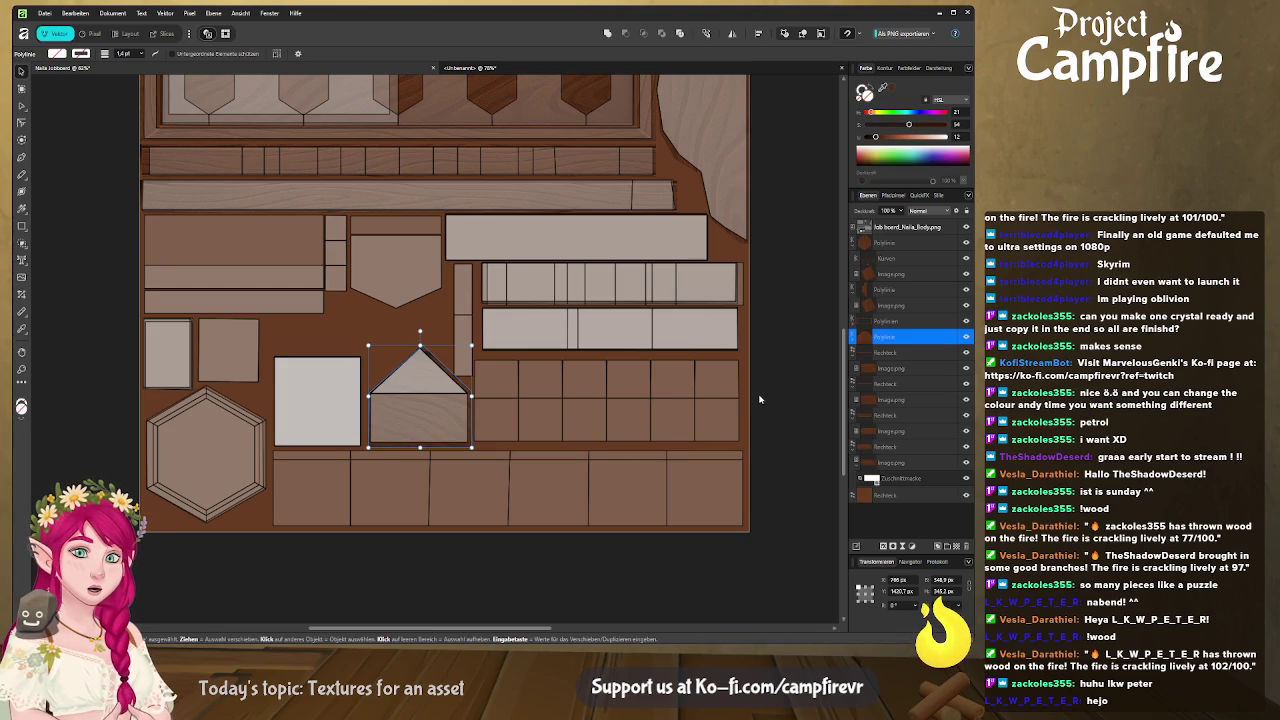
click(588, 442)
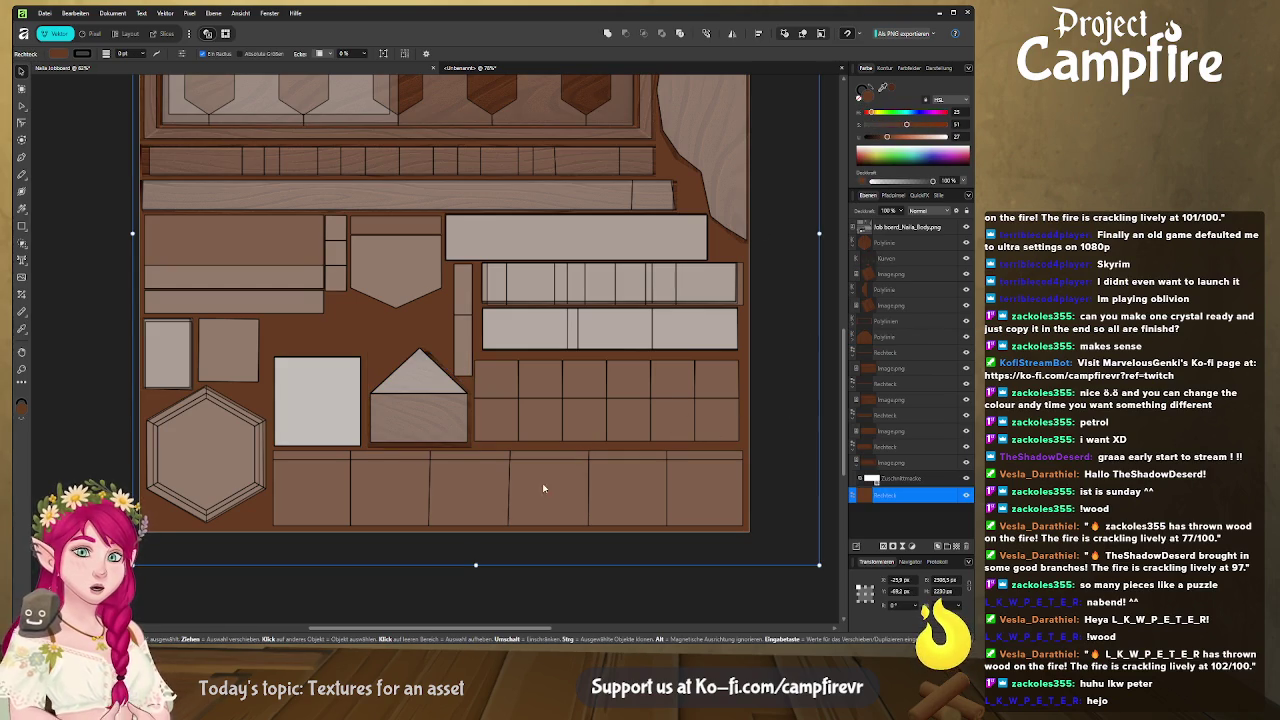
Flip the wood pentagon to point down, raise it slightly and narrow it from both sides
scroll(543, 486, left, 5)
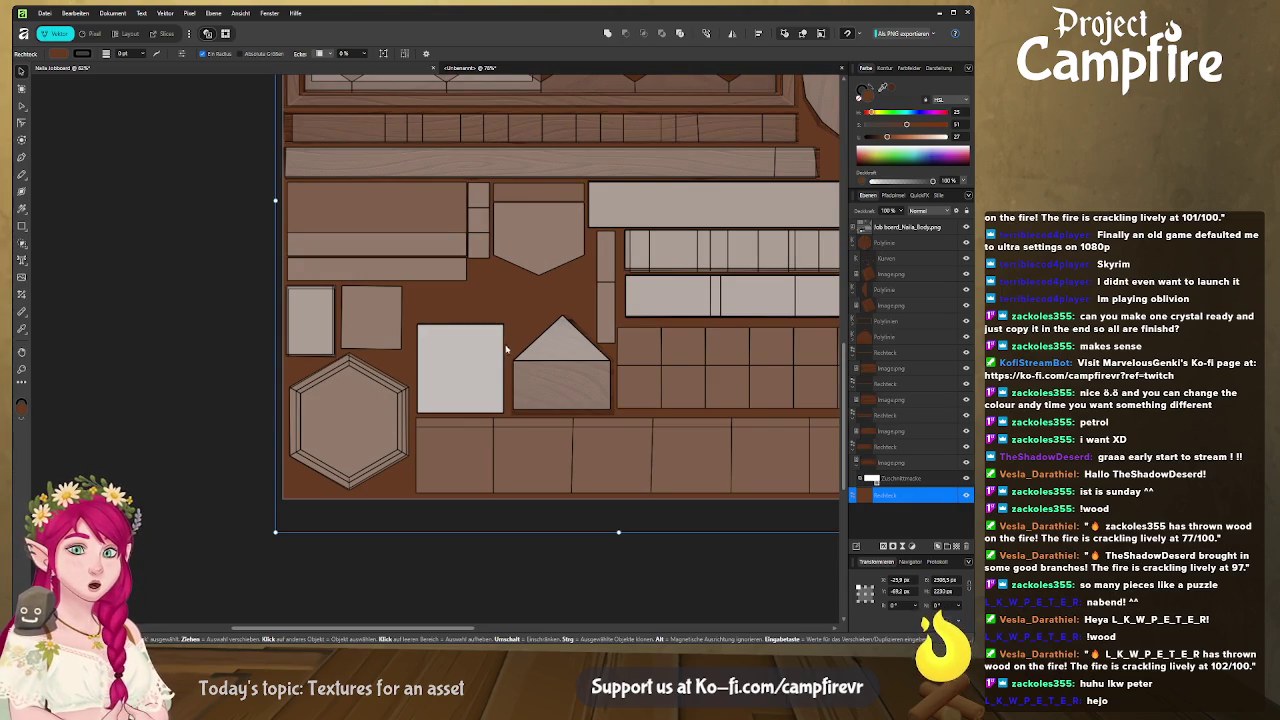
scroll(496, 435, up, 3)
scroll(530, 300, up, 2)
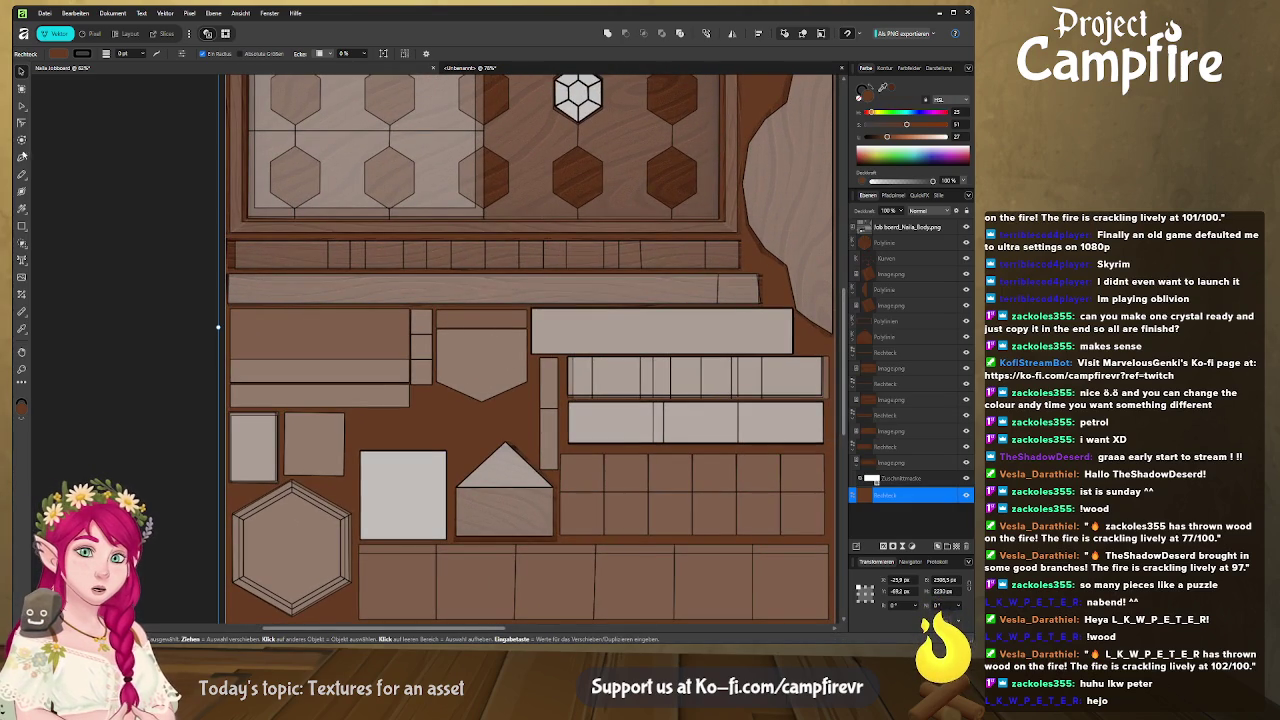
click(21, 157)
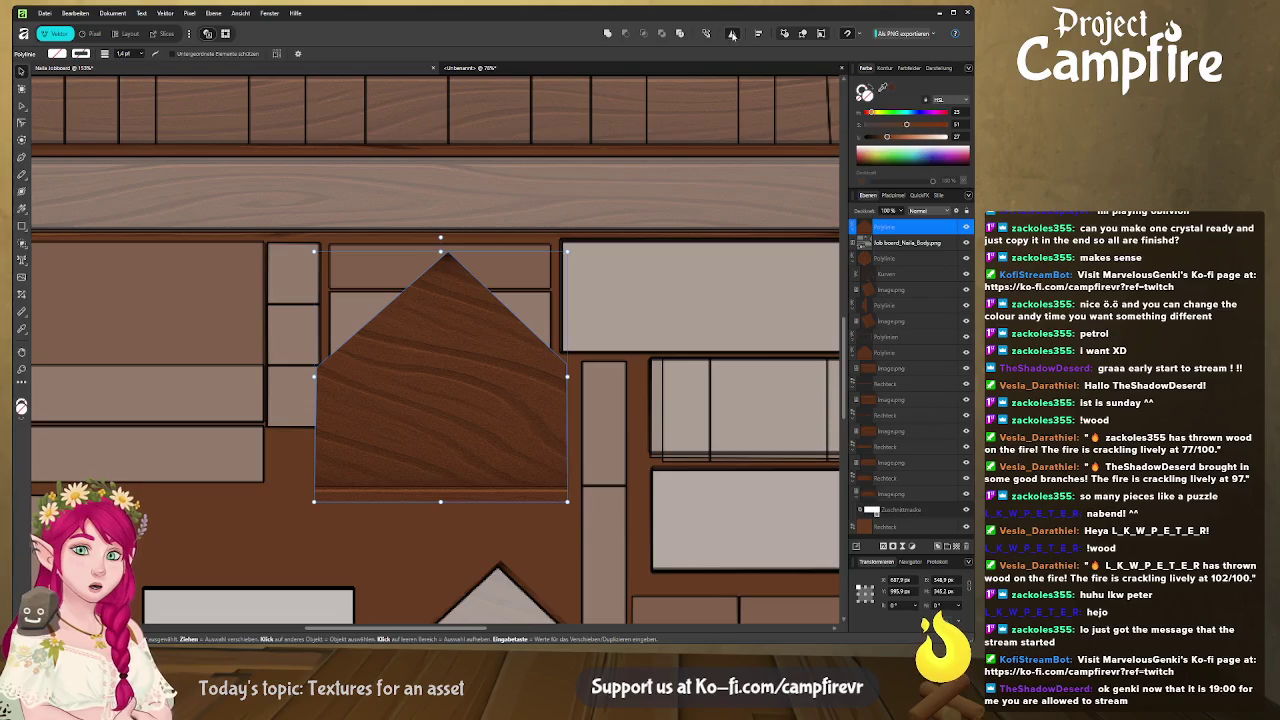
click(758, 33)
drag(471, 370, 471, 350)
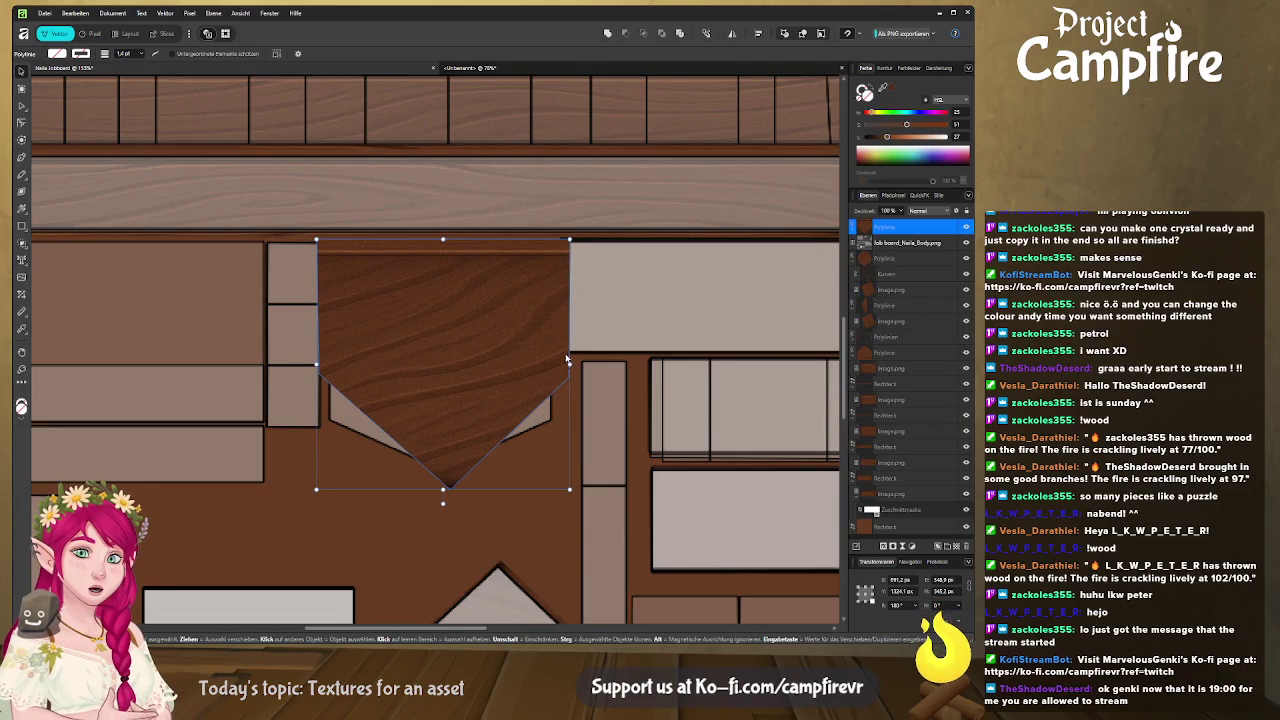
drag(569, 365, 558, 365)
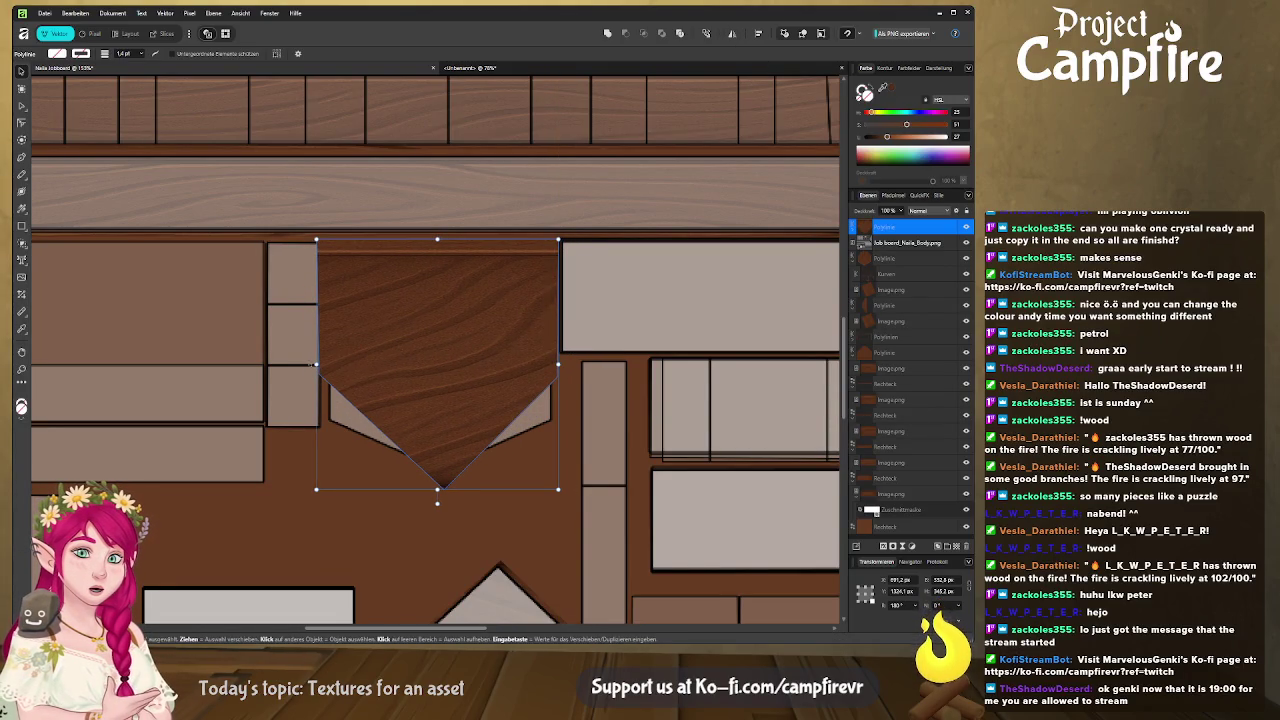
drag(314, 365, 322, 365)
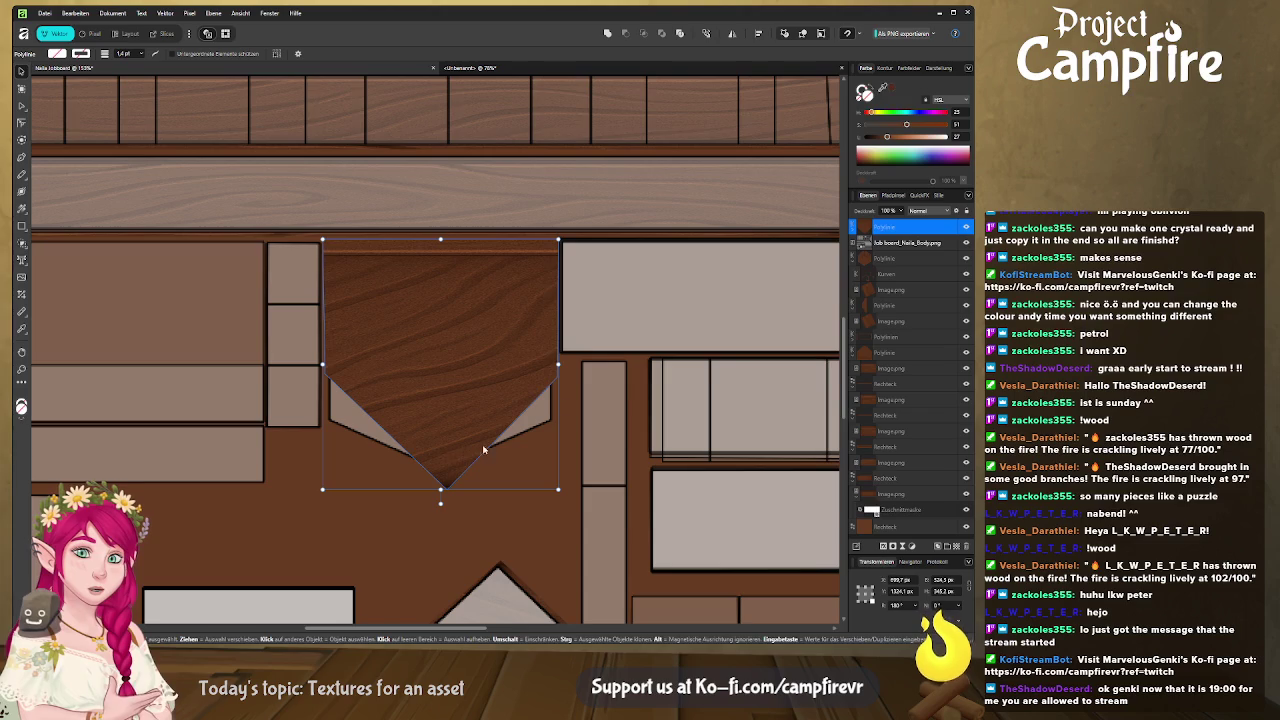
Drag the side nodes down to lengthen the pointed bottom, then check the model in Blender
key(a)
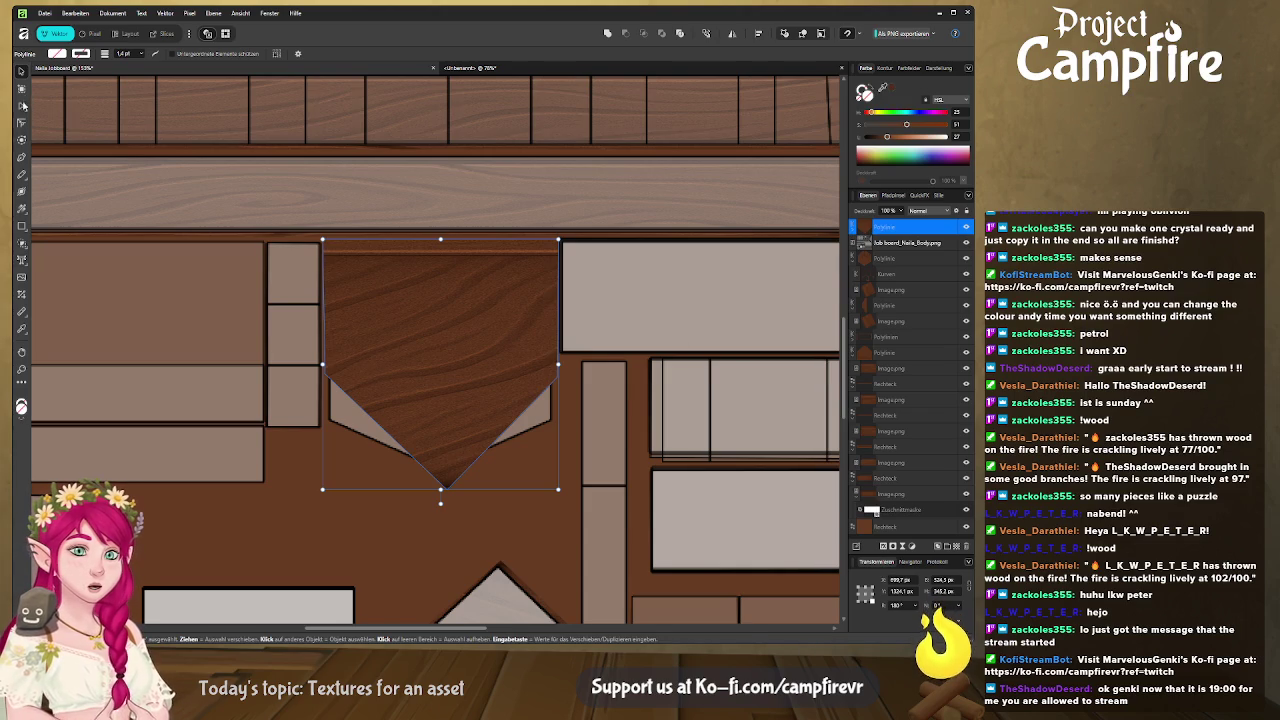
drag(596, 352, 280, 412)
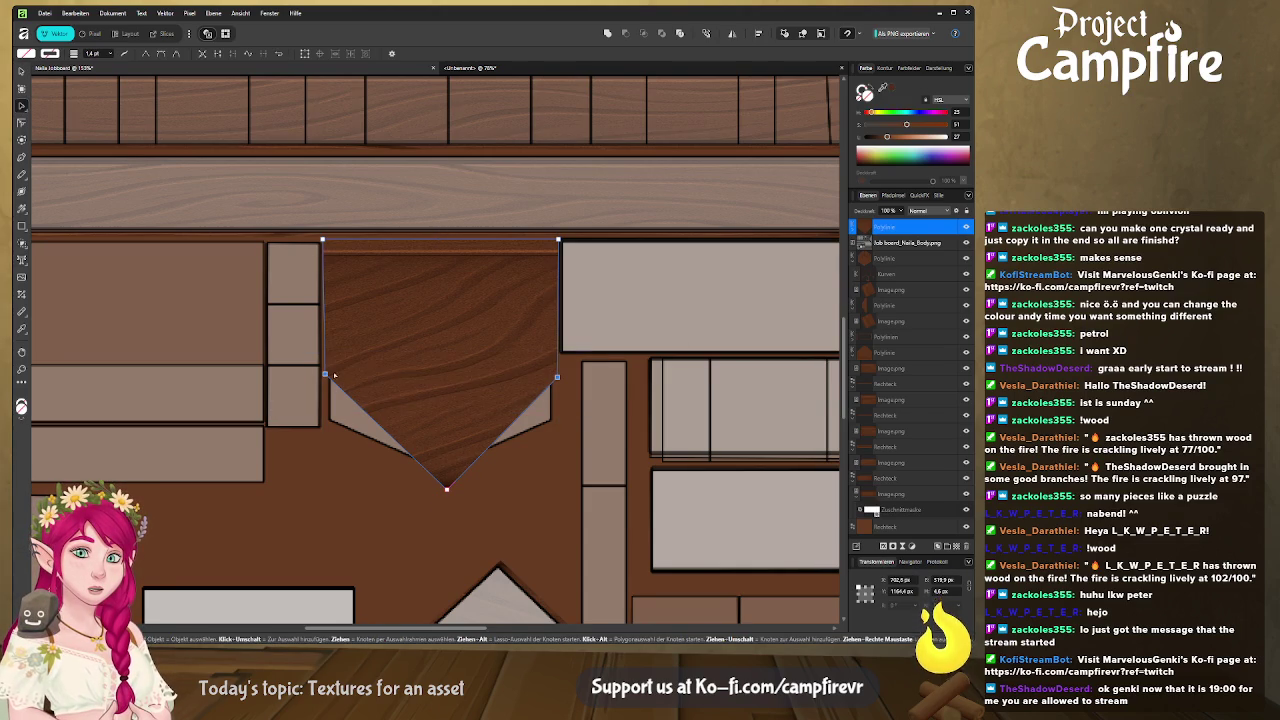
drag(324, 374, 326, 428)
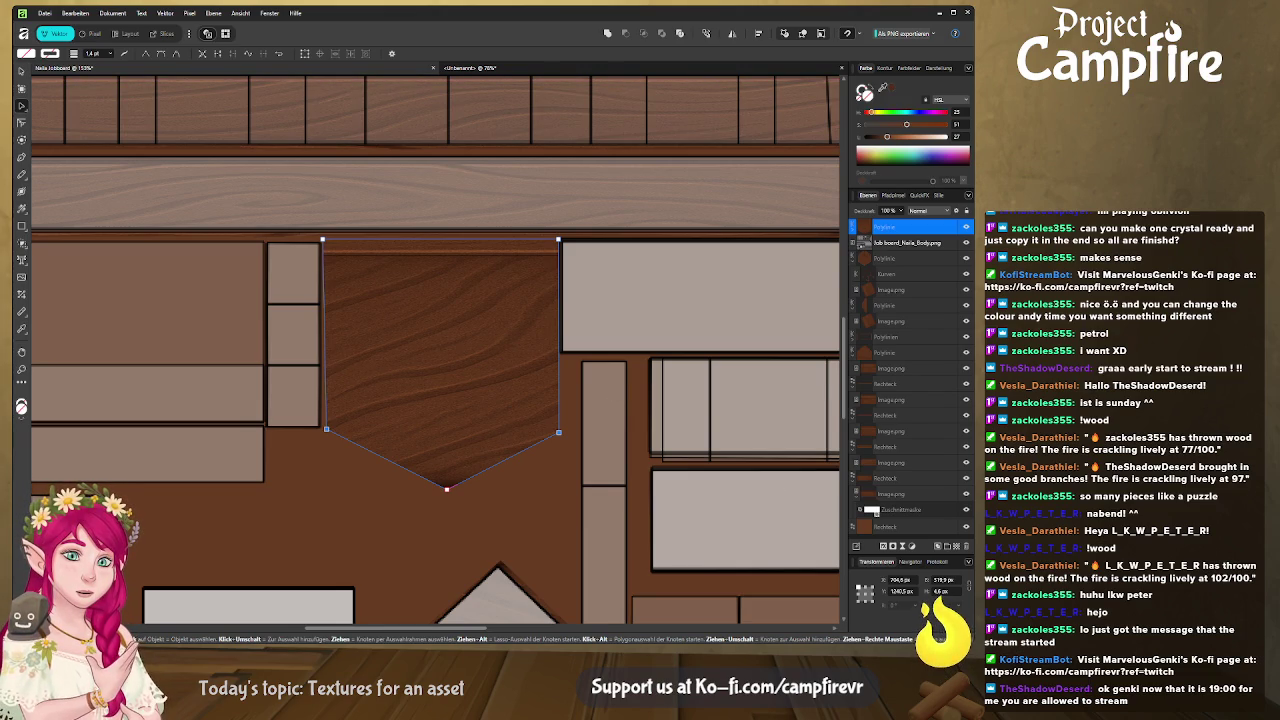
key(alt+Tab)
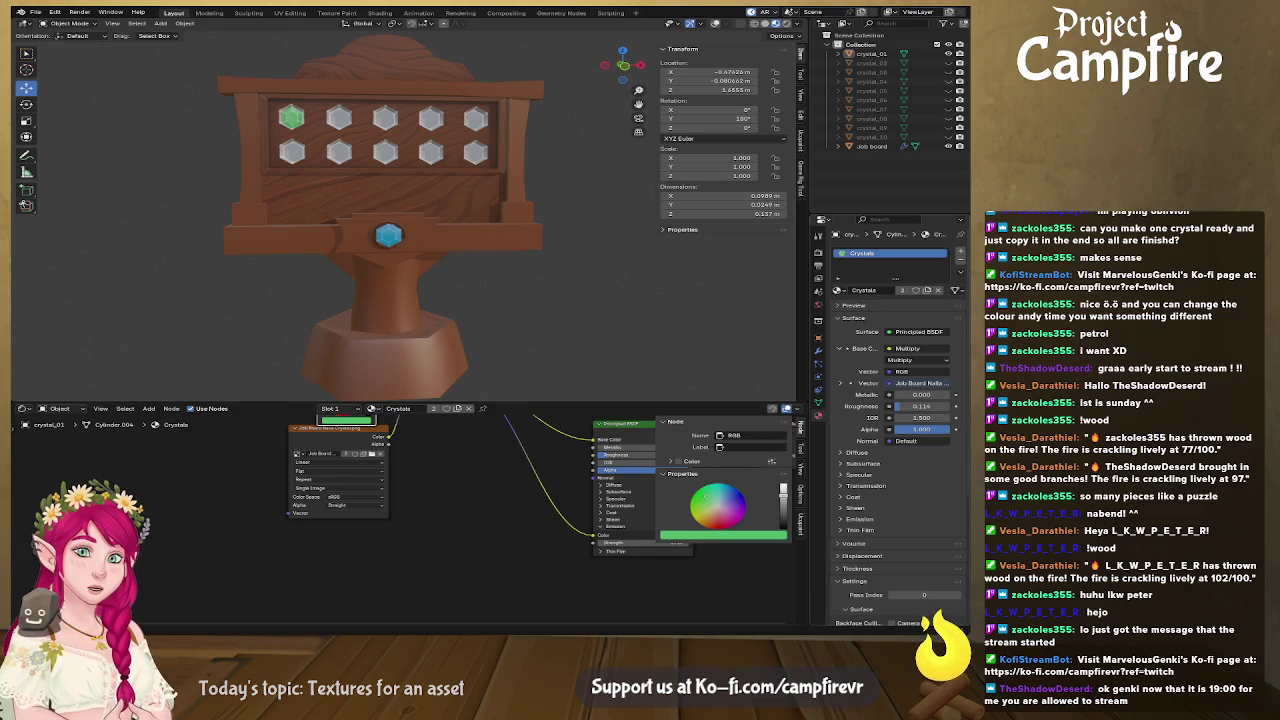
Back in Affinity Designer, move the job board body PNG layer to the top of the stack
key(alt+Tab)
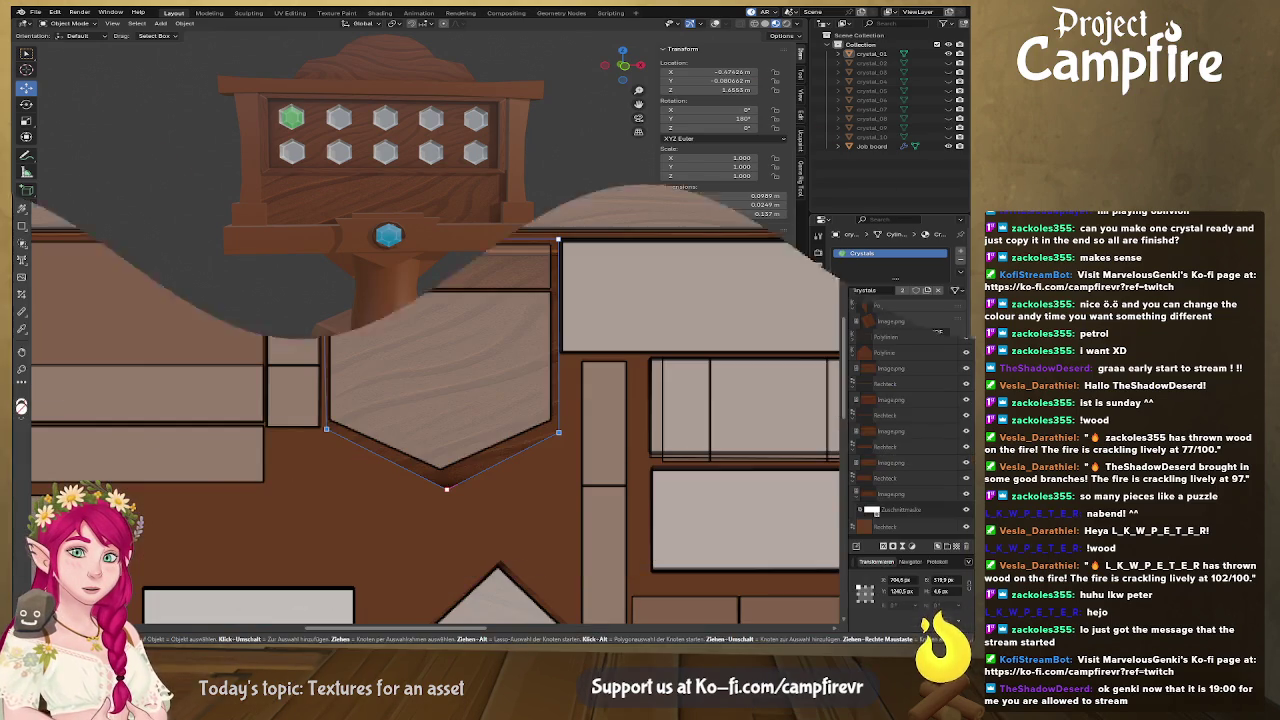
drag(912, 251, 910, 226)
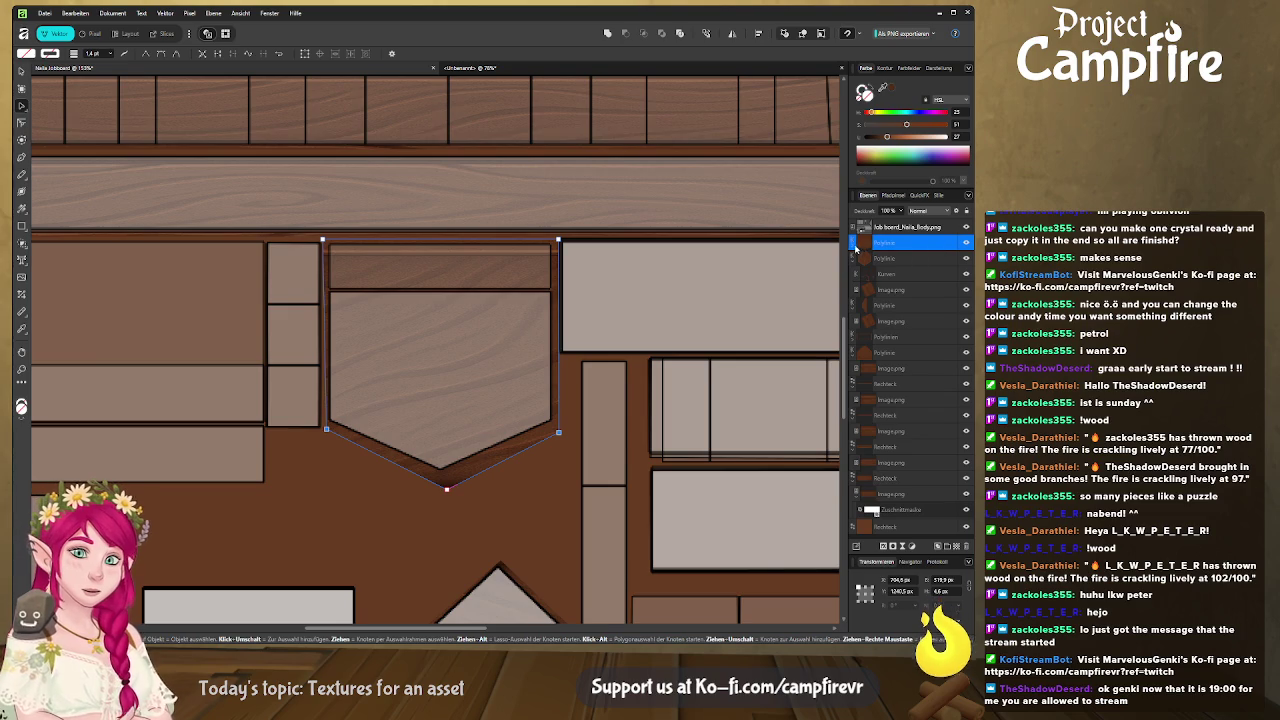
Place the Image.png wood texture into the document and select its layer
click(856, 243)
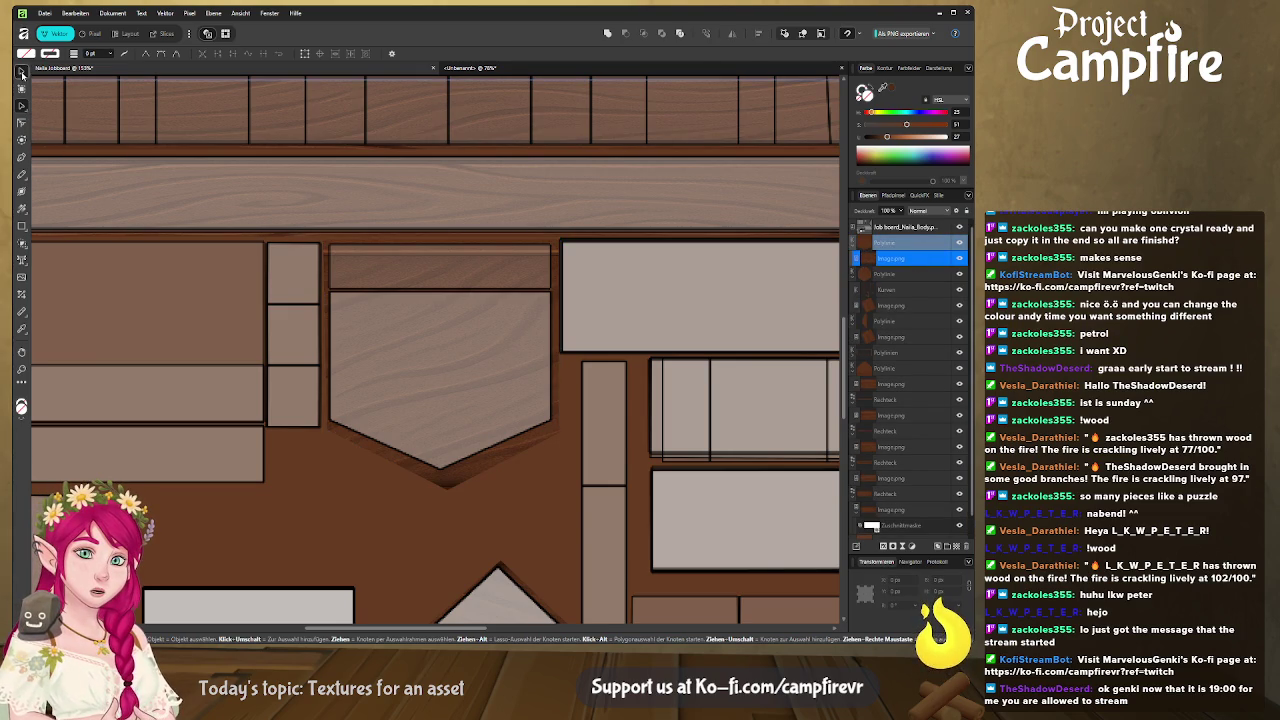
click(22, 74)
double_click(890, 258)
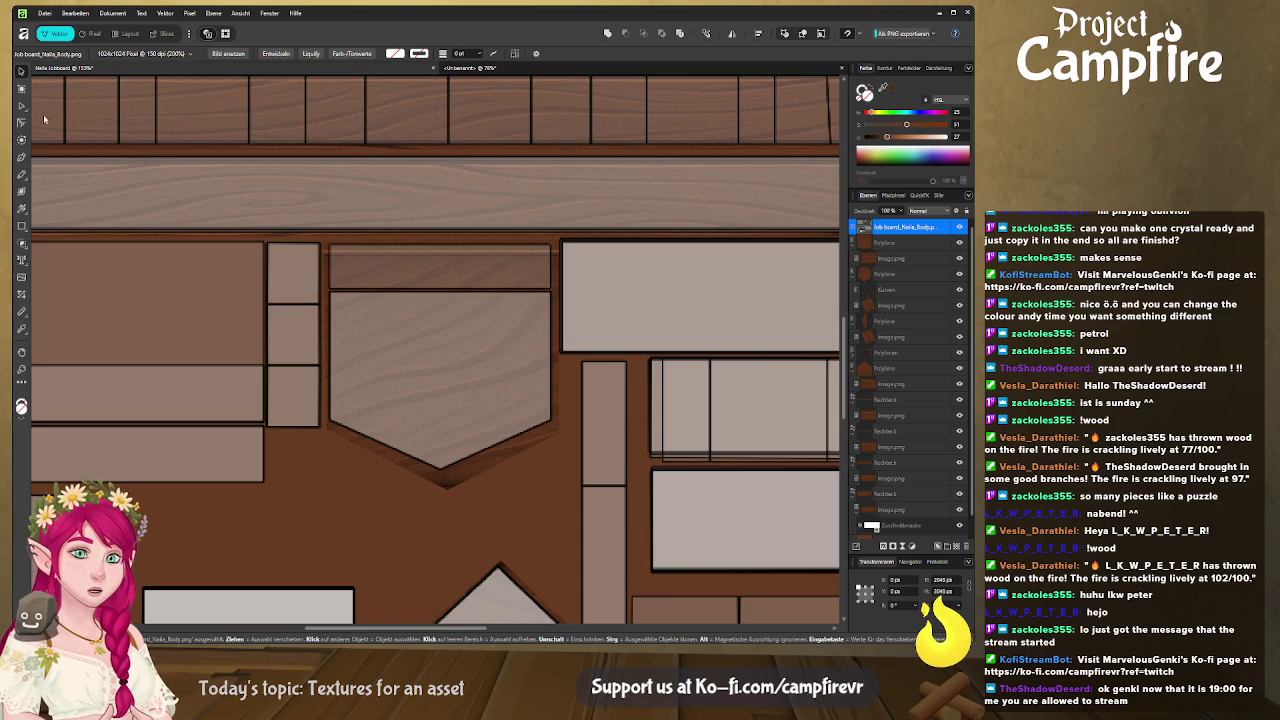
click(393, 193)
scroll(393, 193, down, 5)
scroll(489, 265, up, 3)
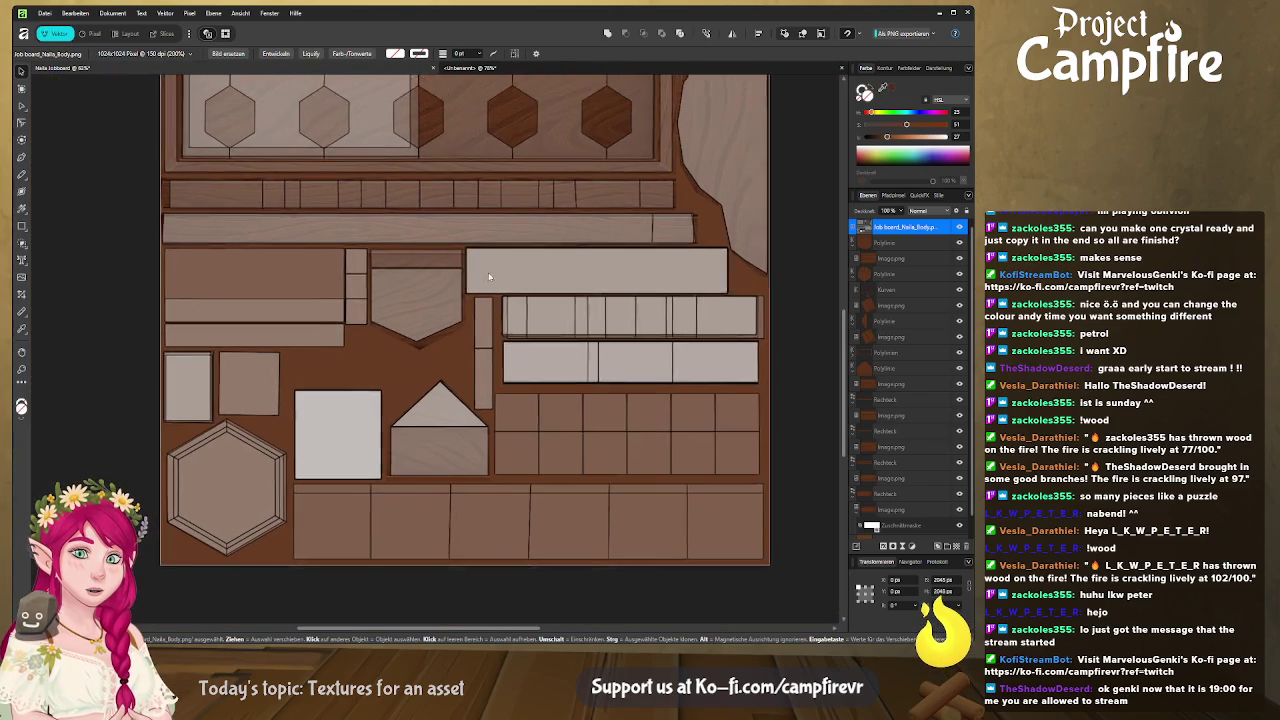
click(917, 258)
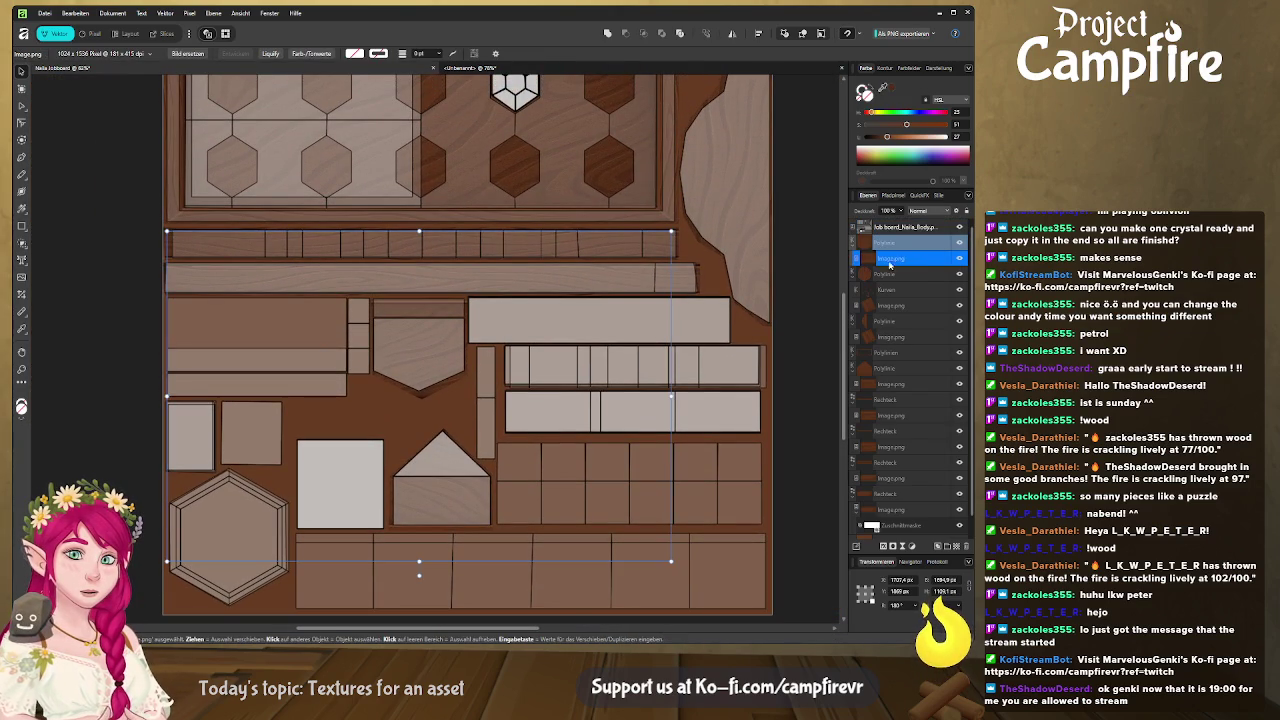
Scale and nudge the wood image right, hide the beige layout layer, and enlarge the image further
mouse_move(419, 231)
mouse_down()
mouse_move(419, 254)
mouse_move(420, 227)
mouse_up()
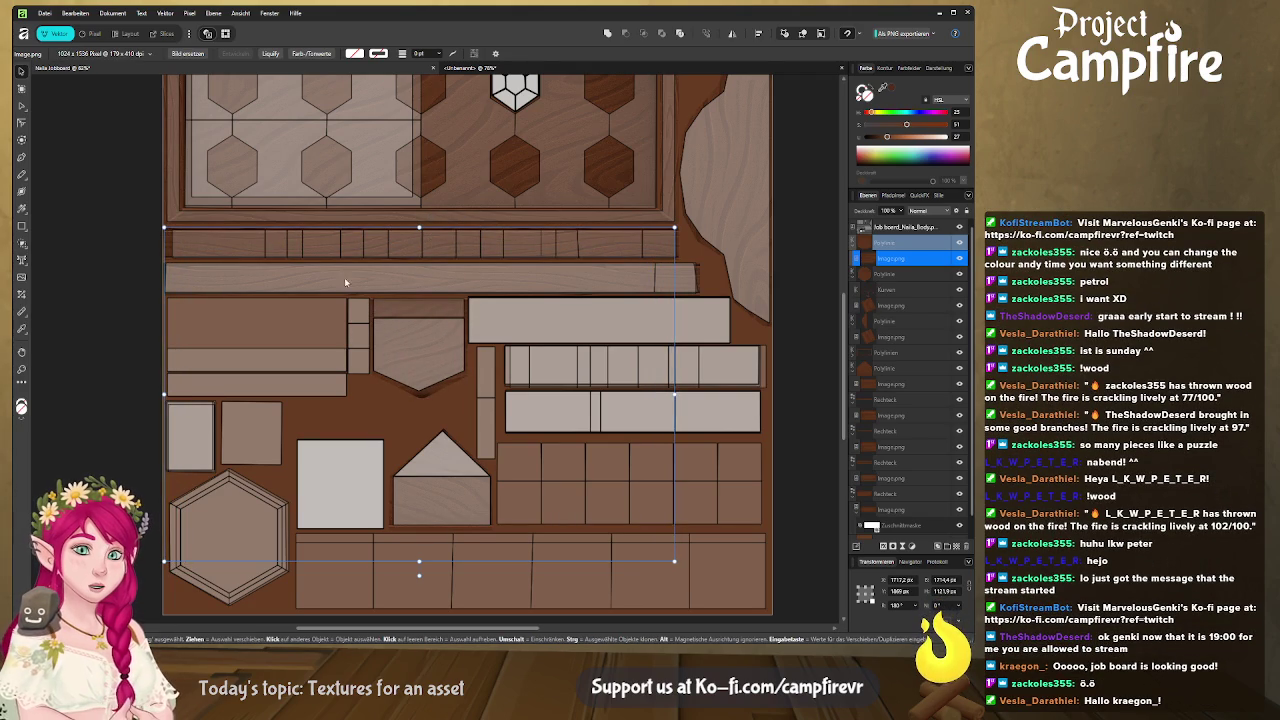
key(shift+Right)
key(shift+Right)
key(shift+Right)
key(shift+Right)
key(shift+Right)
key(shift+Right)
key(Right)
key(Right)
key(Right)
key(Right)
key(Right)
key(Right)
key(Right)
key(Right)
key(Right)
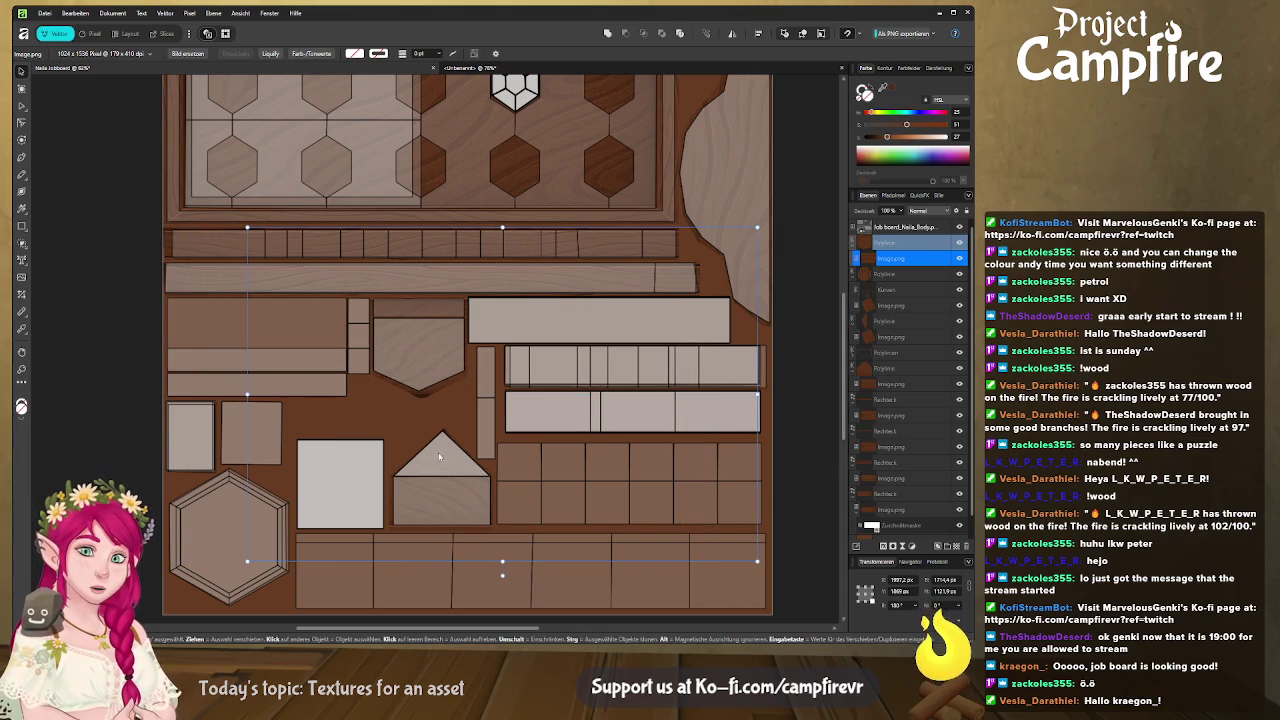
drag(437, 455, 417, 409)
click(959, 242)
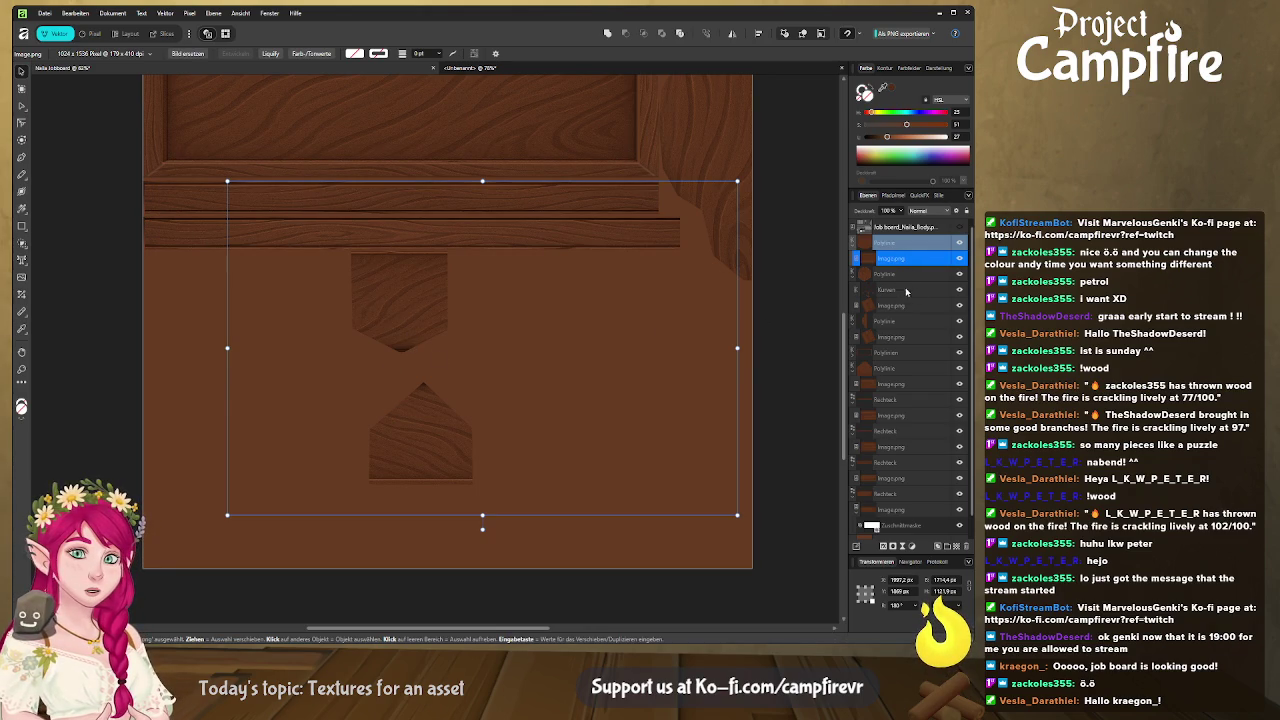
click(895, 243)
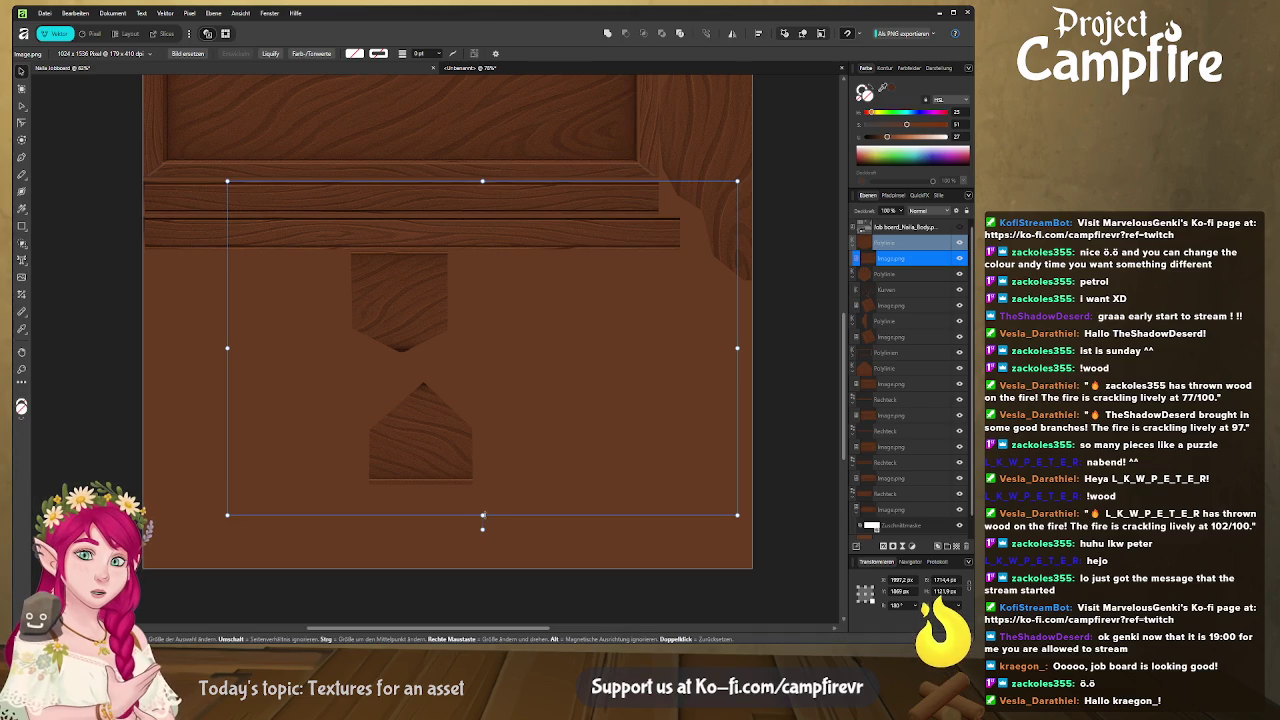
drag(482, 517, 482, 537)
drag(483, 181, 483, 176)
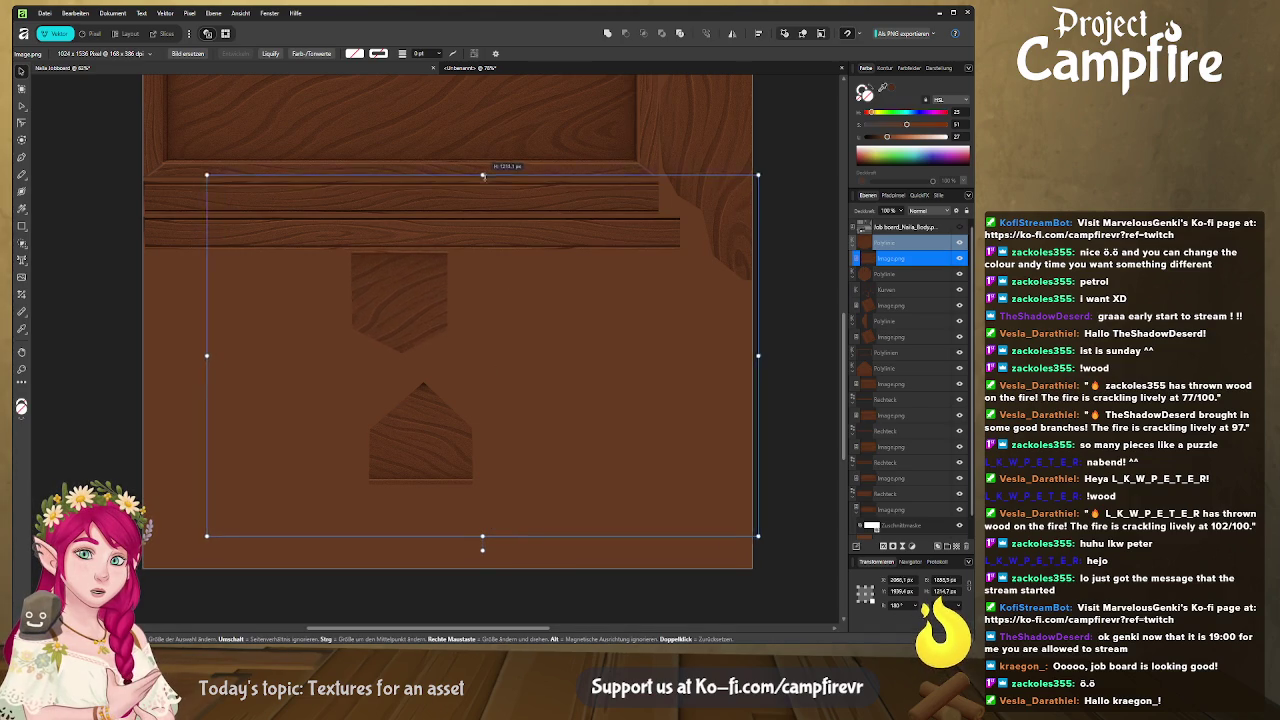
click(162, 33)
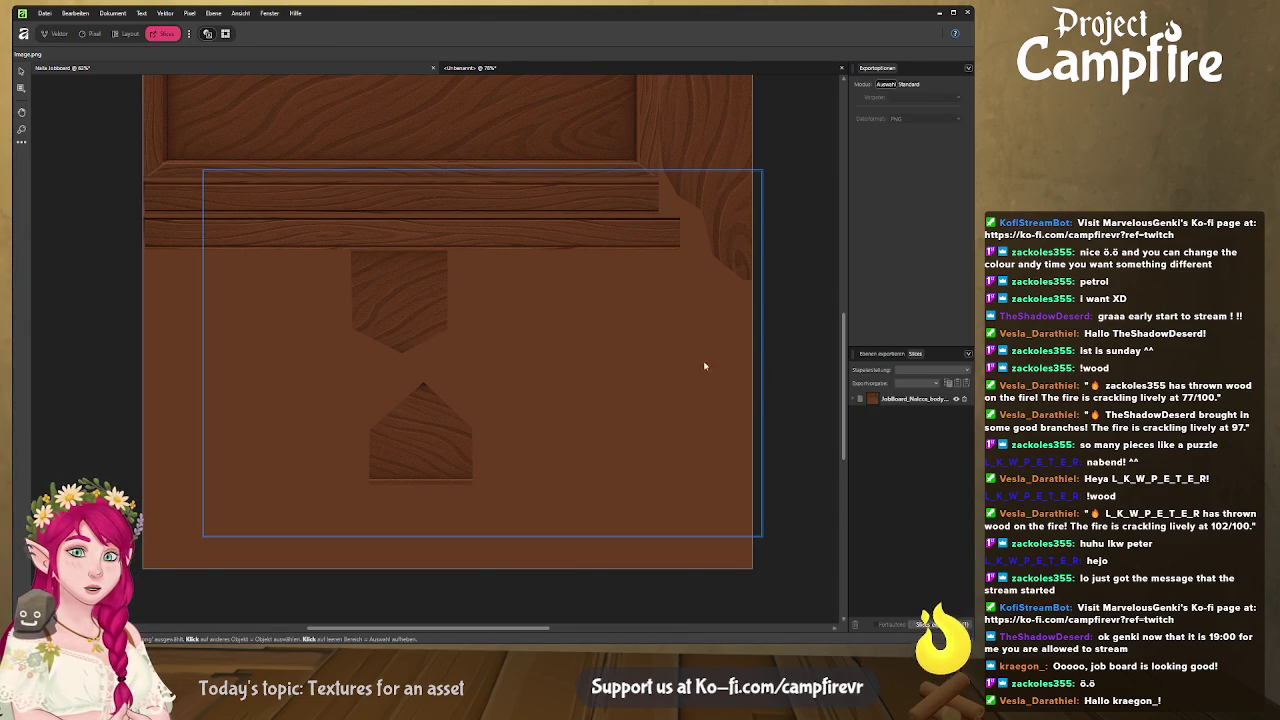
Preview the wood-grain job board in Blender from the straight-on front view
key(alt+Tab)
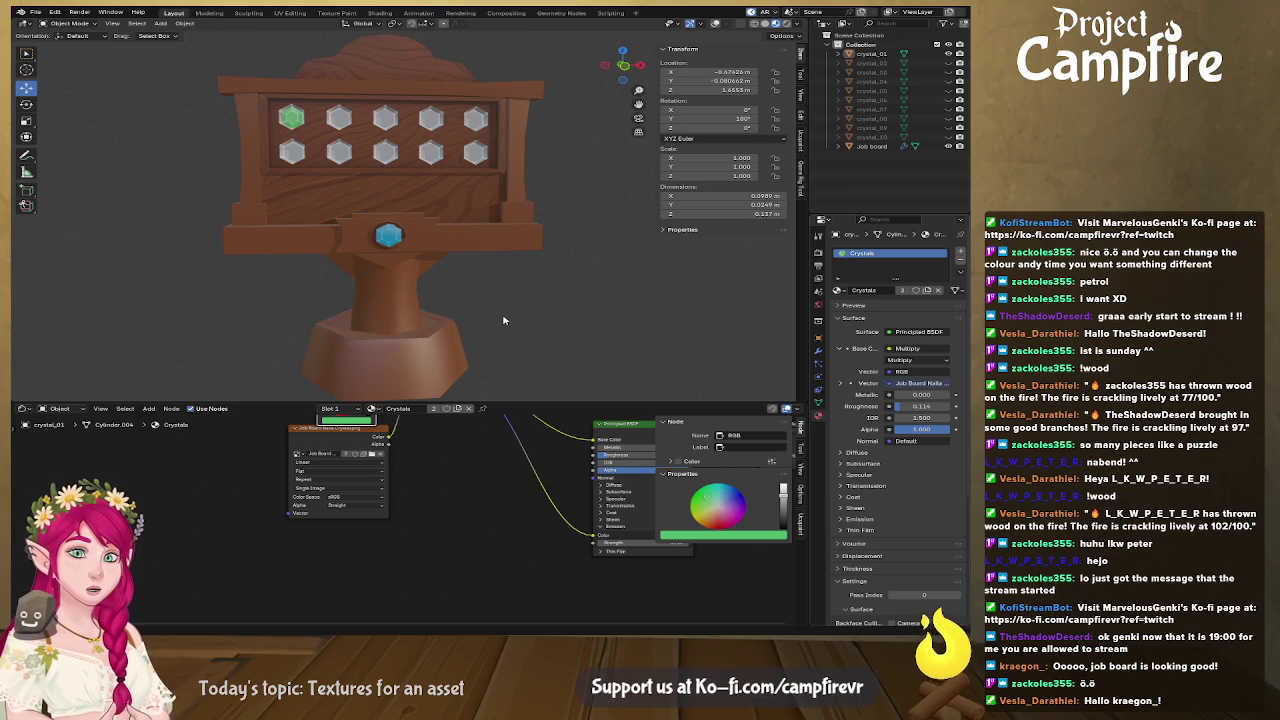
key(alt+Tab)
key(alt+Tab)
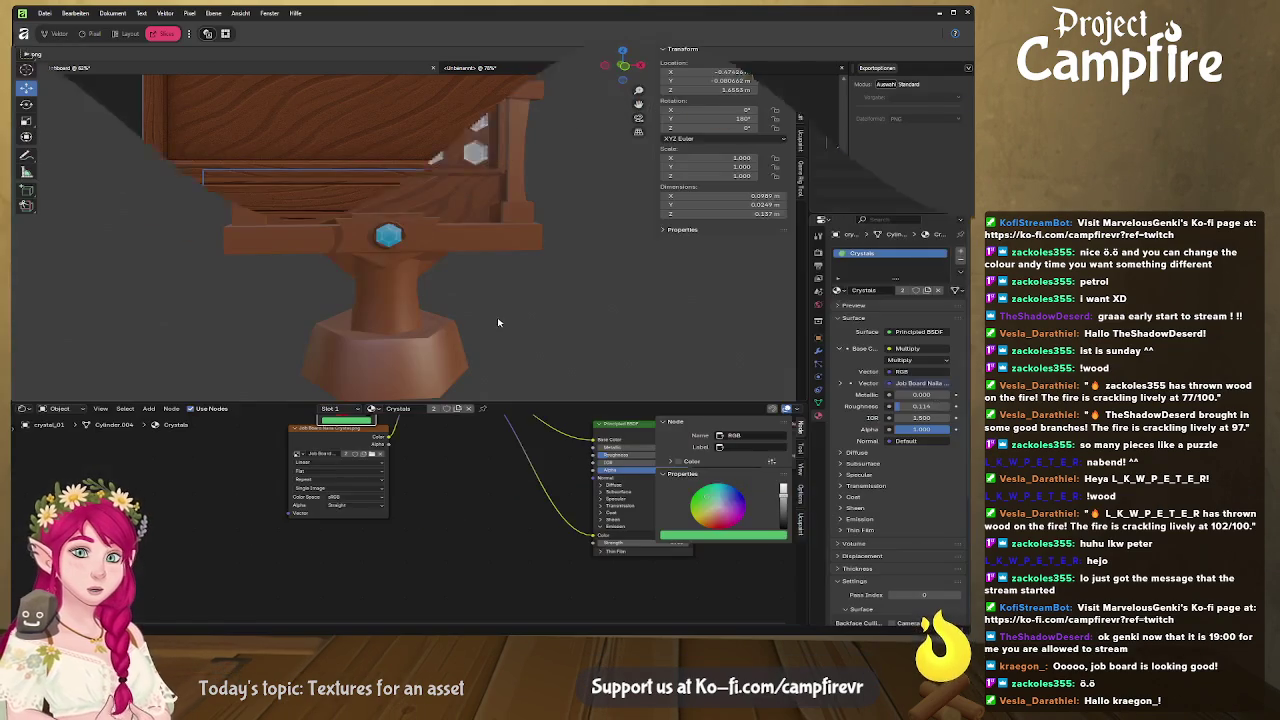
scroll(550, 319, down, 3)
key(ctrl+KP_1)
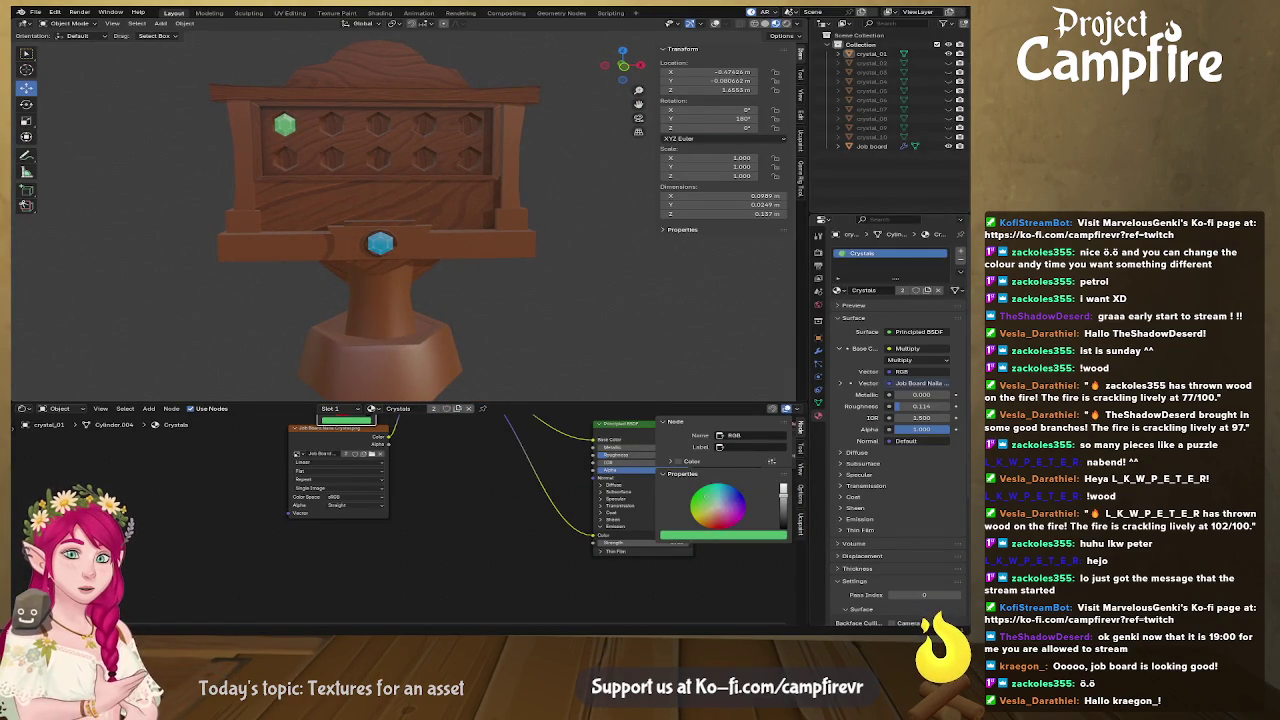
drag(597, 354, 606, 267)
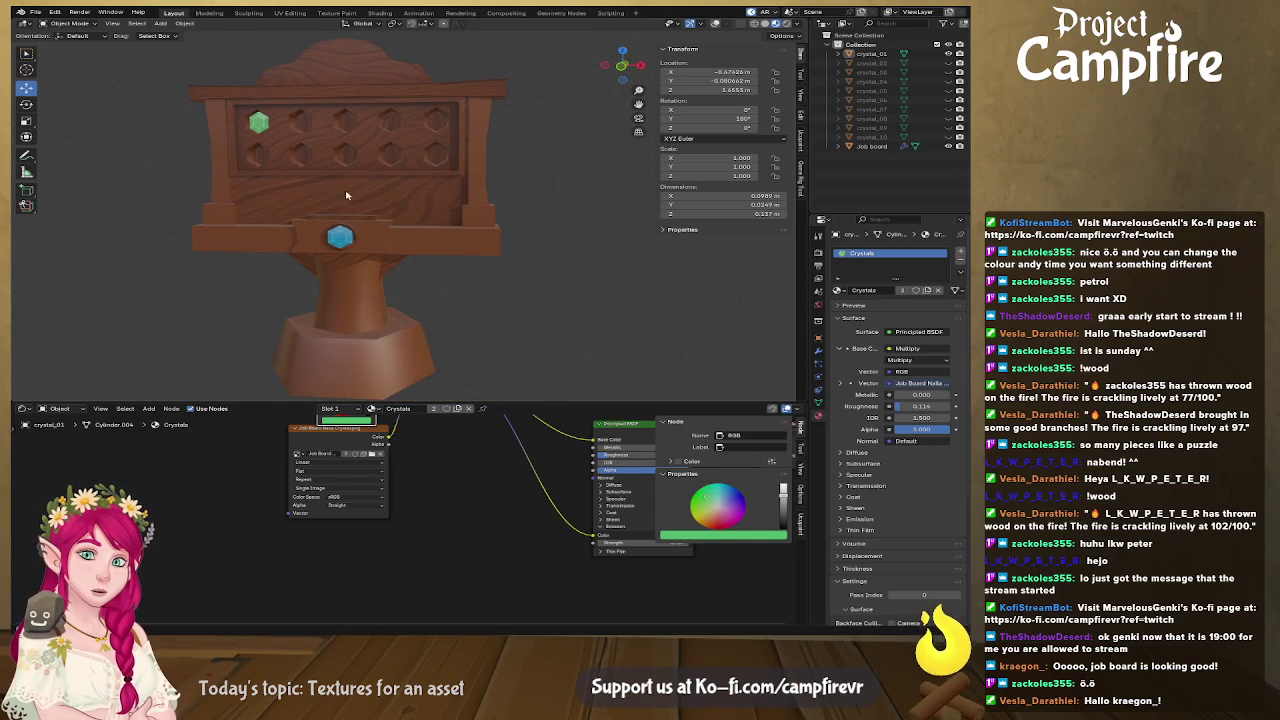
drag(384, 268, 400, 277)
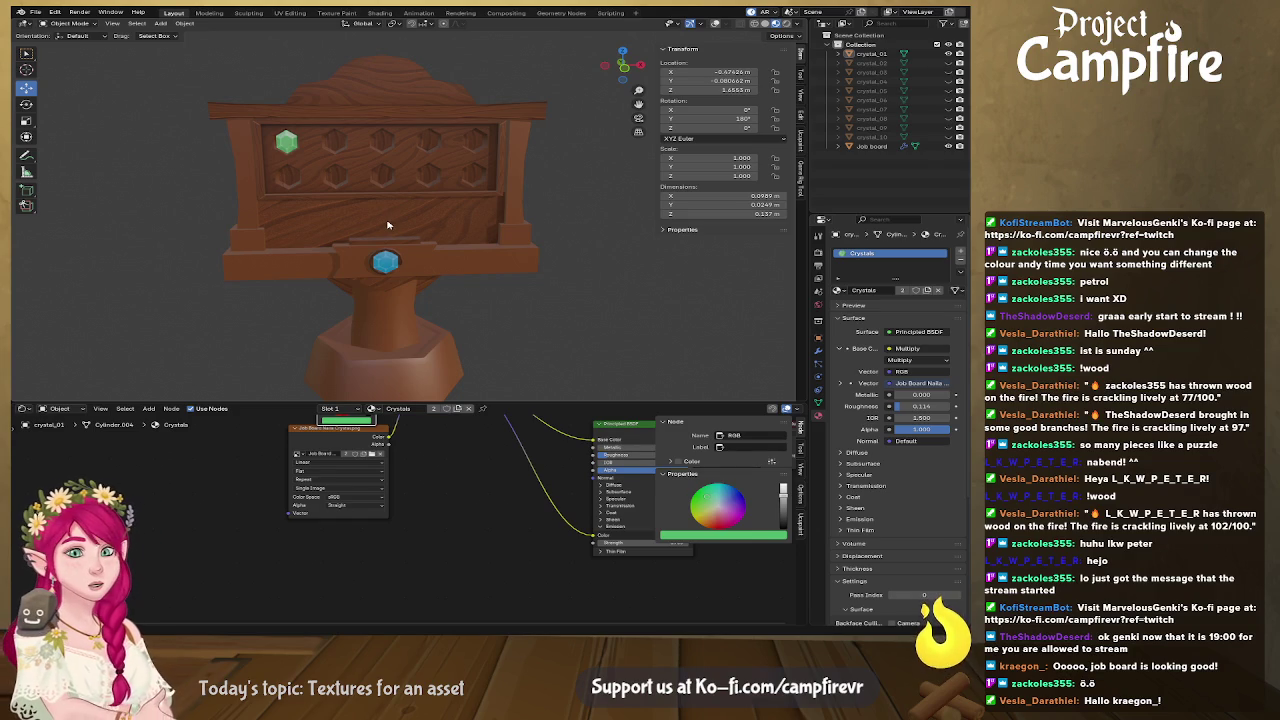
mouse_move(388, 228)
mouse_down()
mouse_move(358, 175)
mouse_move(331, 166)
mouse_move(354, 160)
mouse_move(393, 197)
mouse_move(313, 168)
mouse_move(354, 157)
mouse_move(380, 189)
mouse_up()
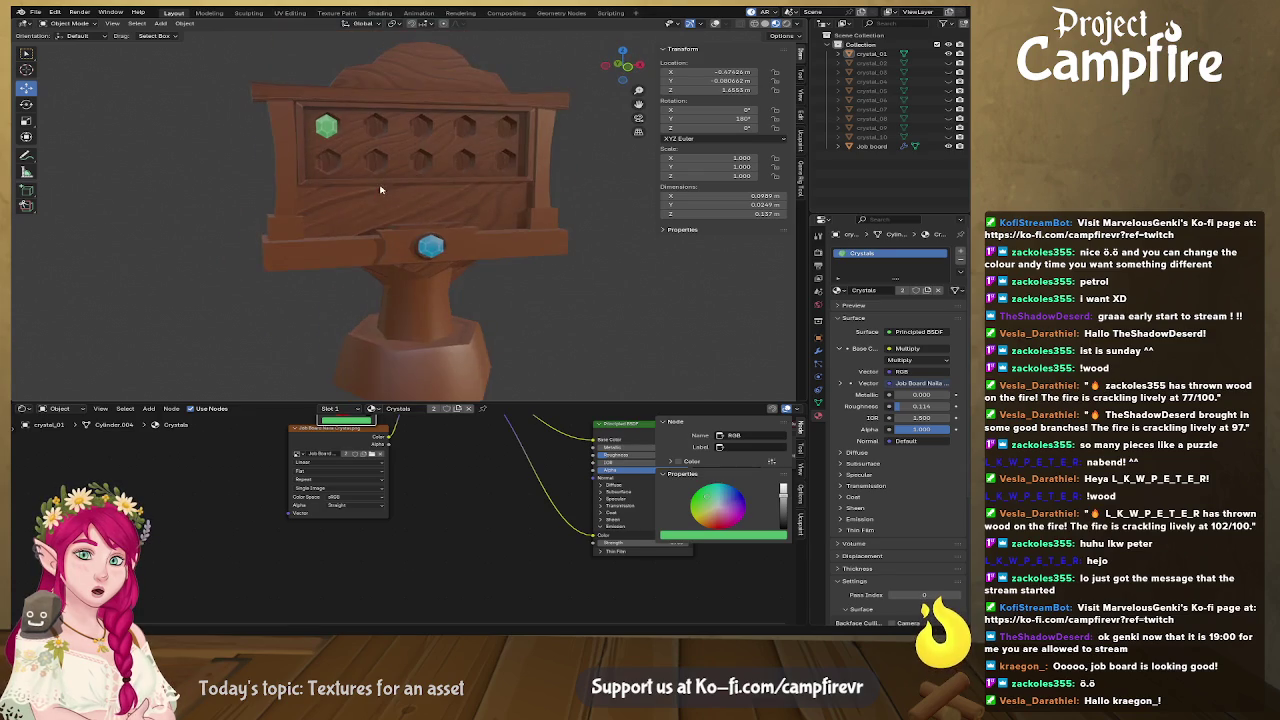
Orbit to side and angled views of the textured board, then return to Affinity Designer
scroll(416, 246, down, 5)
mouse_move(416, 246)
mouse_down()
mouse_move(170, 251)
mouse_move(390, 253)
mouse_move(395, 279)
mouse_move(351, 279)
mouse_move(411, 263)
mouse_move(505, 286)
mouse_move(546, 312)
mouse_move(533, 344)
mouse_up()
scroll(170, 251, up, 4)
scroll(351, 279, up, 4)
scroll(351, 272, down, 5)
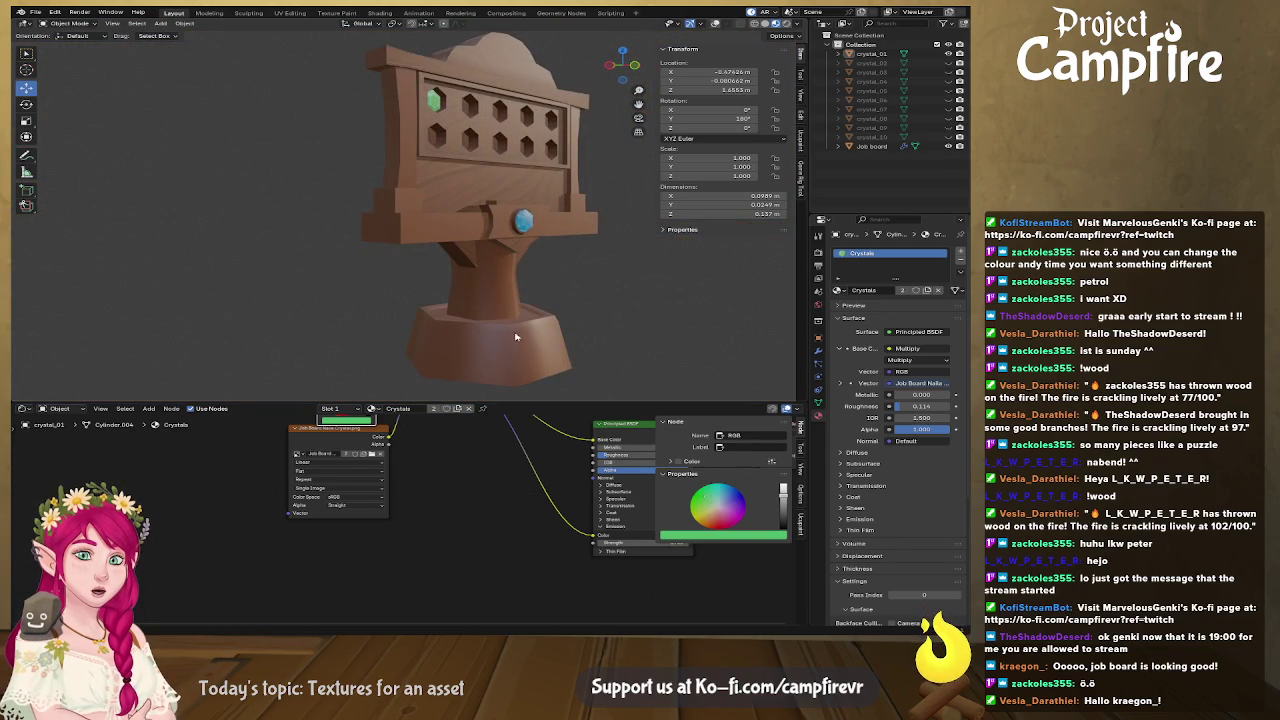
drag(536, 286, 390, 292)
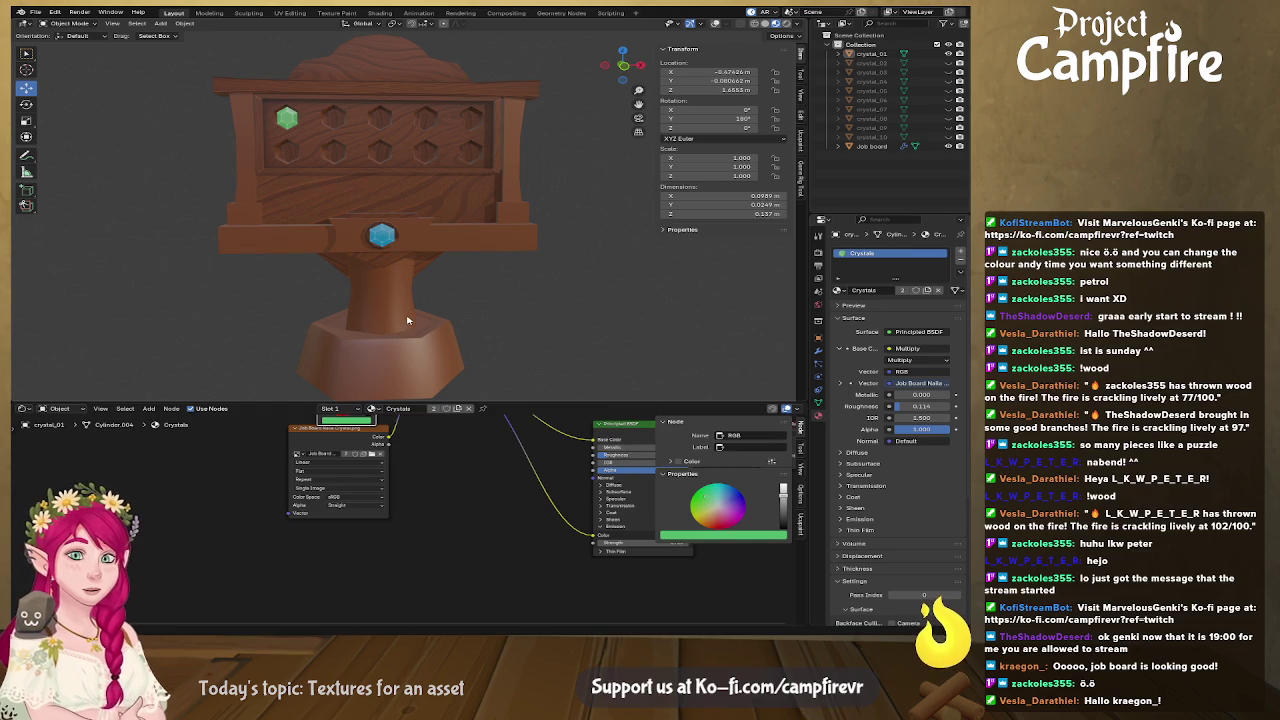
mouse_move(352, 280)
mouse_down()
mouse_move(463, 297)
mouse_move(327, 277)
mouse_up()
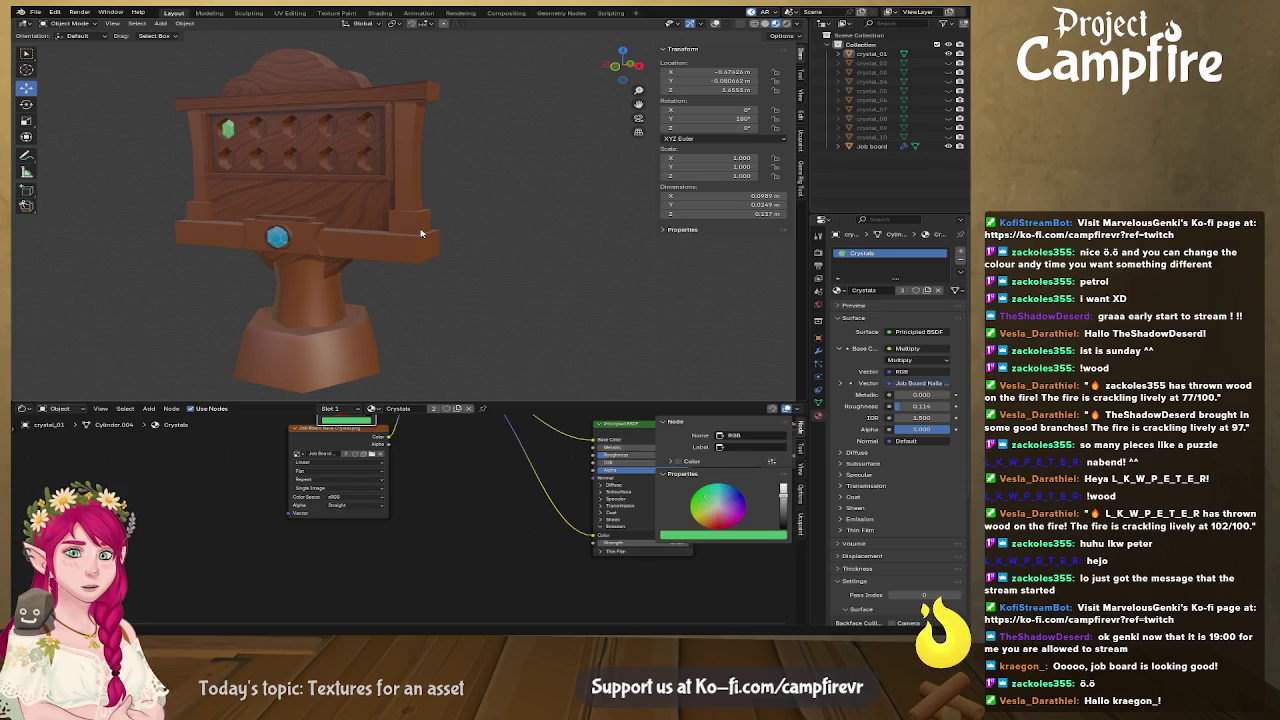
scroll(402, 235, up, 3)
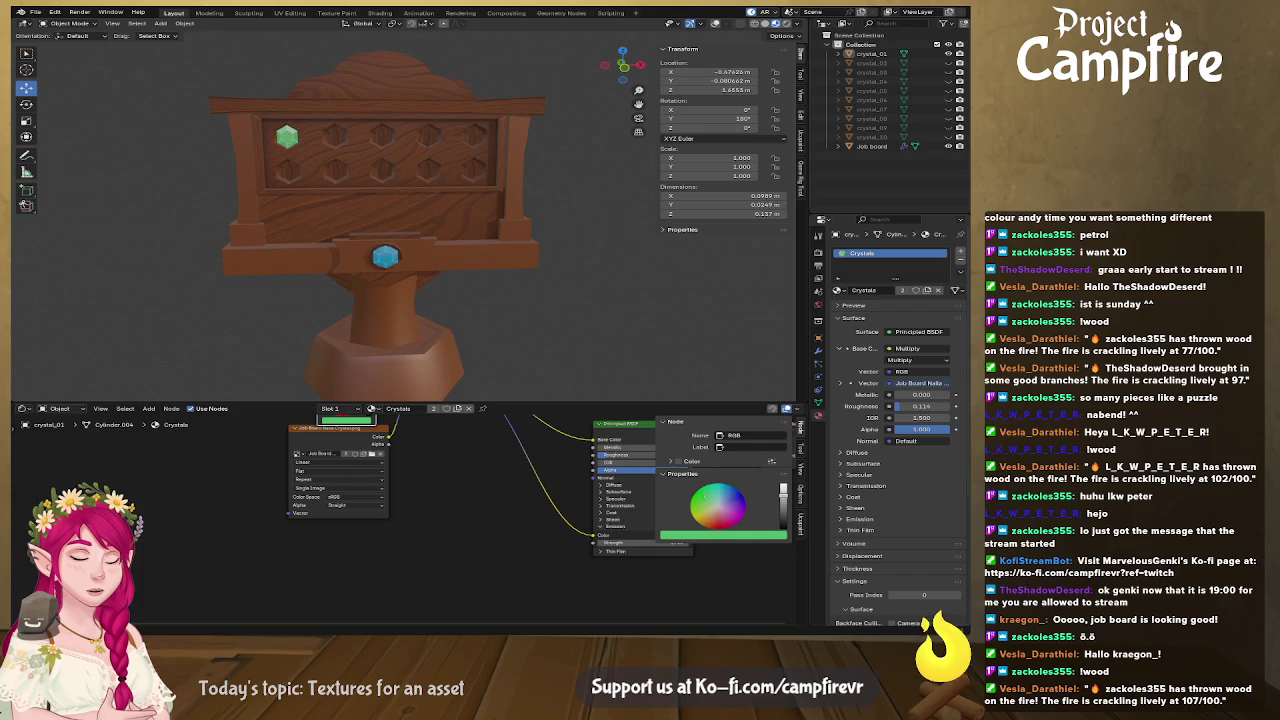
key(alt+Tab)
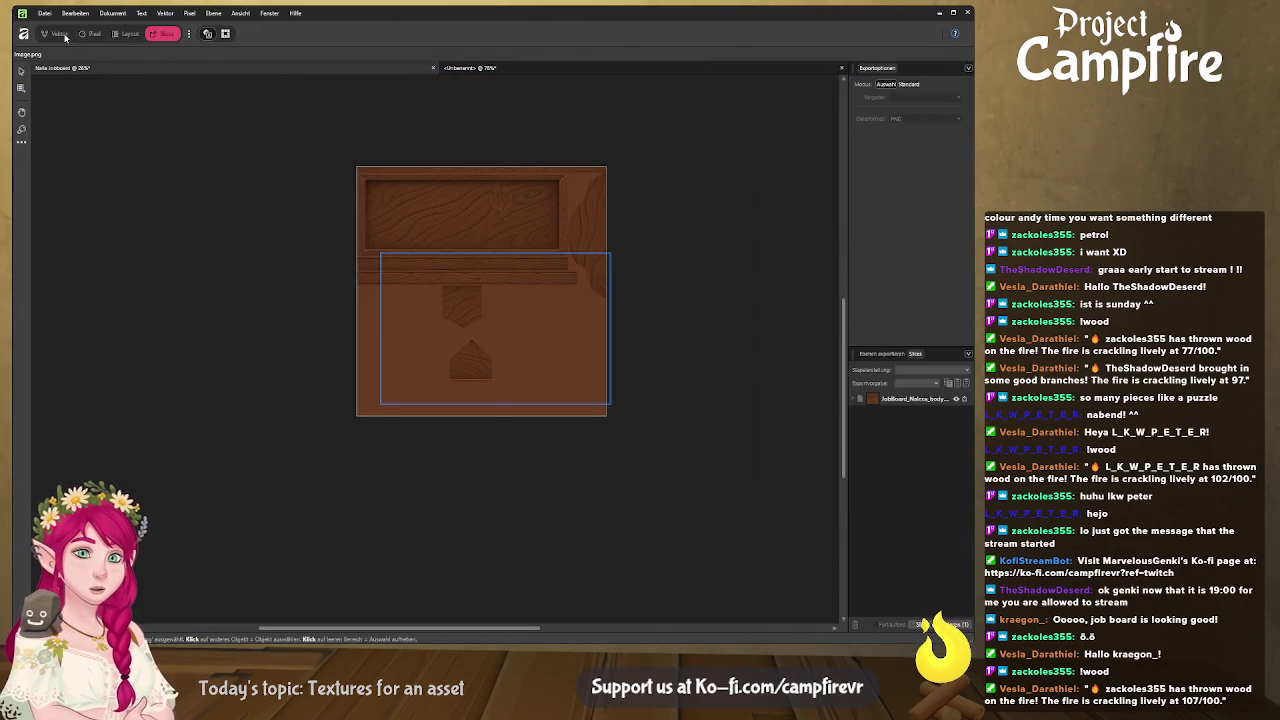
In the Designer persona, collapse the expanded layer groups in the Layers panel
click(58, 34)
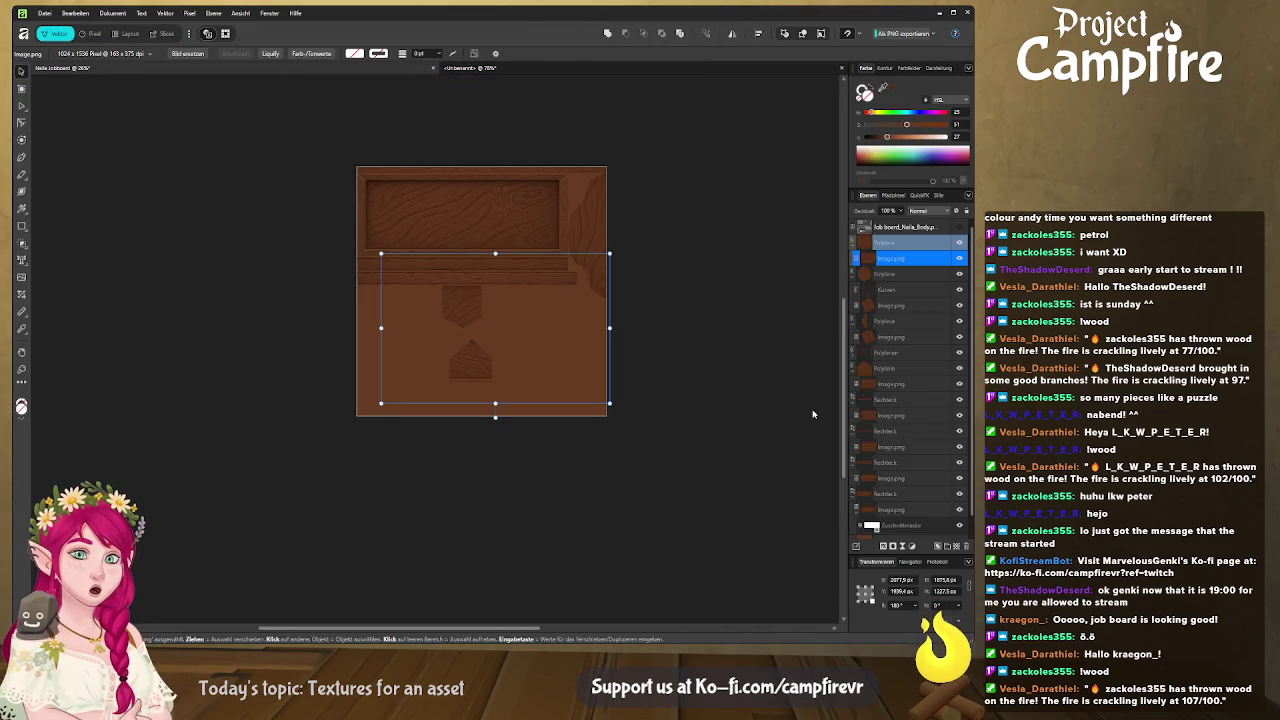
scroll(813, 413, up, 1)
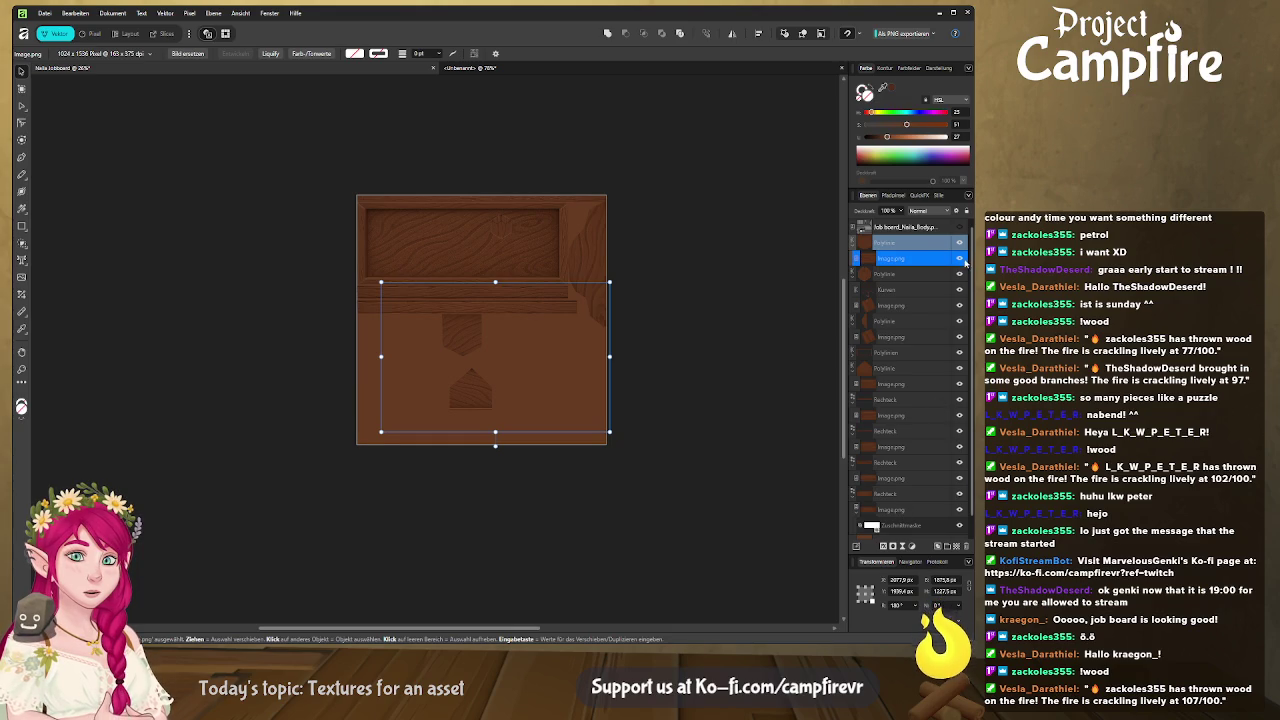
click(893, 243)
scroll(888, 440, down, 1)
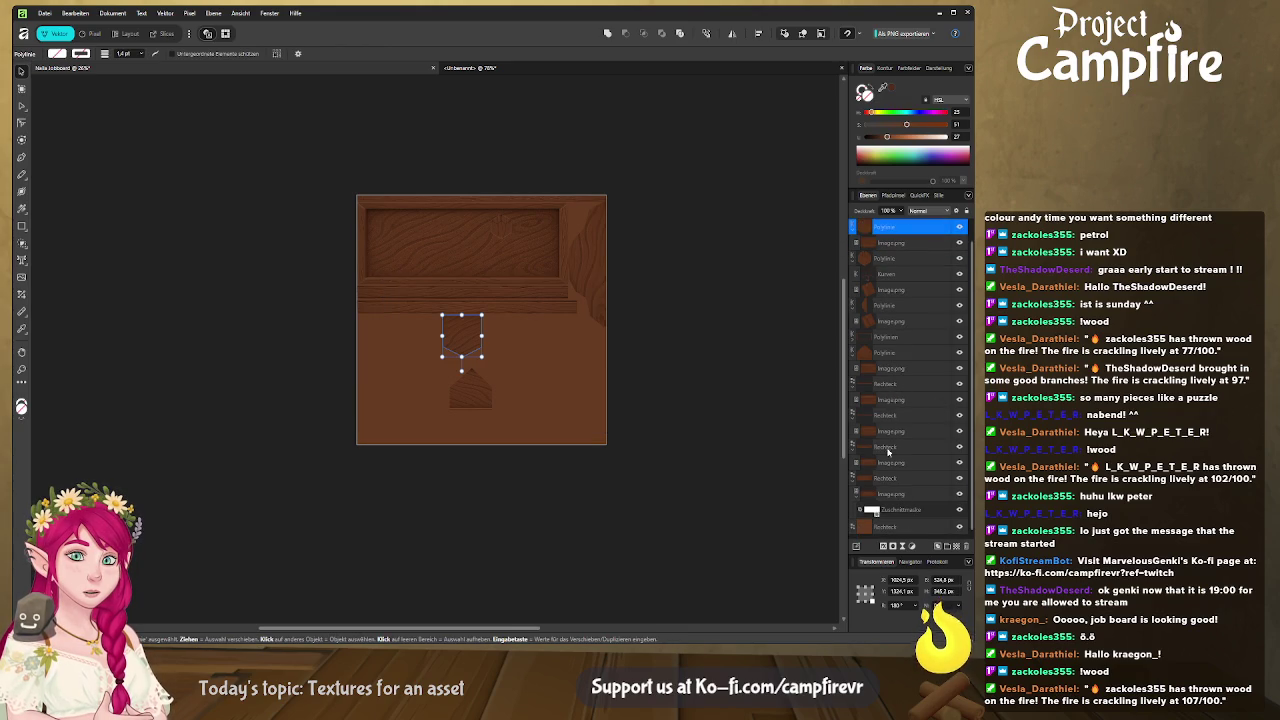
click(917, 495)
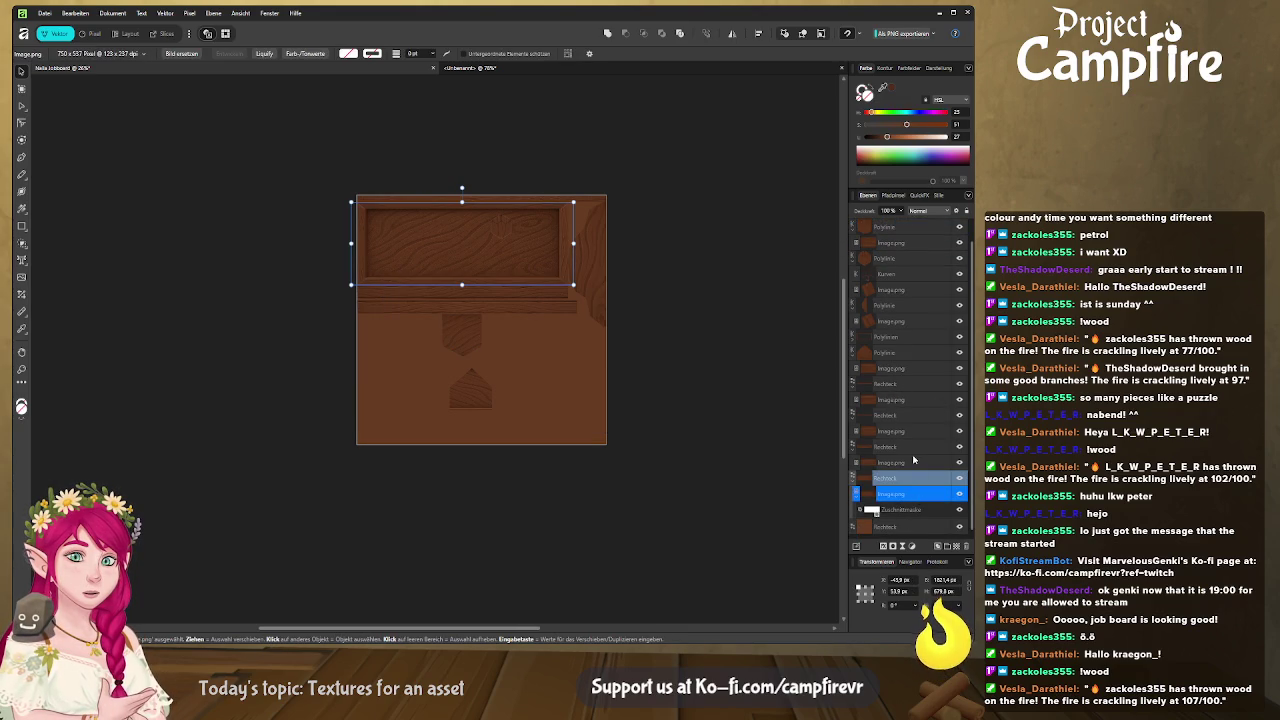
click(853, 481)
click(853, 463)
click(853, 432)
click(853, 400)
click(853, 369)
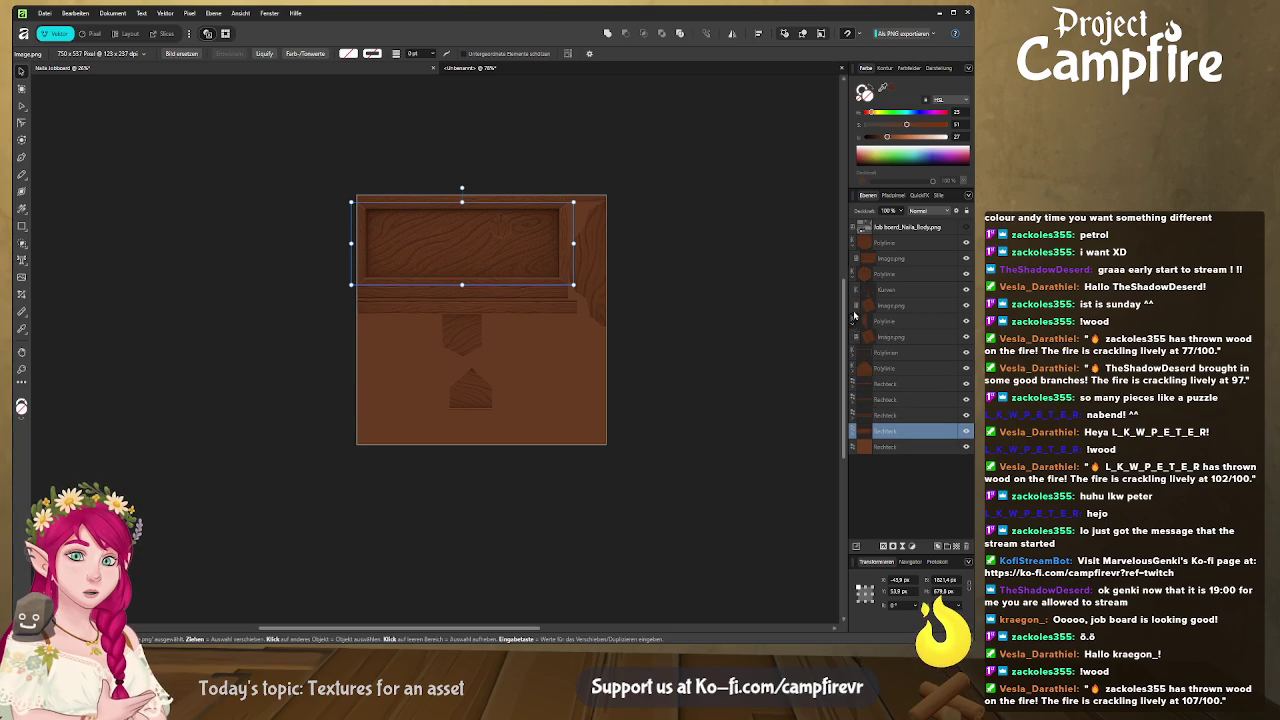
click(853, 320)
click(853, 289)
click(853, 242)
Group the polyline and wood rectangle layers together with Ctrl+G
click(891, 246)
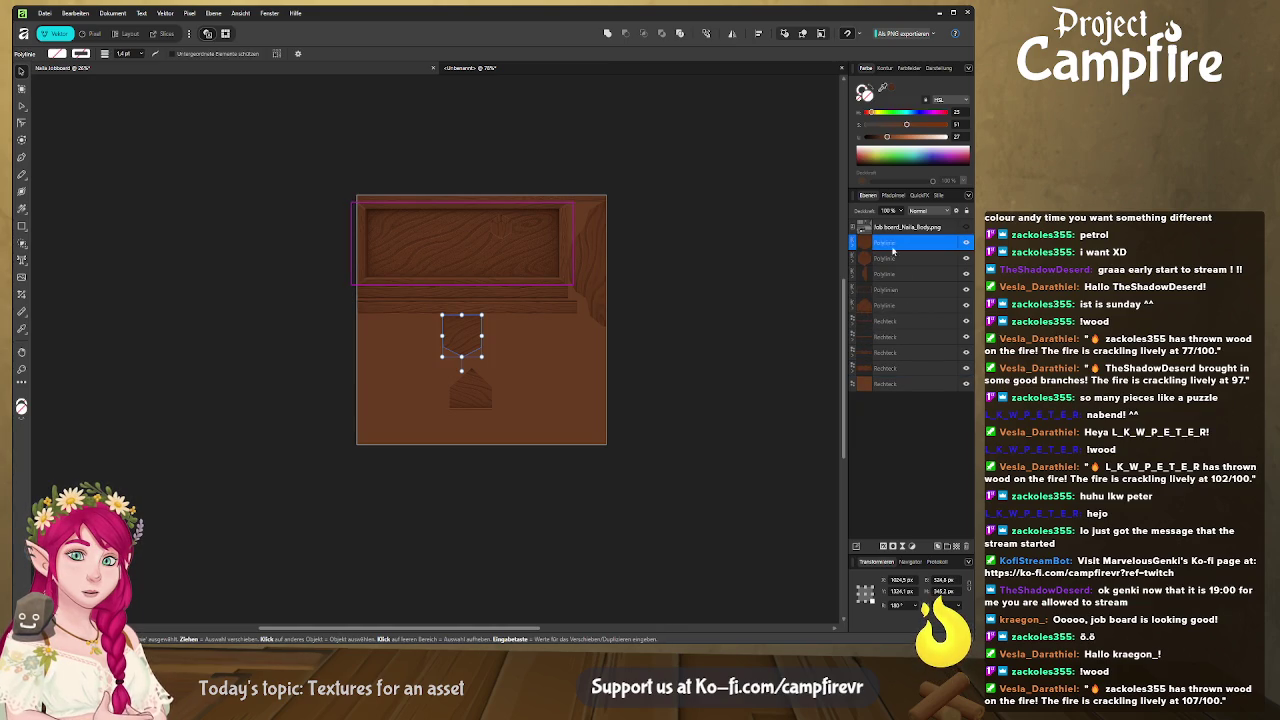
click(905, 368)
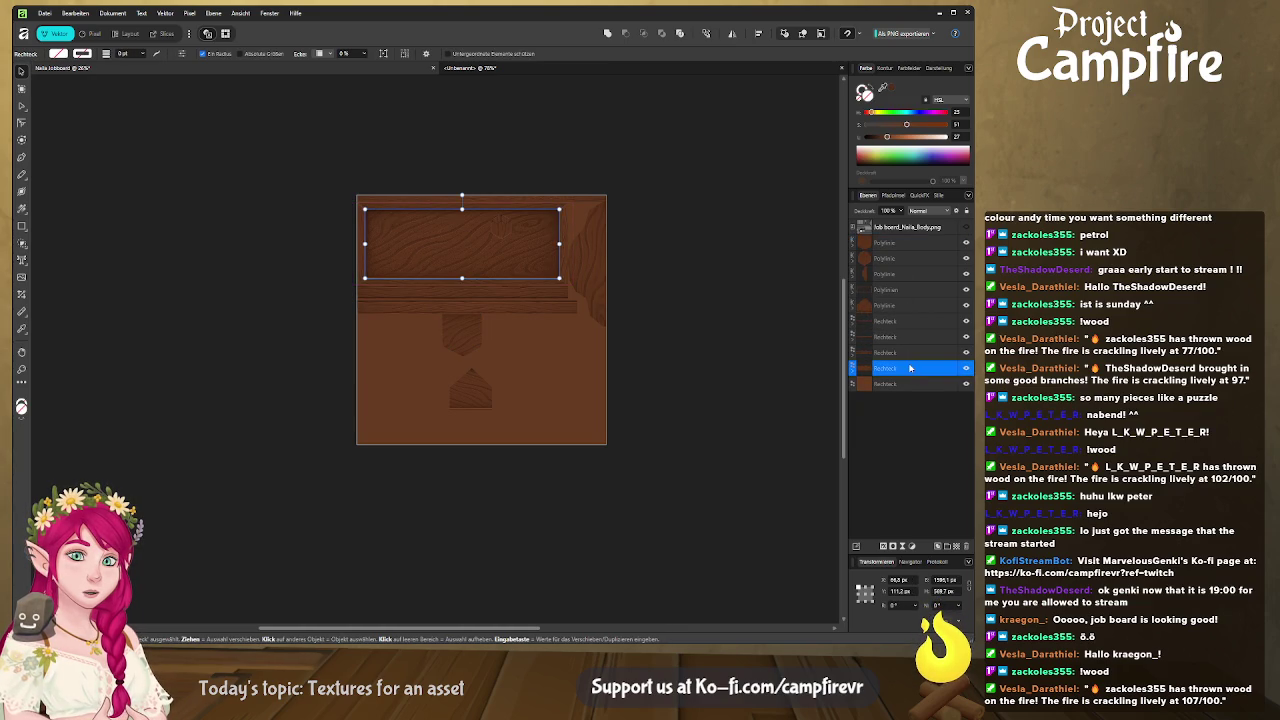
shift+click(905, 241)
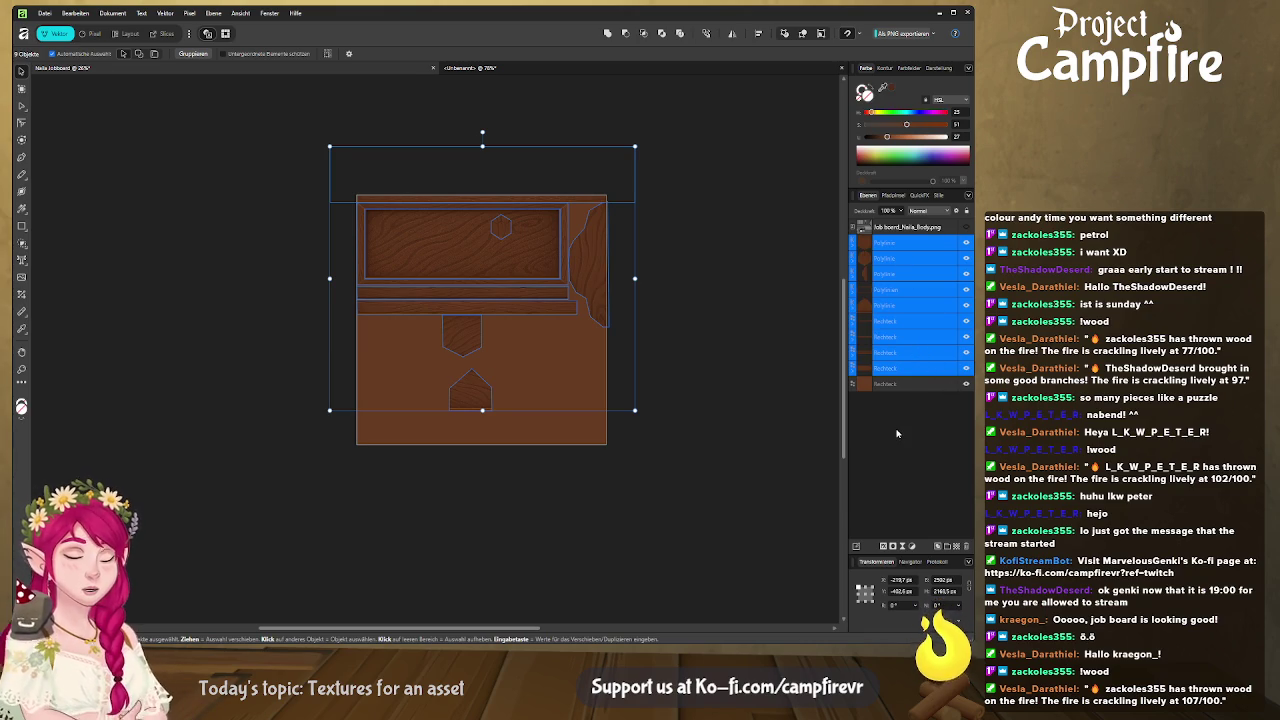
key(ctrl+g)
click(723, 432)
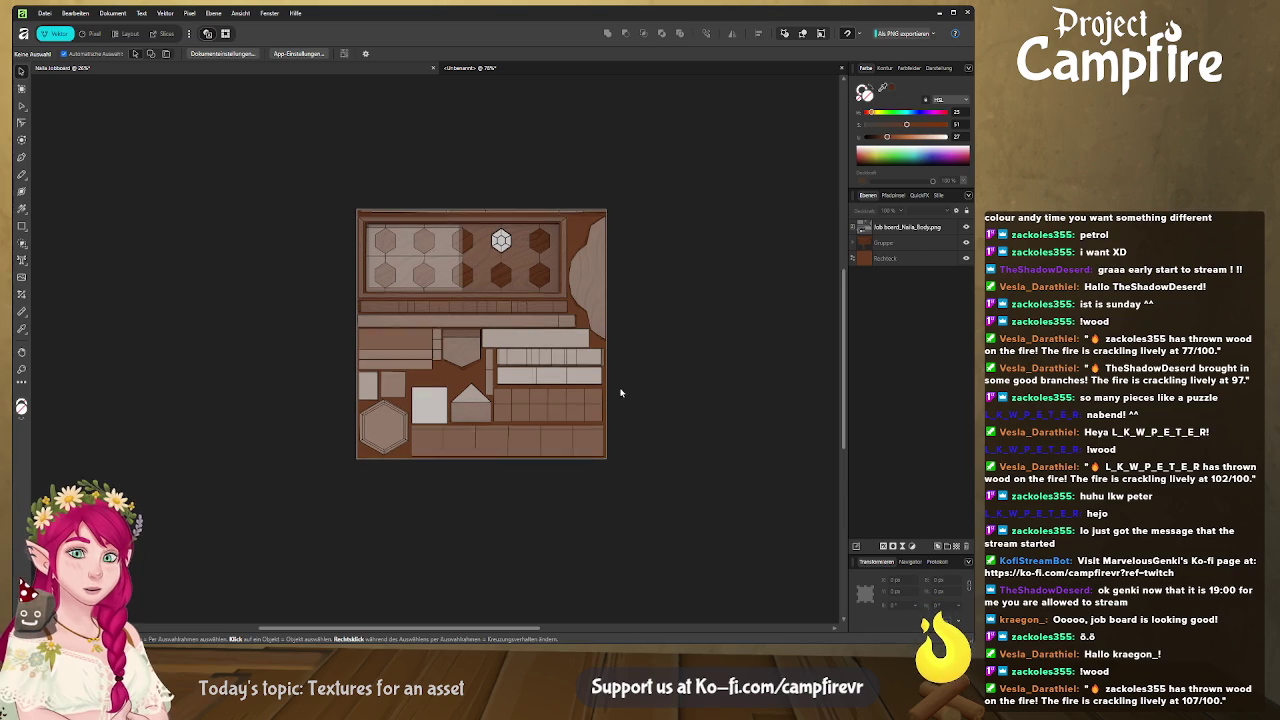
Draw a rectangle over the light plank area
scroll(617, 391, up, 2)
scroll(633, 427, up, 2)
scroll(634, 428, up, 2)
scroll(723, 420, up, 2)
scroll(734, 400, up, 1)
scroll(734, 400, left, 2)
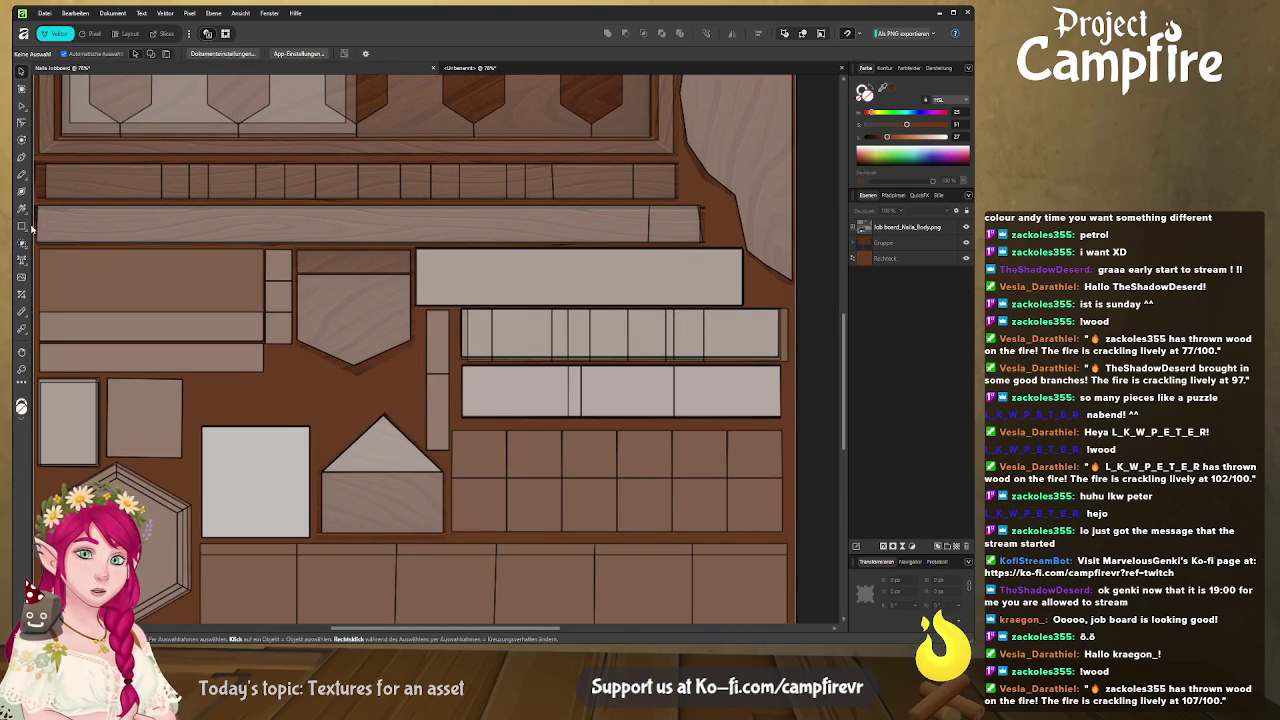
click(26, 227)
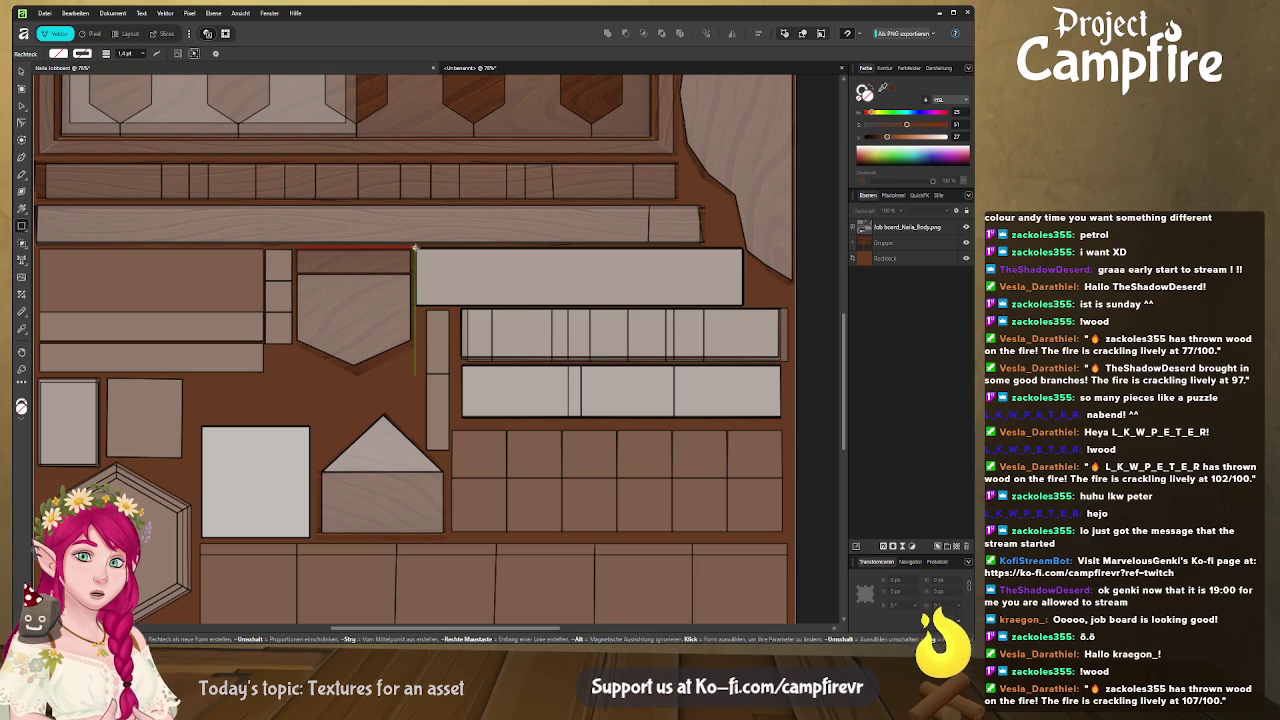
drag(415, 247, 744, 307)
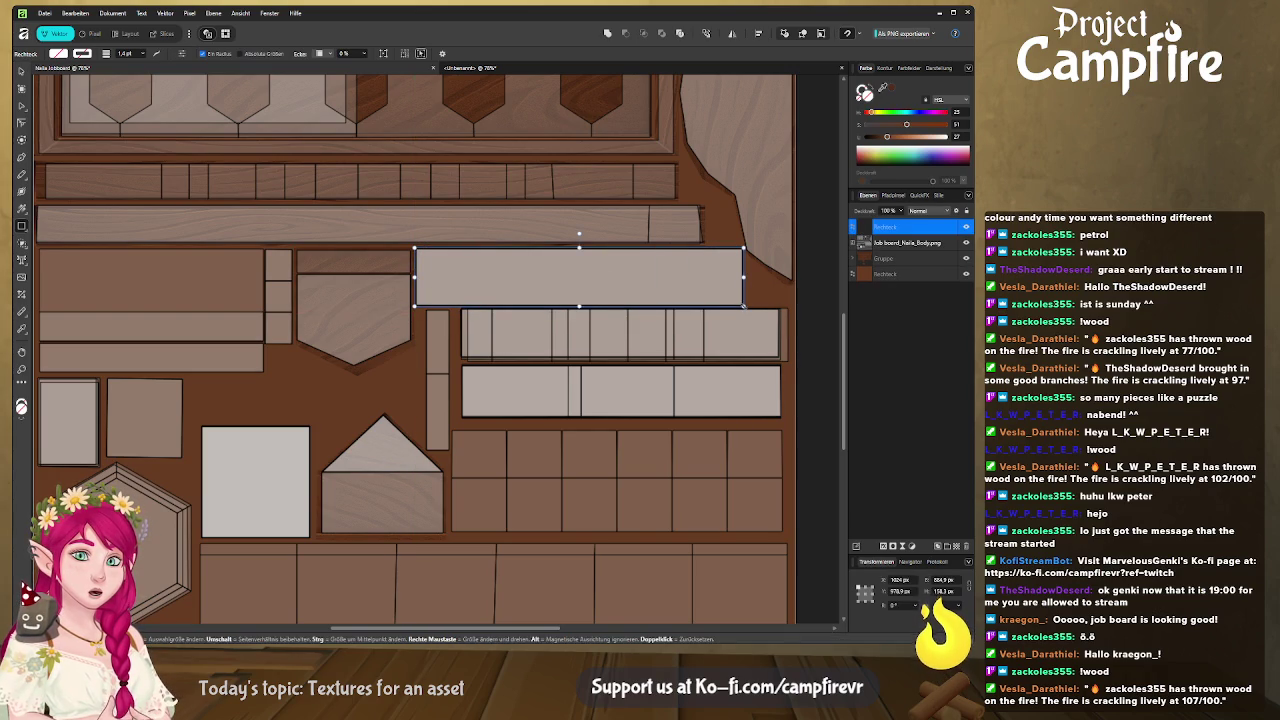
Bring the wood image out of its polyline and place it over the new plank
scroll(800, 290, right, 3)
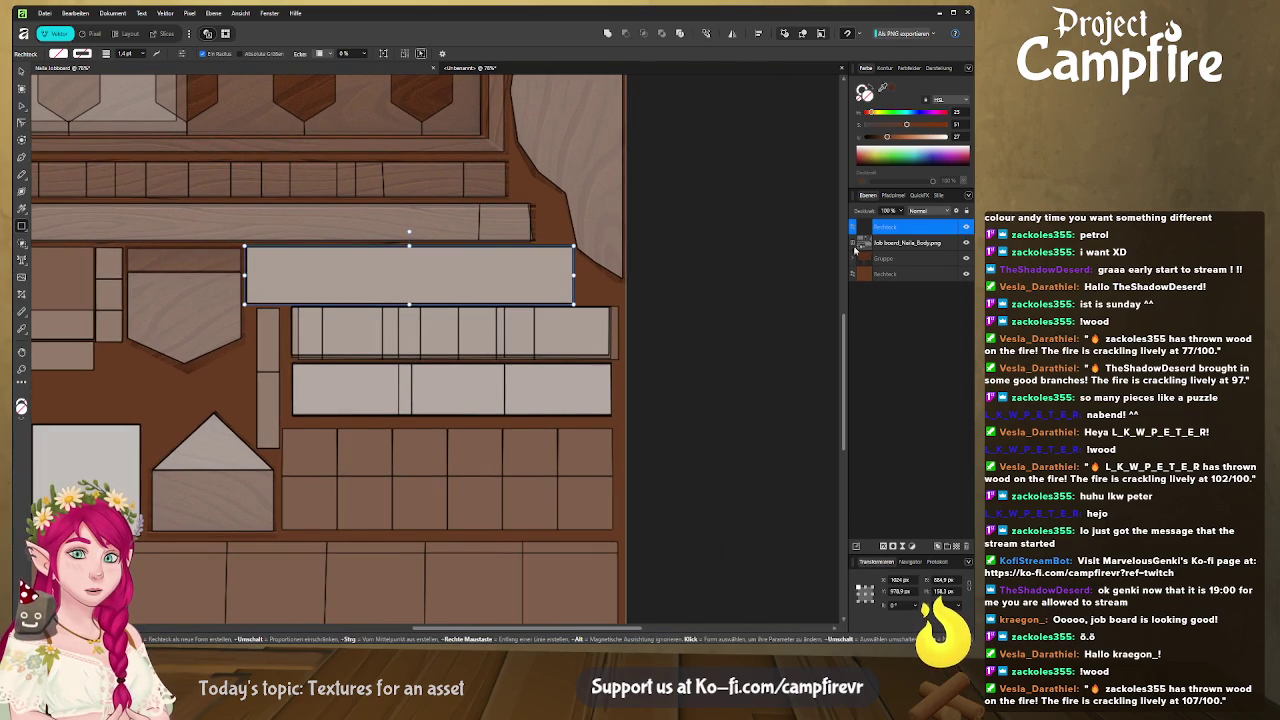
click(853, 258)
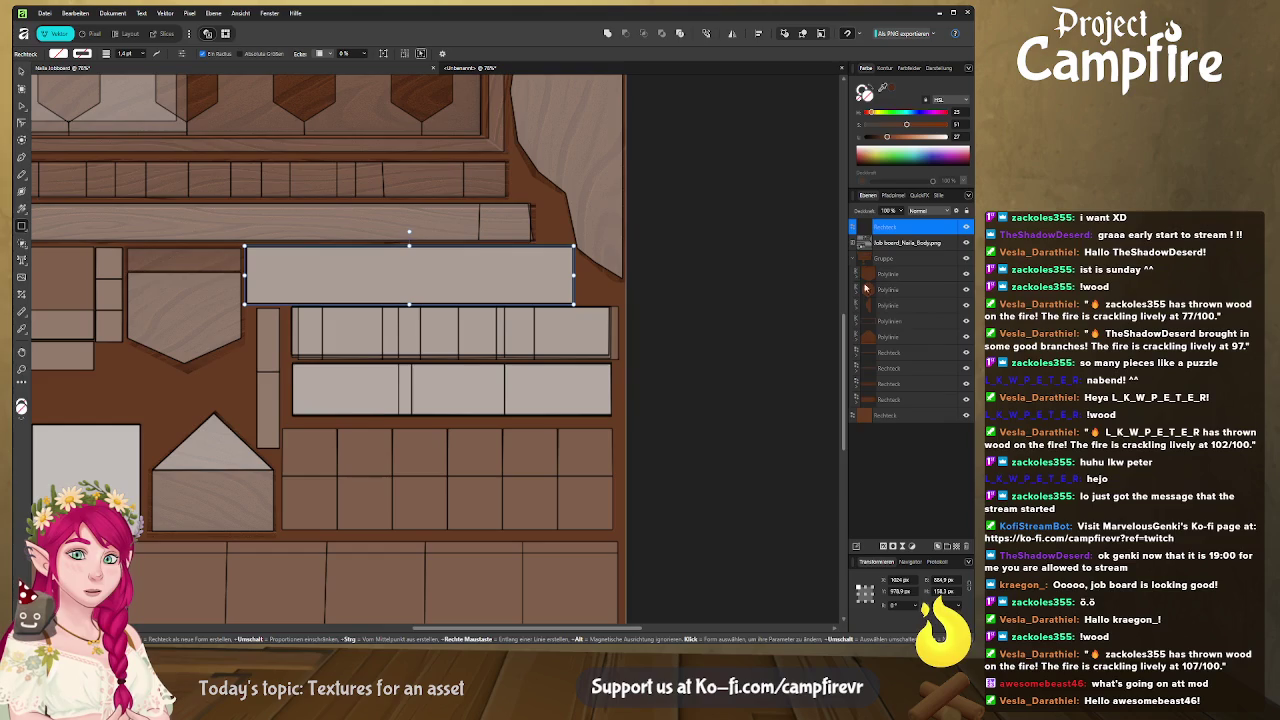
click(856, 274)
click(923, 289)
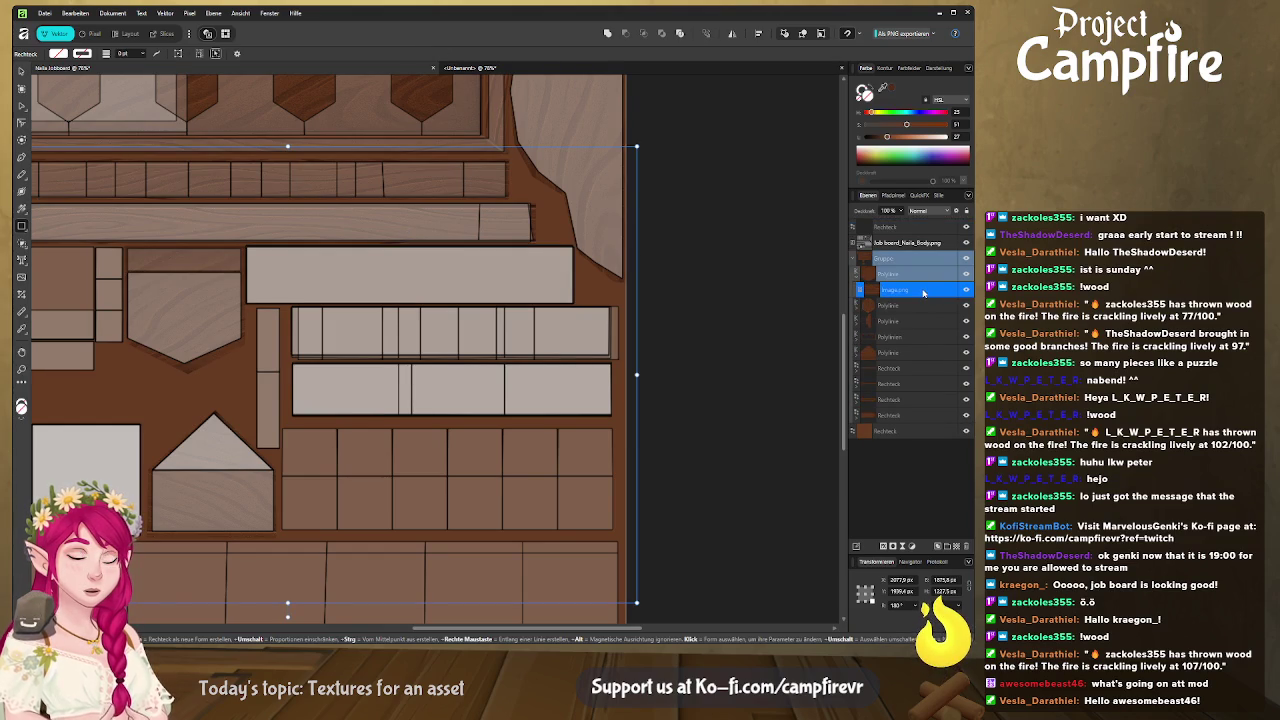
drag(905, 257, 906, 229)
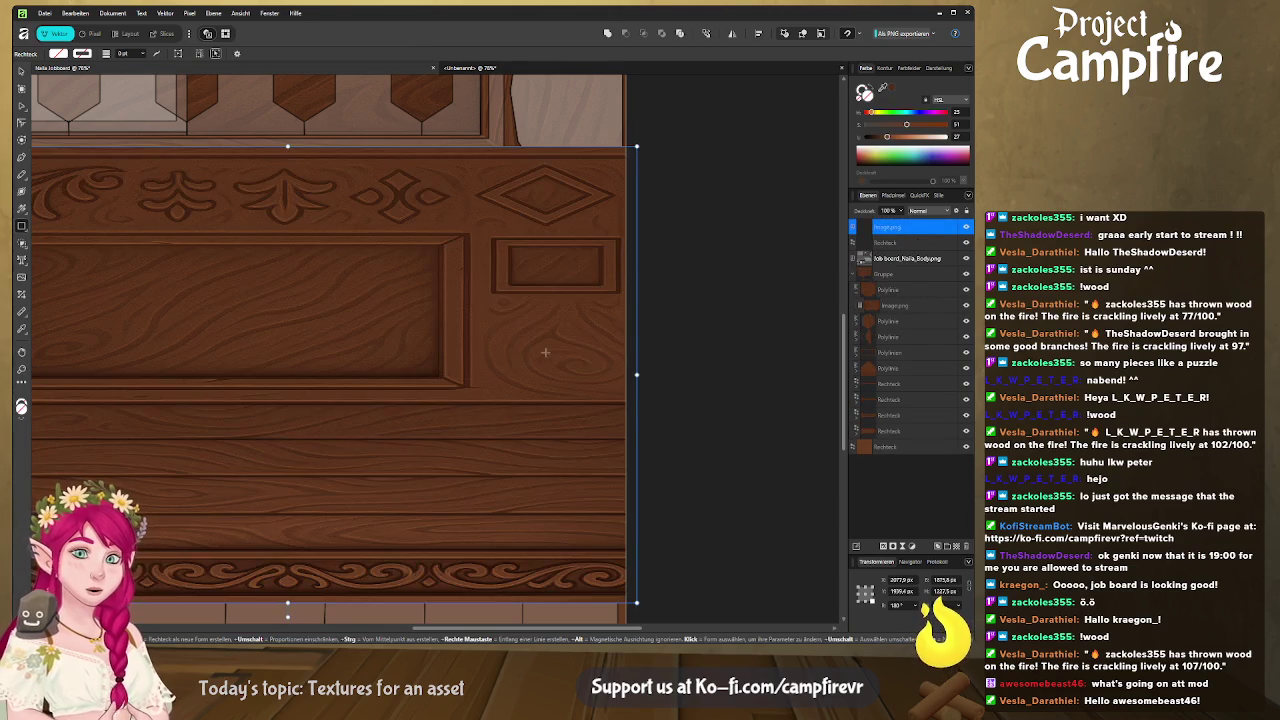
scroll(534, 338, up, 2)
scroll(534, 338, left, 2)
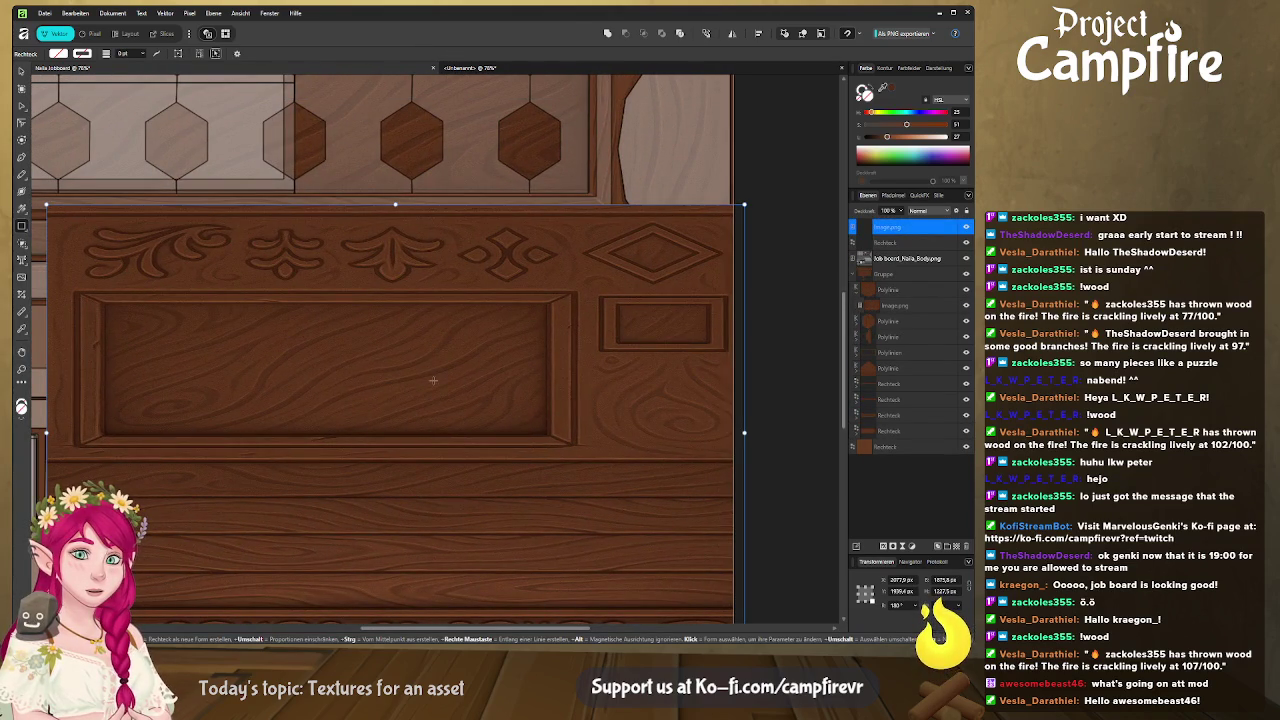
key(v)
mouse_move(391, 400)
mouse_down()
mouse_move(501, 207)
mouse_move(551, 209)
mouse_up()
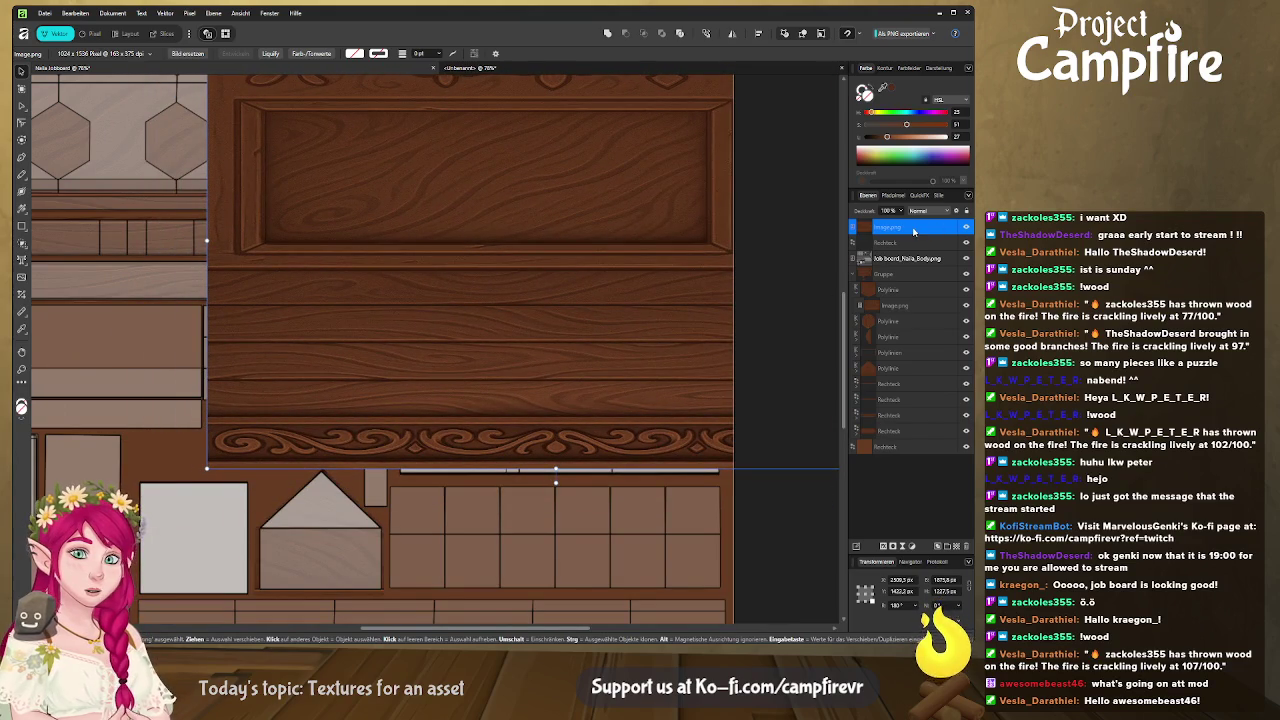
drag(914, 231, 848, 272)
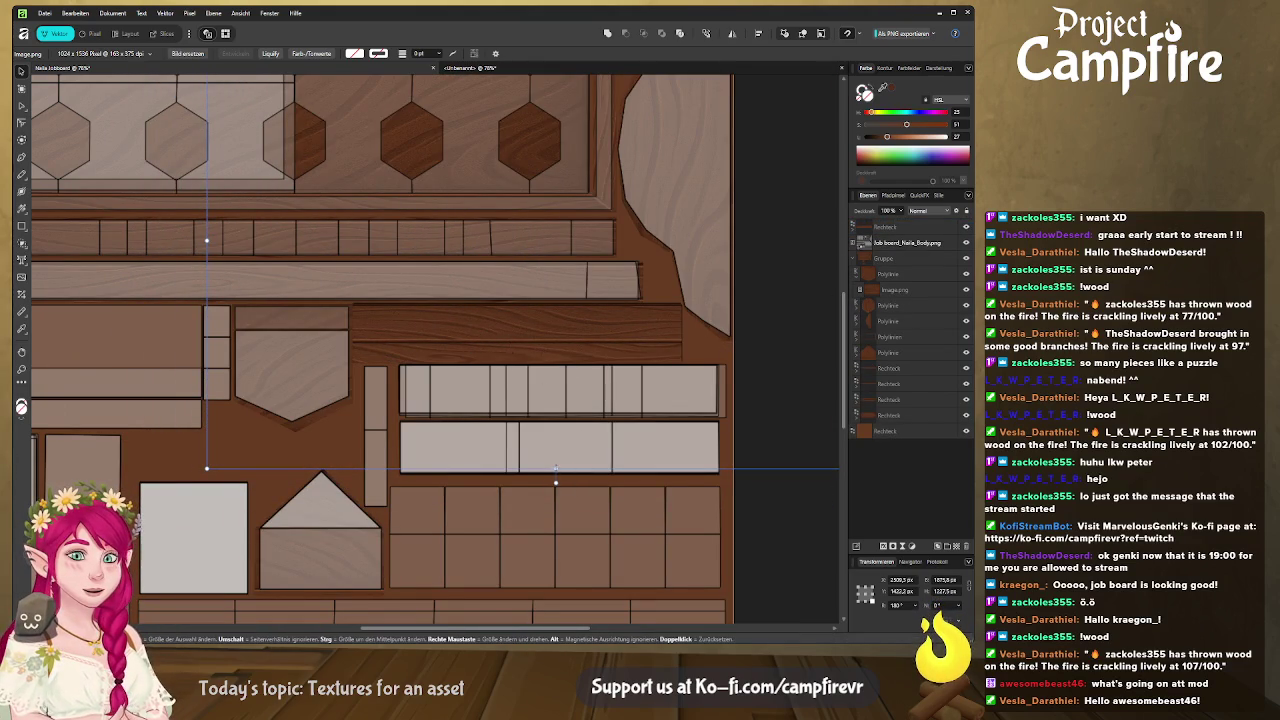
Resize and position the wood image to cover the plank, then deselect
drag(556, 468, 556, 596)
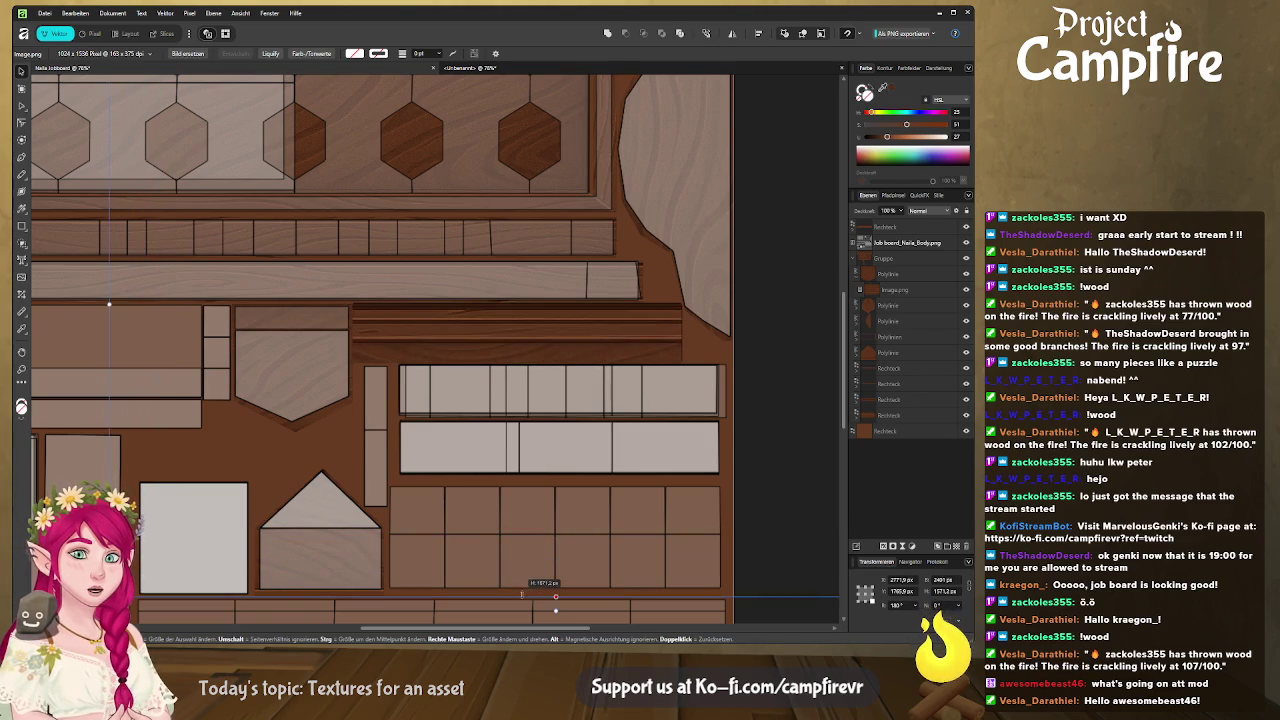
drag(556, 596, 556, 517)
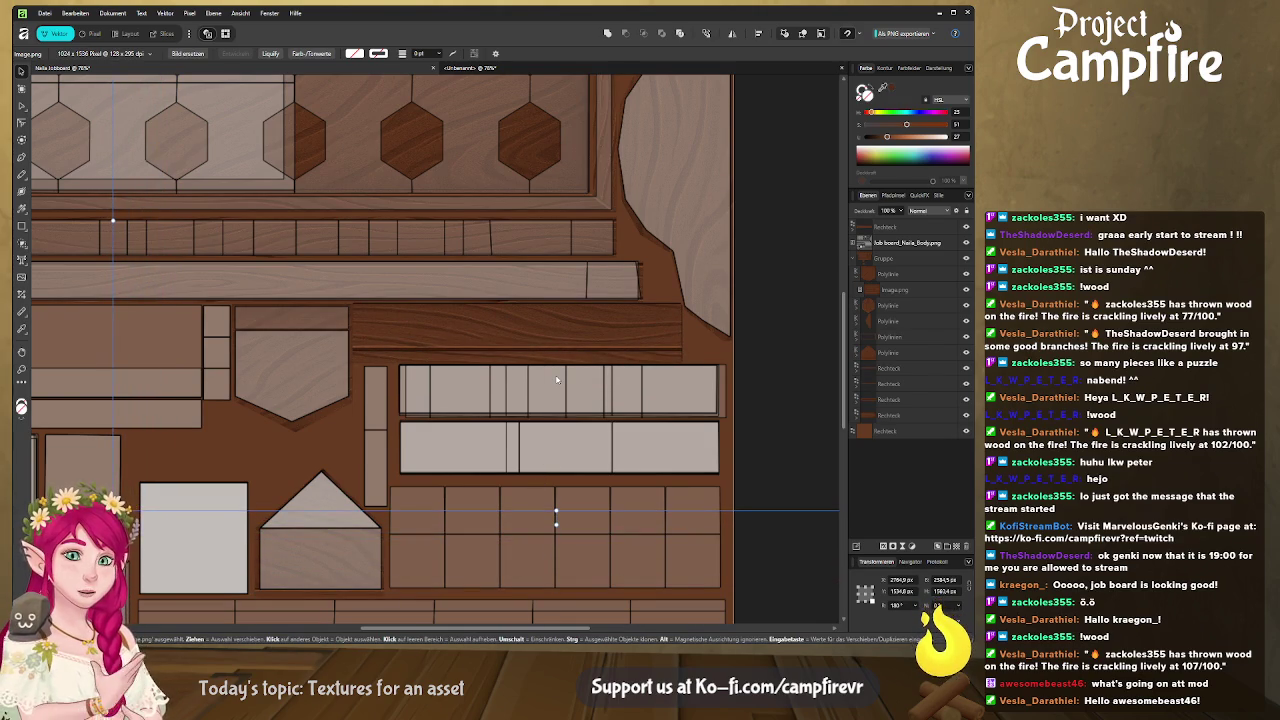
drag(556, 512, 556, 533)
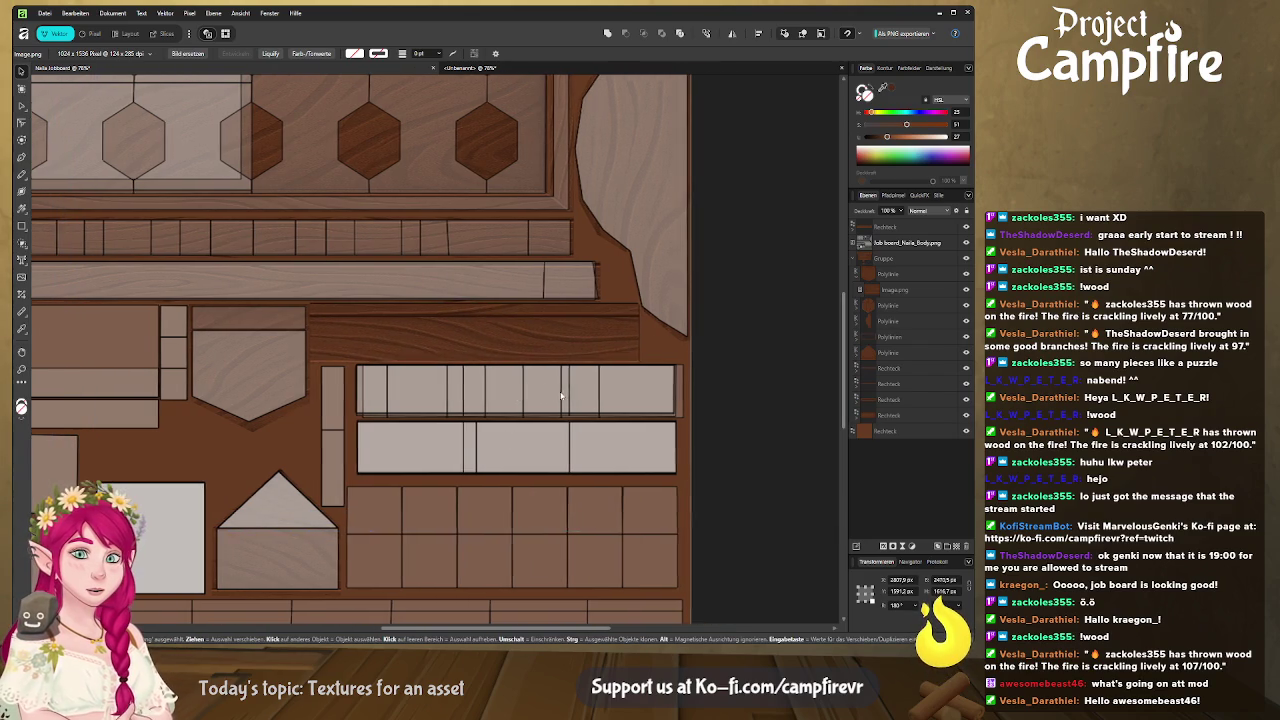
scroll(469, 157, down, 2)
scroll(469, 157, down, 2)
drag(533, 185, 532, 89)
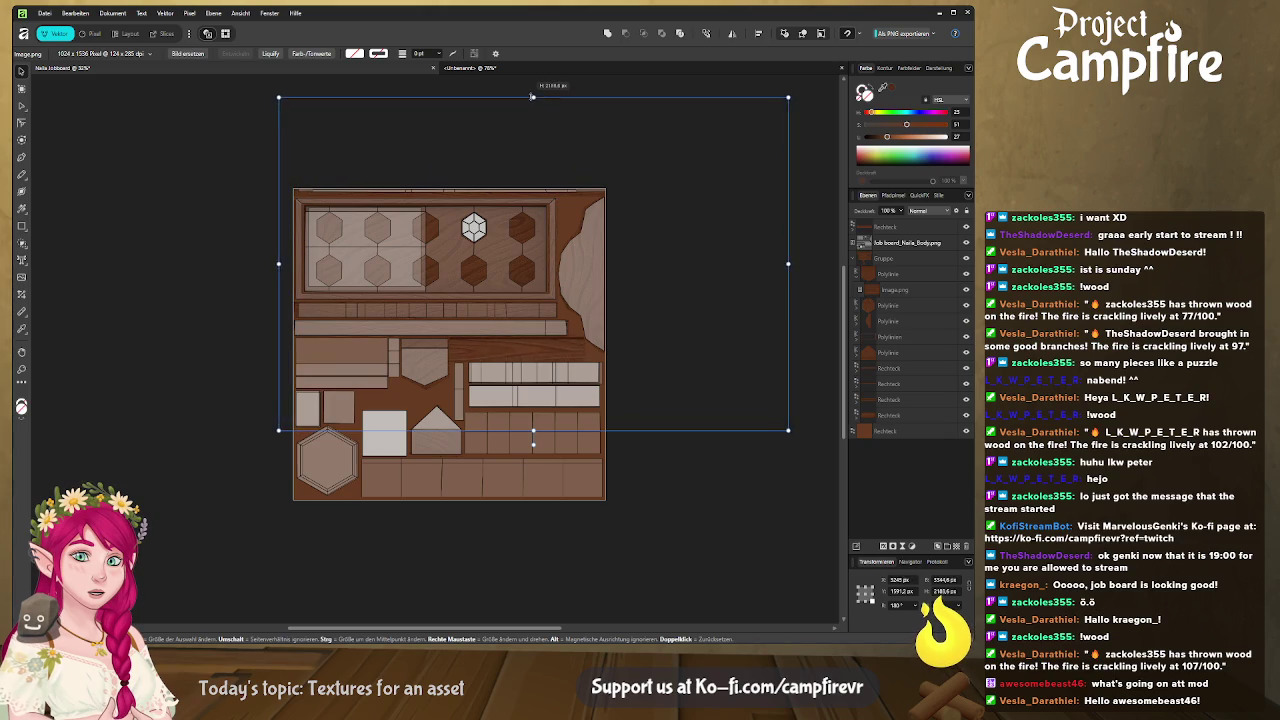
drag(532, 87, 532, 99)
drag(499, 356, 537, 383)
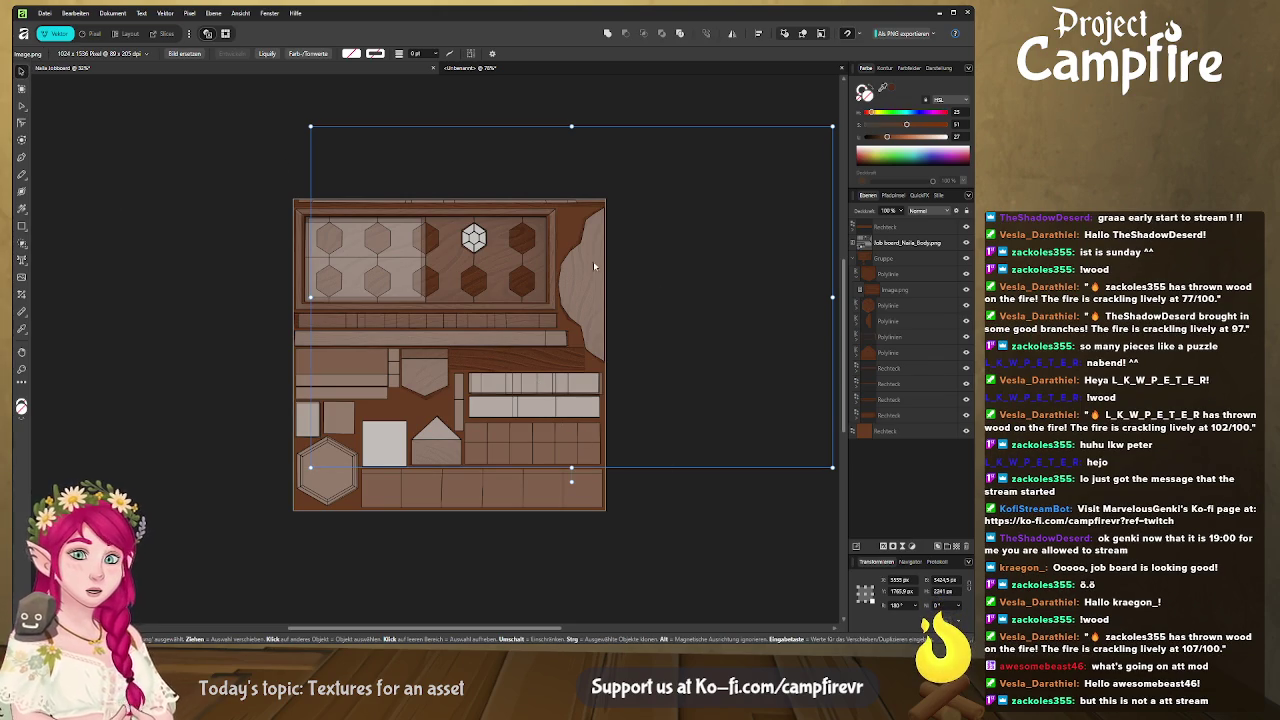
click(756, 479)
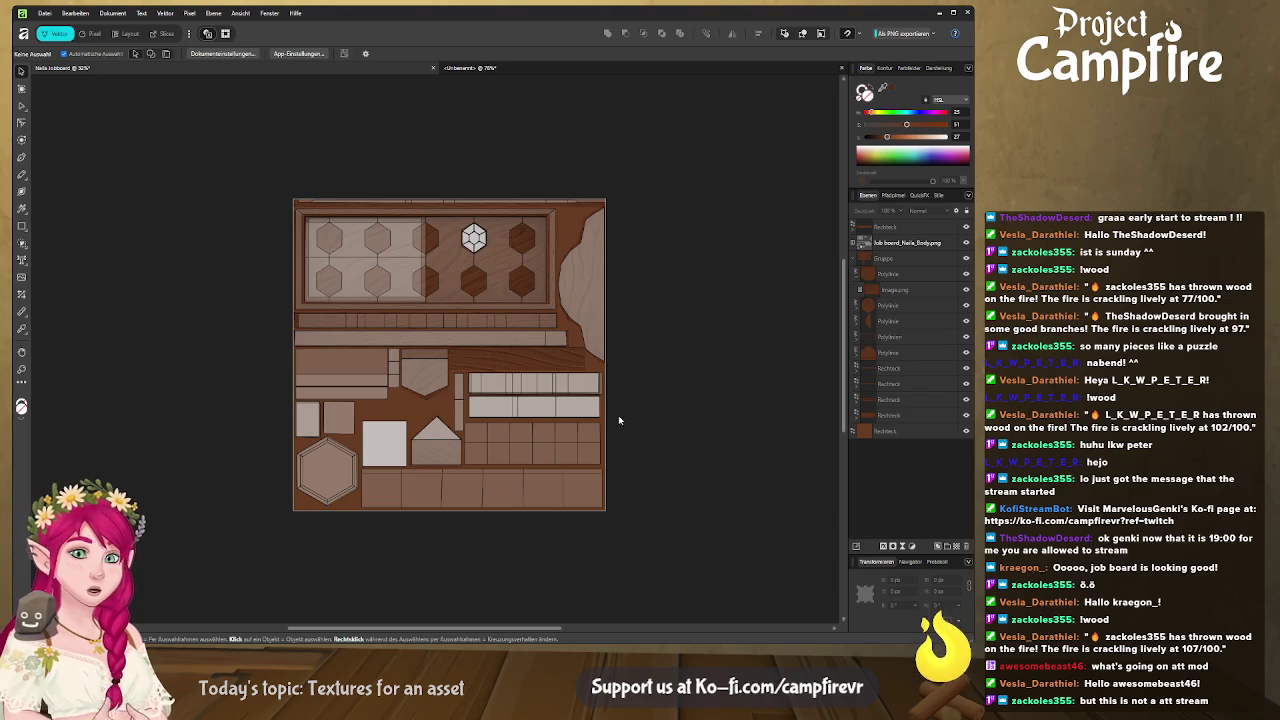
Alt-drag a copy of the wood plank and resize it to fit its strip
scroll(630, 432, up, 3)
scroll(655, 455, left, 2)
click(619, 441)
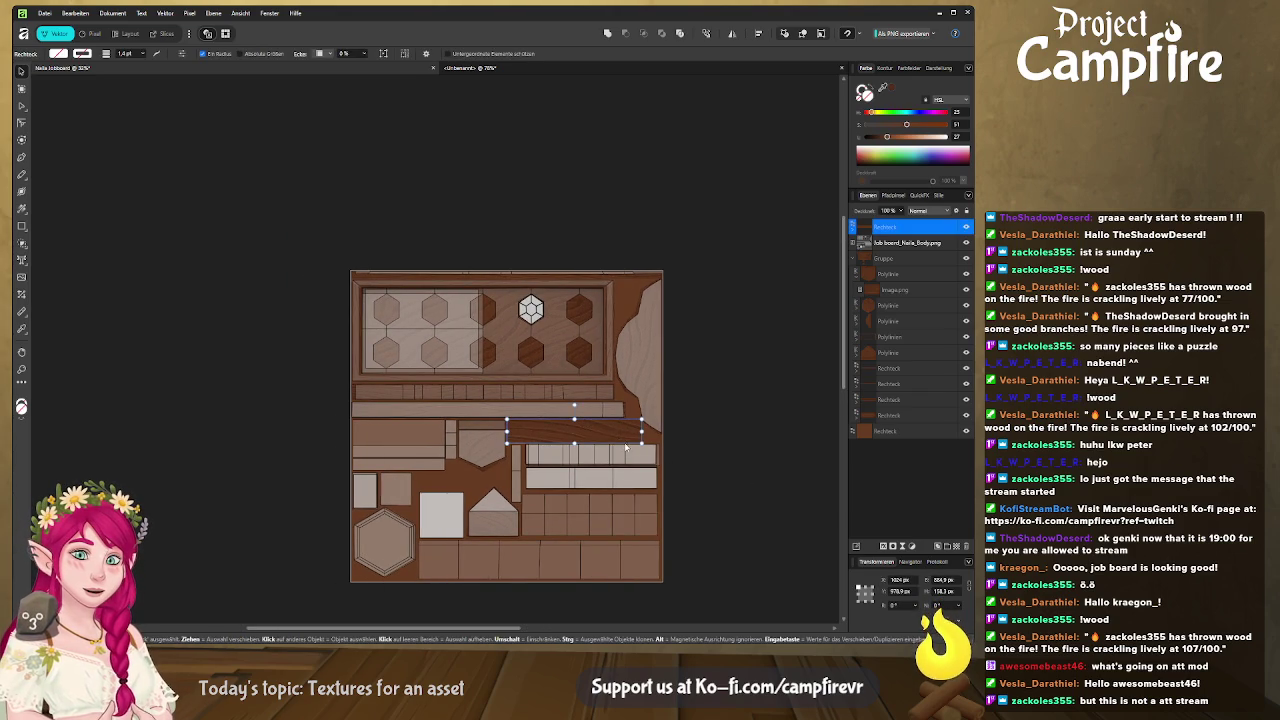
drag(619, 441, 636, 452)
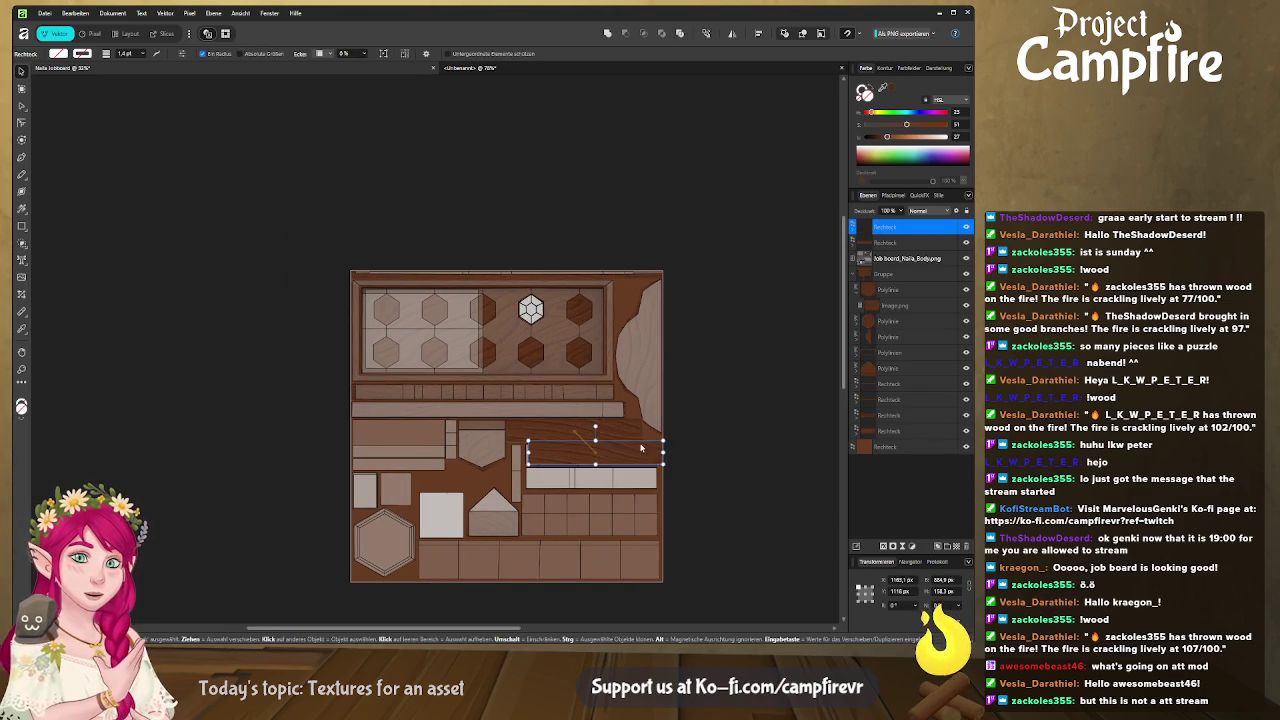
scroll(580, 452, up, 1)
scroll(517, 452, up, 3)
drag(220, 429, 226, 429)
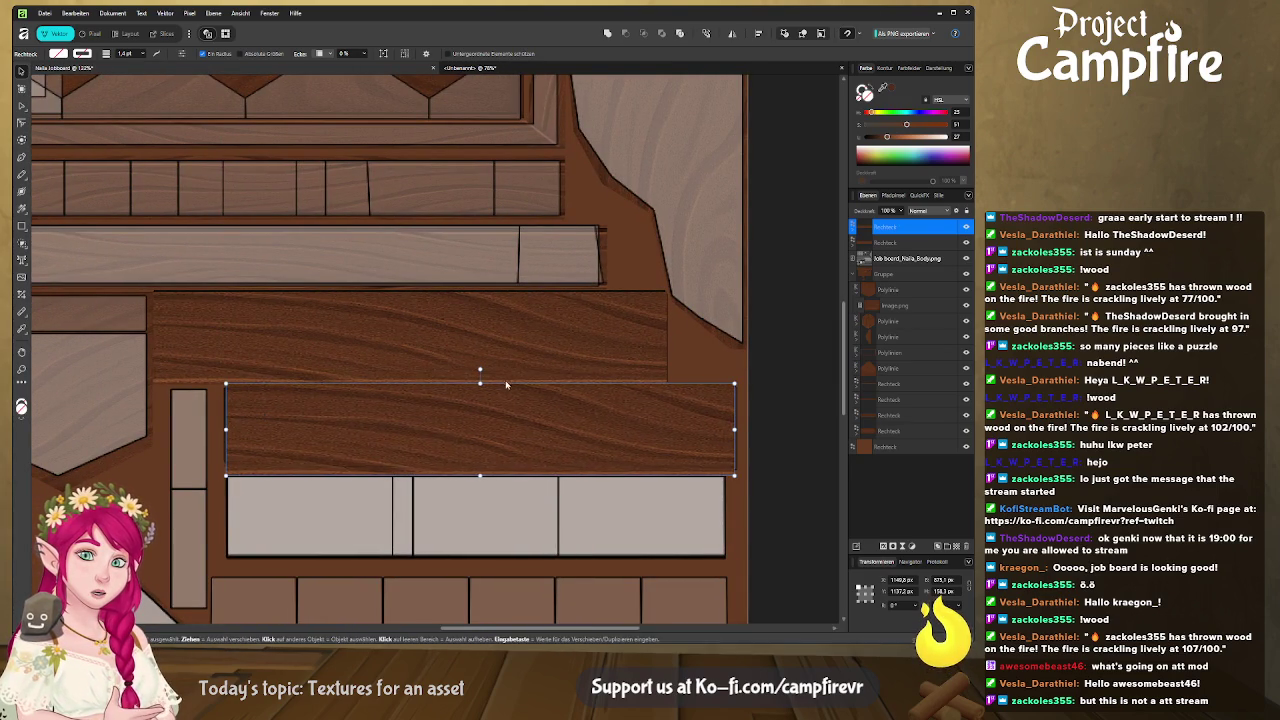
drag(480, 383, 480, 383)
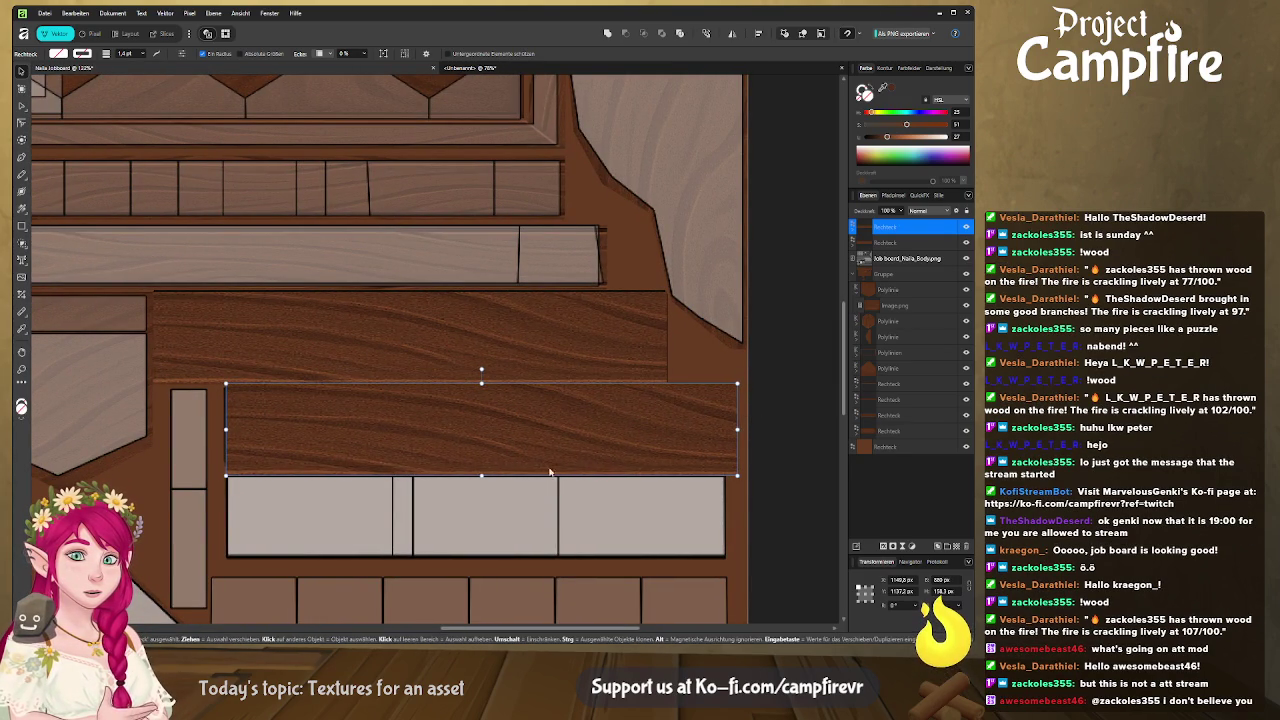
drag(481, 476, 481, 470)
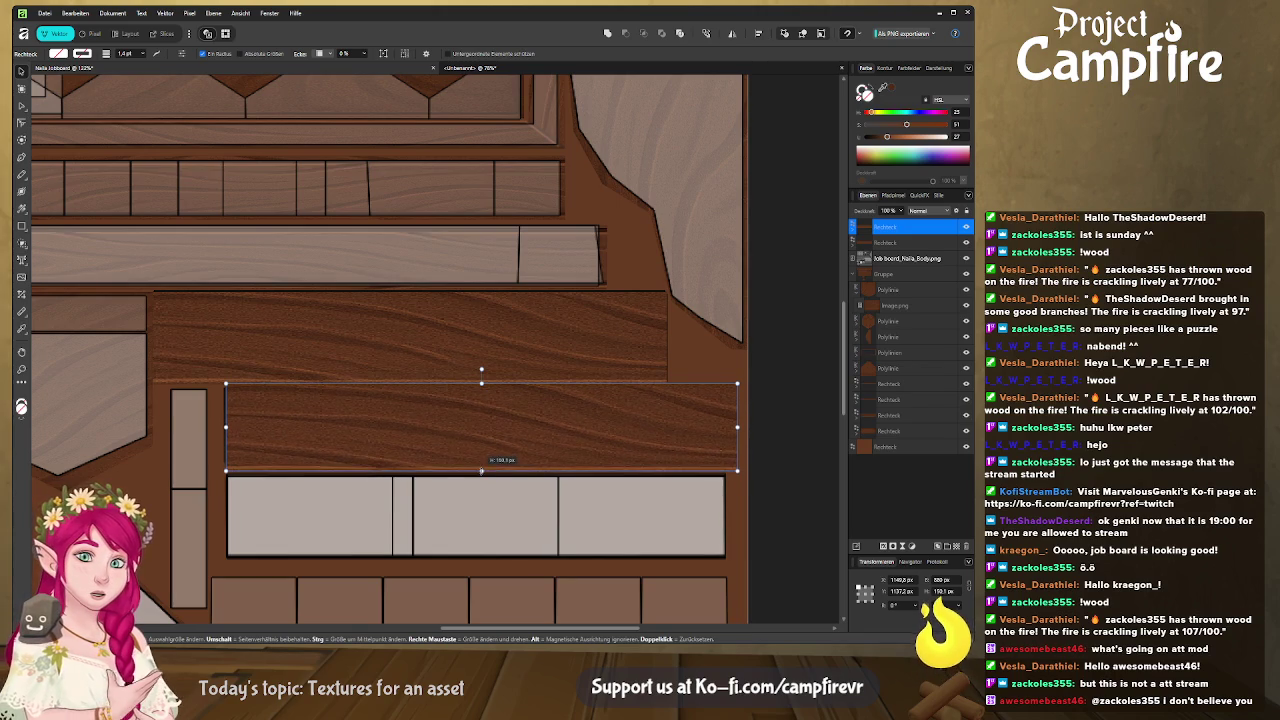
drag(222, 427, 216, 427)
Reposition and narrow the clipped Image.png wood grain inside the plank copy
click(852, 233)
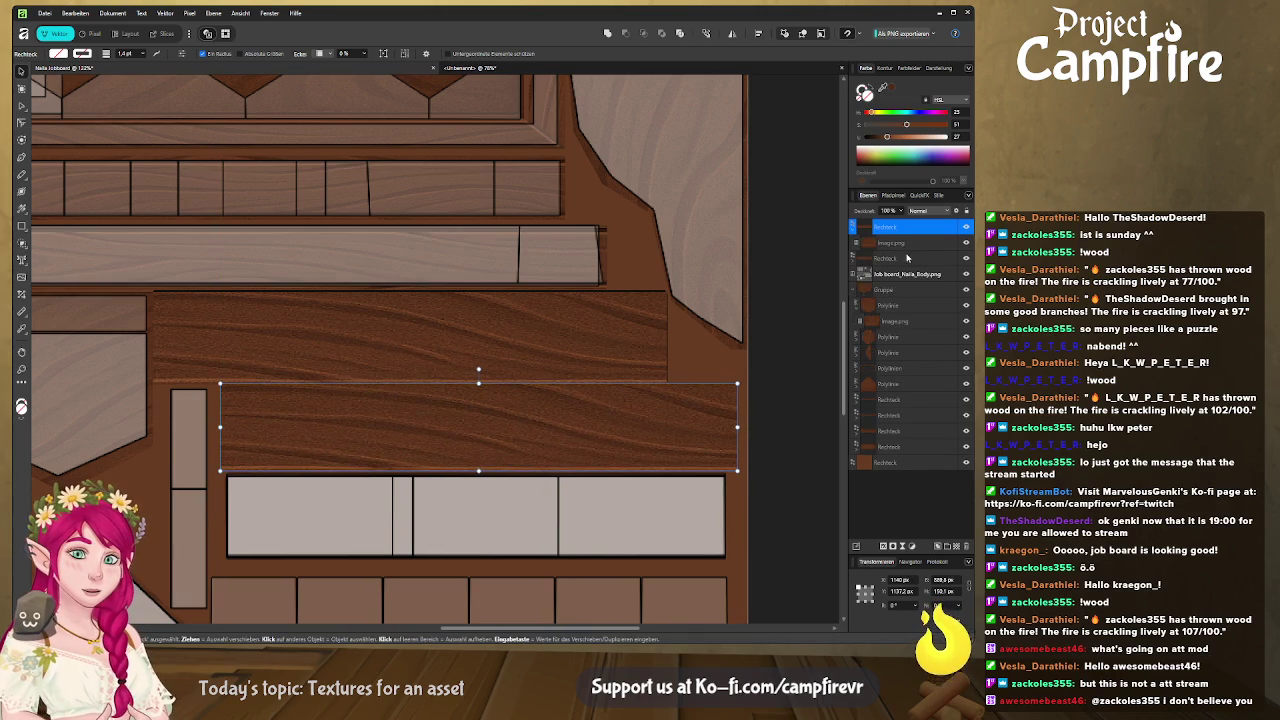
click(917, 243)
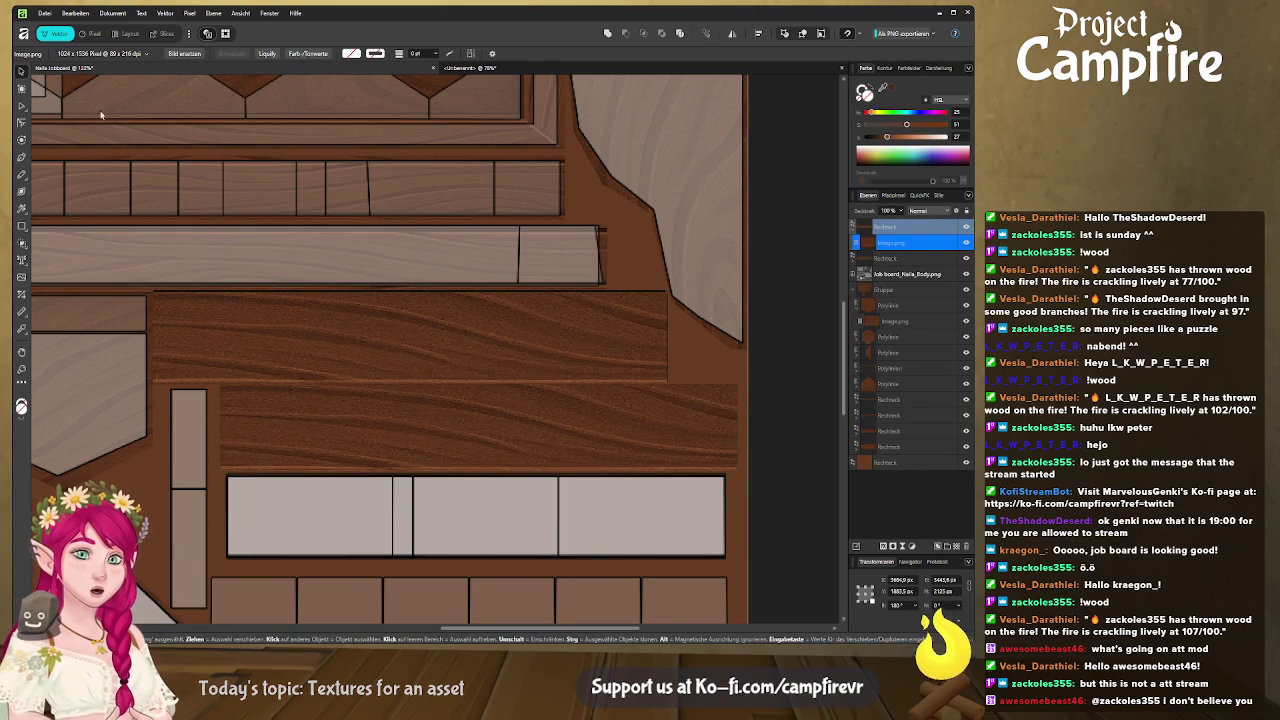
mouse_move(474, 459)
mouse_down()
mouse_move(539, 424)
mouse_move(606, 462)
mouse_move(769, 462)
mouse_move(507, 432)
mouse_move(673, 430)
mouse_up()
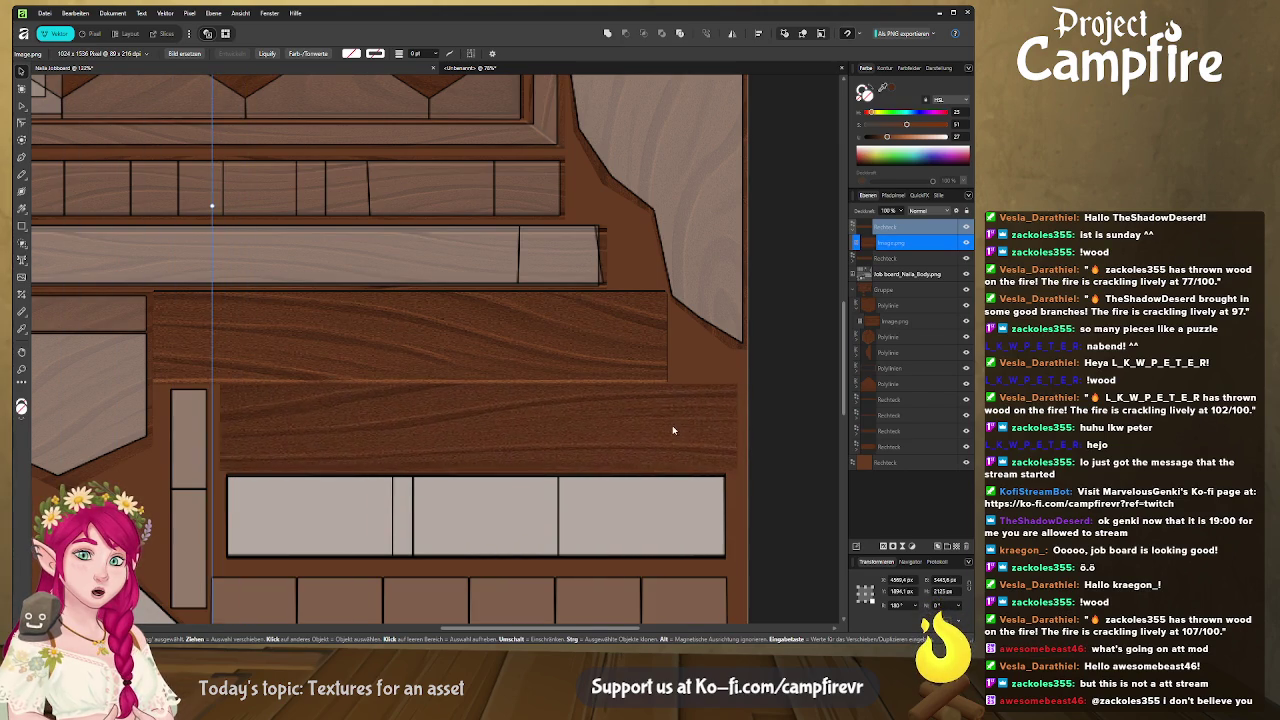
scroll(673, 430, down, 5)
scroll(735, 411, up, 2)
scroll(663, 384, up, 2)
scroll(663, 384, down, 1)
scroll(571, 371, down, 1)
scroll(517, 366, up, 1)
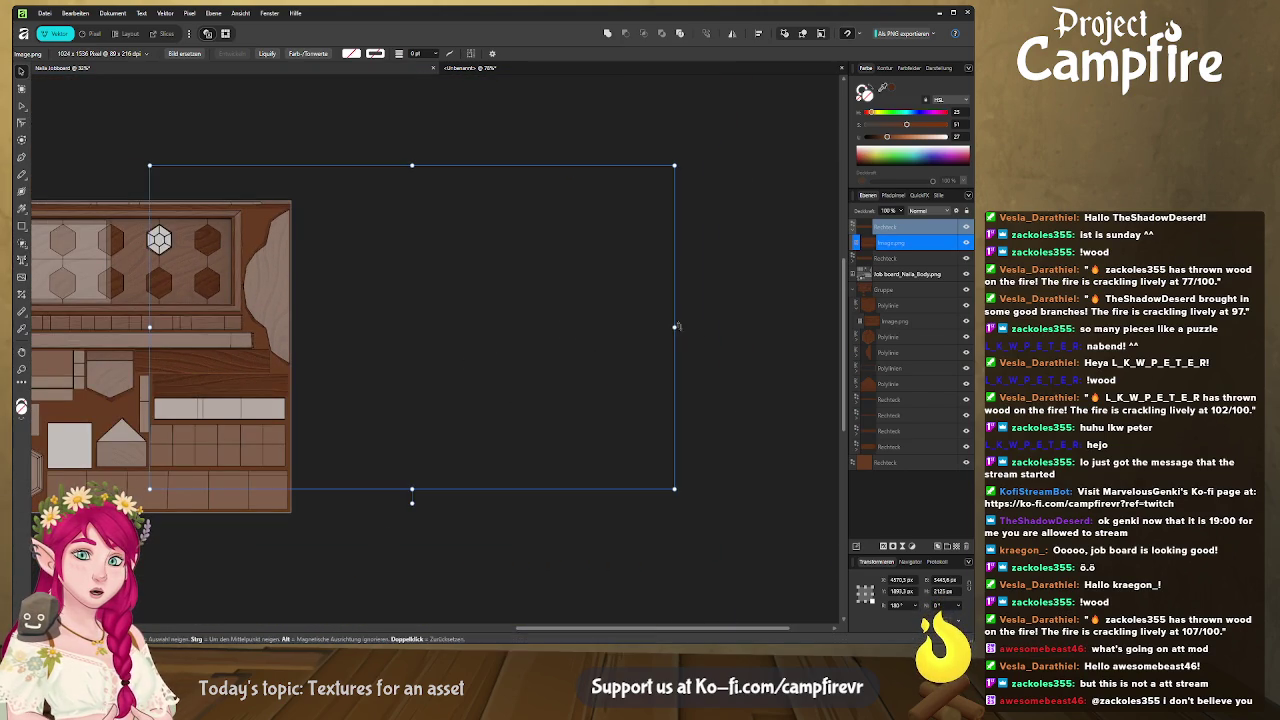
drag(675, 327, 440, 344)
Duplicate the brown plank below the original and rotate the copy 180°
scroll(490, 390, left, 4)
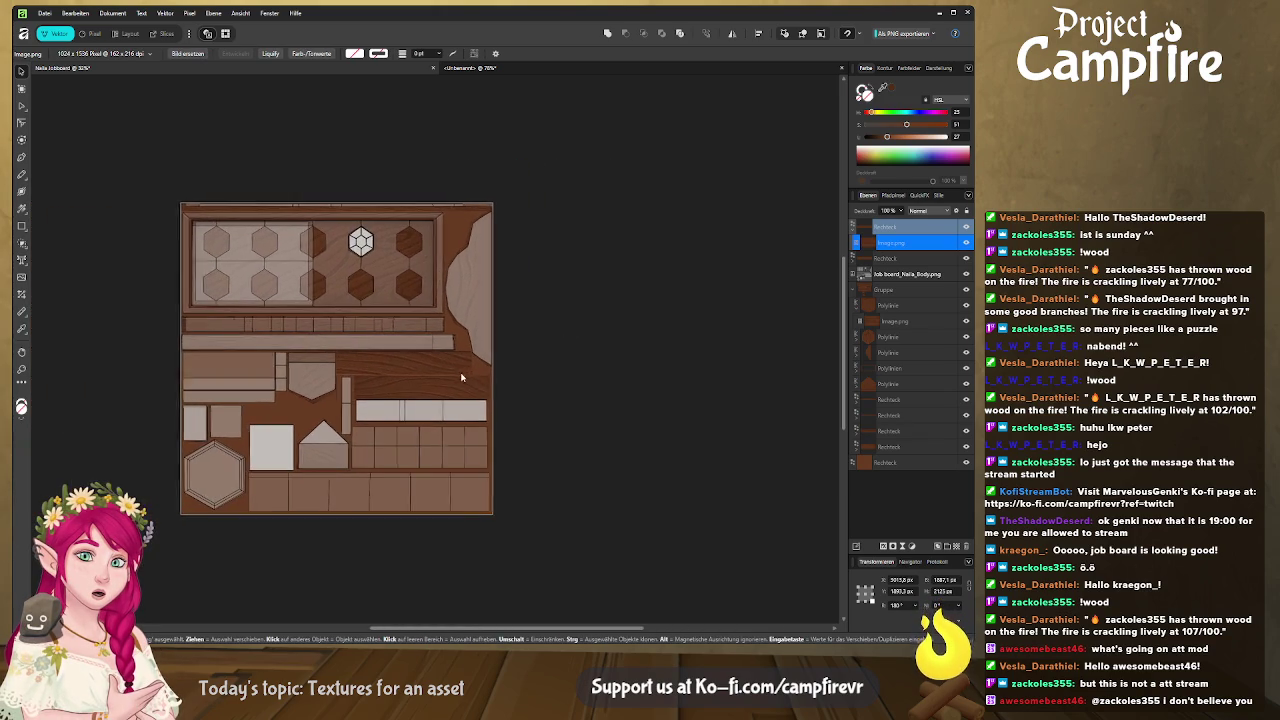
scroll(490, 390, left, 2)
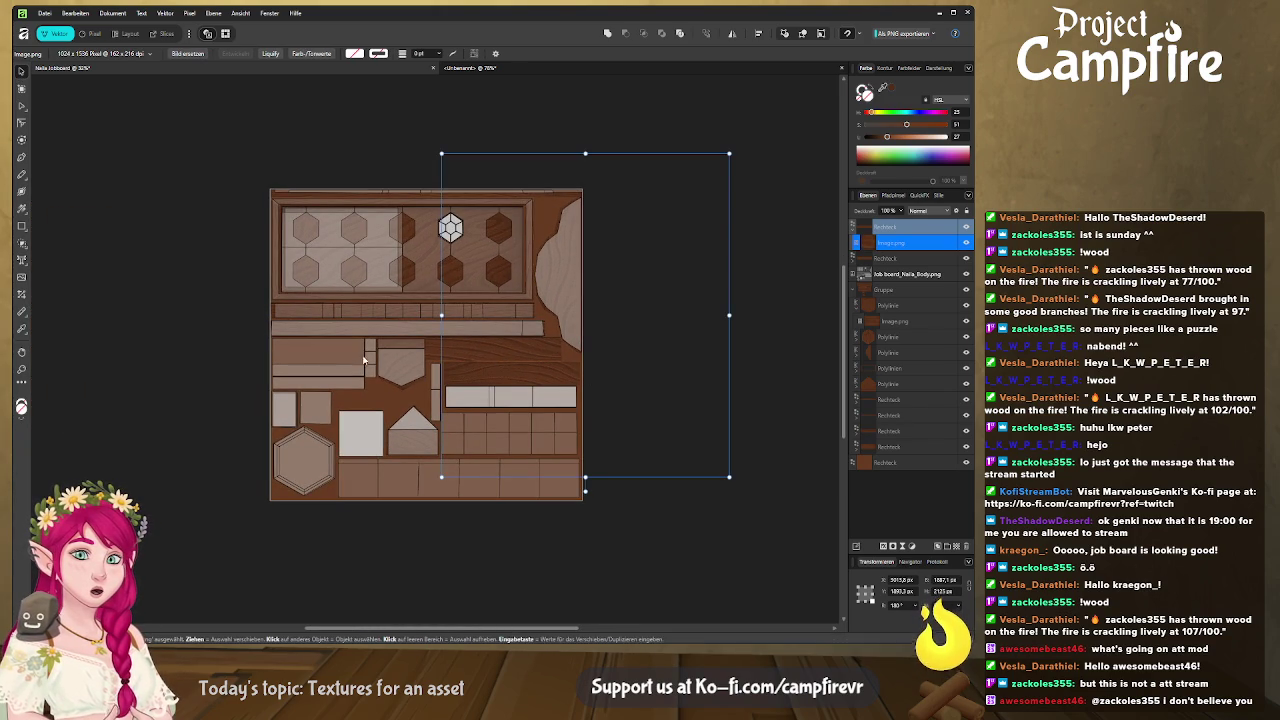
click(467, 384)
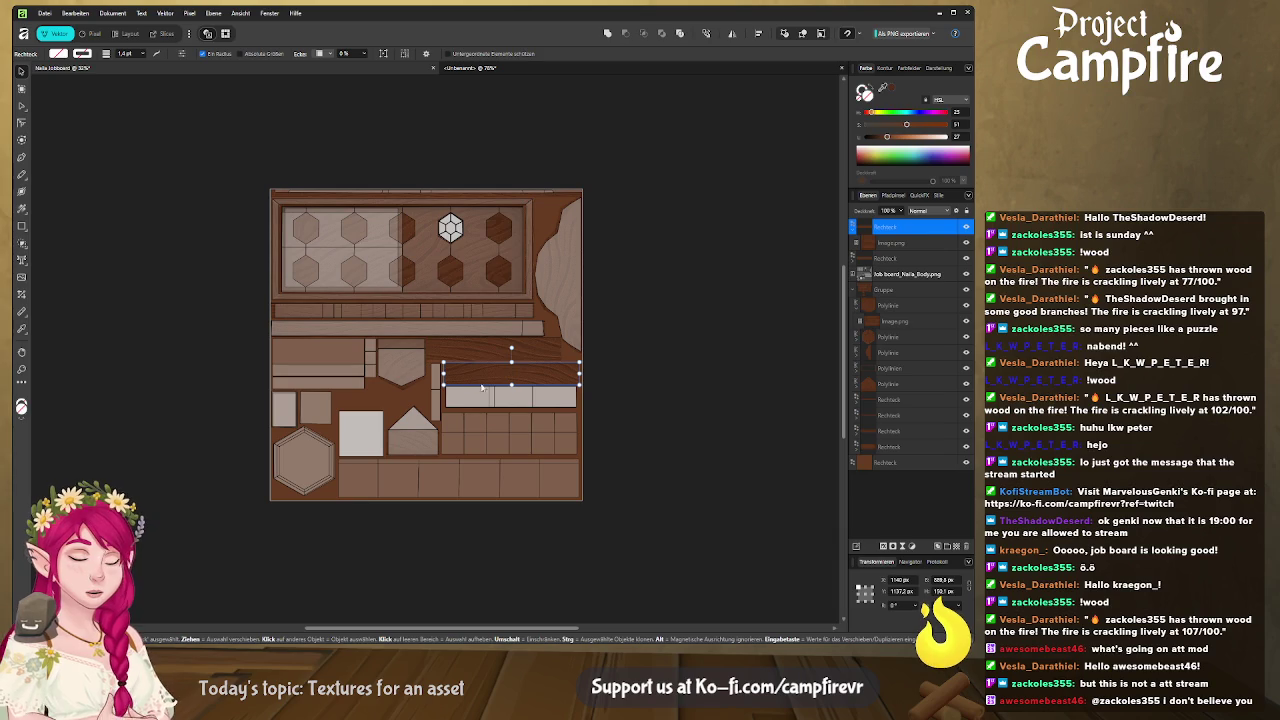
key(ctrl+j)
drag(472, 386, 517, 397)
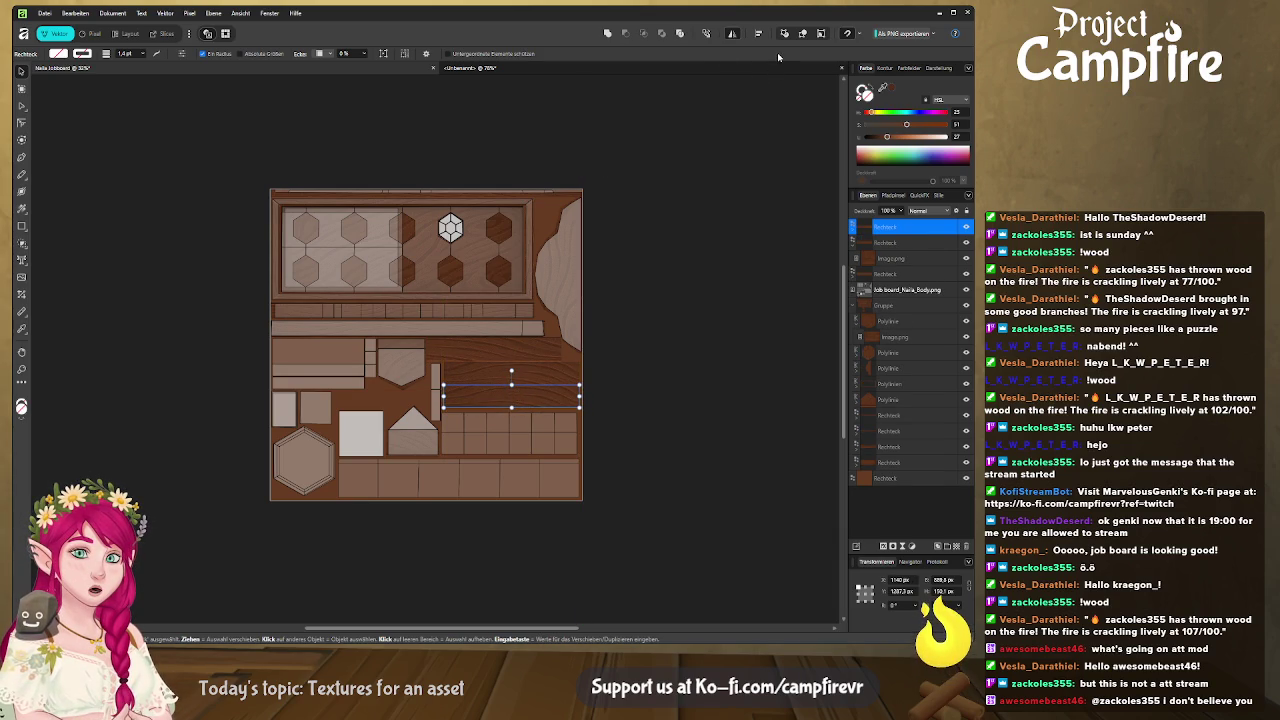
click(732, 33)
click(688, 375)
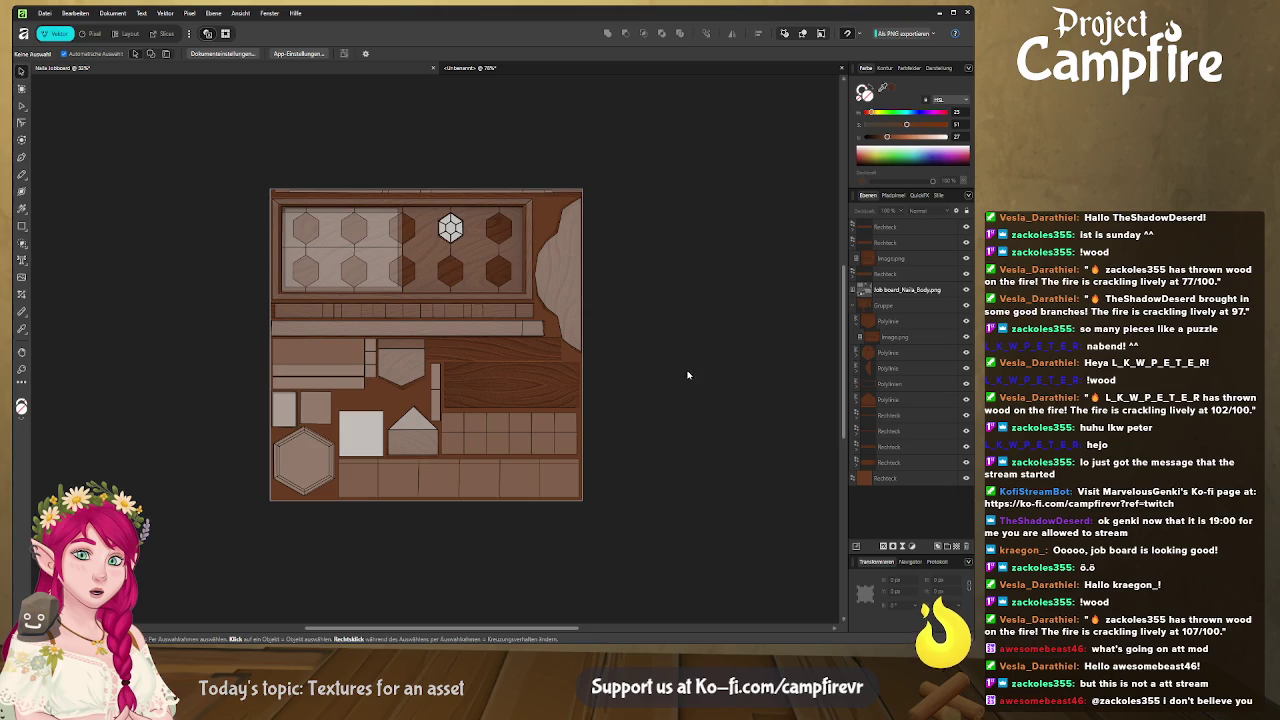
Pan across the sheet to the wood planks and select the upper plank
ctrl+scroll(629, 414, up, 4)
scroll(625, 400, left, 5)
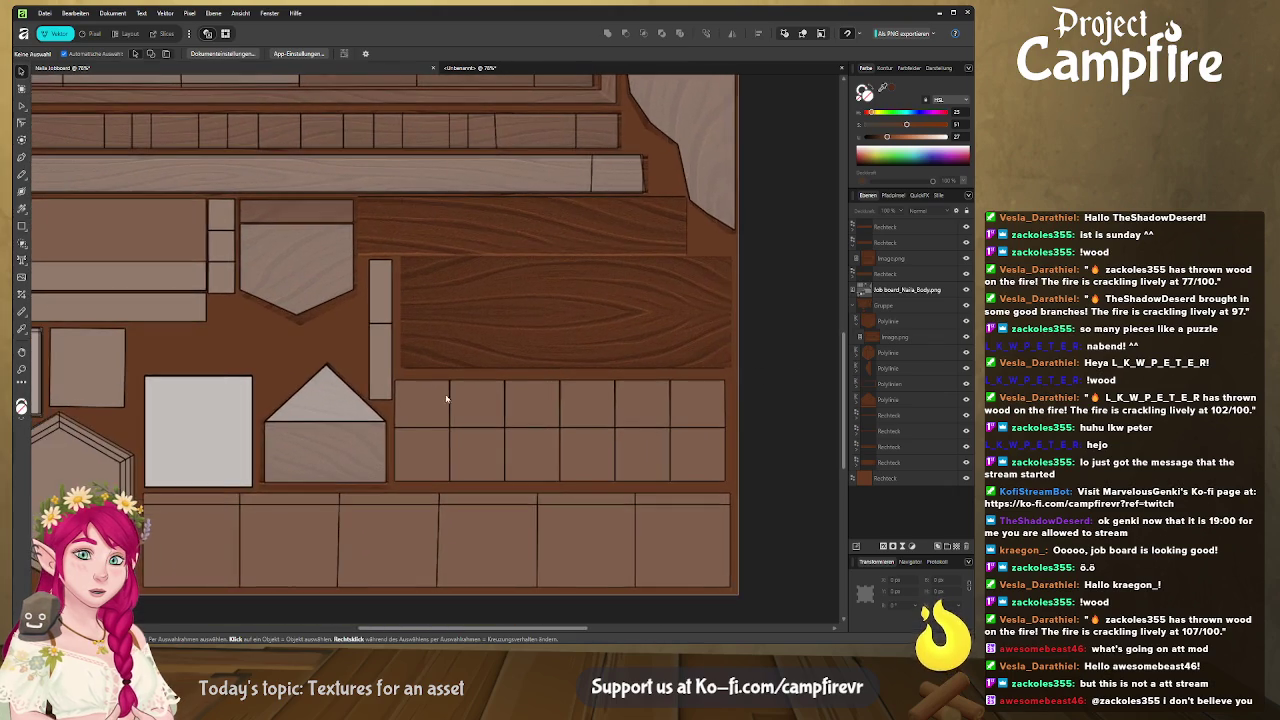
drag(587, 372, 409, 209)
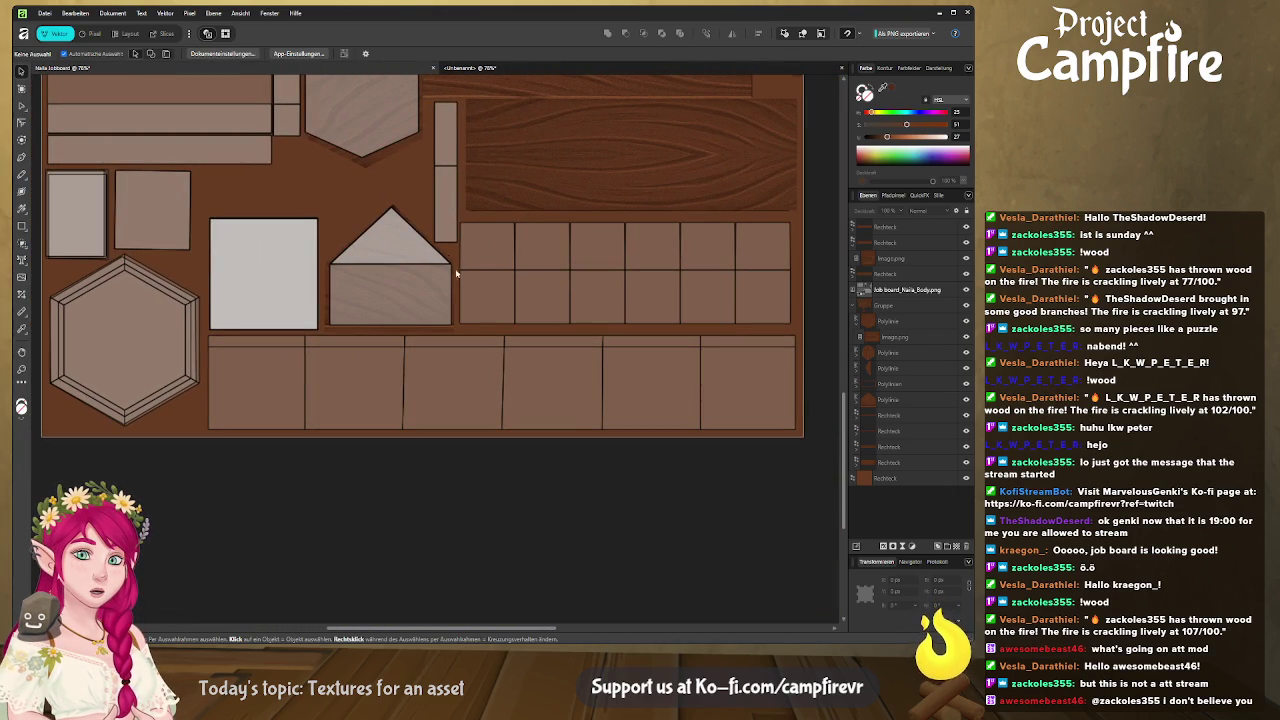
drag(105, 333, 216, 420)
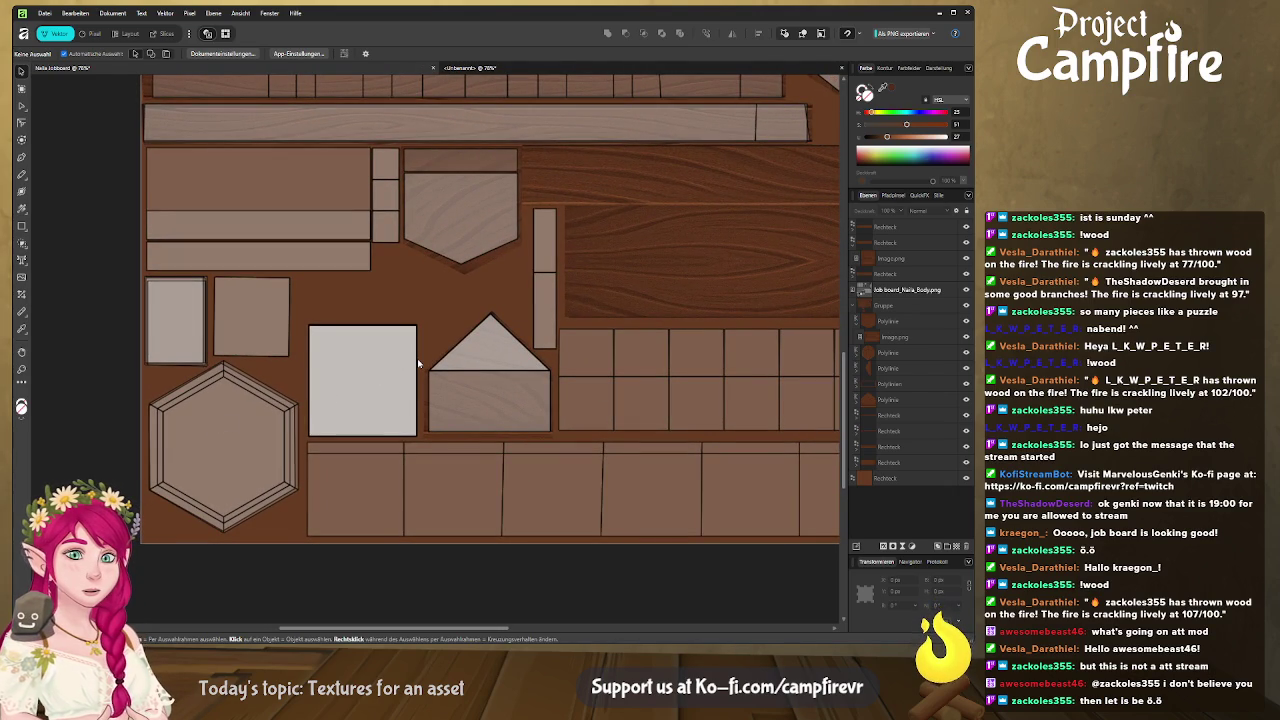
scroll(429, 340, up, 3)
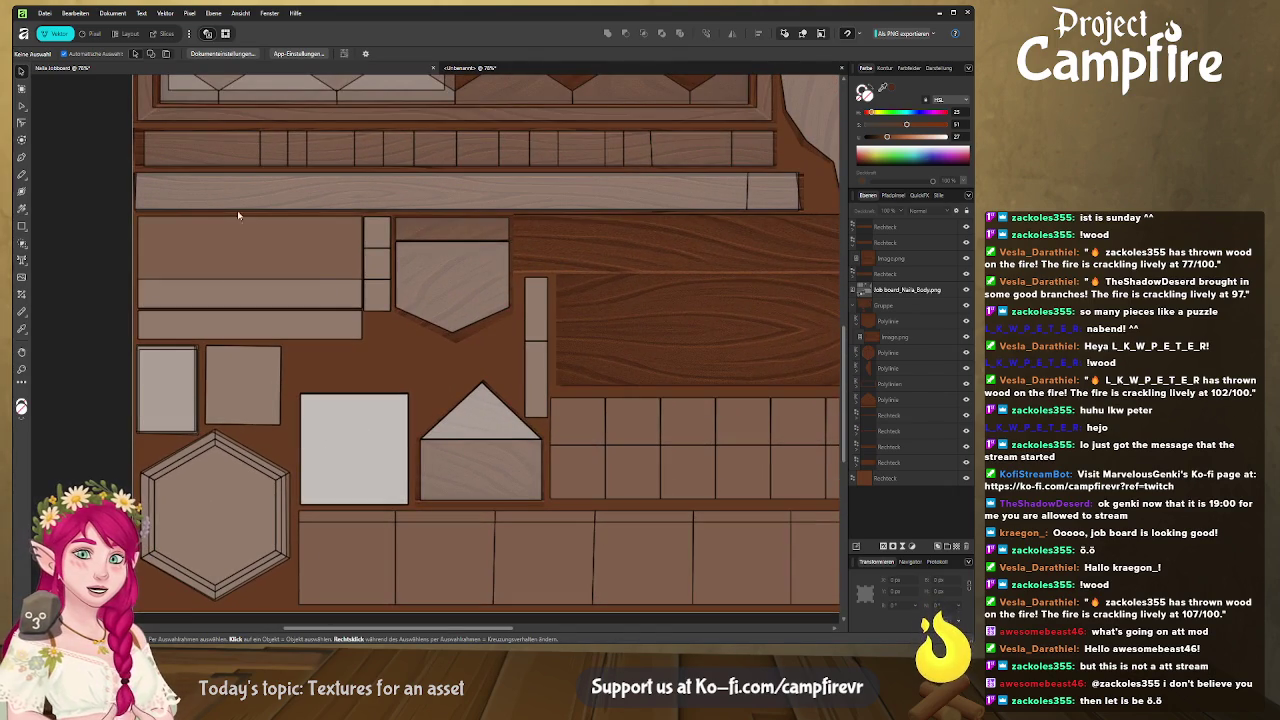
drag(403, 320, 290, 235)
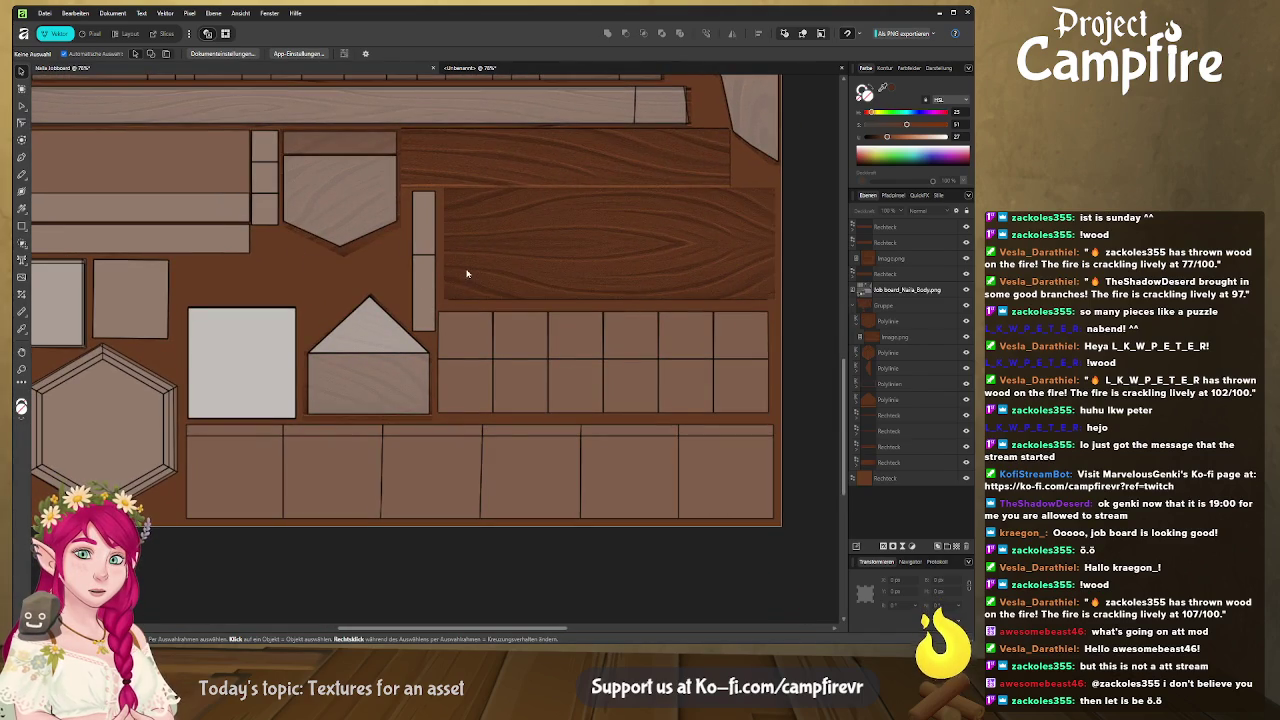
drag(466, 273, 414, 285)
click(472, 190)
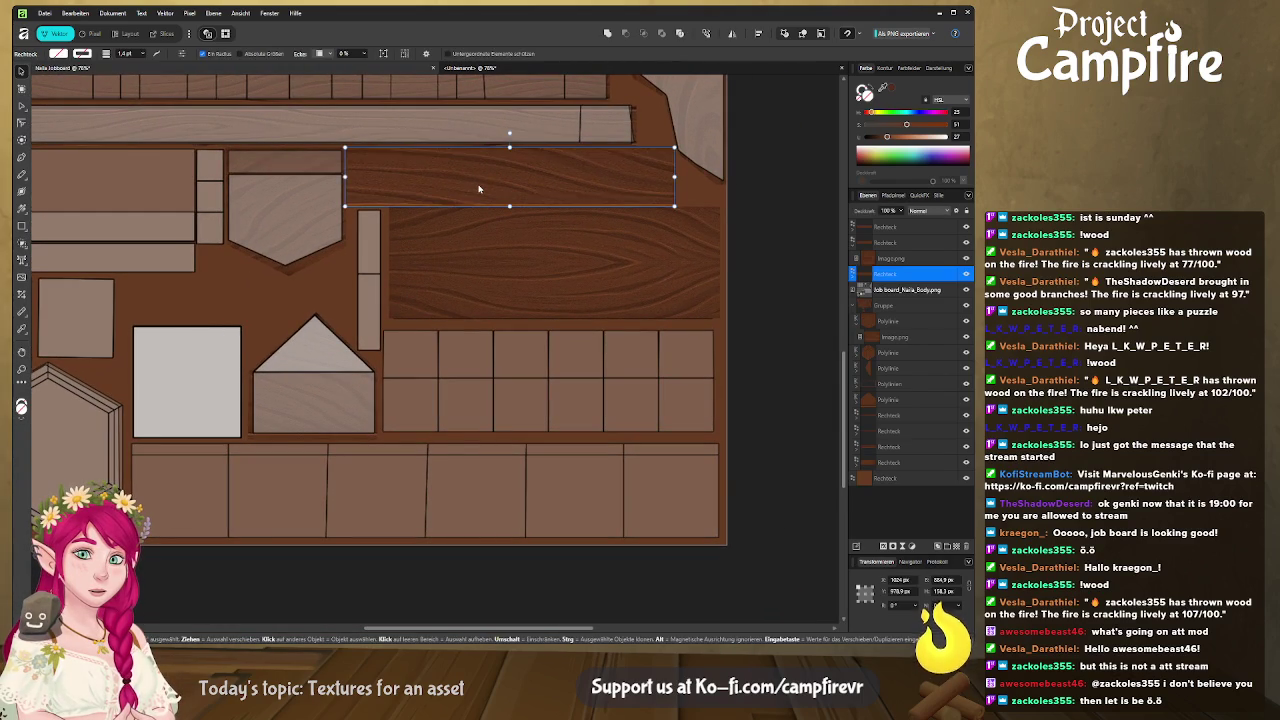
Duplicate the plank, turn it 90° and shrink it into a narrow vertical strip beside the planks
key(ctrl+j)
drag(478, 189, 401, 277)
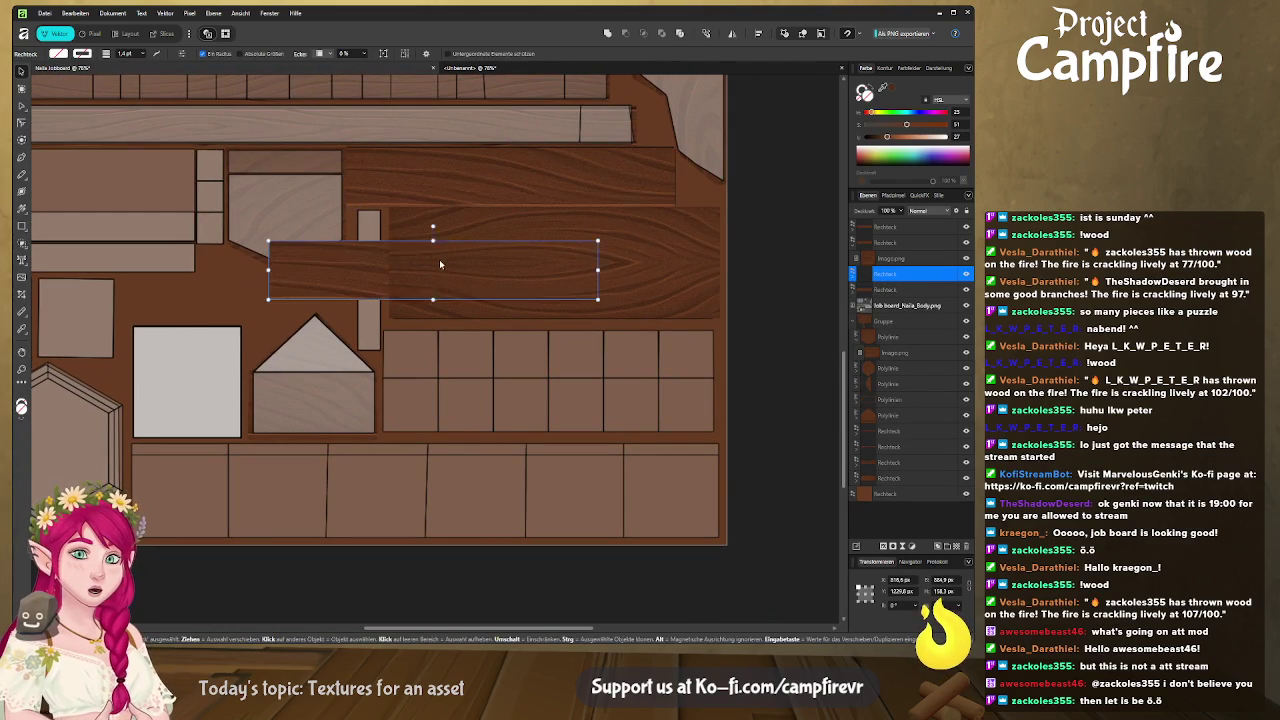
drag(430, 220, 475, 264)
drag(432, 315, 396, 278)
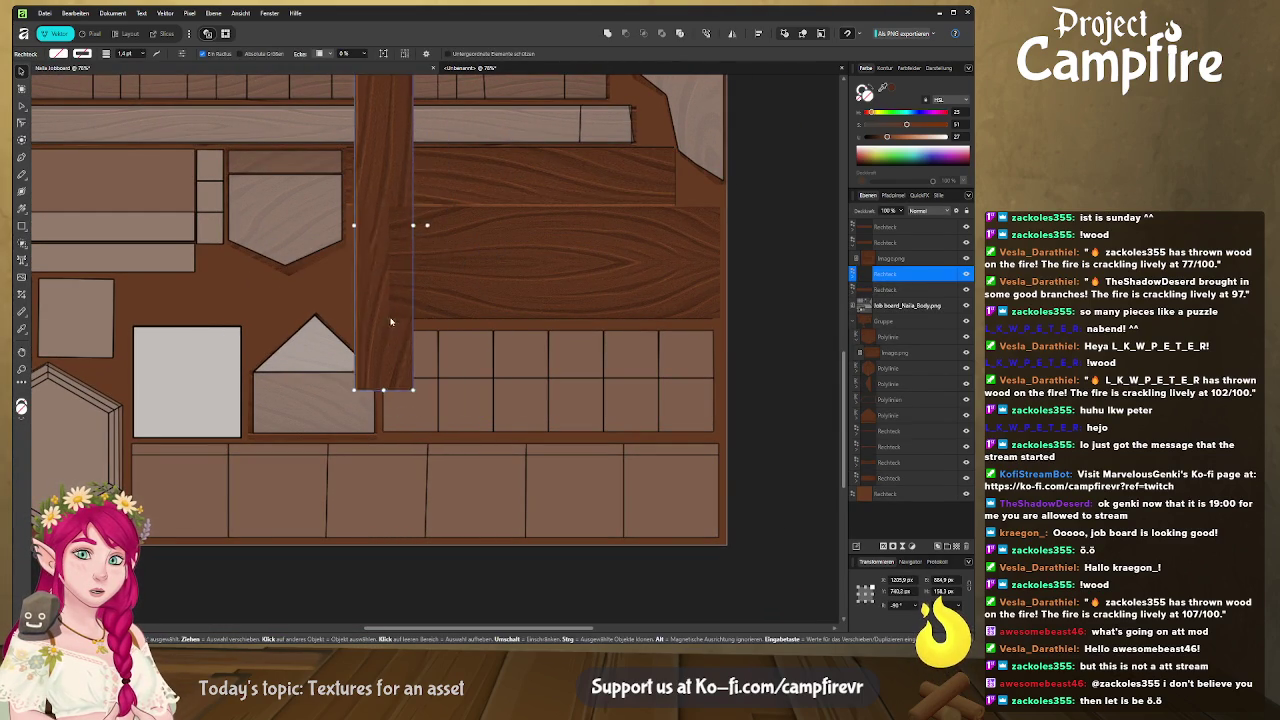
scroll(400, 220, up, 3)
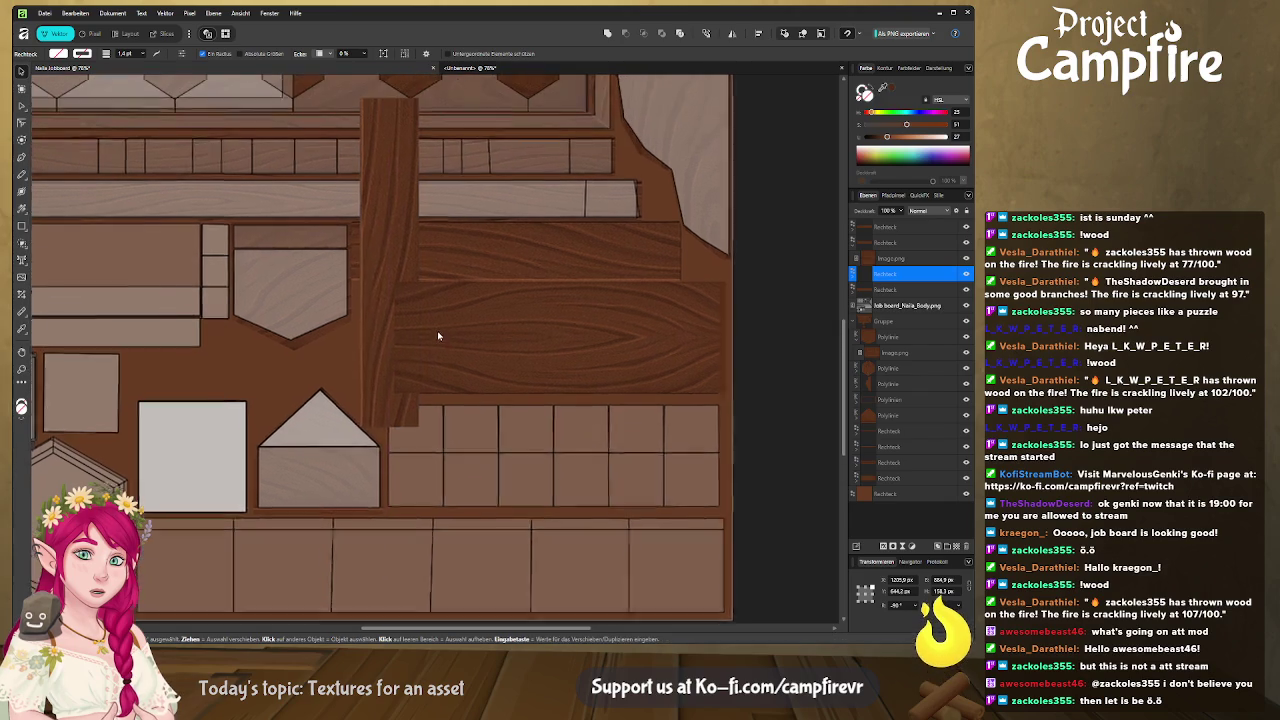
mouse_move(426, 121)
mouse_down()
mouse_move(390, 330)
mouse_move(390, 310)
mouse_up()
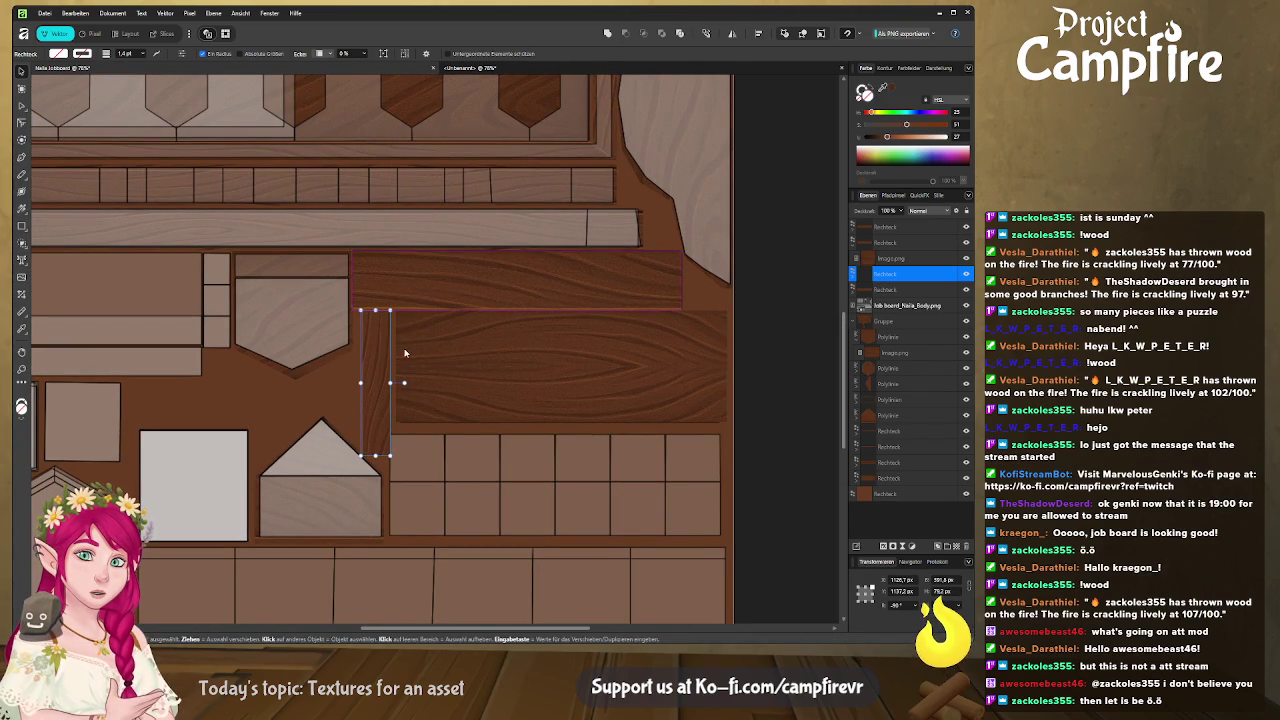
scroll(360, 340, down, 2)
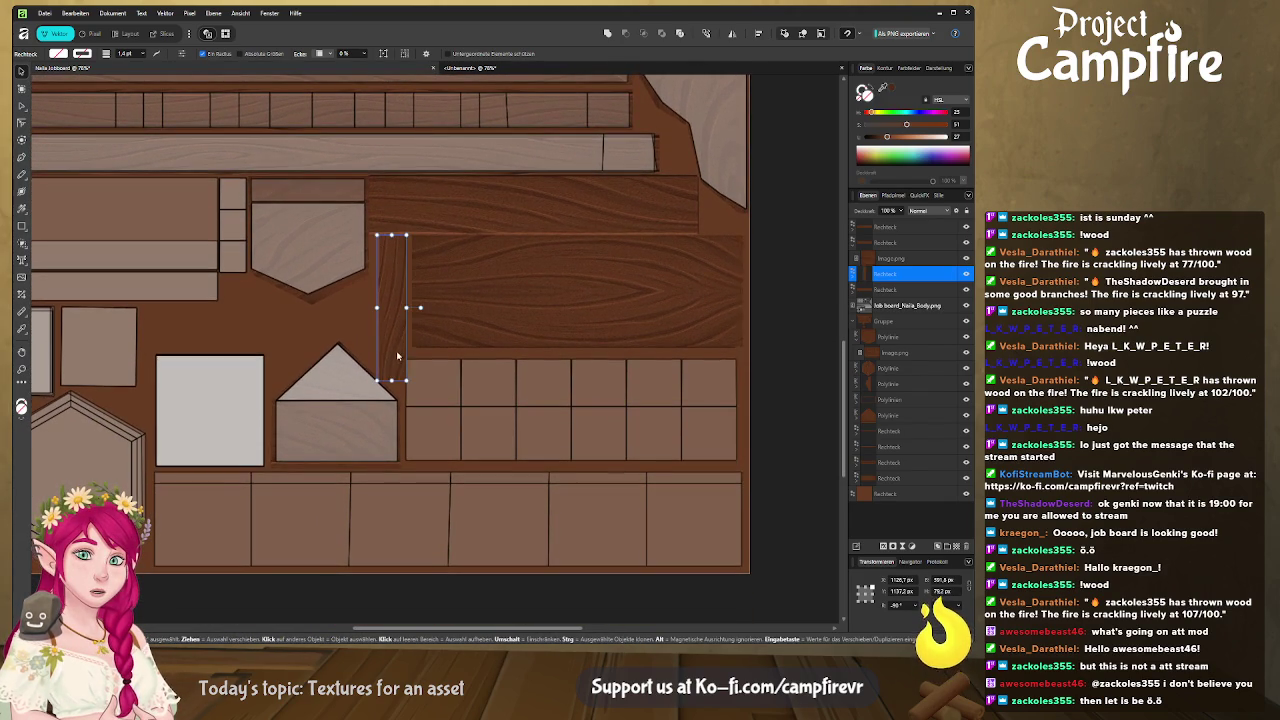
drag(405, 380, 405, 378)
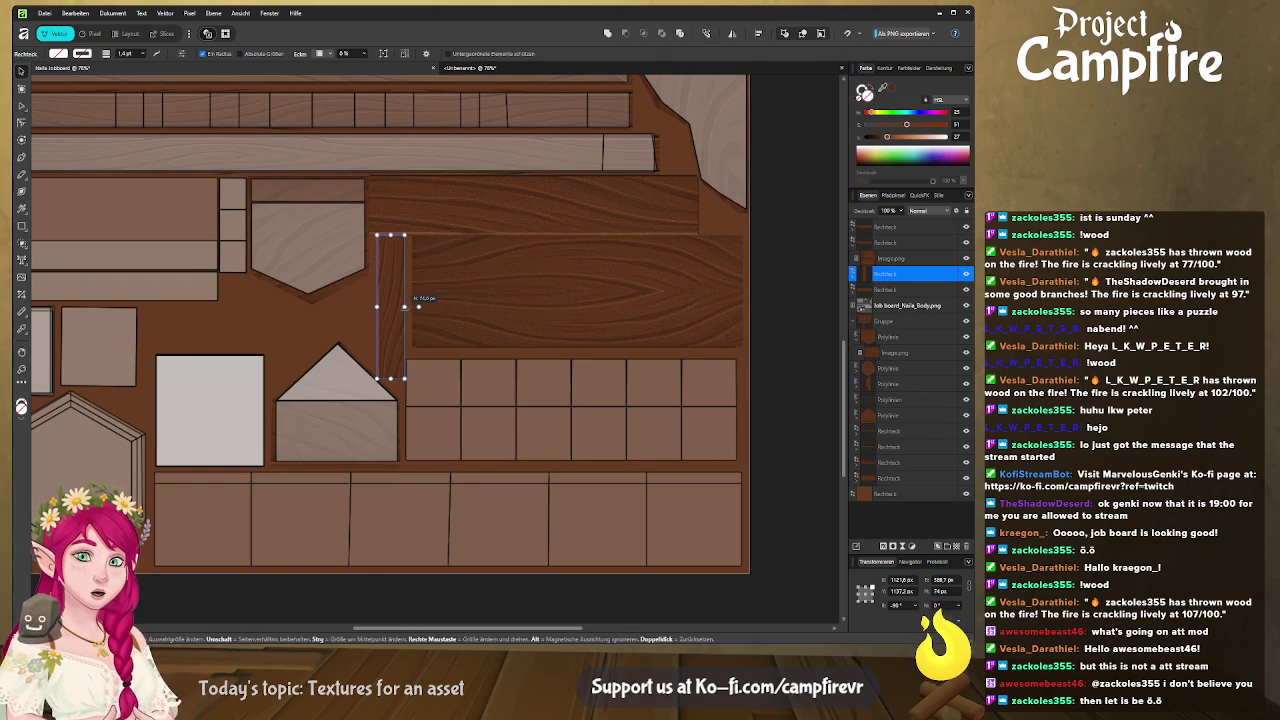
Move a wood plank to the upper-left panel area, resize it, and select its clipped wood image
drag(406, 307, 521, 322)
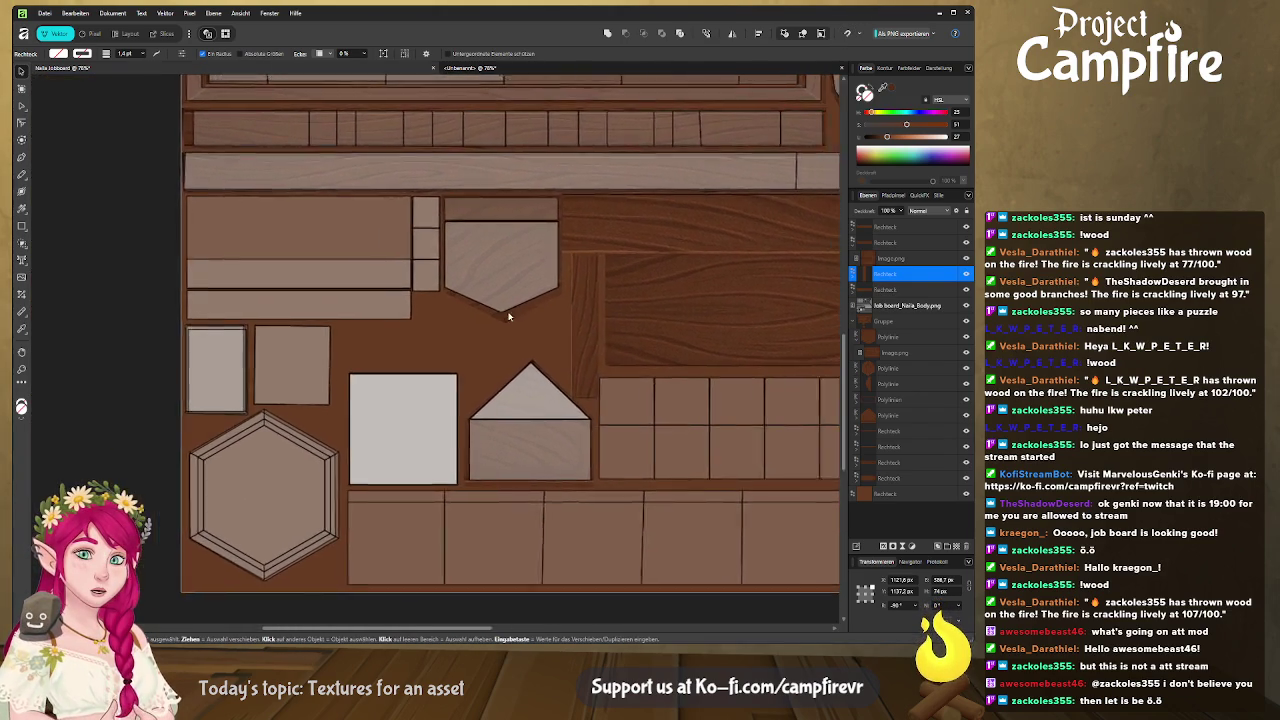
click(642, 271)
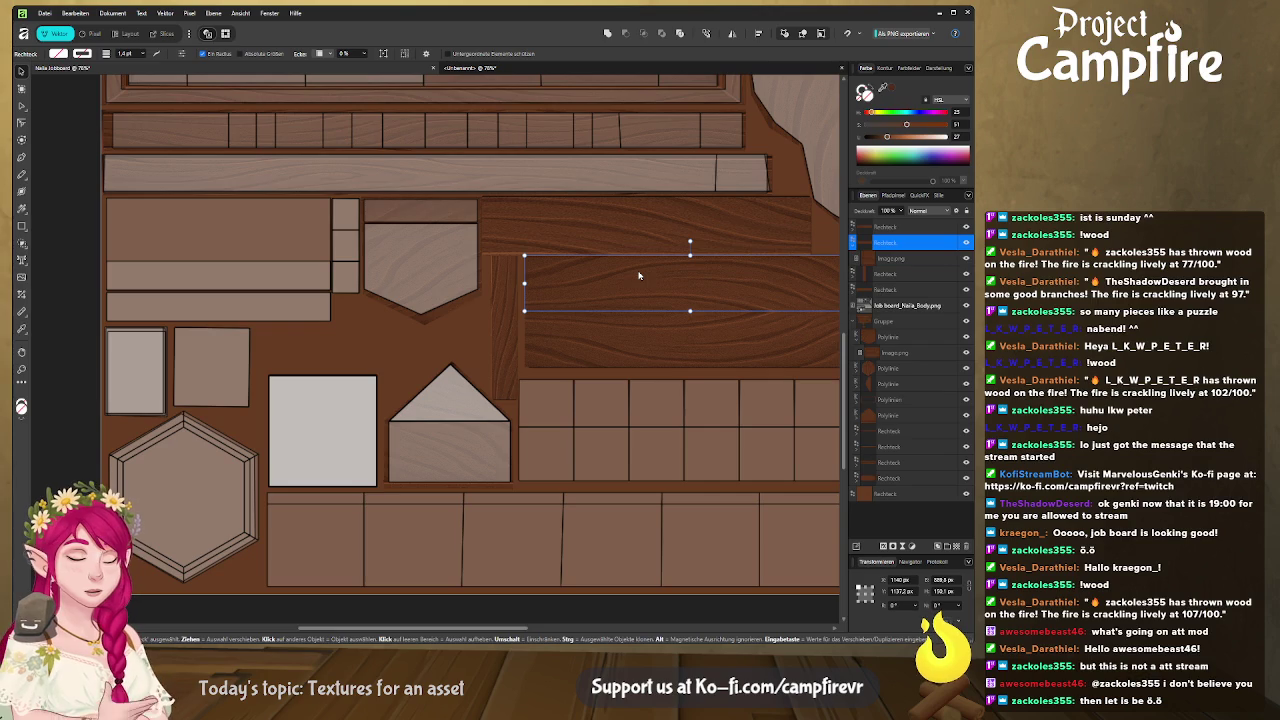
drag(639, 276, 245, 229)
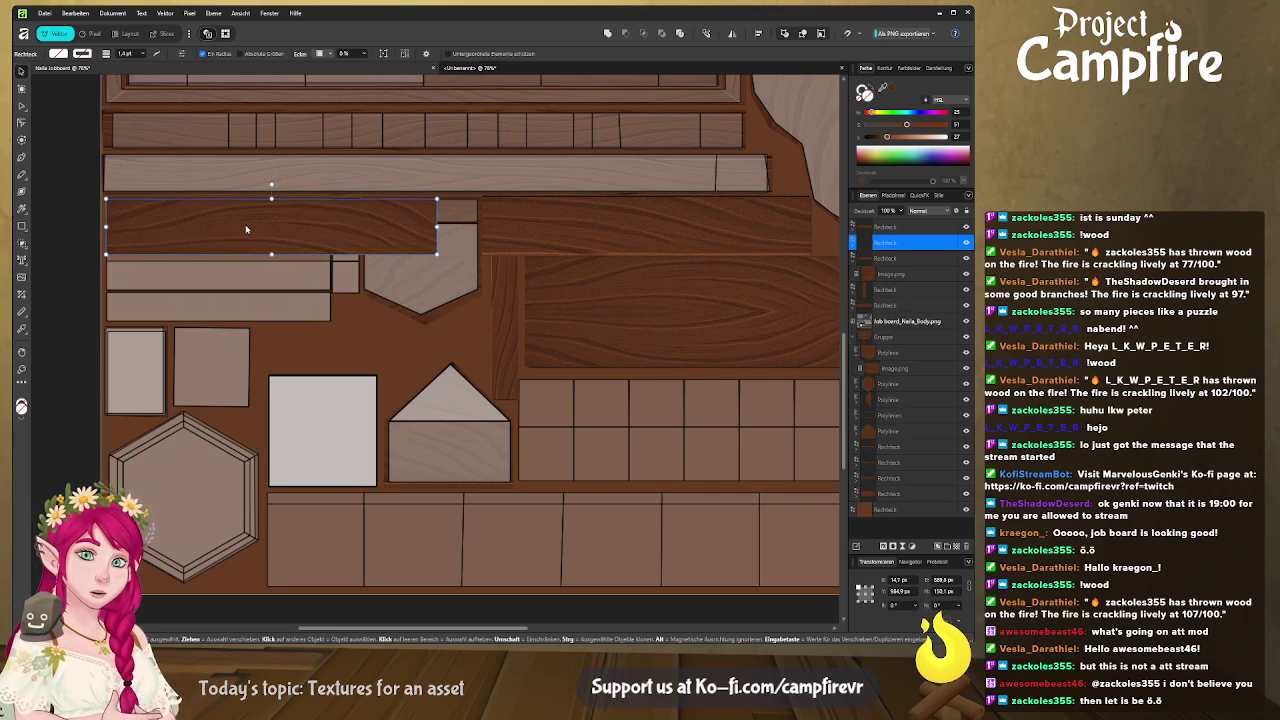
mouse_move(437, 254)
mouse_down()
mouse_move(328, 288)
mouse_move(474, 311)
mouse_up()
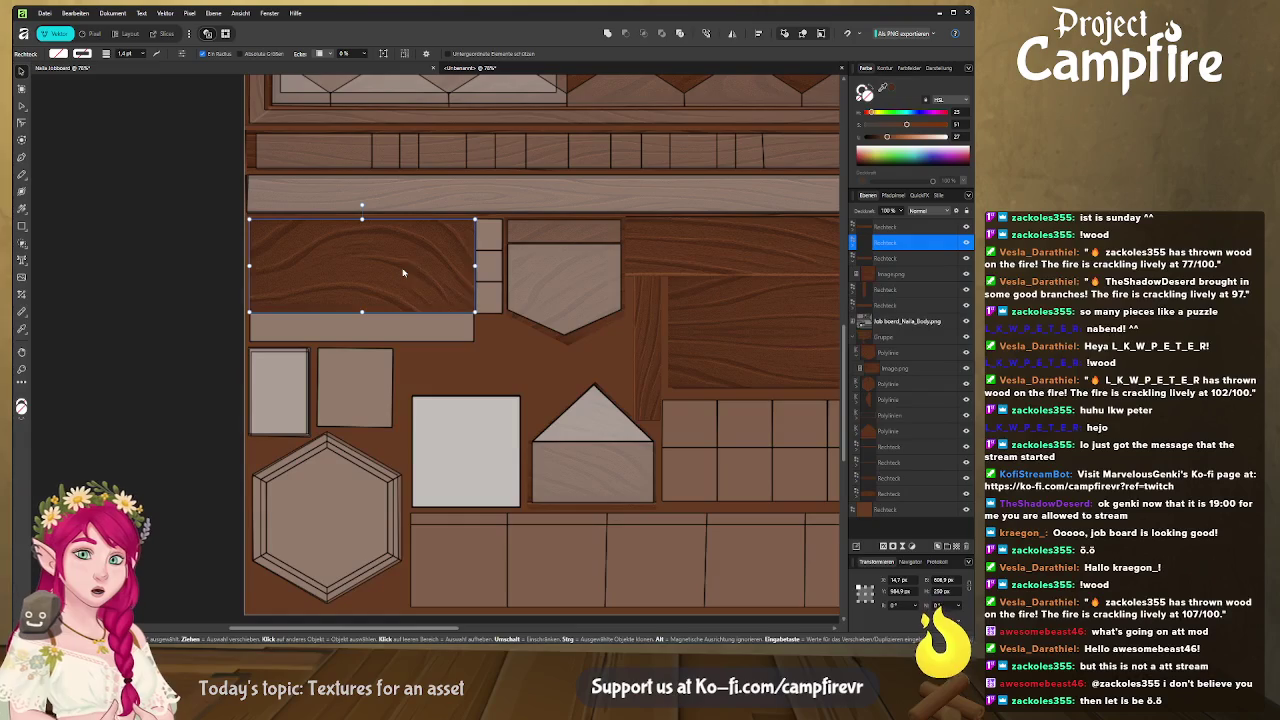
click(853, 243)
click(890, 258)
scroll(453, 305, down, 1)
scroll(453, 305, down, 1)
scroll(452, 303, down, 3)
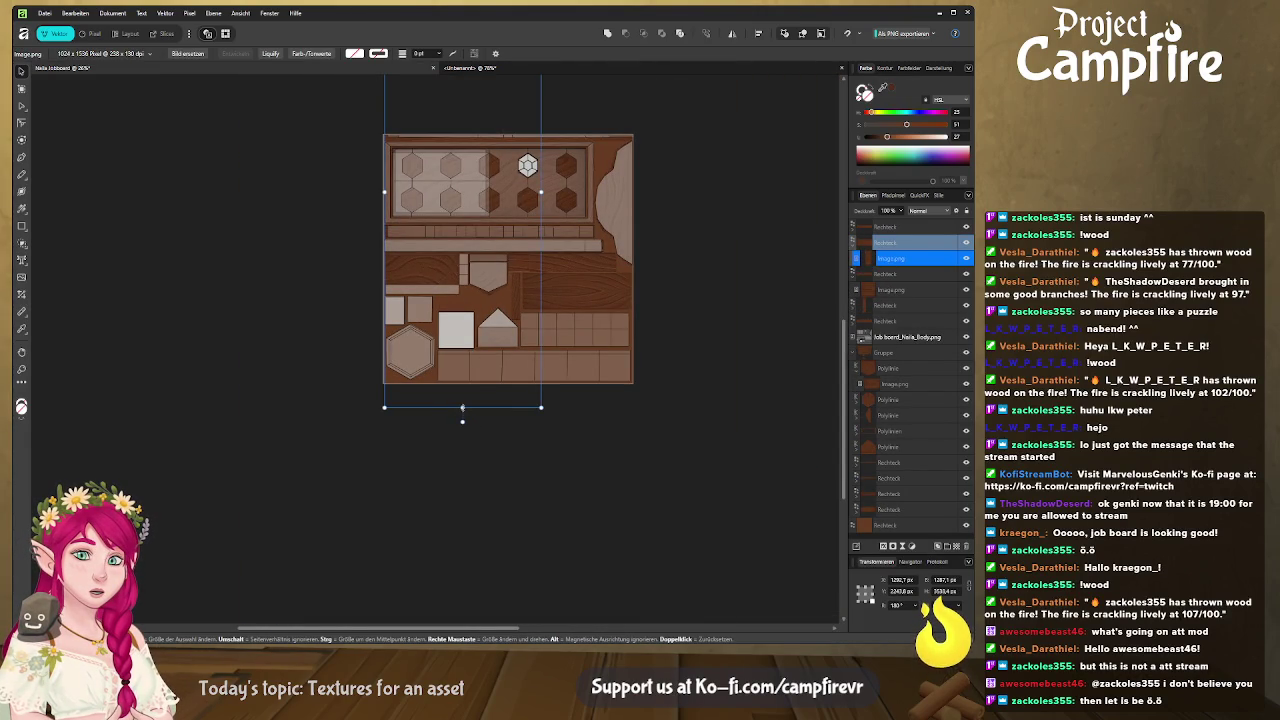
Squash and reposition the wood grain inside the upper-left plank, then deselect
drag(462, 407, 465, 339)
drag(481, 271, 452, 371)
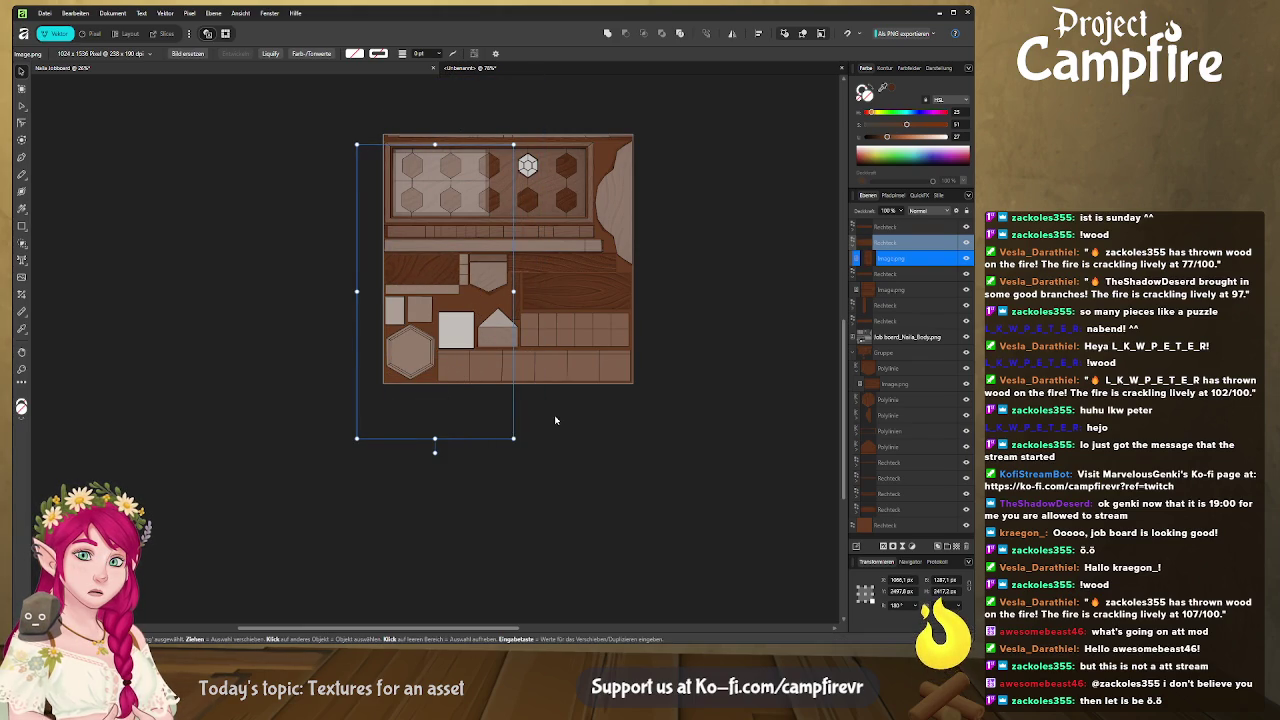
click(591, 434)
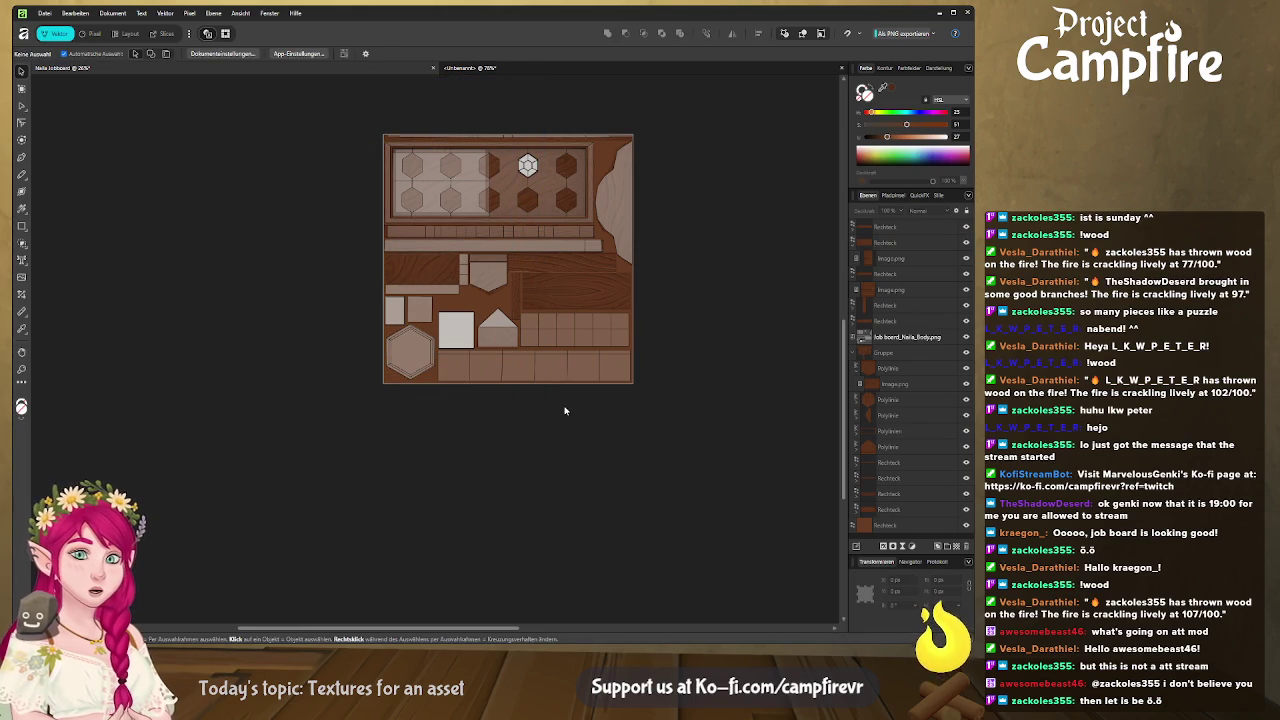
Move the thin vertical rectangle left into its slot
scroll(589, 417, up, 1)
scroll(535, 410, up, 2)
scroll(560, 405, up, 1)
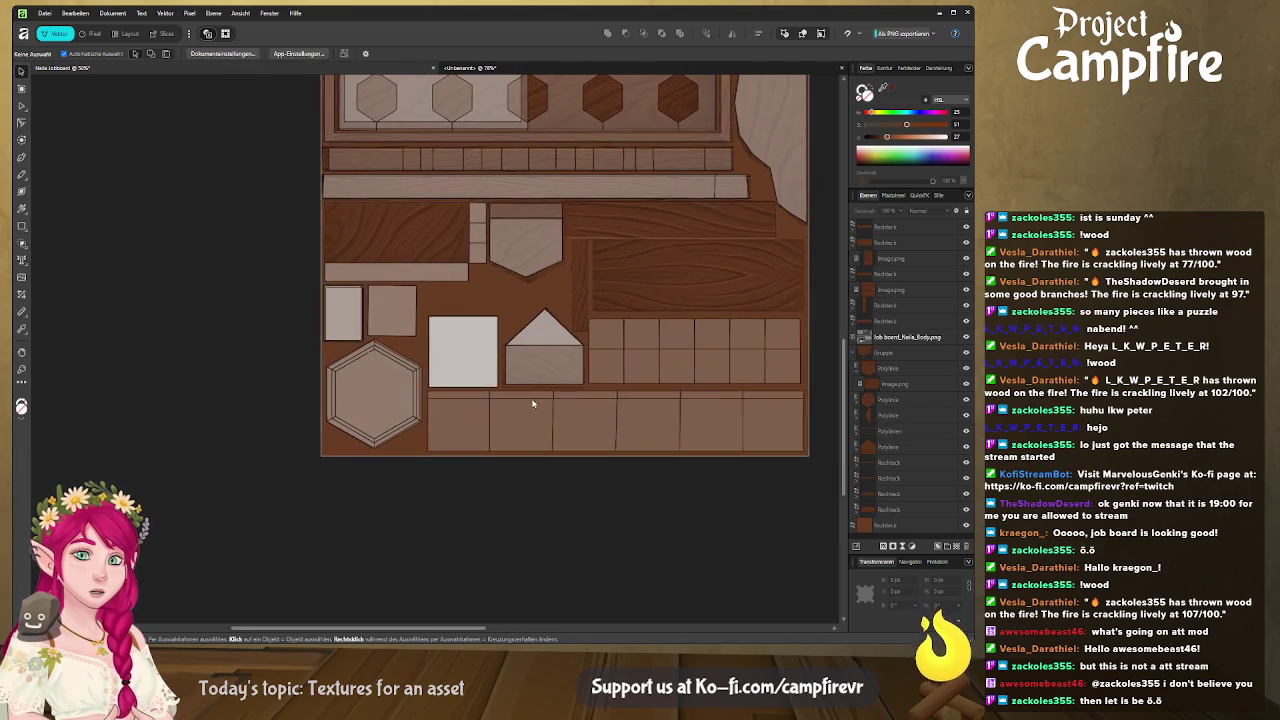
click(623, 224)
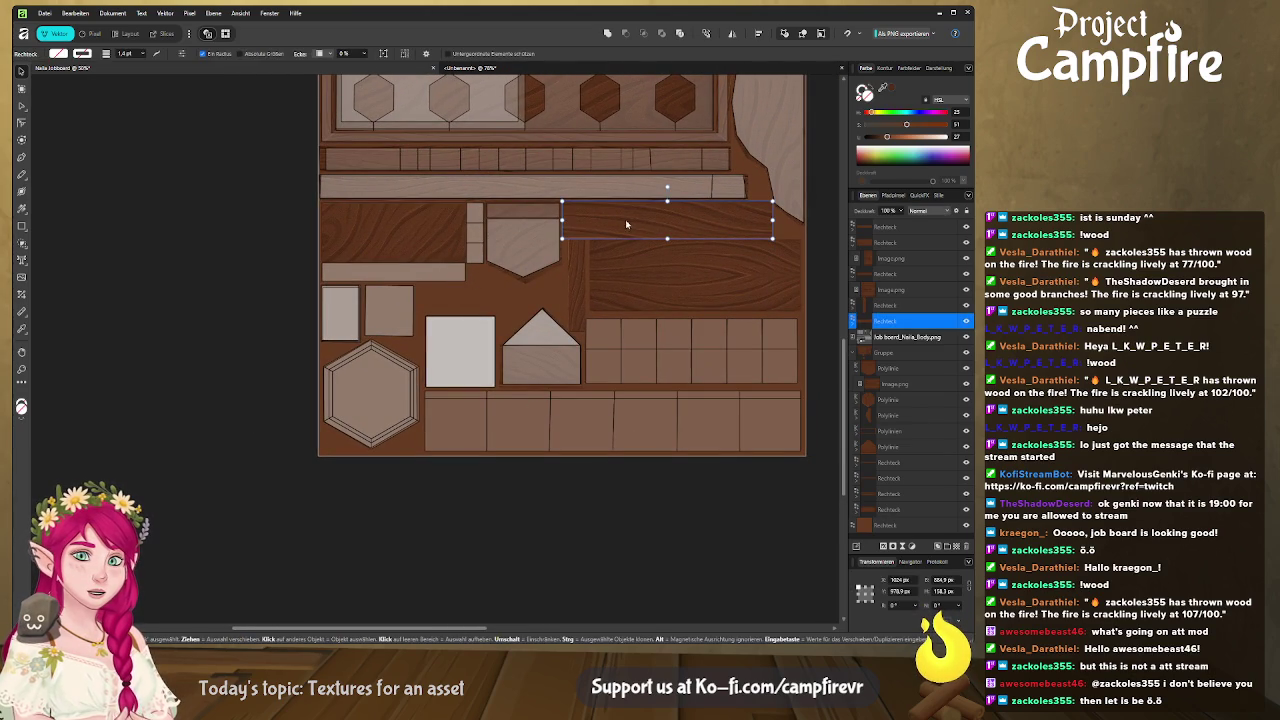
click(576, 276)
mouse_move(576, 276)
mouse_down()
mouse_move(387, 268)
mouse_move(387, 253)
mouse_up()
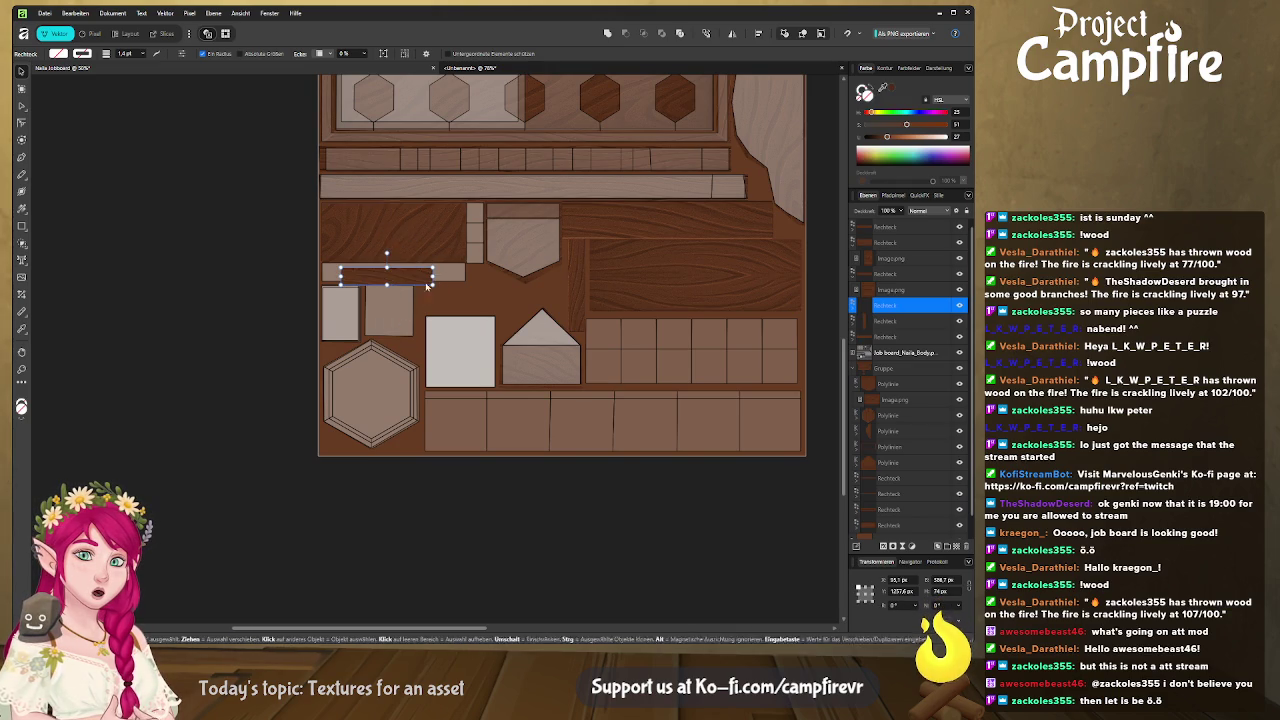
Stretch the wood plank across its light slot and enlarge the upper plank to close the gap
scroll(434, 306, up, 3)
drag(437, 335, 378, 329)
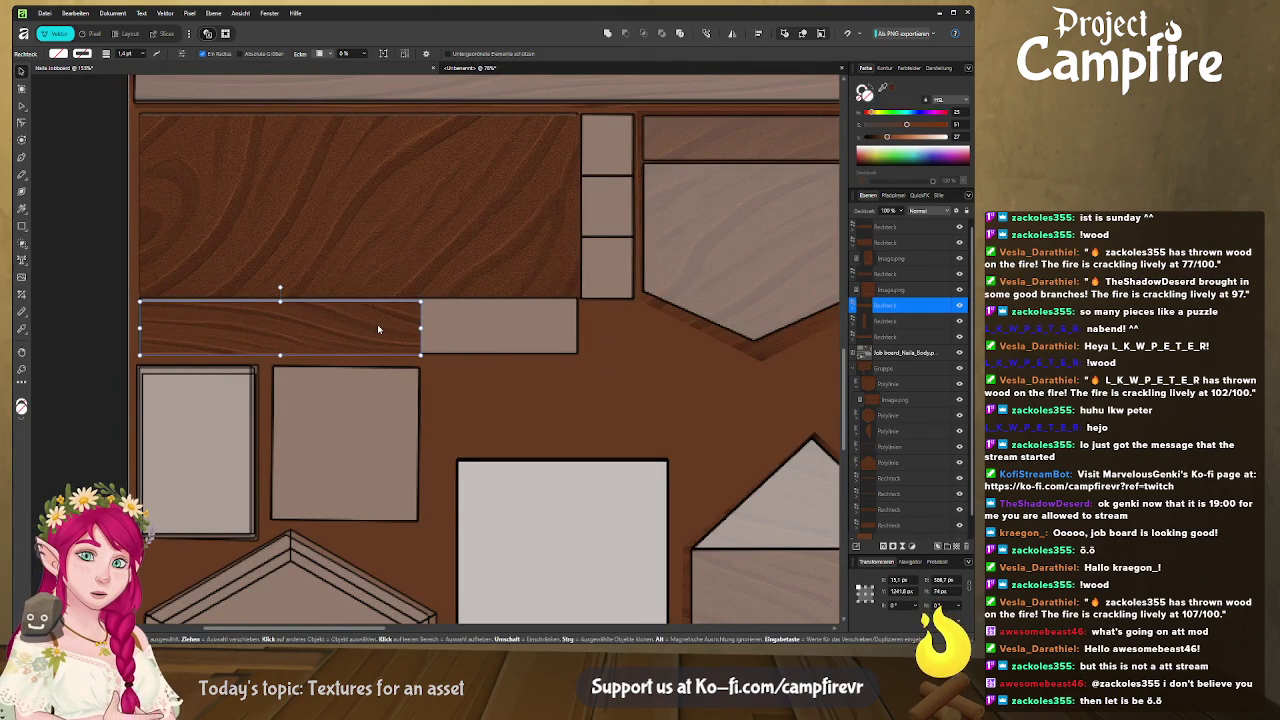
key(Left)
key(Left)
drag(418, 327, 580, 327)
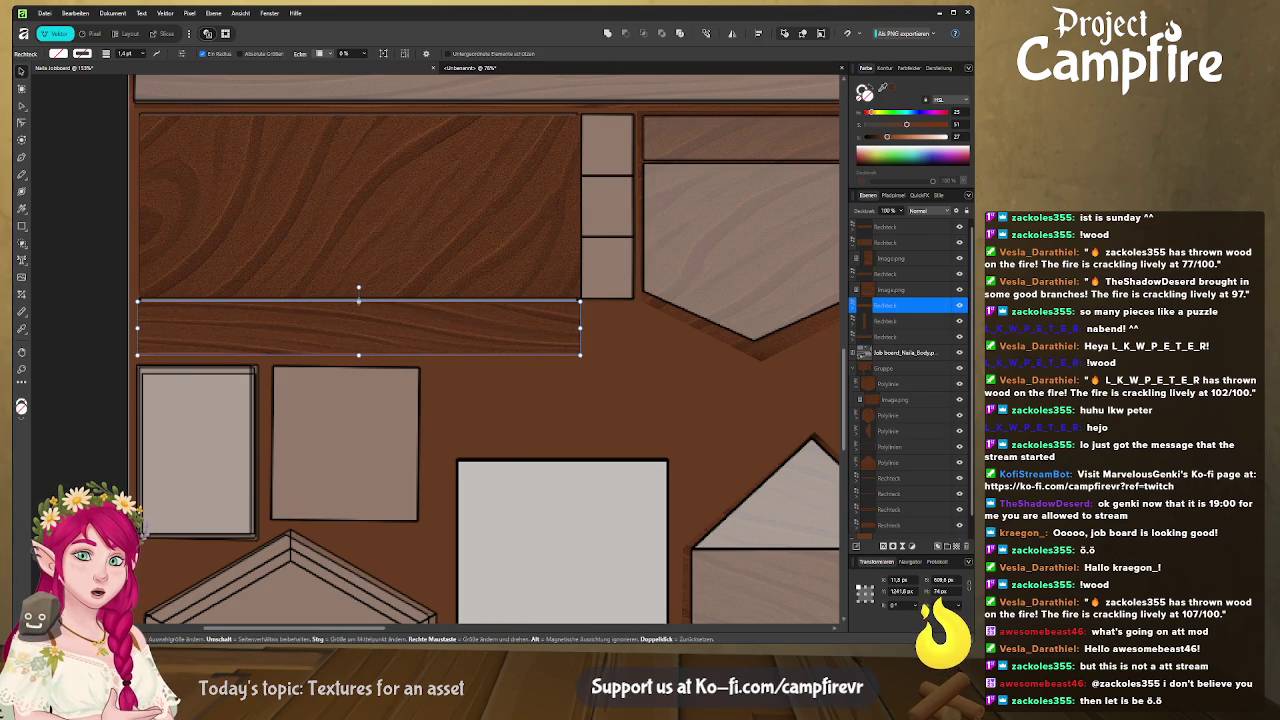
drag(358, 300, 358, 295)
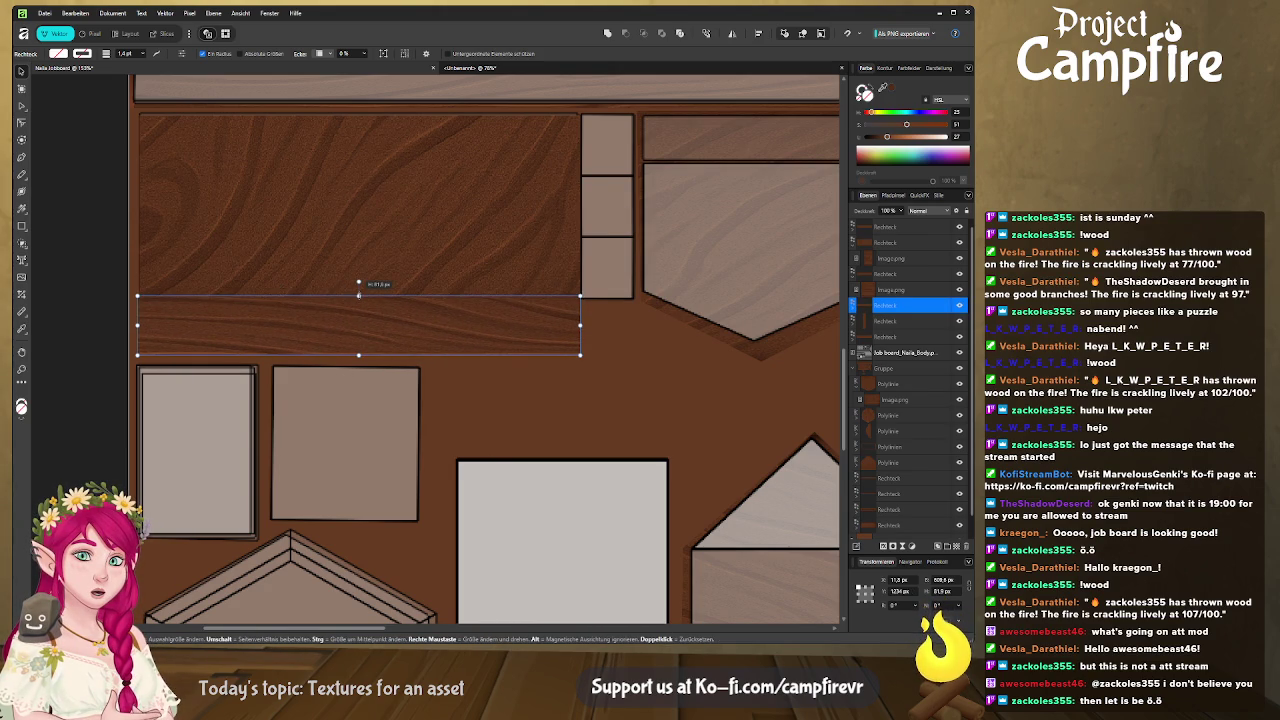
click(321, 124)
drag(360, 114, 358, 110)
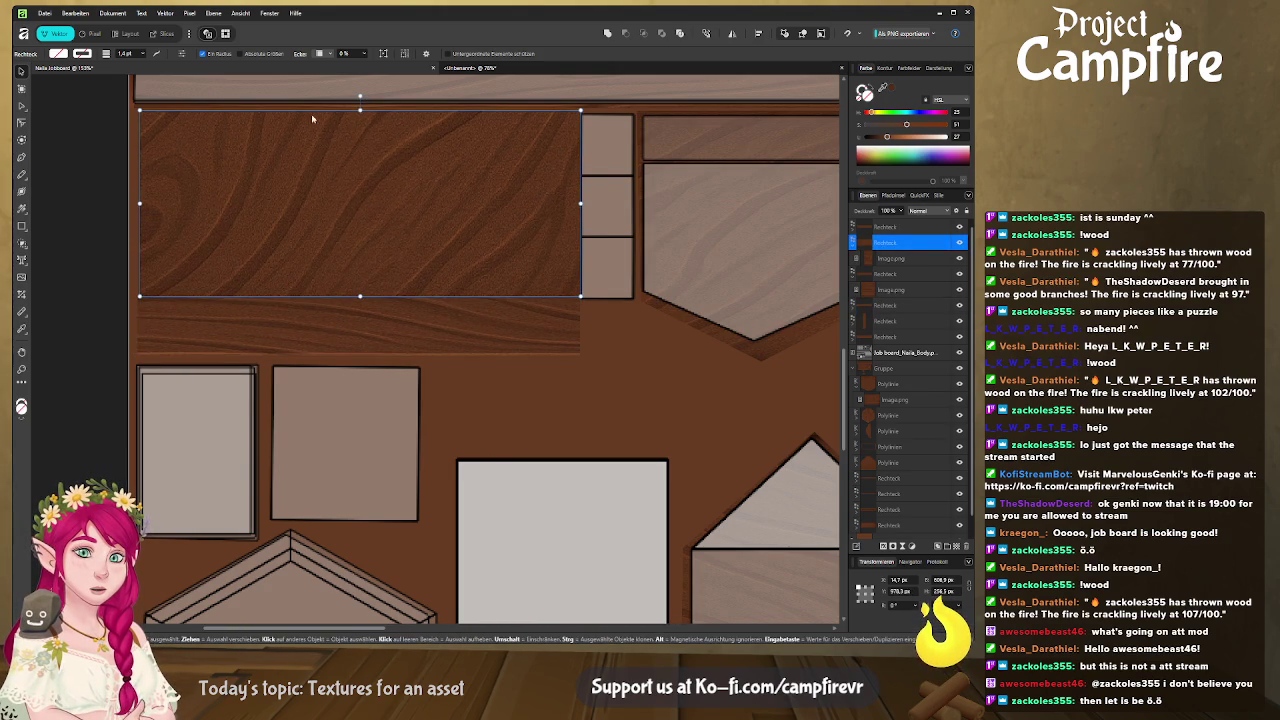
drag(139, 205, 134, 203)
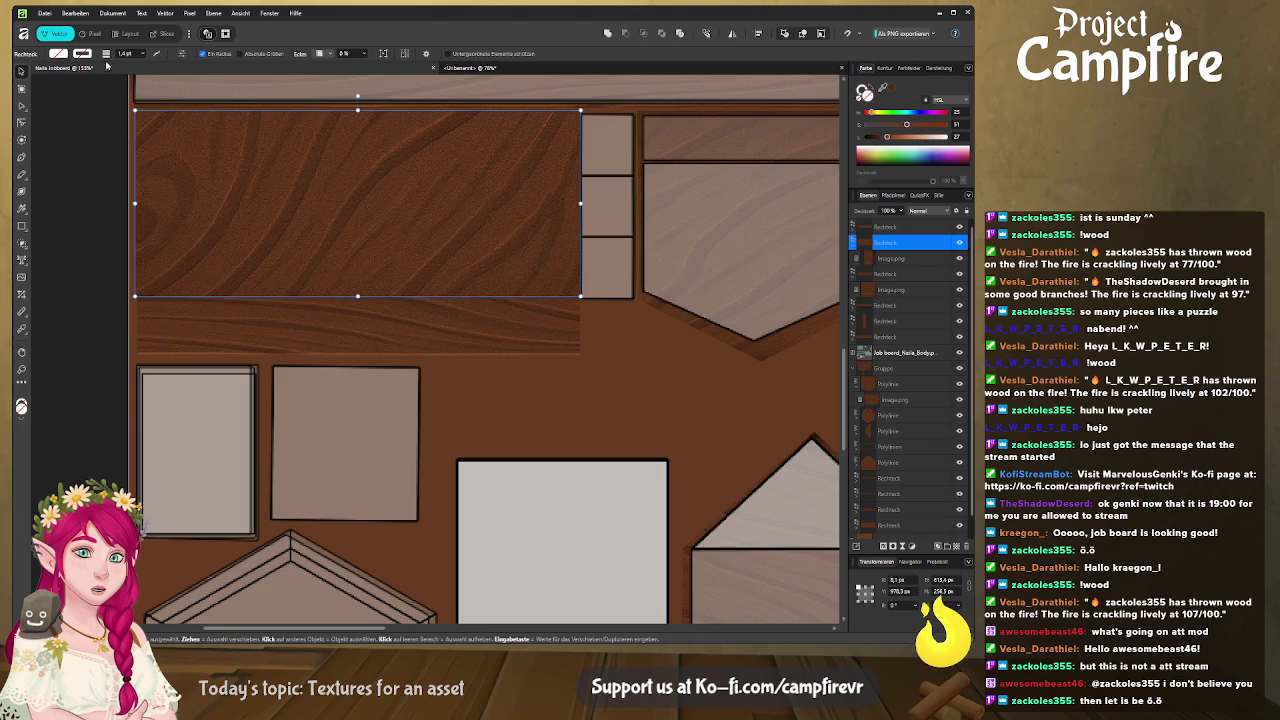
click(903, 368)
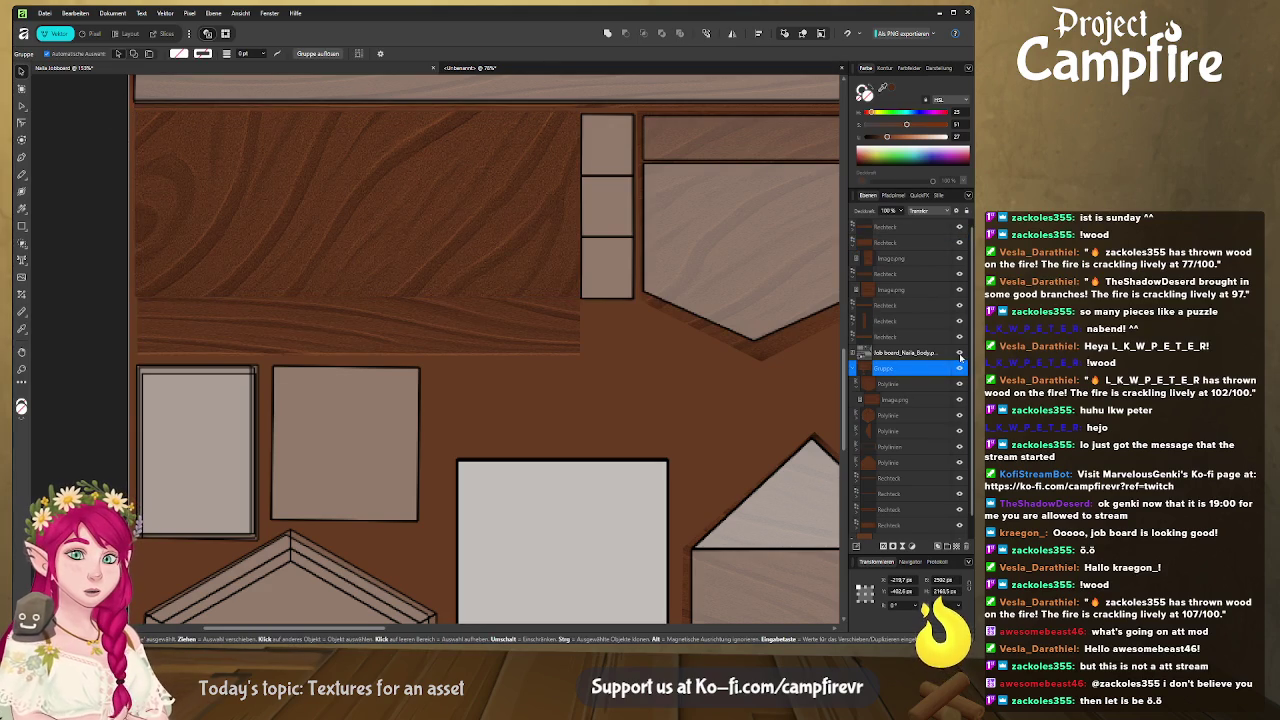
Hide the grey UV reference layer and view the updated wood texture on Blender's job board
click(959, 354)
scroll(434, 196, down, 5)
scroll(443, 206, down, 4)
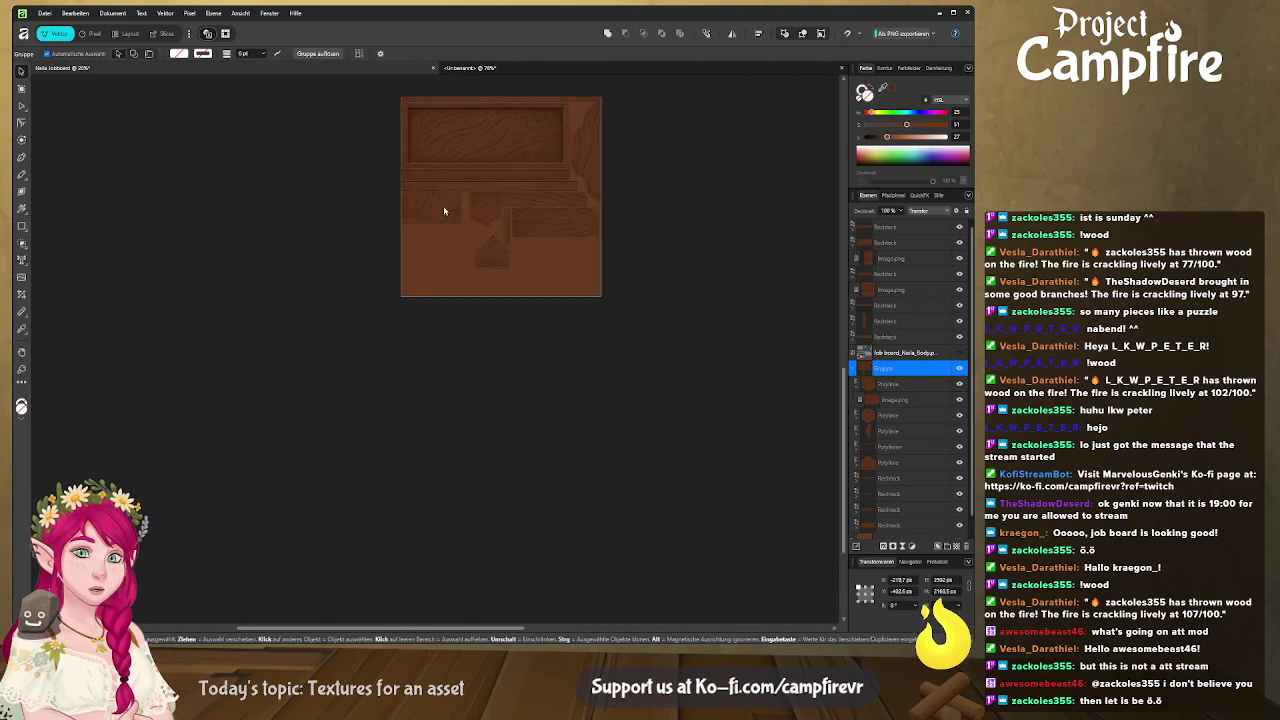
scroll(443, 206, down, 3)
click(166, 34)
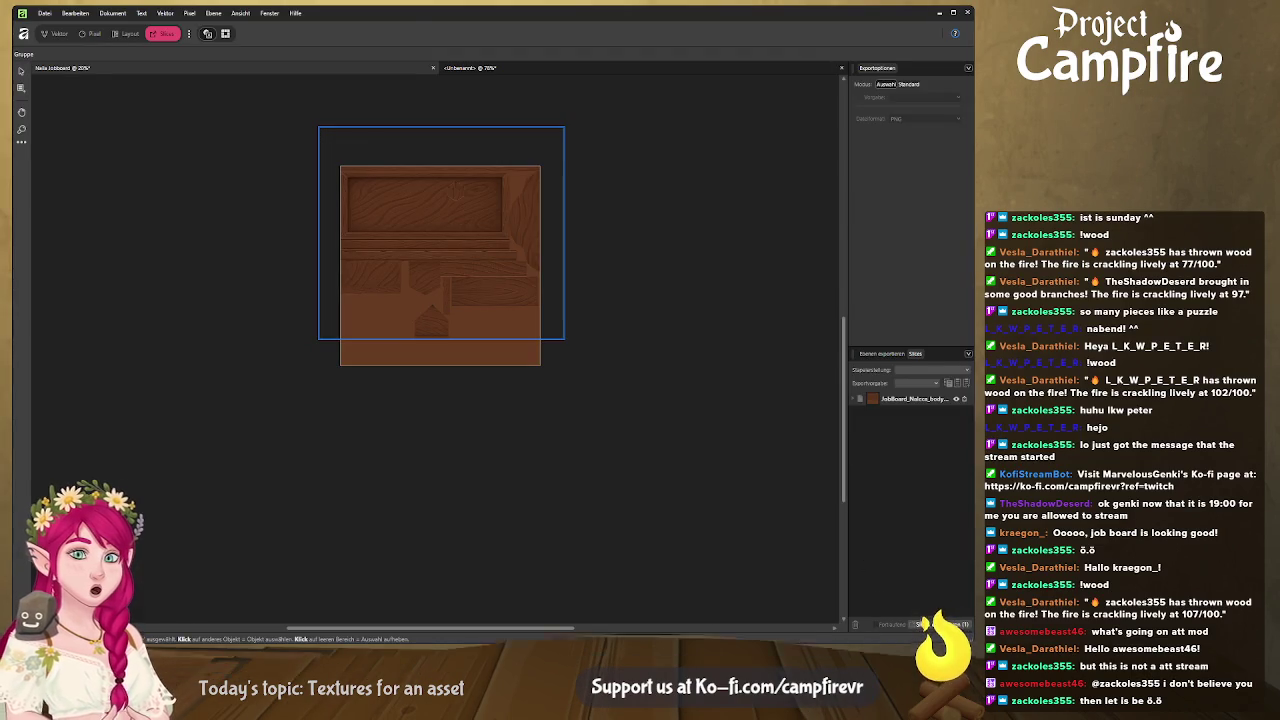
key(alt+Tab)
drag(687, 369, 427, 304)
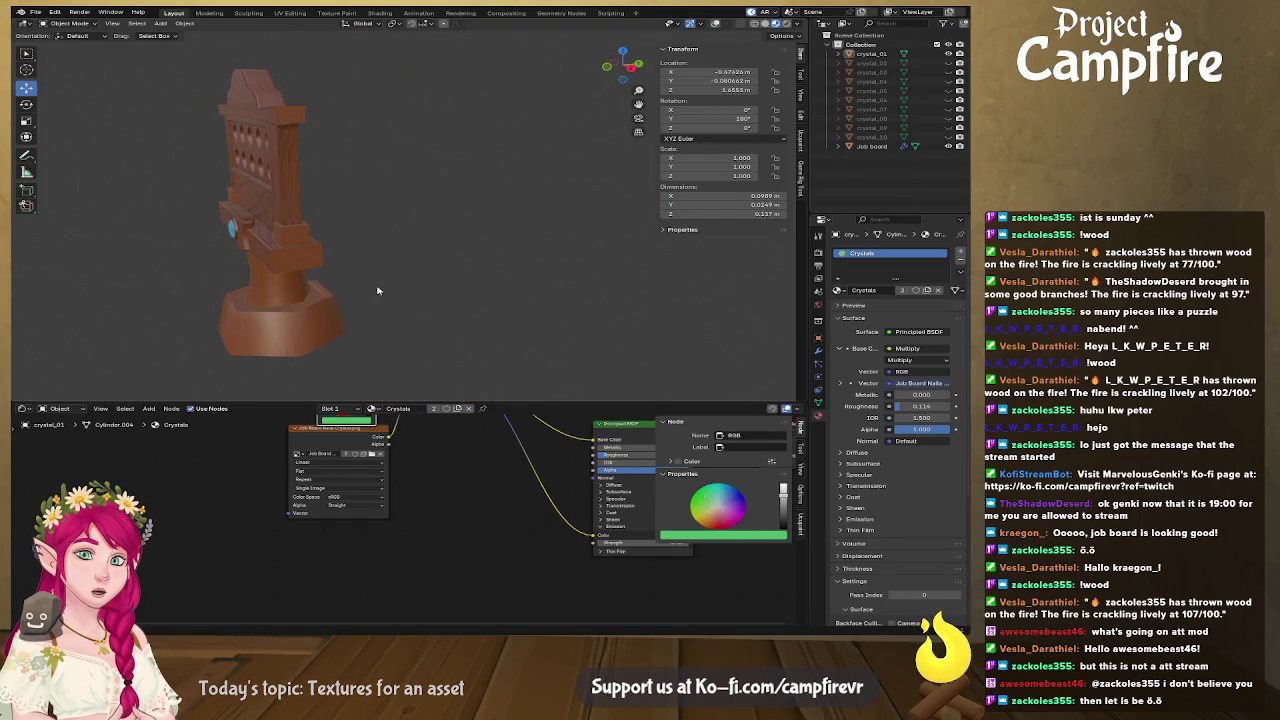
Inspect the textured job board from front and back, then switch to the UV Editing workspace
drag(290, 126, 371, 123)
scroll(371, 123, up, 4)
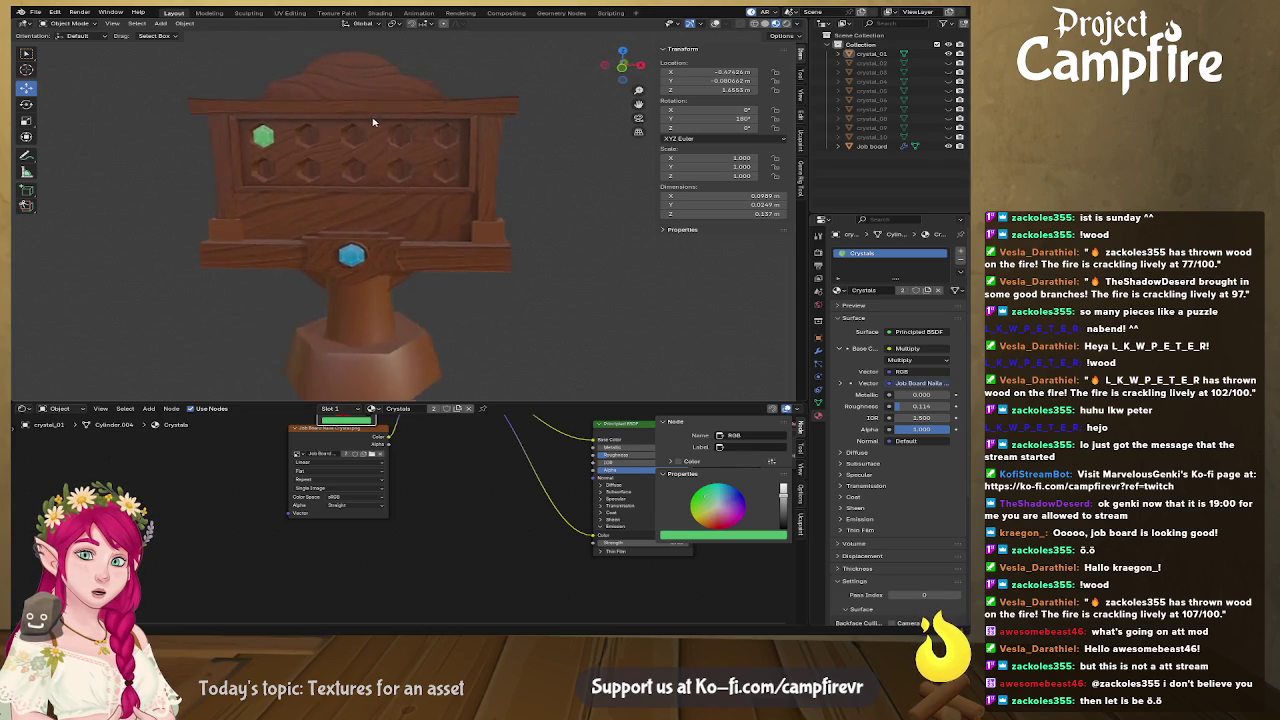
mouse_move(270, 251)
mouse_down()
mouse_move(500, 258)
mouse_move(332, 247)
mouse_up()
scroll(500, 258, down, 3)
scroll(557, 245, up, 3)
scroll(422, 280, up, 3)
mouse_move(422, 280)
mouse_down()
mouse_move(491, 297)
mouse_move(528, 328)
mouse_move(432, 262)
mouse_move(480, 266)
mouse_move(409, 274)
mouse_move(438, 270)
mouse_up()
scroll(491, 297, down, 3)
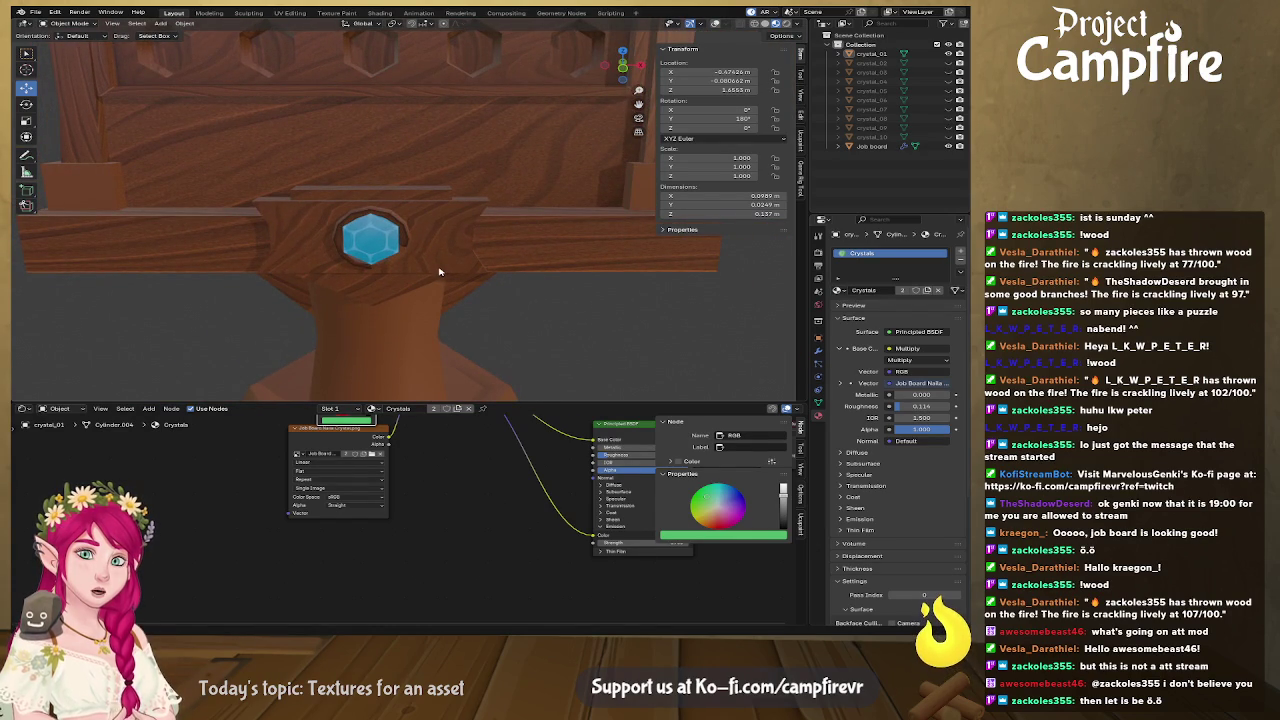
click(299, 14)
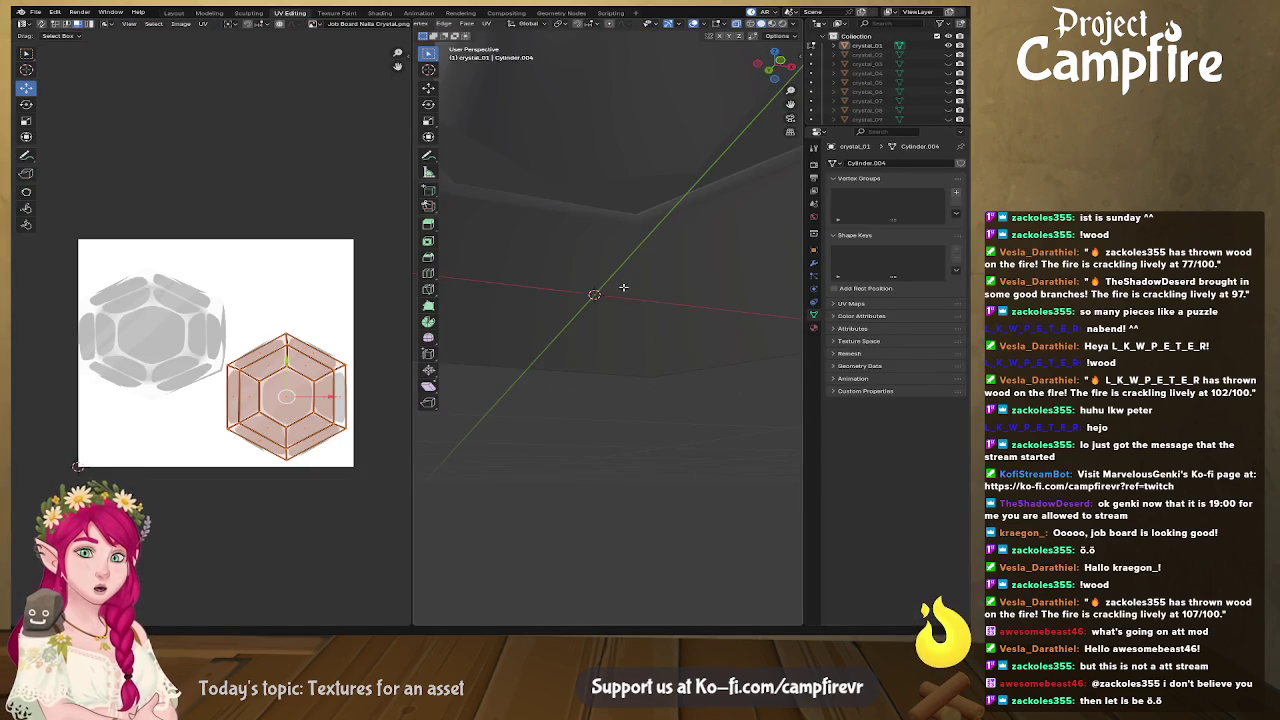
Turn on UV Sync Selection and deselect the crystal's UV island
scroll(620, 250, down, 3)
scroll(660, 200, down, 3)
scroll(694, 158, down, 2)
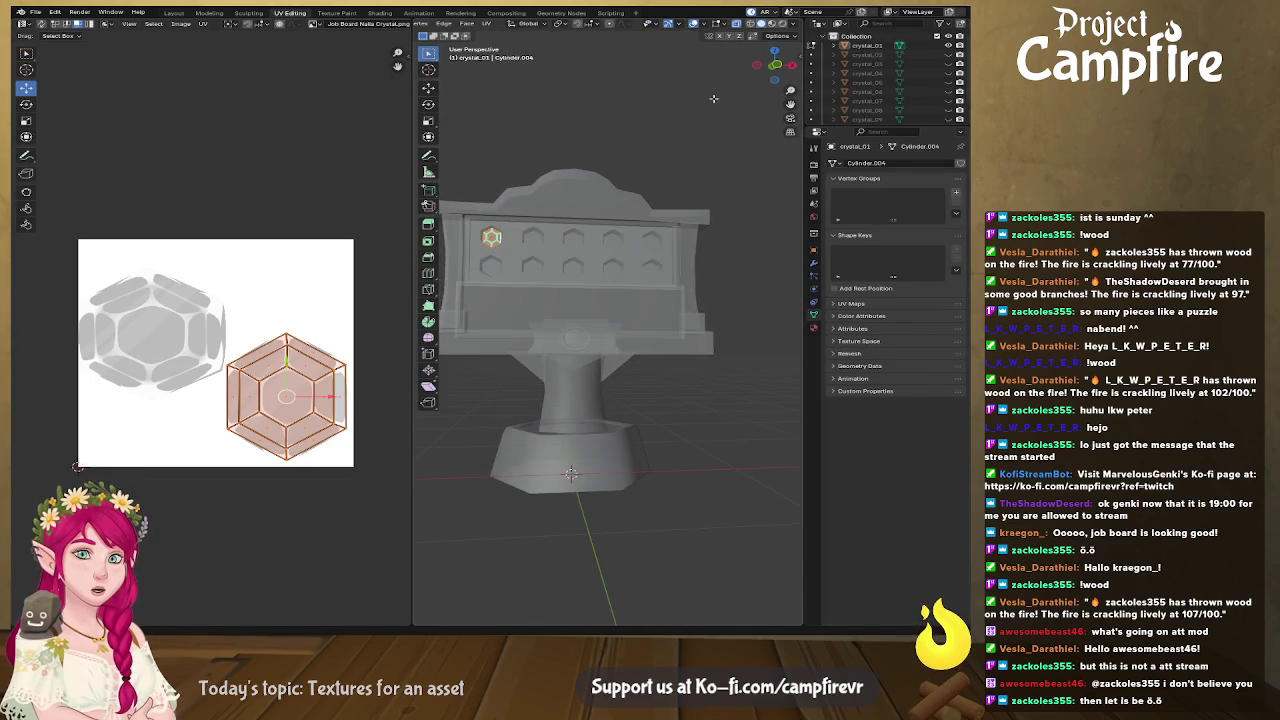
scroll(601, 284, up, 2)
click(42, 23)
scroll(585, 316, up, 3)
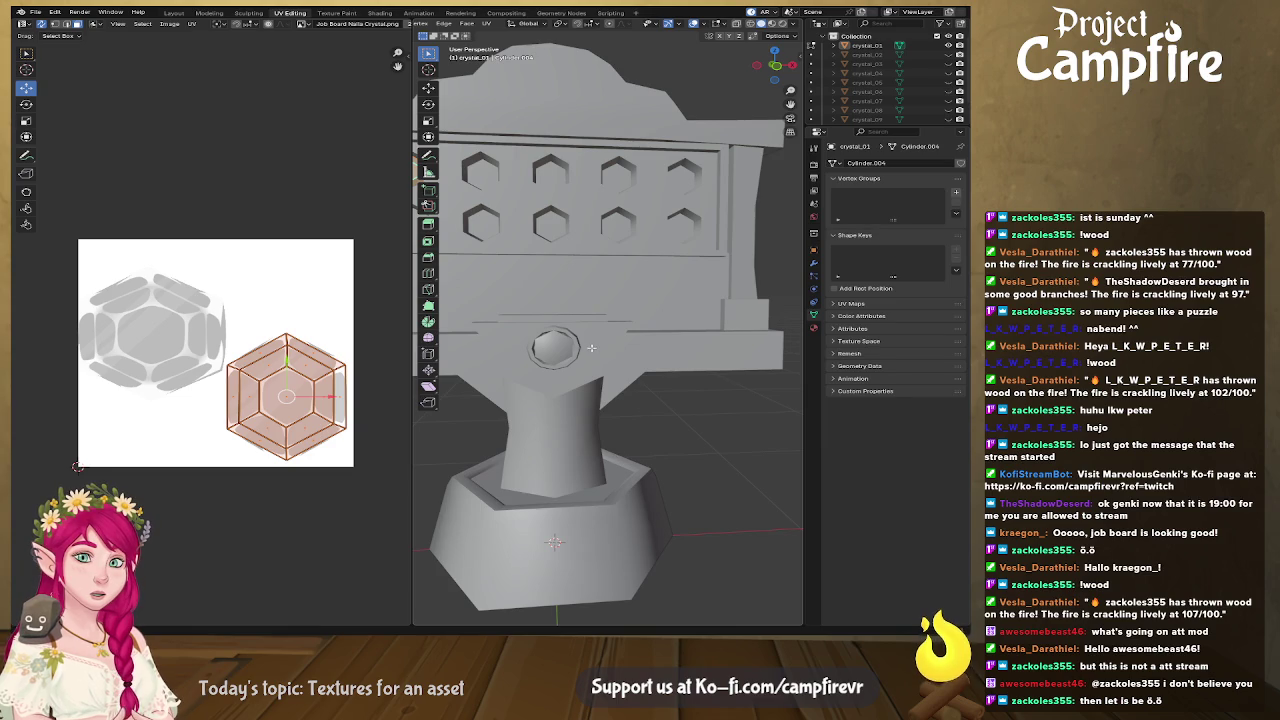
key(alt+a)
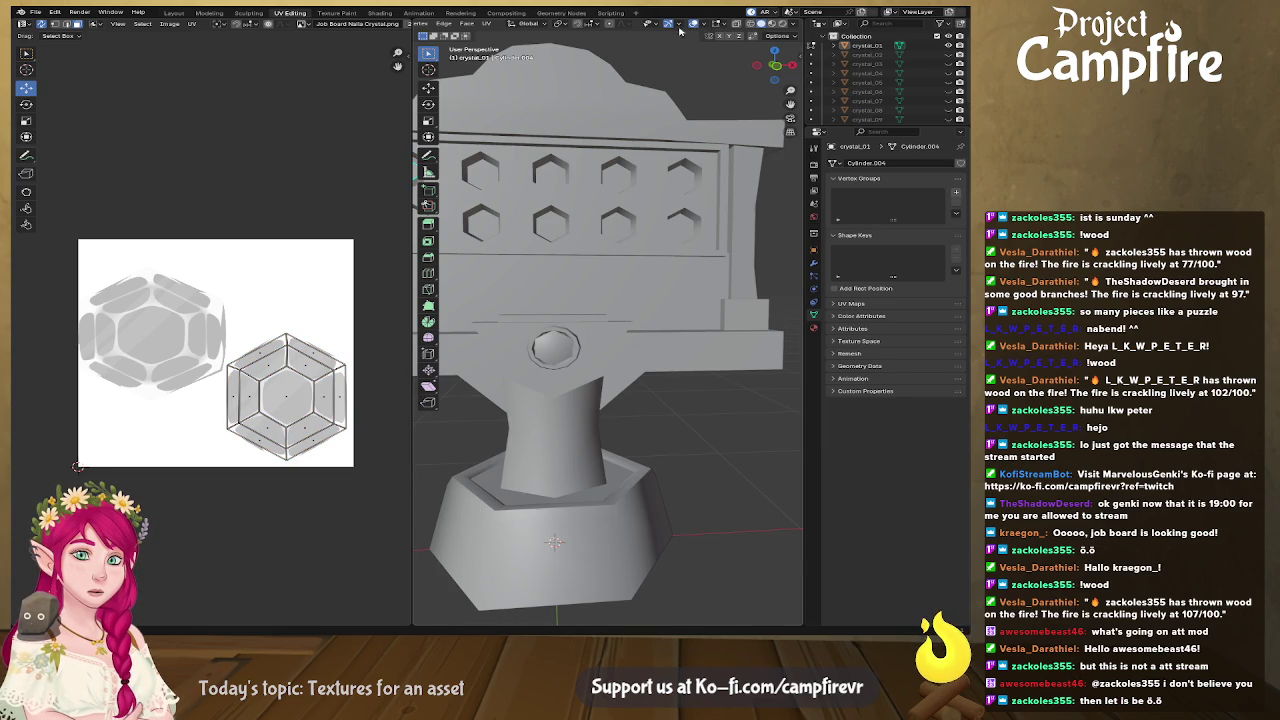
Widen the 3D view, then put the job board into Edit Mode and select a face
drag(412, 62, 250, 65)
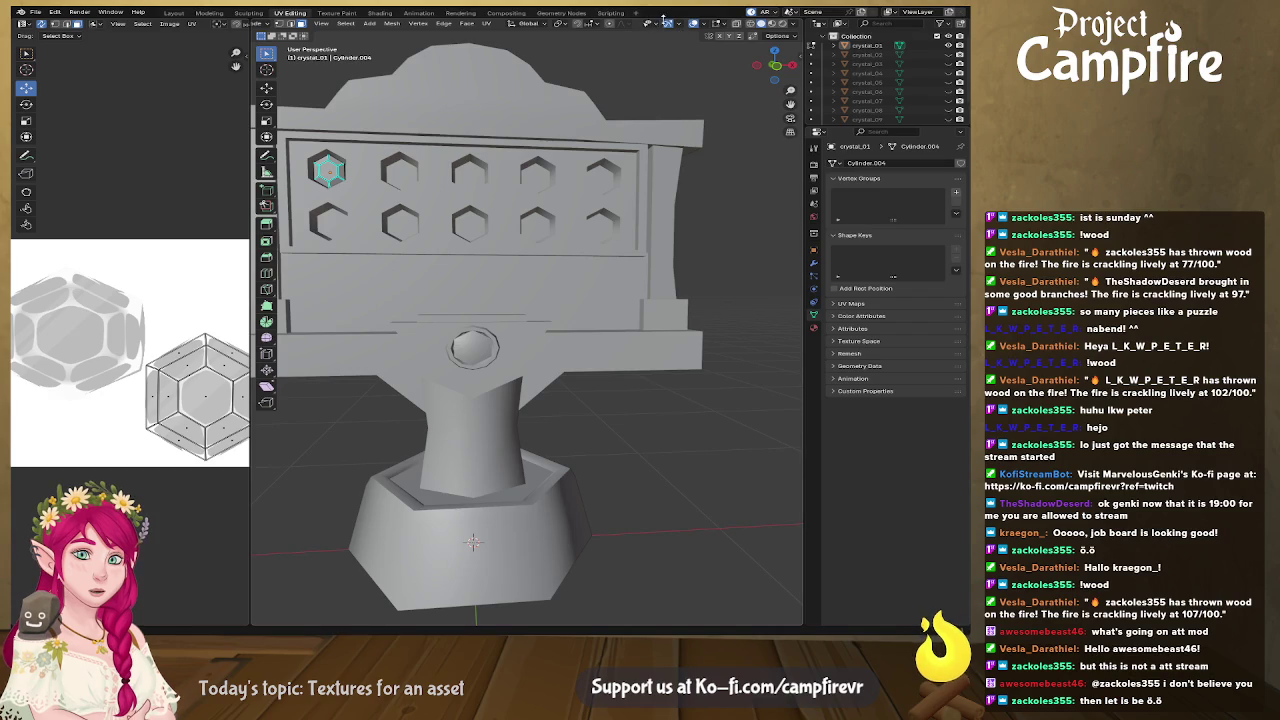
key(Tab)
click(506, 356)
key(Tab)
click(497, 347)
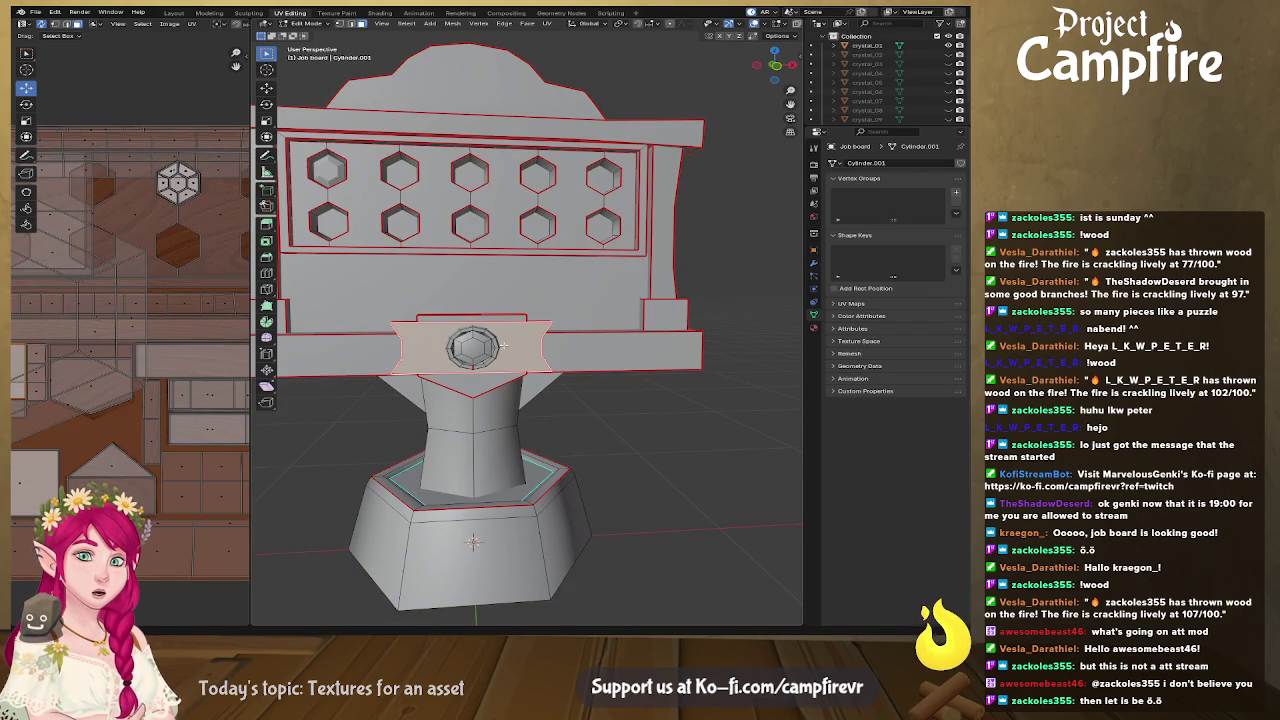
Zoom and pan the UV editor over the job board's islands, then return to Layout
scroll(130, 360, down, 3)
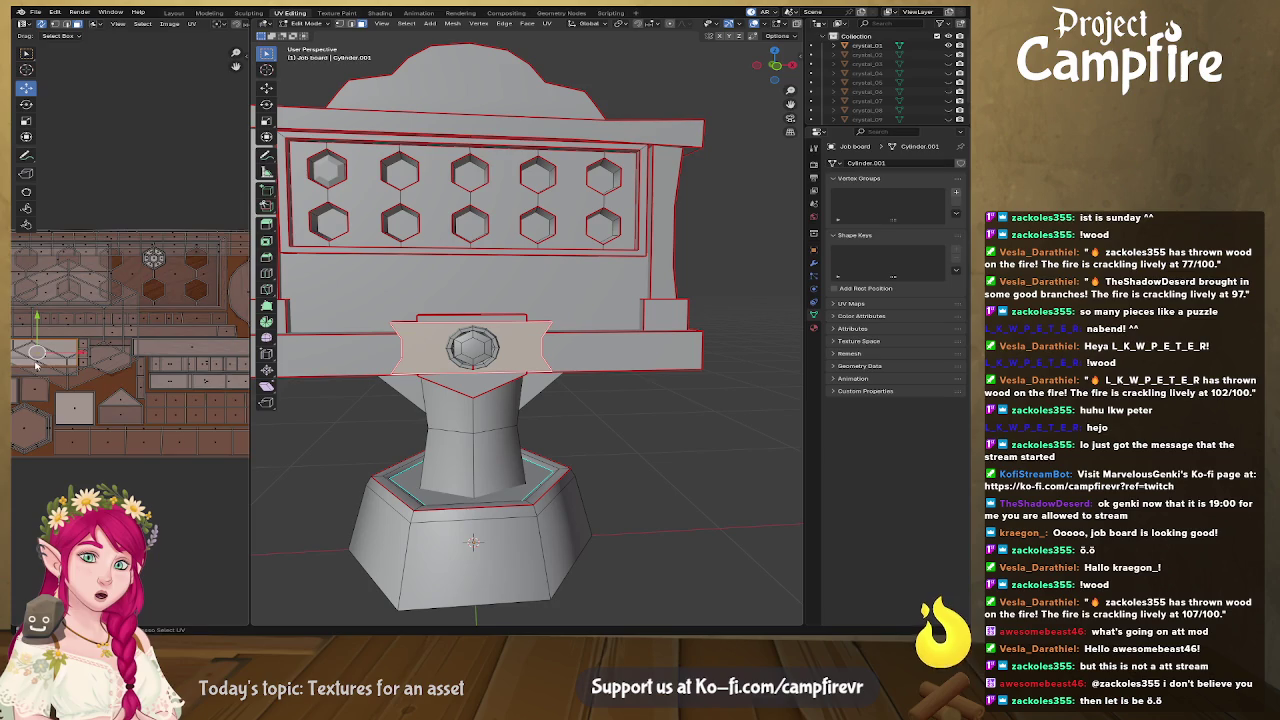
scroll(36, 364, up, 1)
scroll(38, 364, up, 2)
scroll(38, 364, up, 1)
scroll(40, 364, up, 2)
mouse_move(192, 344)
mouse_down()
mouse_move(29, 337)
mouse_move(233, 337)
mouse_up()
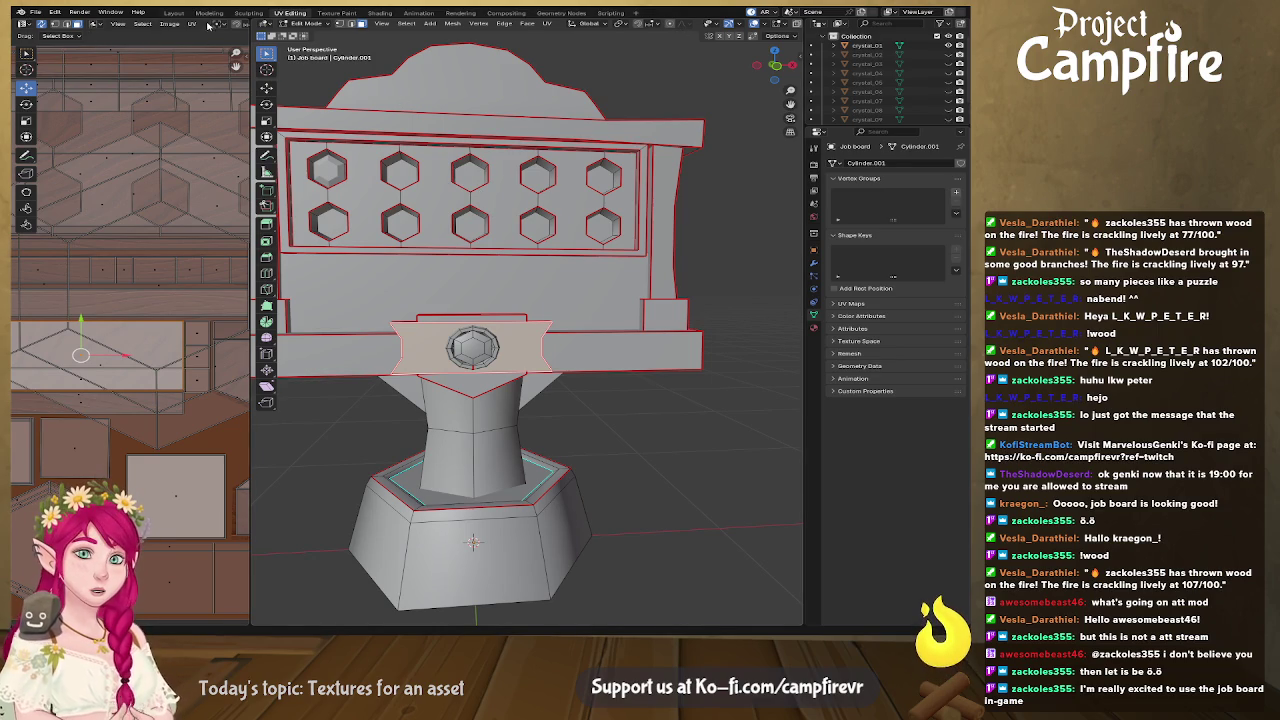
click(170, 13)
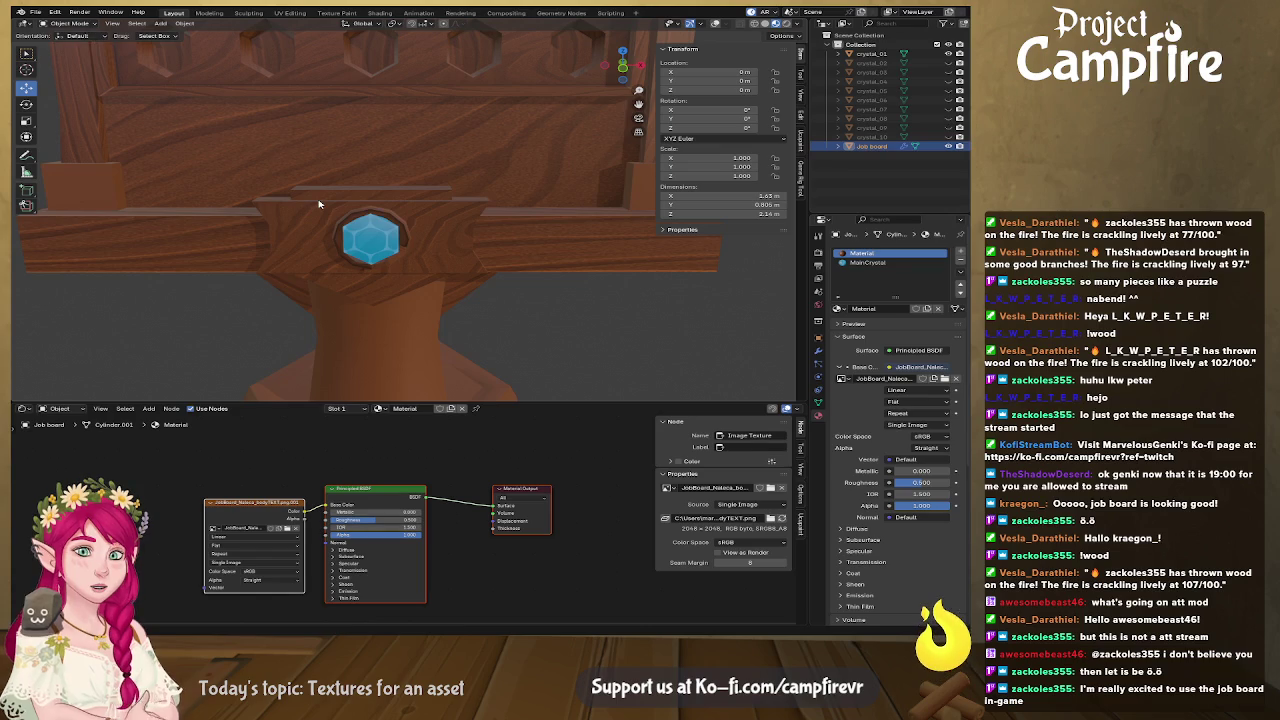
Save the scene as jobboard2 (1).blend and orbit to check the wood-textured board
key(ctrl+s)
scroll(428, 280, down, 5)
scroll(472, 293, up, 2)
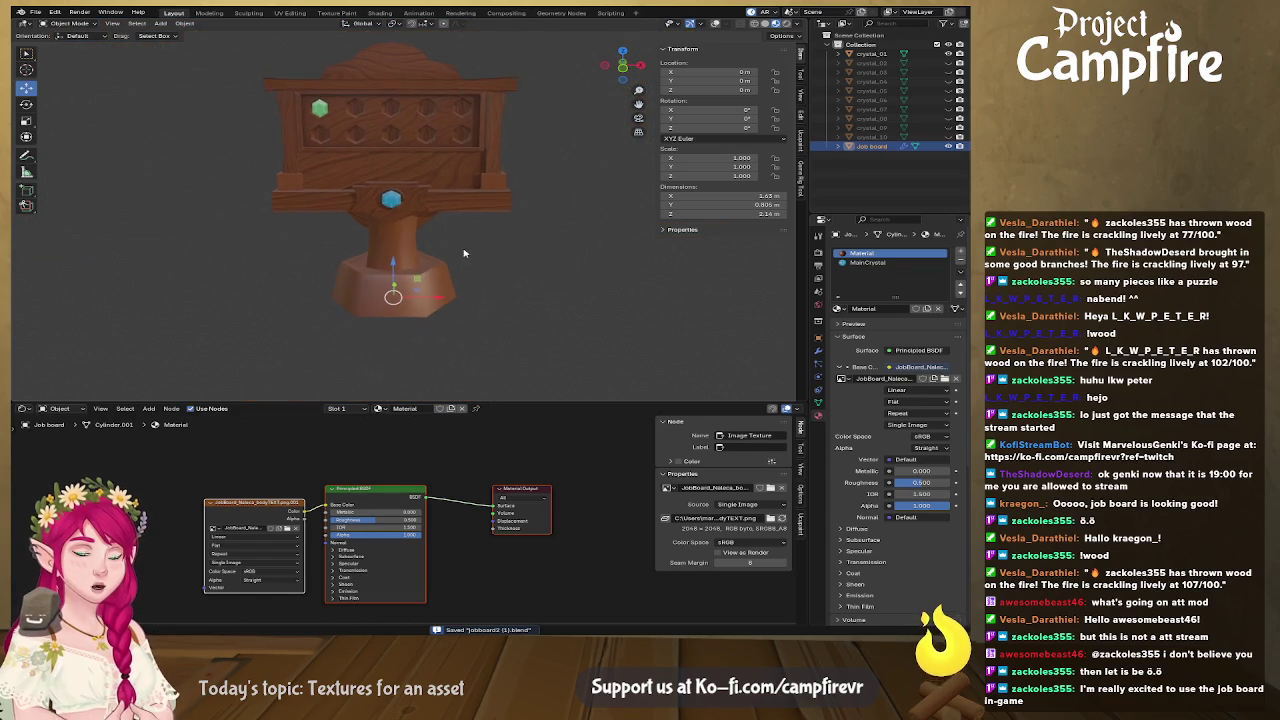
mouse_move(440, 278)
mouse_down()
mouse_move(424, 309)
mouse_move(394, 268)
mouse_up()
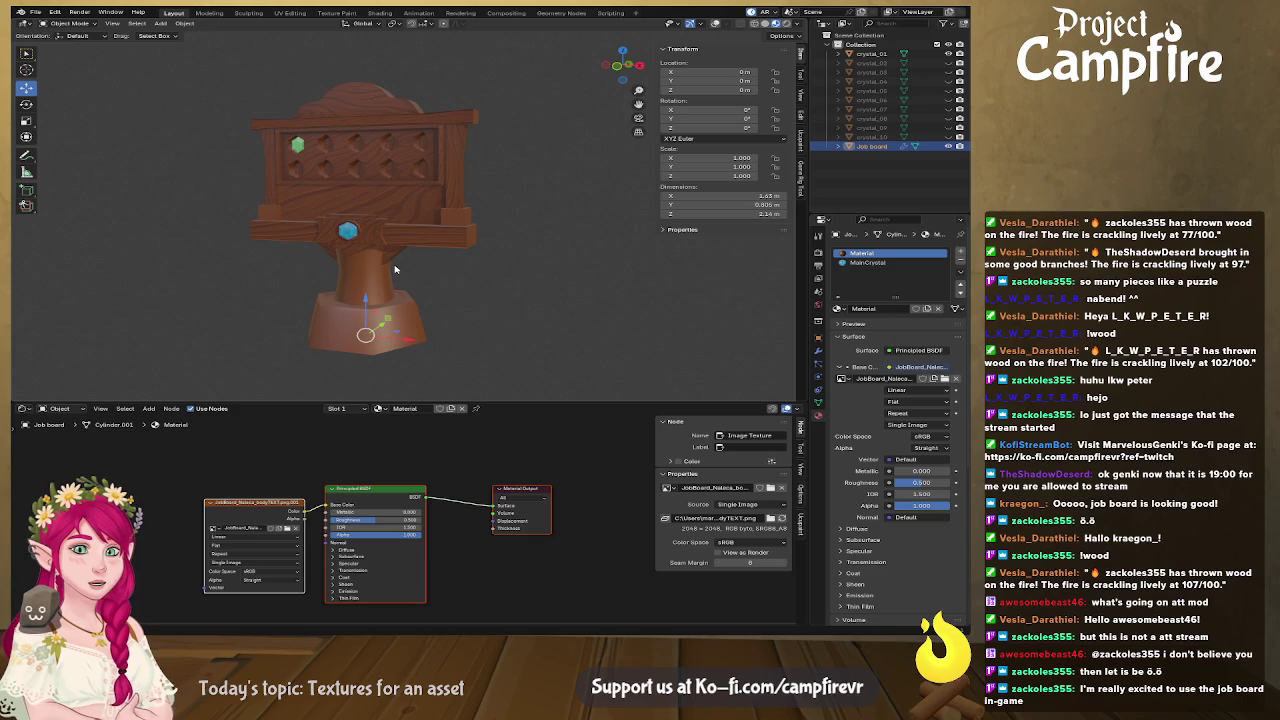
drag(435, 296, 467, 295)
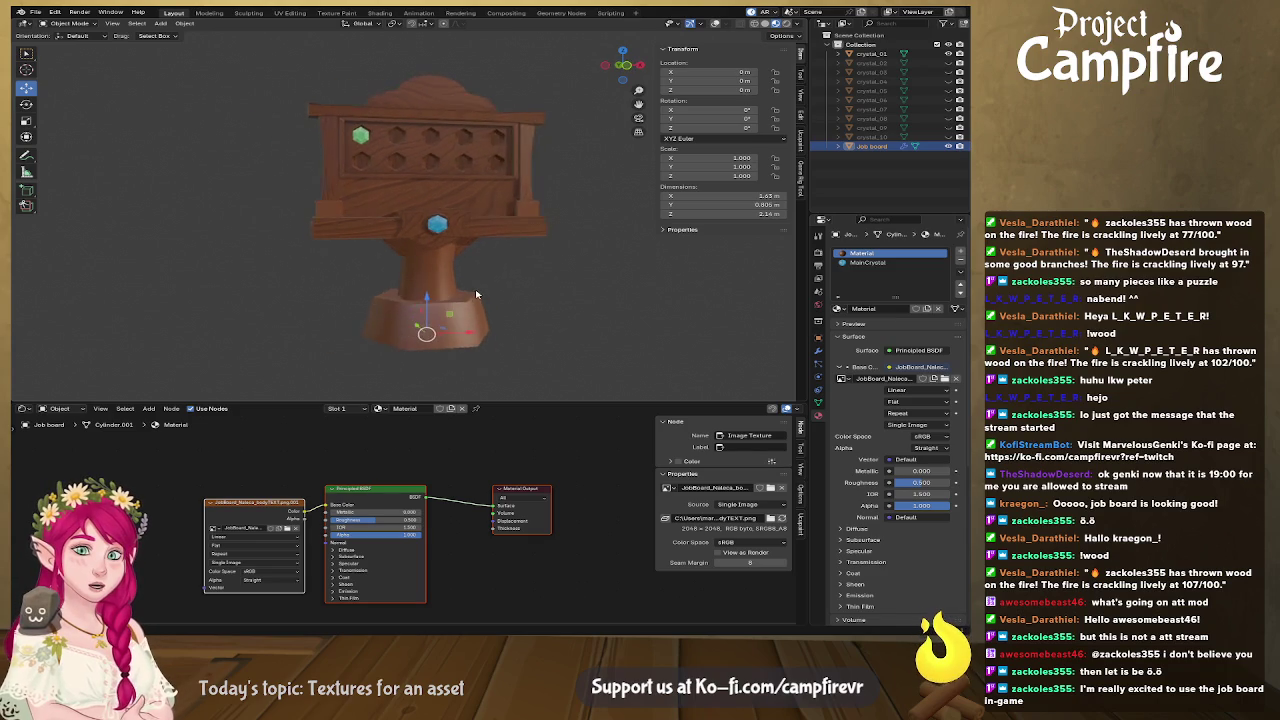
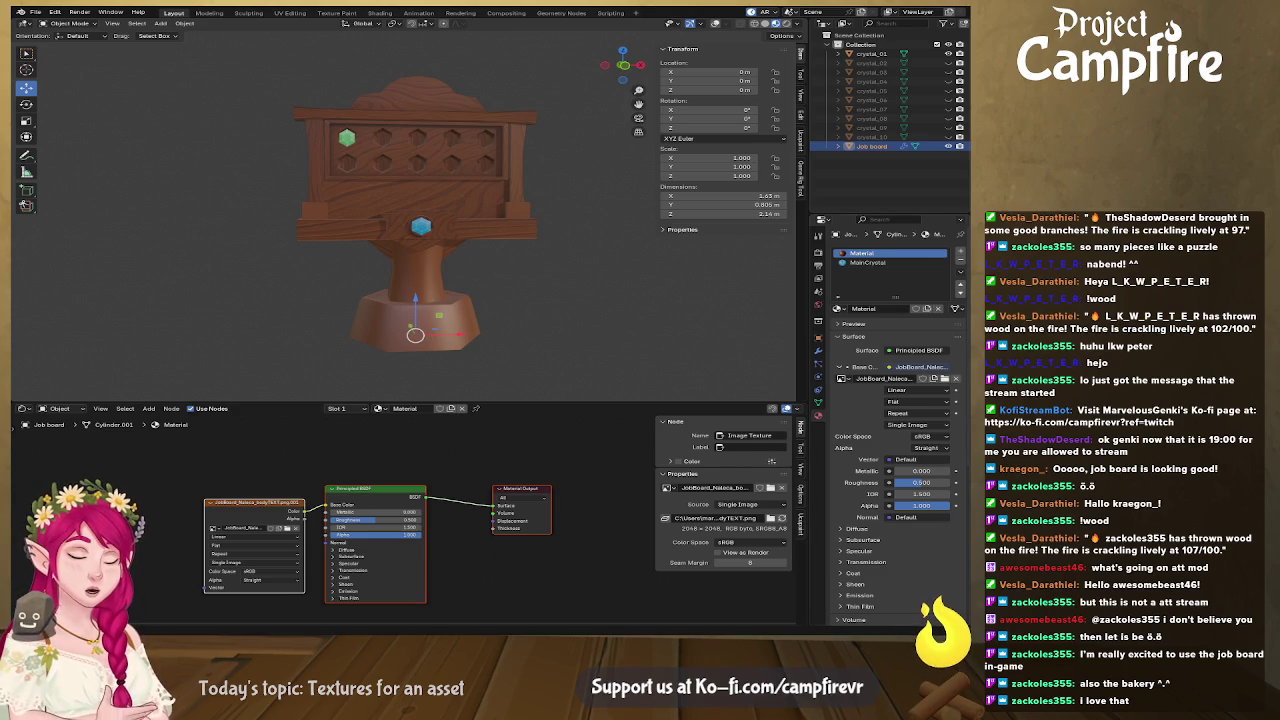
Switch from Blender back to the Affinity wood texture document
key(alt+Tab)
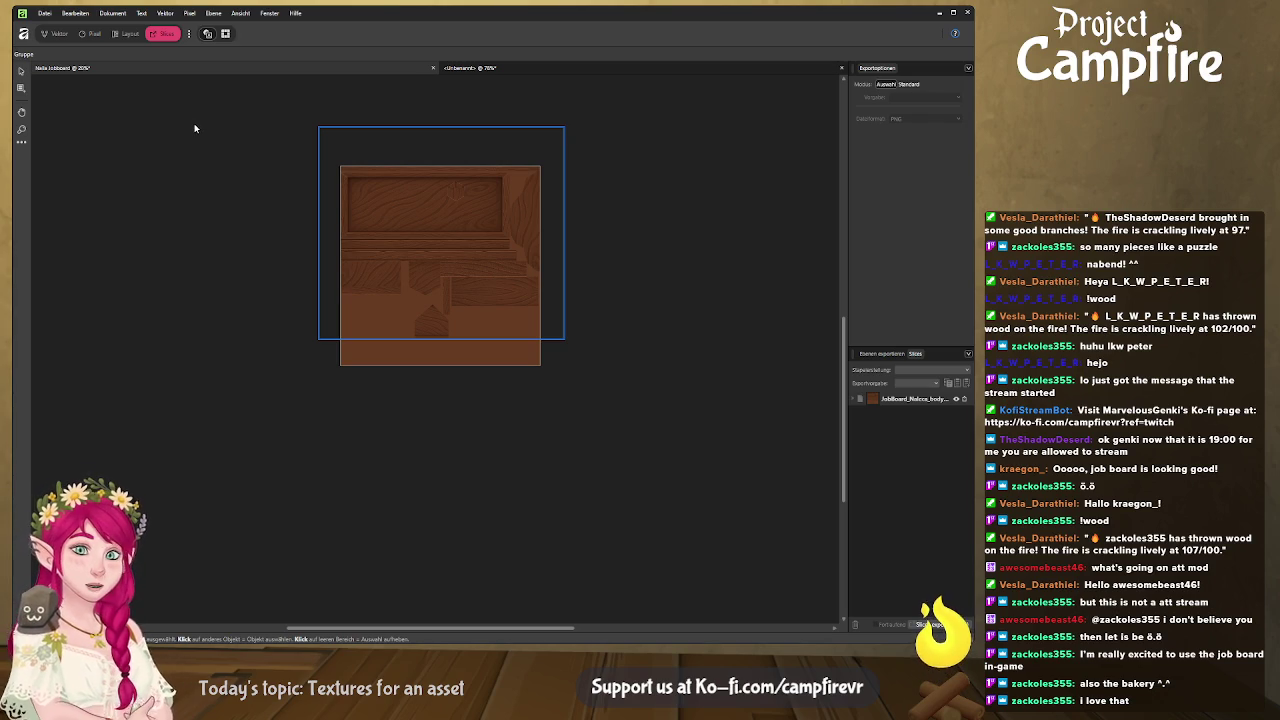
Back in the Designer persona, select the wood-grain image inside the board strip and move it upward
click(57, 33)
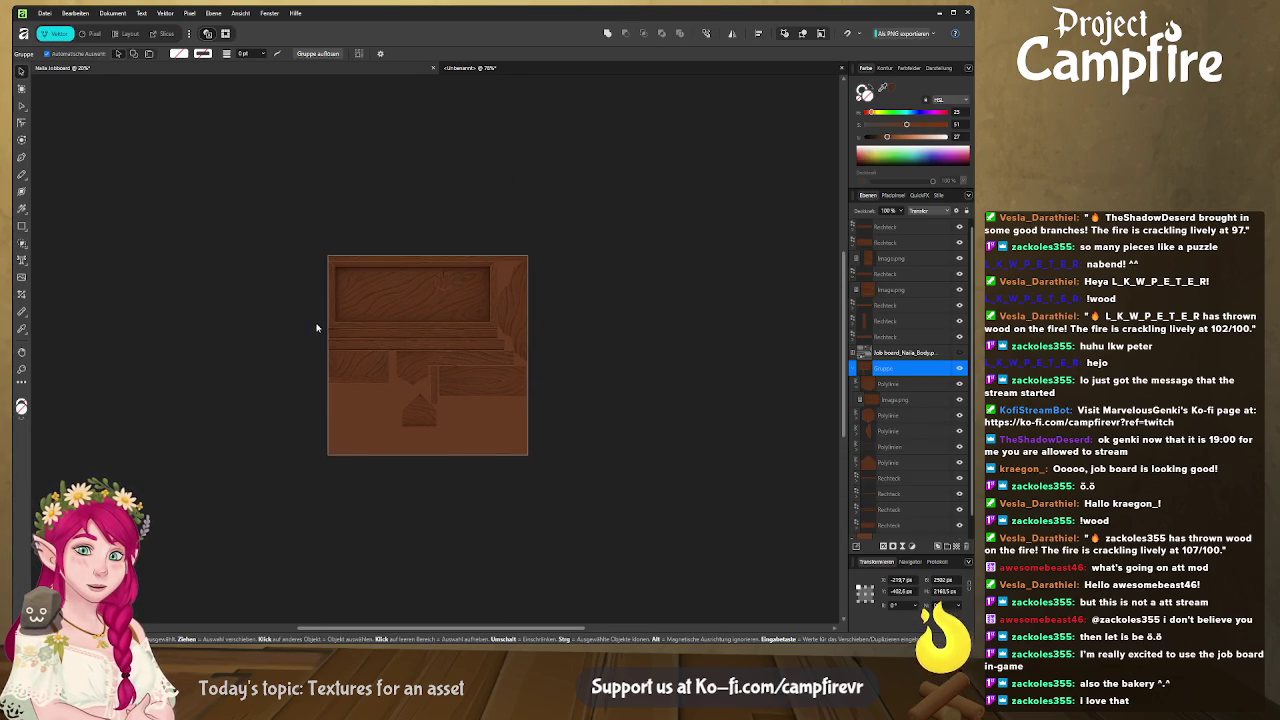
scroll(317, 325, up, 5)
click(435, 376)
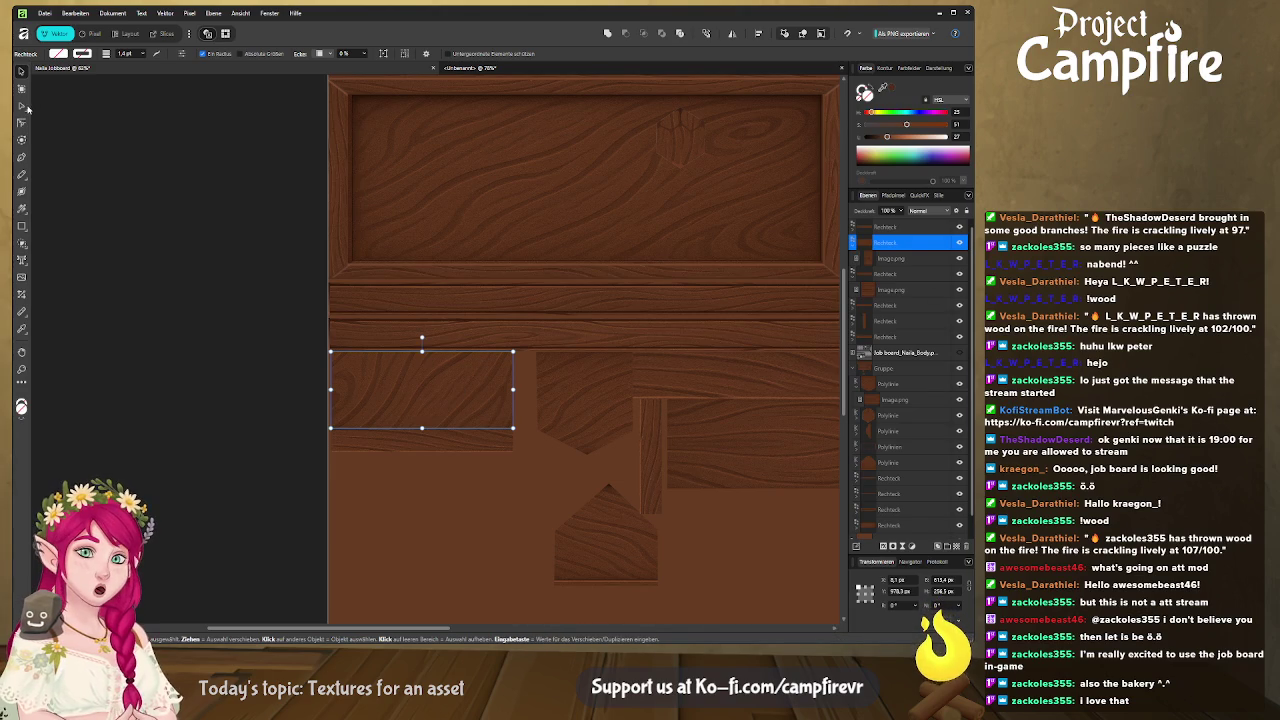
click(878, 258)
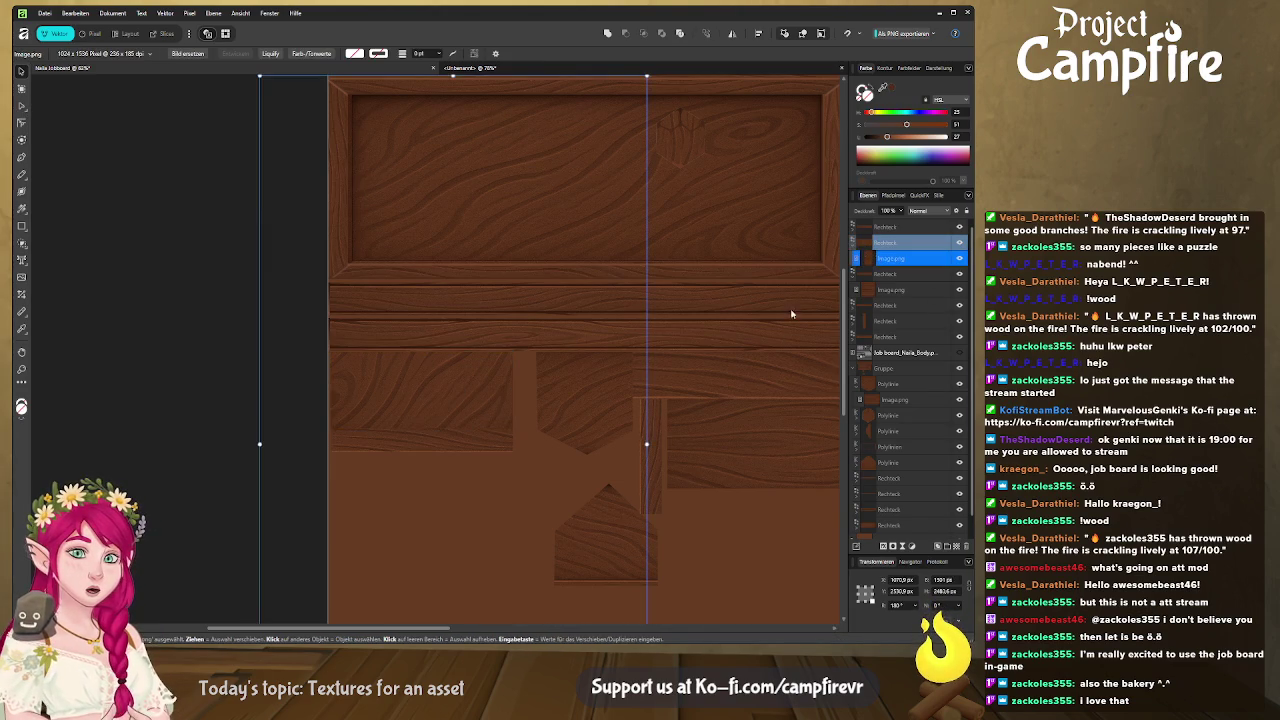
scroll(515, 344, down, 5)
drag(498, 357, 486, 279)
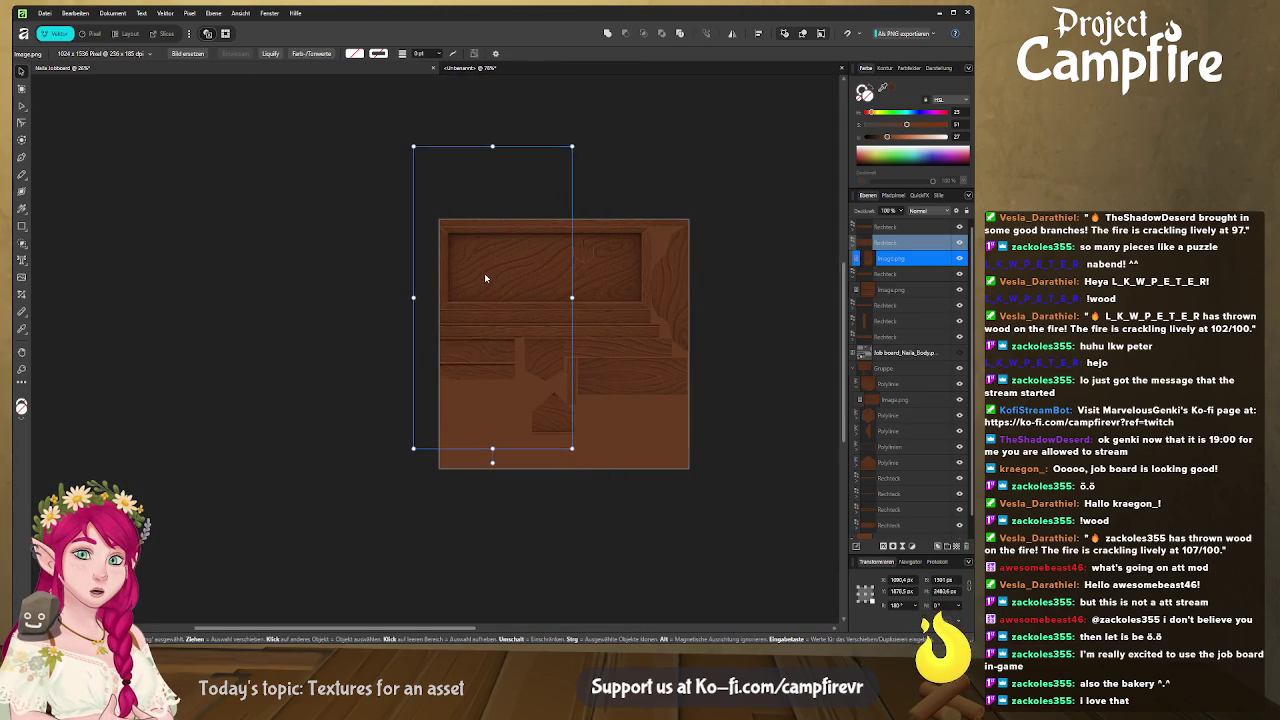
drag(486, 279, 485, 277)
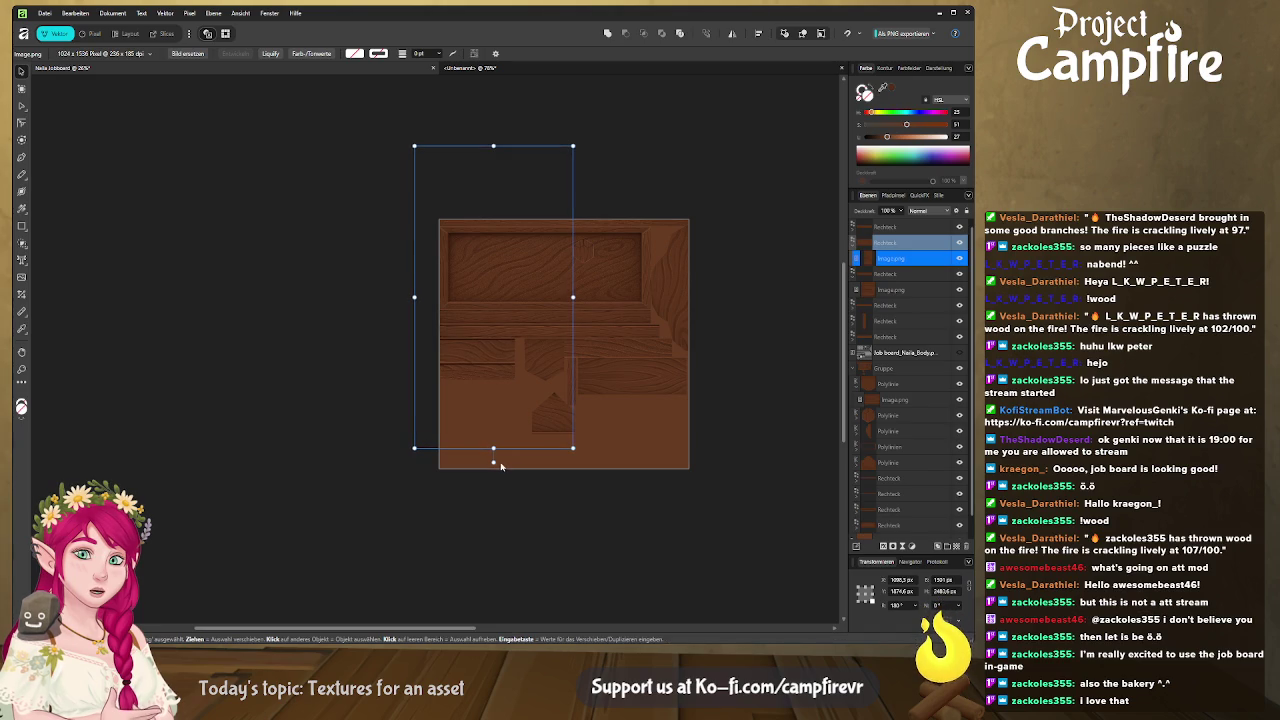
Tilt the wood-grain image slightly, stretch it taller and enlarge it proportionally
mouse_move(501, 465)
mouse_down()
mouse_move(487, 464)
mouse_move(490, 481)
mouse_up()
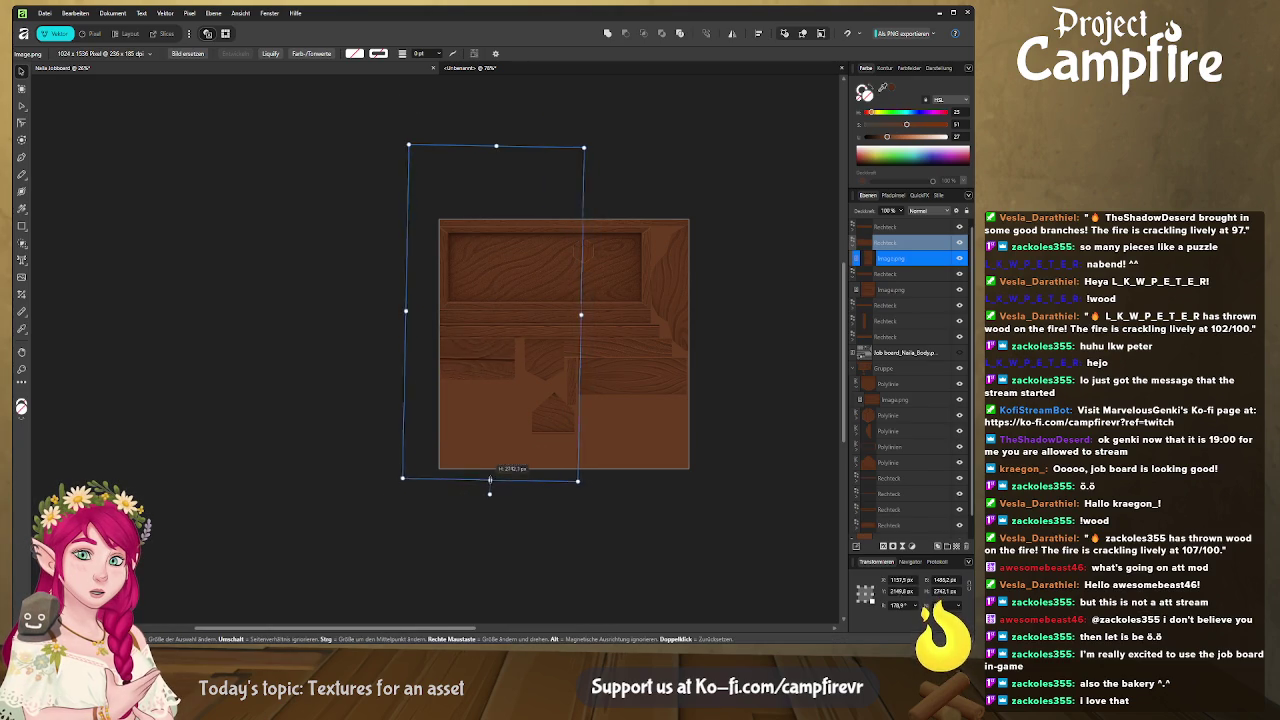
drag(490, 481, 489, 567)
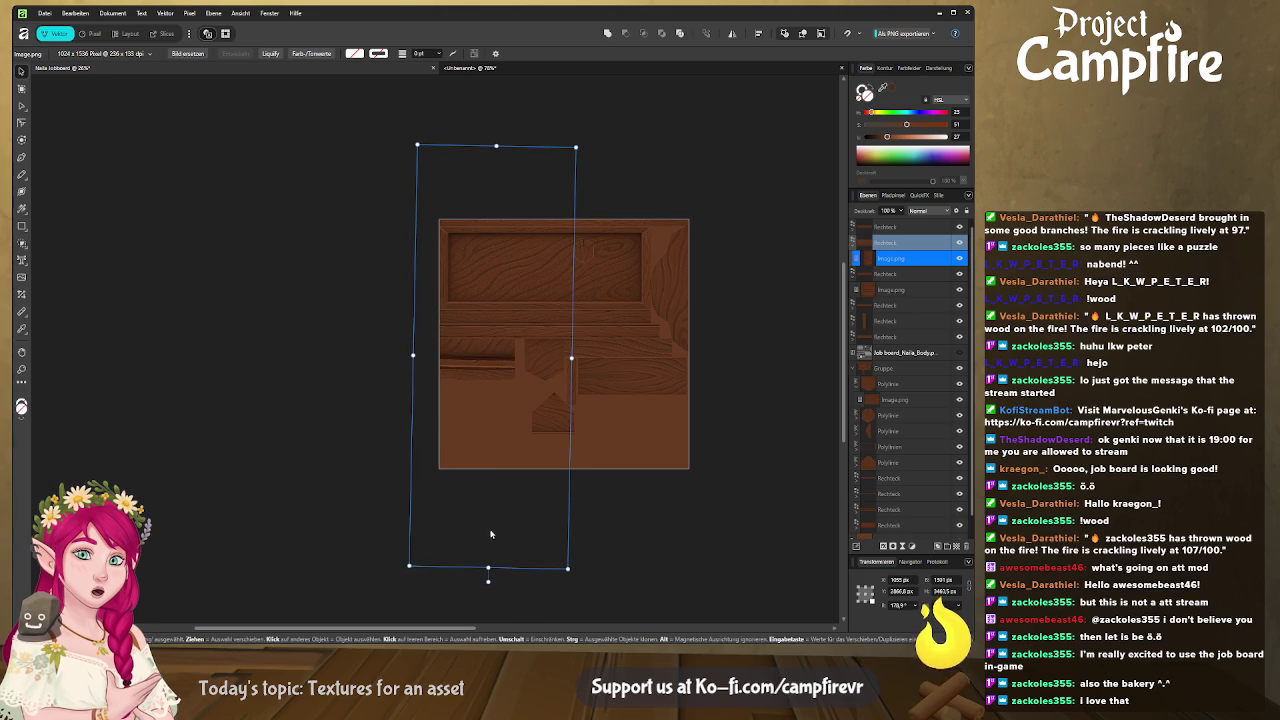
drag(572, 358, 673, 360)
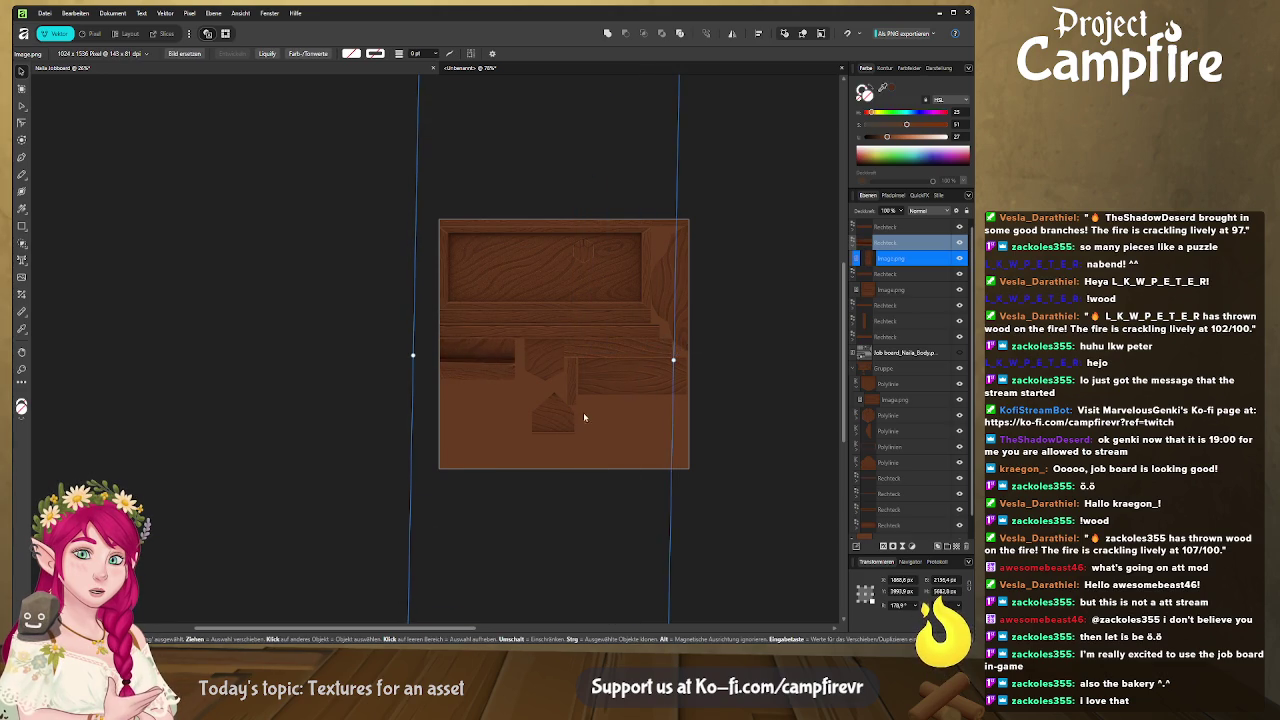
scroll(534, 414, right, 1)
scroll(514, 494, down, 1)
Shrink, widen and reposition the grain image to fill the strip, then check it in Blender
drag(496, 335, 515, 304)
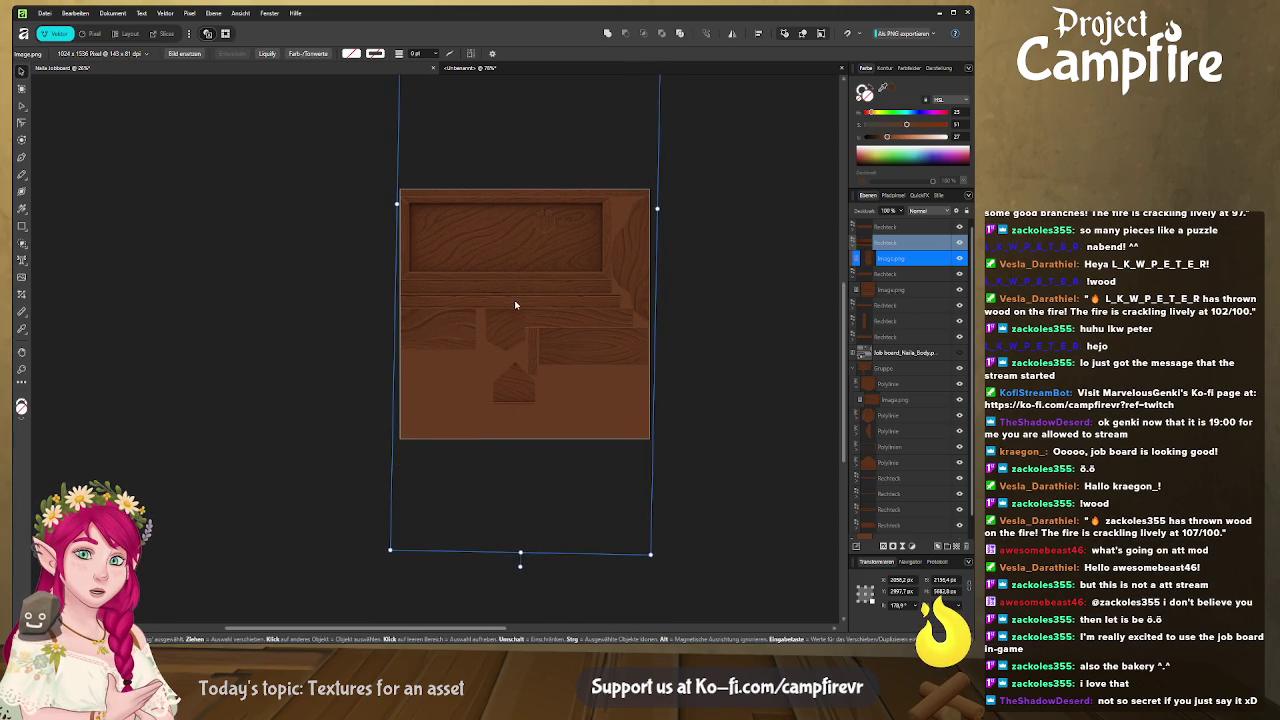
drag(650, 554, 585, 371)
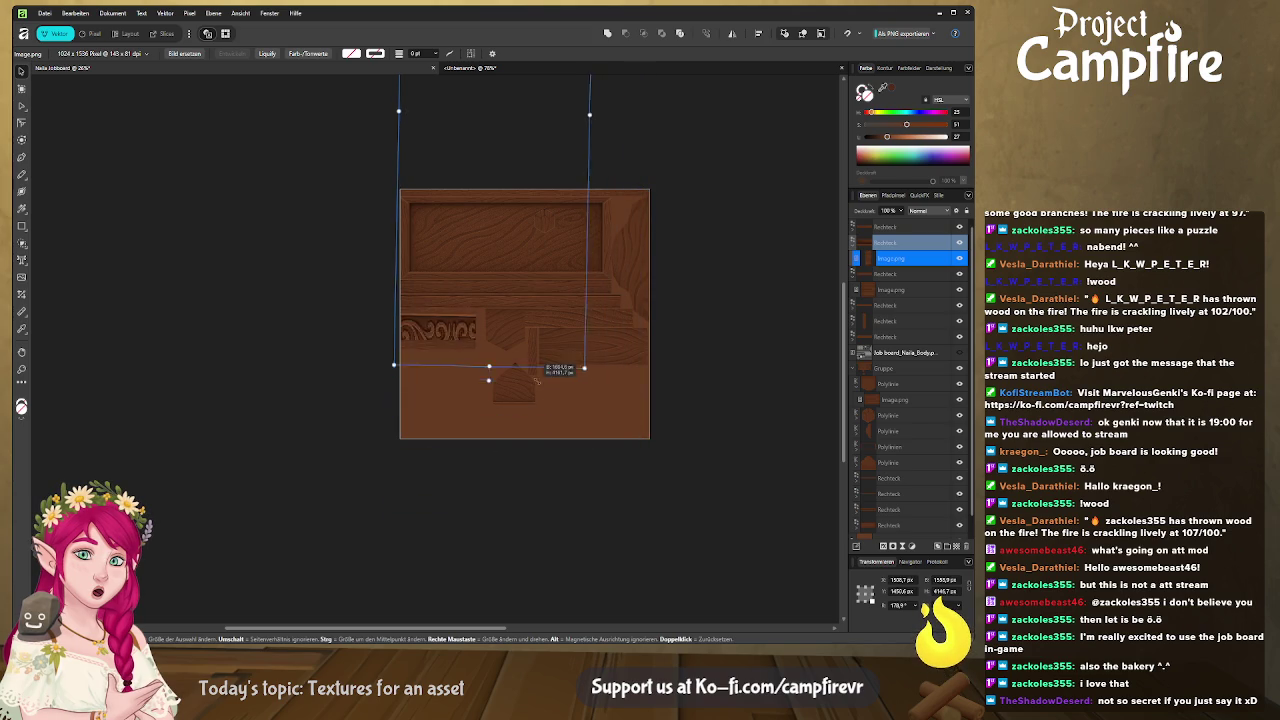
drag(510, 300, 505, 418)
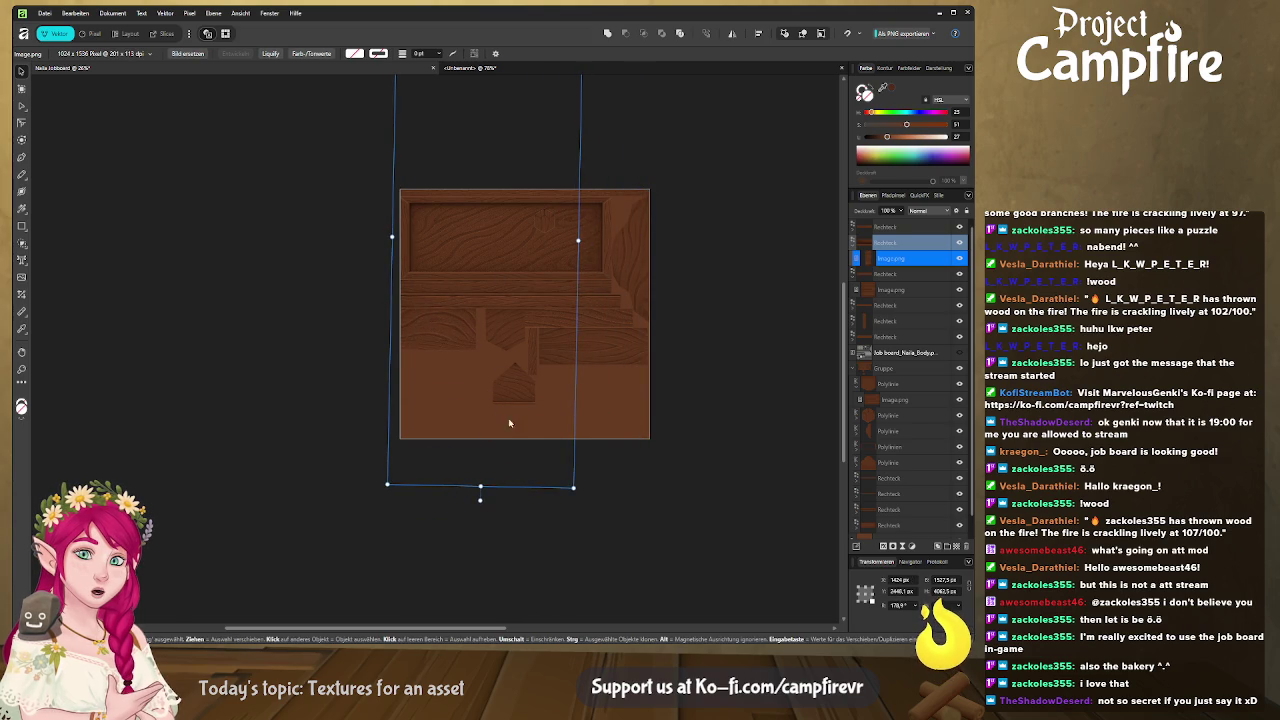
mouse_move(575, 488)
mouse_down()
mouse_move(515, 407)
mouse_move(565, 393)
mouse_up()
drag(568, 193, 745, 190)
drag(500, 349, 475, 378)
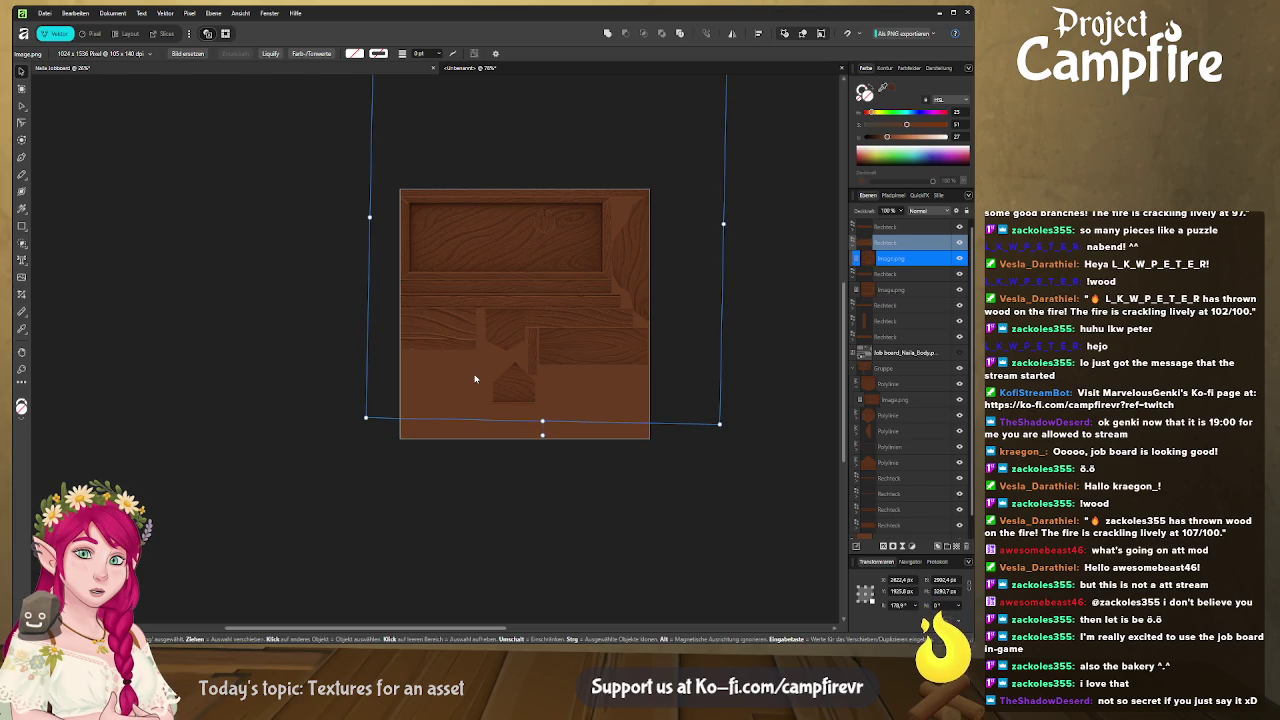
drag(475, 378, 476, 377)
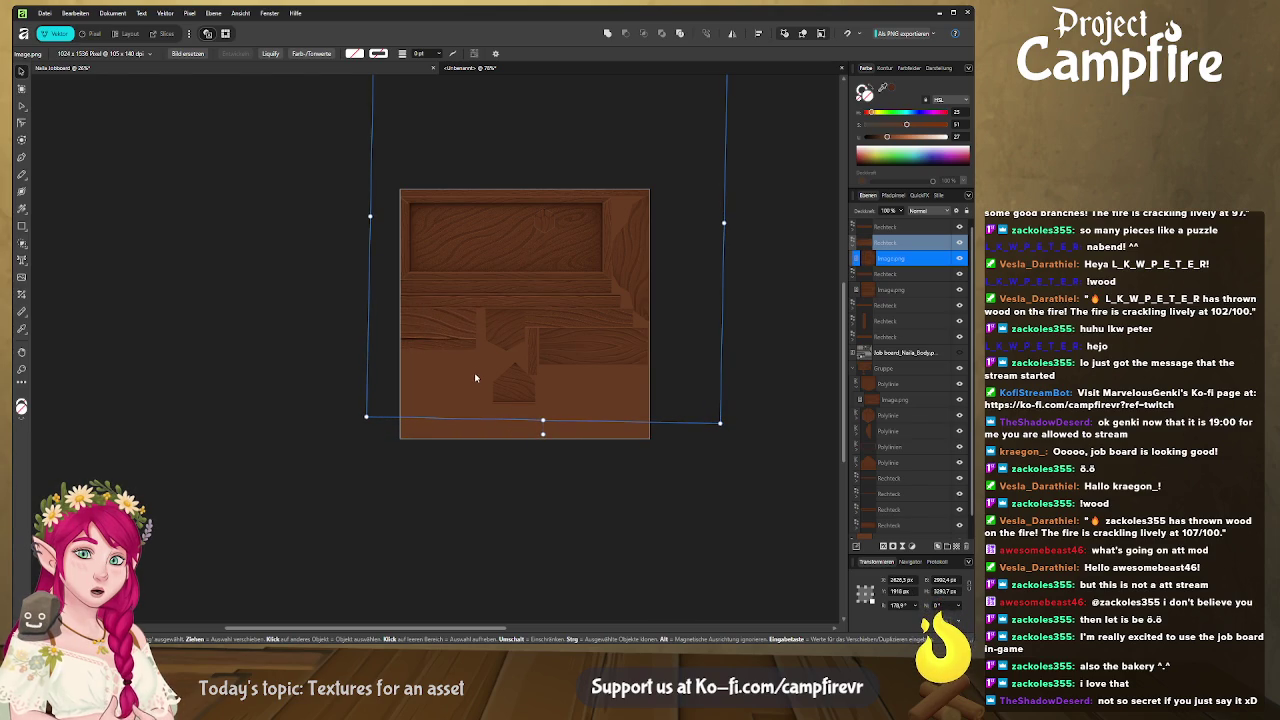
click(366, 431)
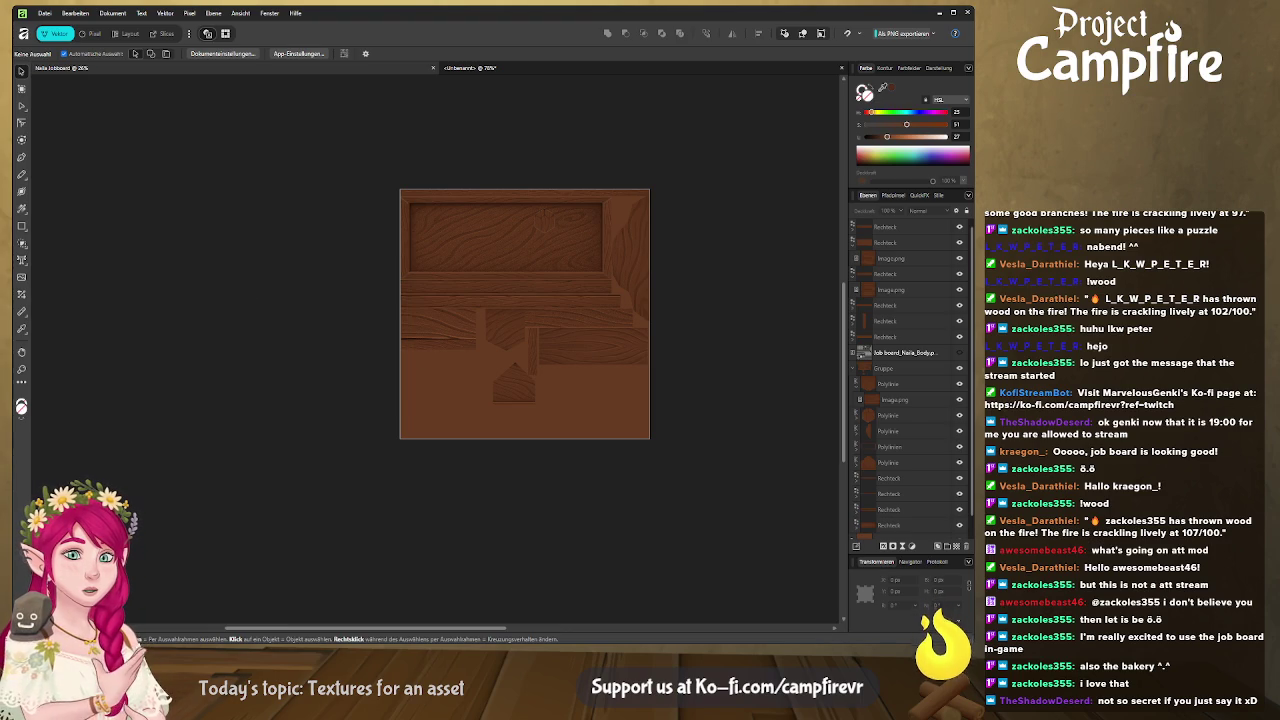
key(alt+Tab)
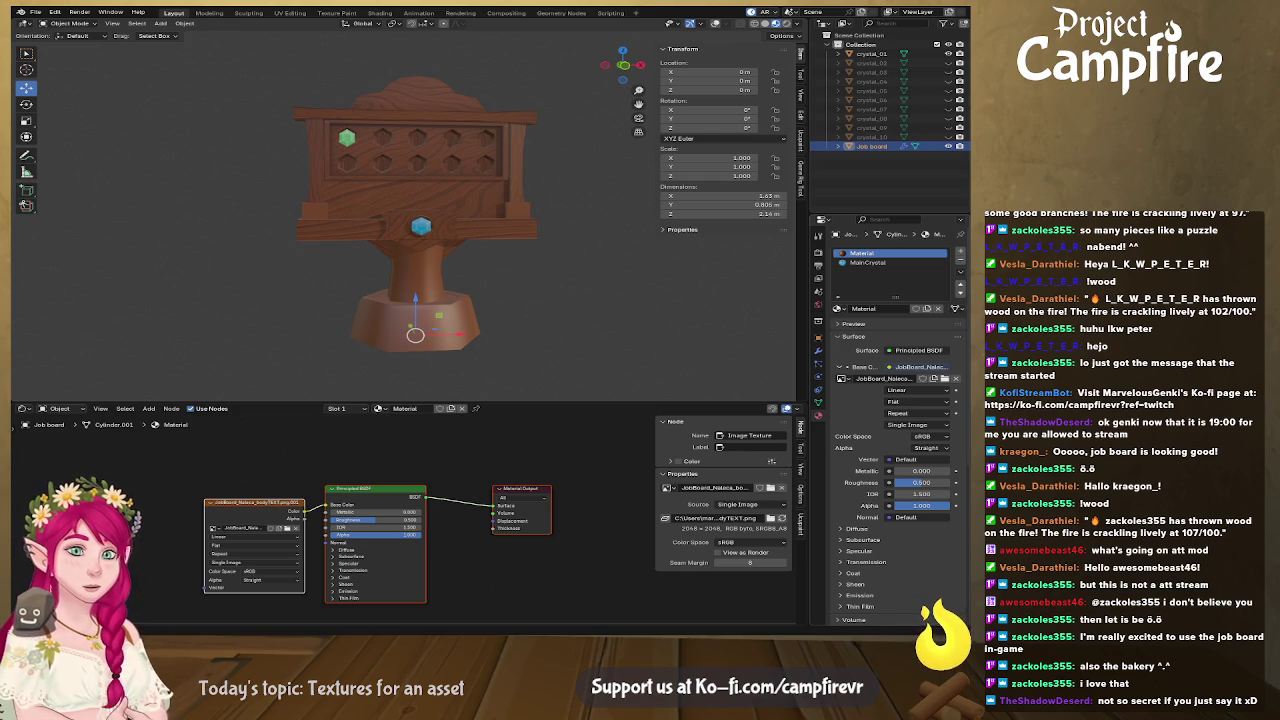
Return to Affinity and select the placed firewood texture image
key(alt+Tab)
click(443, 353)
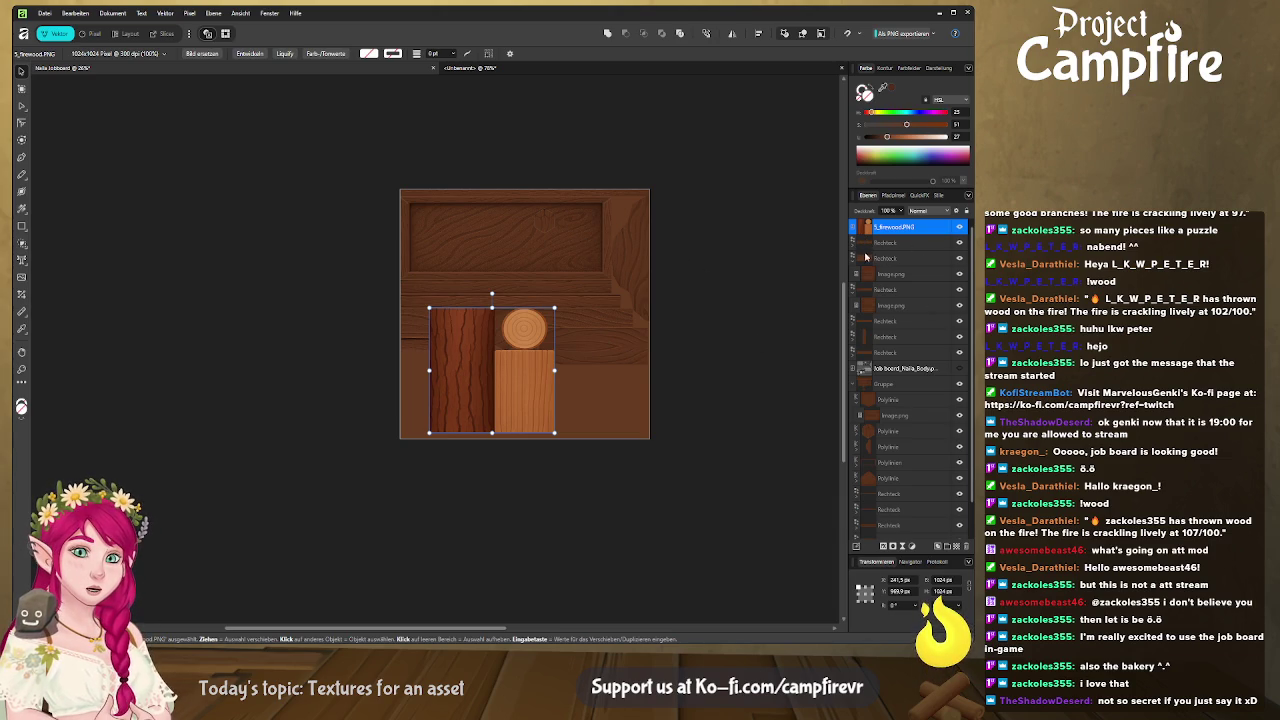
Nest the five loose Rechteck layers inside the Gruppe group and collapse it
click(874, 243)
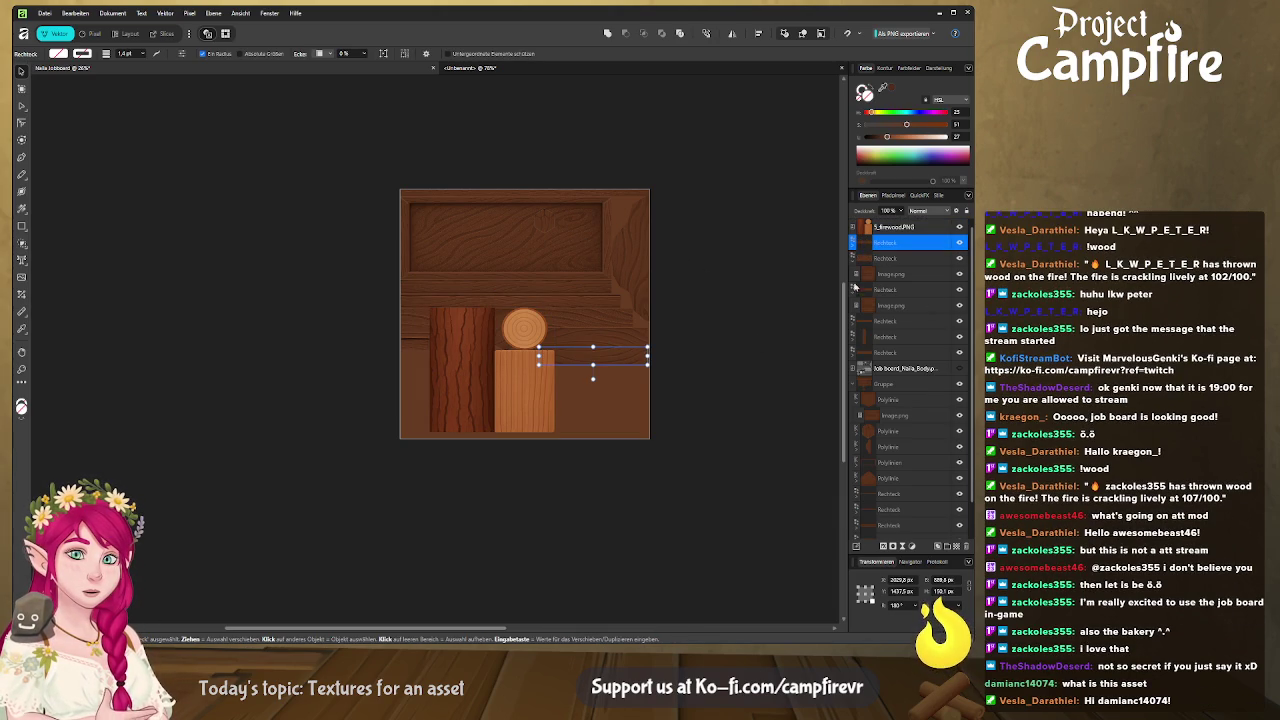
click(886, 386)
click(885, 352)
ctrl+click(885, 320)
ctrl+click(885, 258)
ctrl+click(885, 242)
ctrl+click(885, 289)
drag(886, 393, 884, 388)
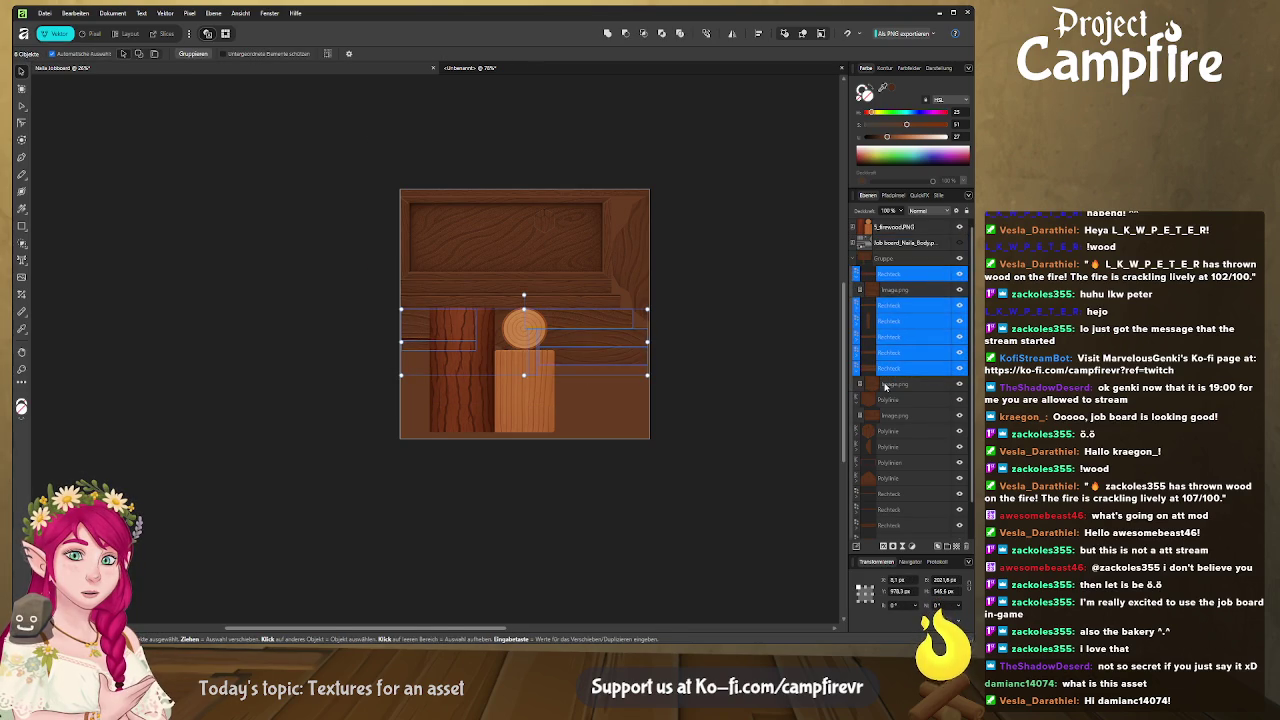
click(854, 259)
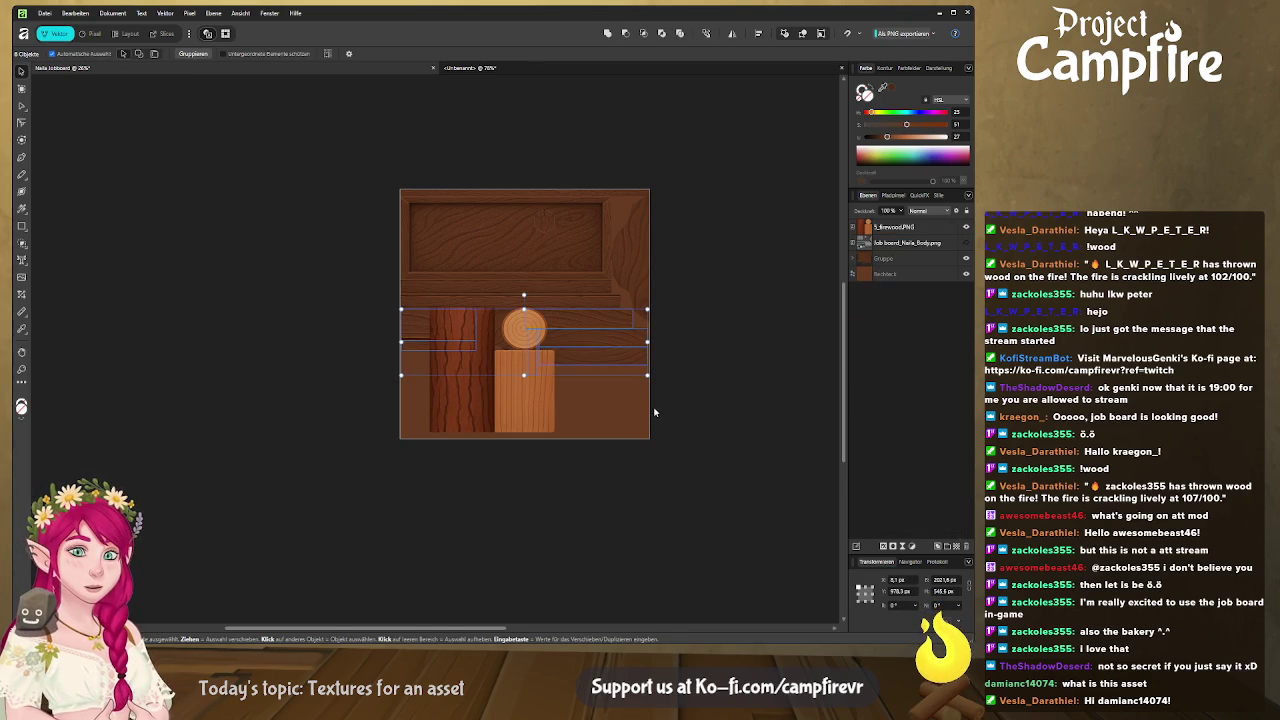
scroll(654, 411, up, 1)
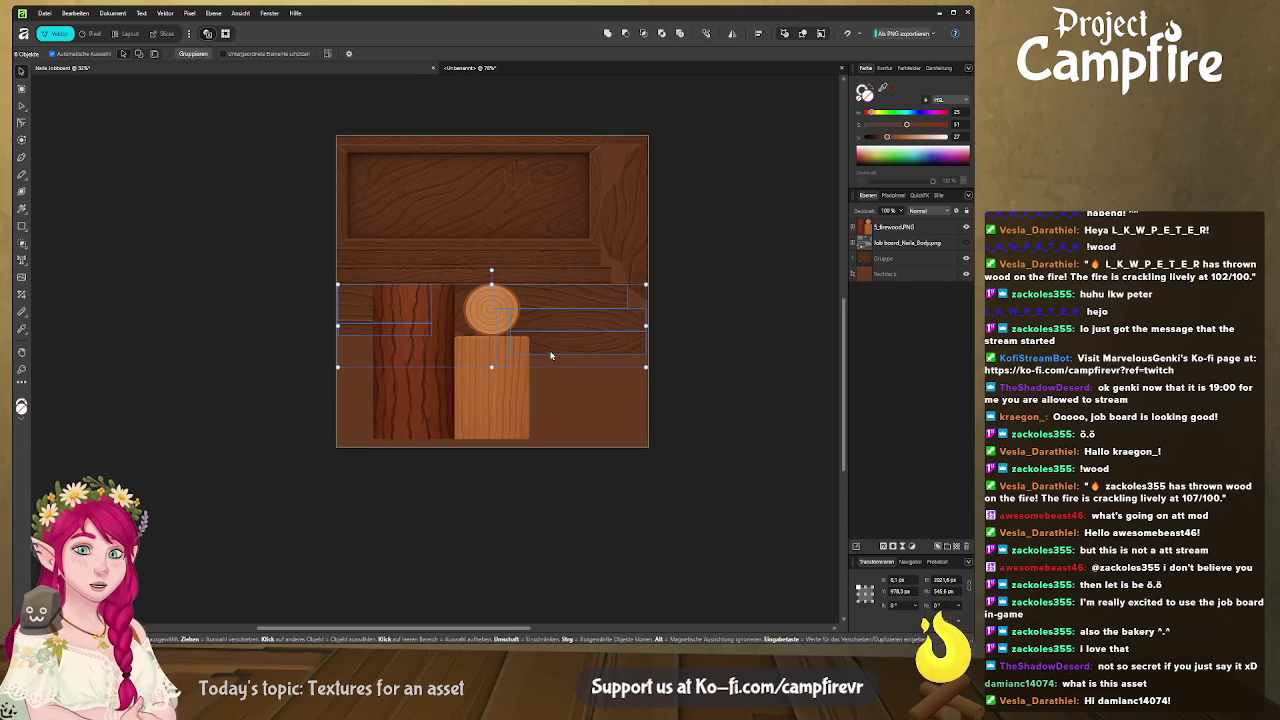
Show the job board layout layer and move the firewood image to the atlas's lower right
click(472, 423)
mouse_move(456, 379)
mouse_down()
mouse_move(439, 391)
mouse_move(713, 285)
mouse_up()
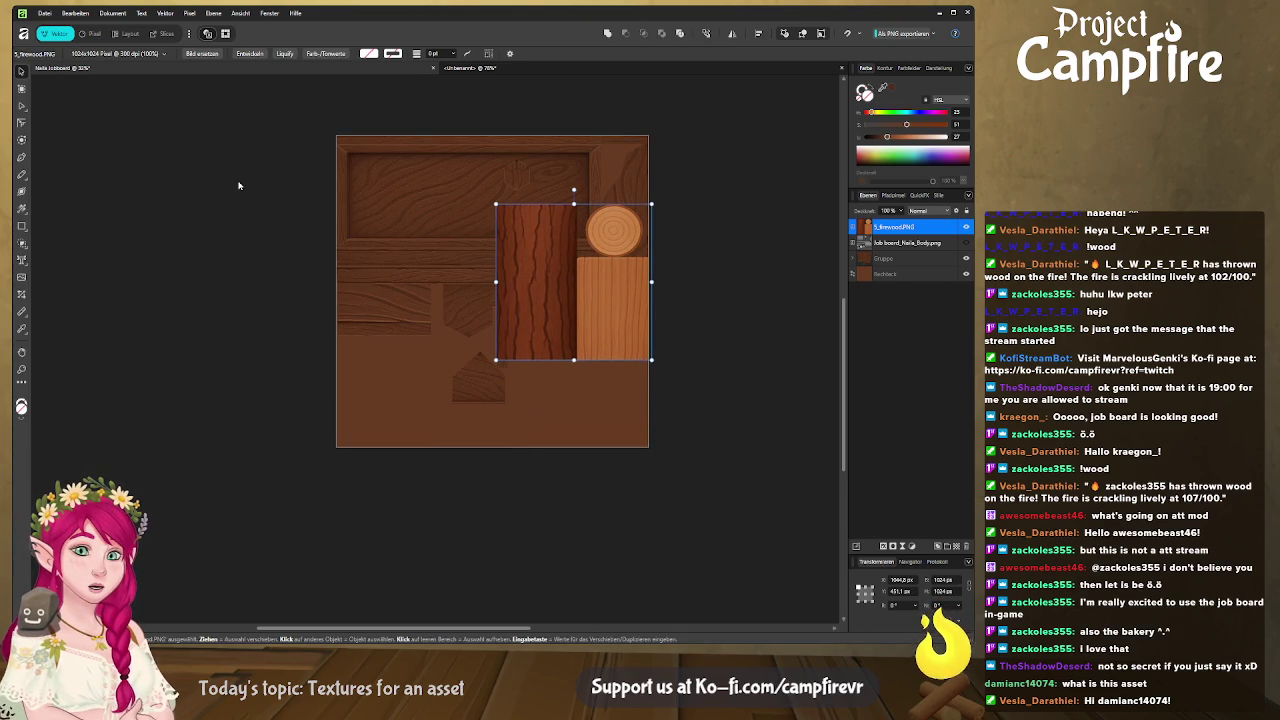
scroll(358, 240, up, 3)
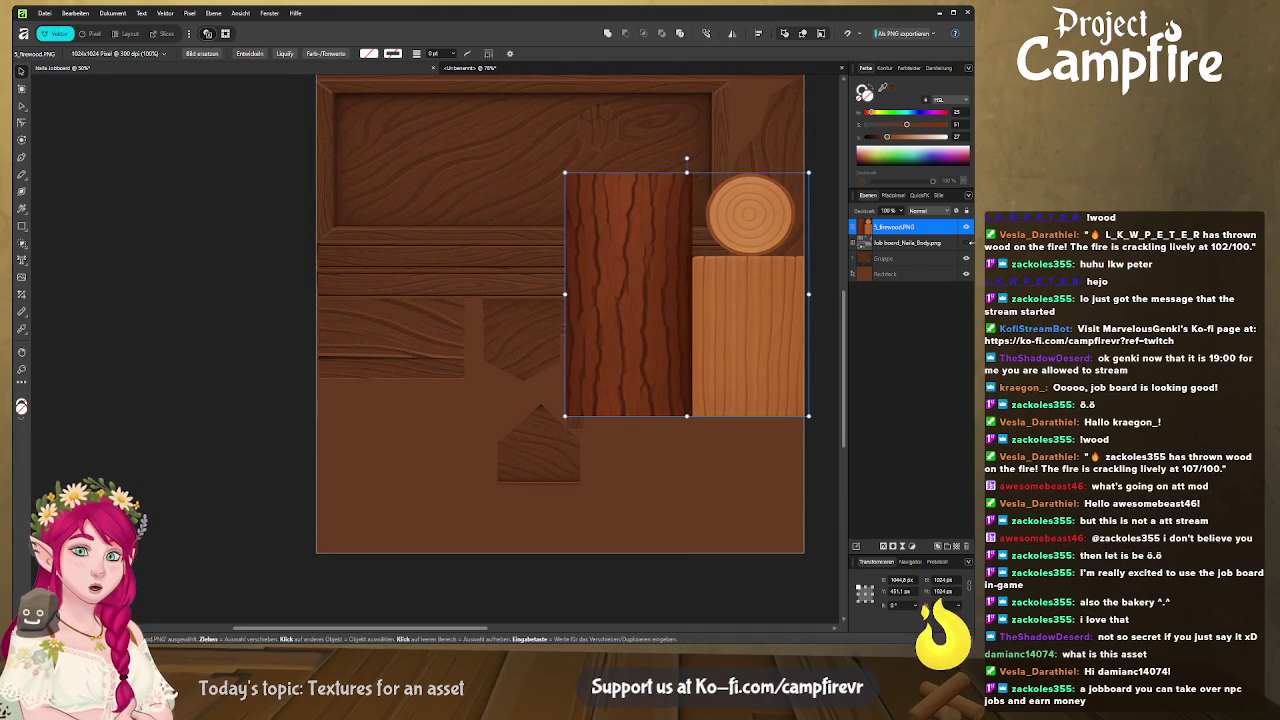
click(966, 242)
mouse_move(630, 299)
mouse_down()
mouse_move(543, 383)
mouse_move(519, 385)
mouse_up()
scroll(519, 385, down, 2)
scroll(508, 318, down, 2)
drag(480, 294, 613, 455)
scroll(620, 455, right, 2)
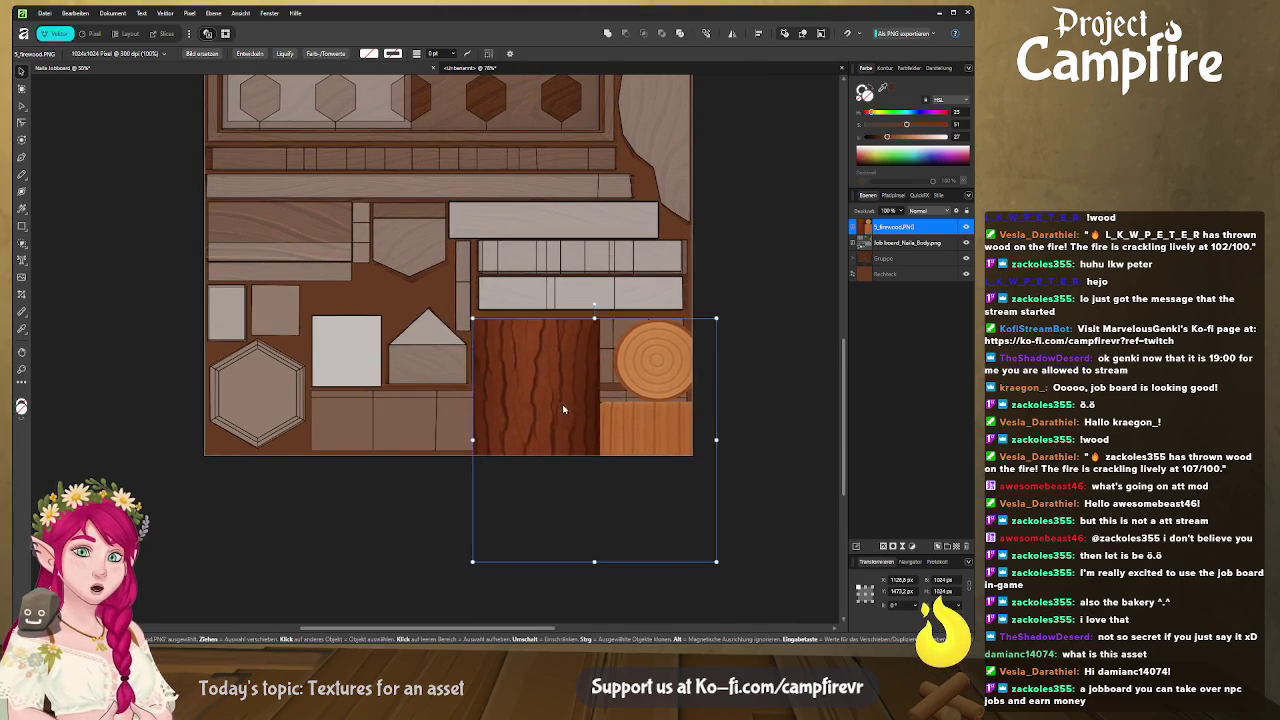
Draw a rectangle over the lower-right plank row and clip the firewood image inside it
drag(530, 410, 299, 172)
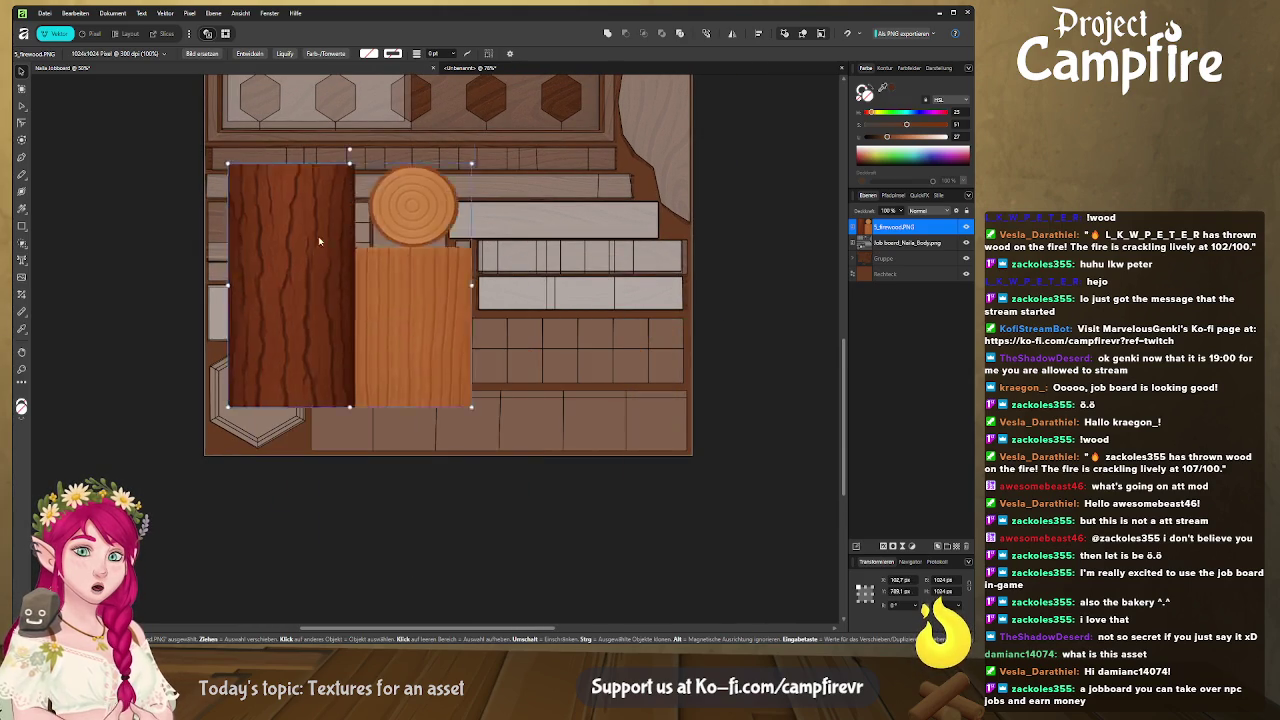
click(21, 226)
drag(684, 317, 470, 384)
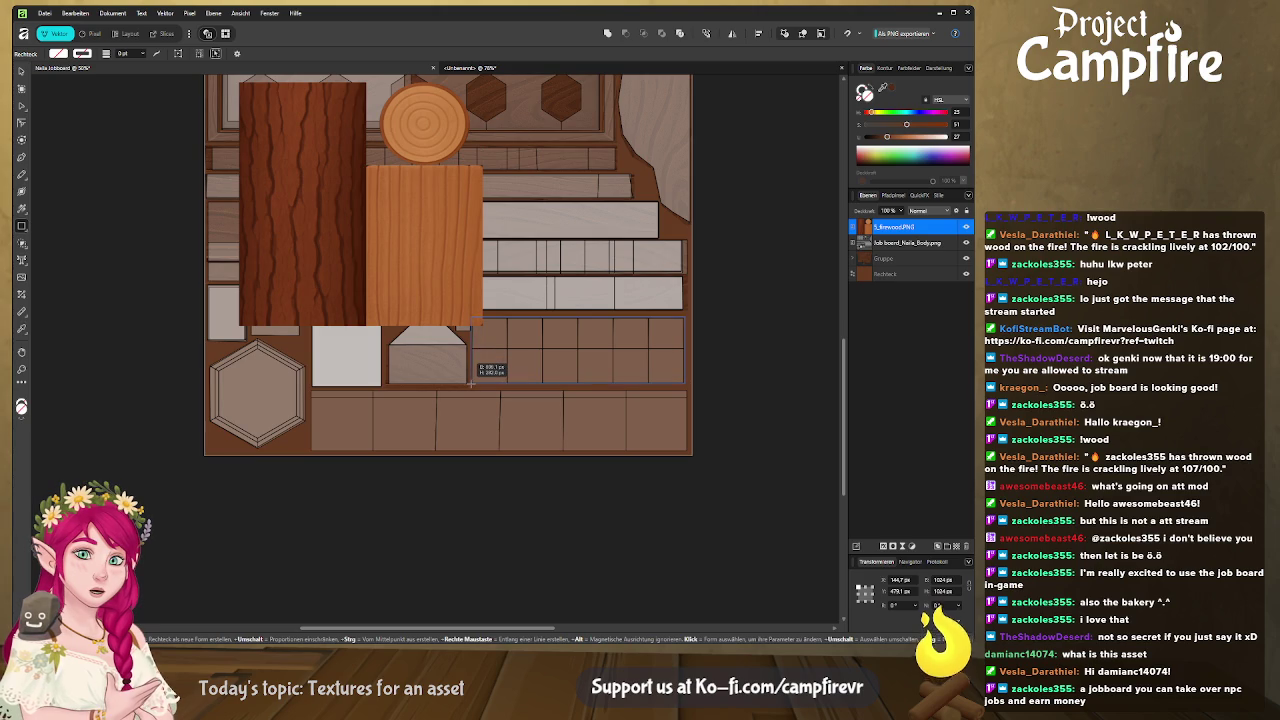
drag(470, 383, 470, 384)
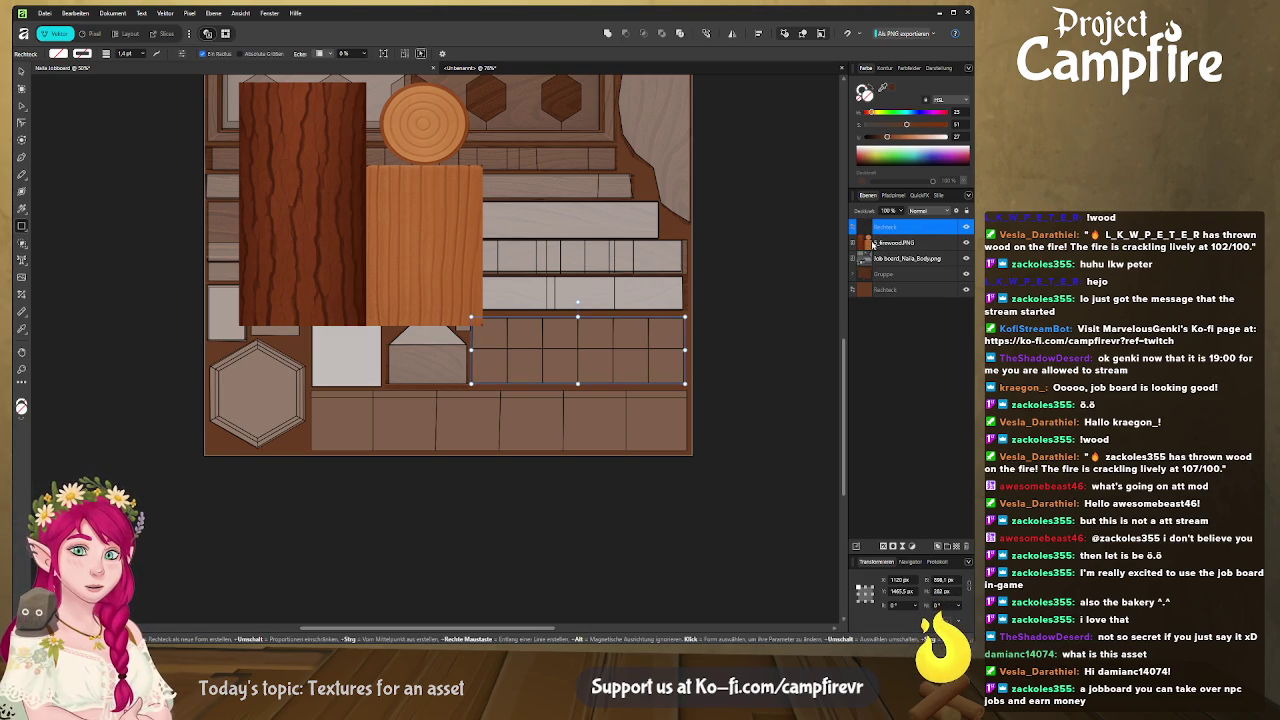
drag(871, 246, 875, 234)
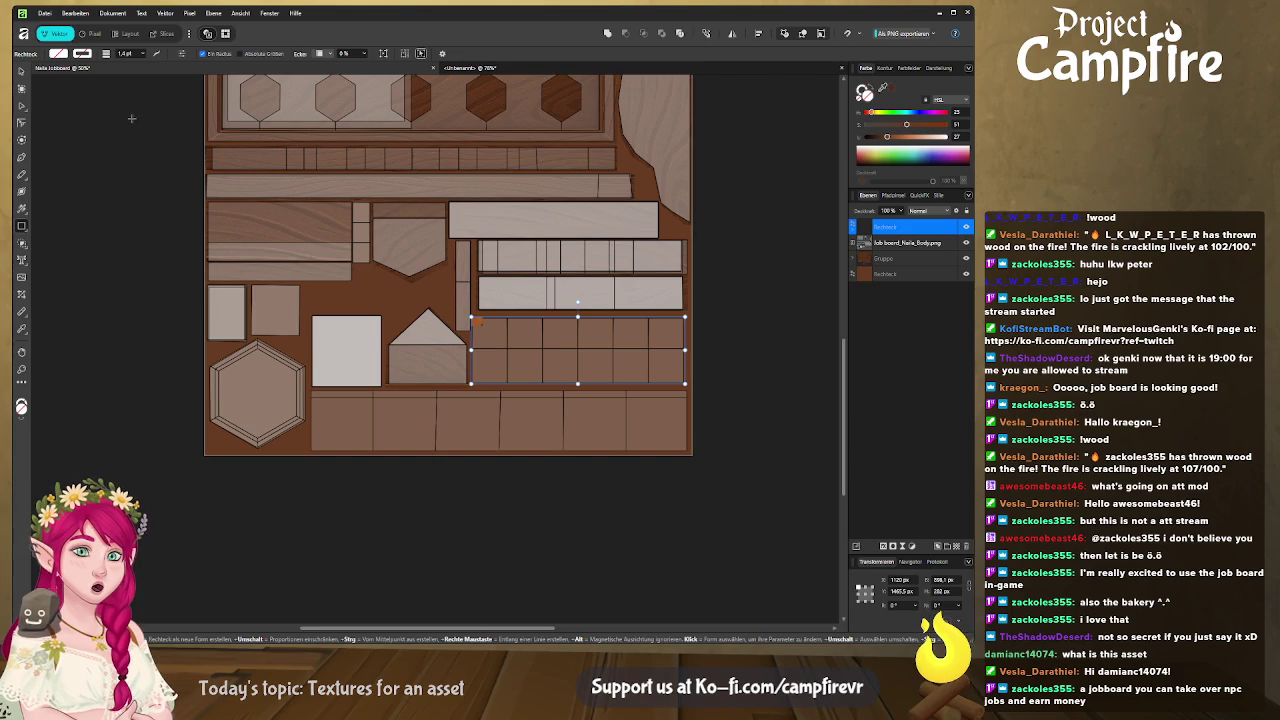
Position the clipped firewood image within the plank-row rectangle
click(22, 72)
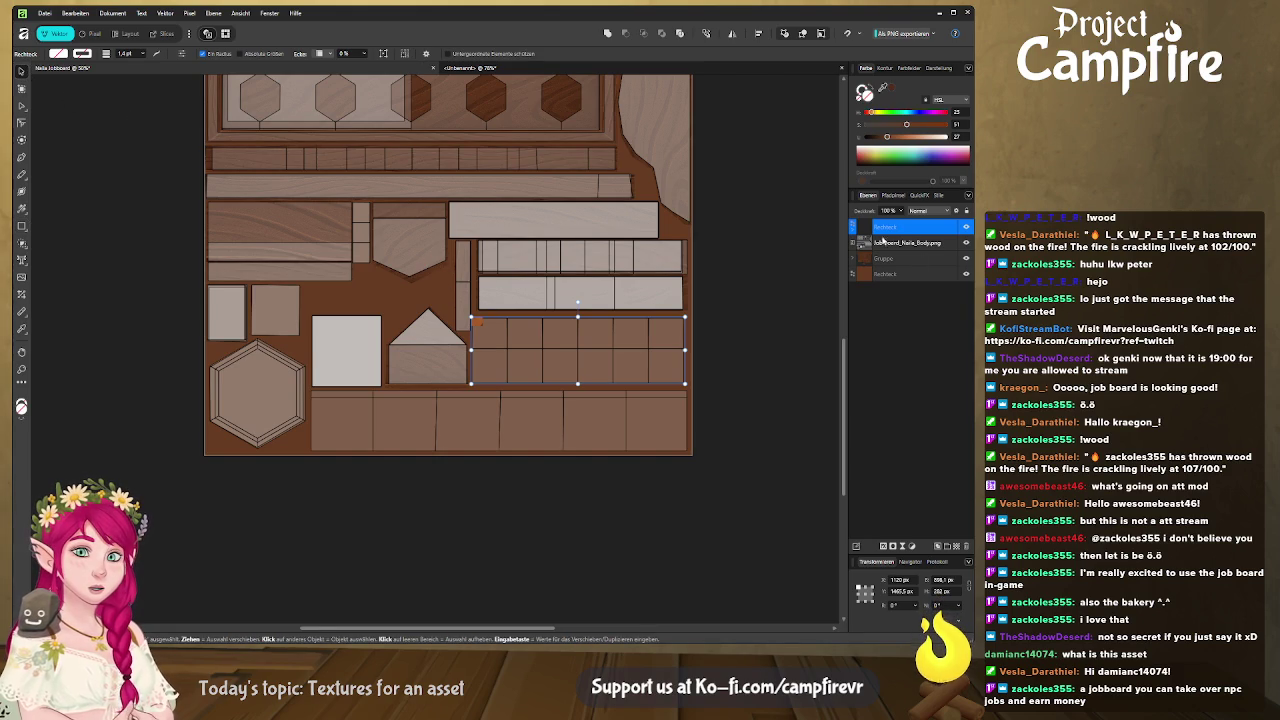
click(853, 229)
click(905, 242)
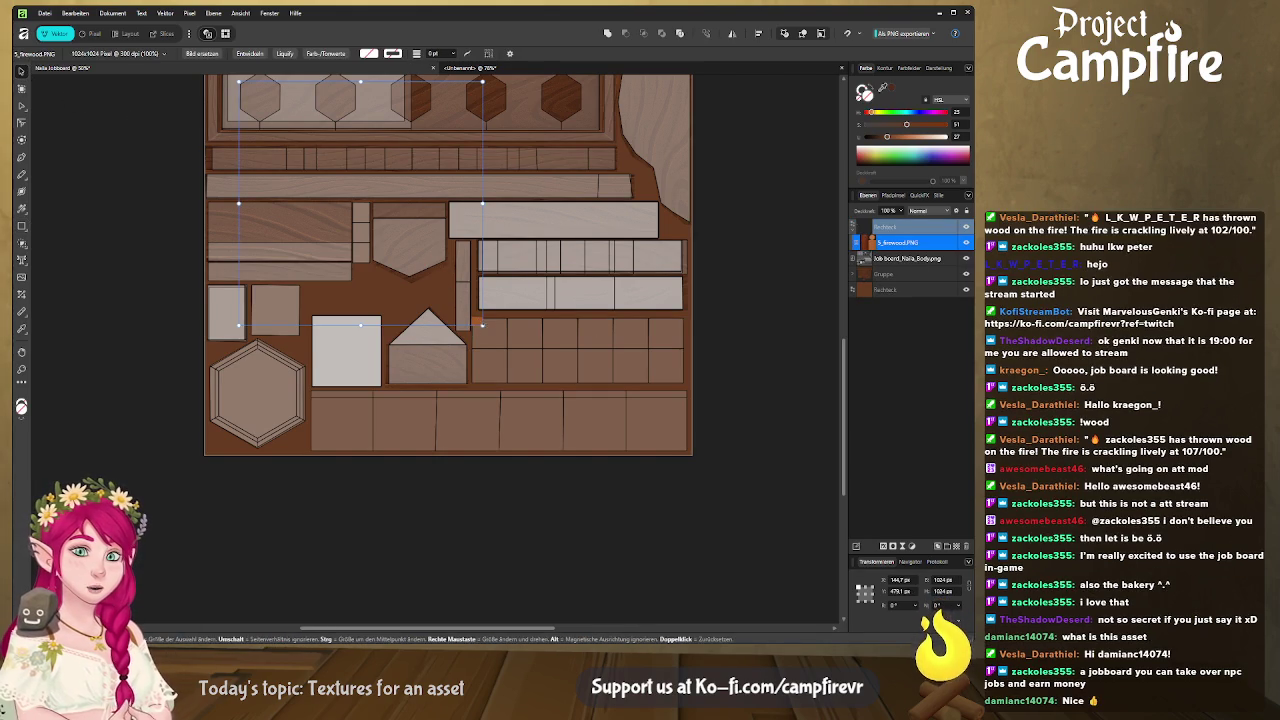
mouse_move(482, 210)
mouse_down()
mouse_move(708, 295)
mouse_move(758, 291)
mouse_up()
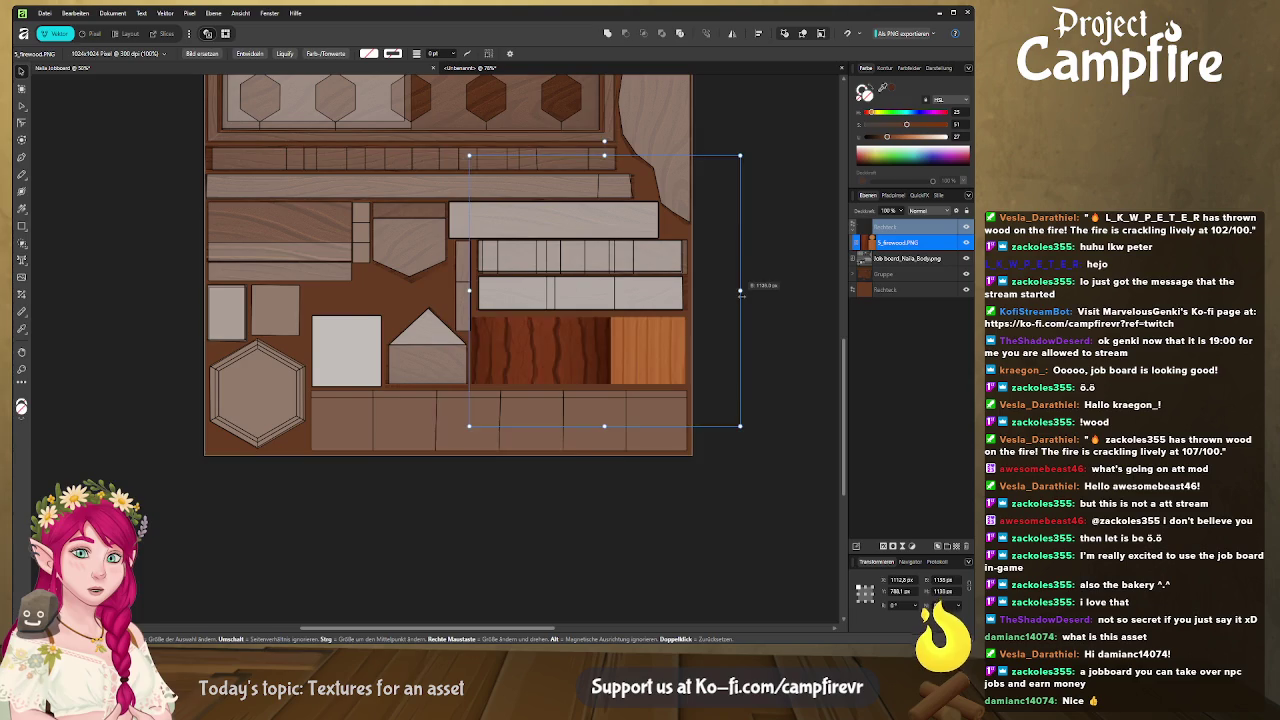
mouse_move(758, 291)
mouse_down()
mouse_move(843, 300)
mouse_move(785, 316)
mouse_up()
drag(532, 364, 507, 369)
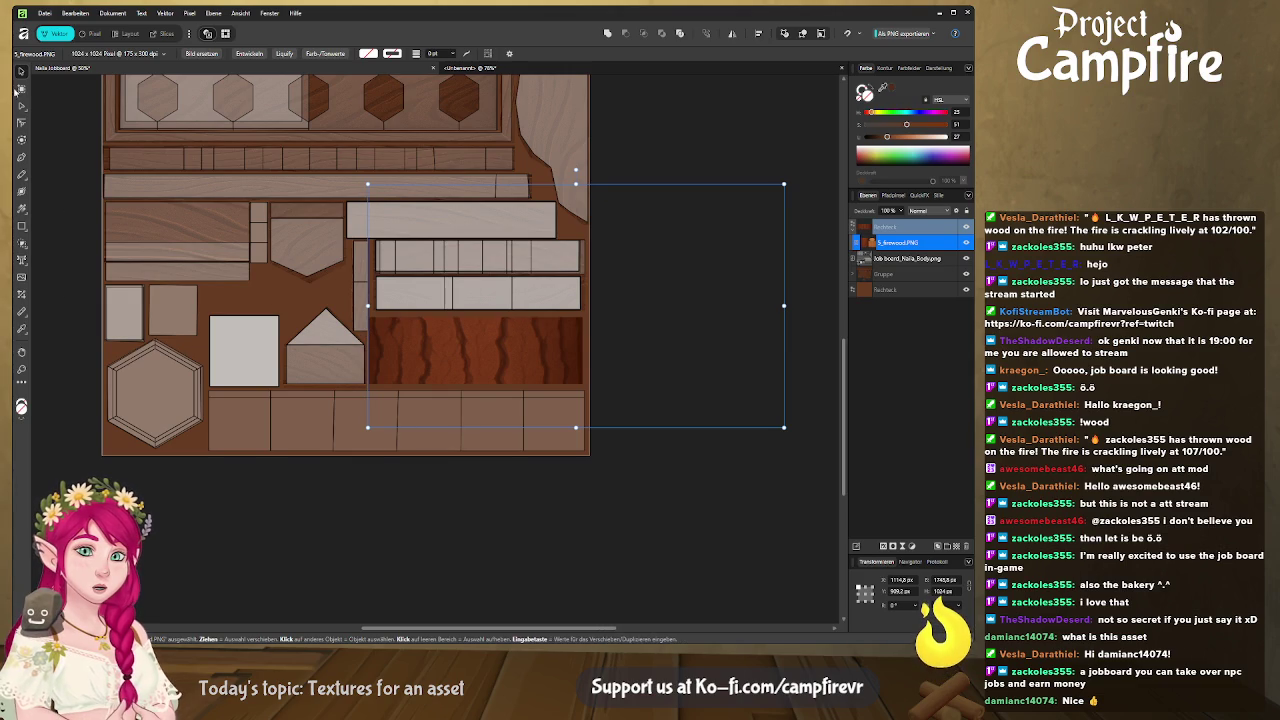
Draw a rectangle over the bottom plank strip and move it to the top of the layers
click(22, 226)
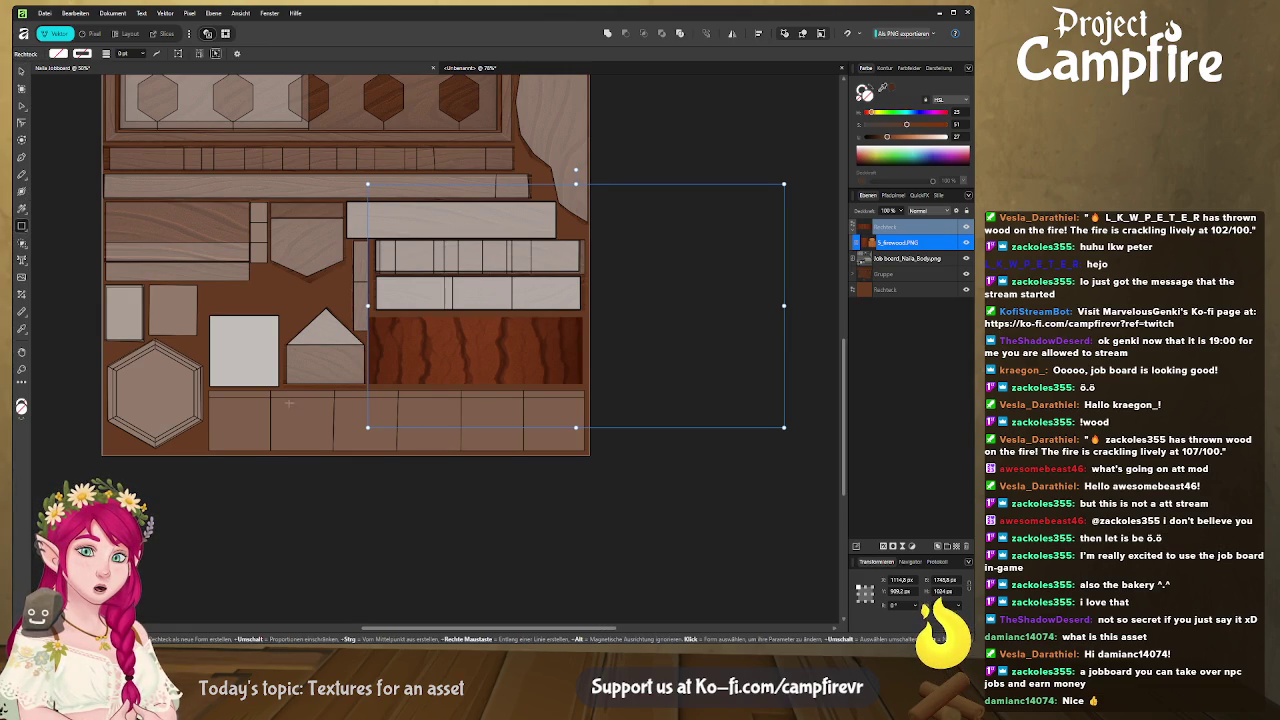
drag(205, 390, 587, 453)
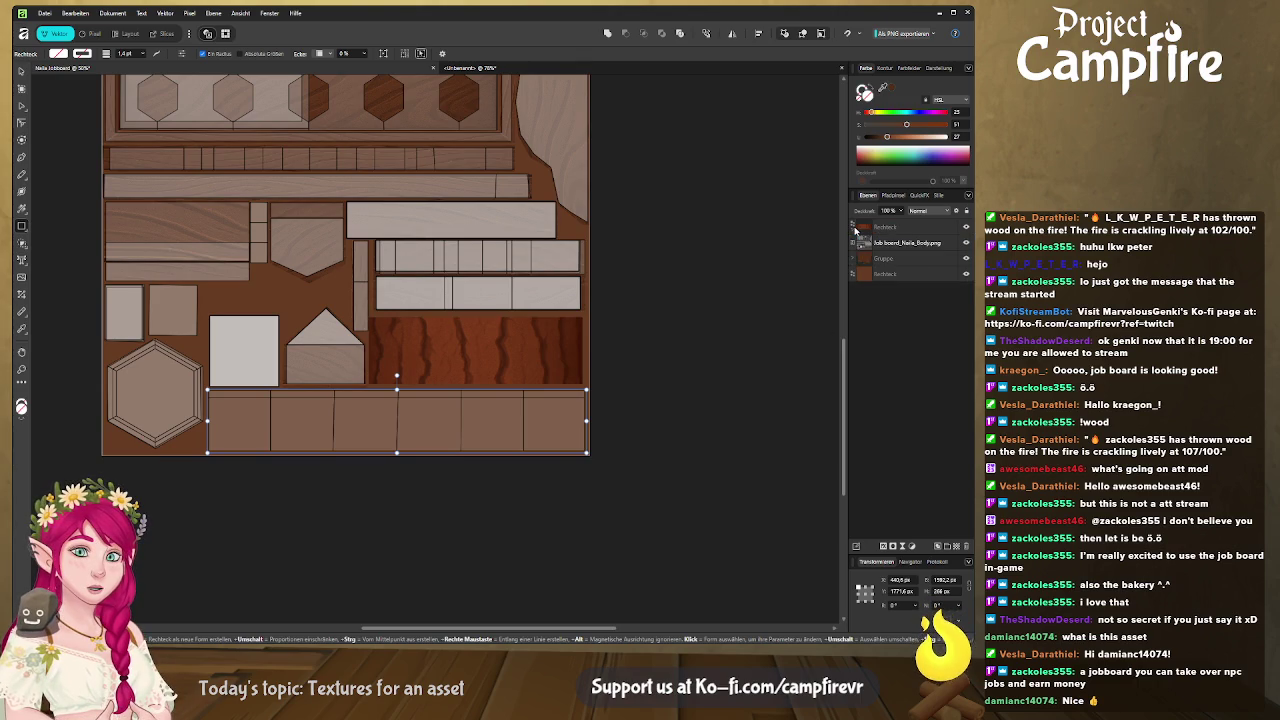
drag(885, 230, 882, 230)
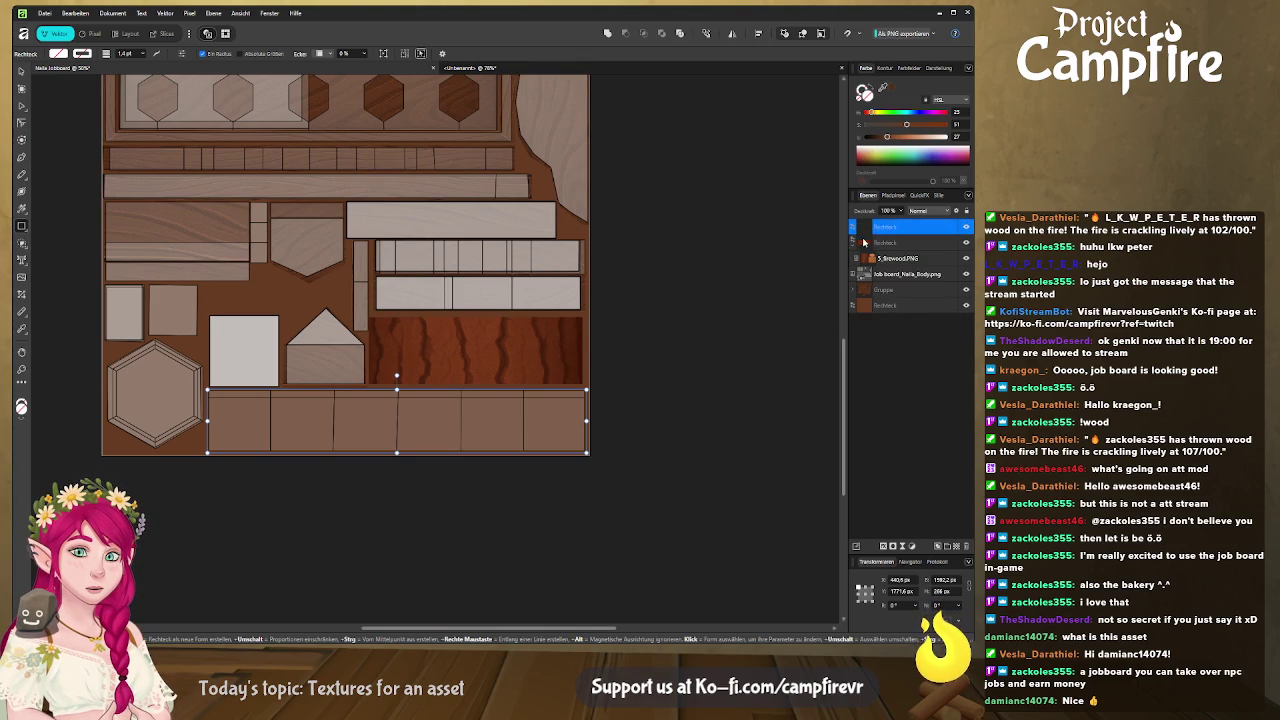
click(893, 262)
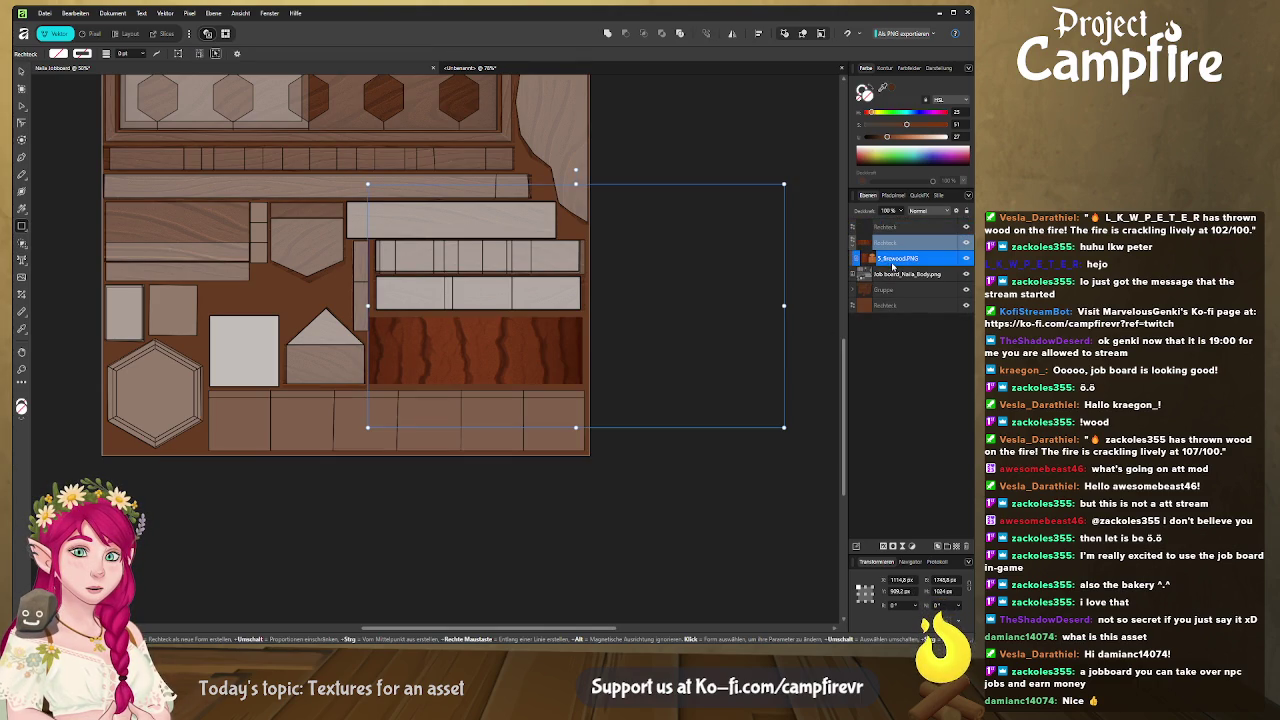
Duplicate the firewood texture and move the copy down onto the bottom plank strip
drag(893, 258, 893, 232)
drag(463, 325, 521, 444)
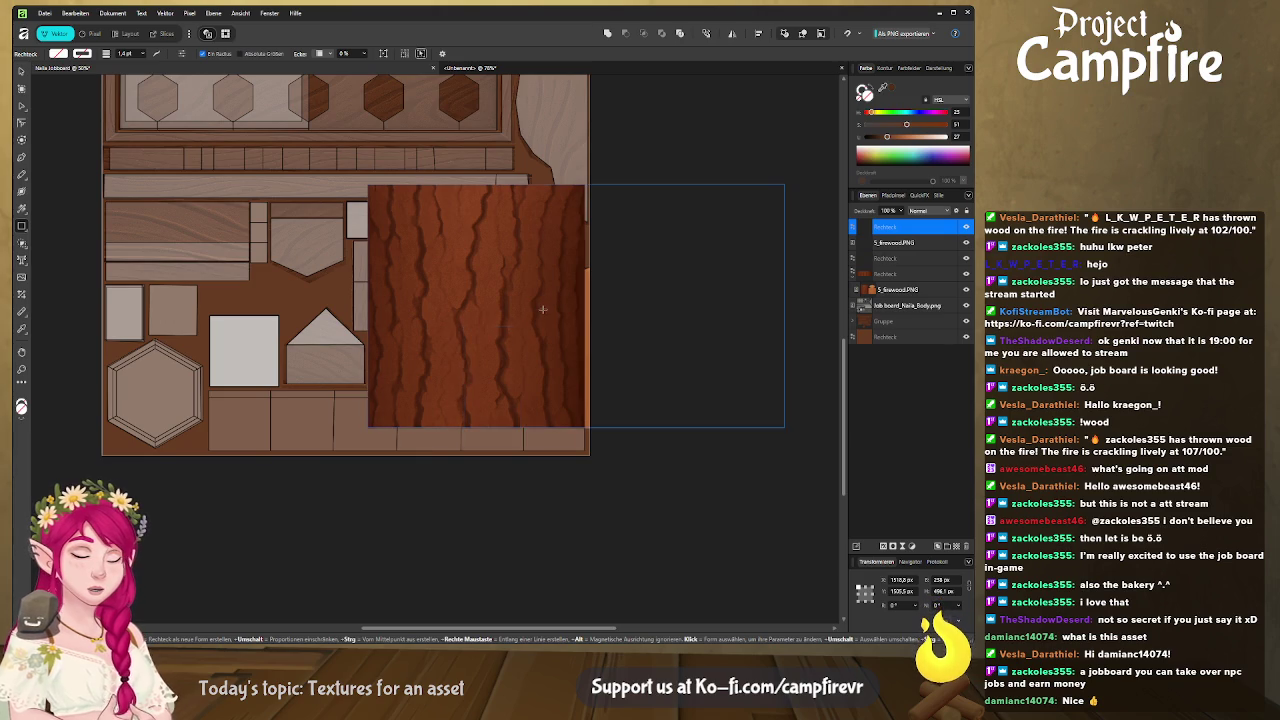
key(ctrl+z)
click(21, 71)
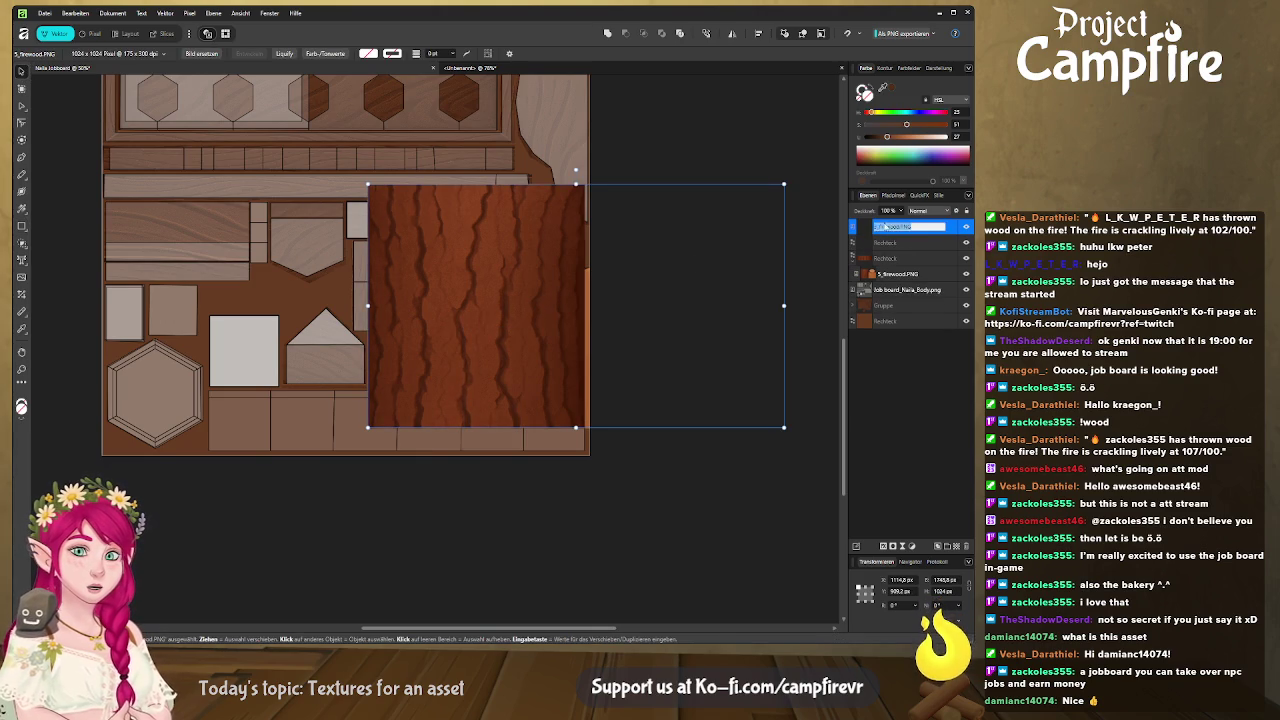
mouse_move(484, 308)
mouse_down()
mouse_move(368, 510)
mouse_move(331, 505)
mouse_up()
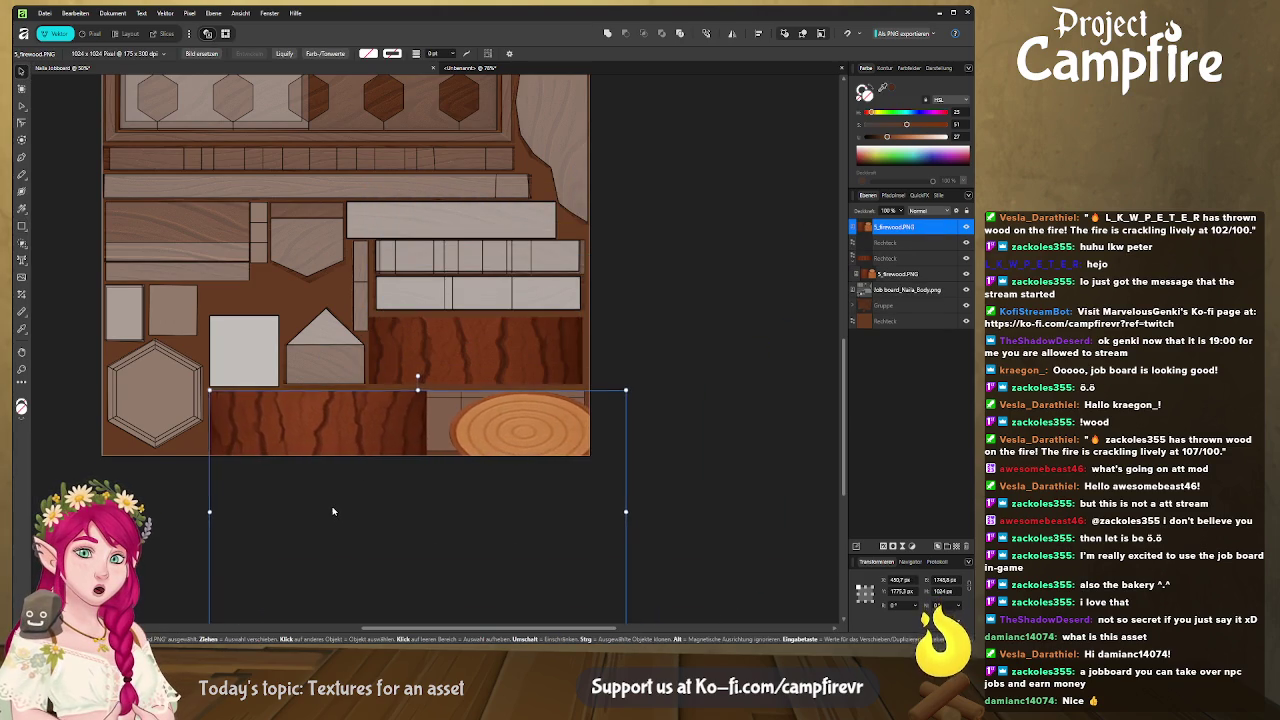
drag(625, 511, 893, 491)
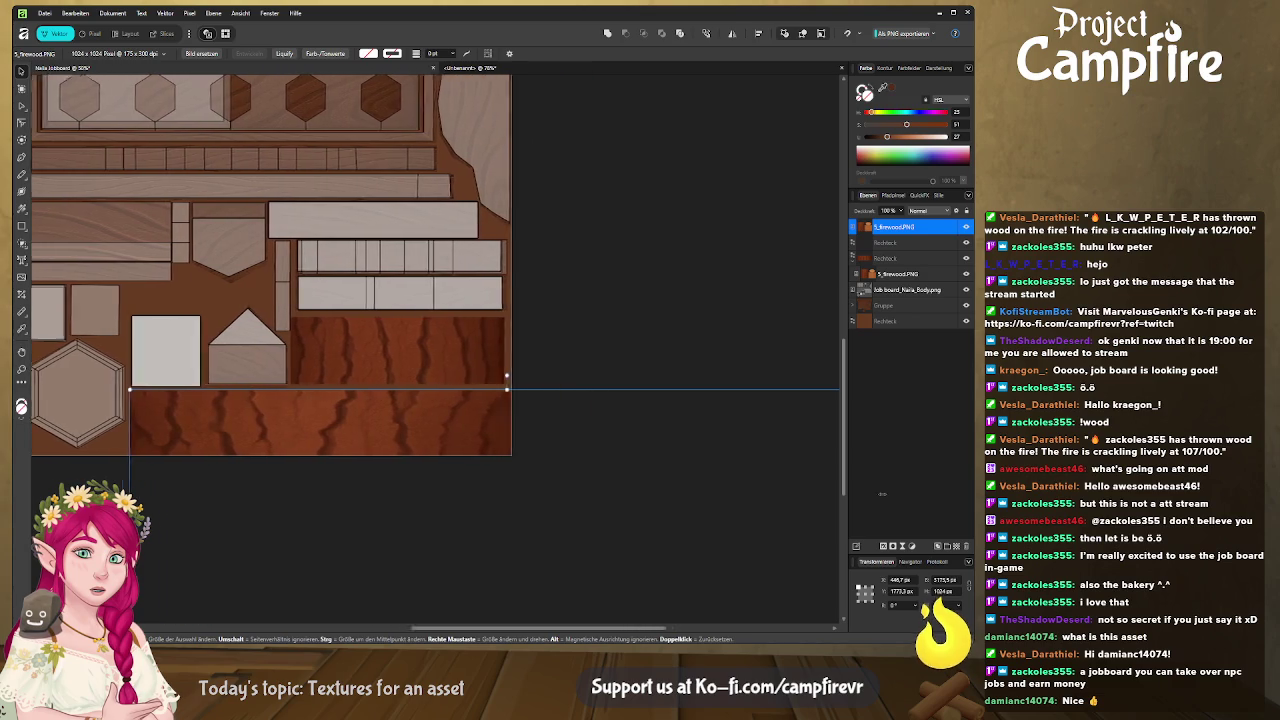
drag(893, 491, 764, 496)
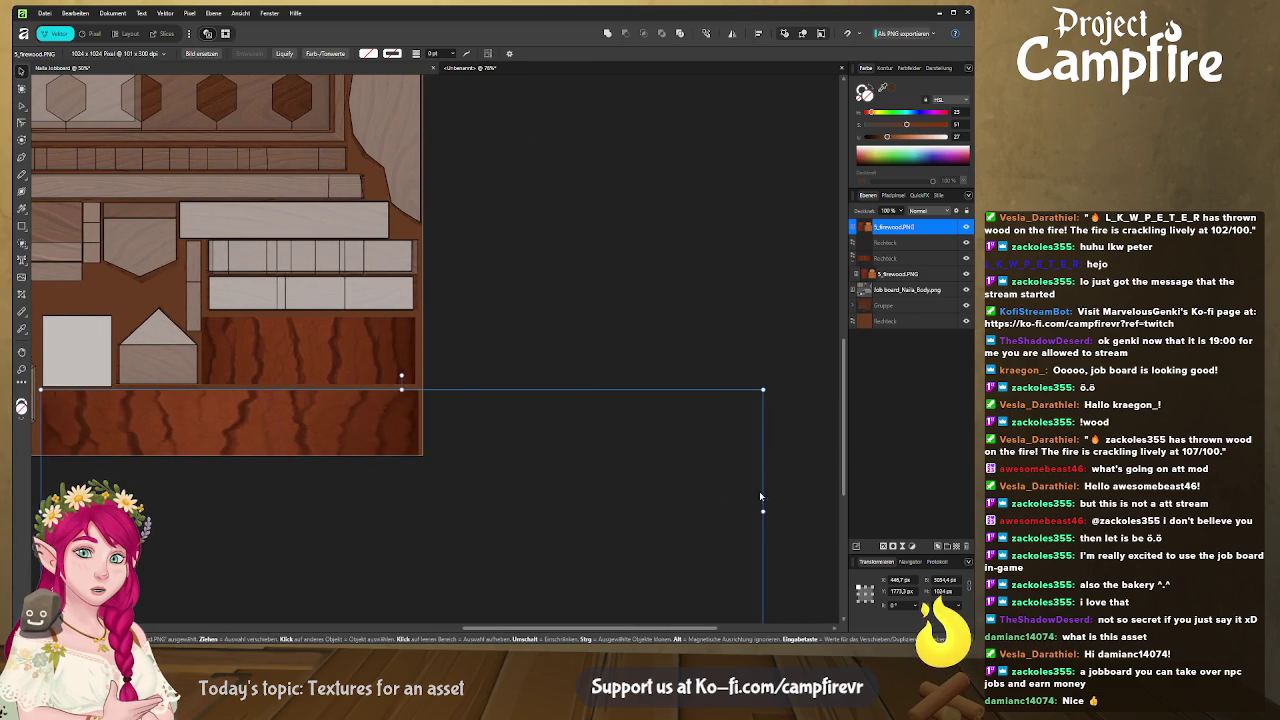
key(ctrl+z)
Clip the bark texture copy inside the bottom strip rectangle
drag(873, 231, 886, 250)
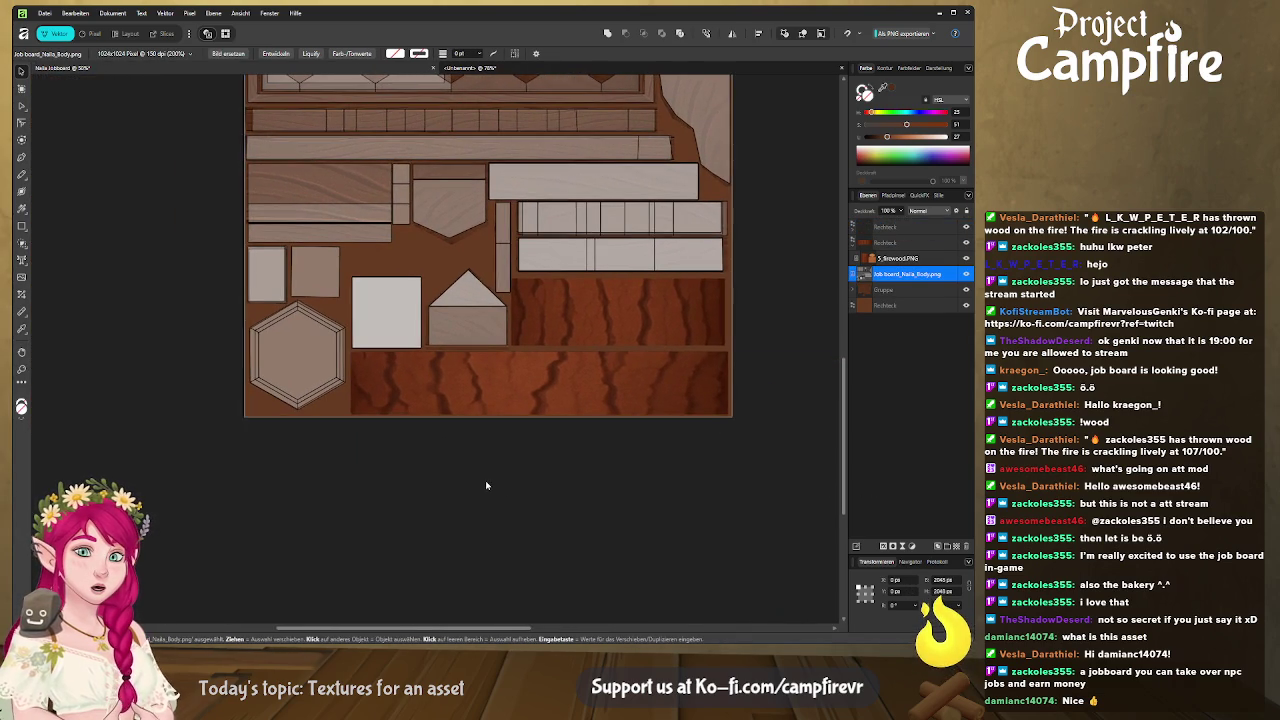
scroll(486, 485, up, 2)
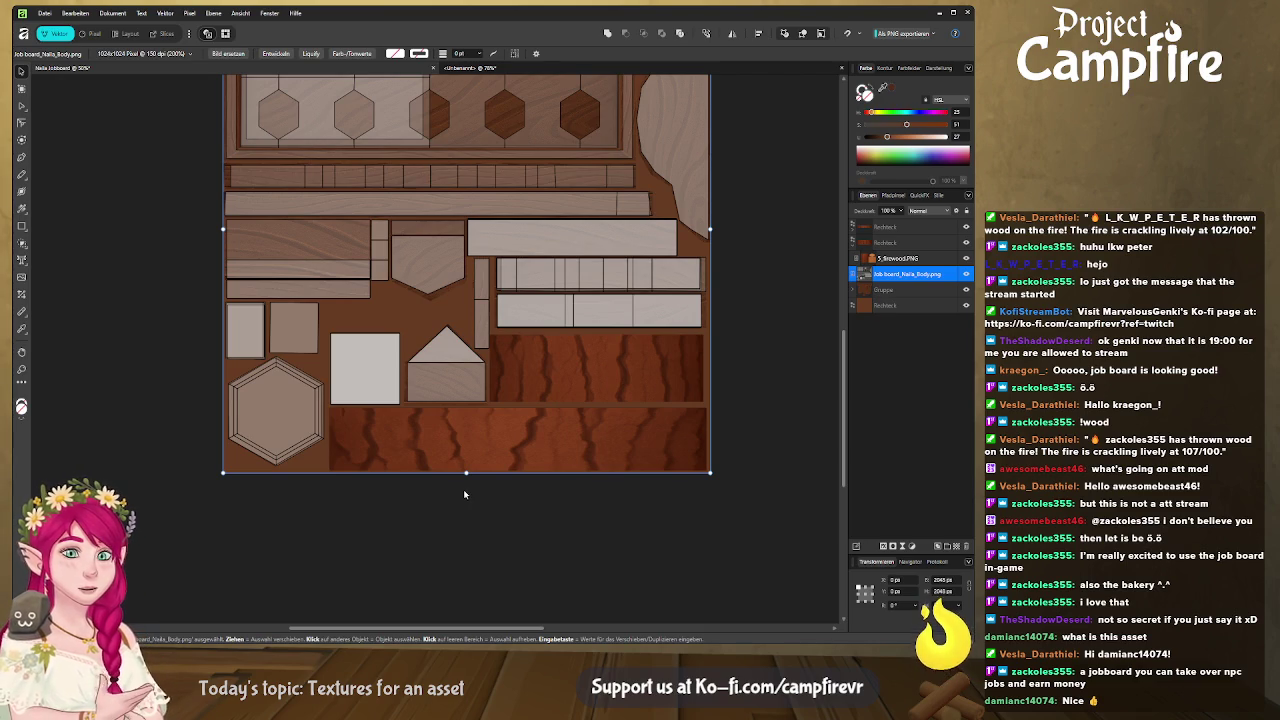
scroll(489, 483, up, 1)
scroll(471, 493, left, 1)
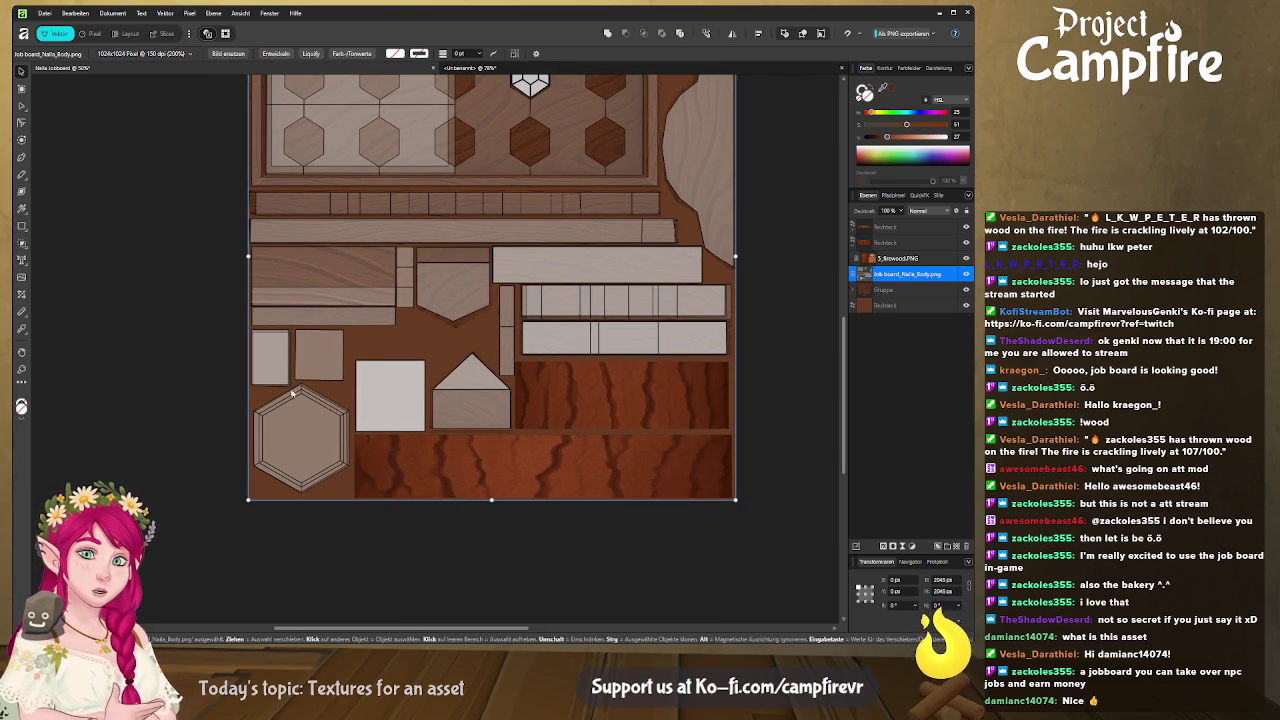
click(22, 158)
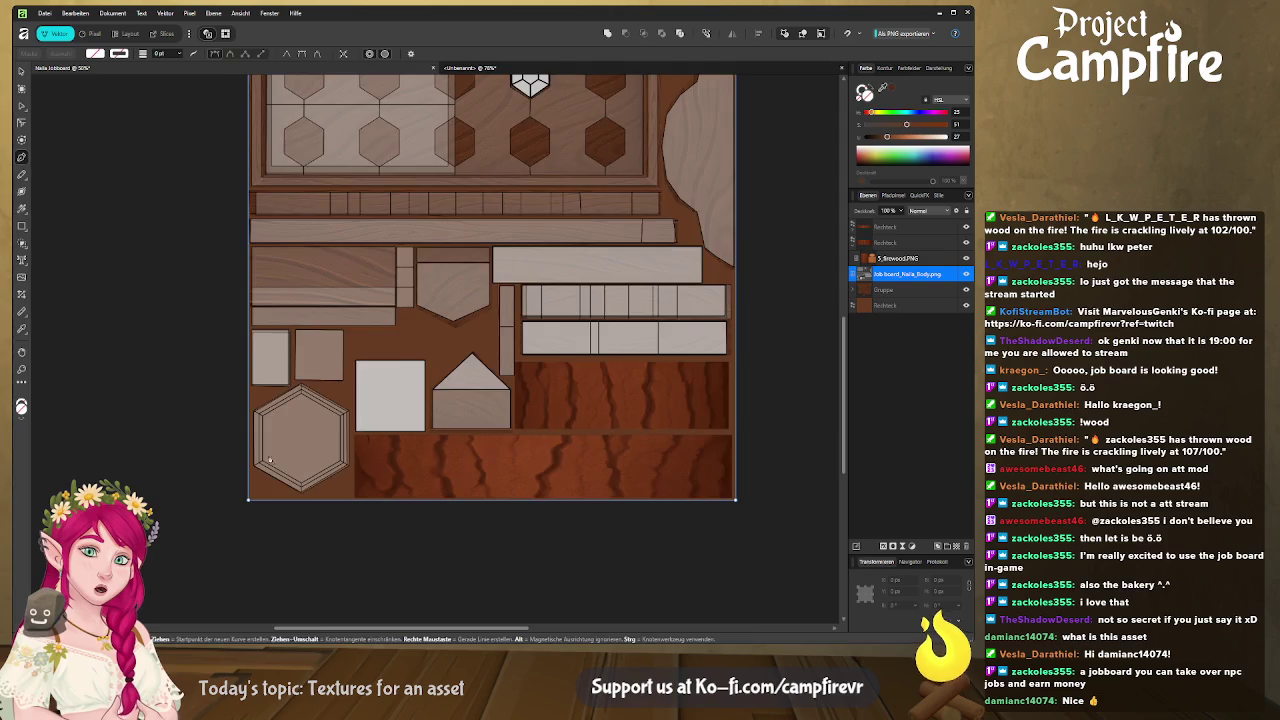
Trace the lower-left hexagon's six corners as a closed Pen path with no stroke
scroll(265, 443, up, 5)
click(401, 233)
click(212, 341)
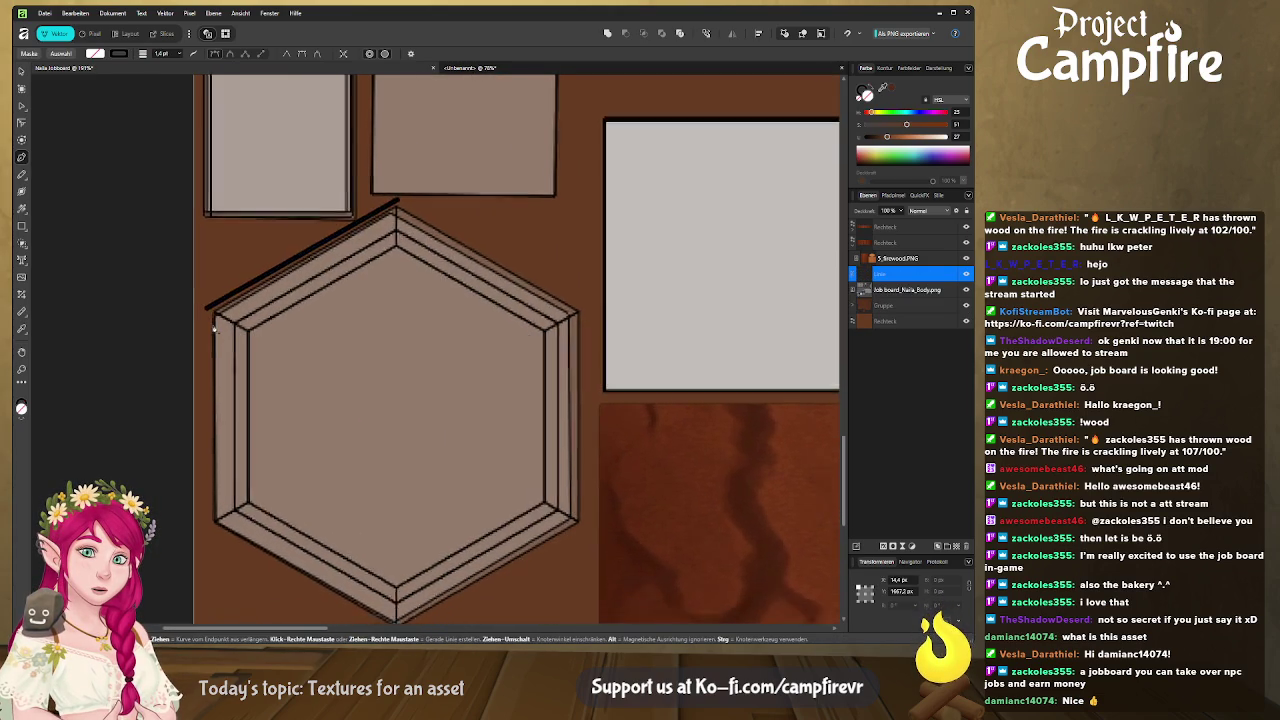
scroll(212, 341, down, 3)
click(187, 412)
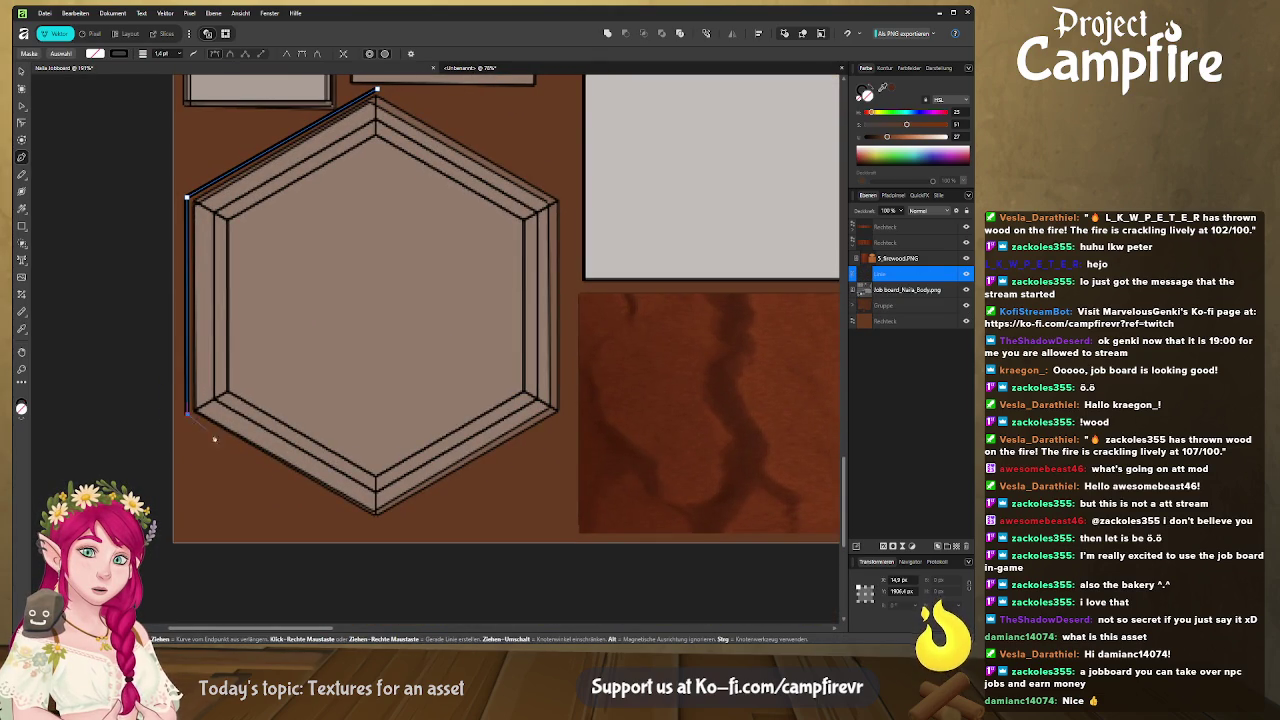
click(373, 522)
click(565, 416)
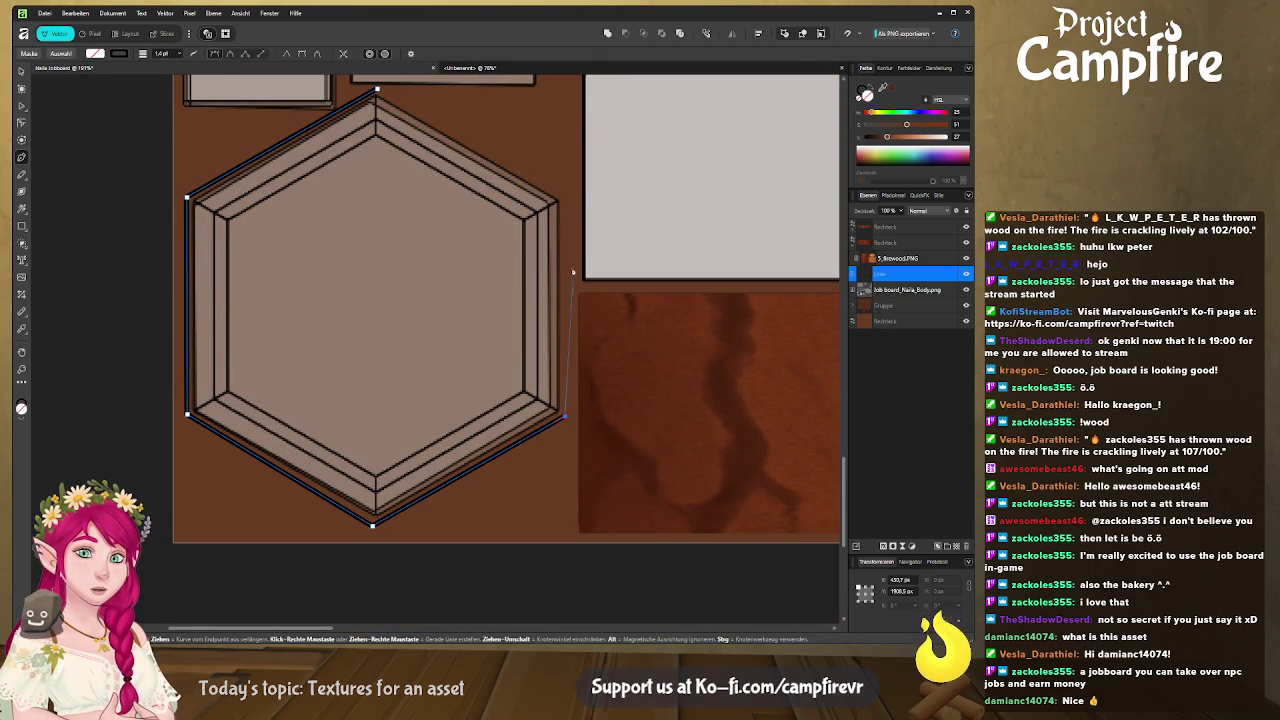
click(567, 196)
click(378, 91)
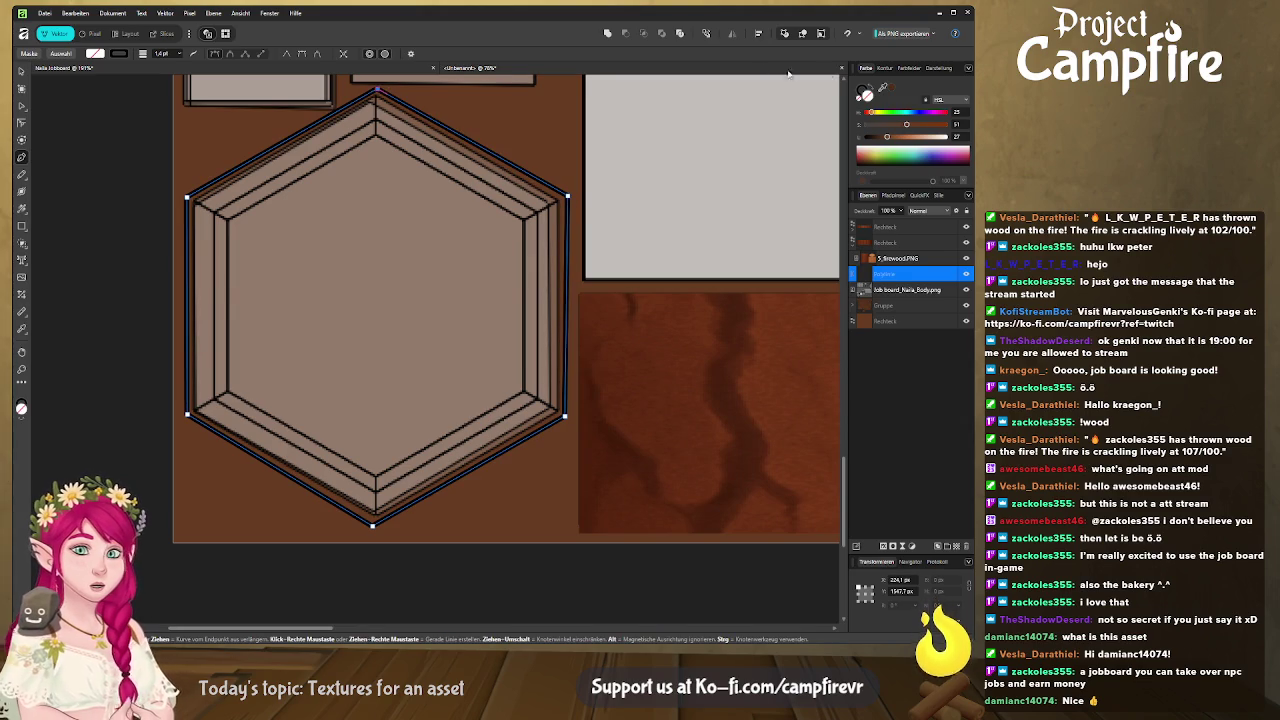
click(862, 92)
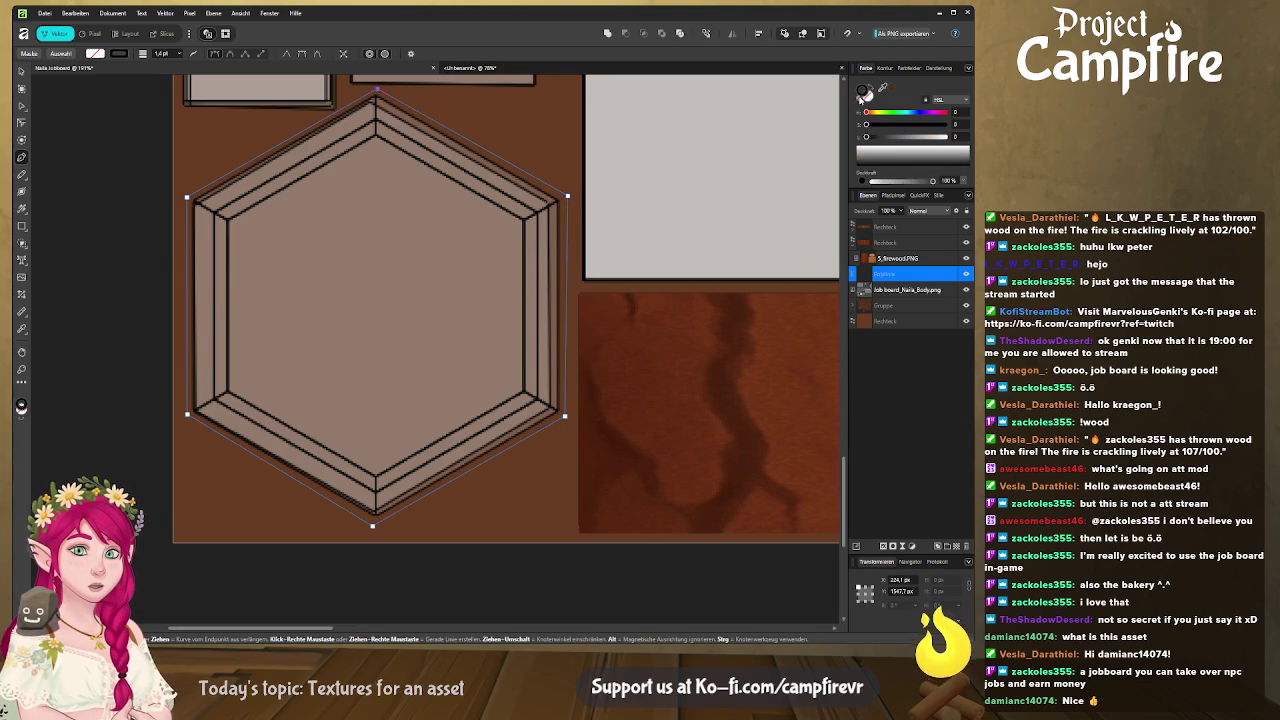
click(895, 260)
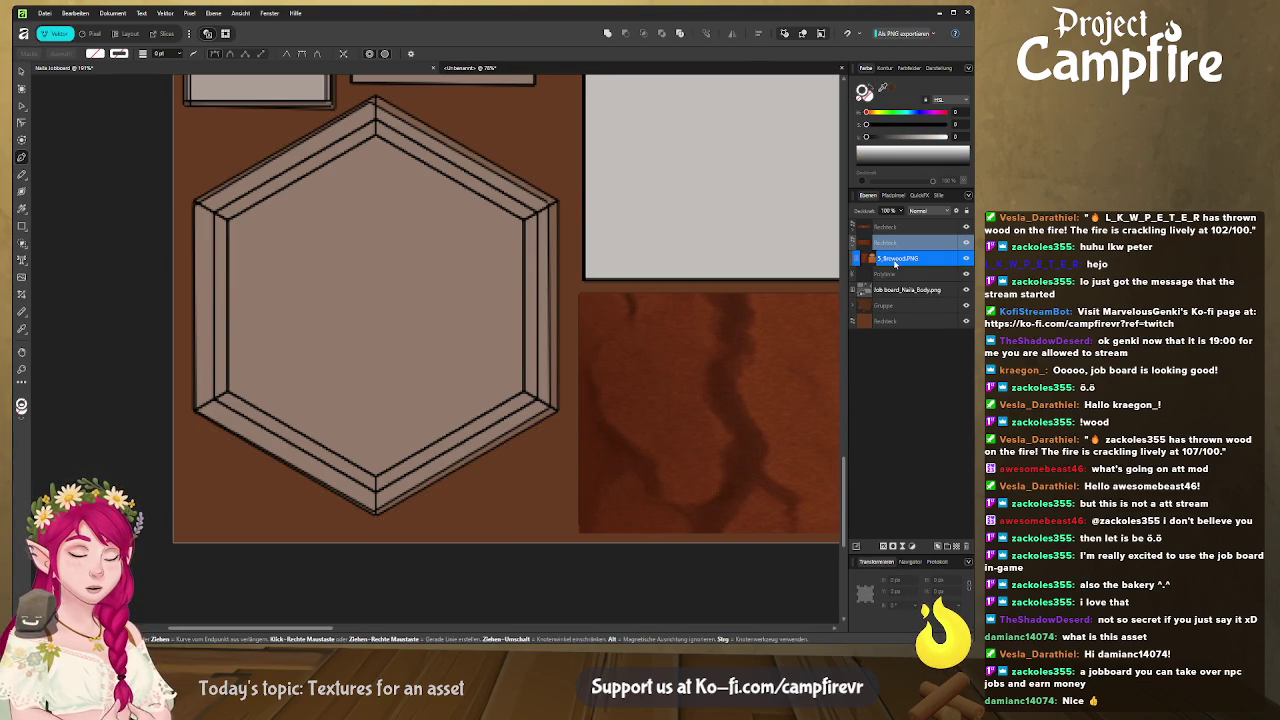
Paste a copy of the firewood texture and clip it inside the hexagon curve
key(ctrl+v)
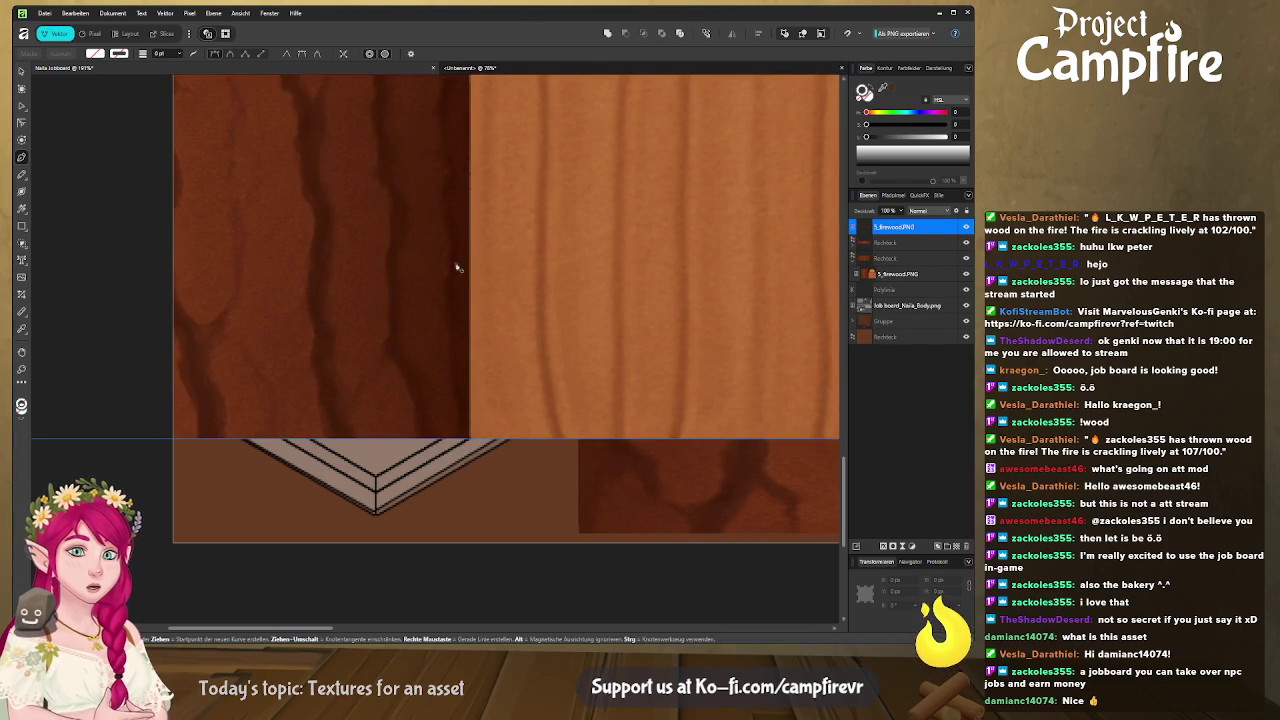
key(v)
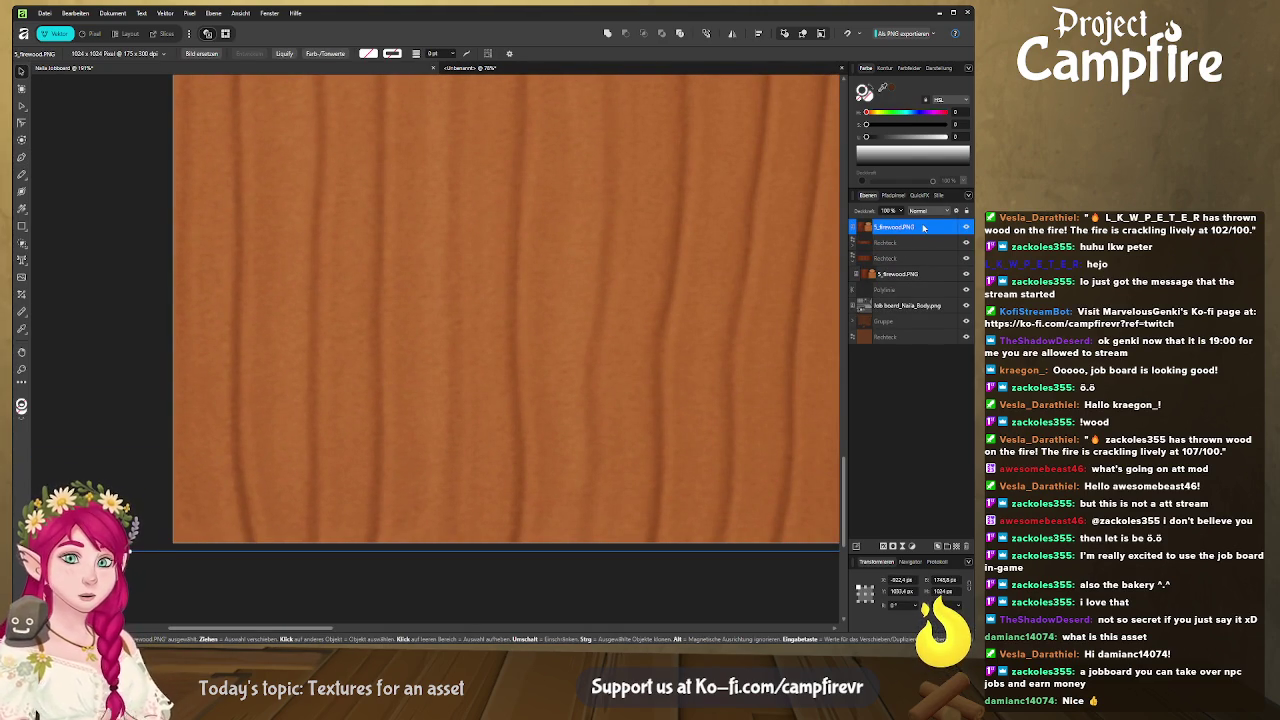
drag(923, 228, 906, 290)
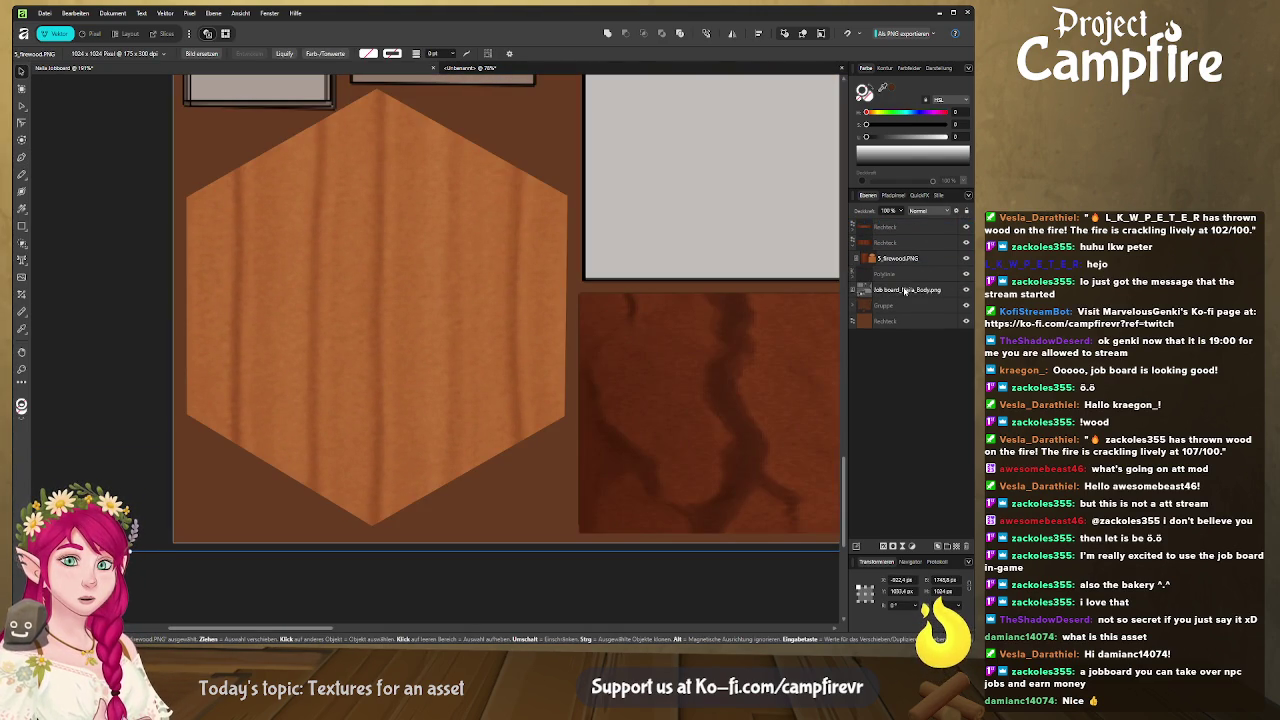
scroll(437, 300, down, 3)
scroll(429, 280, down, 5)
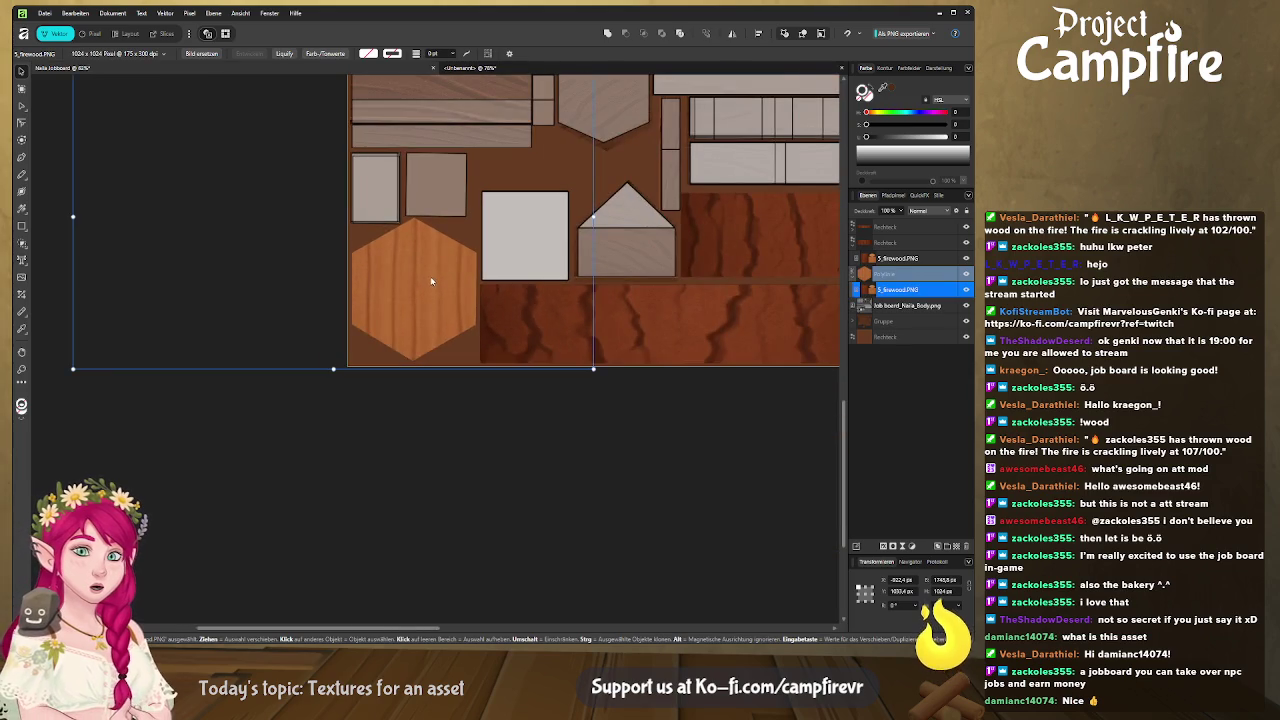
Move and scale the clipped texture so the orange end-grain rings fill the hexagon
drag(425, 290, 389, 420)
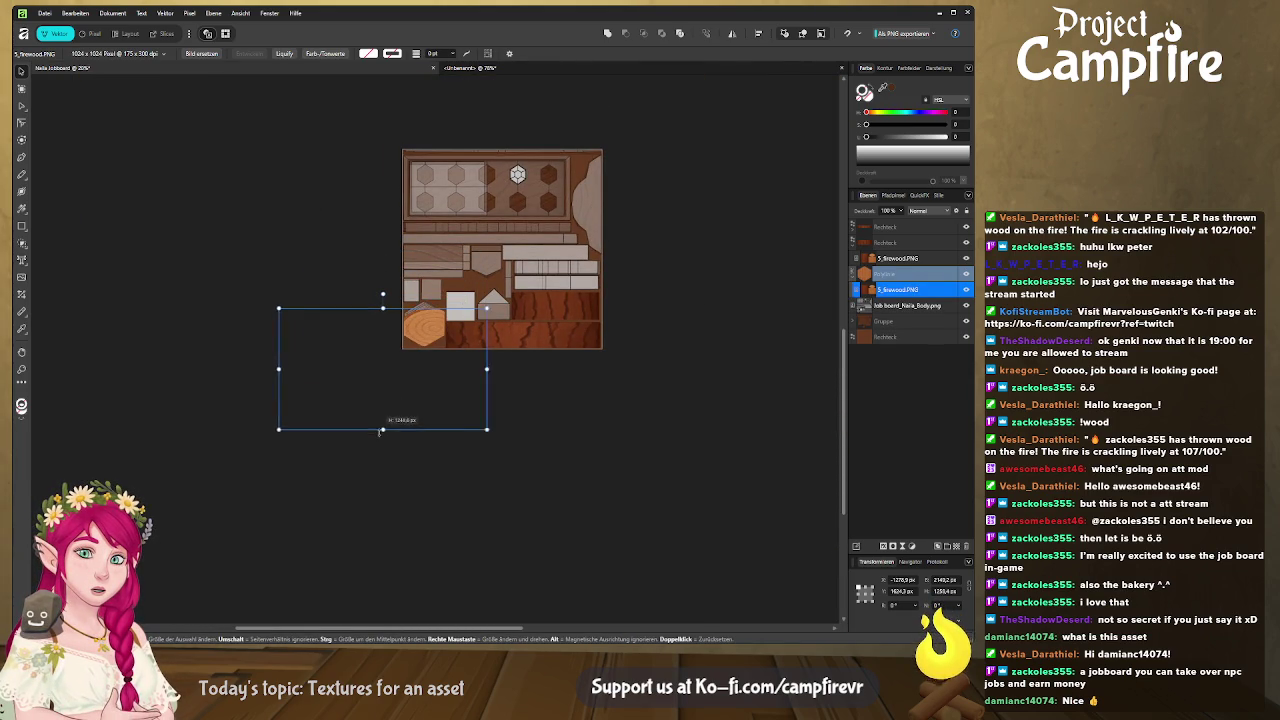
drag(383, 308, 383, 249)
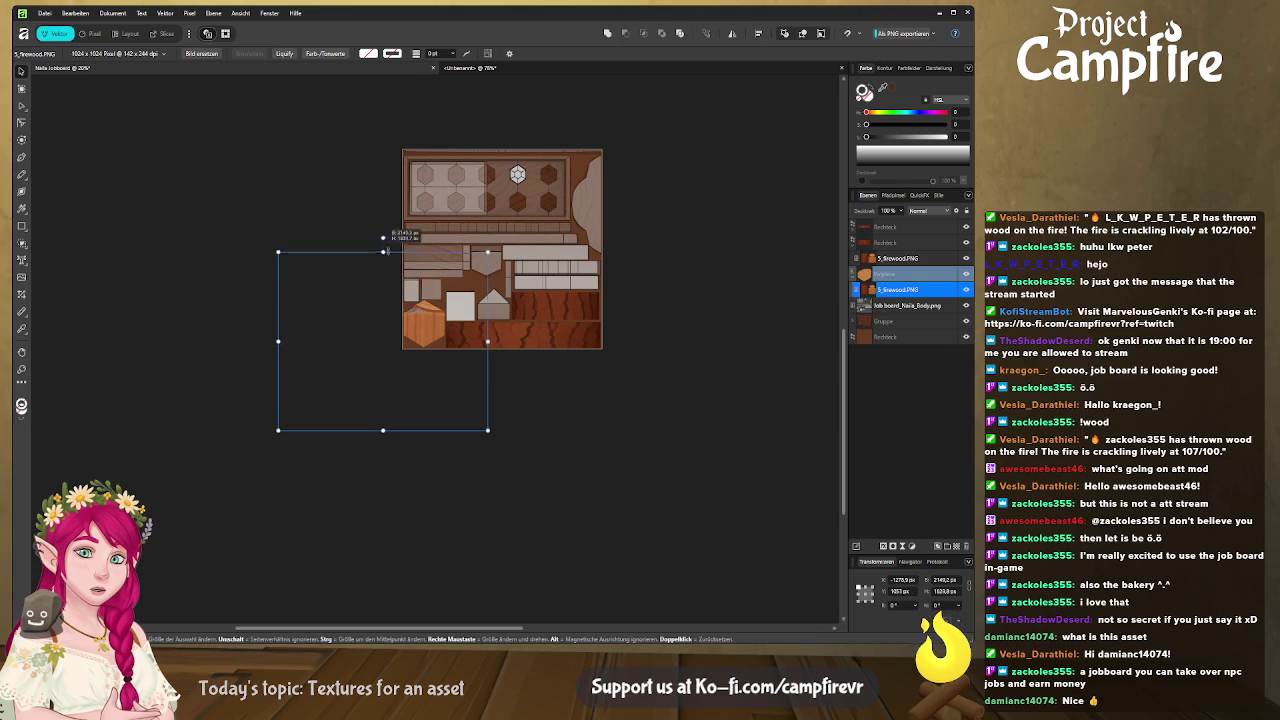
drag(416, 344, 406, 388)
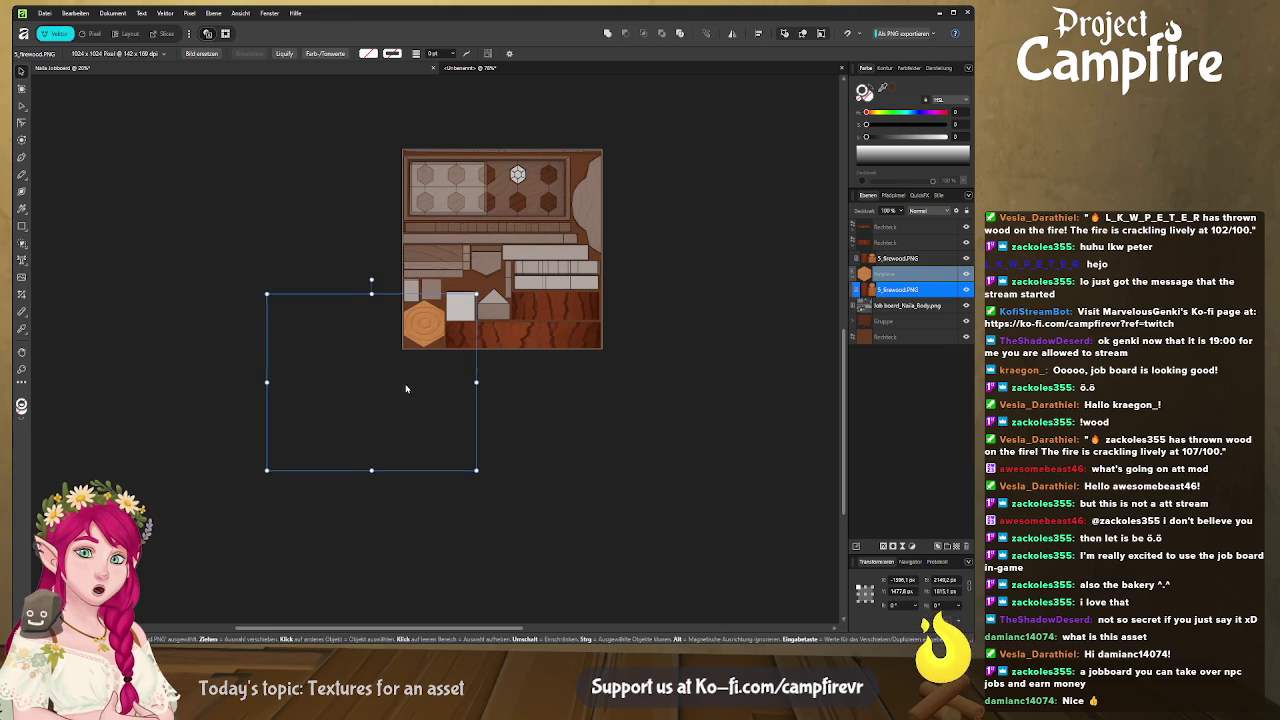
drag(477, 470, 437, 443)
drag(403, 378, 433, 381)
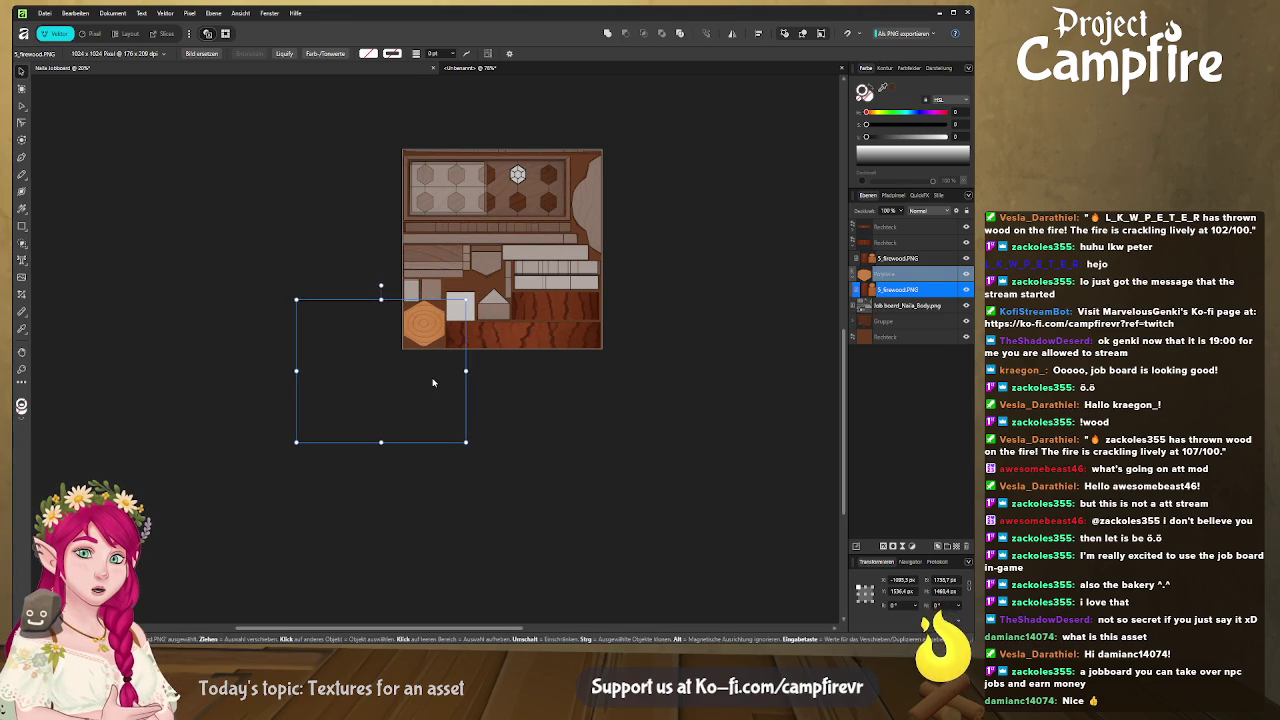
drag(296, 441, 300, 438)
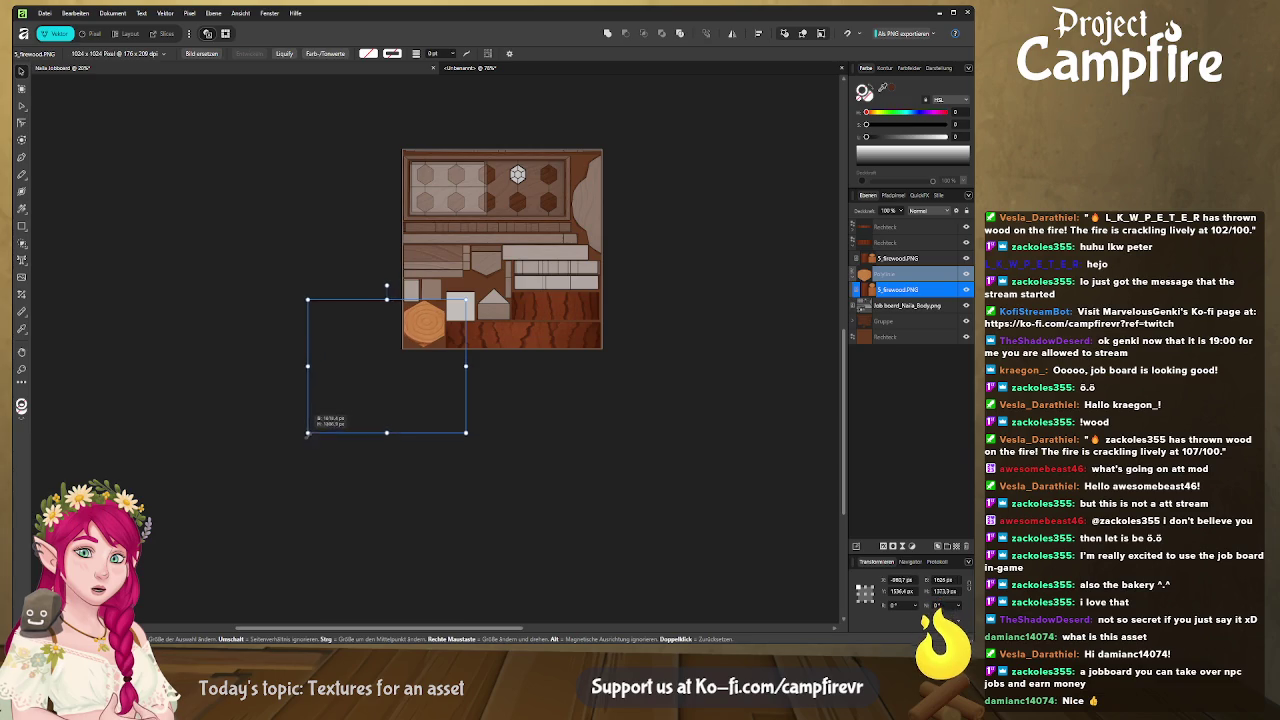
click(423, 395)
click(425, 374)
drag(424, 381, 427, 380)
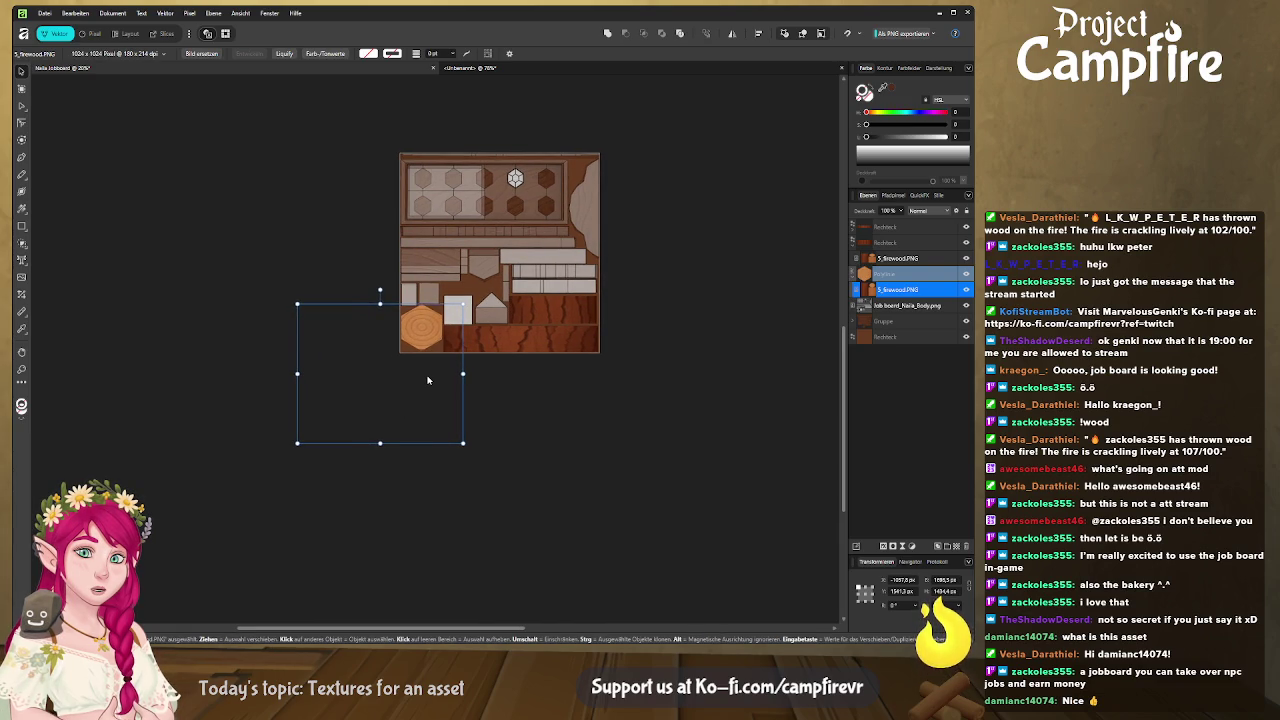
ctrl+scroll(433, 381, up, 3)
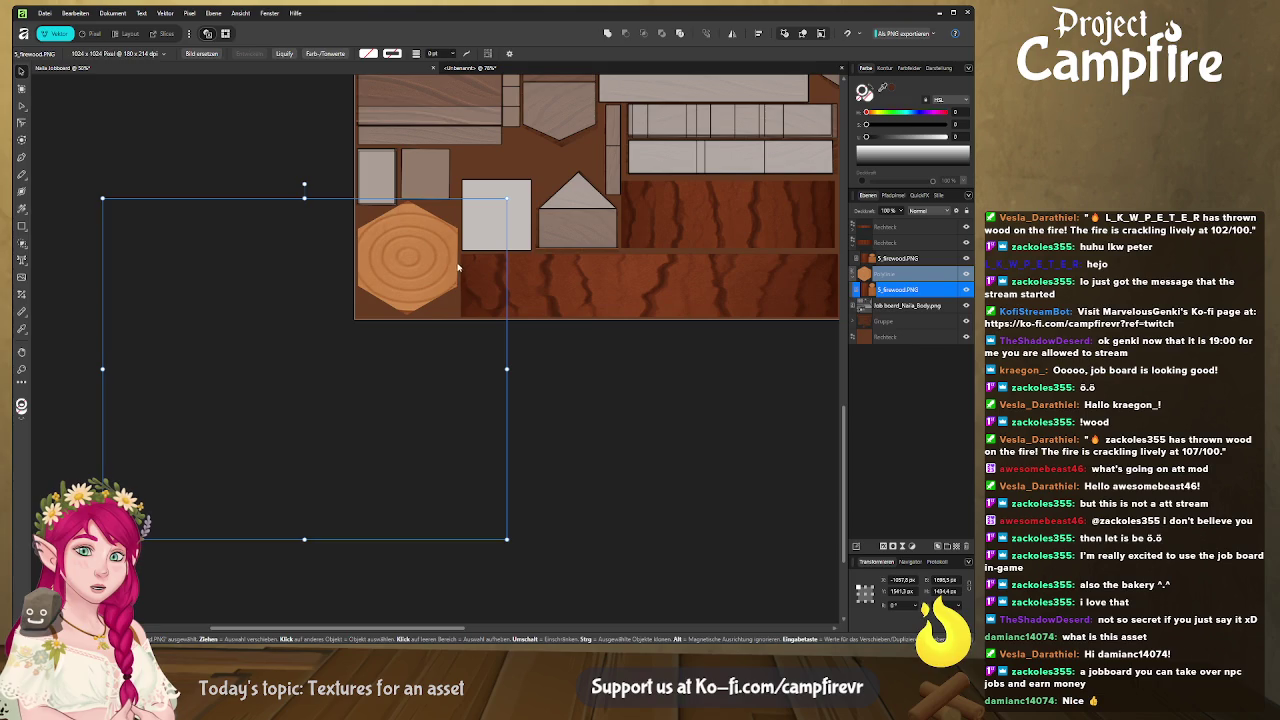
scroll(563, 403, up, 2)
scroll(531, 389, right, 2)
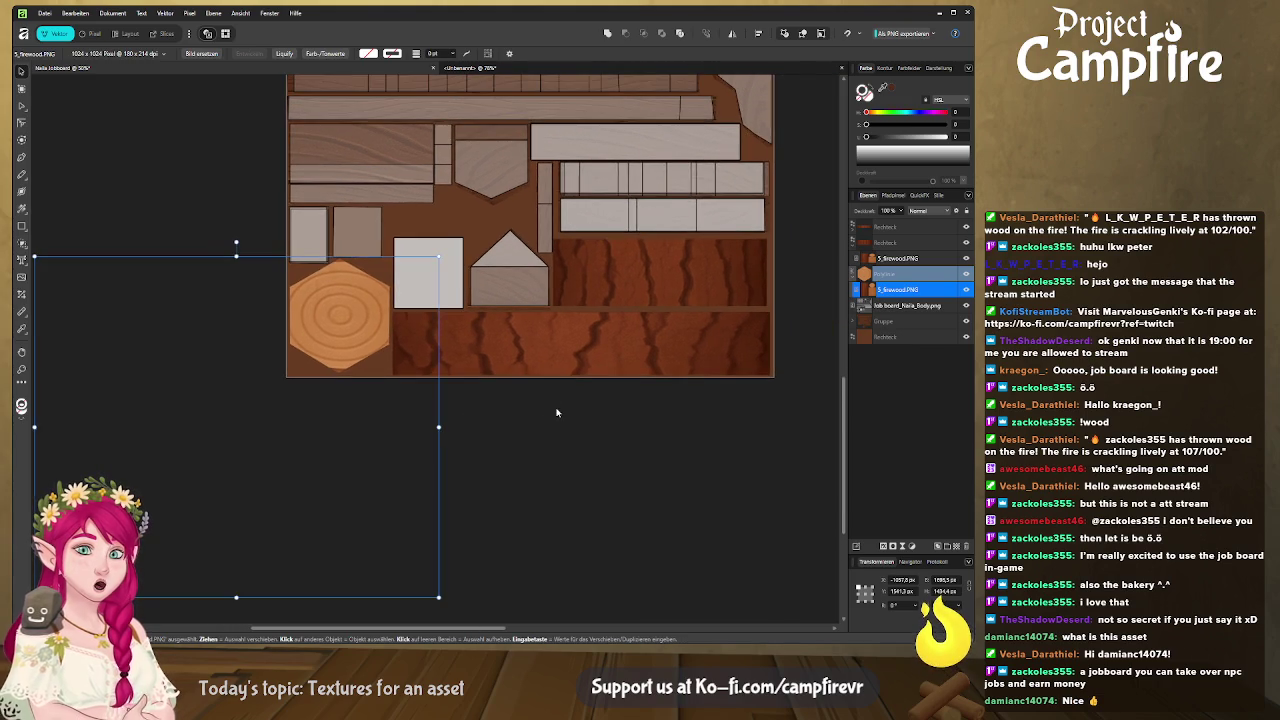
scroll(553, 411, up, 3)
scroll(553, 411, left, 2)
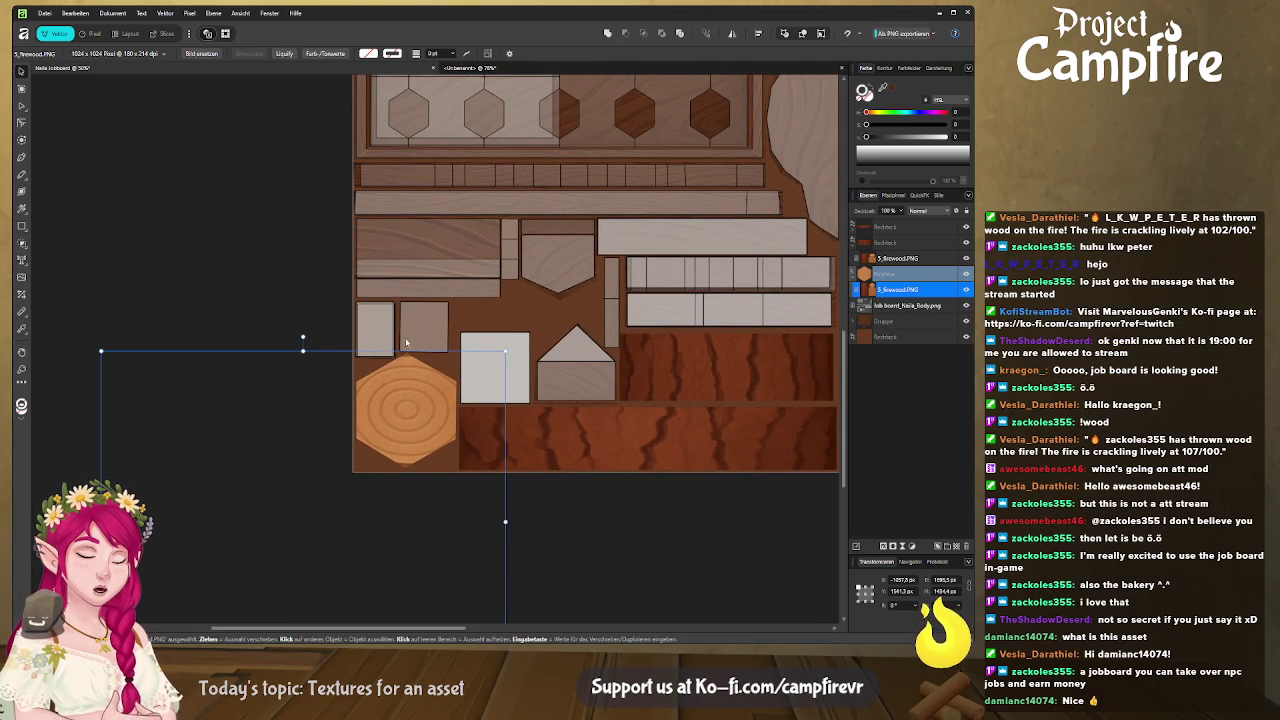
Draw a small rectangle above the hexagon and clip a pasted 5_firewood.PNG copy into it
click(22, 226)
drag(354, 299, 397, 357)
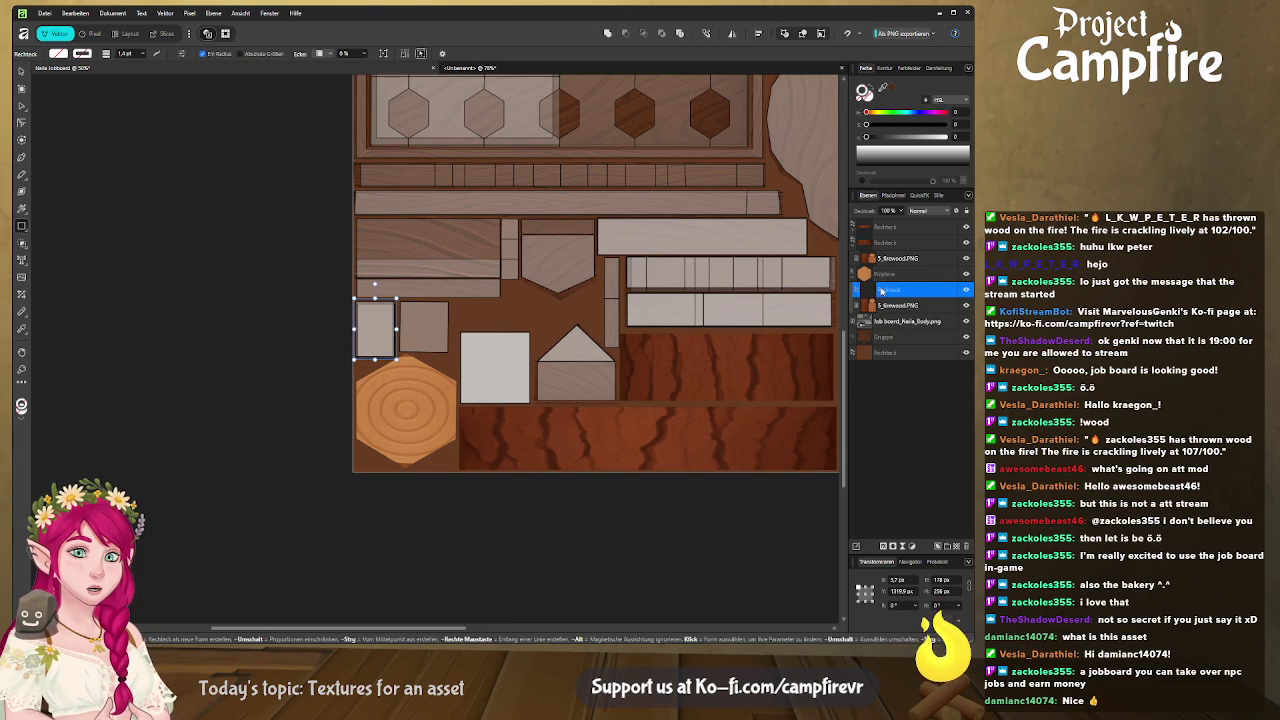
mouse_move(906, 299)
mouse_down()
mouse_move(900, 281)
mouse_move(901, 307)
mouse_up()
click(901, 306)
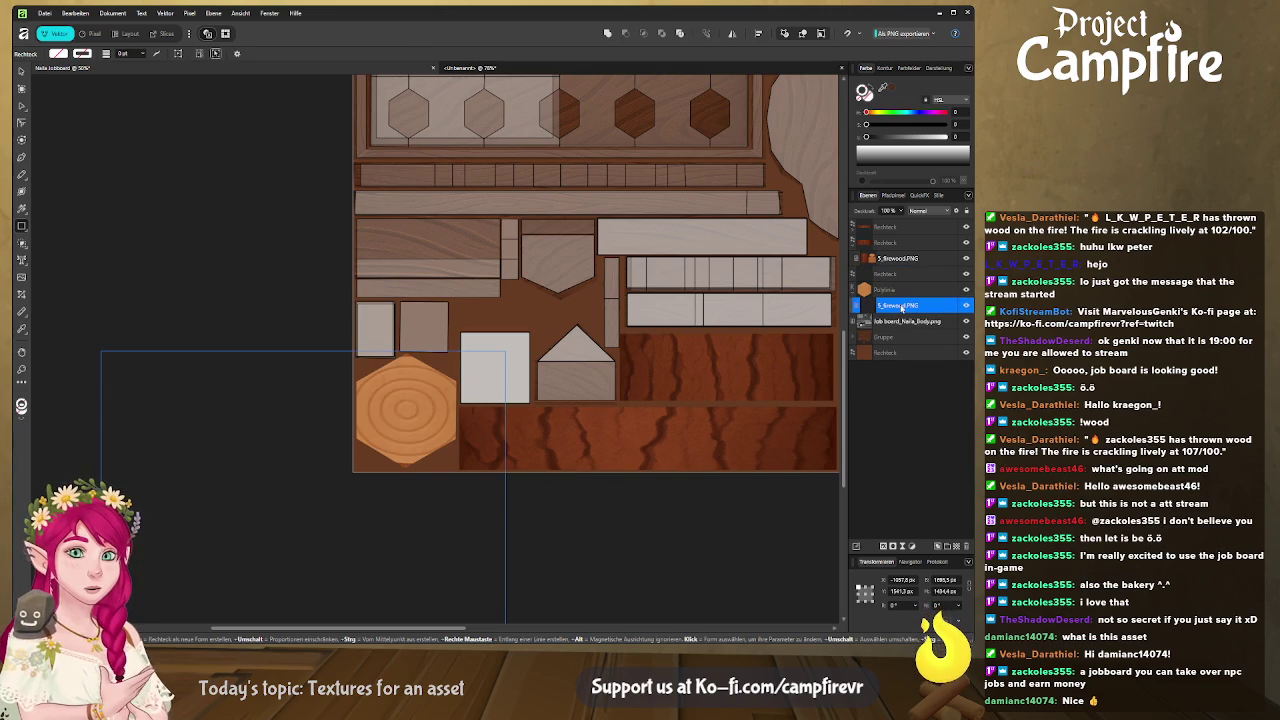
click(901, 275)
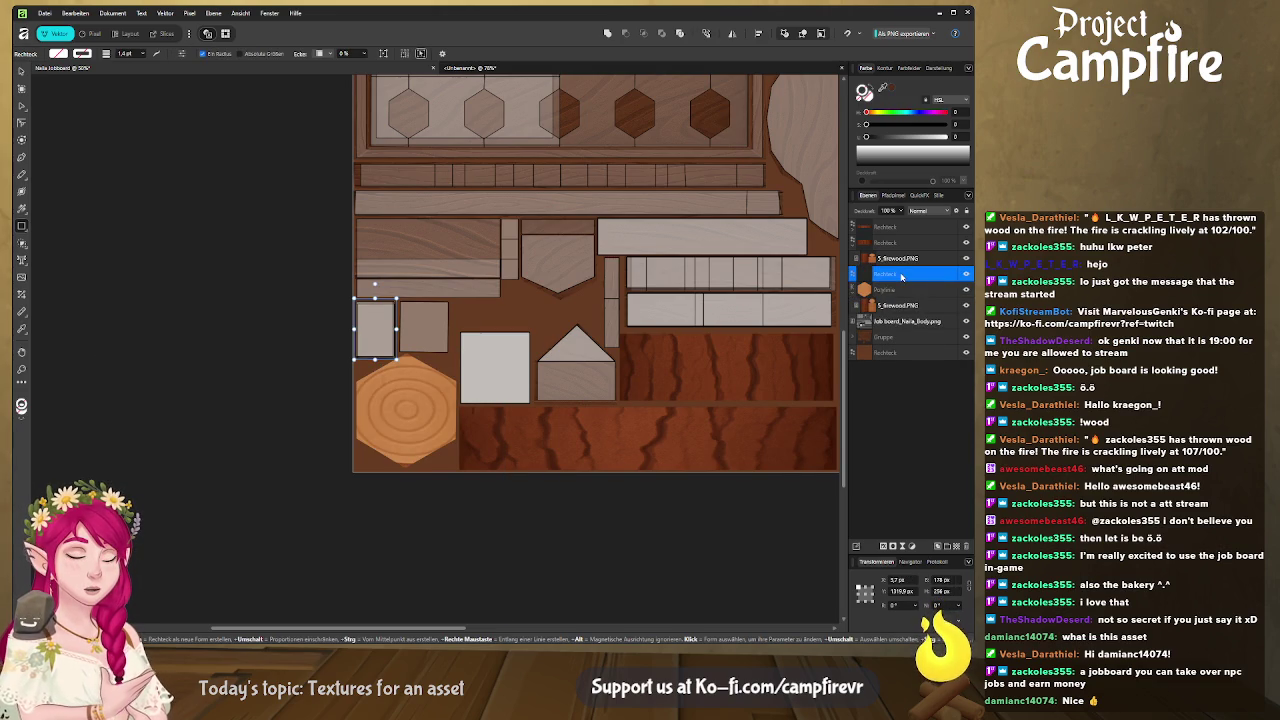
key(ctrl+v)
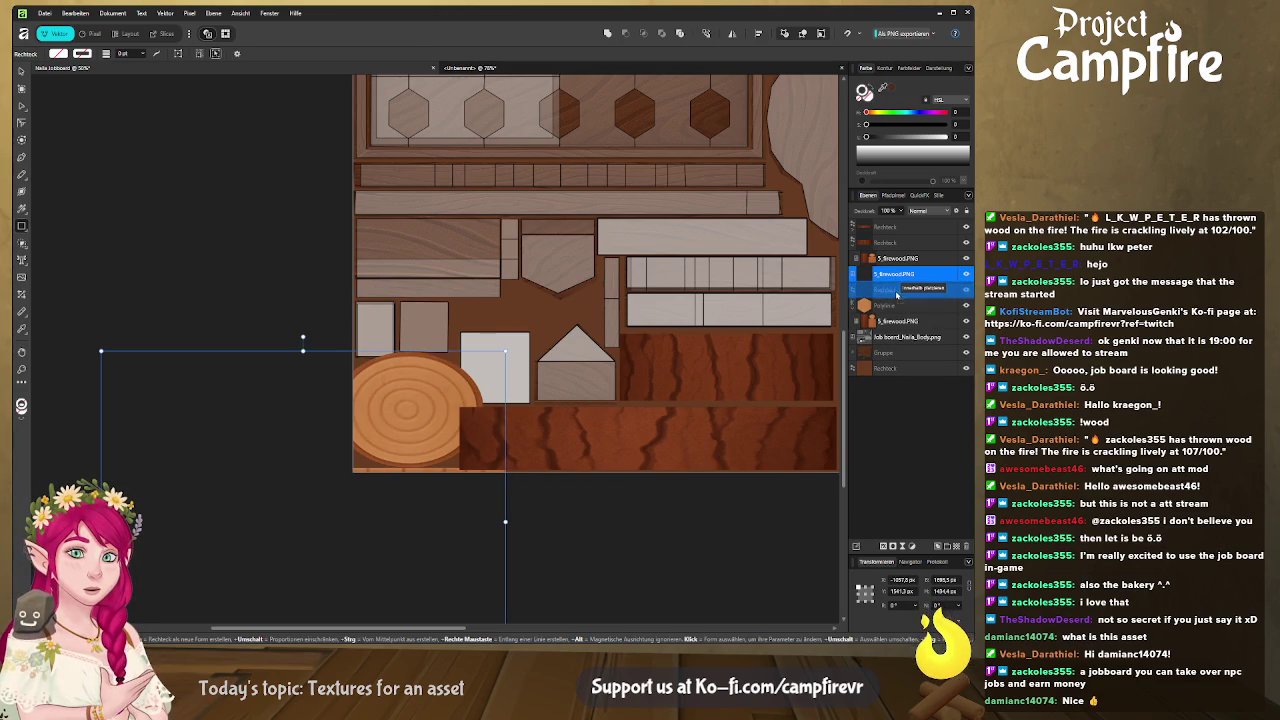
key(Delete)
Shrink and position the firewood so its end-grain rings fill the small square
click(21, 71)
mouse_move(325, 454)
mouse_down()
mouse_move(291, 368)
mouse_move(312, 375)
mouse_up()
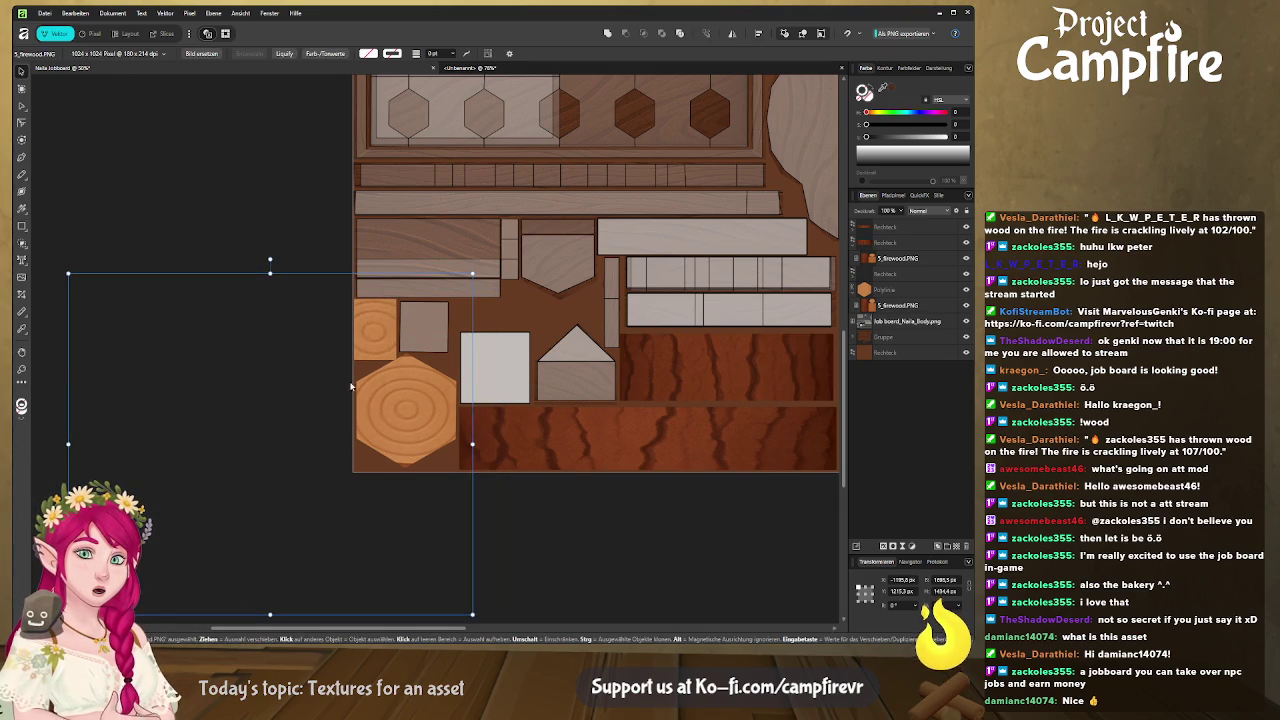
mouse_move(68, 615)
mouse_down()
mouse_move(282, 487)
mouse_move(290, 450)
mouse_up()
drag(286, 400, 278, 426)
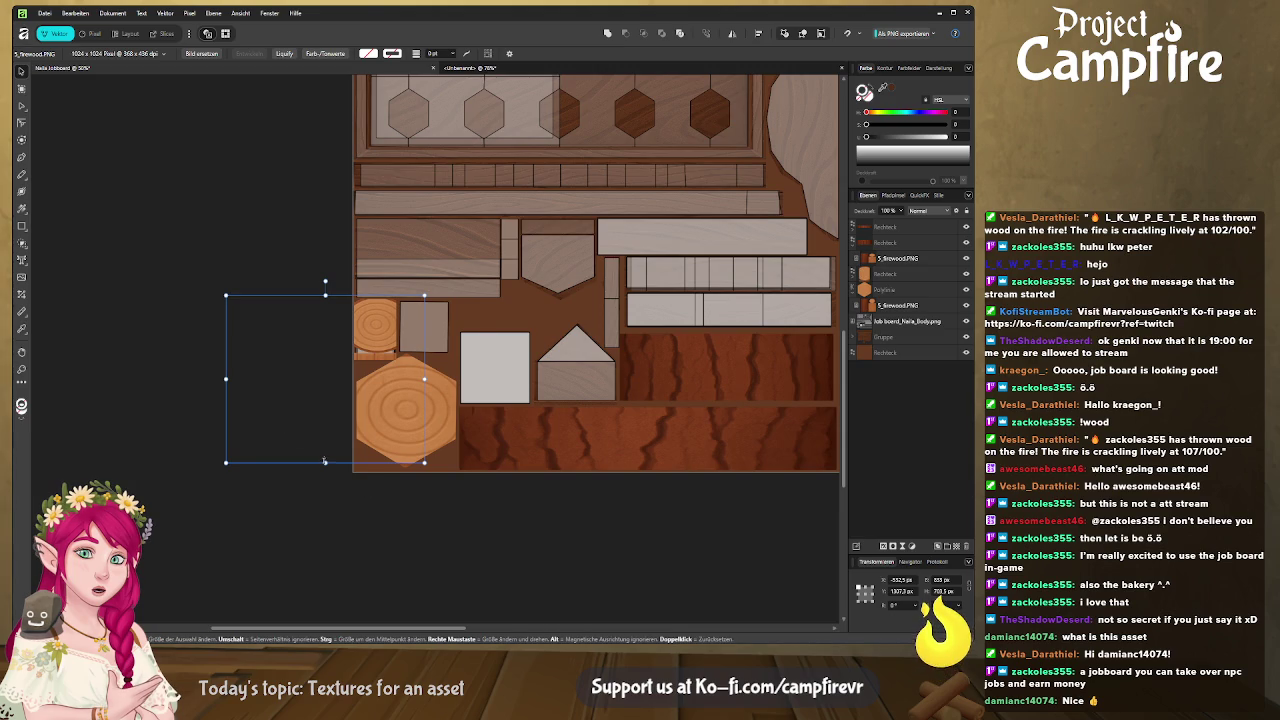
drag(325, 464, 323, 517)
drag(322, 458, 311, 436)
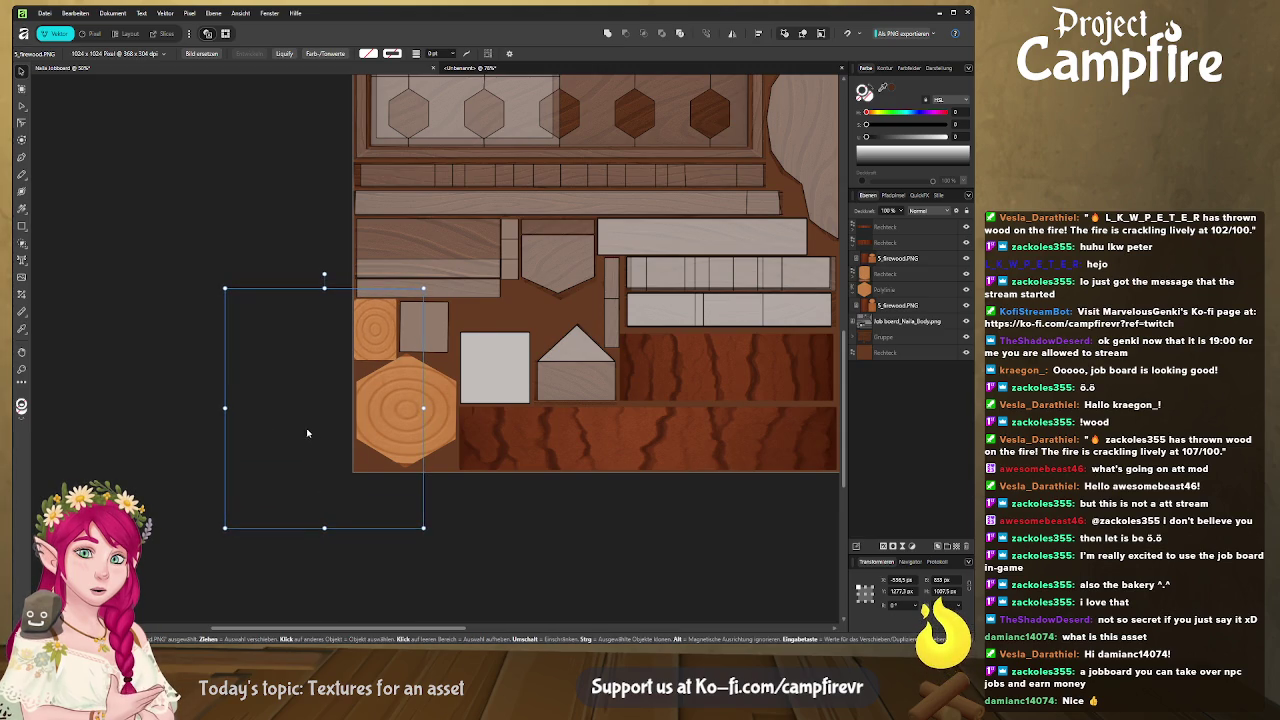
click(263, 197)
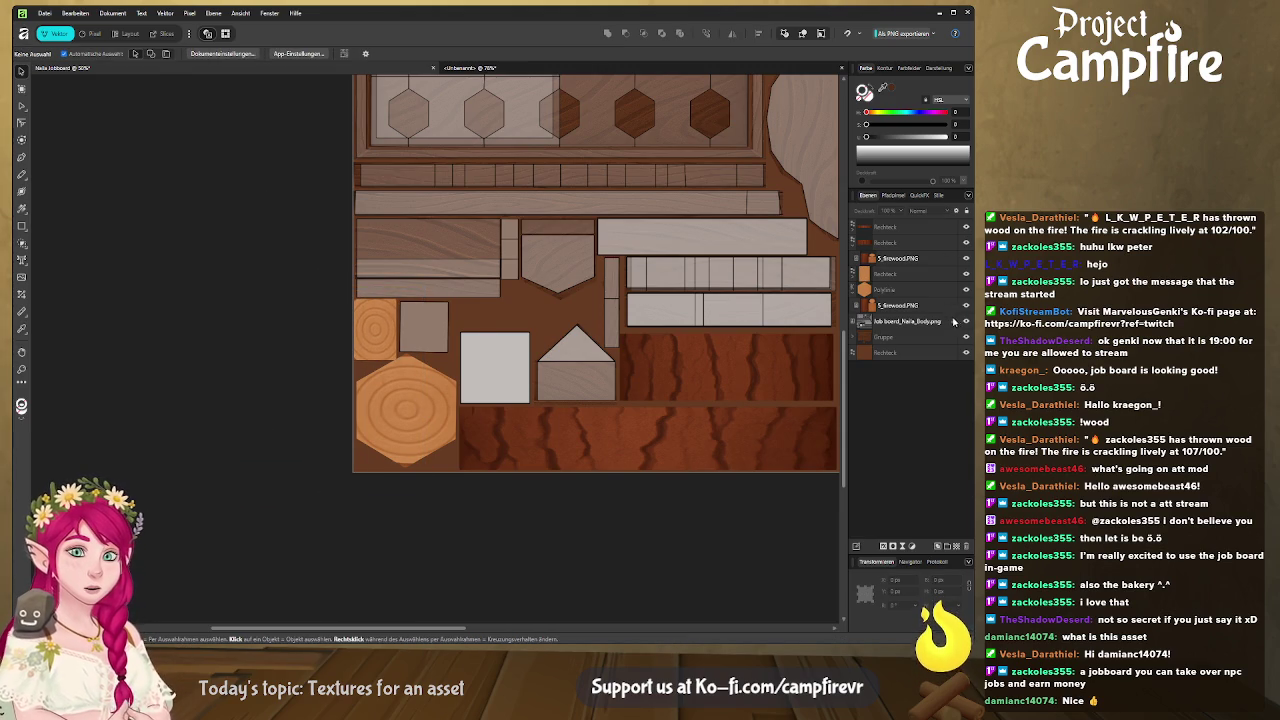
Hide the grey placeholder layer, switch to Export, and preview the updated atlas in Blender
click(966, 321)
drag(663, 320, 507, 382)
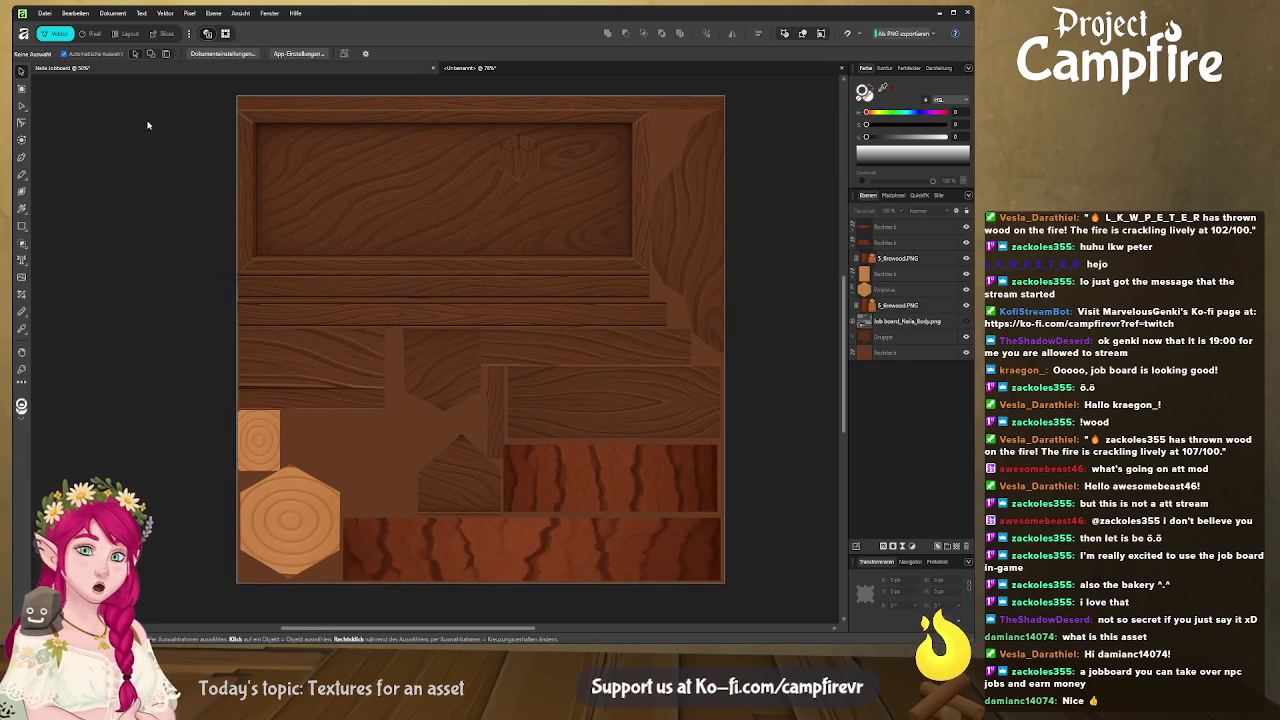
click(165, 34)
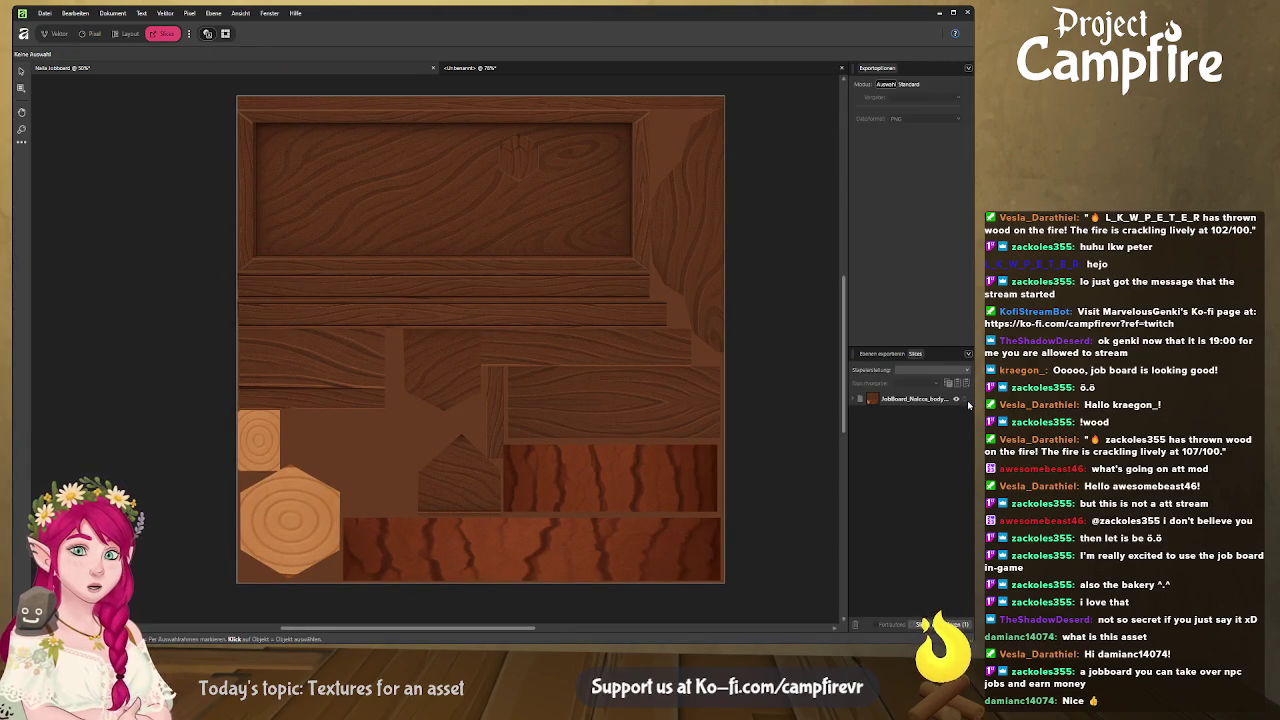
key(alt+Tab)
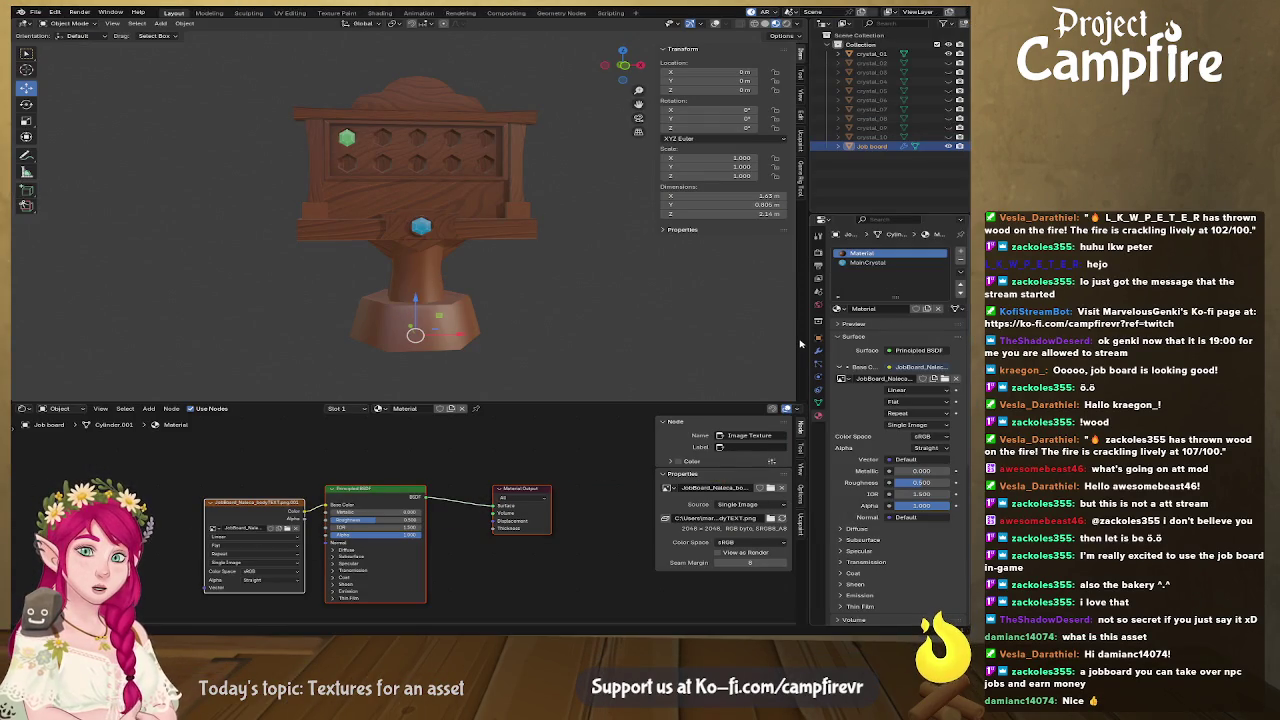
key(alt+Tab)
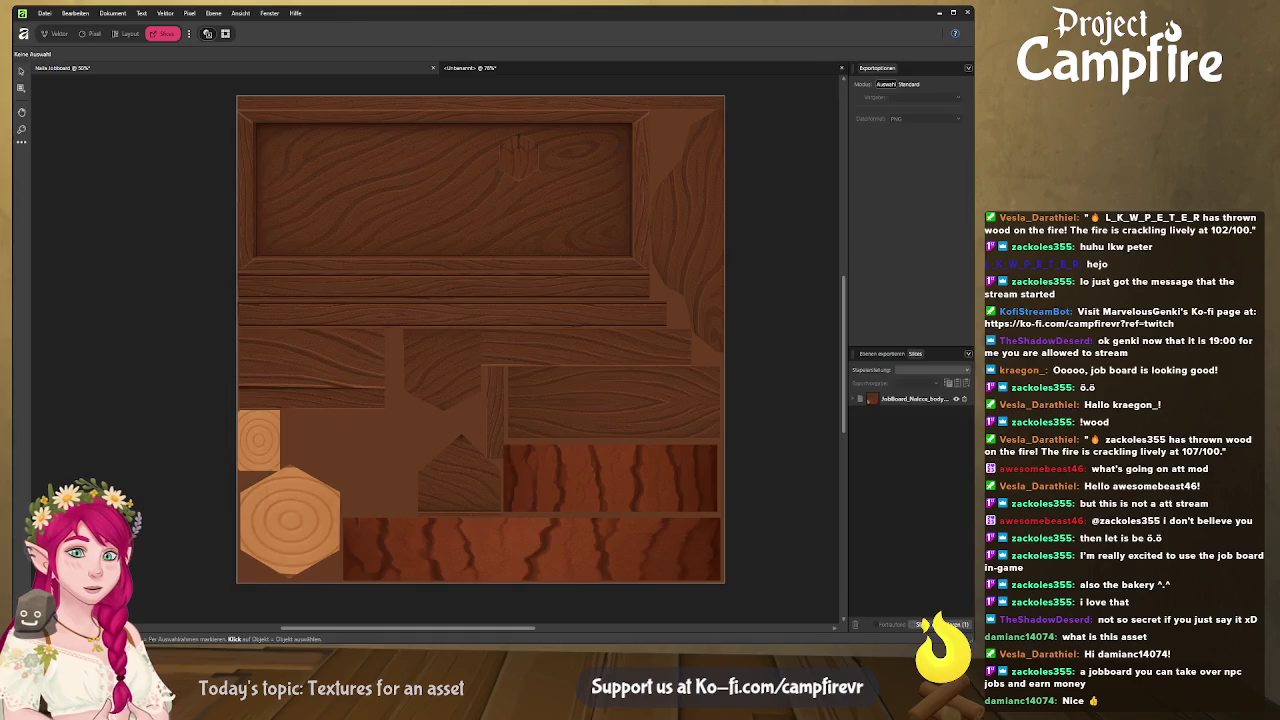
key(alt+Tab)
mouse_move(460, 340)
mouse_down()
mouse_move(516, 357)
mouse_move(347, 329)
mouse_move(480, 335)
mouse_move(343, 258)
mouse_move(658, 267)
mouse_move(484, 309)
mouse_up()
scroll(420, 300, up, 3)
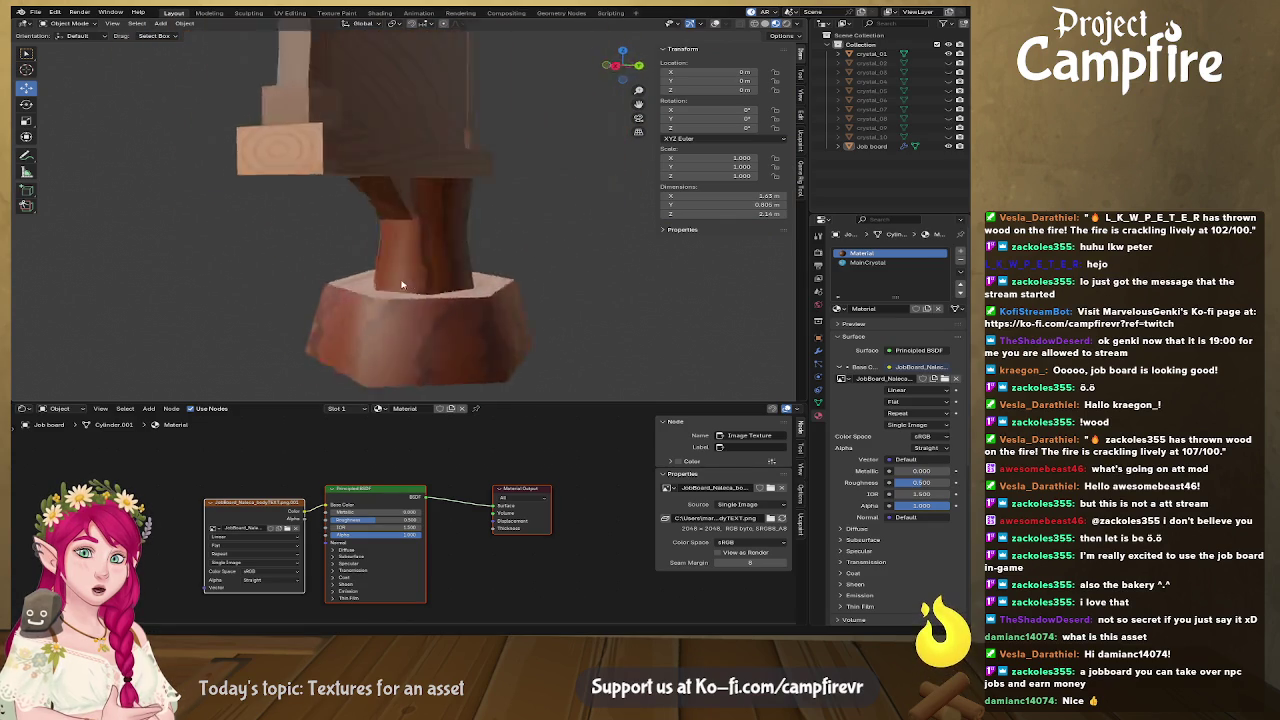
mouse_move(469, 321)
mouse_down()
mouse_move(446, 324)
mouse_move(474, 342)
mouse_move(428, 333)
mouse_move(477, 215)
mouse_up()
scroll(446, 324, down, 3)
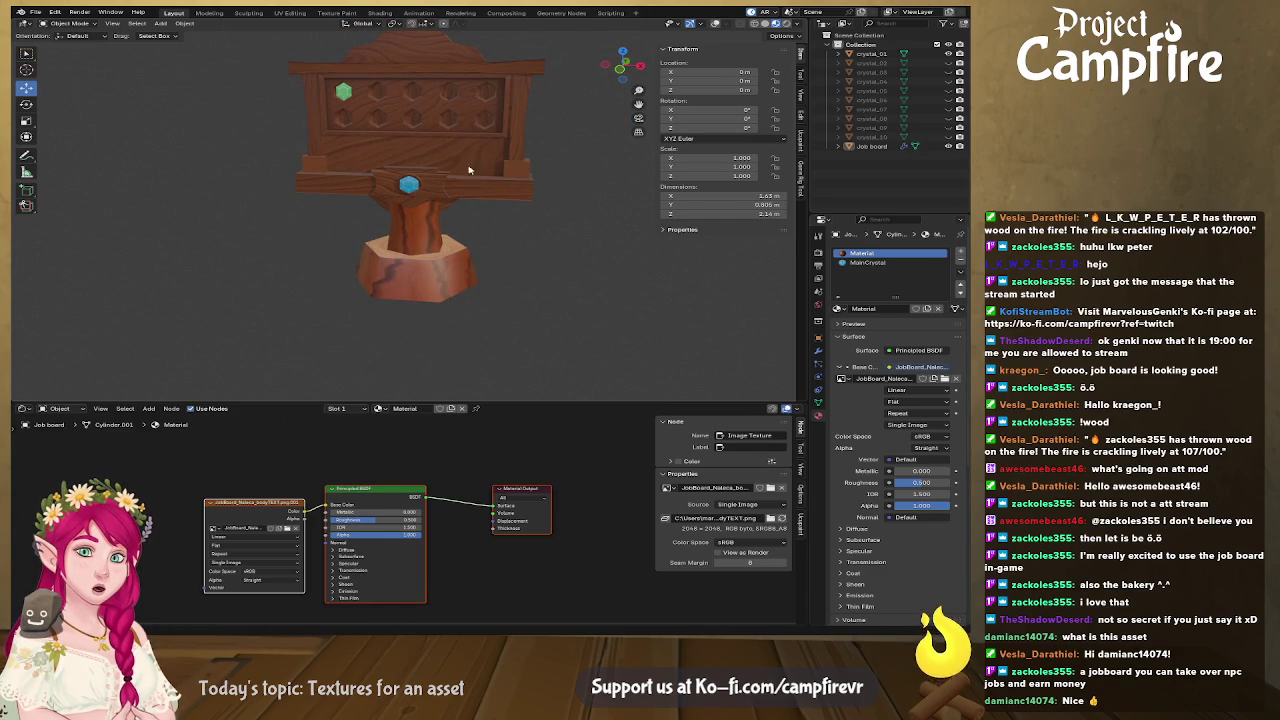
key(KP_1)
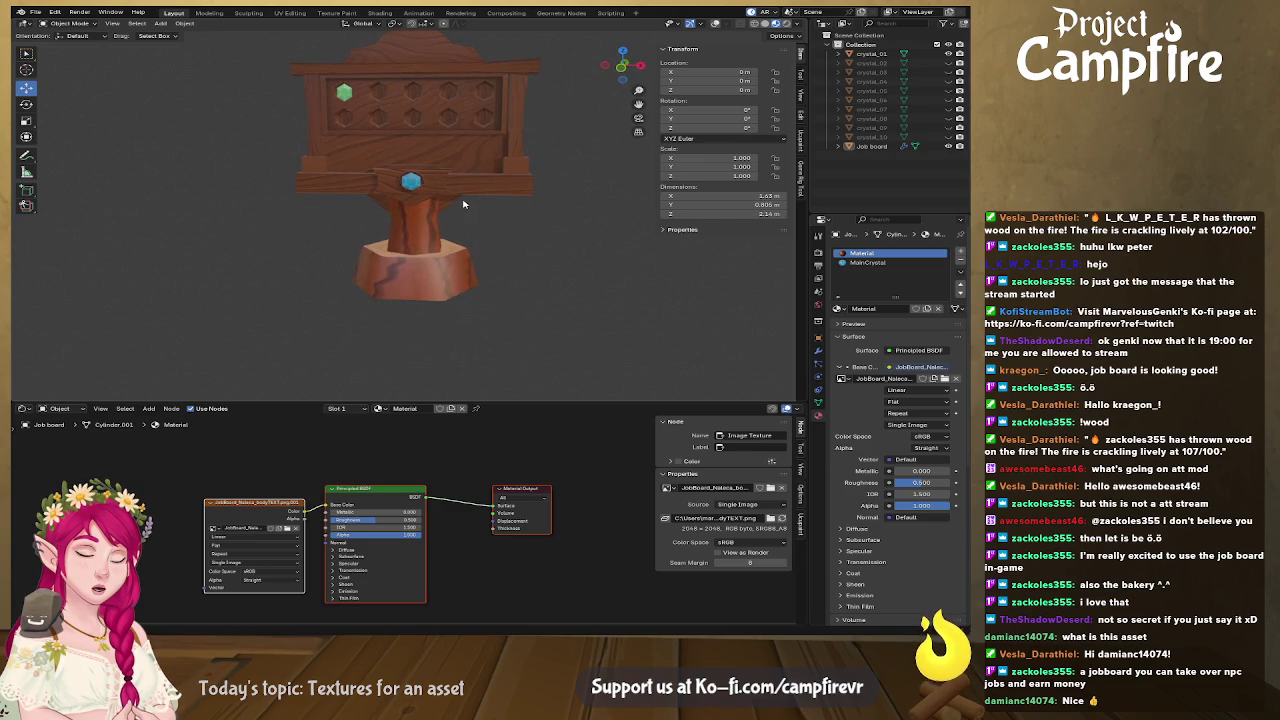
scroll(458, 204, up, 3)
mouse_move(458, 204)
mouse_down()
mouse_move(470, 342)
mouse_move(437, 343)
mouse_move(531, 266)
mouse_move(458, 358)
mouse_move(605, 300)
mouse_move(524, 330)
mouse_up()
scroll(550, 330, down, 3)
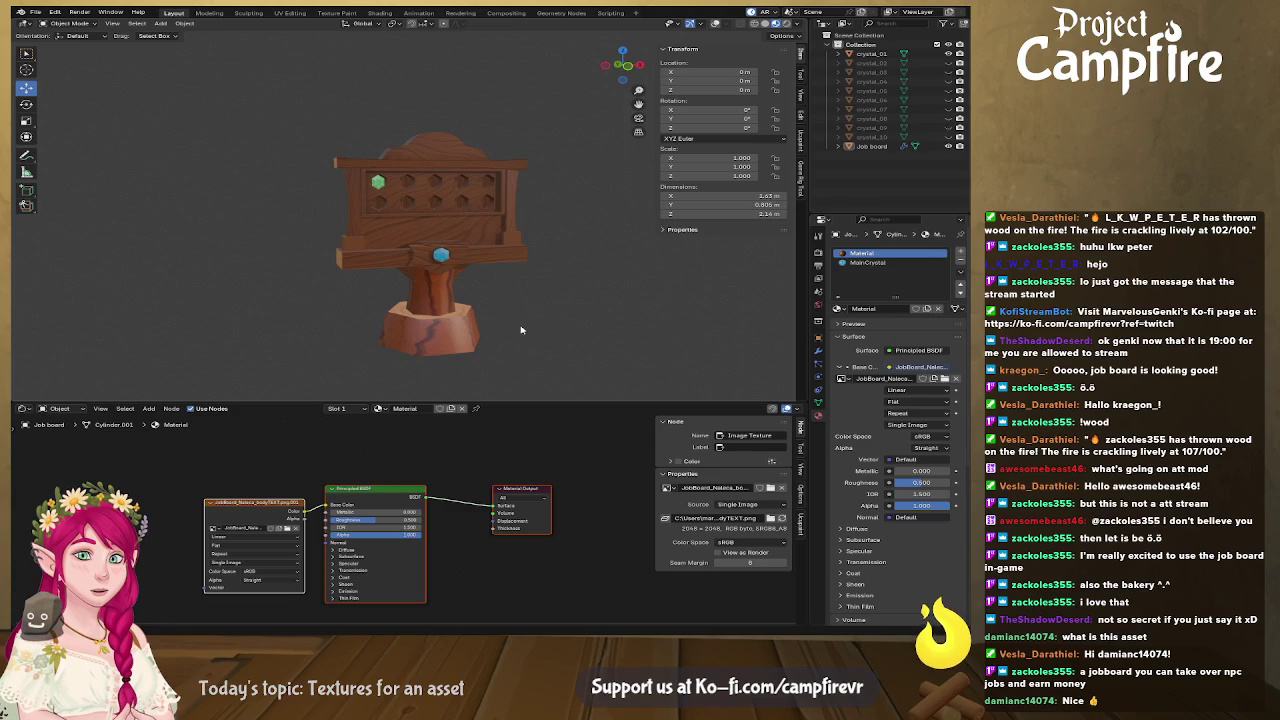
scroll(520, 330, up, 3)
drag(544, 345, 520, 330)
key(alt+Tab)
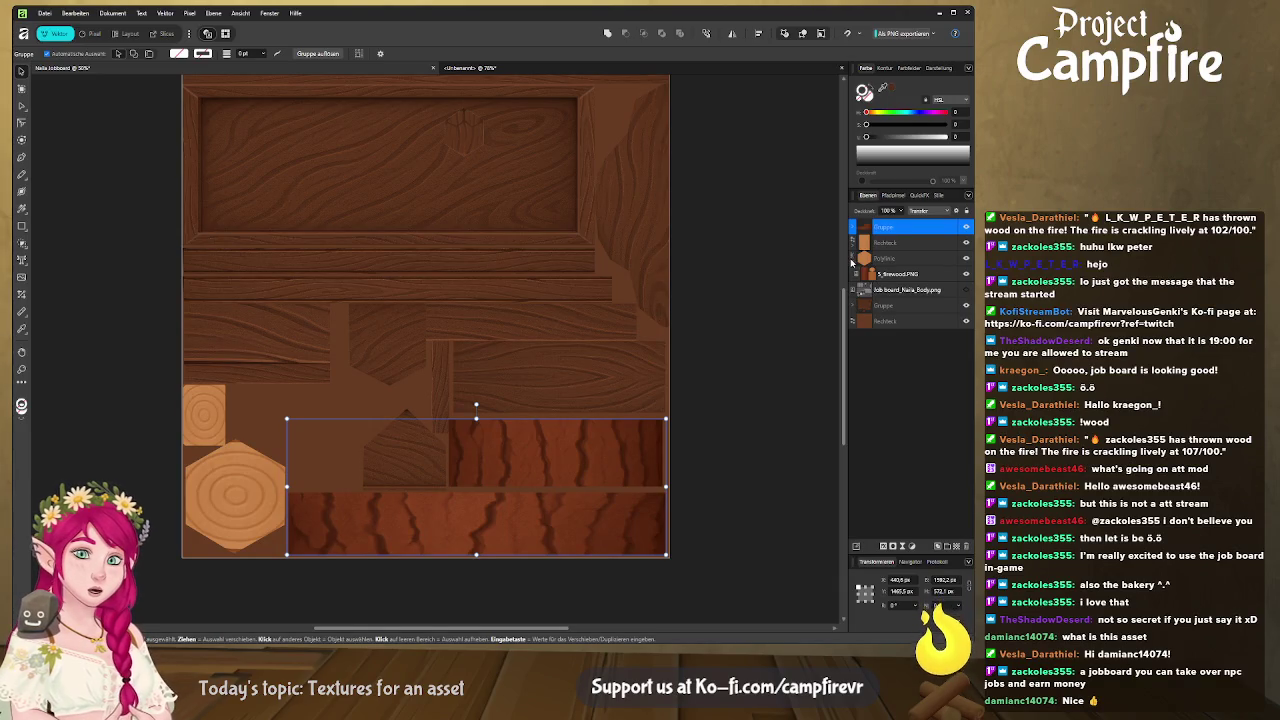
Move the 5_firewood.PNG layer directly under the end-grain rectangle
drag(853, 254, 855, 249)
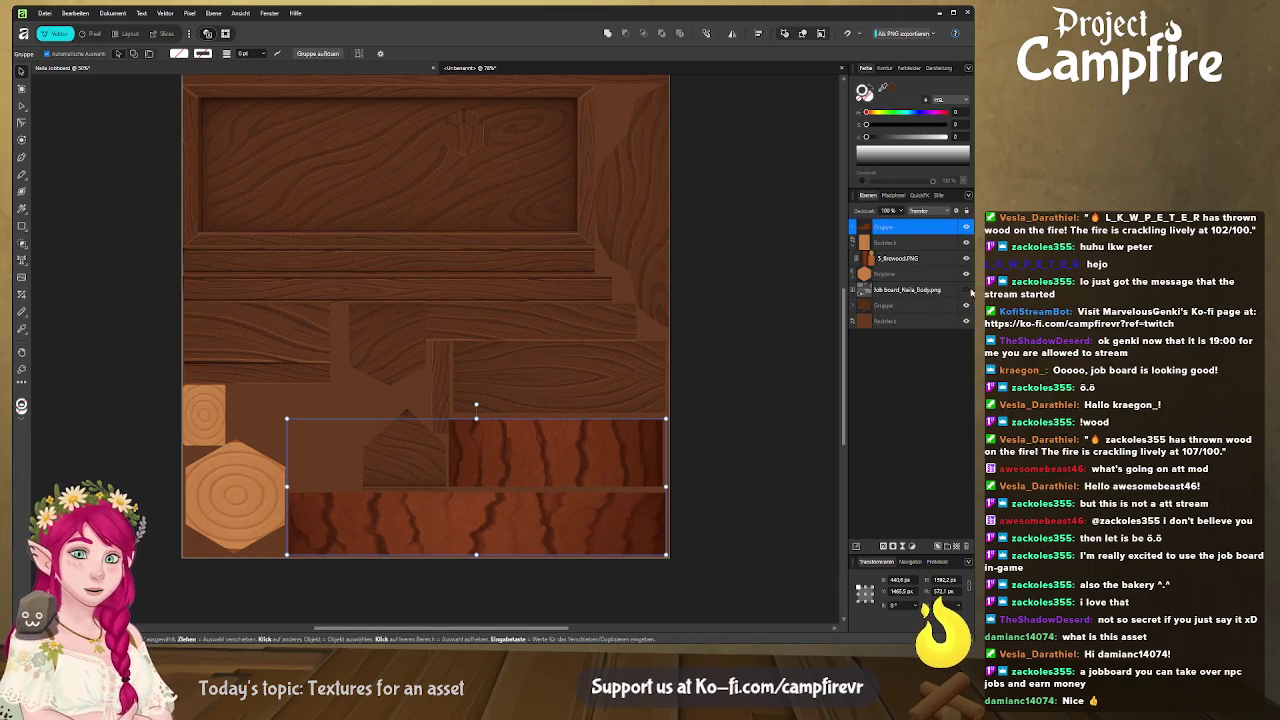
click(730, 401)
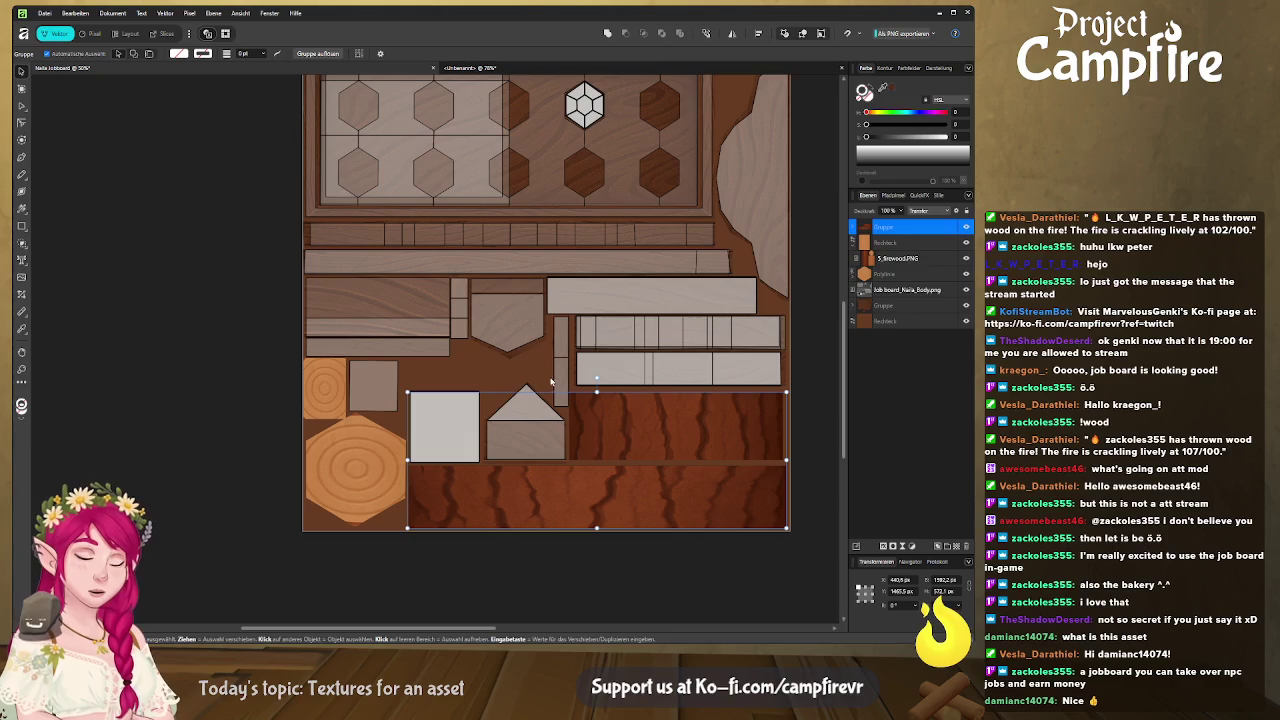
click(243, 419)
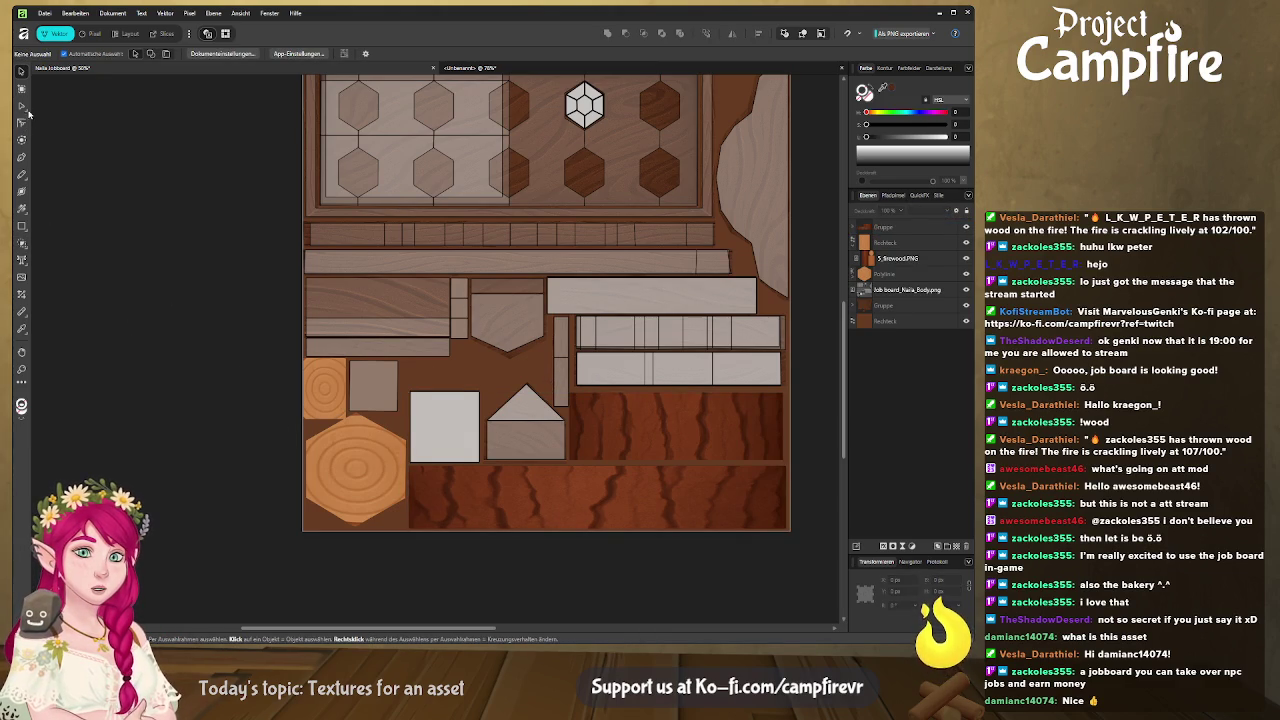
Duplicate the small end-grain square beside the original and make the copy slightly shorter
click(325, 381)
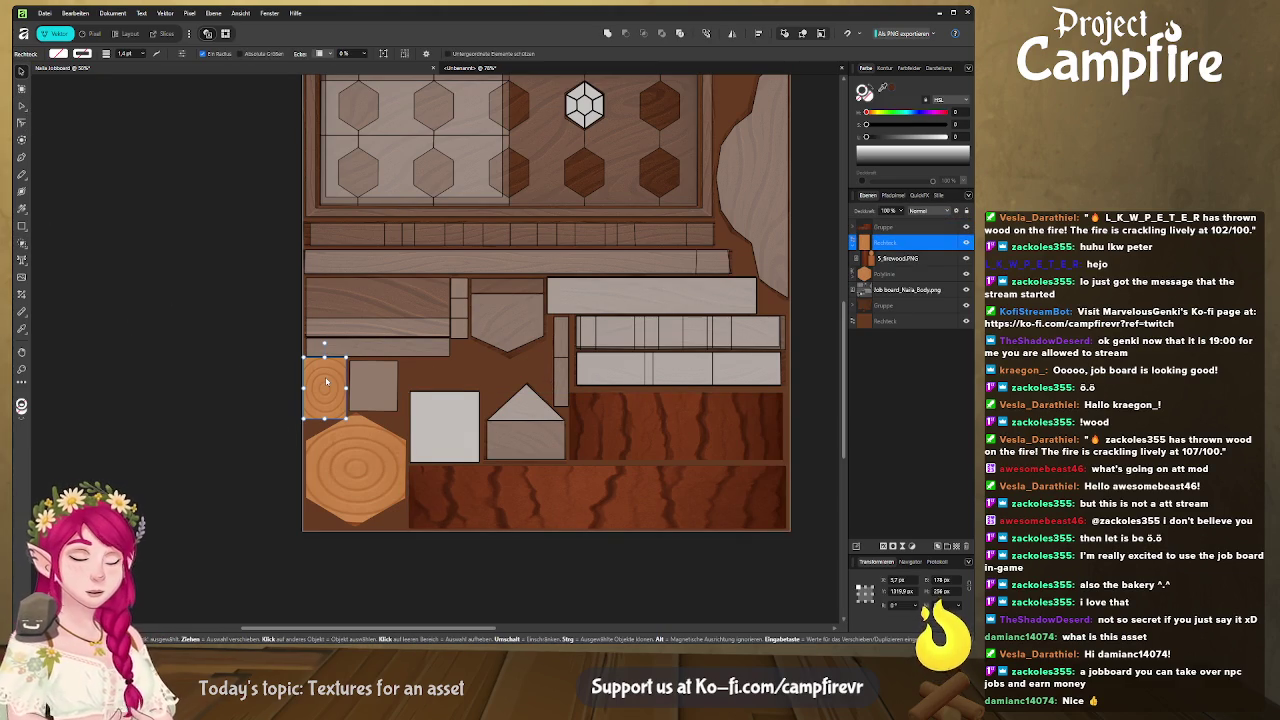
drag(320, 383, 366, 383)
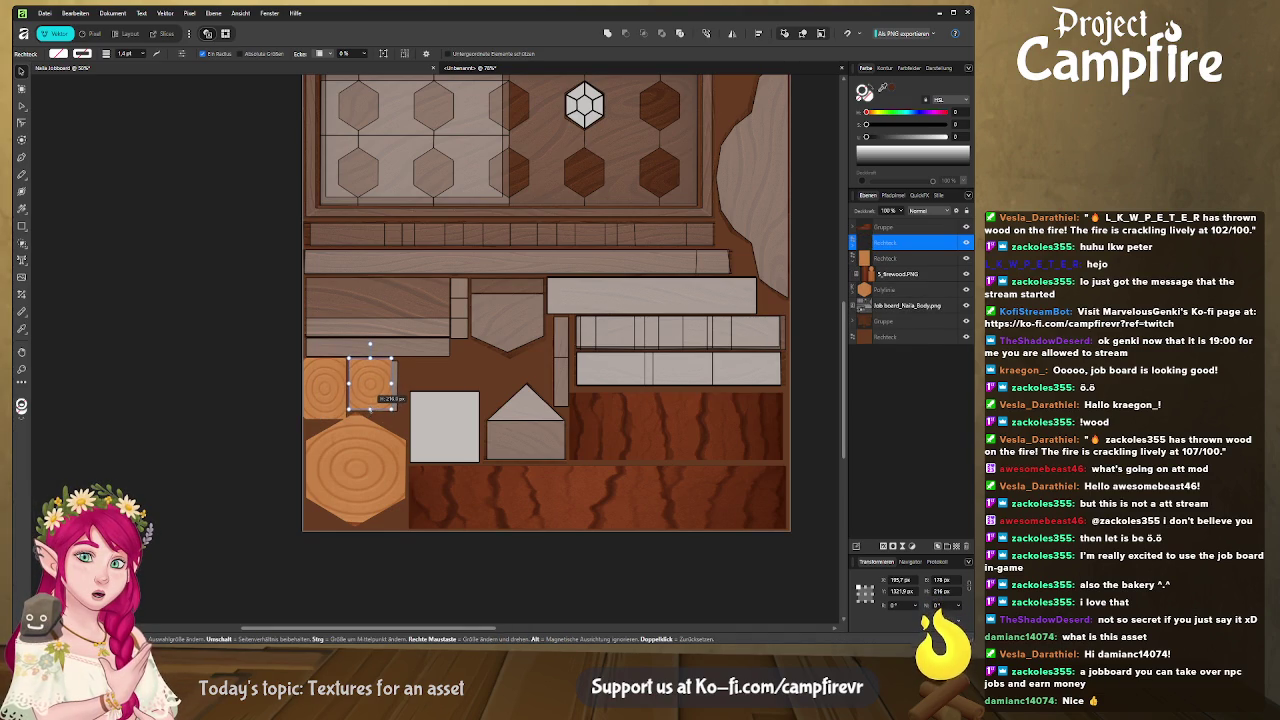
drag(390, 420, 403, 383)
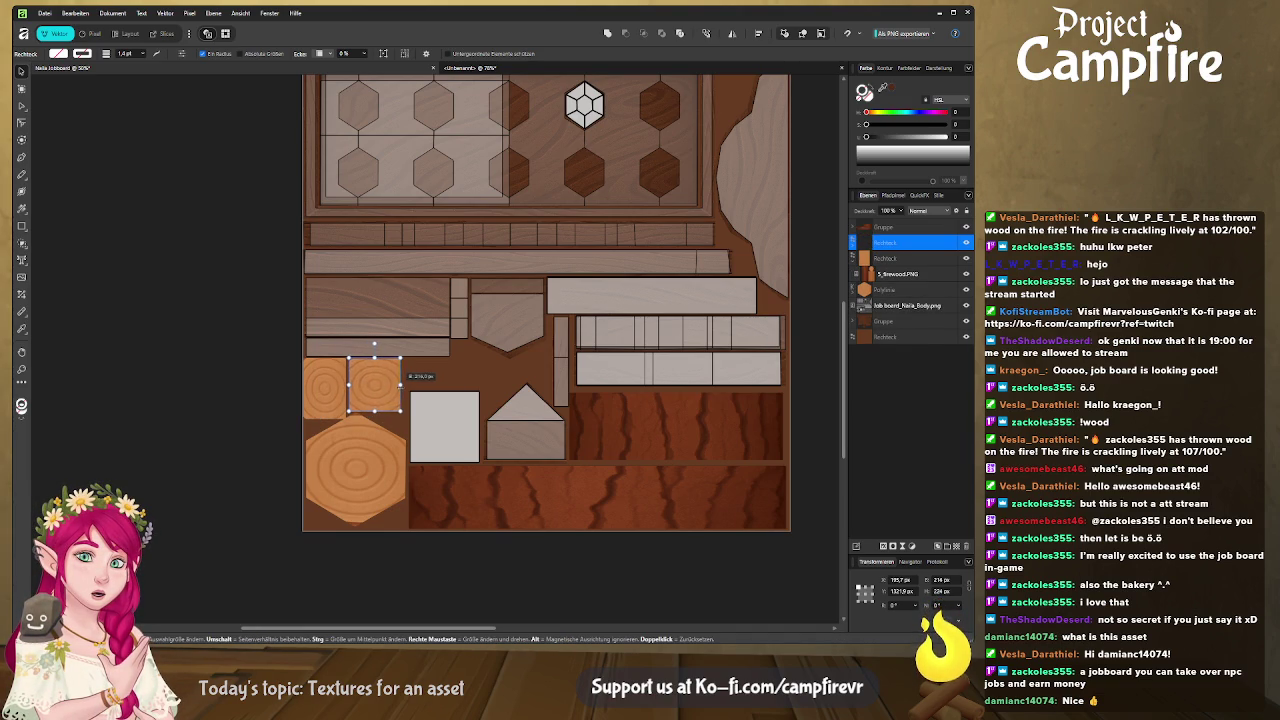
scroll(448, 383, down, 2)
scroll(448, 383, right, 2)
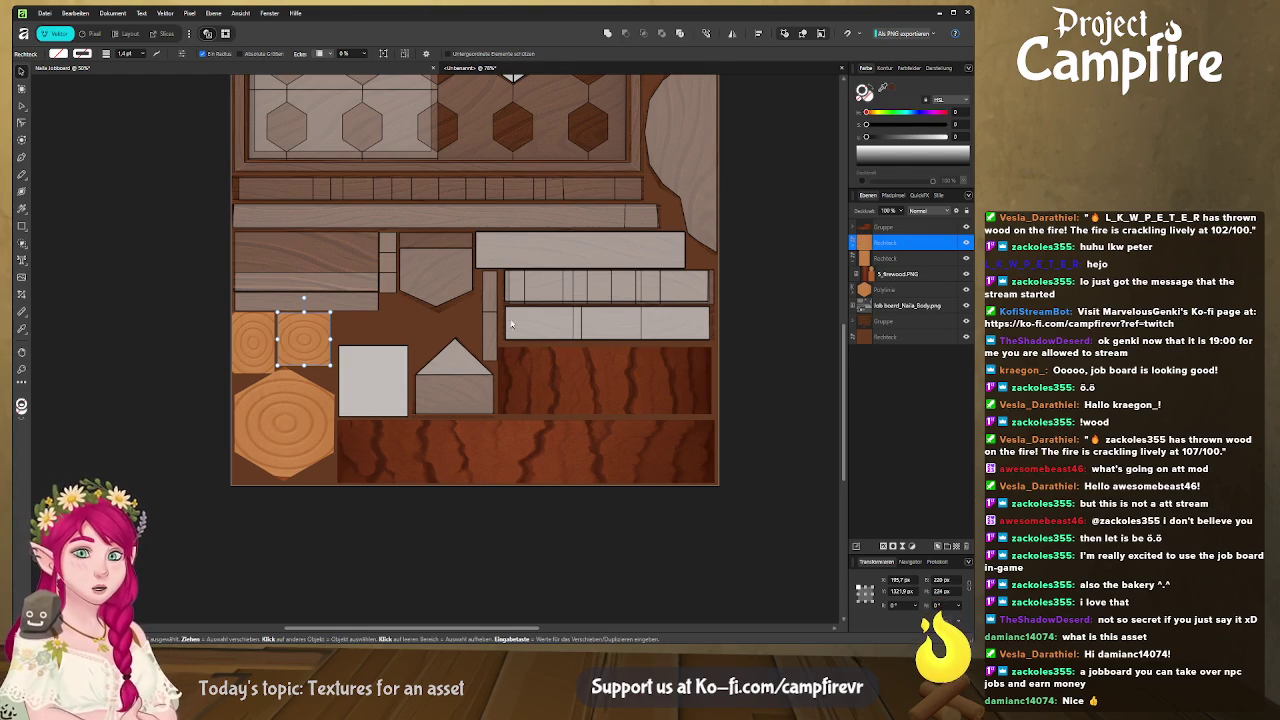
click(347, 253)
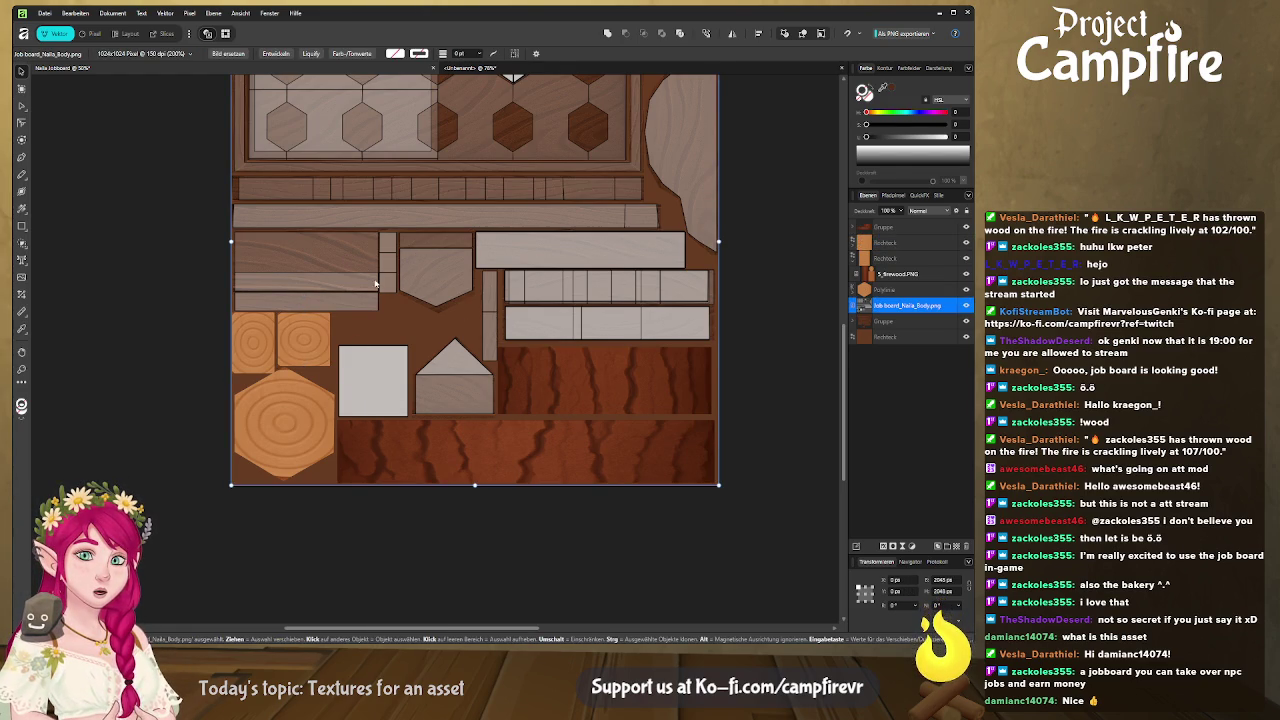
click(856, 321)
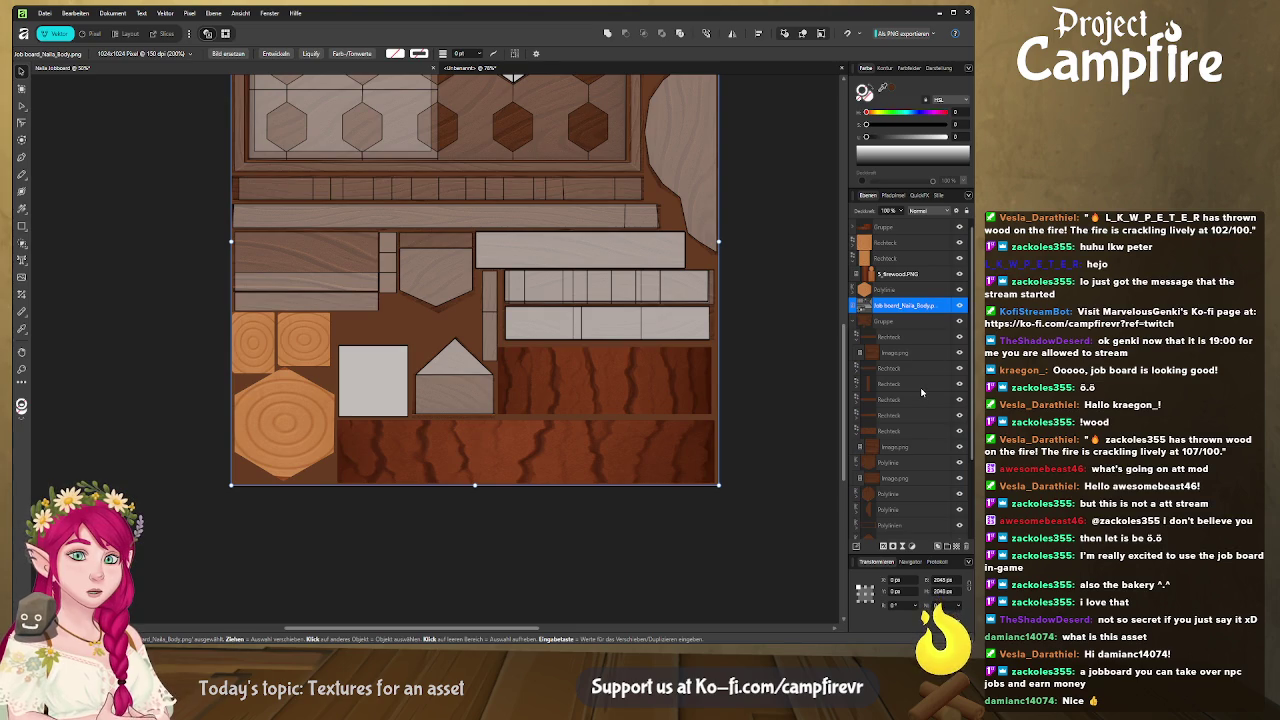
Move the left plank rectangle onto the white square area and widen the white plate slightly leftward
click(922, 383)
click(908, 431)
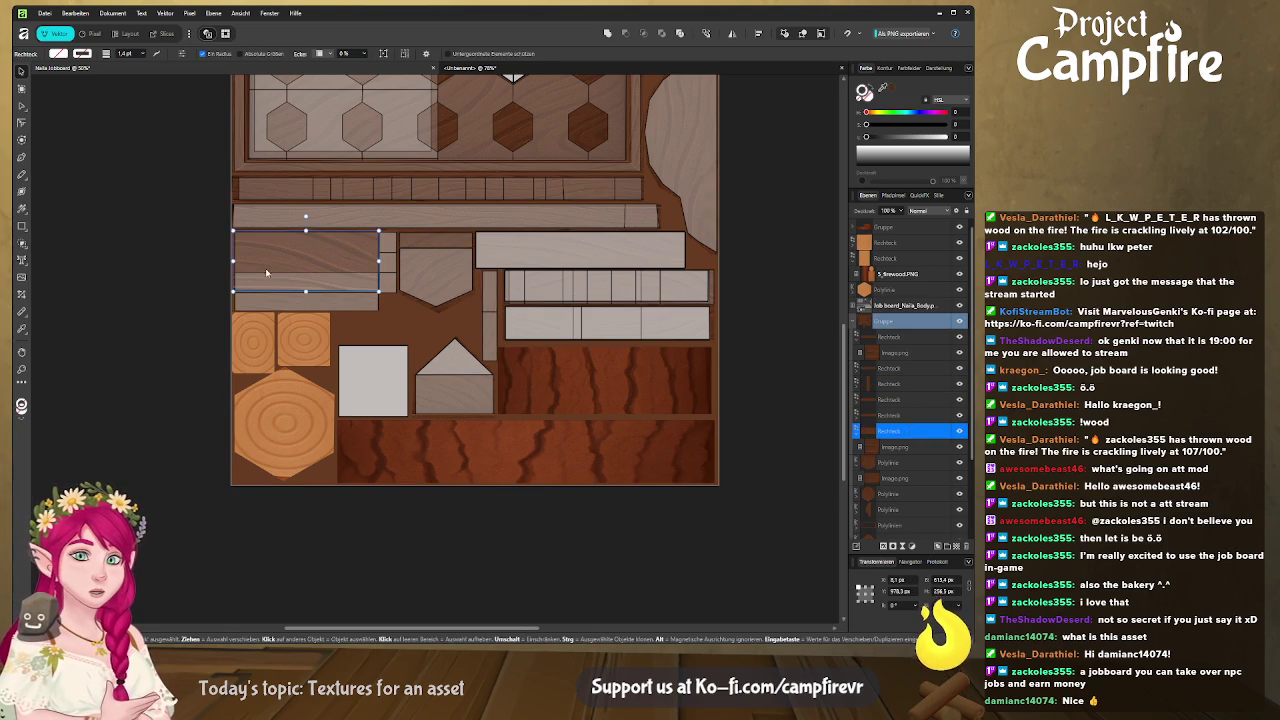
mouse_move(279, 265)
mouse_down()
mouse_move(428, 384)
mouse_move(374, 444)
mouse_up()
scroll(486, 400, up, 1)
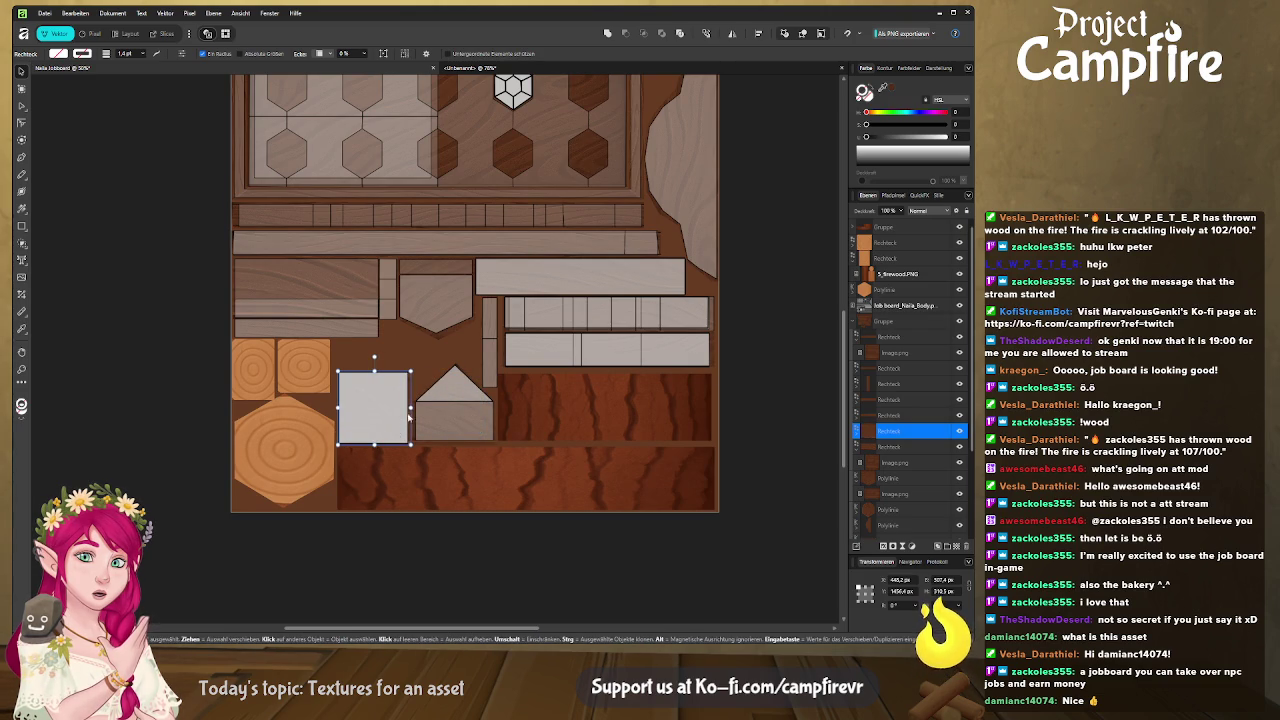
drag(338, 407, 336, 400)
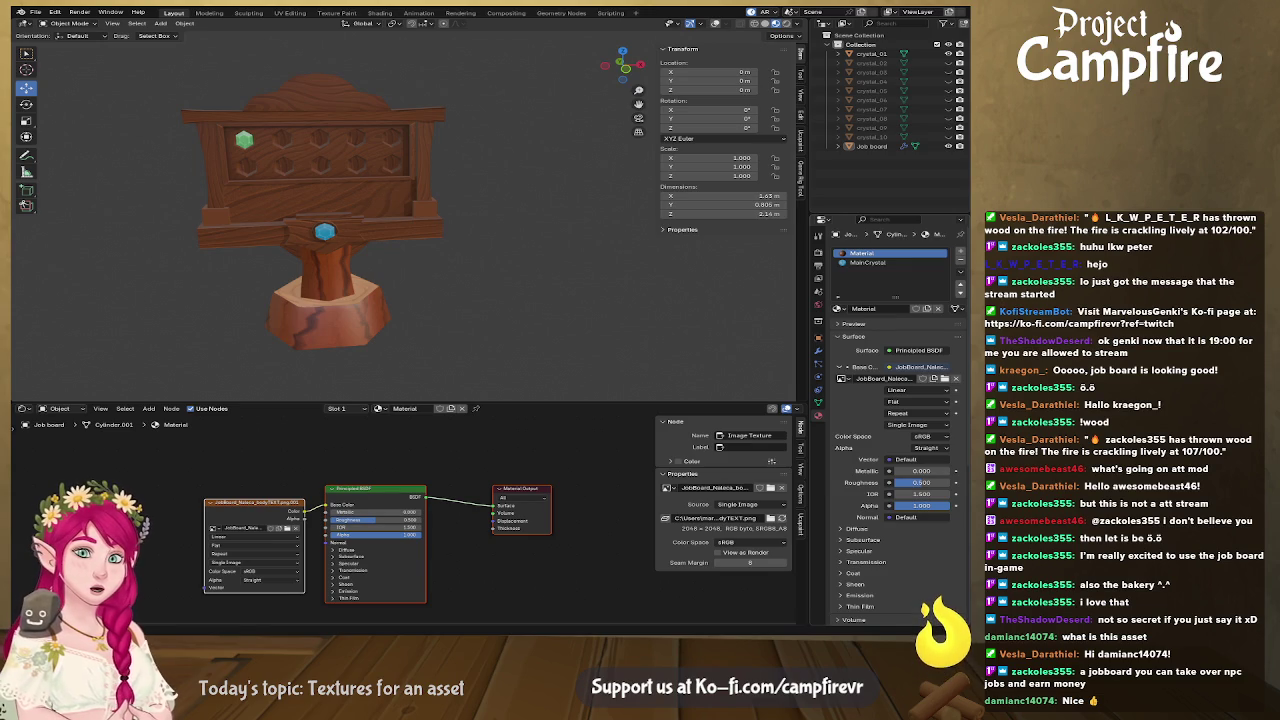
key(alt+Tab)
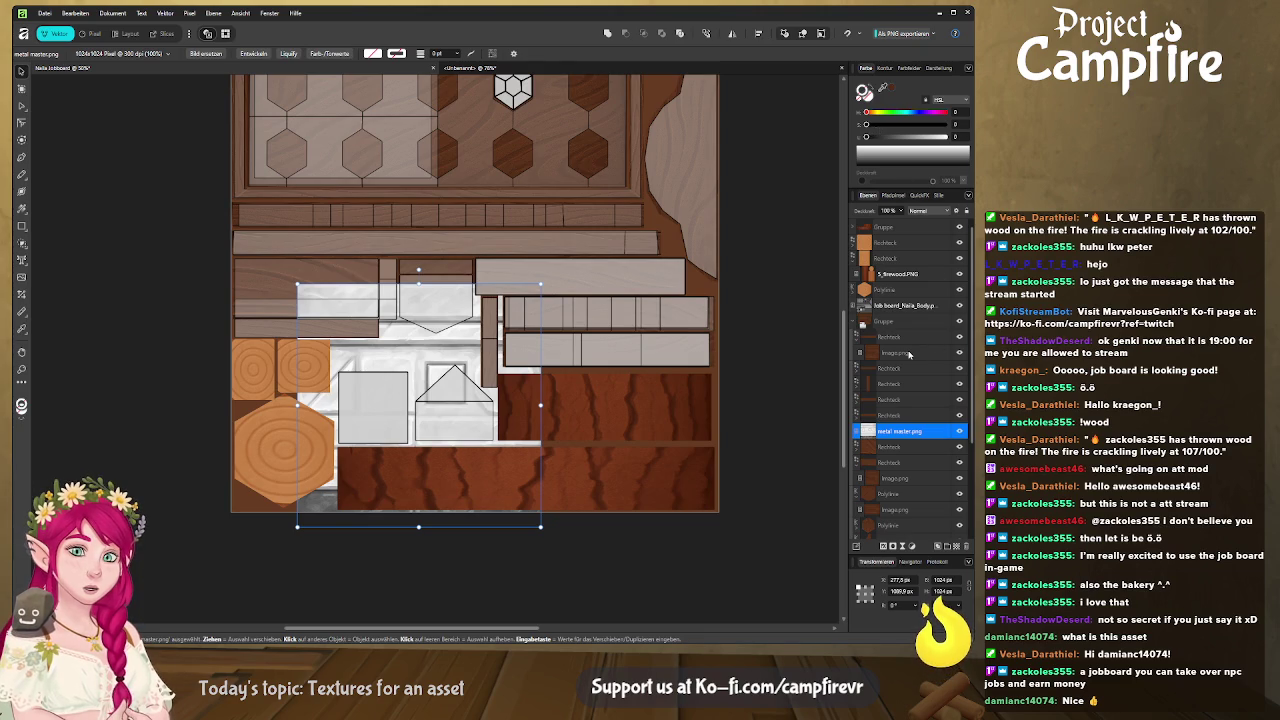
Shift the Recolour hue to grey-blue, move the metal texture layer to the top, and preview in Blender
mouse_move(876, 112)
mouse_down()
mouse_move(911, 113)
mouse_move(899, 113)
mouse_up()
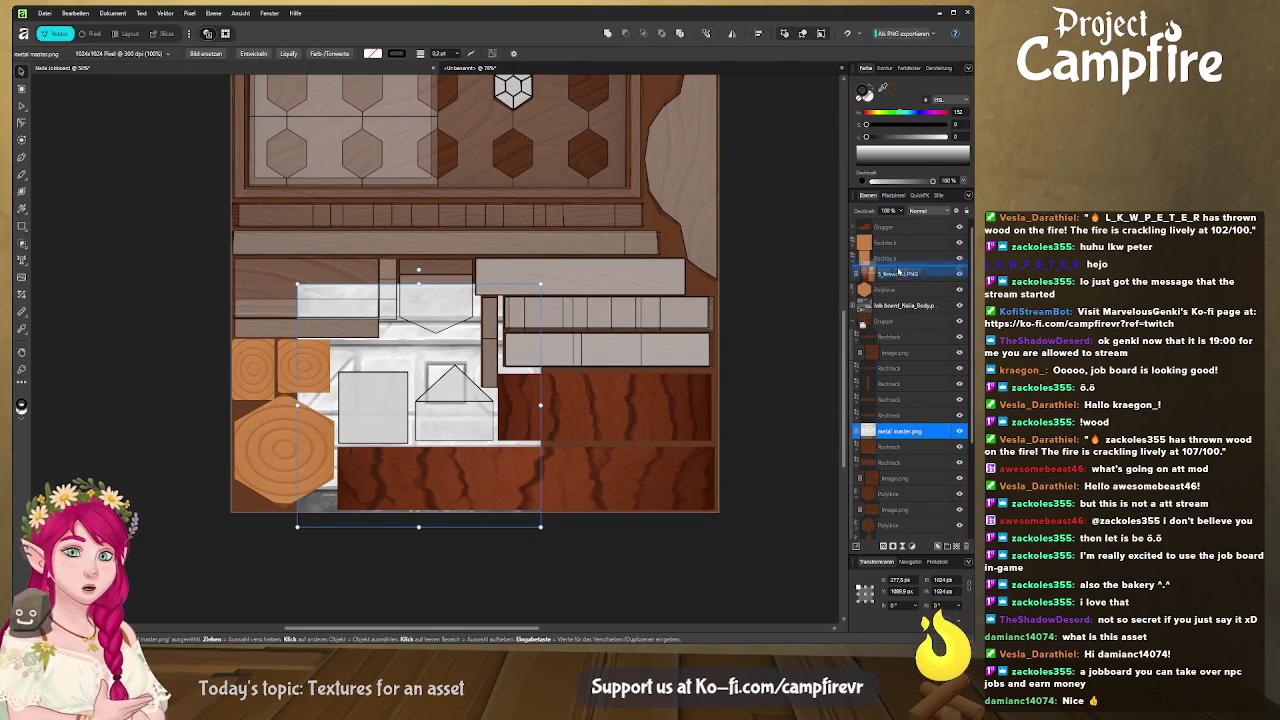
mouse_move(868, 430)
mouse_down()
mouse_move(893, 222)
mouse_move(899, 237)
mouse_move(868, 231)
mouse_move(890, 243)
mouse_up()
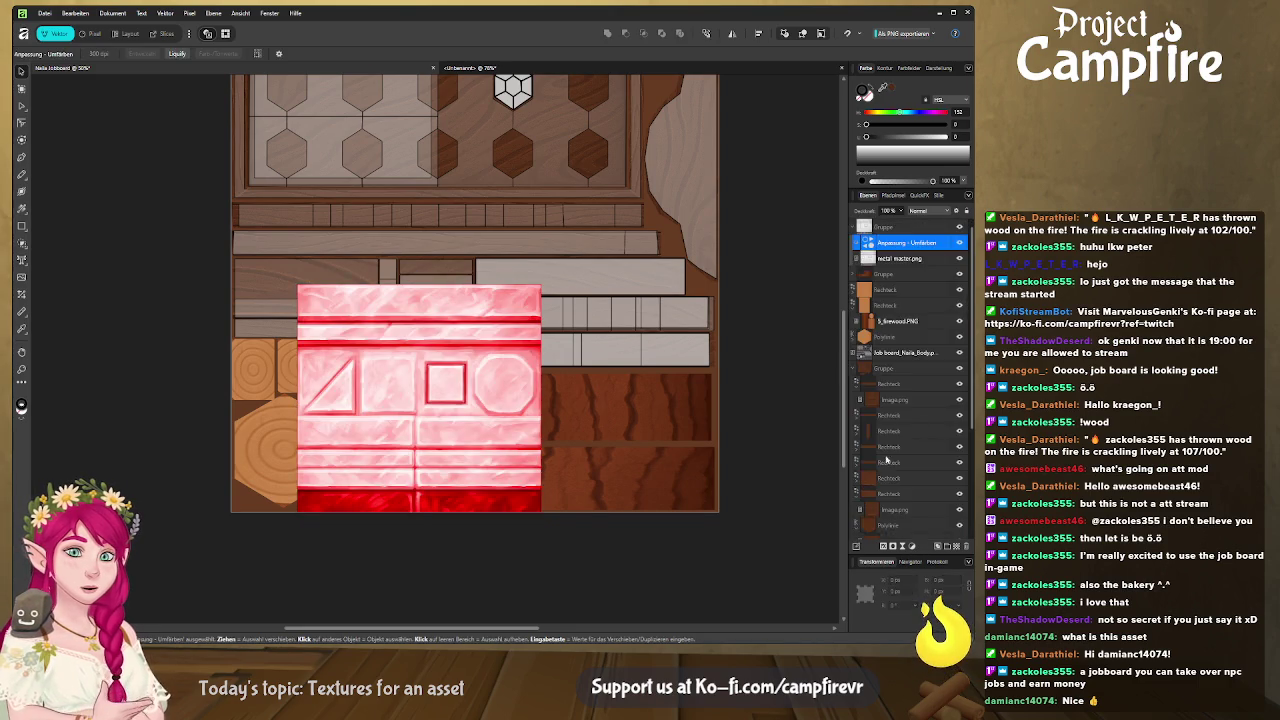
key(alt+Tab)
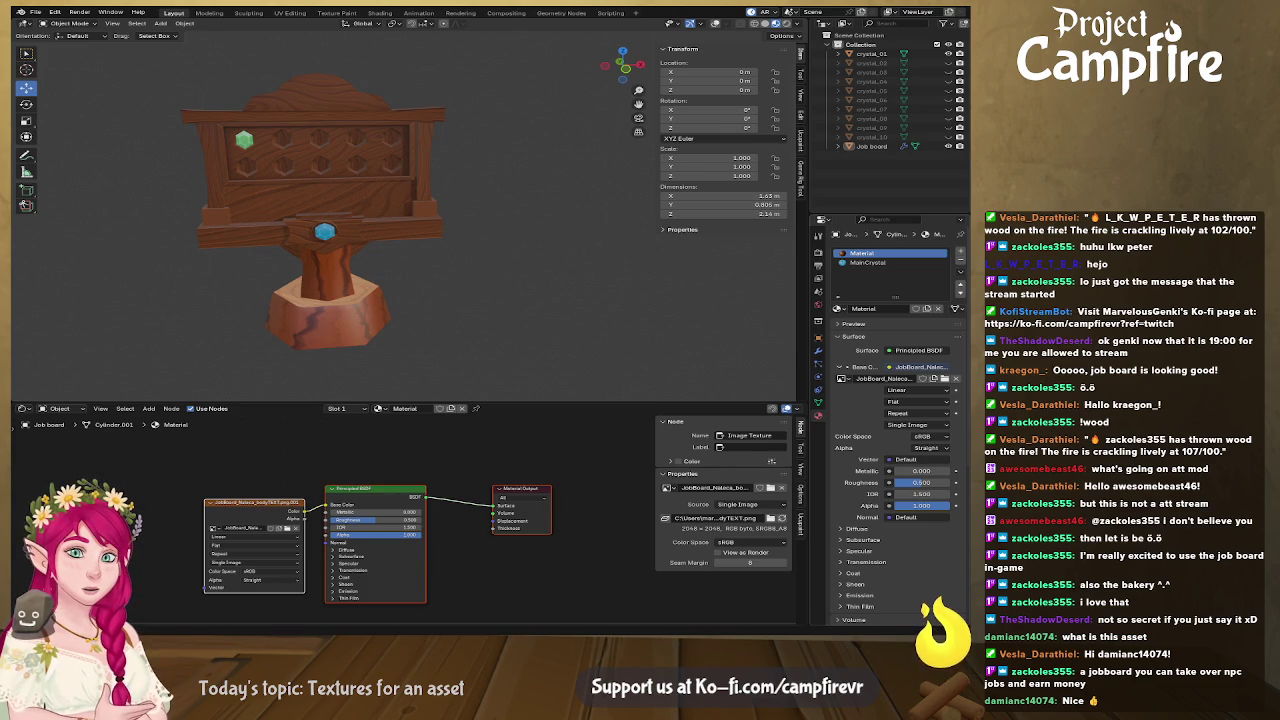
Recheck the board in Blender, then nudge the blue metal texture slightly right and down
key(alt+Tab)
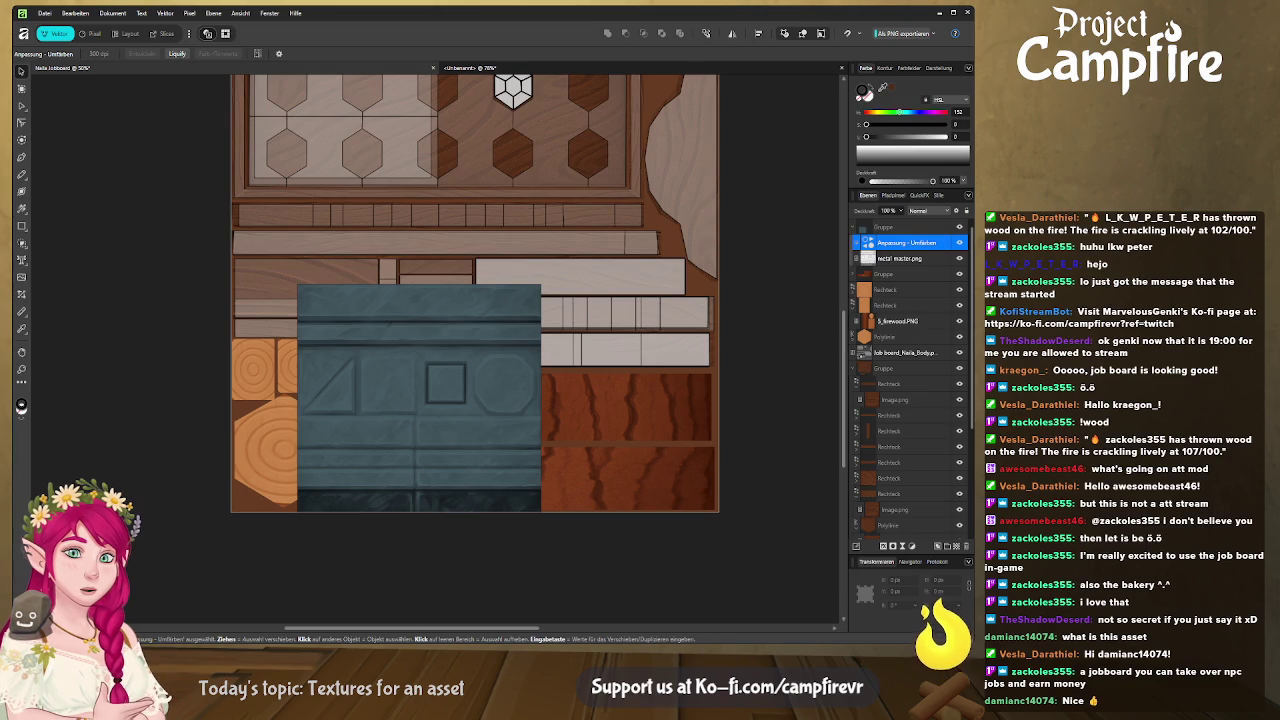
key(alt+Tab)
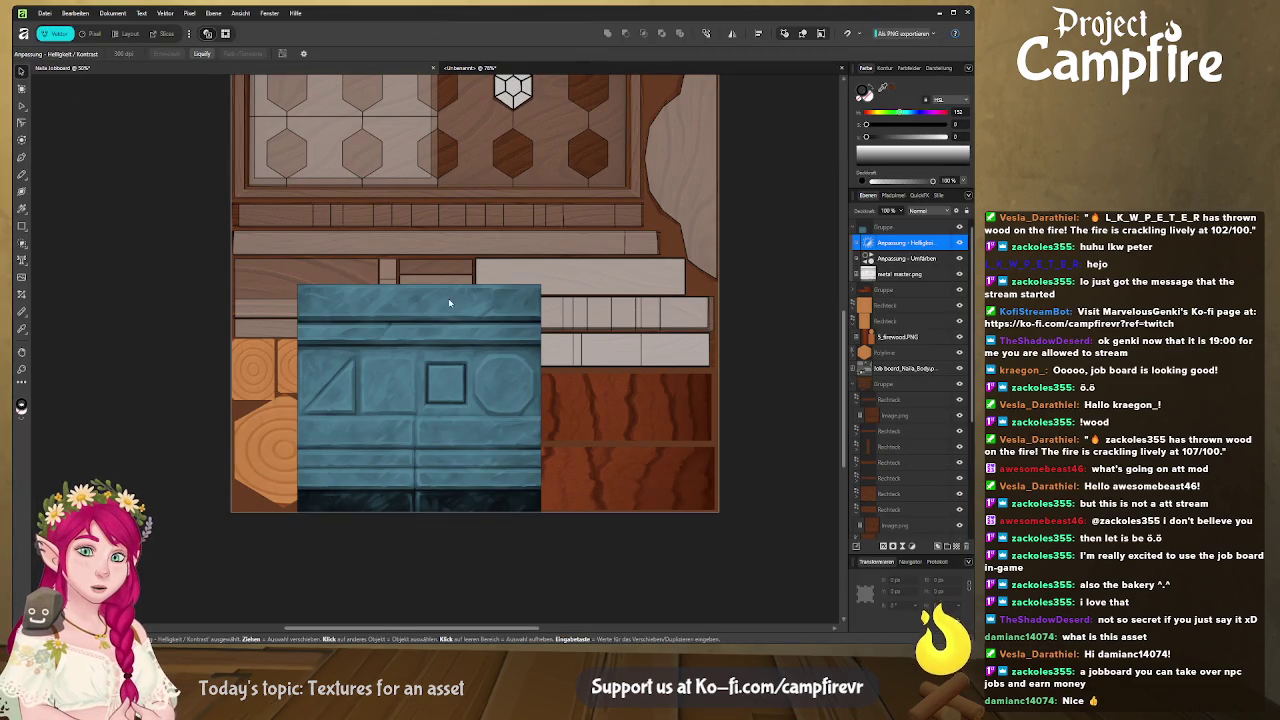
drag(431, 312, 446, 336)
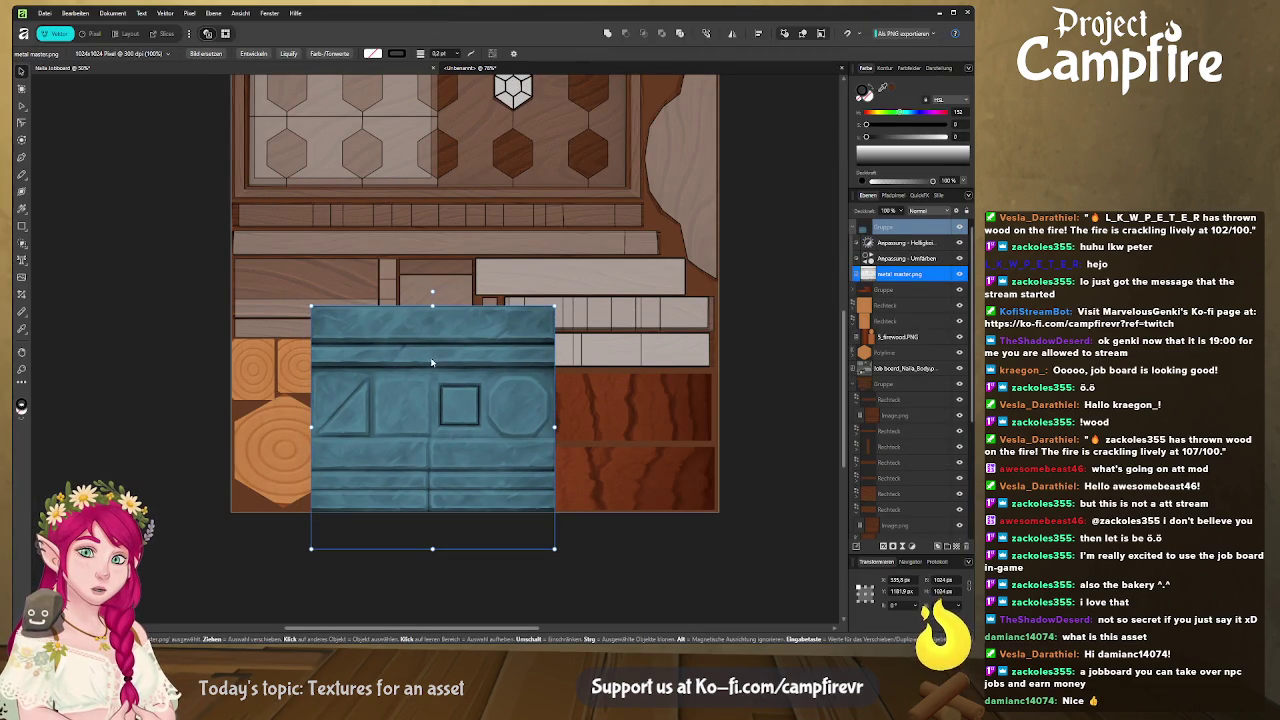
Crop the metal texture's top and left edges, squashing it into a thin horizontal strip
scroll(428, 370, left, 2)
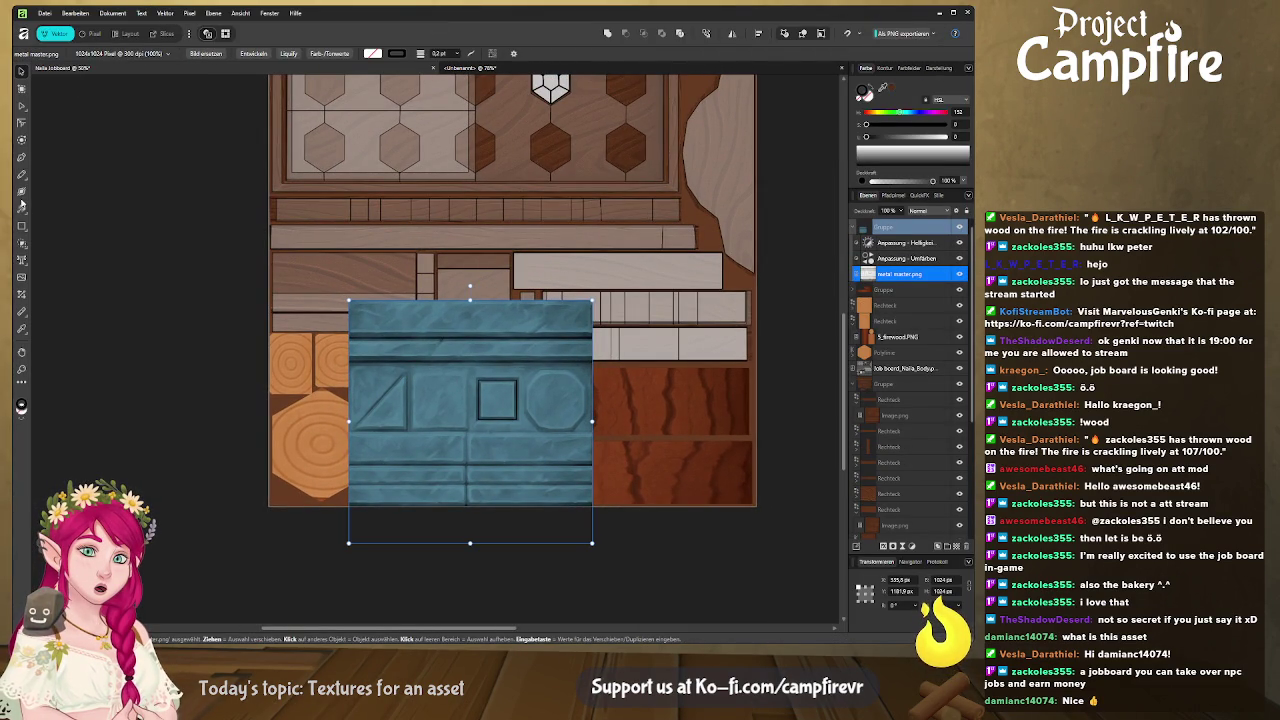
click(22, 294)
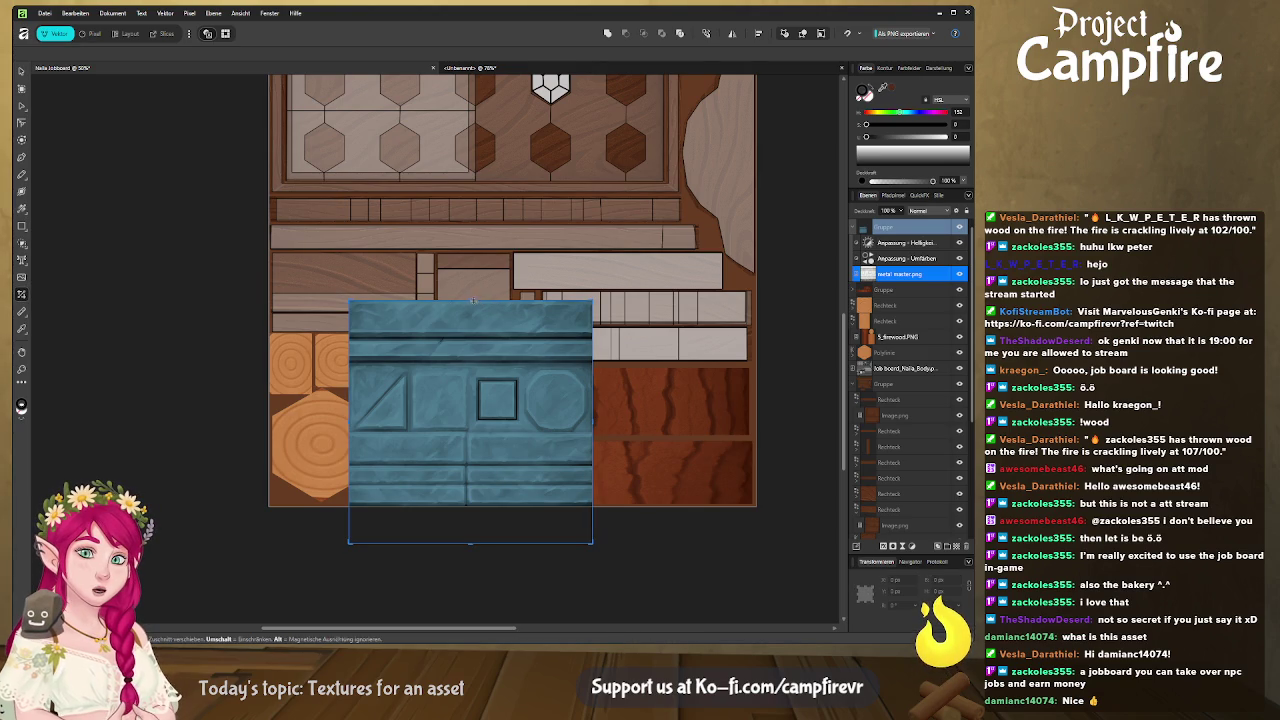
drag(473, 300, 473, 341)
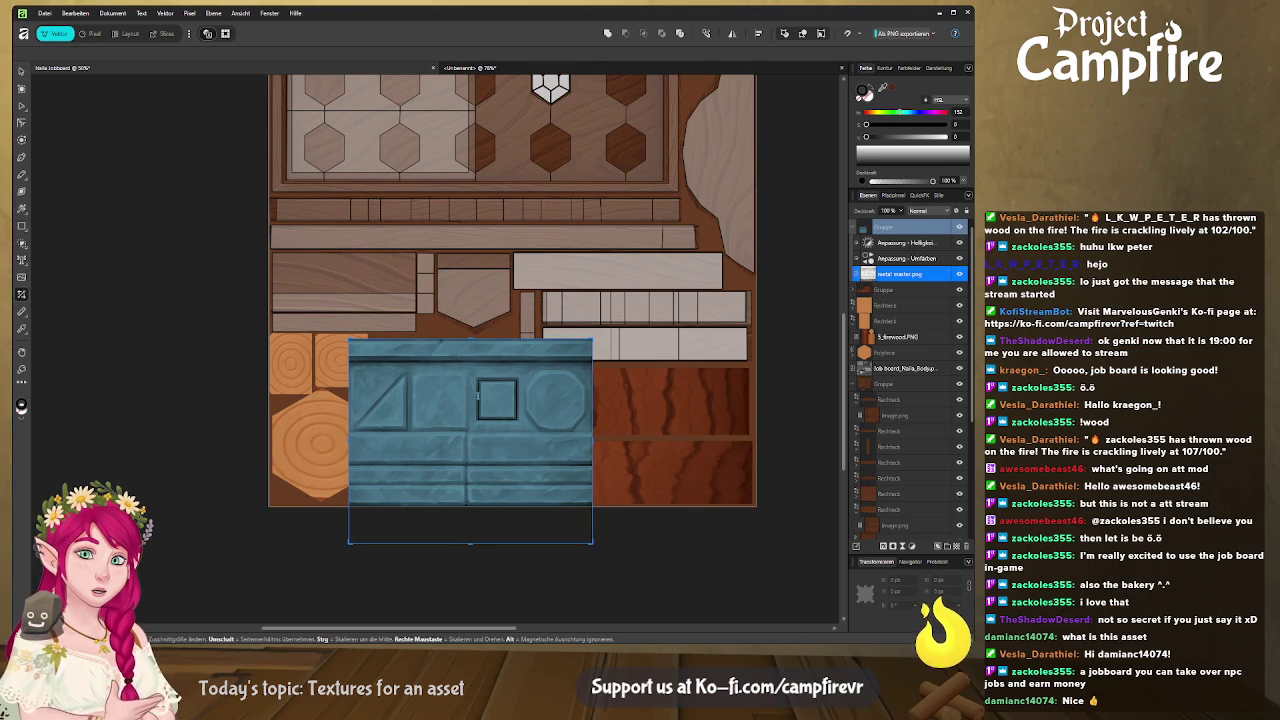
drag(470, 543, 469, 358)
drag(349, 349, 358, 349)
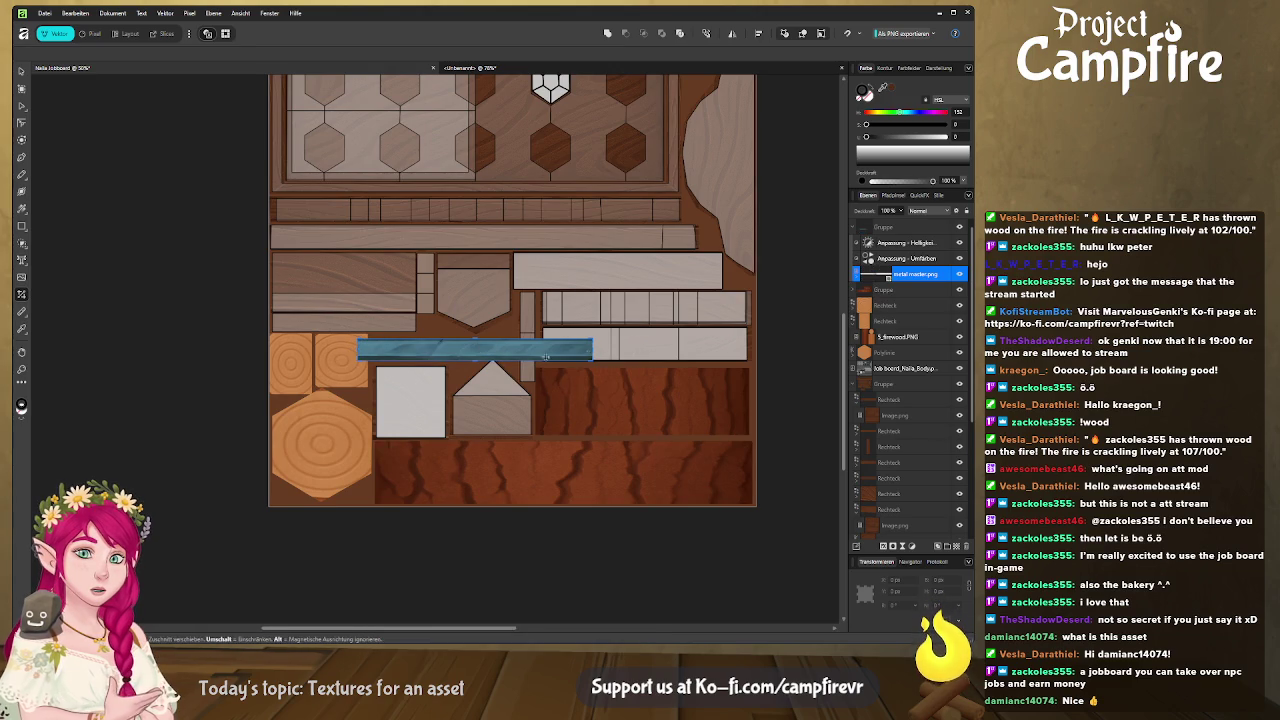
click(870, 229)
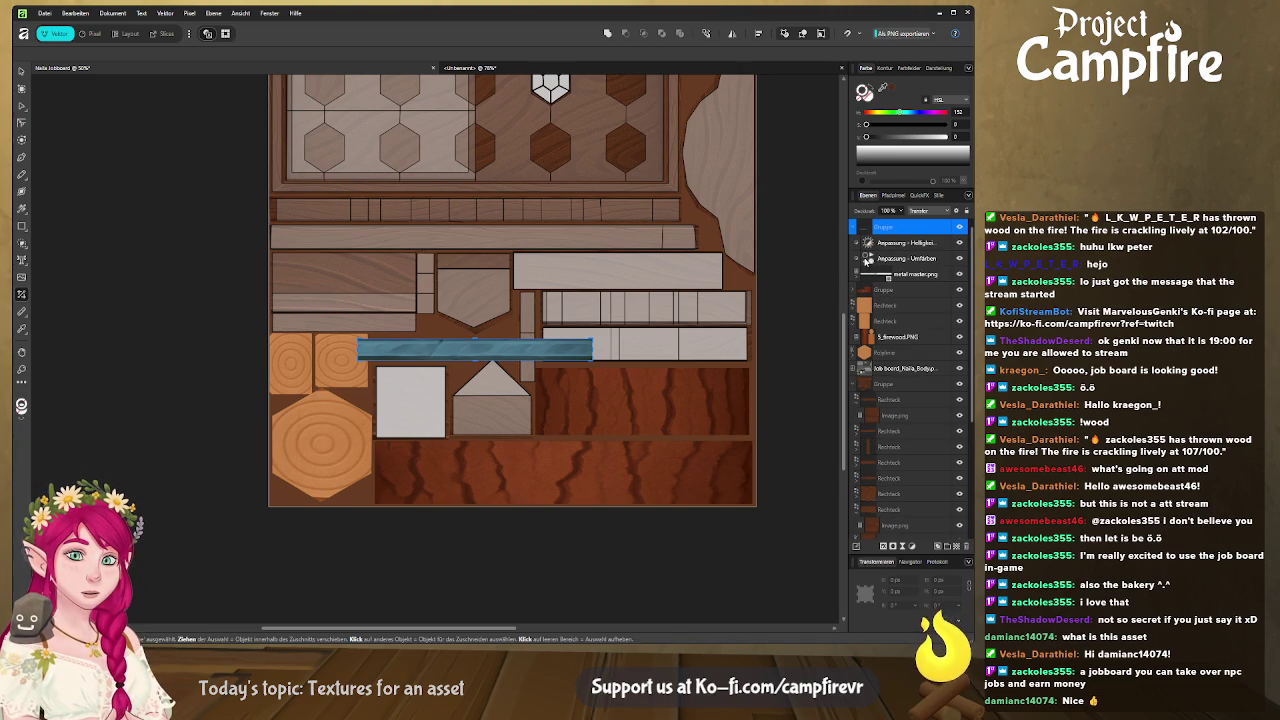
key(alt+Tab)
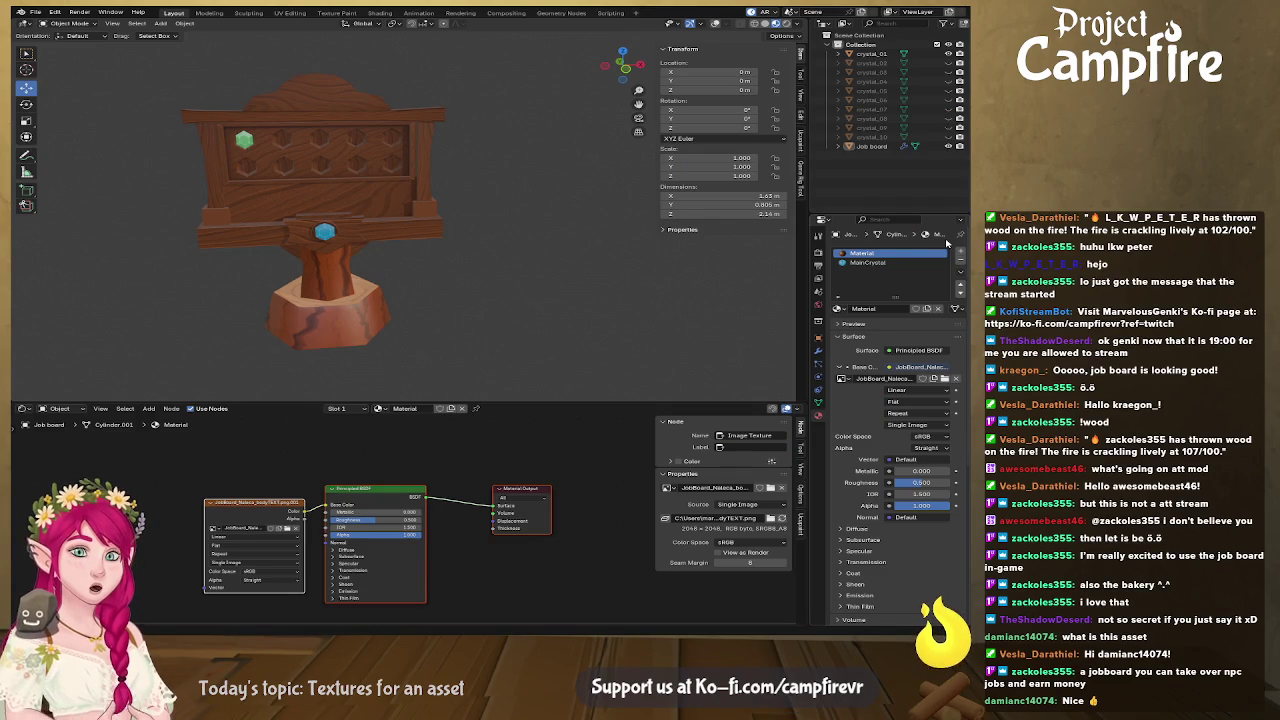
Collapse the top layer group and hide the job board layout image layer
key(alt+Tab)
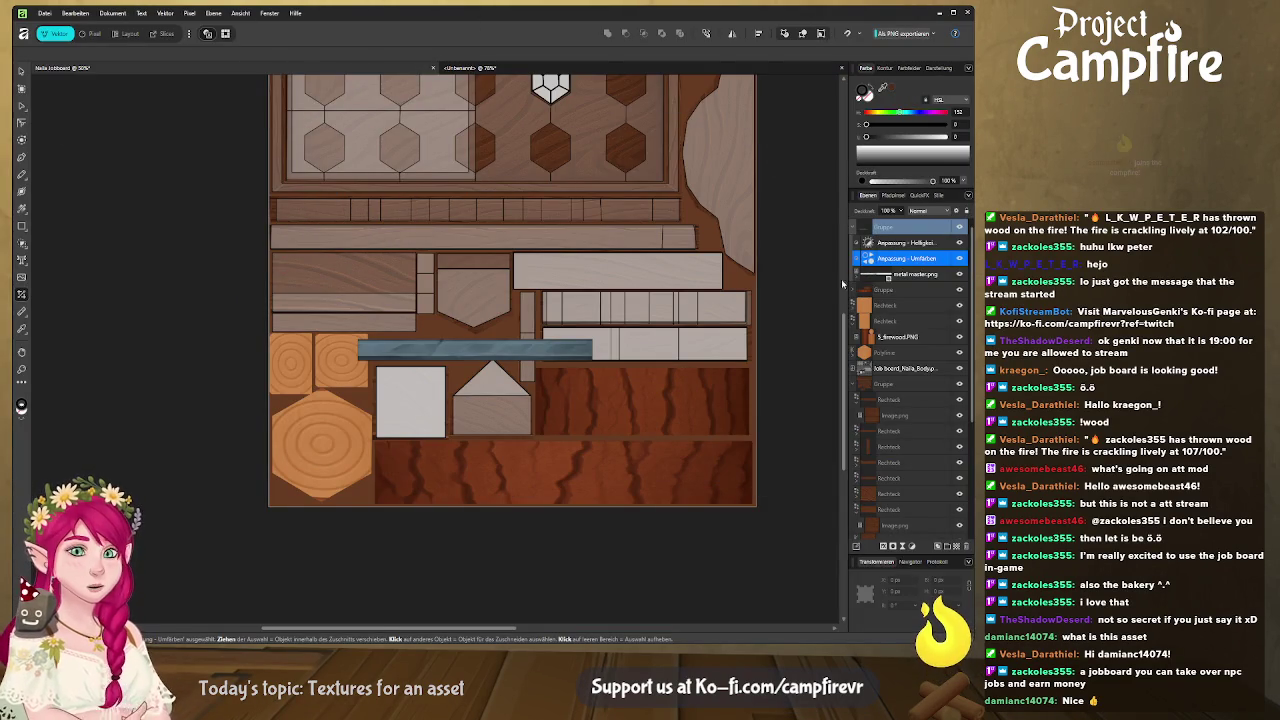
click(855, 228)
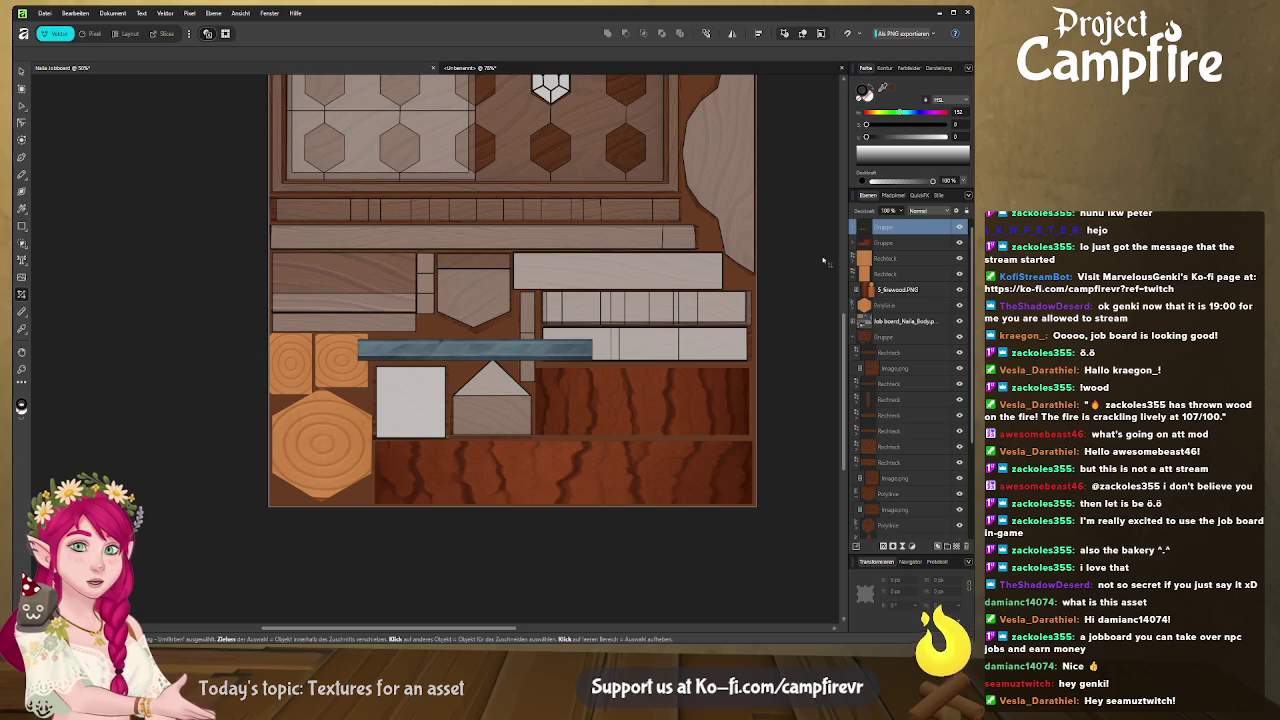
click(910, 227)
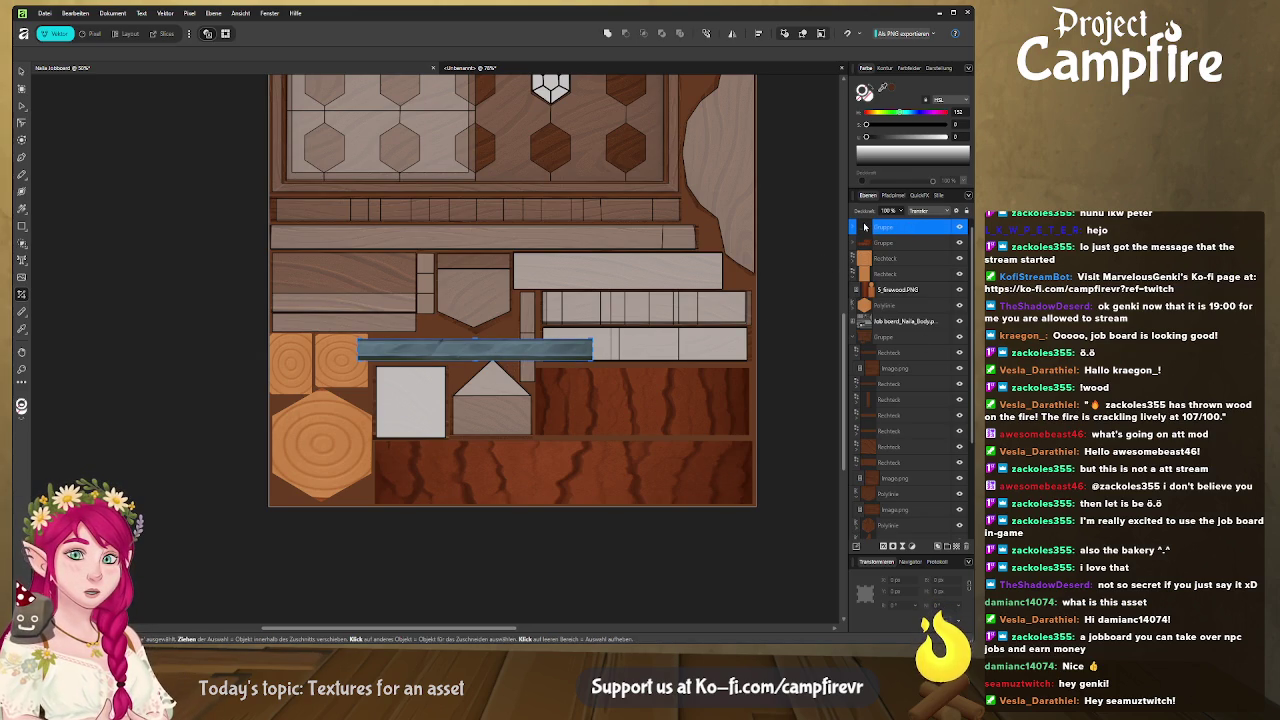
click(21, 71)
click(445, 395)
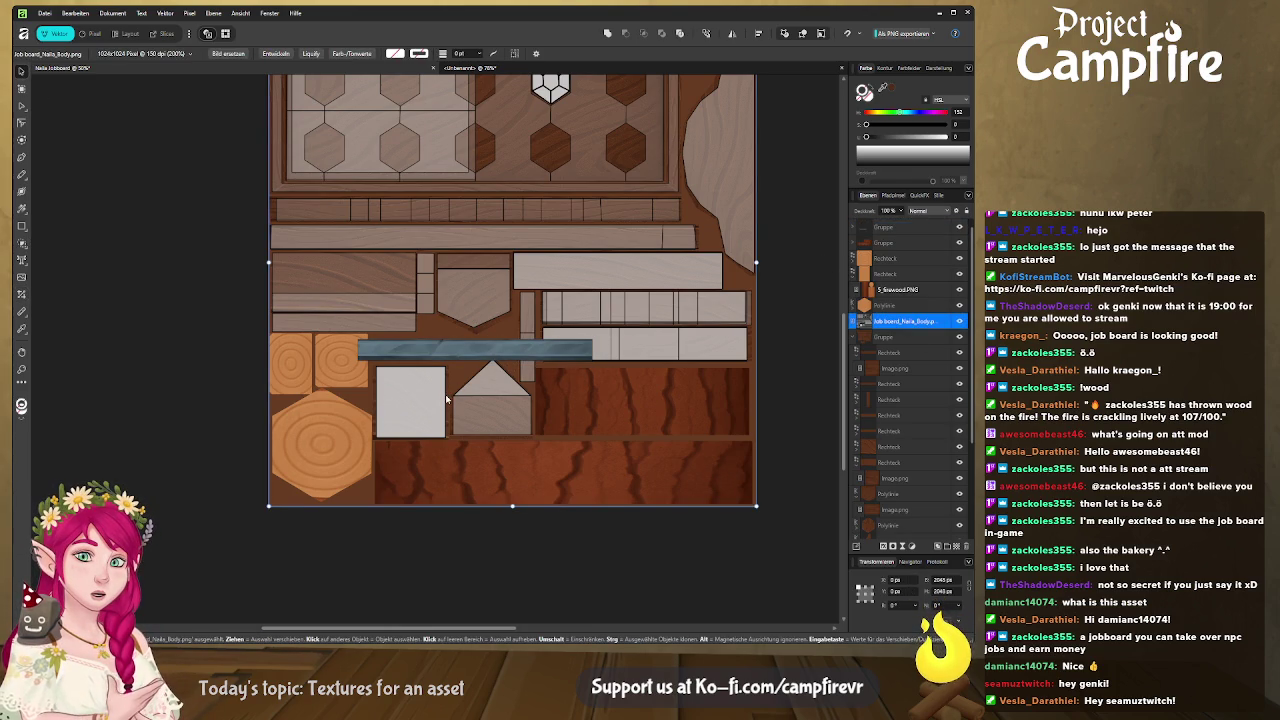
key(ctrl+shift+h)
click(441, 383)
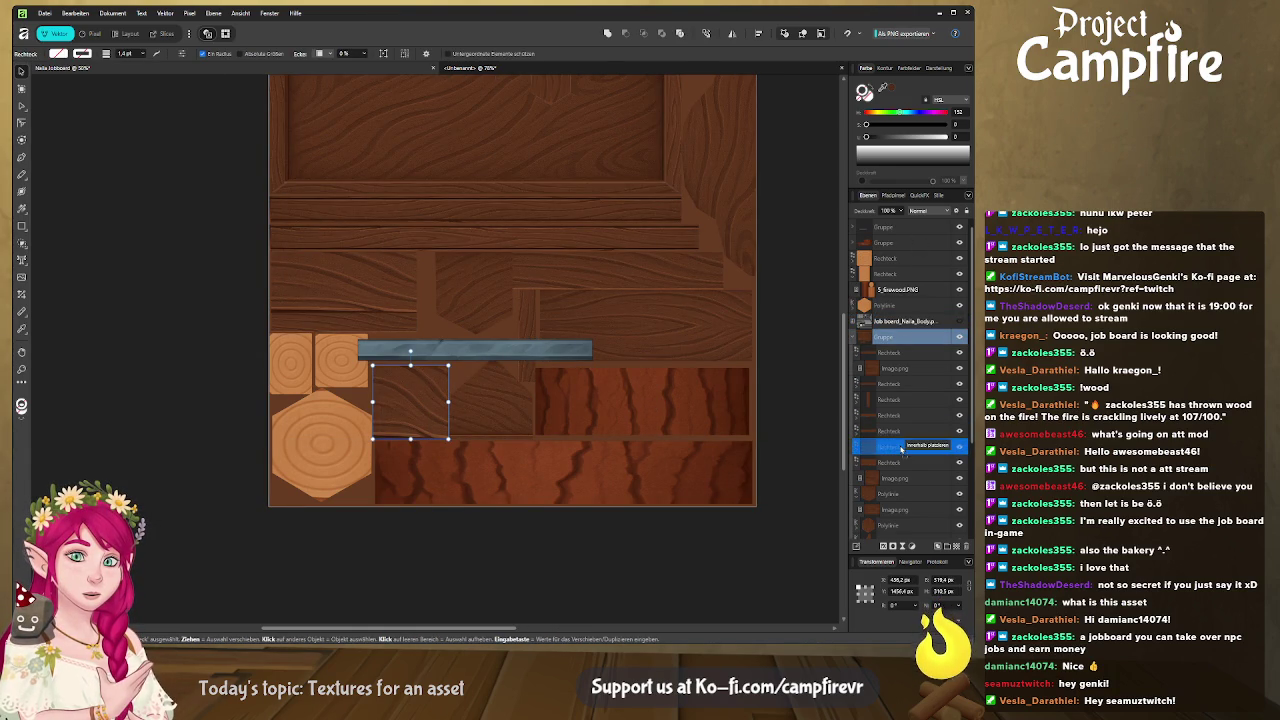
Move the metal strip group down over the small square and widen it slightly
scroll(860, 440, down, 1)
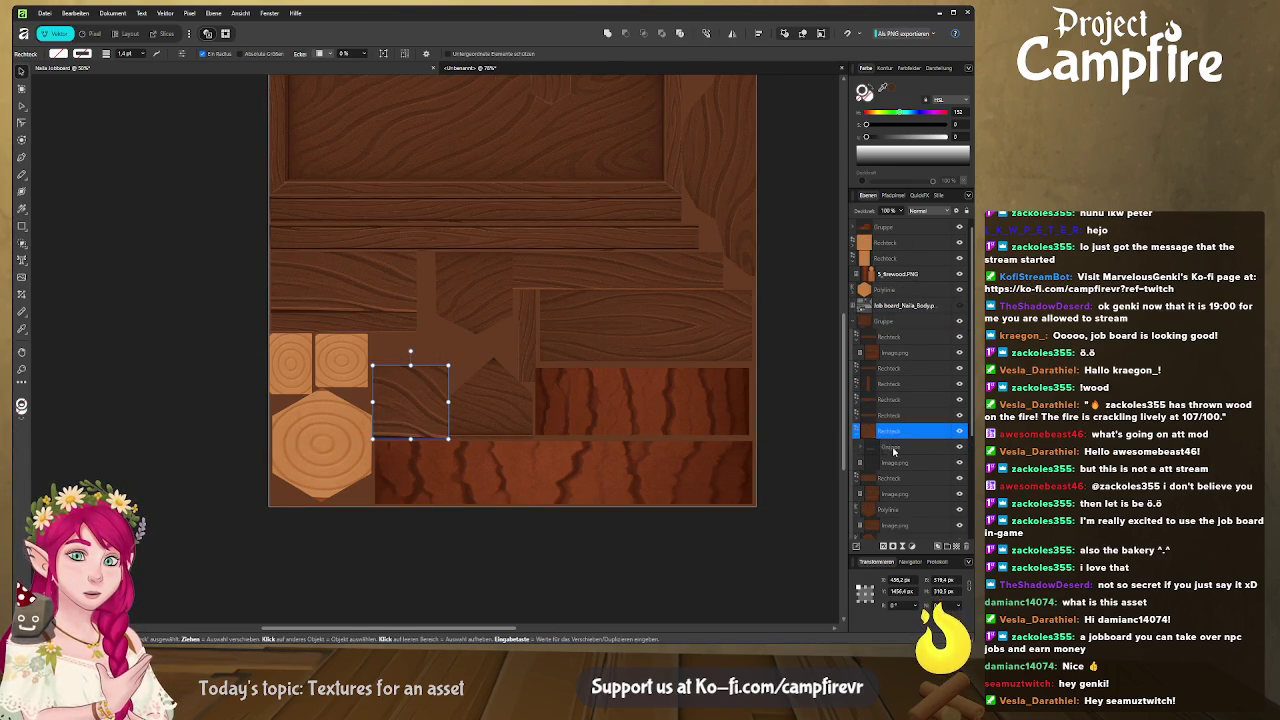
click(480, 356)
mouse_move(490, 356)
mouse_down()
mouse_move(446, 401)
mouse_move(446, 435)
mouse_move(420, 402)
mouse_up()
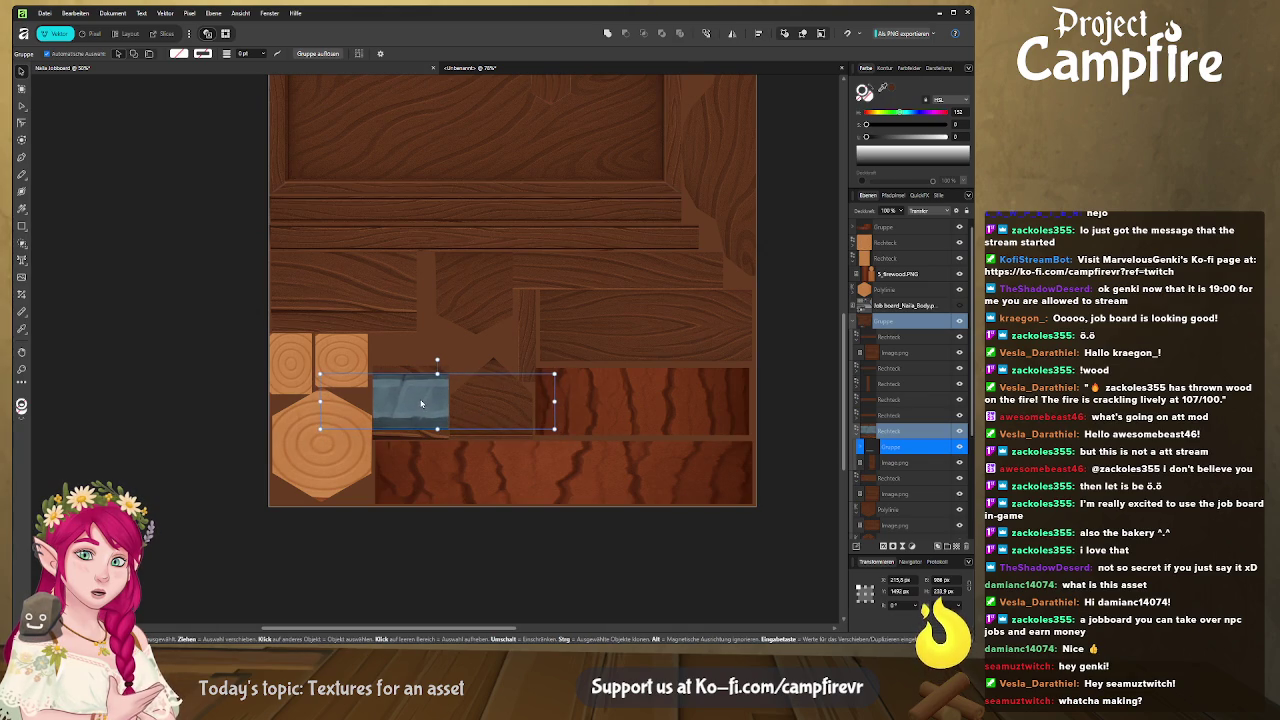
drag(553, 402, 558, 402)
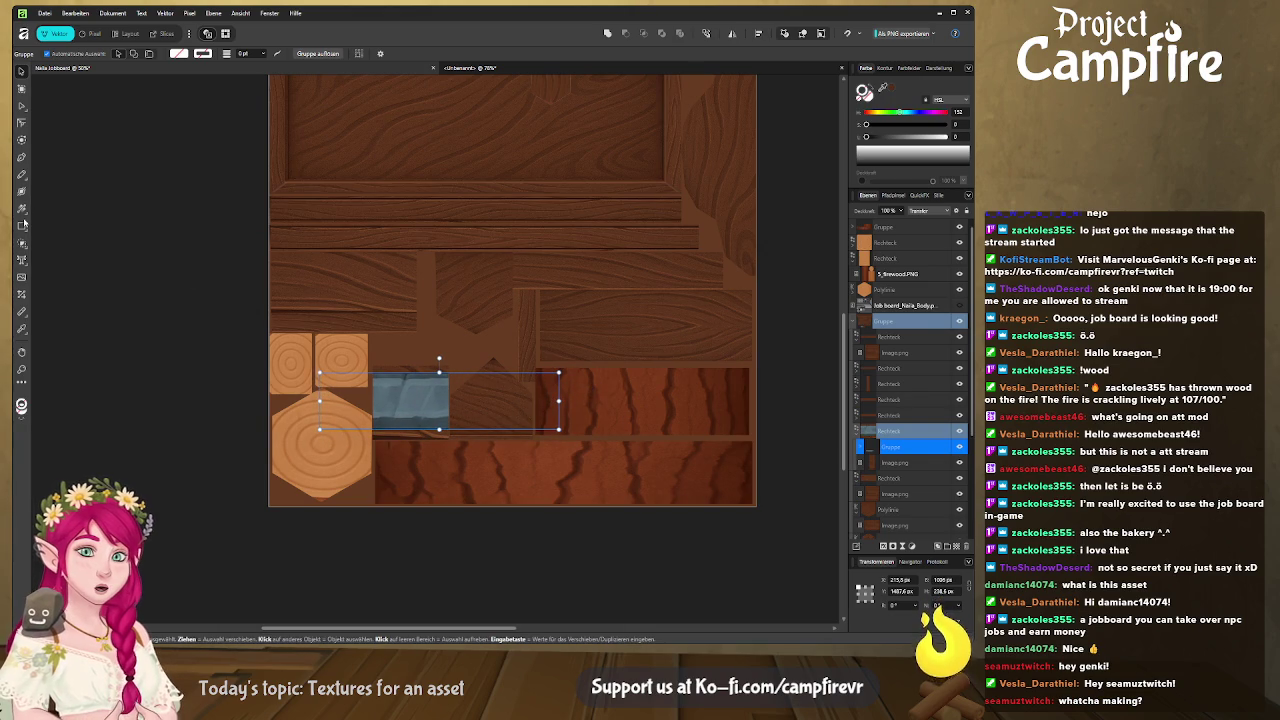
Crop the metal master image top and bottom, enlarge it to fill the square, and export slices
click(21, 293)
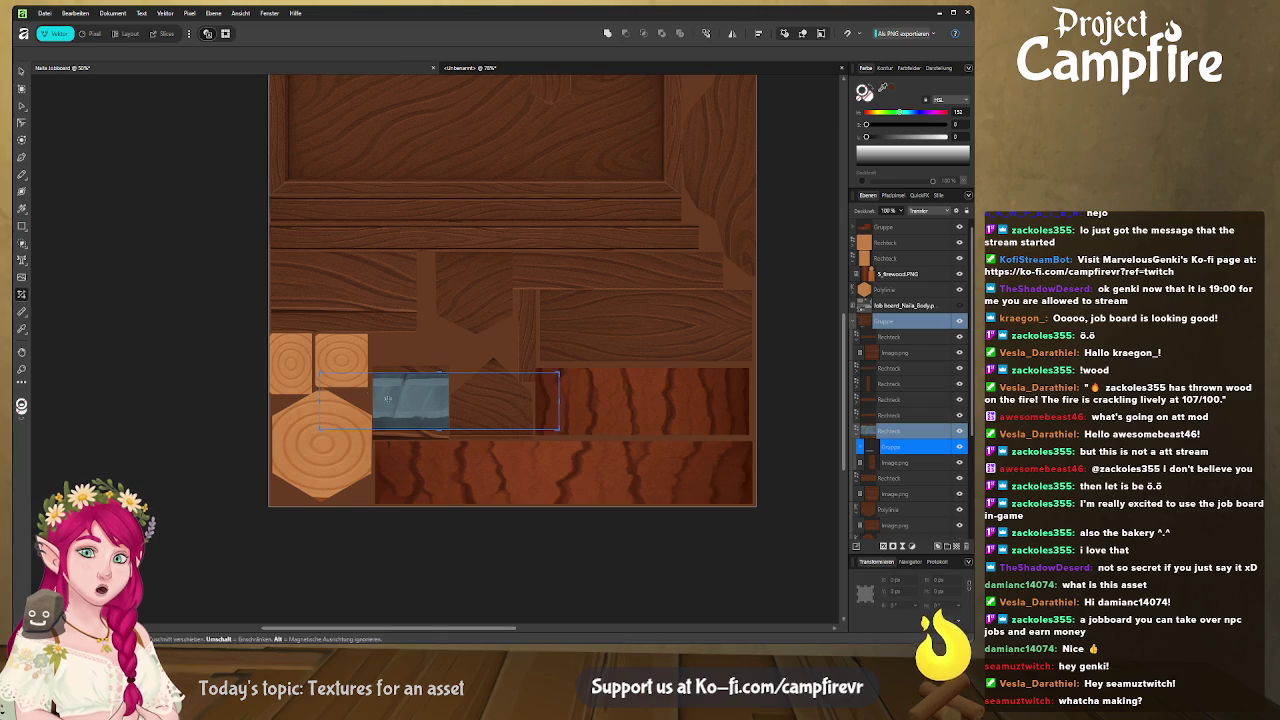
click(860, 446)
click(897, 494)
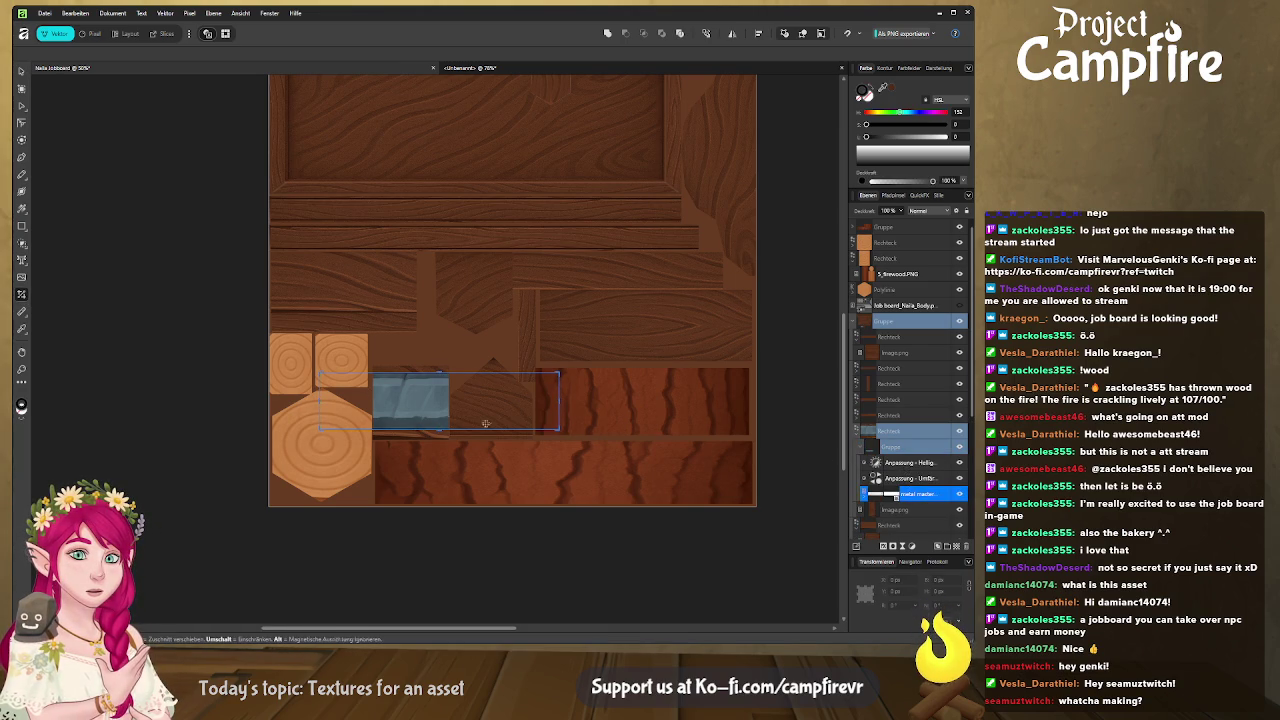
drag(439, 430, 439, 422)
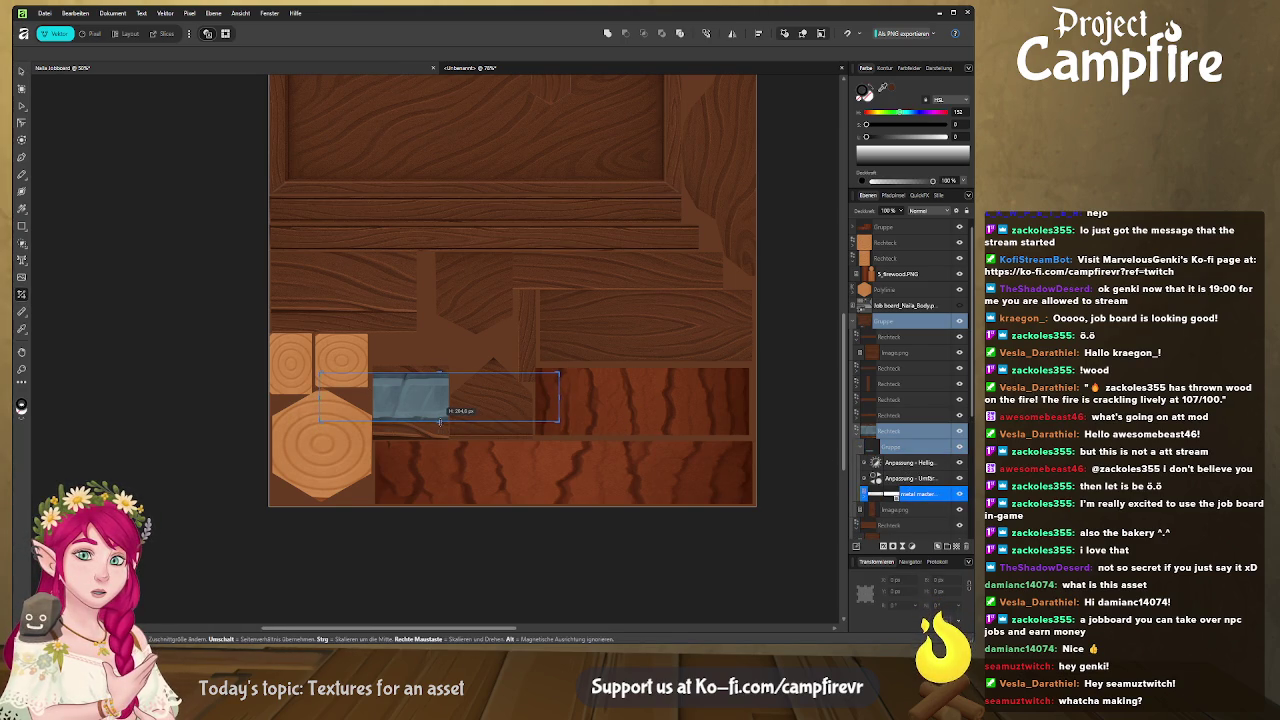
drag(439, 373, 440, 376)
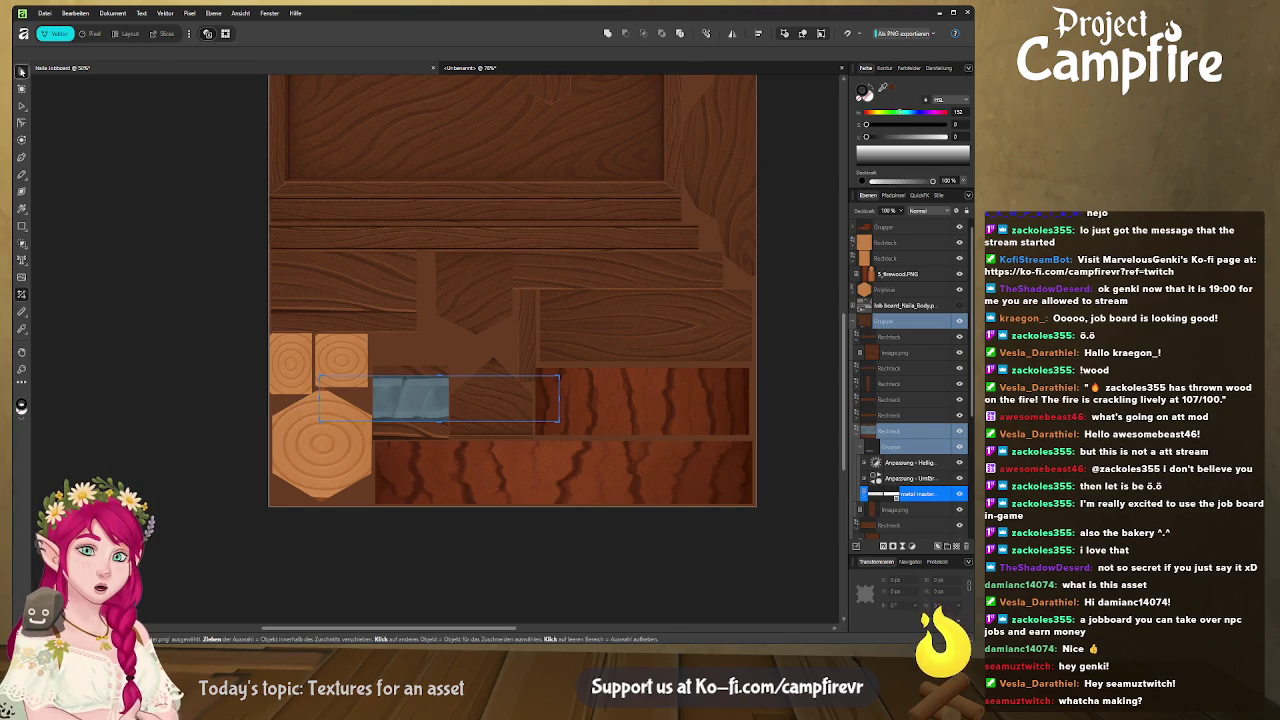
click(21, 71)
mouse_move(439, 421)
mouse_down()
mouse_move(440, 432)
mouse_move(420, 429)
mouse_up()
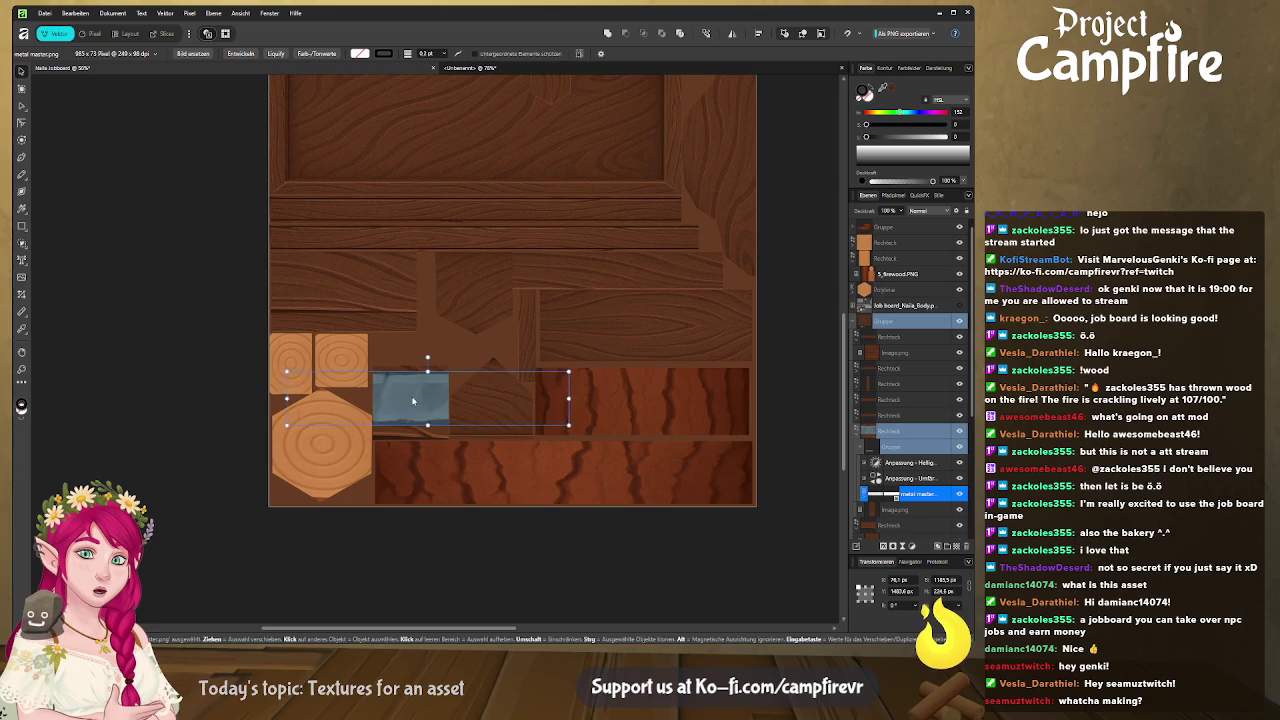
click(190, 202)
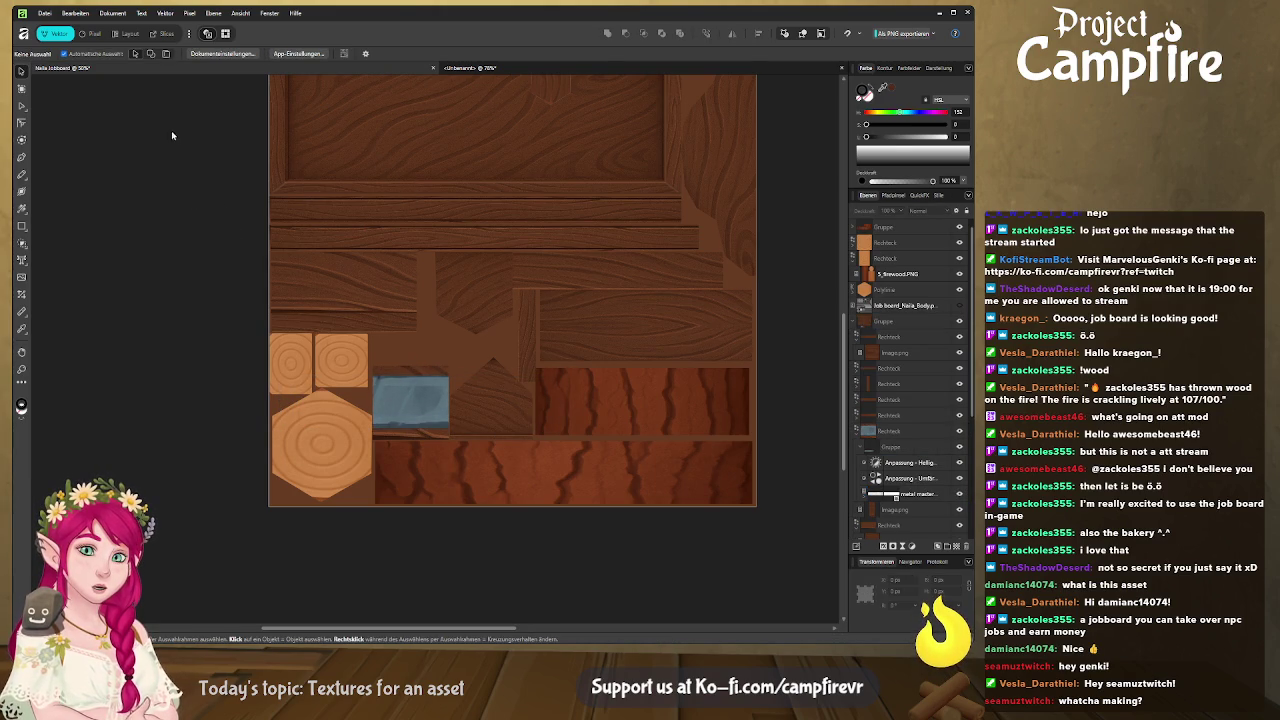
click(162, 33)
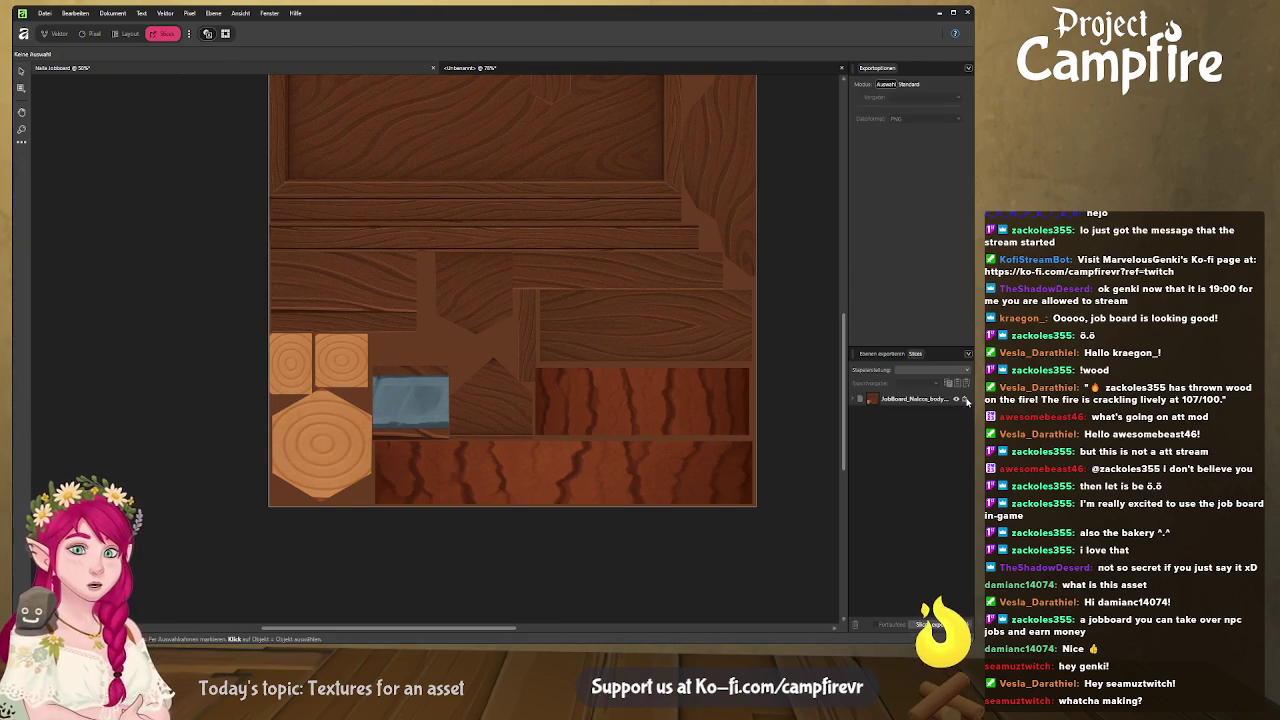
key(alt+Tab)
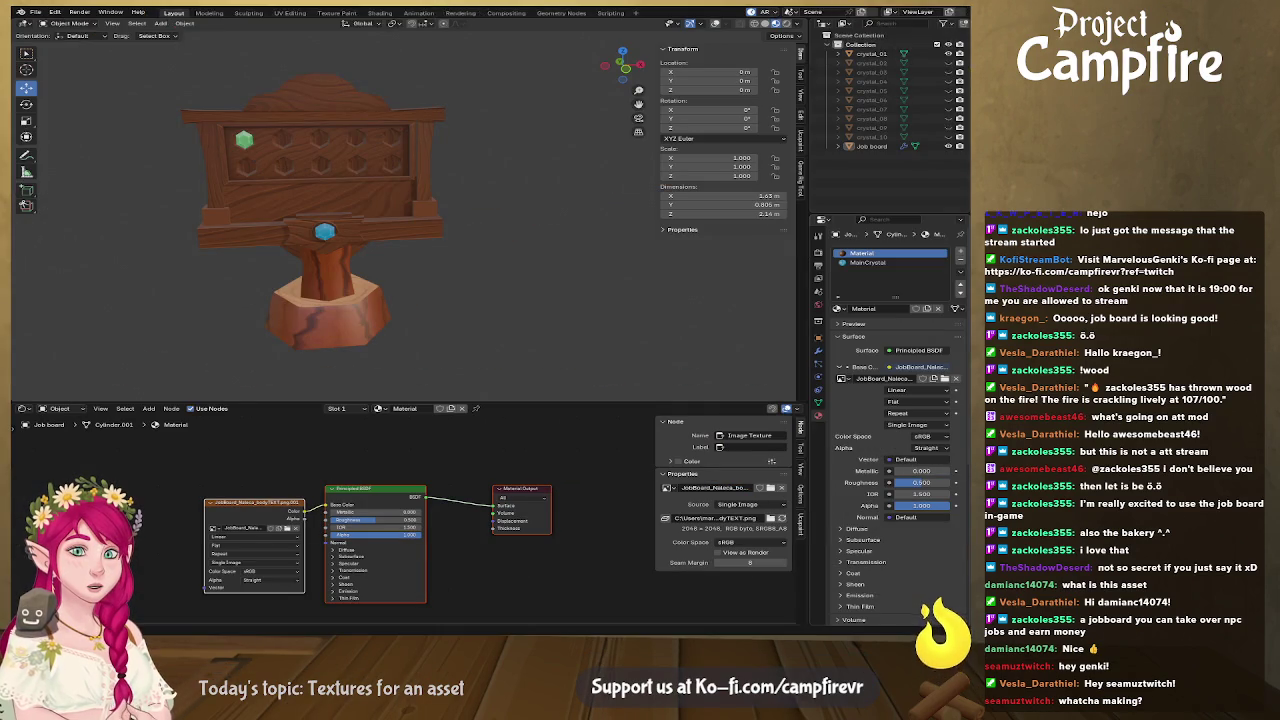
Orbit and zoom around the job board in Blender to inspect its back and front
key(alt+Tab)
key(alt+Tab)
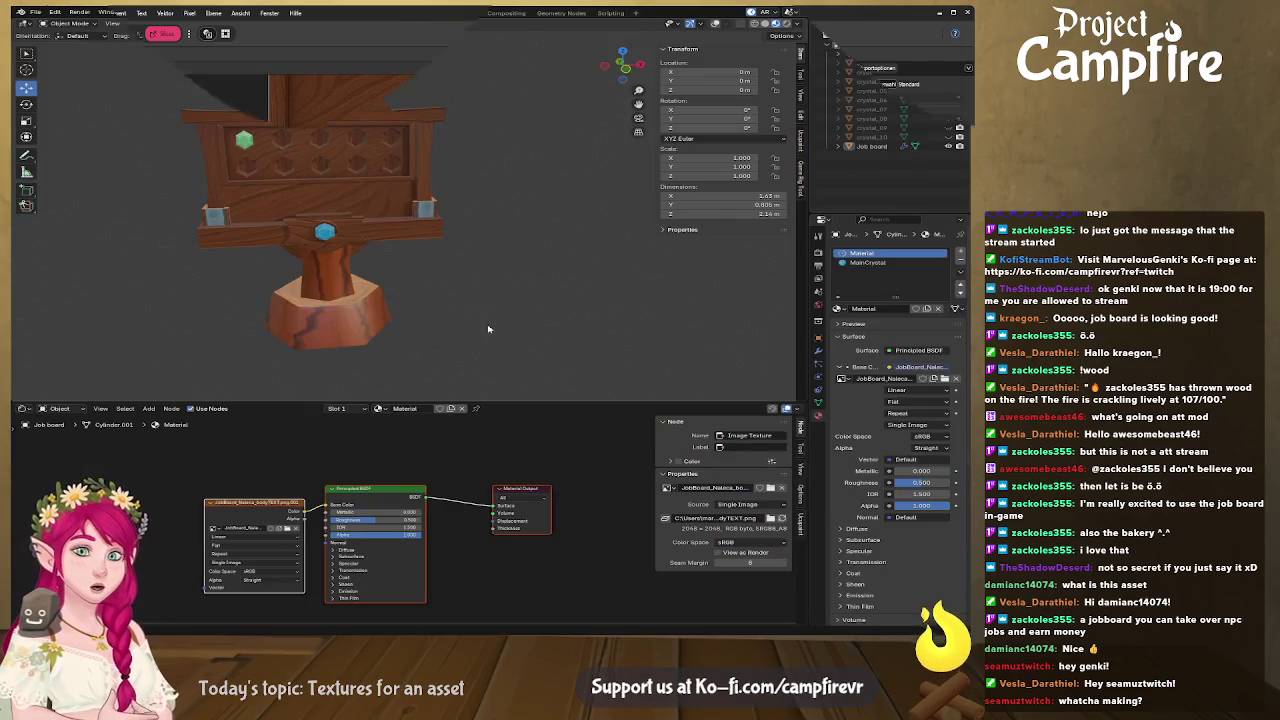
scroll(324, 296, up, 3)
scroll(324, 296, down, 2)
drag(340, 280, 360, 260)
scroll(360, 250, up, 3)
scroll(379, 228, down, 3)
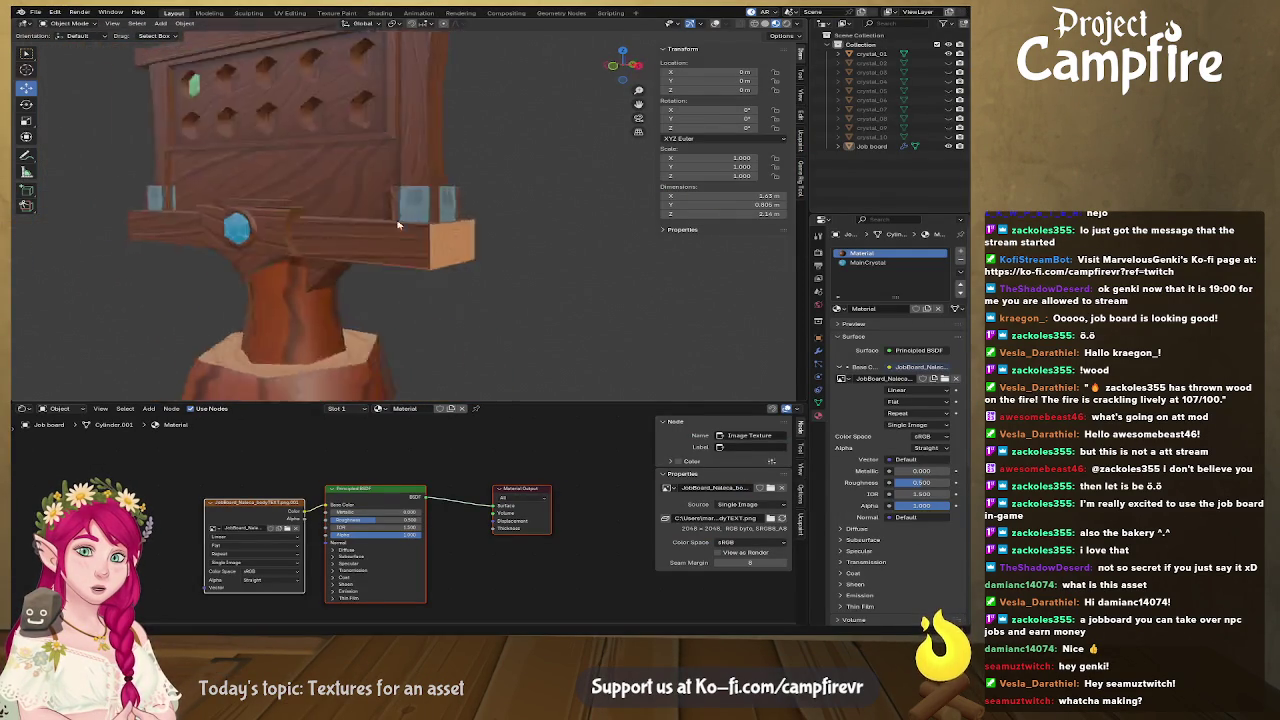
scroll(379, 228, up, 3)
scroll(420, 235, down, 2)
drag(429, 234, 228, 247)
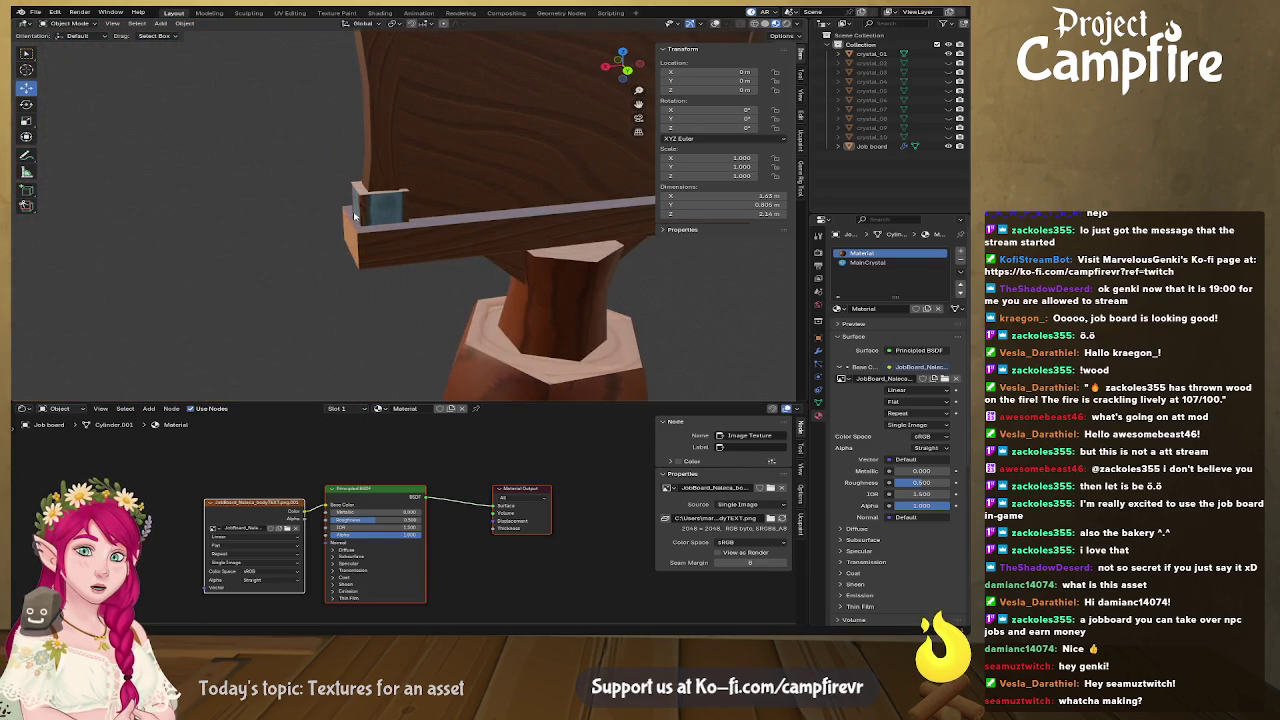
drag(373, 223, 599, 226)
scroll(540, 240, down, 1)
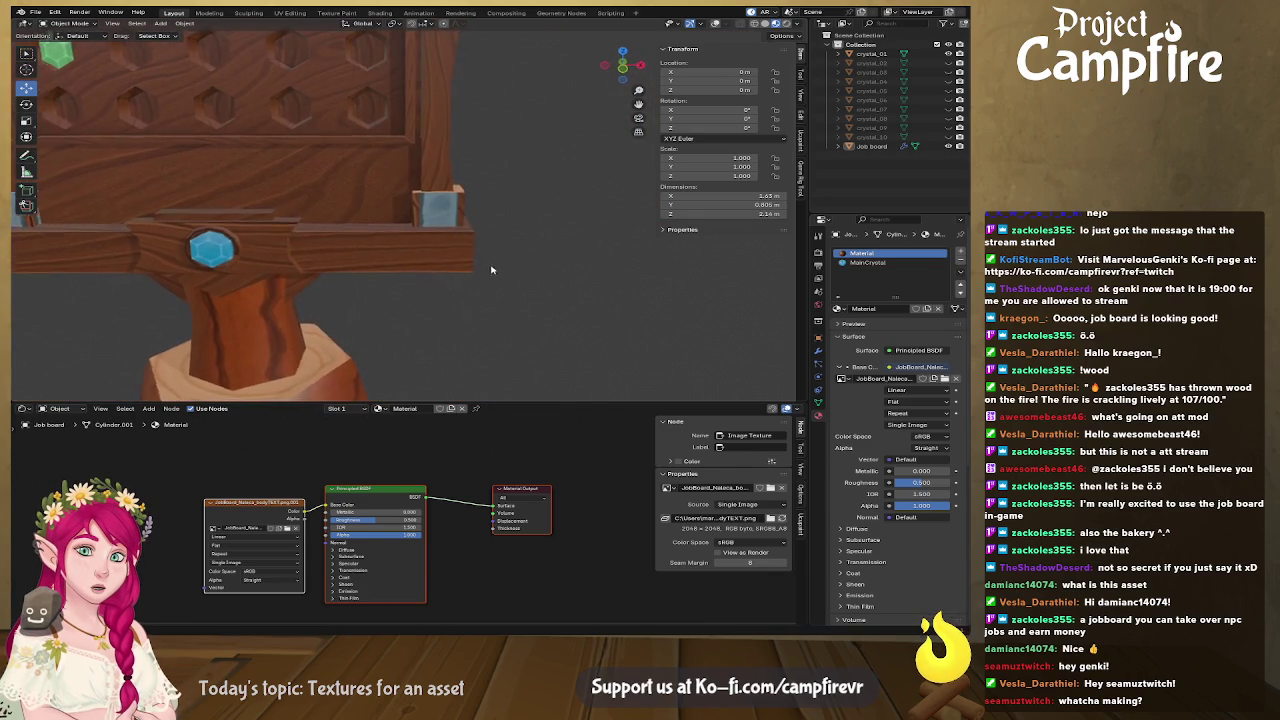
scroll(470, 256, down, 2)
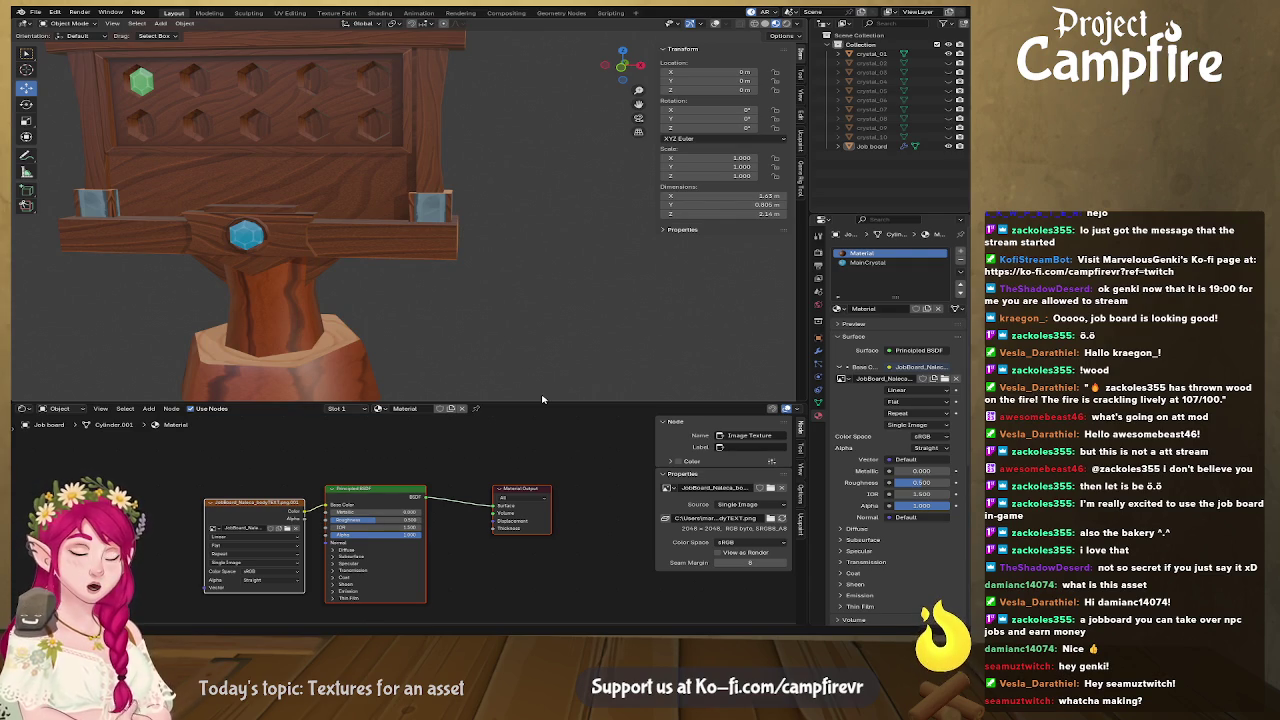
scroll(449, 372, down, 2)
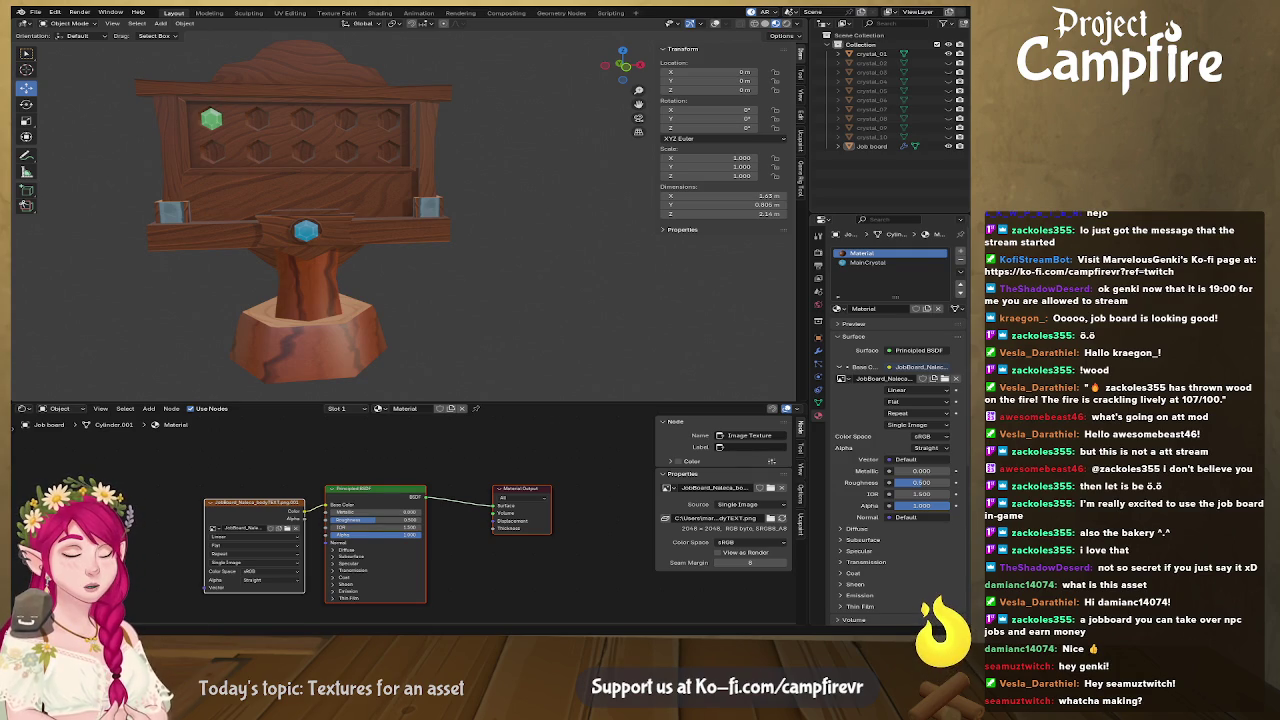
key(alt+Tab)
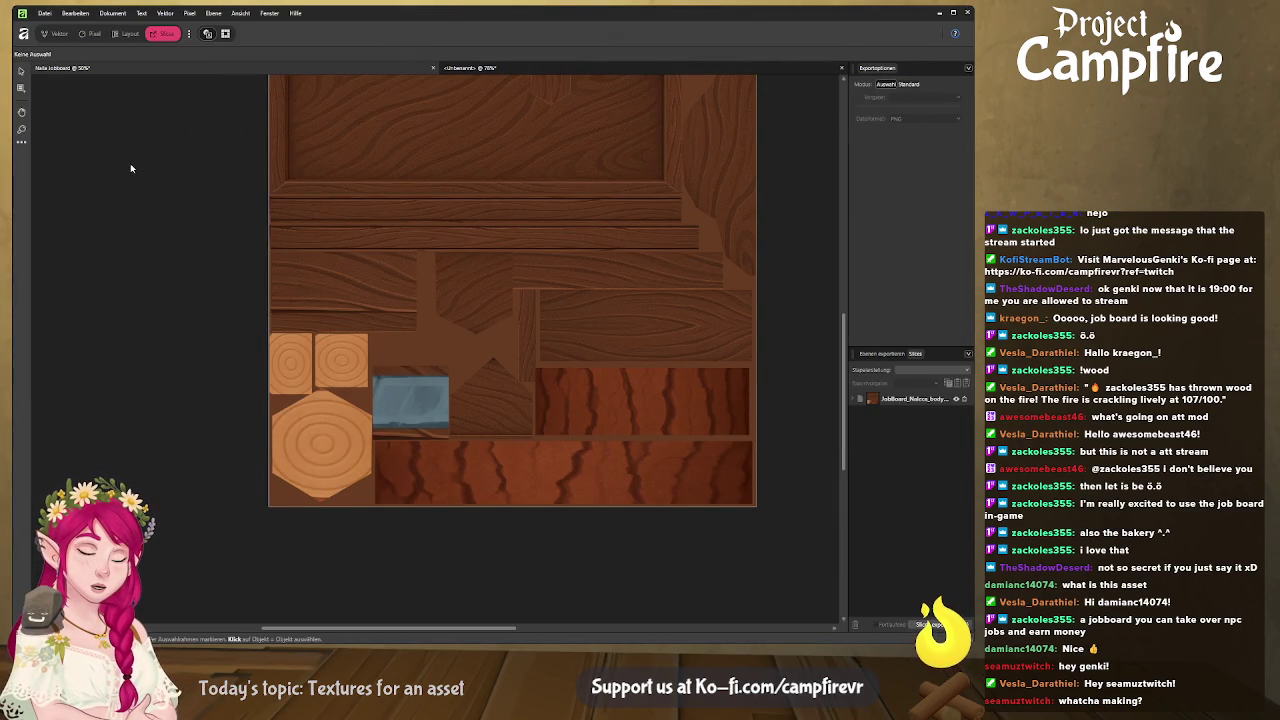
In the Designer persona, rotate the blue metal plate 90° to stand upright
click(59, 34)
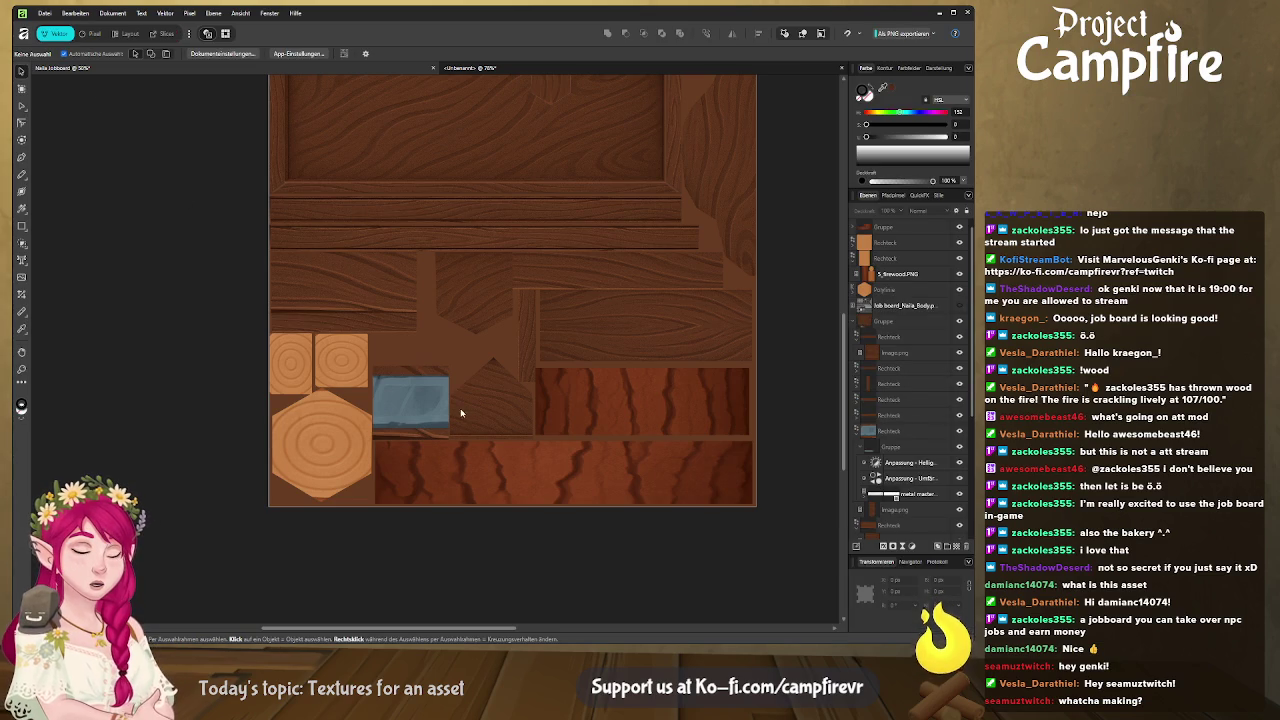
click(423, 398)
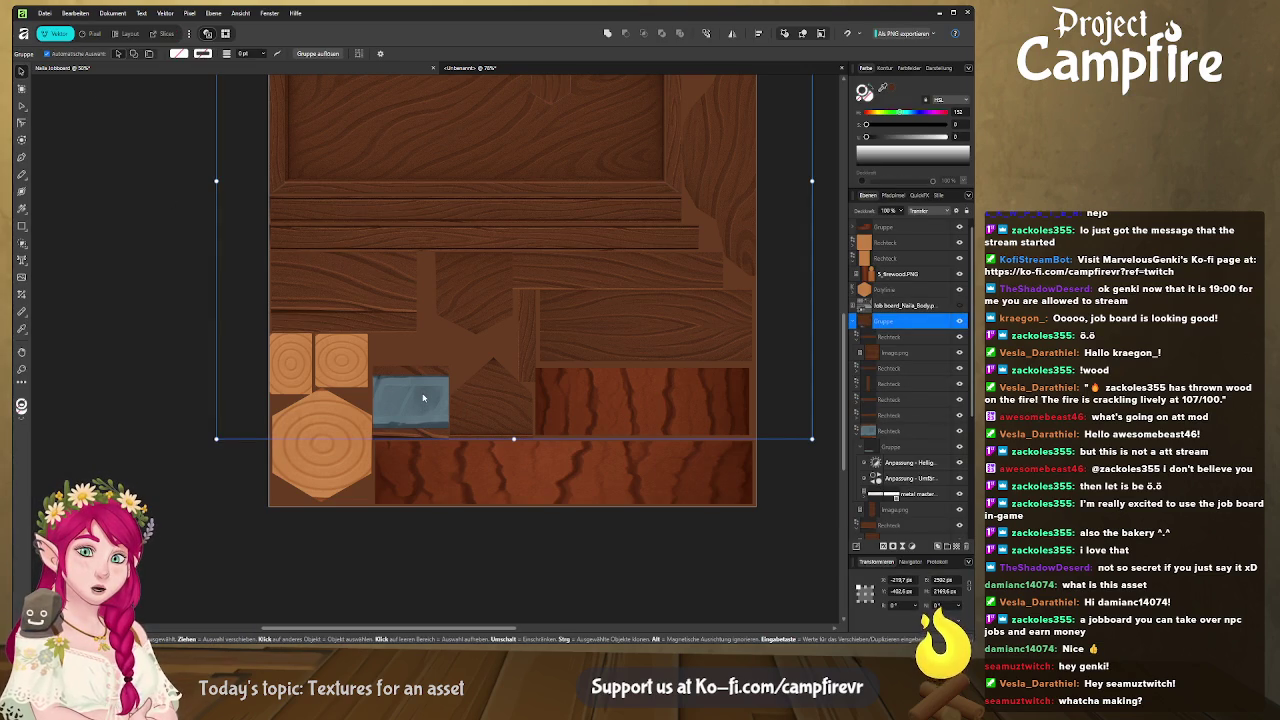
double_click(423, 398)
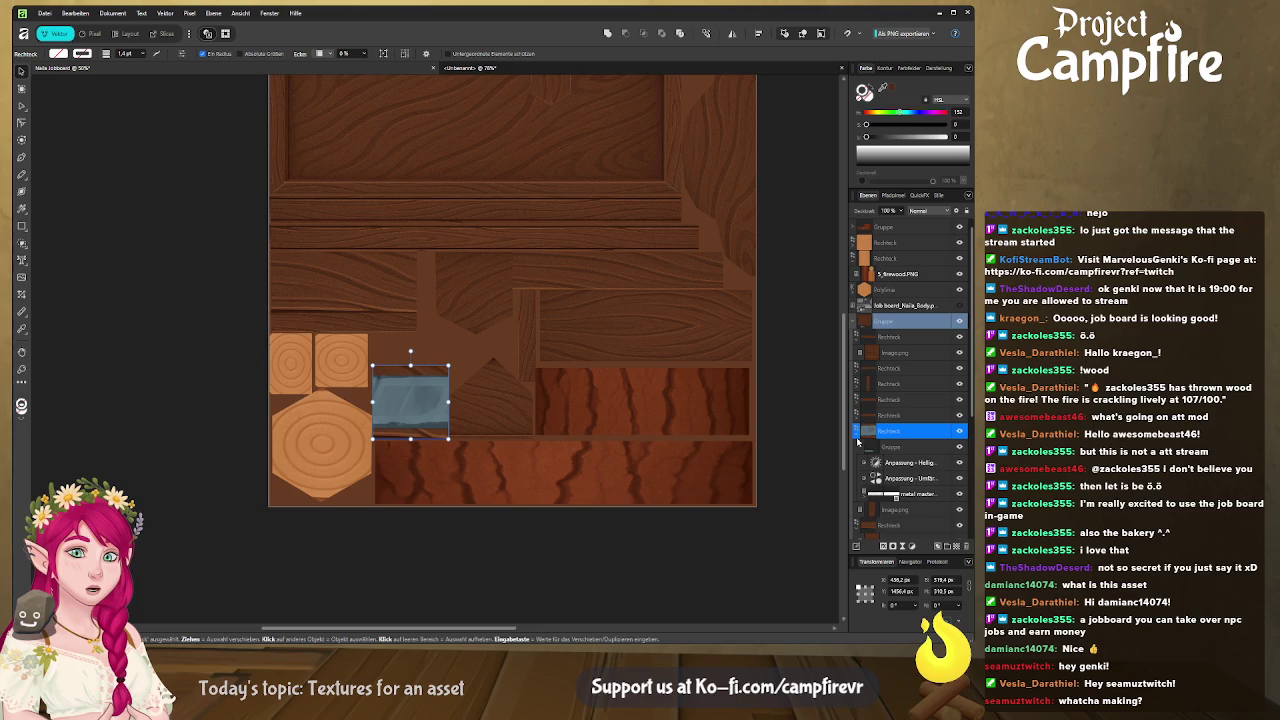
mouse_move(410, 348)
mouse_down()
mouse_move(350, 353)
mouse_move(291, 403)
mouse_up()
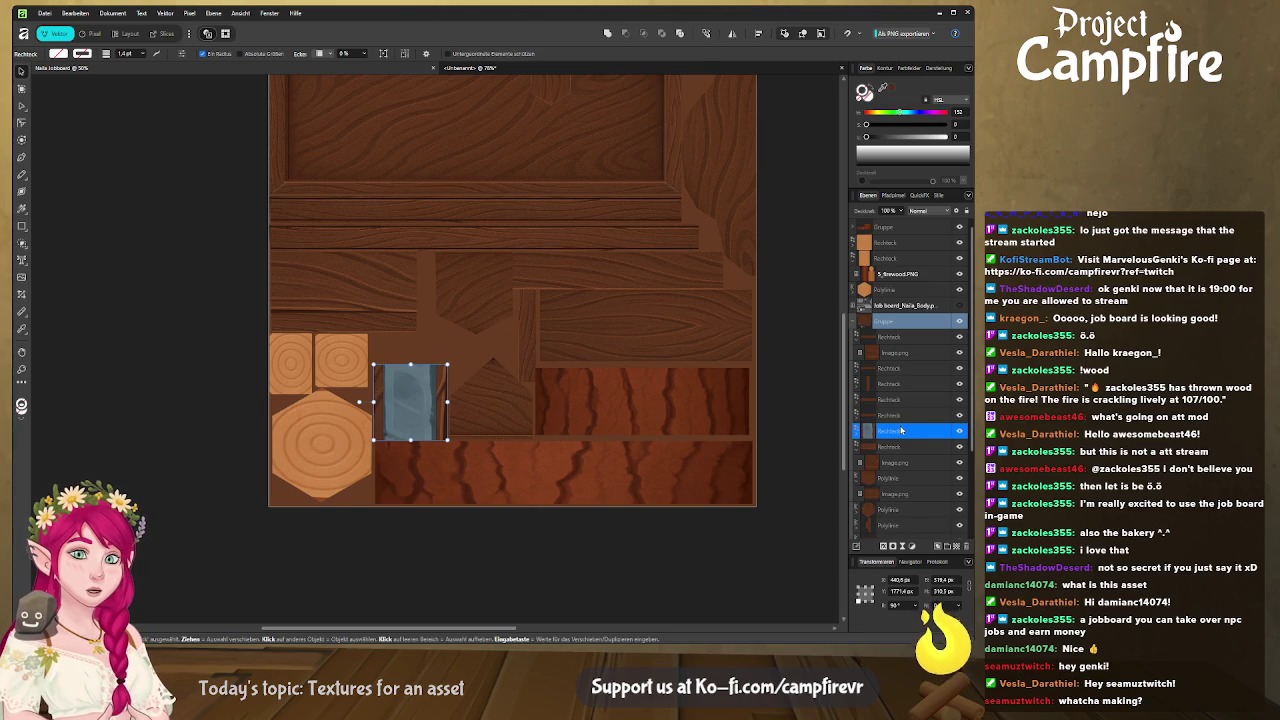
Narrow the bottom wood strip slightly and select the 5_firewood.PNG image inside it
scroll(760, 390, down, 1)
scroll(750, 350, down, 1)
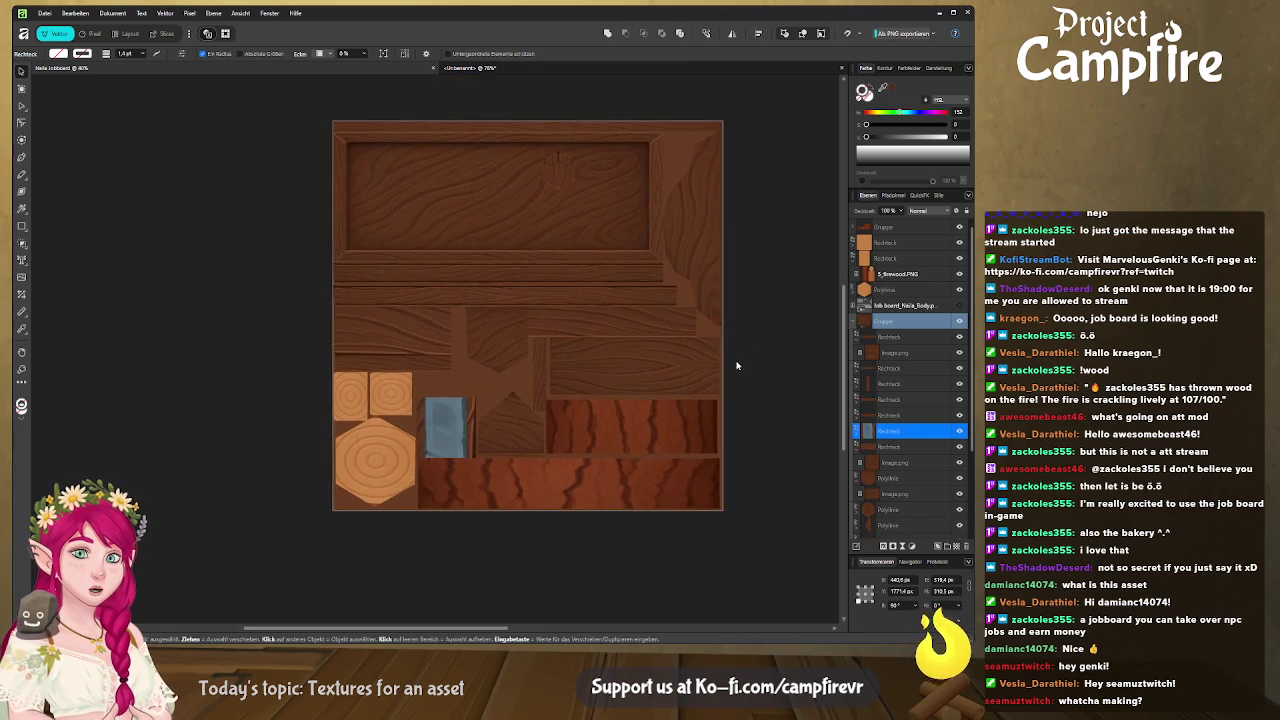
scroll(730, 368, down, 1)
double_click(539, 488)
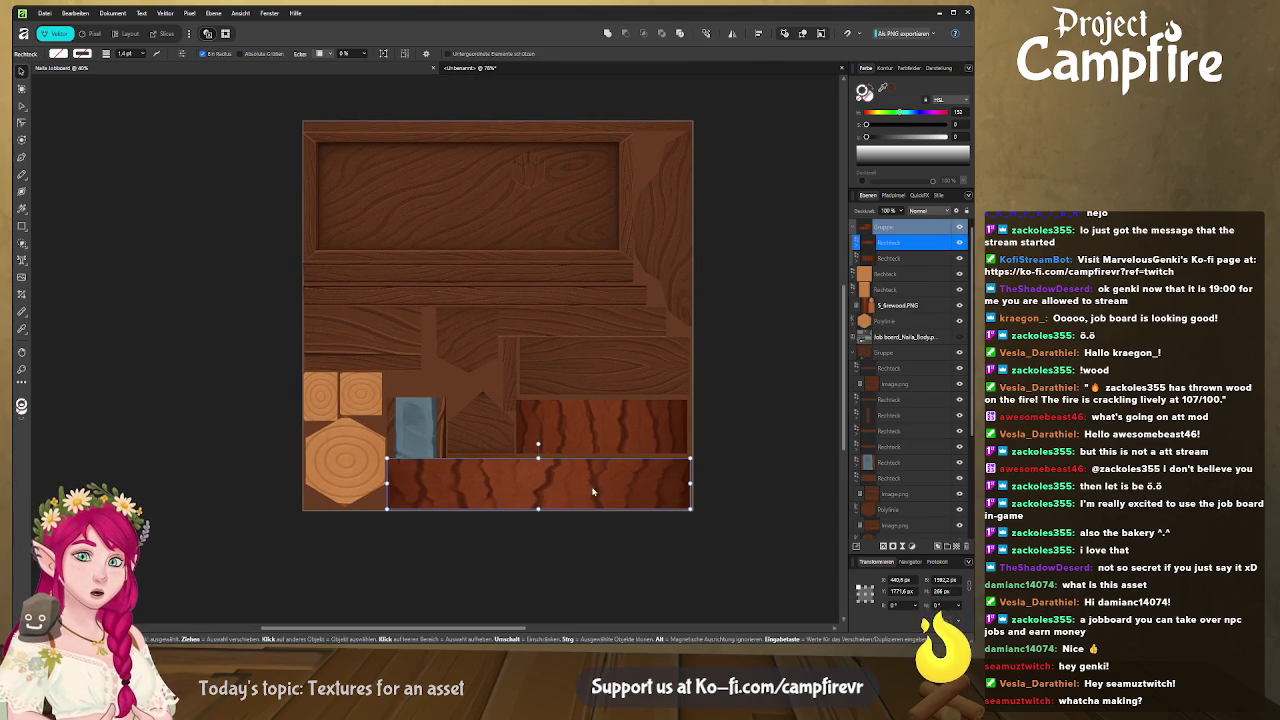
drag(689, 484, 690, 484)
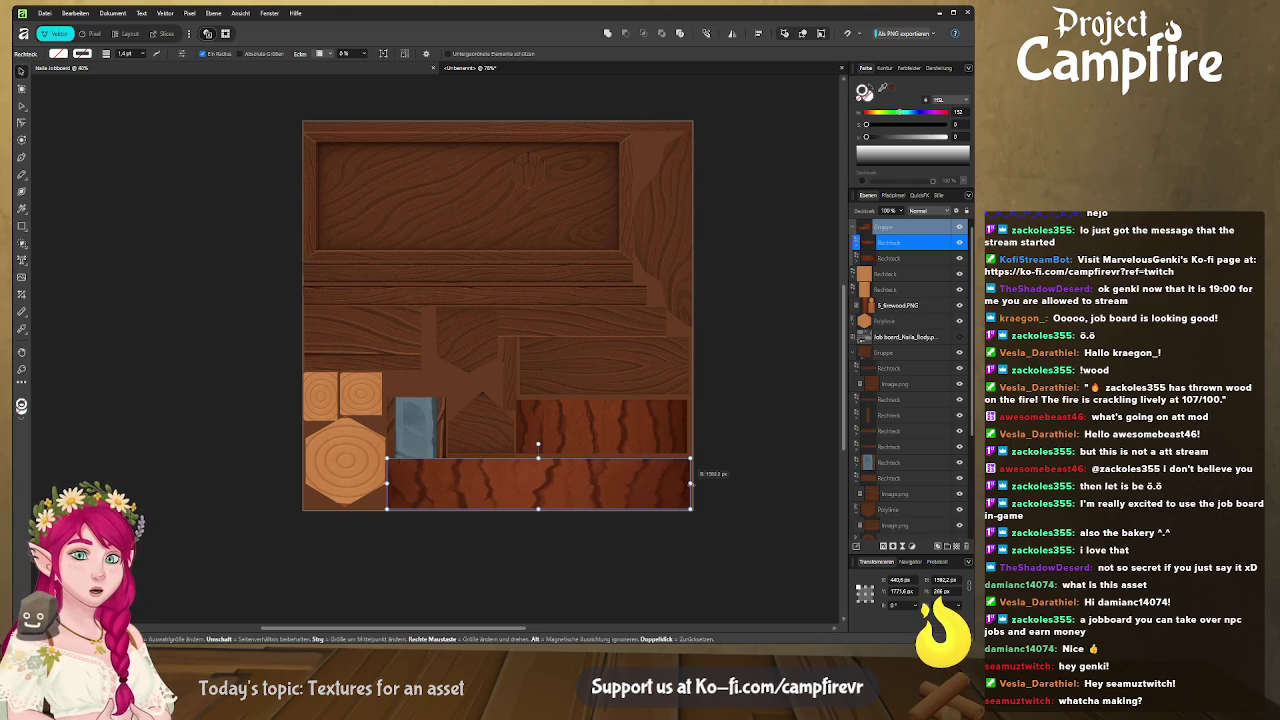
click(866, 247)
click(910, 258)
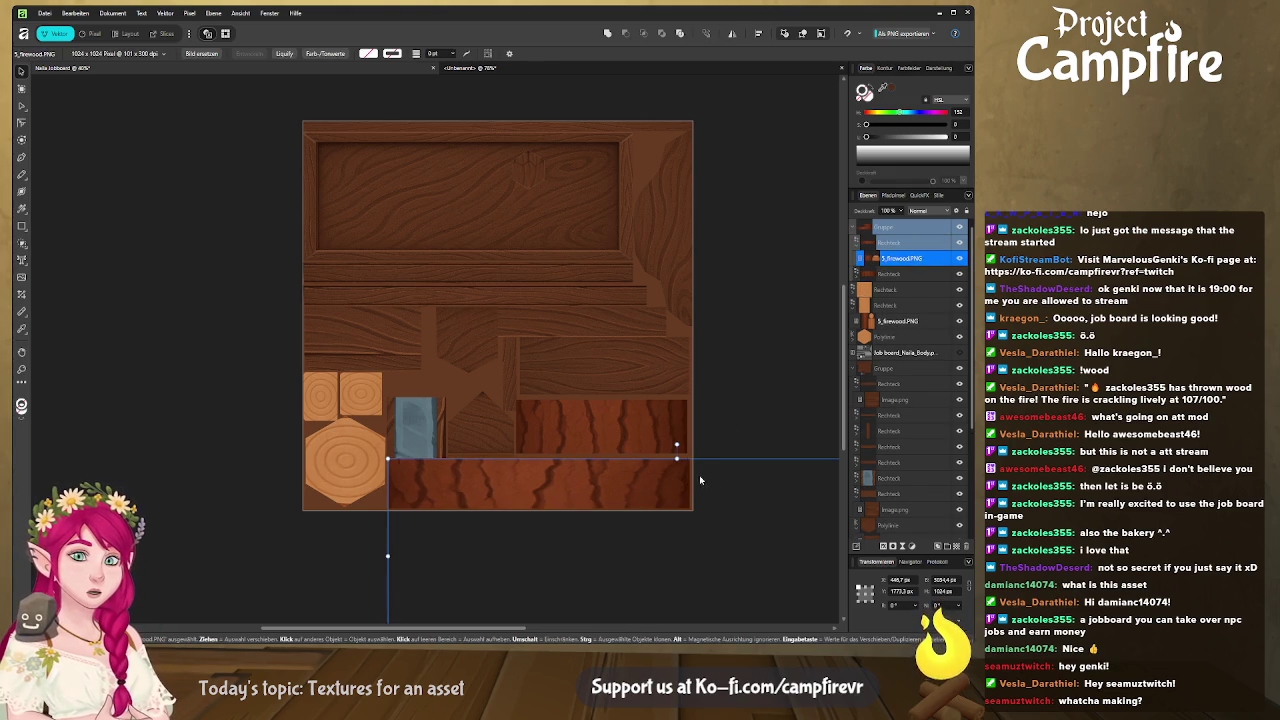
Shrink the 5_firewood.PNG image to fit the bottom strip, undoing accidental moves
scroll(655, 465, down, 5)
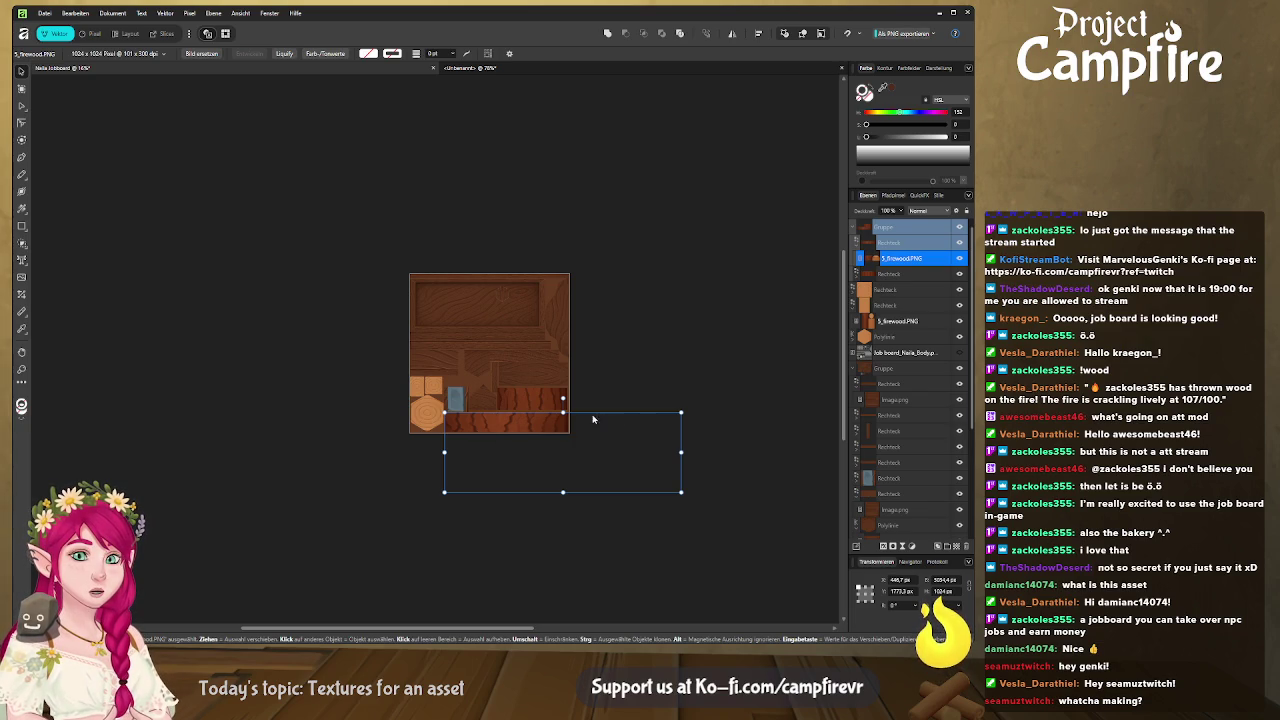
scroll(555, 431, up, 3)
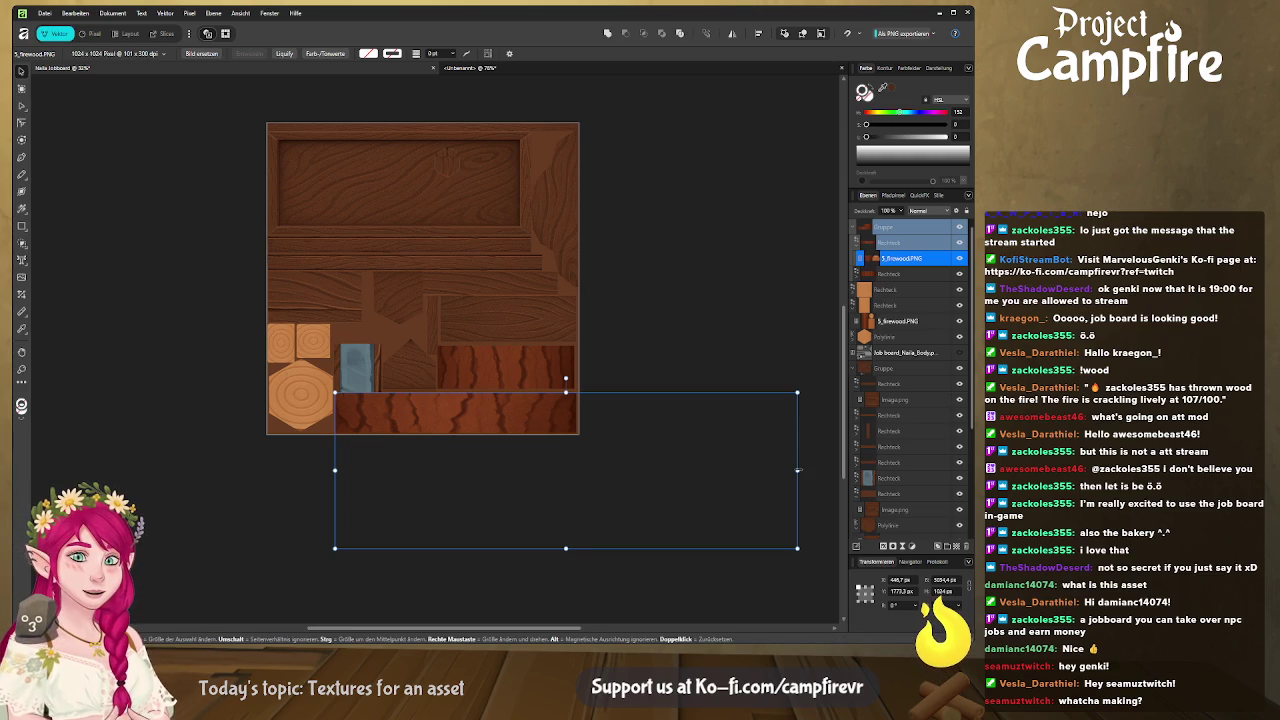
drag(797, 470, 764, 470)
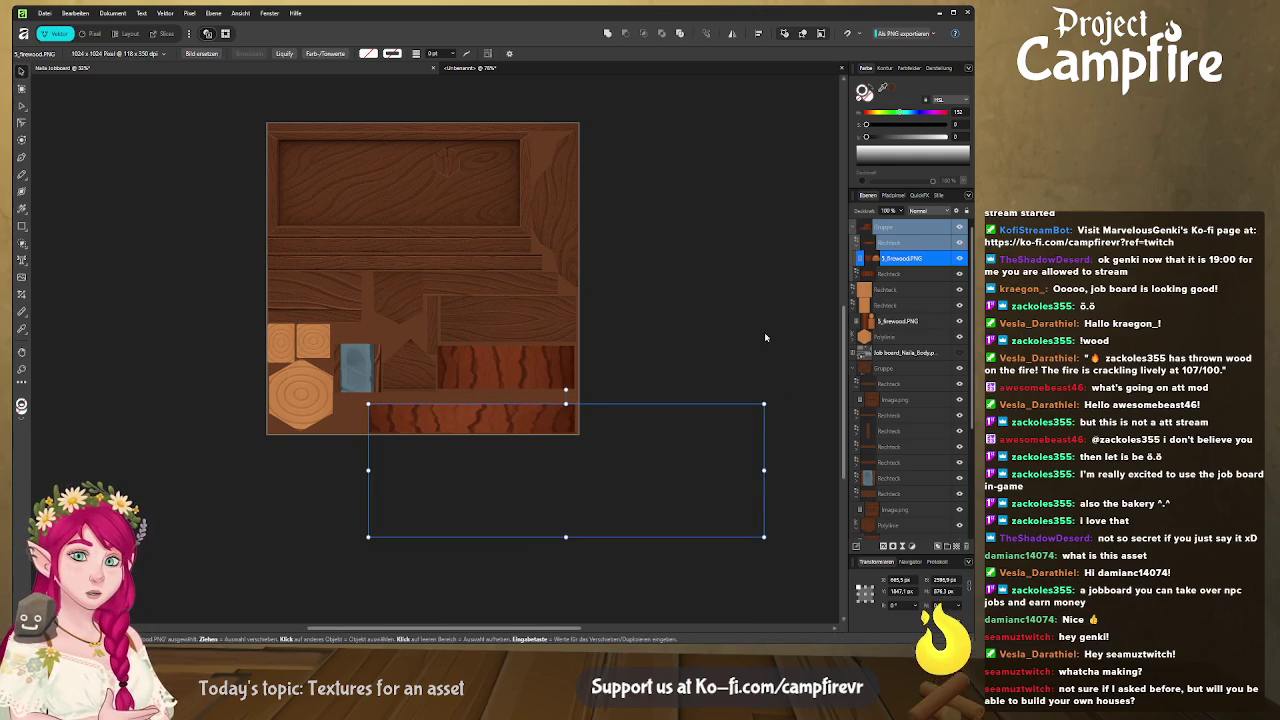
key(F2)
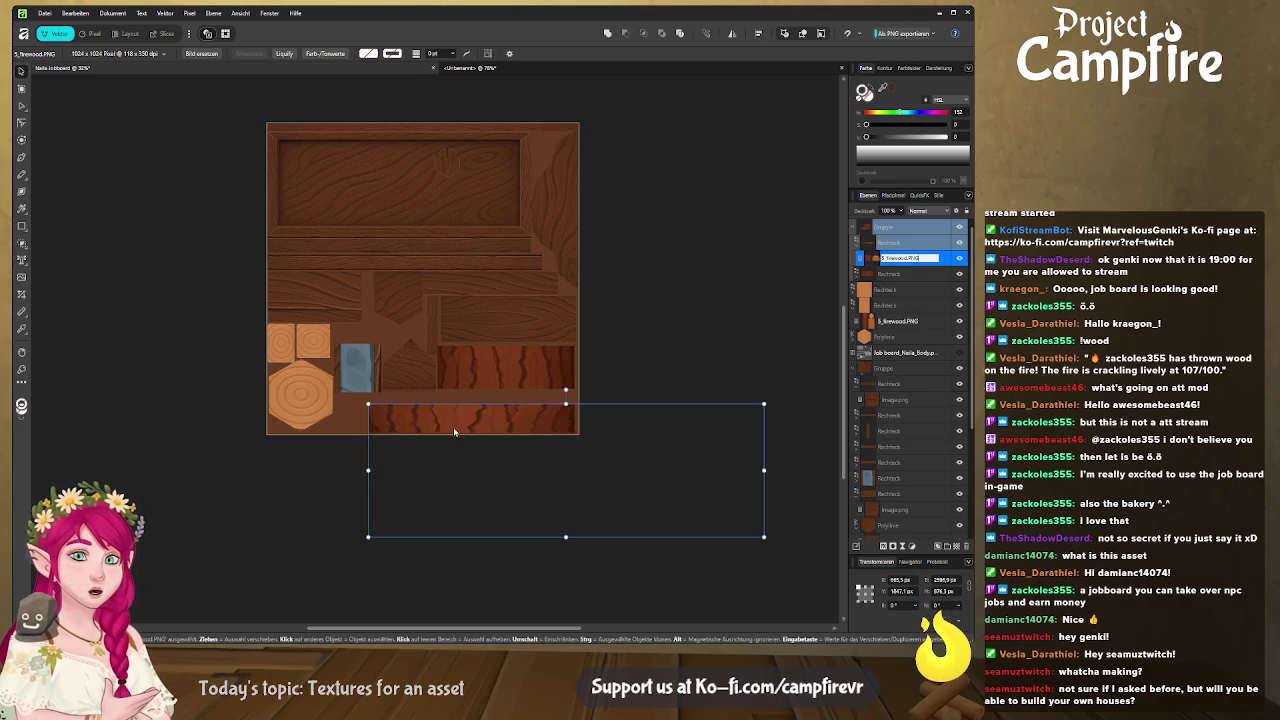
drag(449, 425, 447, 419)
key(ctrl+z)
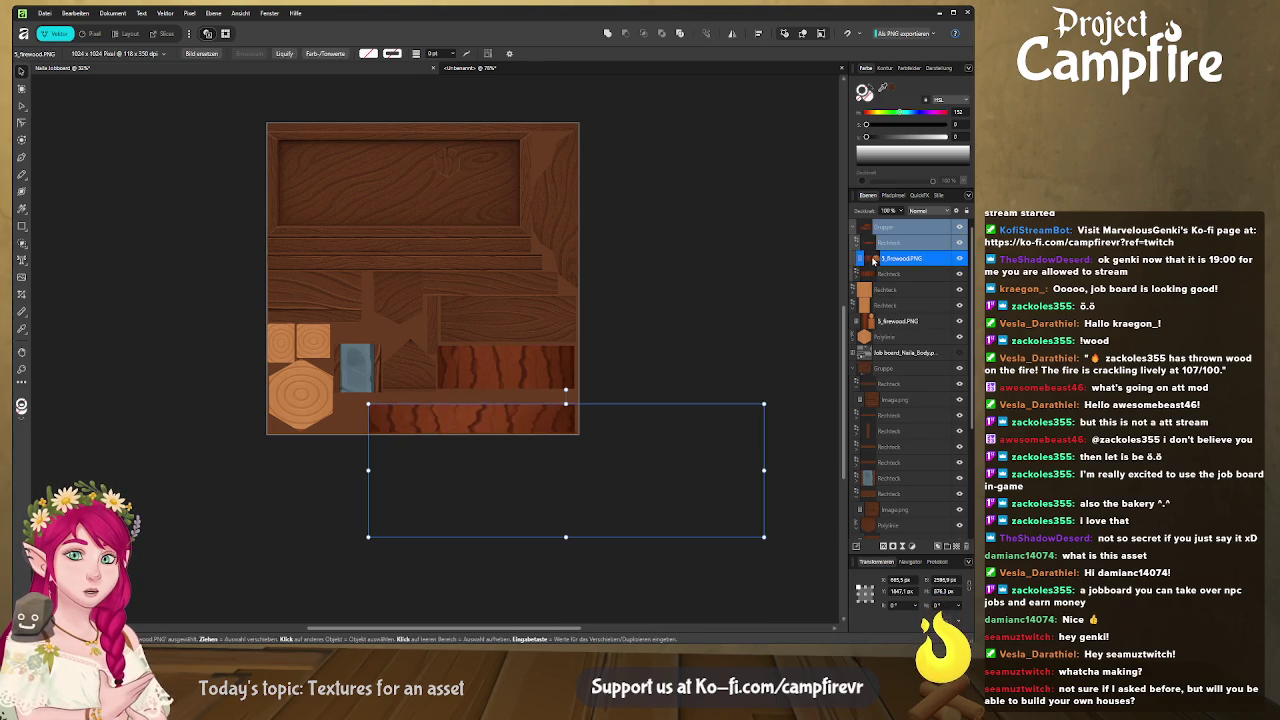
click(877, 243)
click(883, 260)
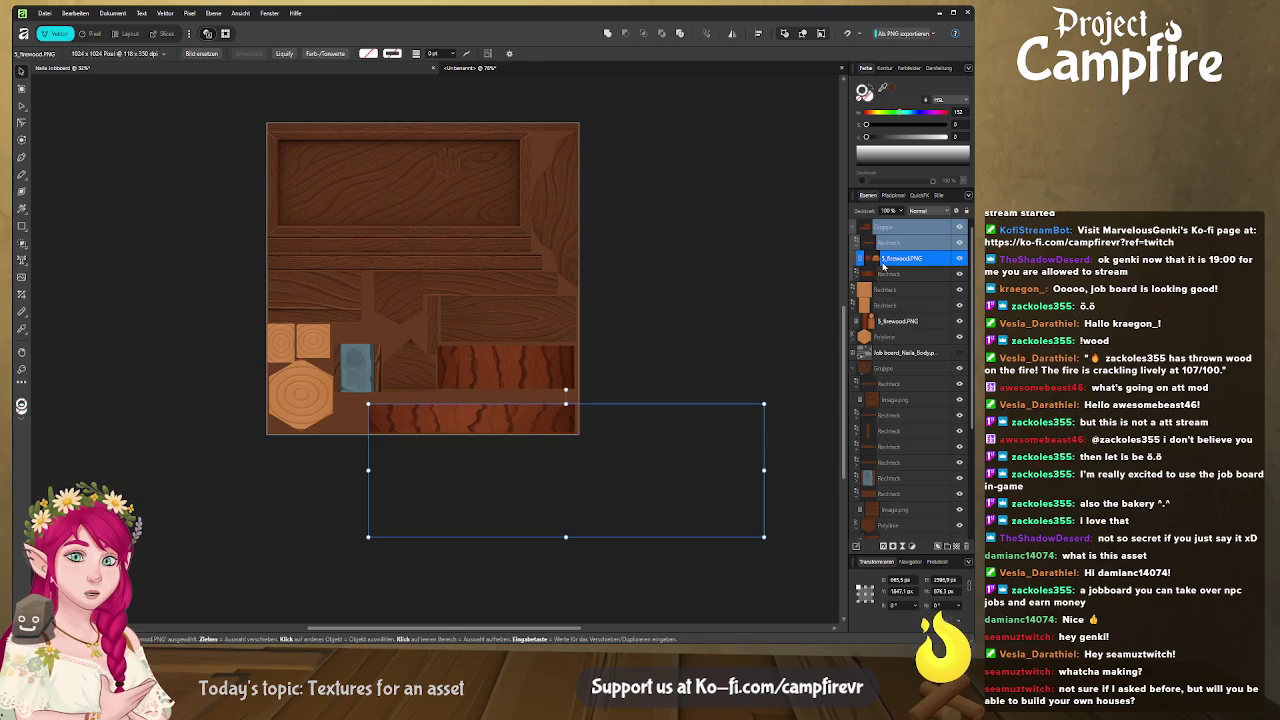
drag(602, 475, 573, 447)
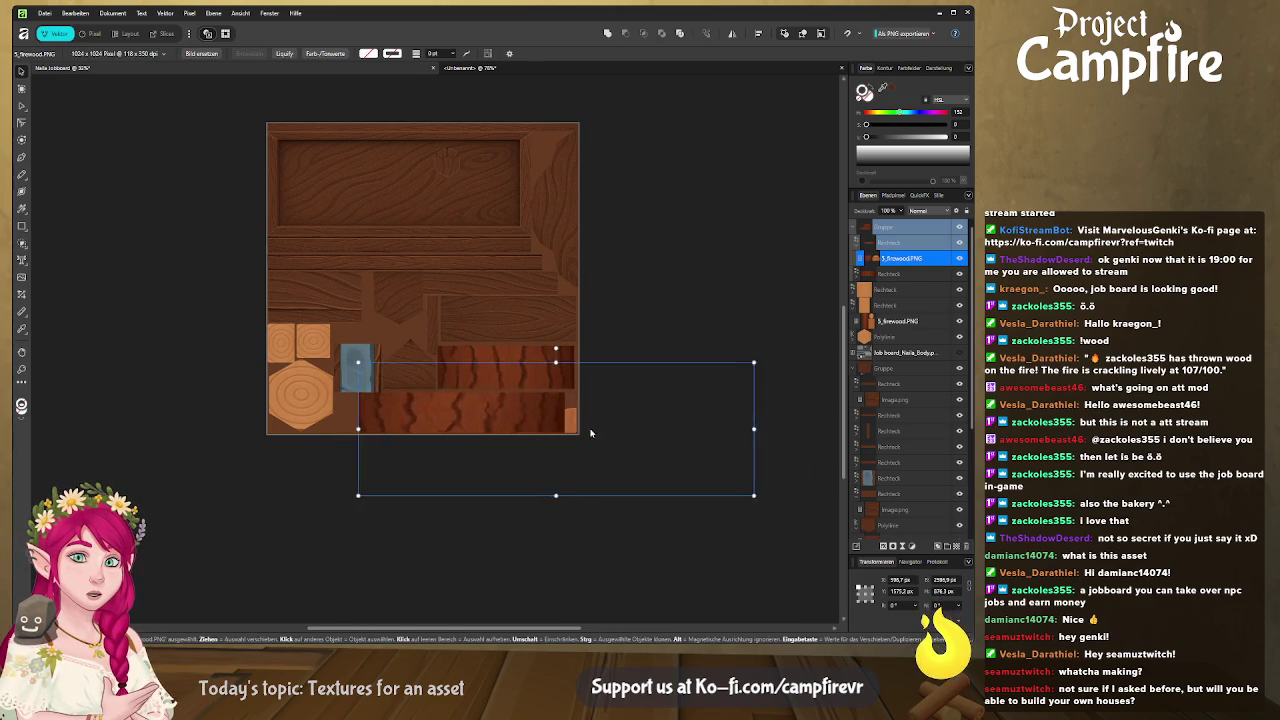
mouse_move(573, 447)
mouse_down()
mouse_move(549, 447)
mouse_move(623, 443)
mouse_move(567, 437)
mouse_move(585, 437)
mouse_up()
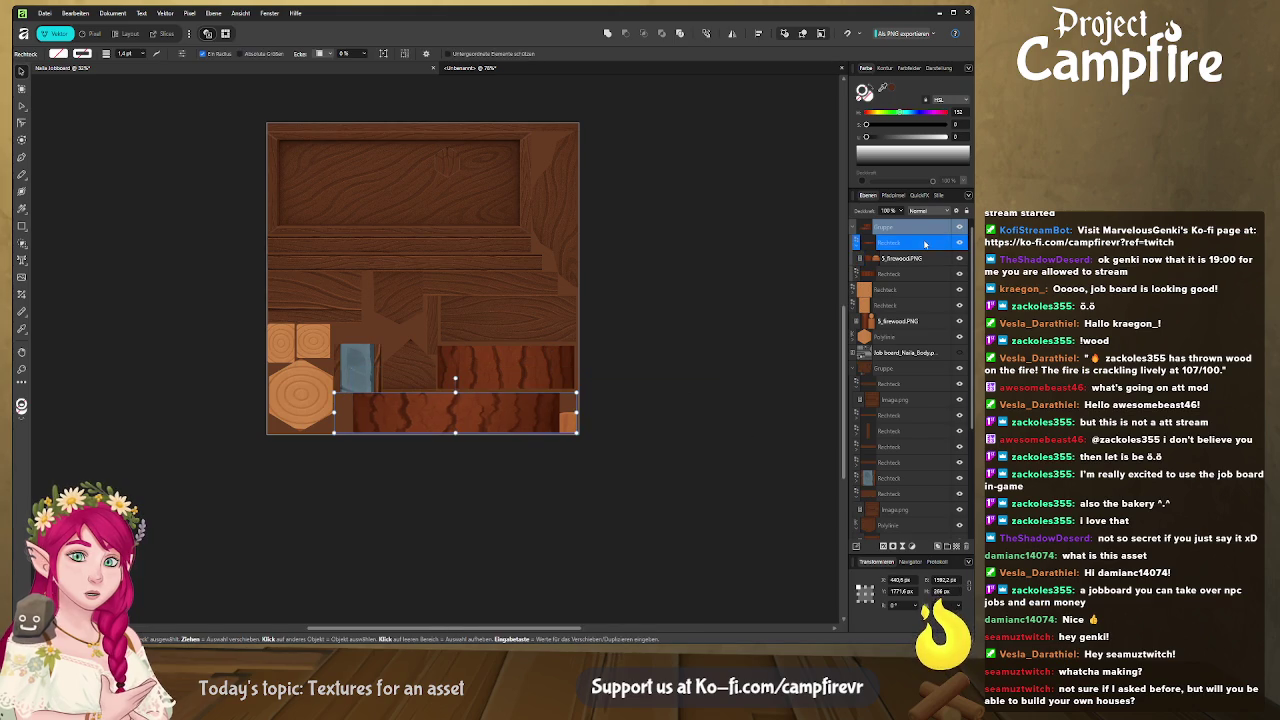
key(ctrl+z)
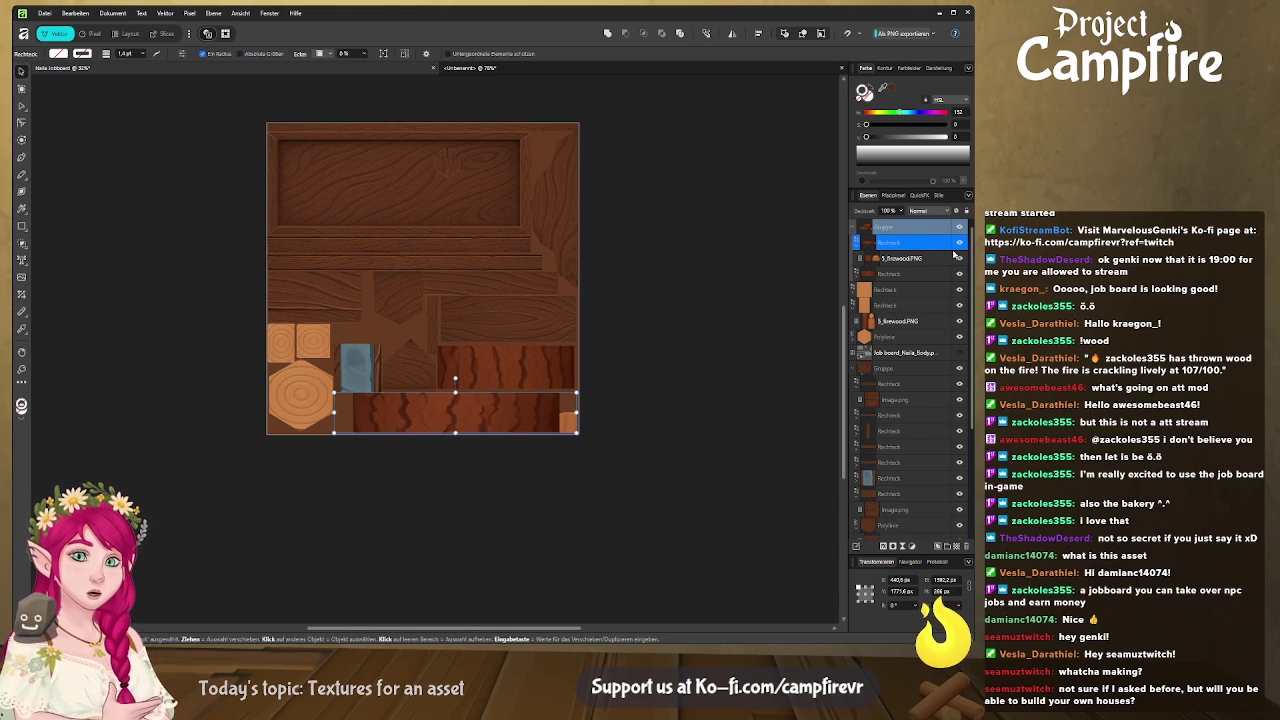
Resize the firewood image and align it with the strip's left end
click(603, 417)
mouse_move(749, 500)
mouse_down()
mouse_move(832, 557)
mouse_move(690, 498)
mouse_up()
drag(591, 452, 571, 448)
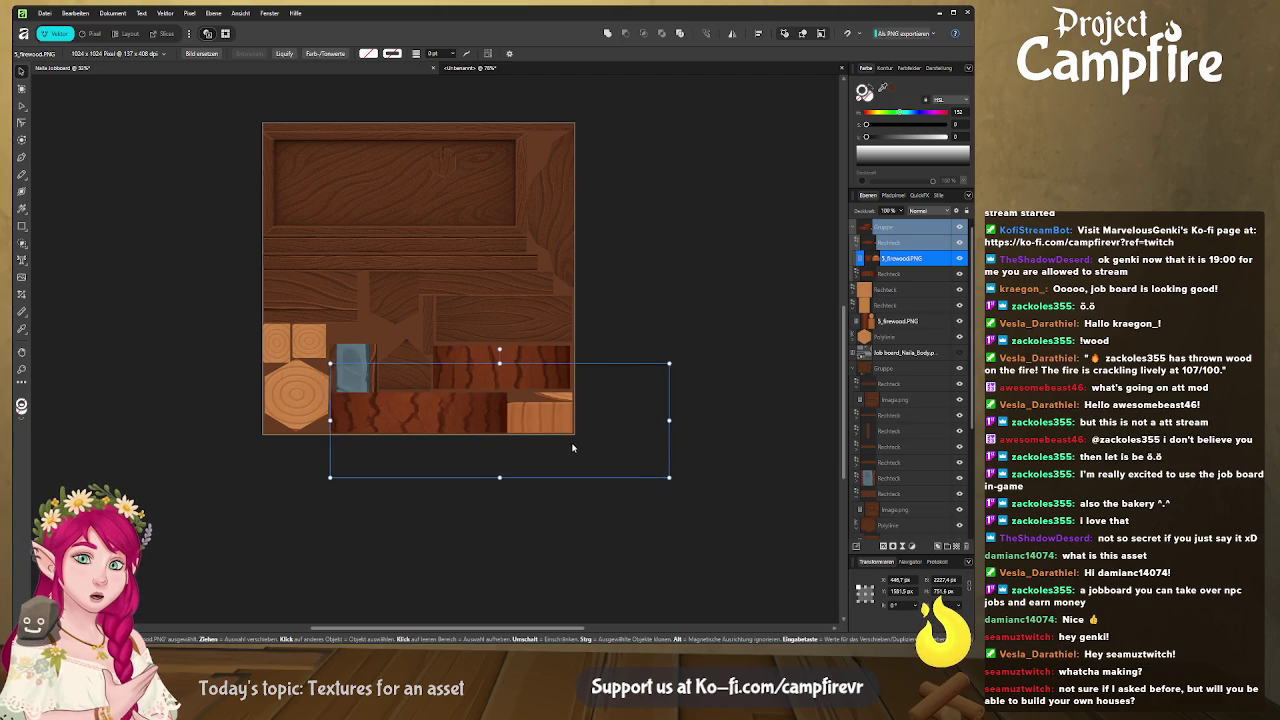
drag(669, 477, 617, 460)
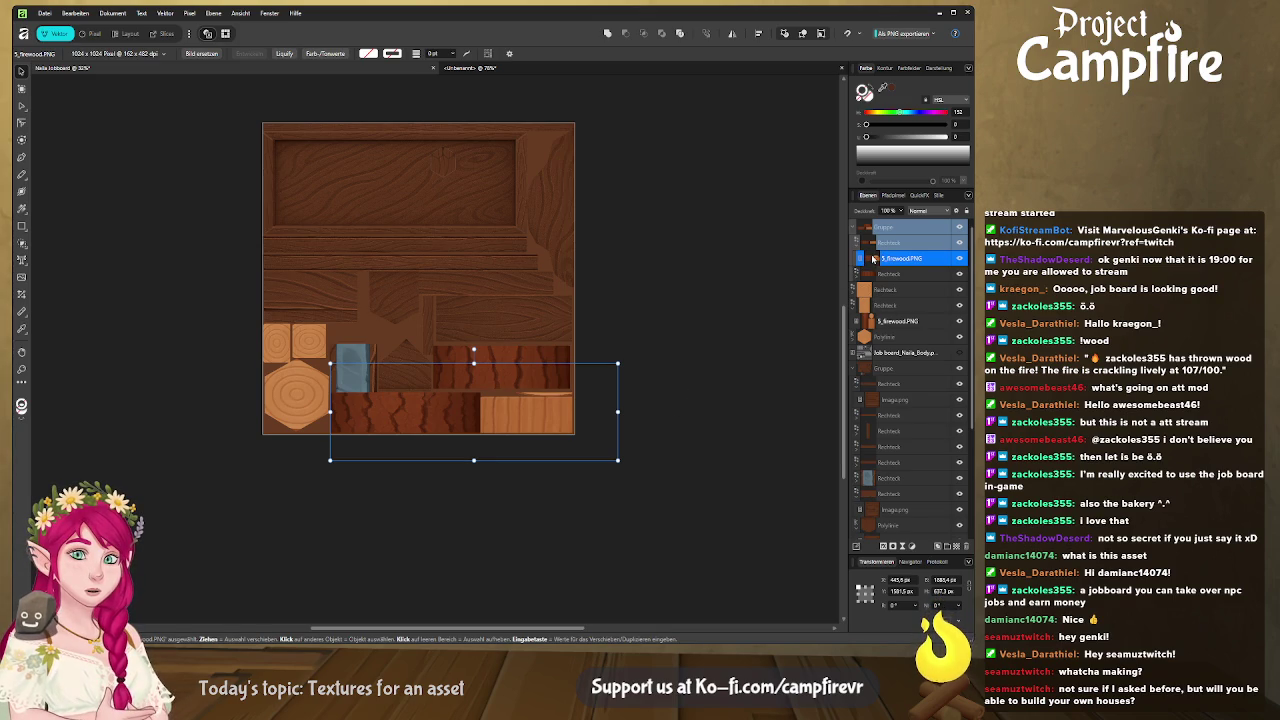
Duplicate the firewood image to the strip's right side and trim both copies to fit
key(ctrl+j)
drag(434, 422, 576, 422)
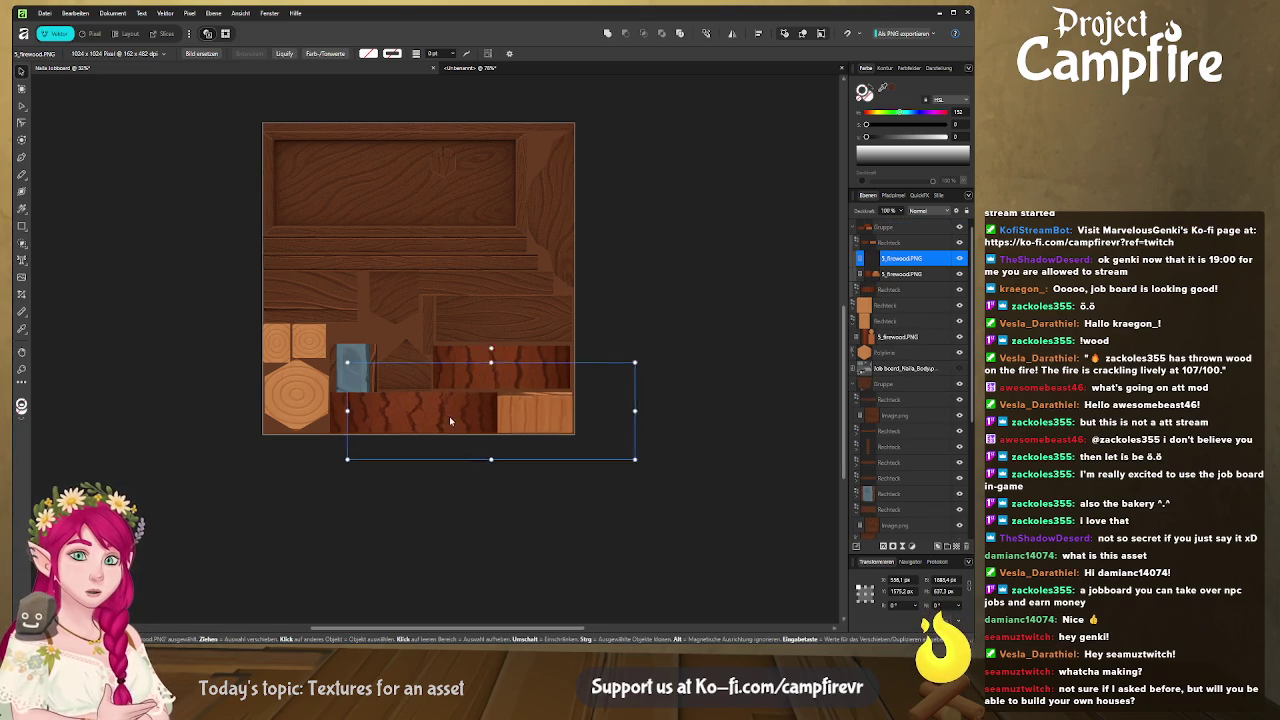
key(Right)
key(Right)
key(Right)
key(Right)
key(Right)
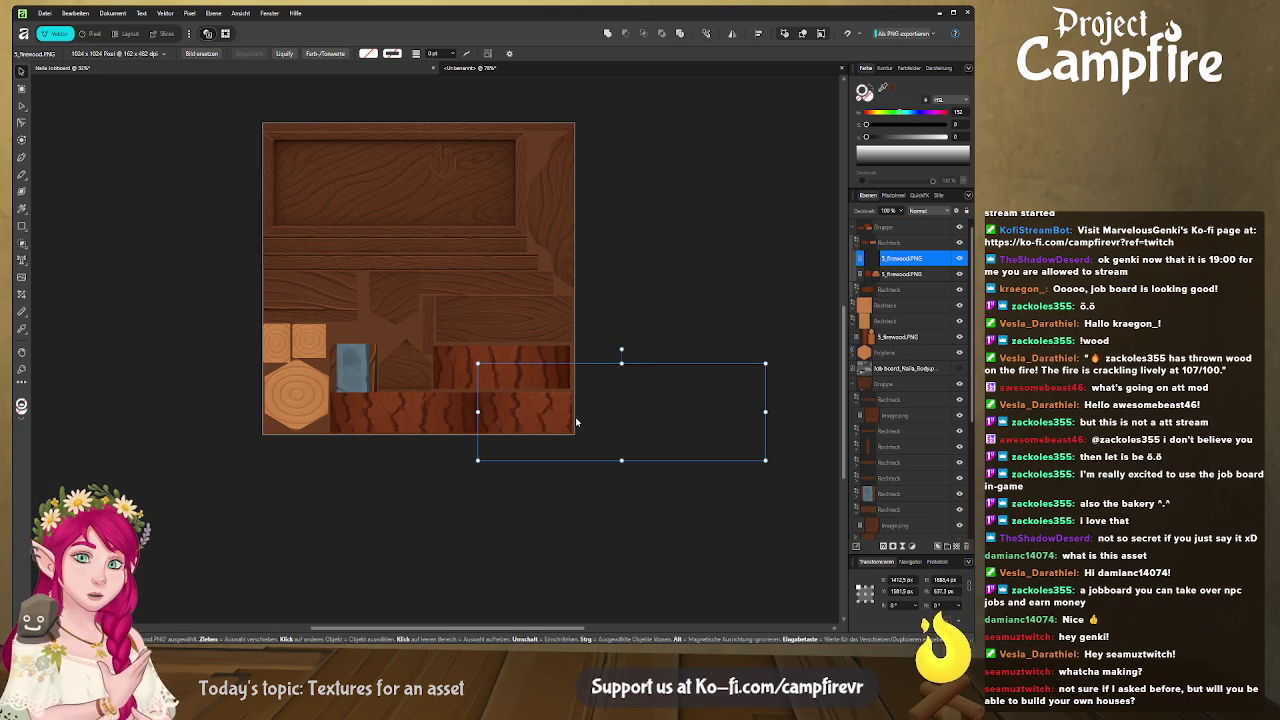
click(445, 408)
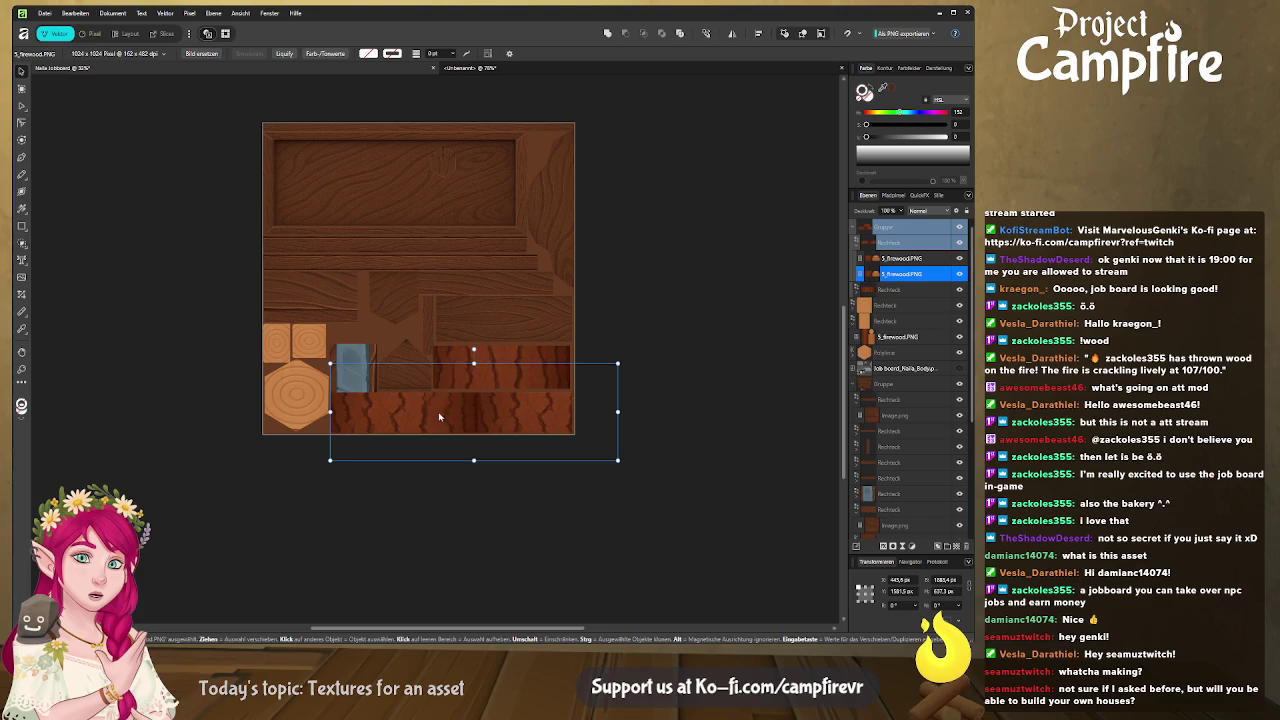
drag(618, 411, 576, 411)
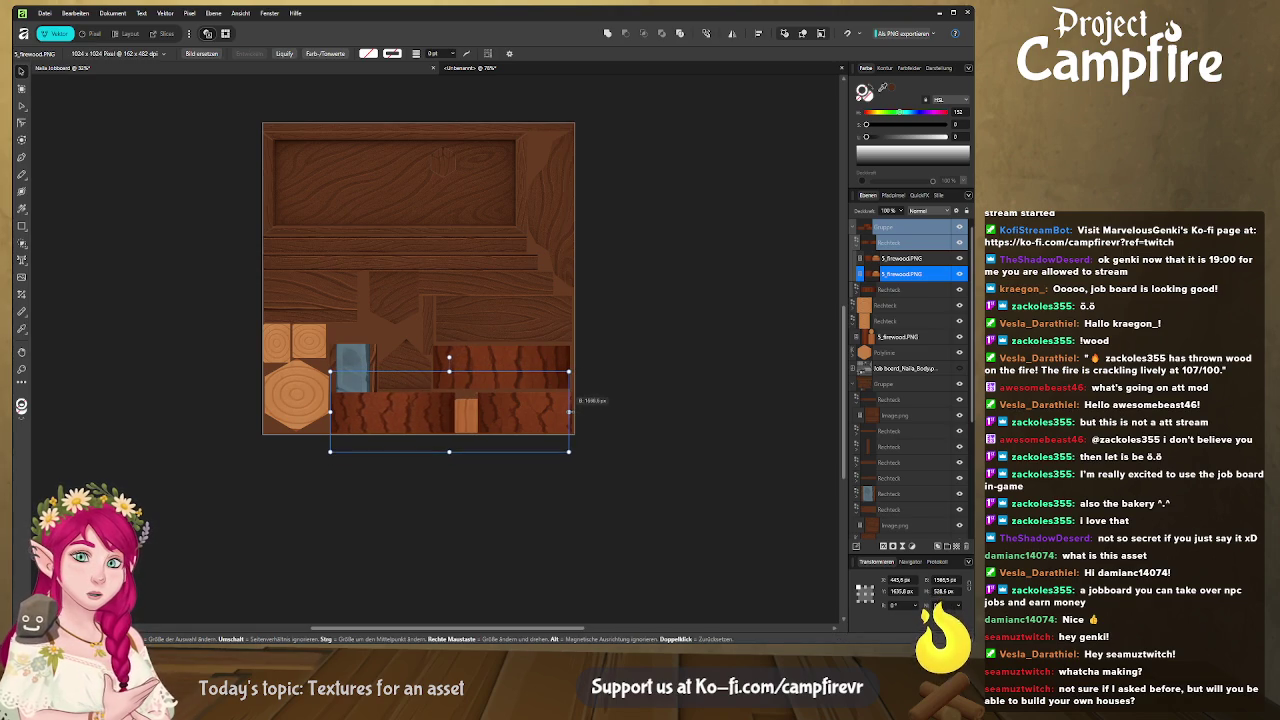
click(532, 416)
drag(532, 416, 522, 417)
drag(740, 413, 681, 411)
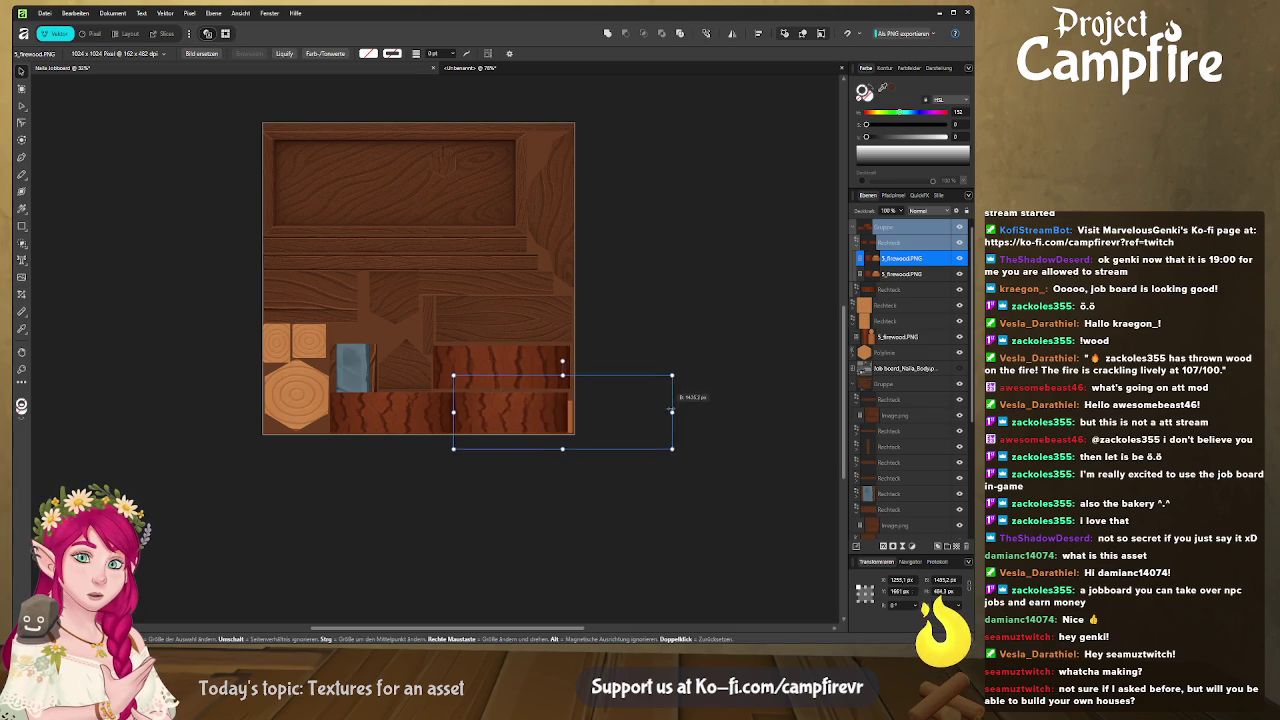
click(642, 471)
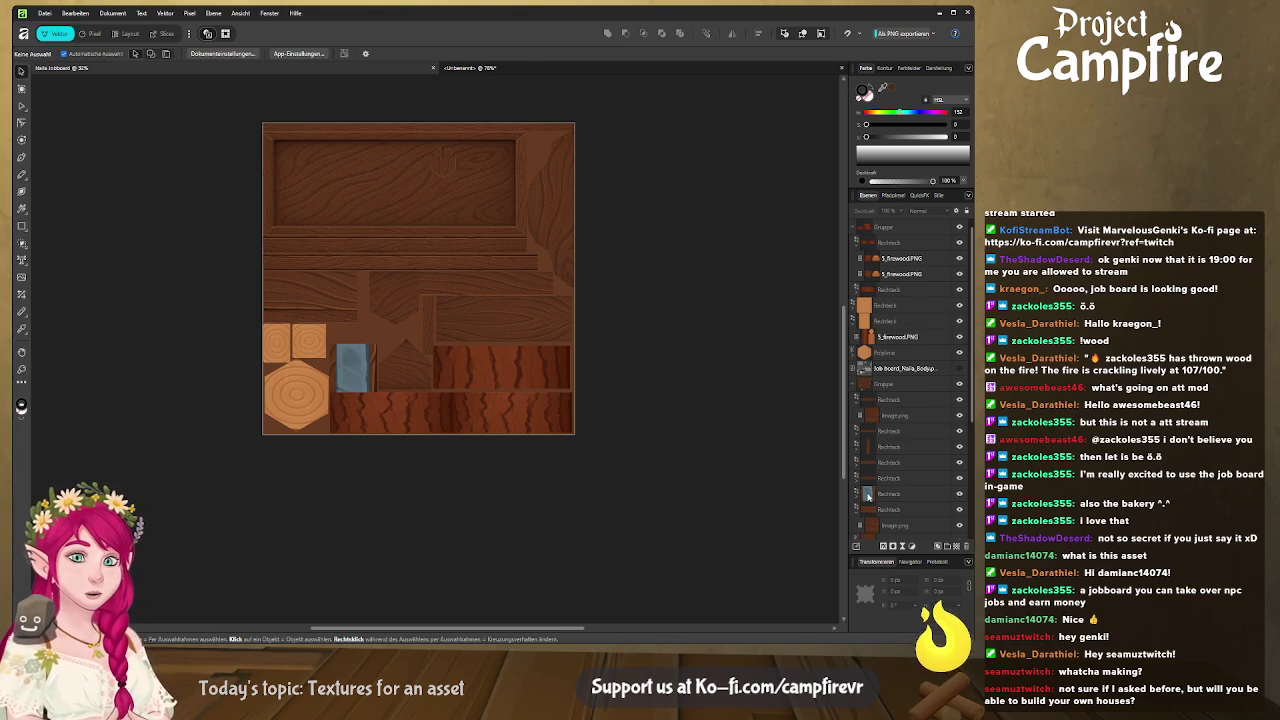
click(868, 494)
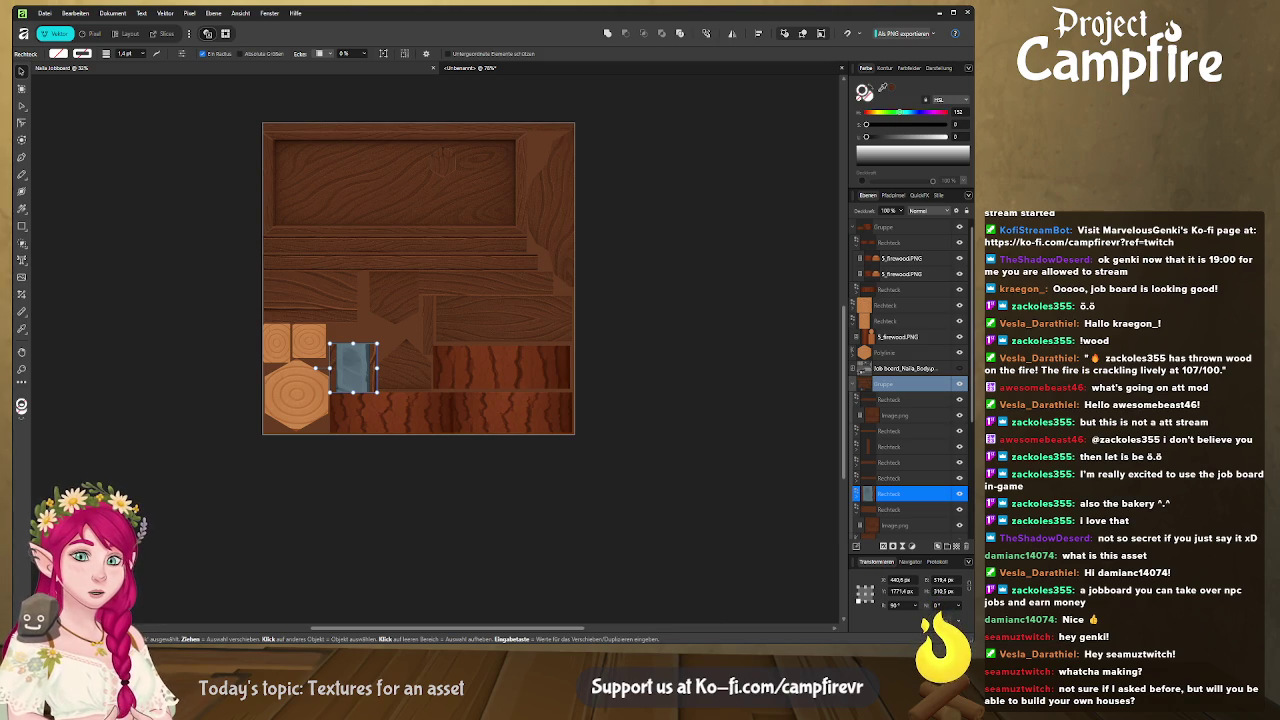
key(alt+Tab)
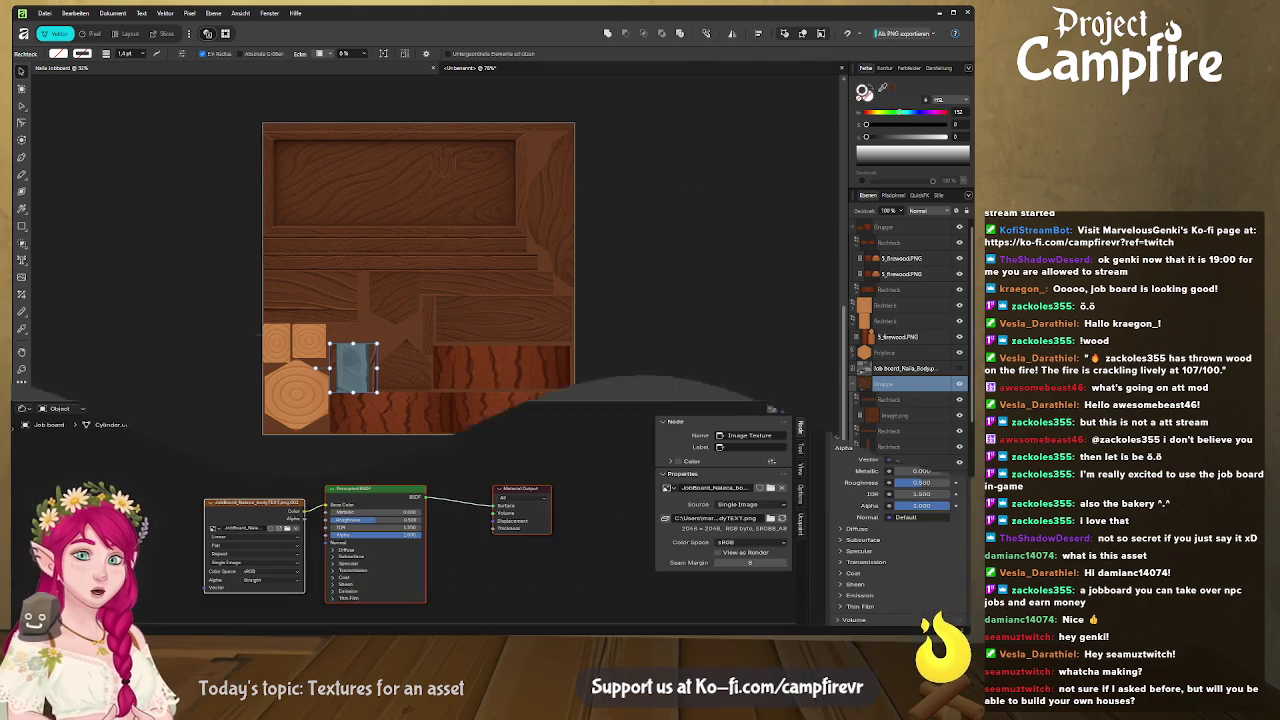
scroll(498, 265, up, 2)
mouse_move(598, 313)
mouse_down()
mouse_move(594, 346)
mouse_move(520, 337)
mouse_move(555, 331)
mouse_up()
scroll(587, 343, down, 4)
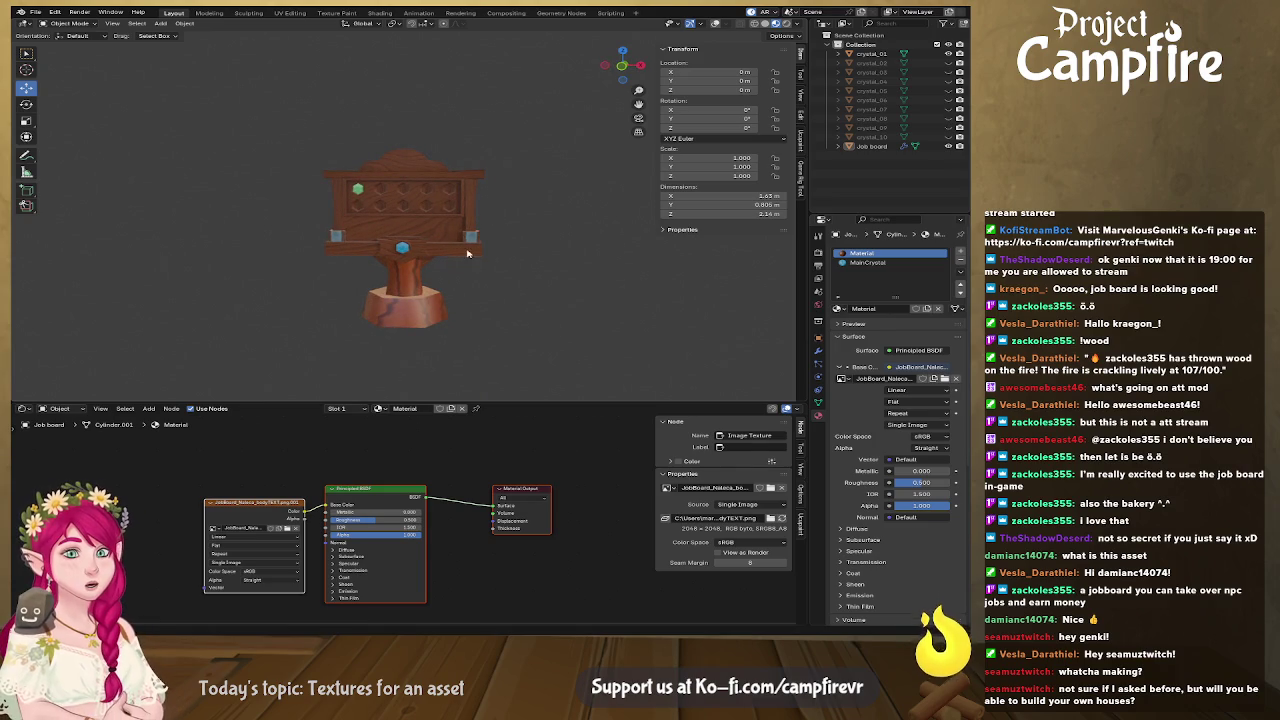
mouse_move(407, 328)
mouse_down()
mouse_move(537, 323)
mouse_move(337, 331)
mouse_move(430, 316)
mouse_up()
scroll(427, 316, up, 2)
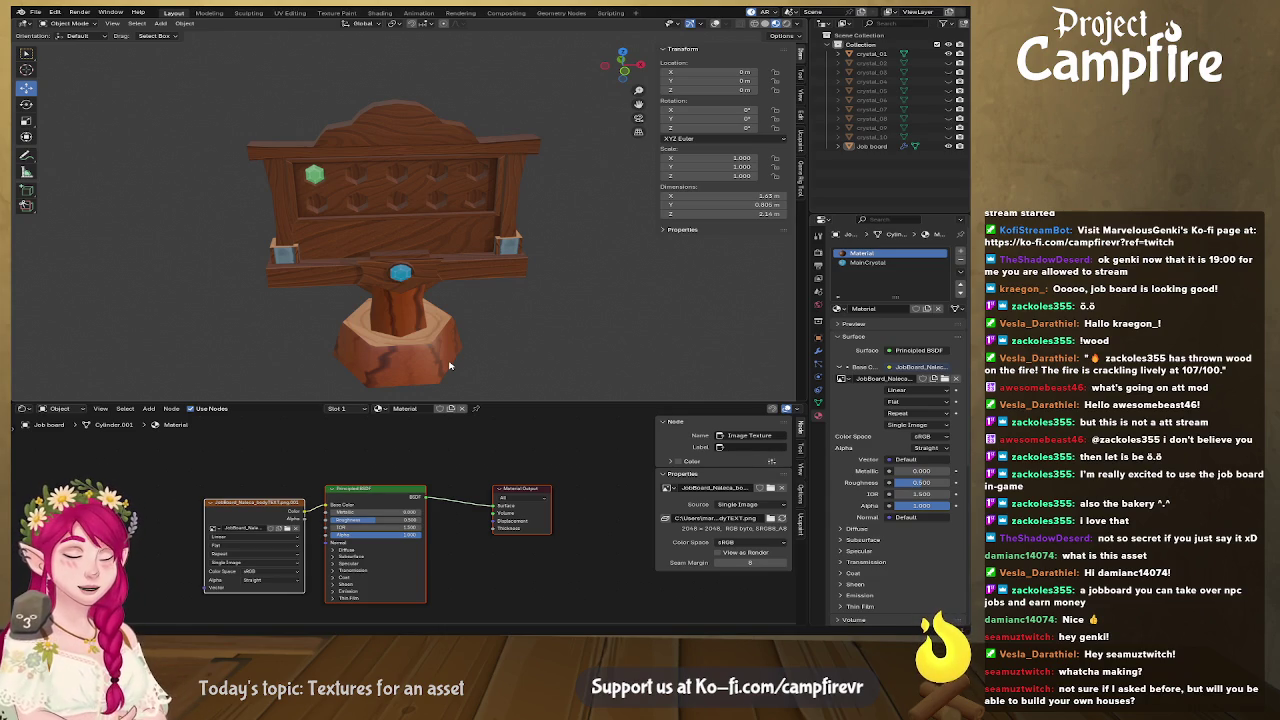
scroll(517, 333, up, 3)
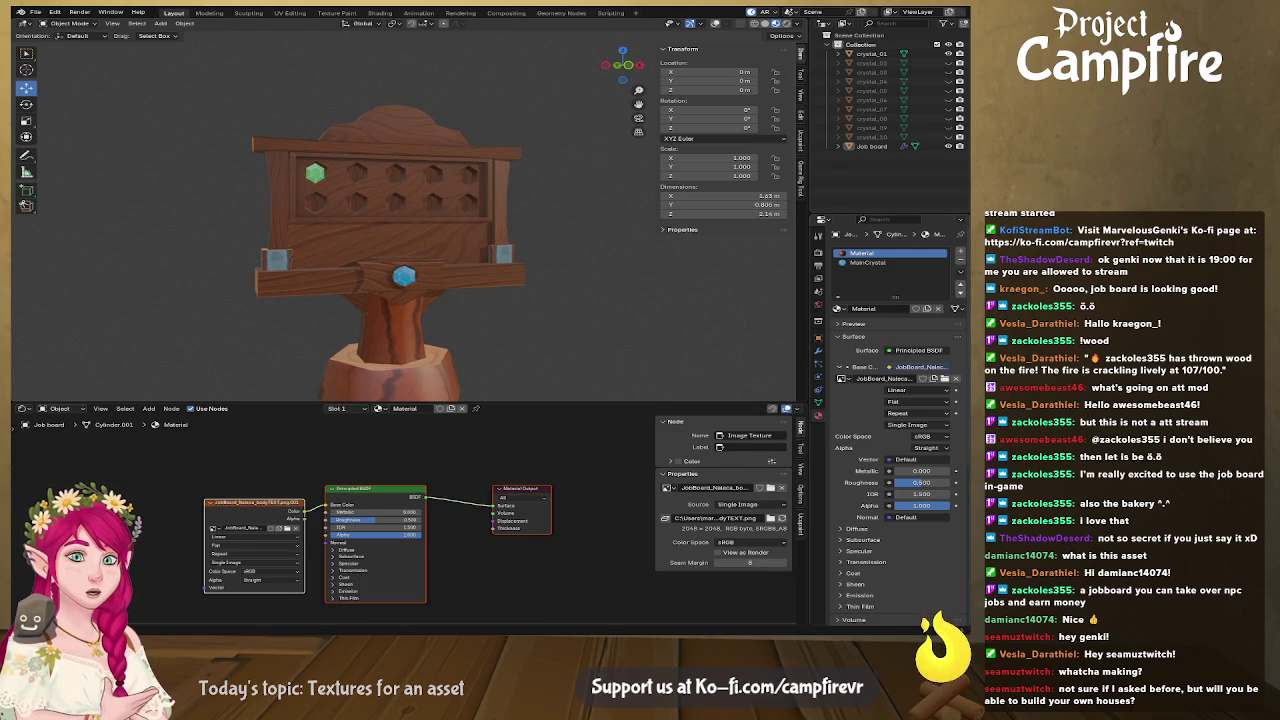
key(alt+Tab)
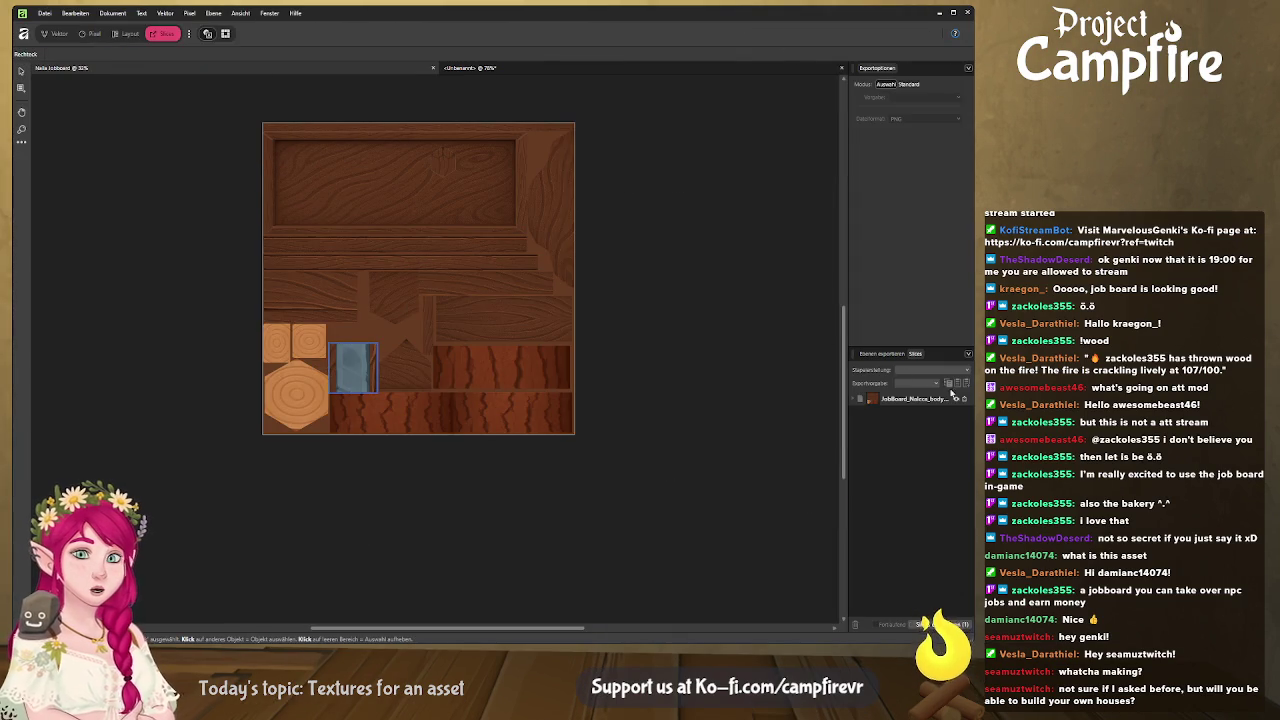
key(alt+Tab)
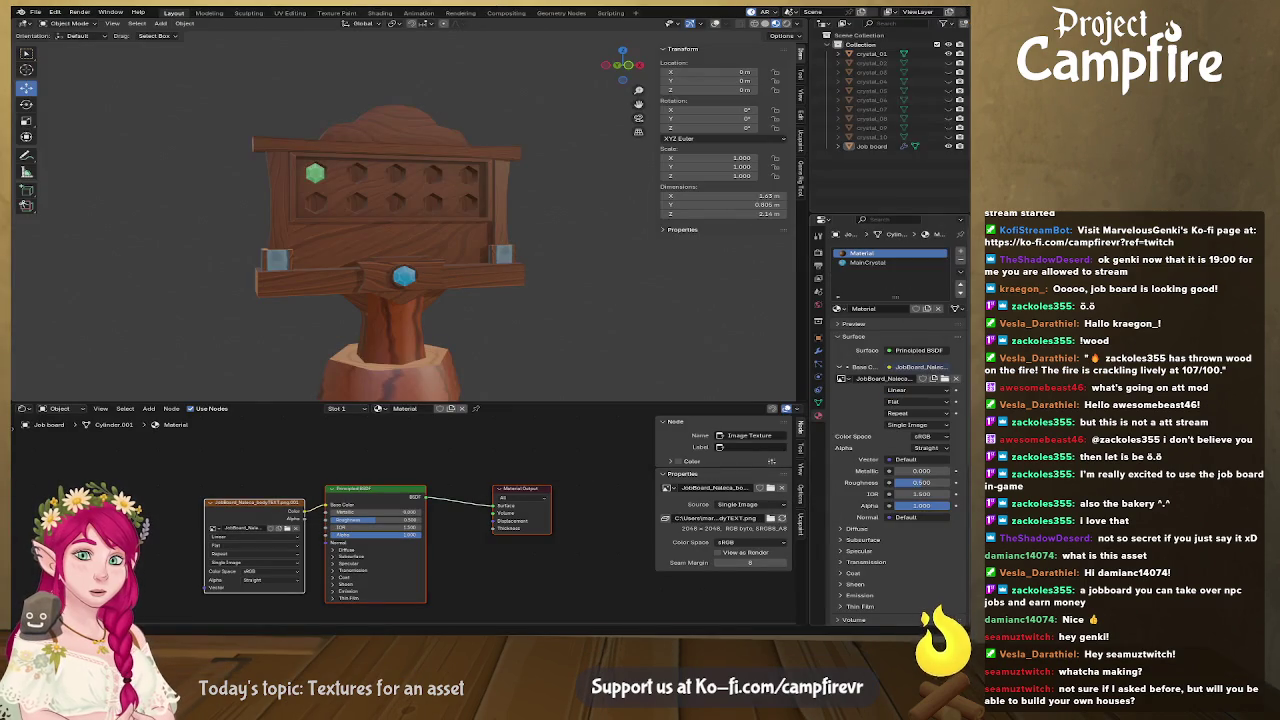
key(alt+Tab)
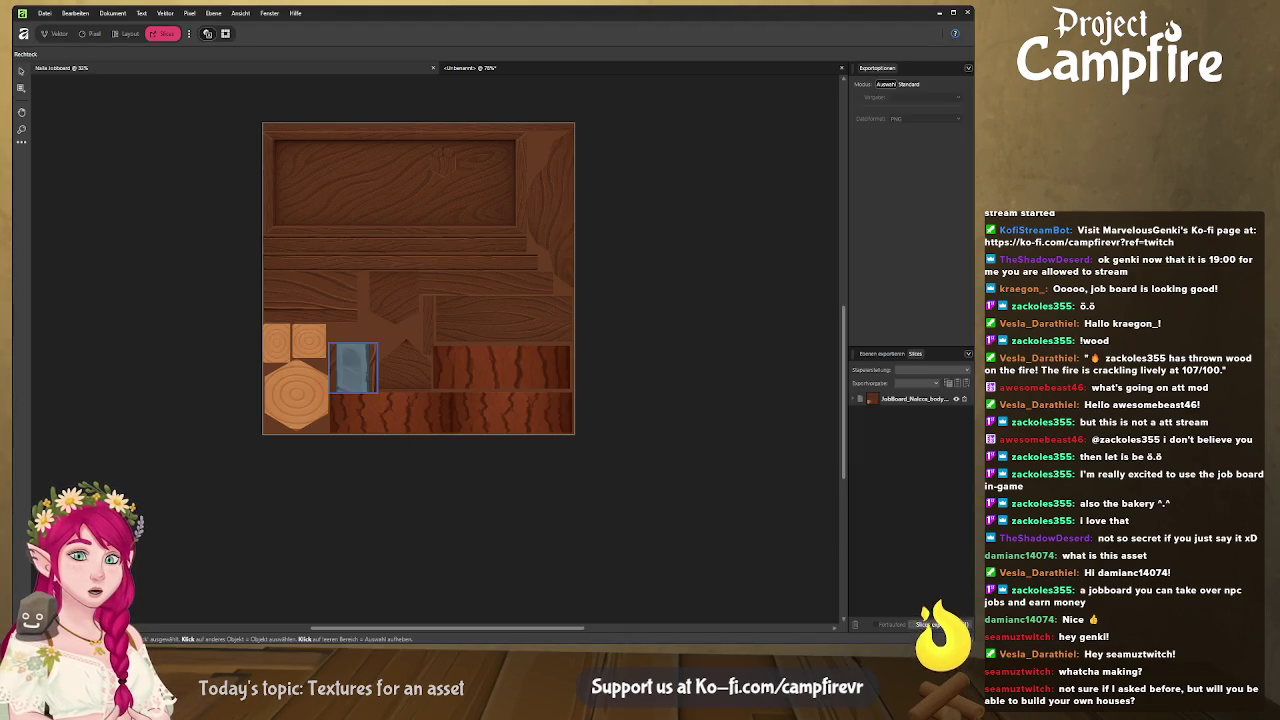
key(alt+Tab)
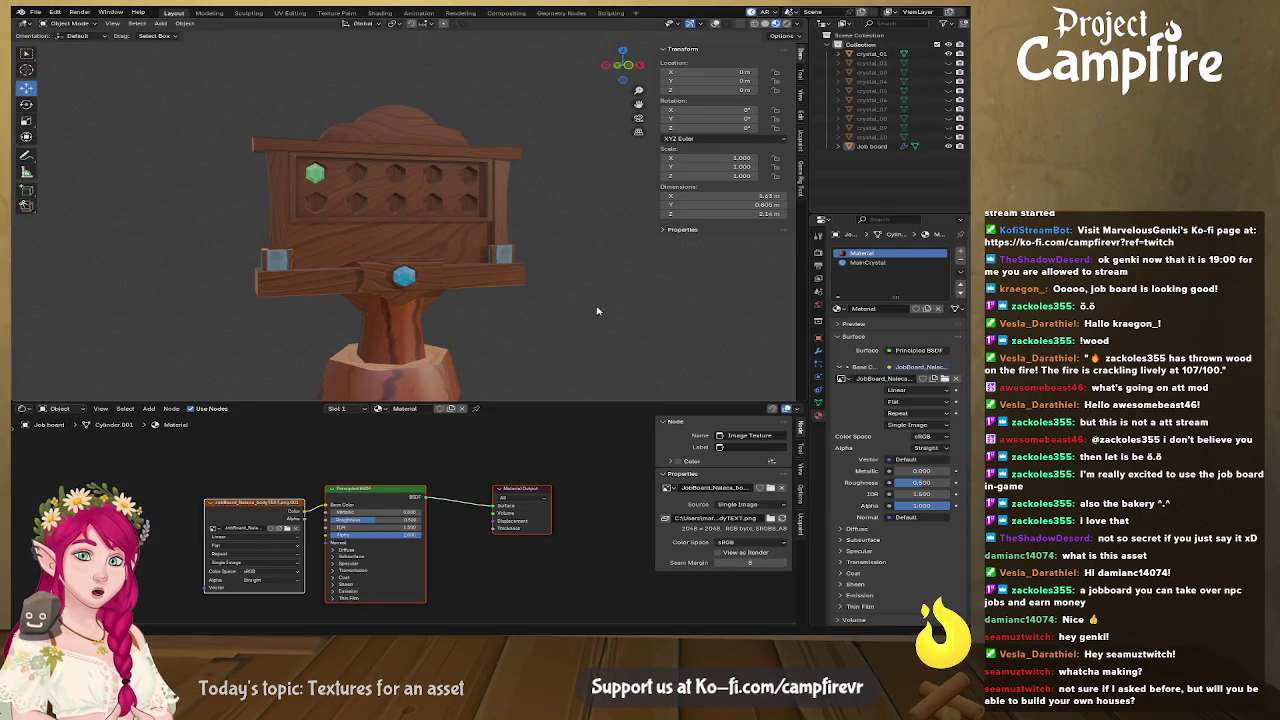
drag(607, 315, 474, 311)
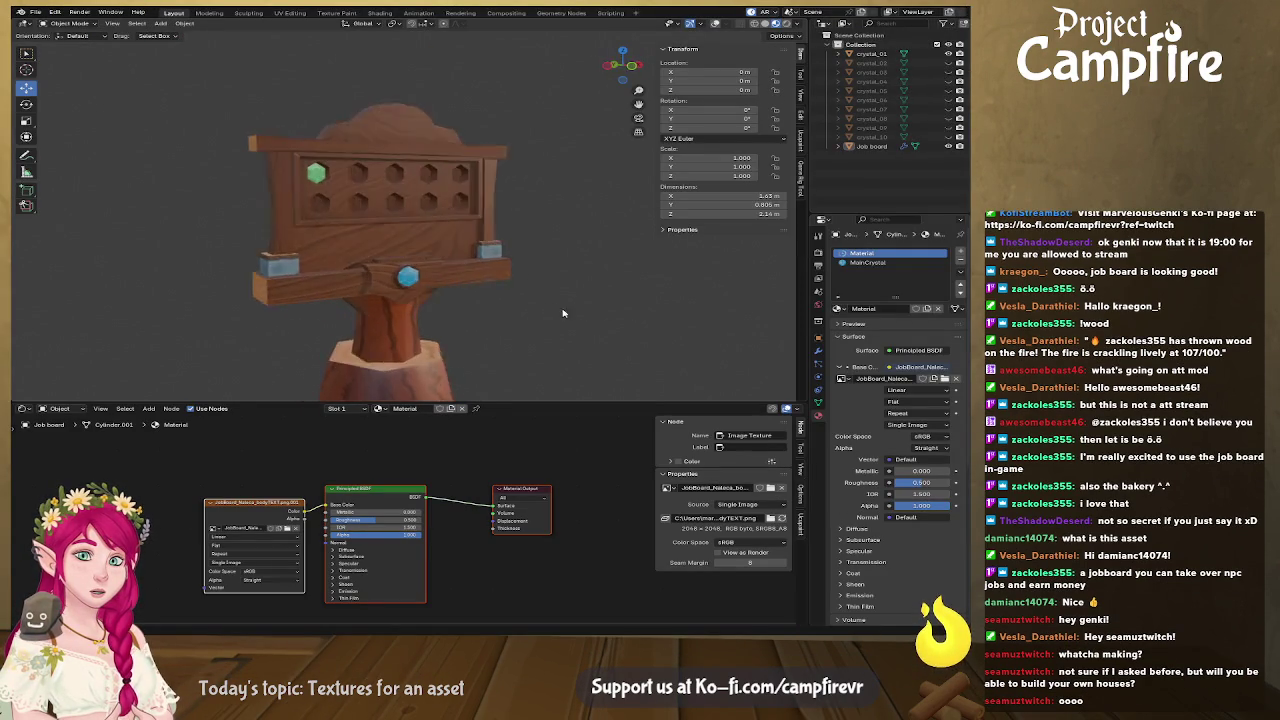
scroll(520, 320, up, 2)
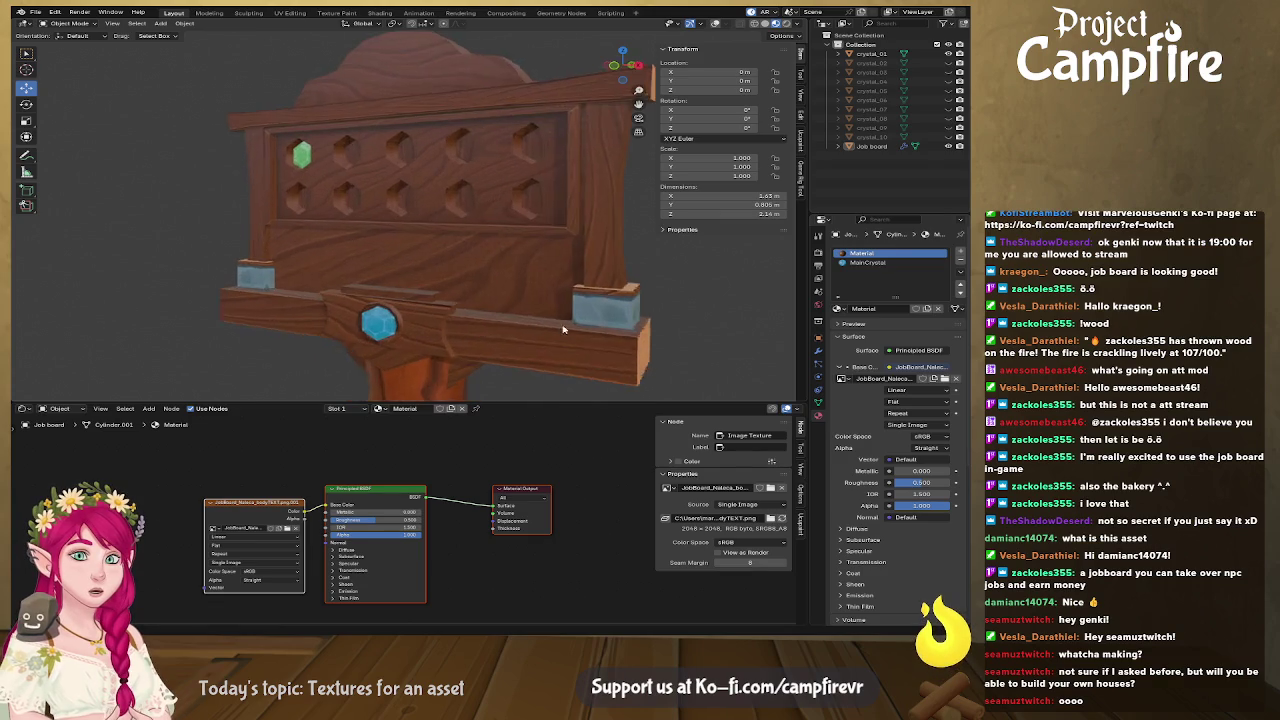
scroll(580, 330, up, 2)
scroll(620, 340, up, 1)
drag(631, 342, 594, 250)
mouse_move(570, 335)
mouse_down()
mouse_move(558, 314)
mouse_move(552, 326)
mouse_up()
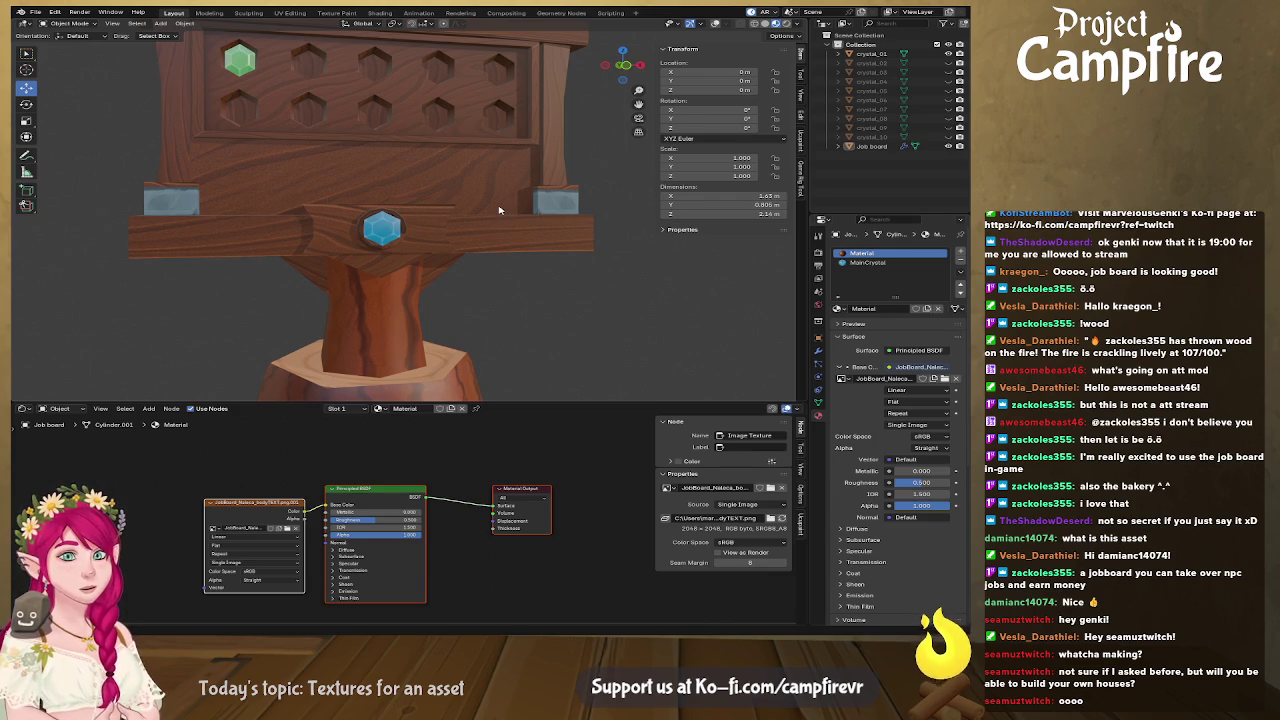
drag(512, 226, 490, 250)
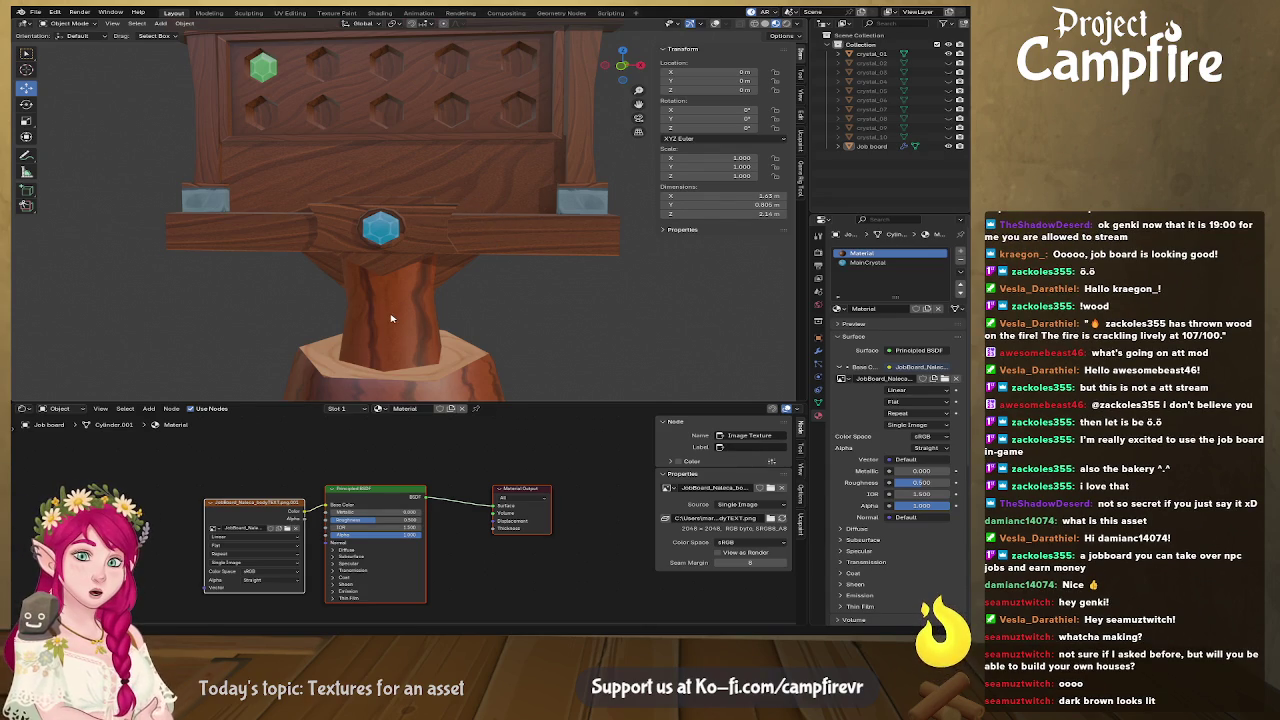
scroll(400, 325, down, 2)
scroll(418, 340, down, 2)
mouse_move(418, 340)
mouse_down()
mouse_move(486, 330)
mouse_move(413, 338)
mouse_up()
scroll(486, 330, up, 2)
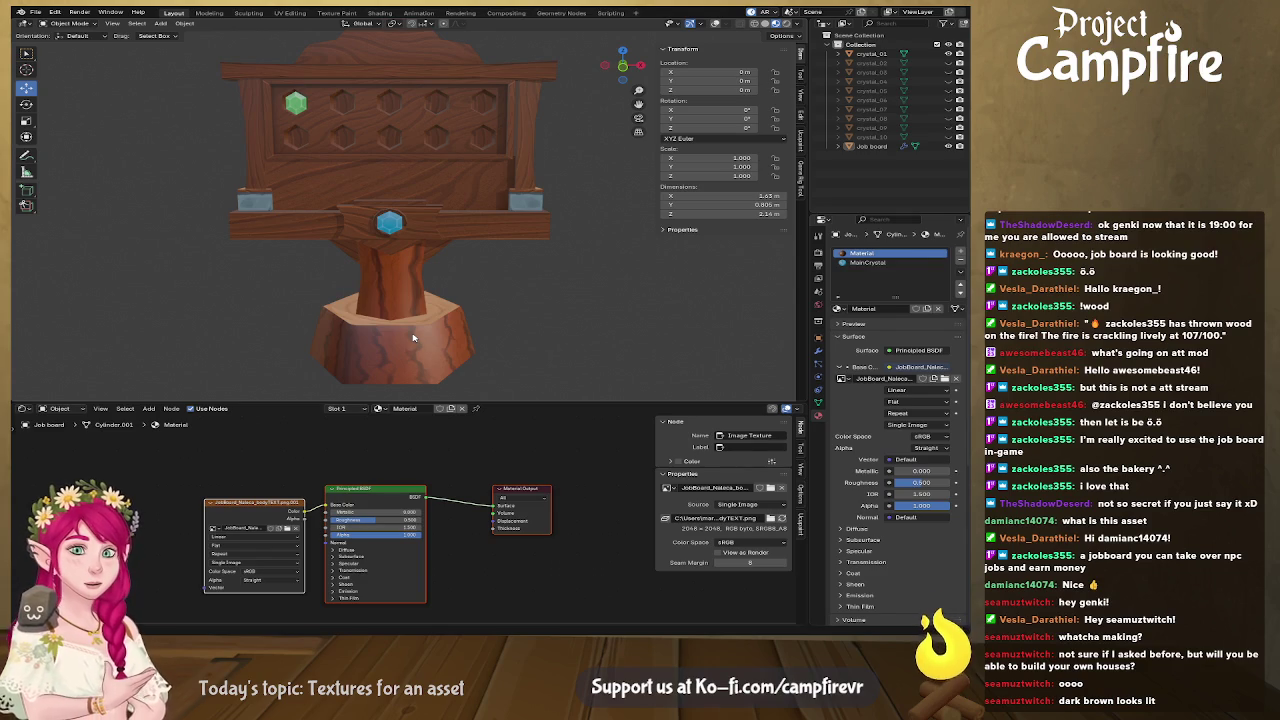
drag(480, 277, 466, 286)
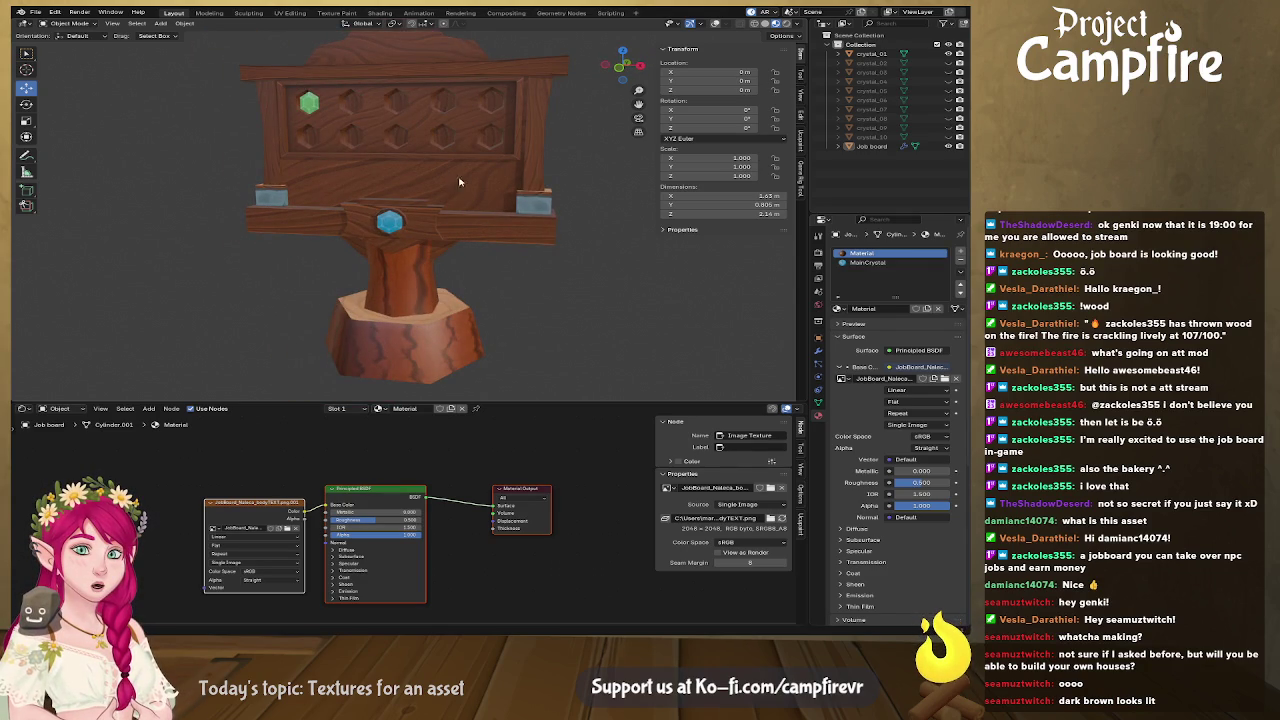
drag(433, 205, 460, 201)
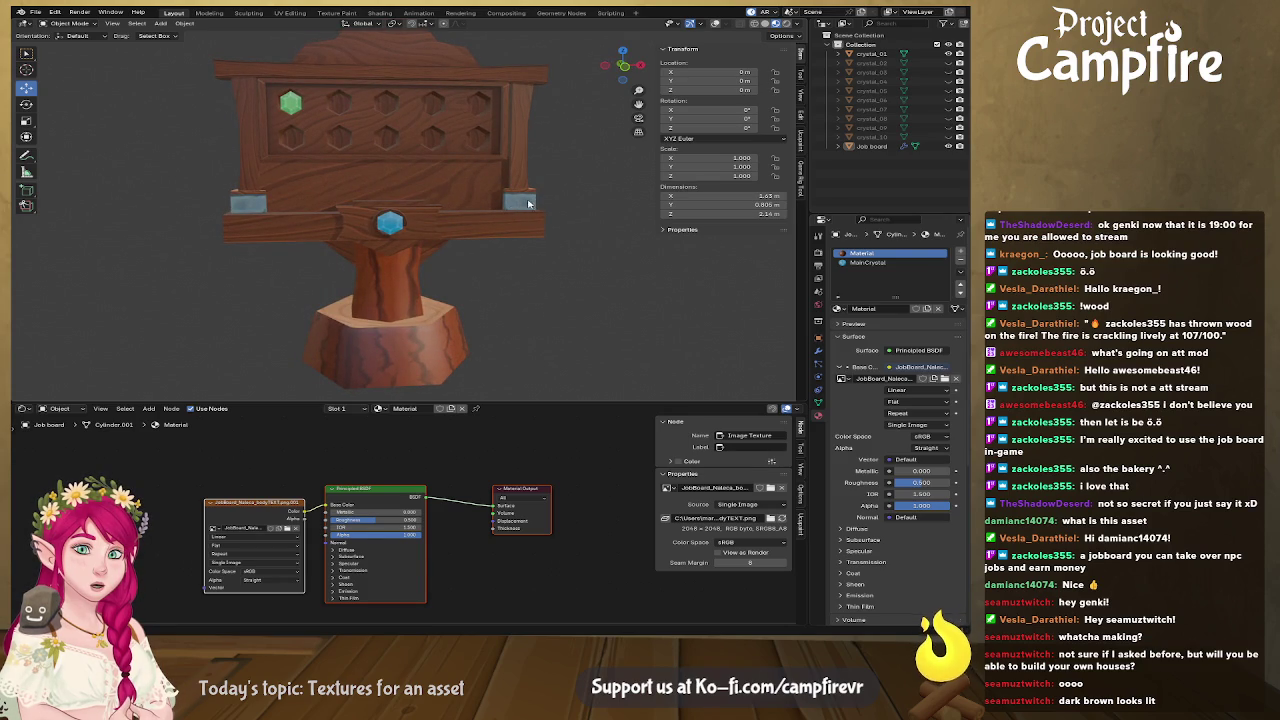
mouse_move(459, 364)
mouse_down()
mouse_move(314, 341)
mouse_move(398, 290)
mouse_up()
mouse_move(402, 261)
mouse_down()
mouse_move(504, 259)
mouse_move(487, 262)
mouse_move(534, 272)
mouse_move(589, 263)
mouse_move(540, 255)
mouse_move(586, 242)
mouse_move(556, 296)
mouse_up()
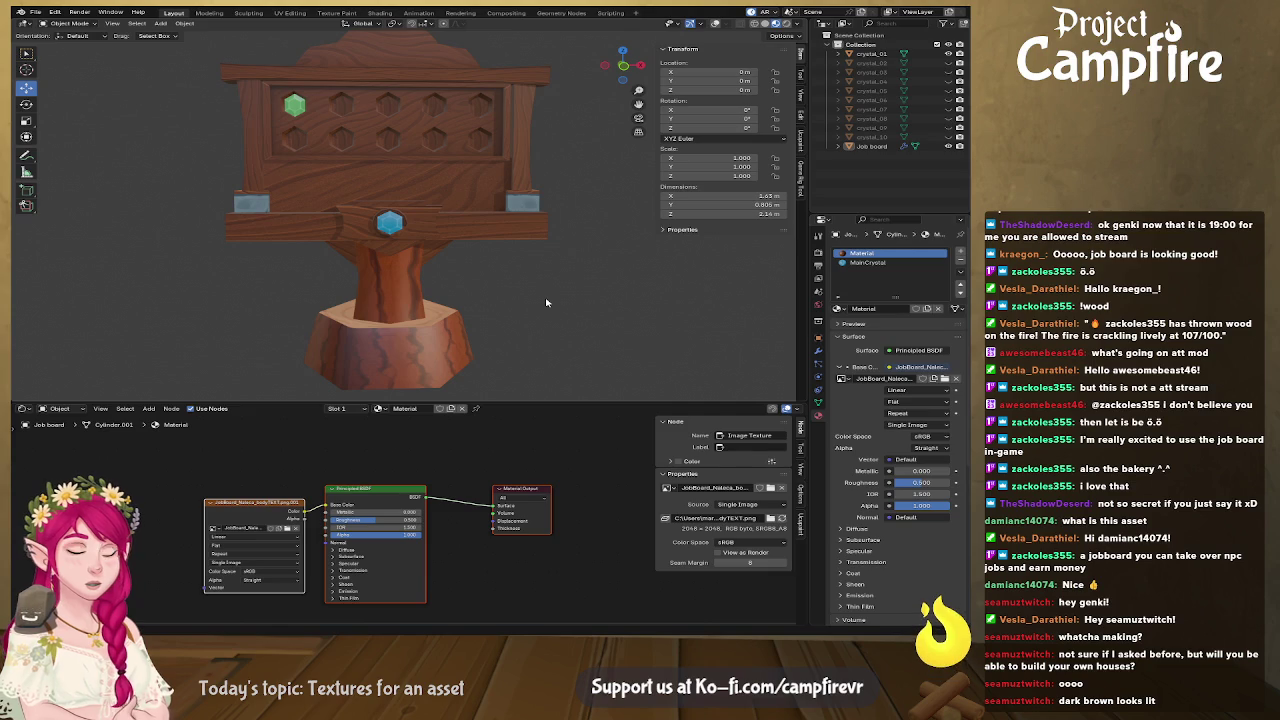
mouse_move(546, 302)
mouse_down()
mouse_move(717, 310)
mouse_move(523, 308)
mouse_up()
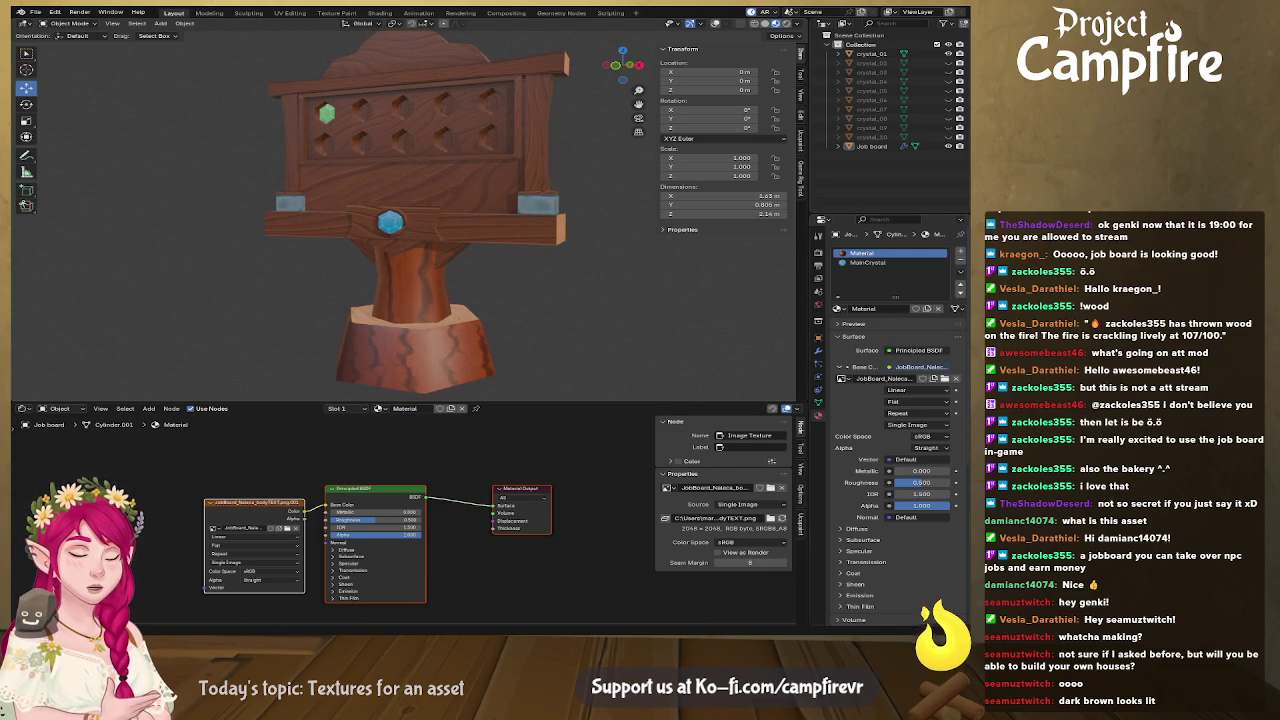
key(alt+Tab)
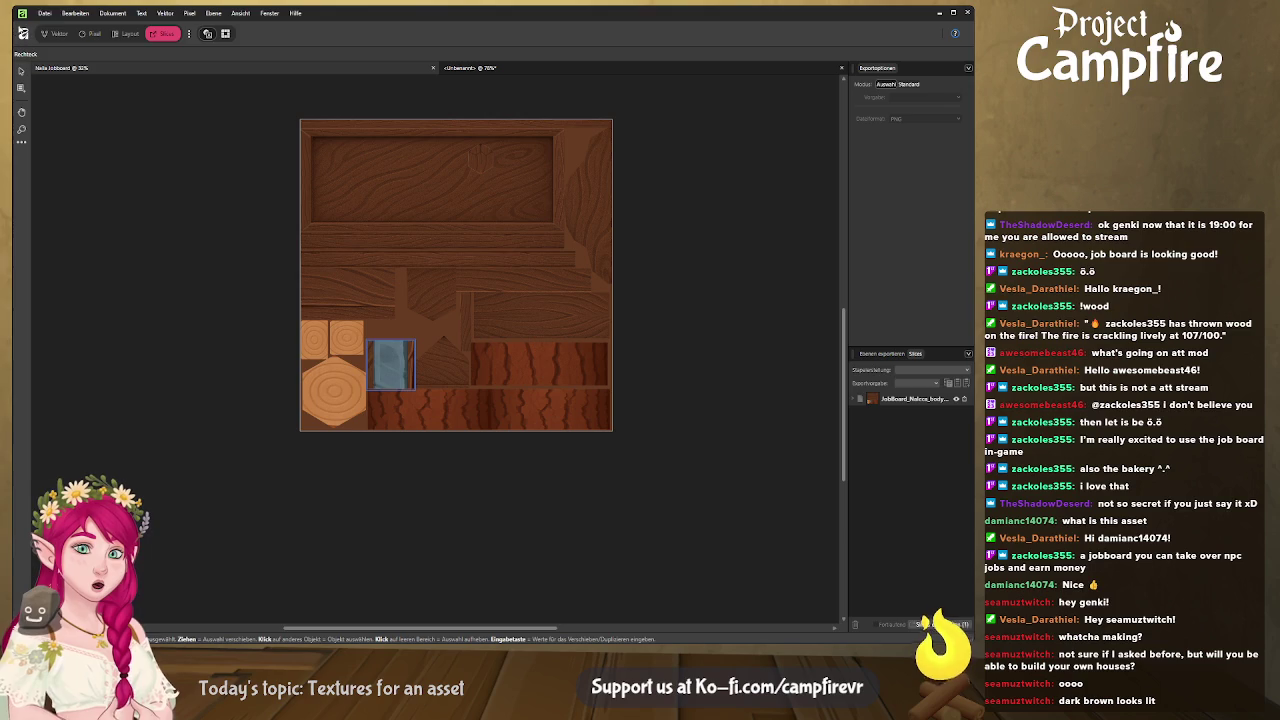
In the Designer persona, add an HSL adjustment to the bottom bark rectangle to mute it
click(22, 33)
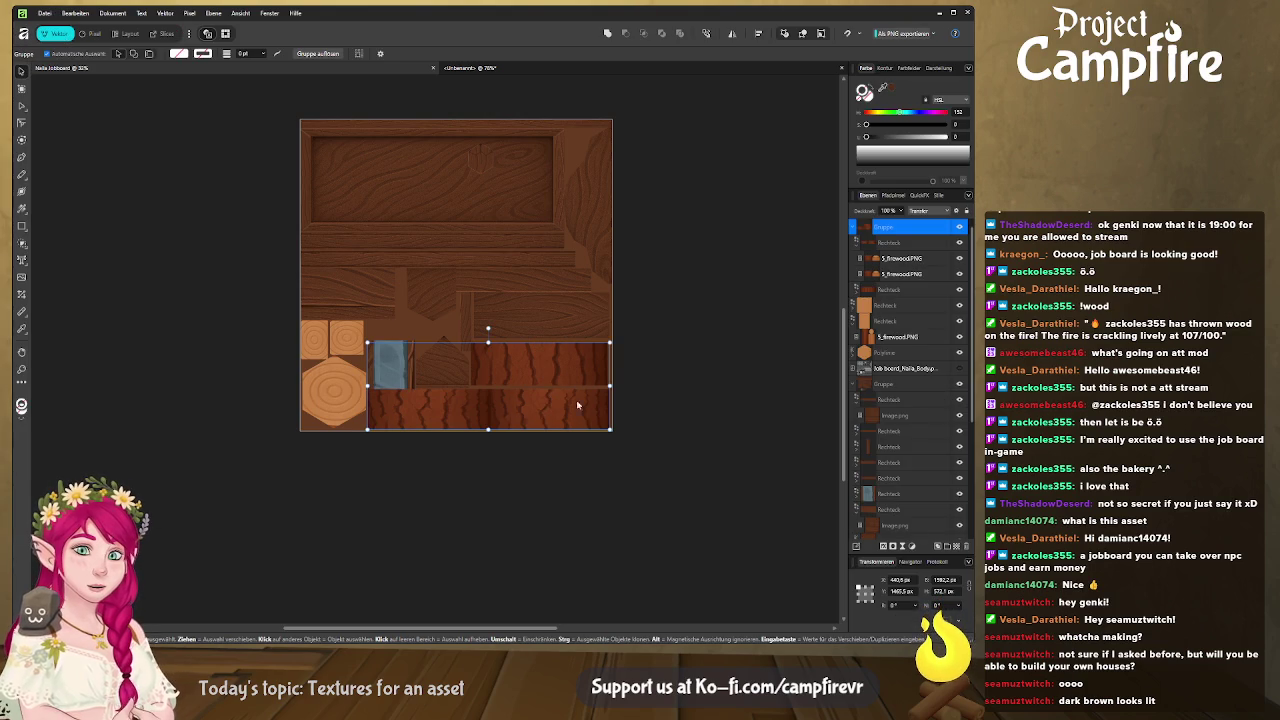
scroll(574, 410, up, 1)
scroll(574, 410, up, 2)
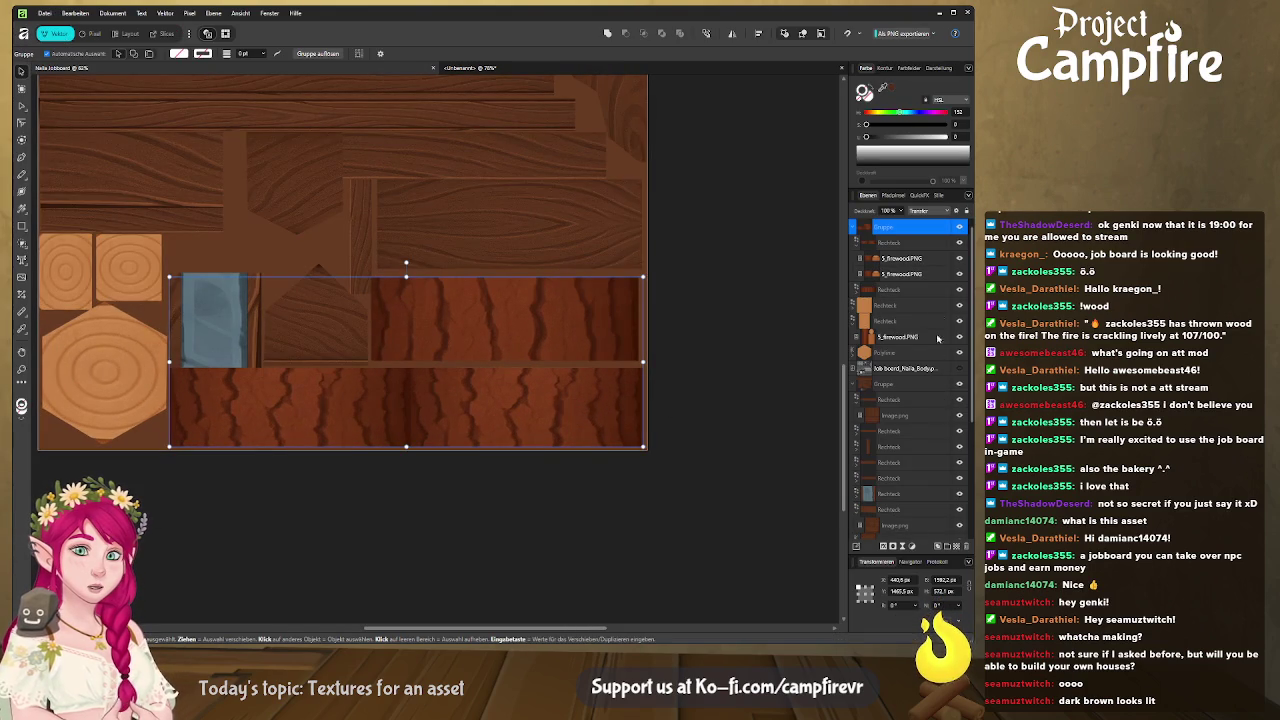
click(854, 228)
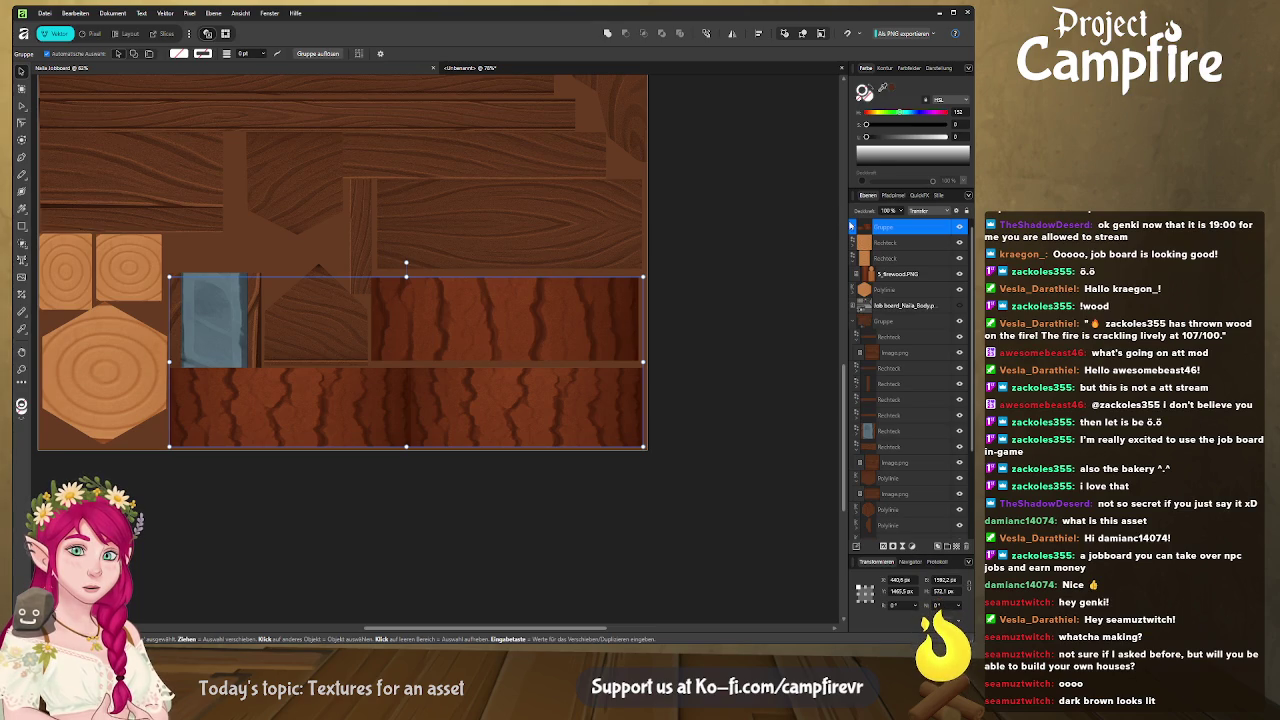
click(866, 234)
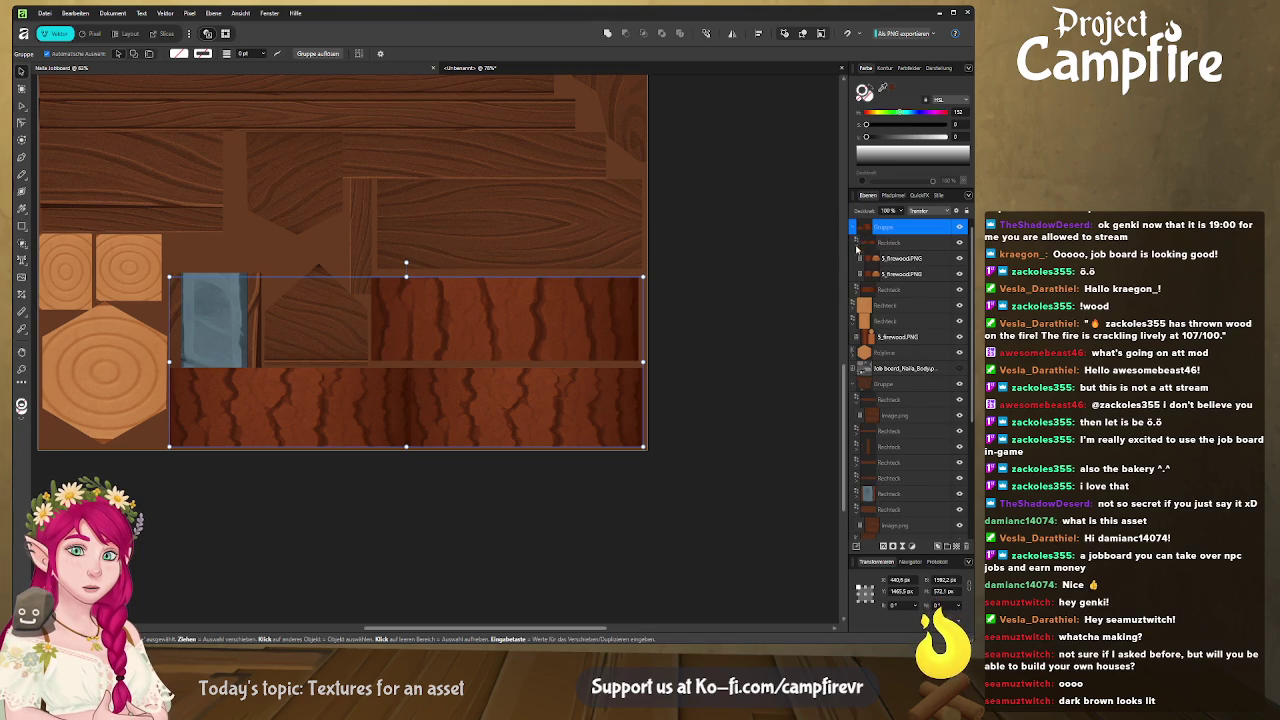
click(857, 244)
click(897, 243)
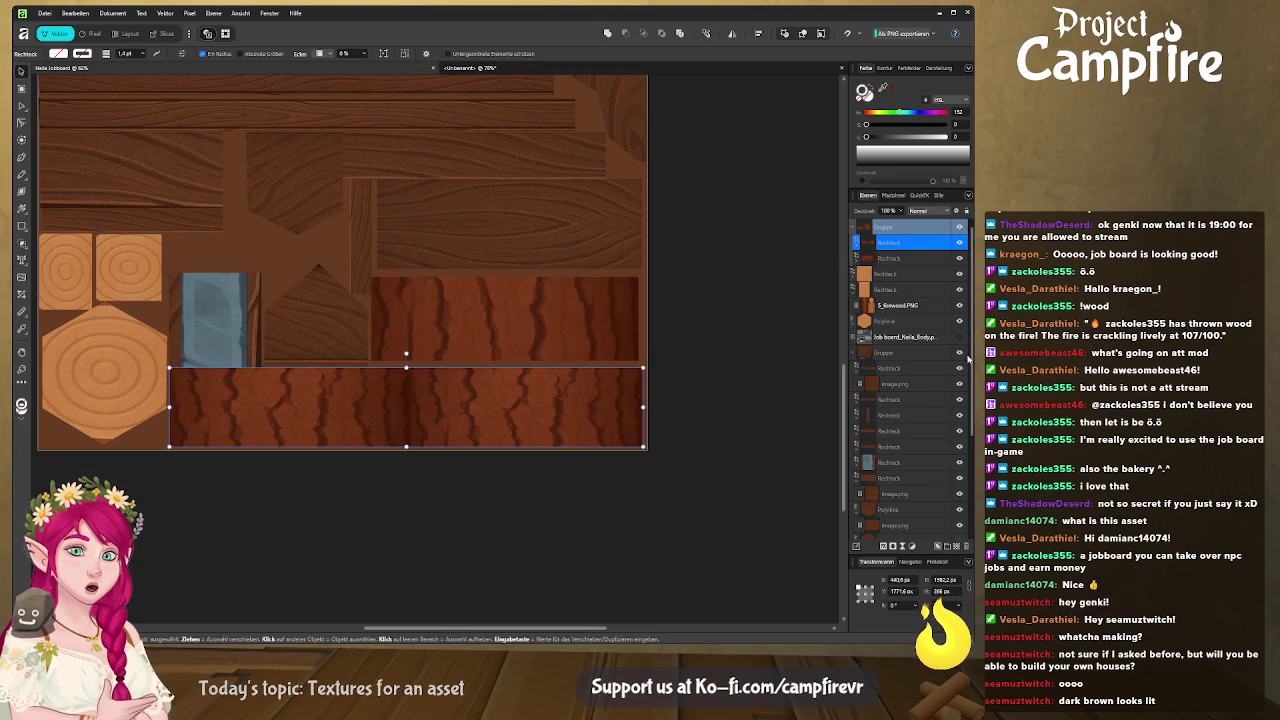
key(ctrl+u)
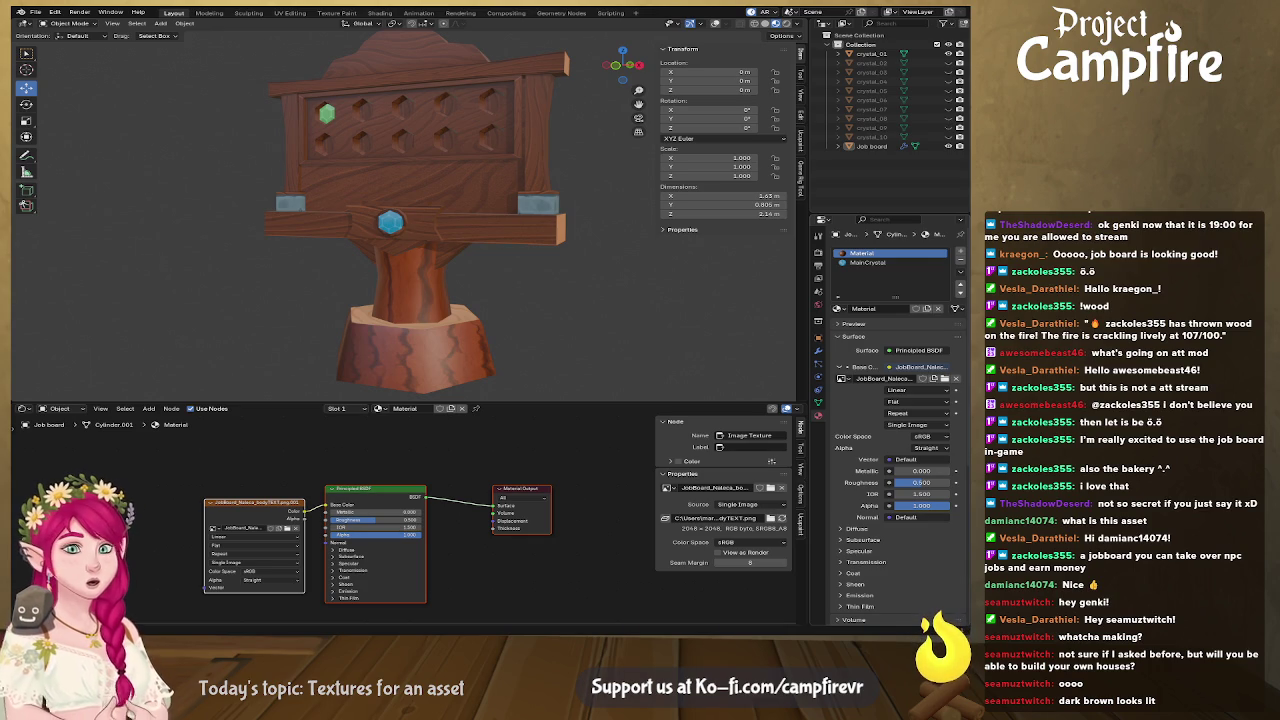
key(alt+Tab)
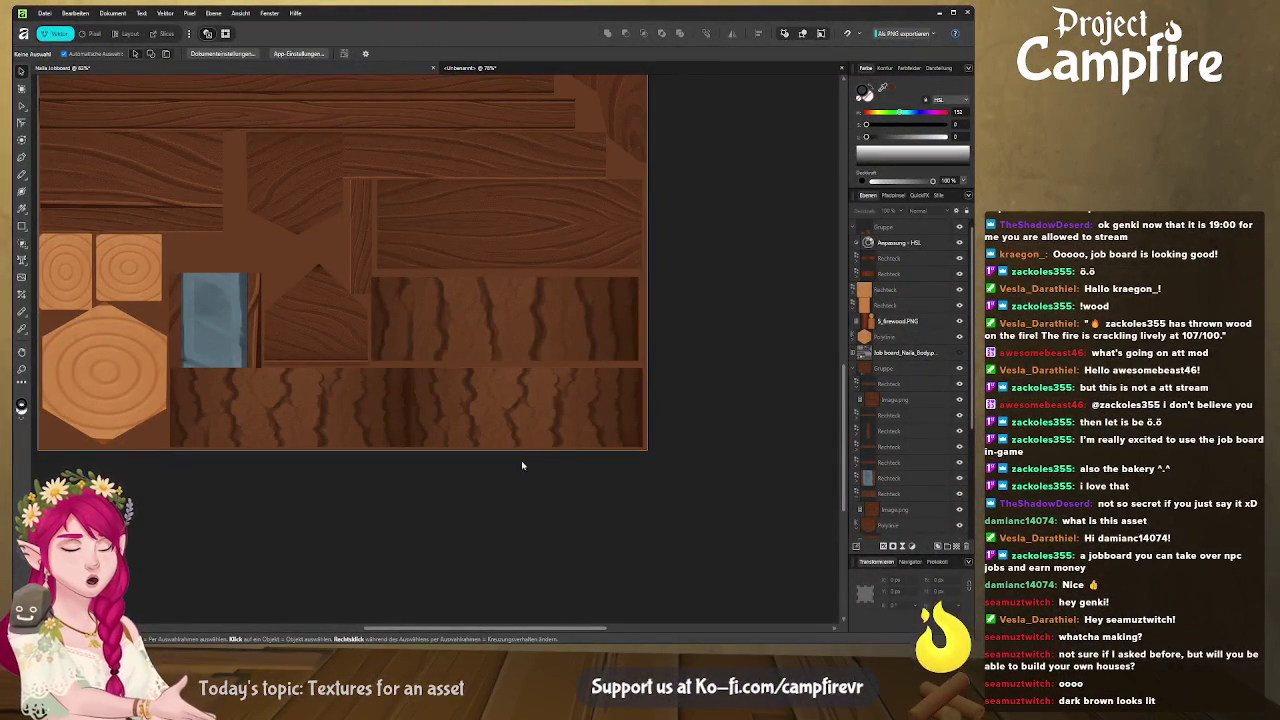
Group the two round end-grain tiles and the hexagon into one group
click(125, 270)
click(900, 304)
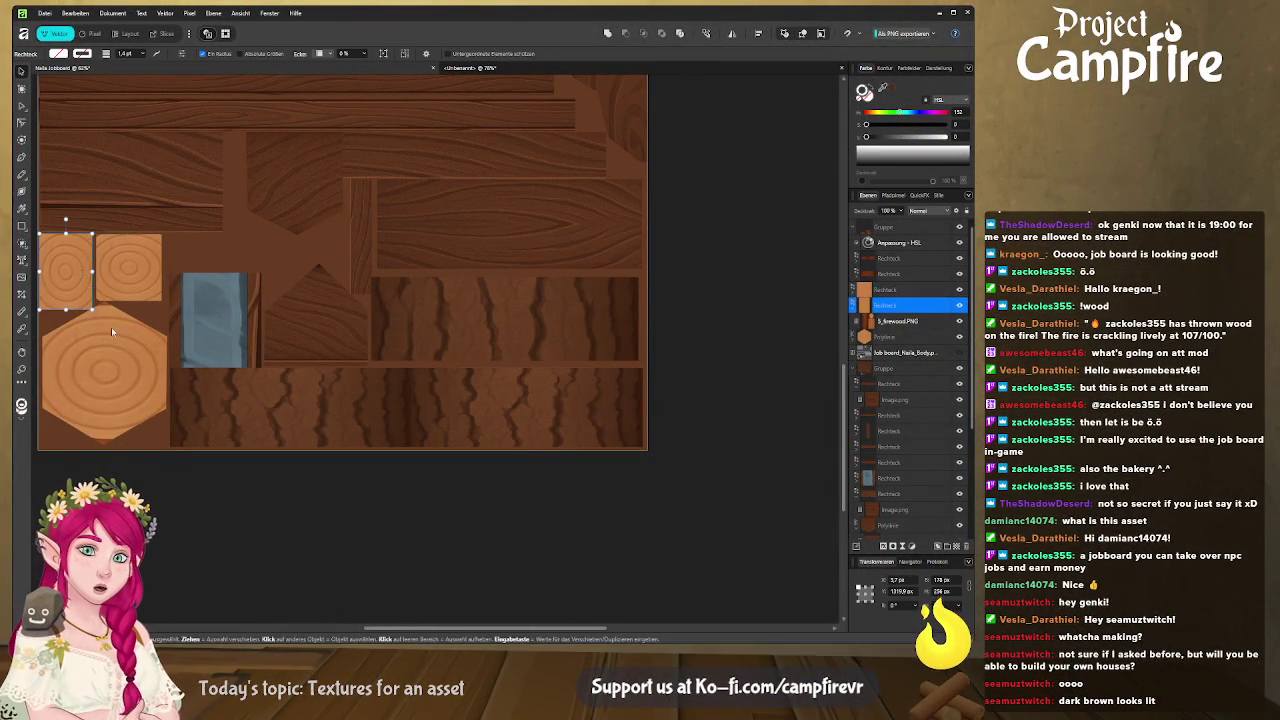
ctrl+click(900, 336)
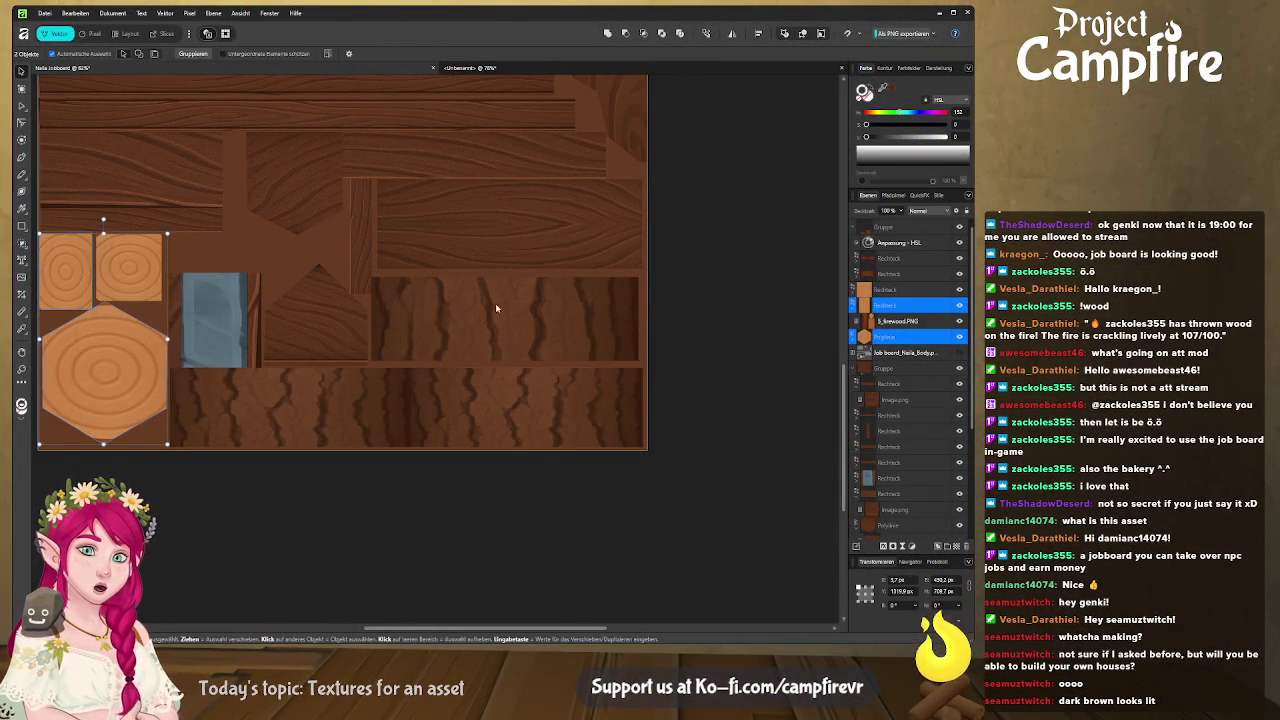
click(853, 307)
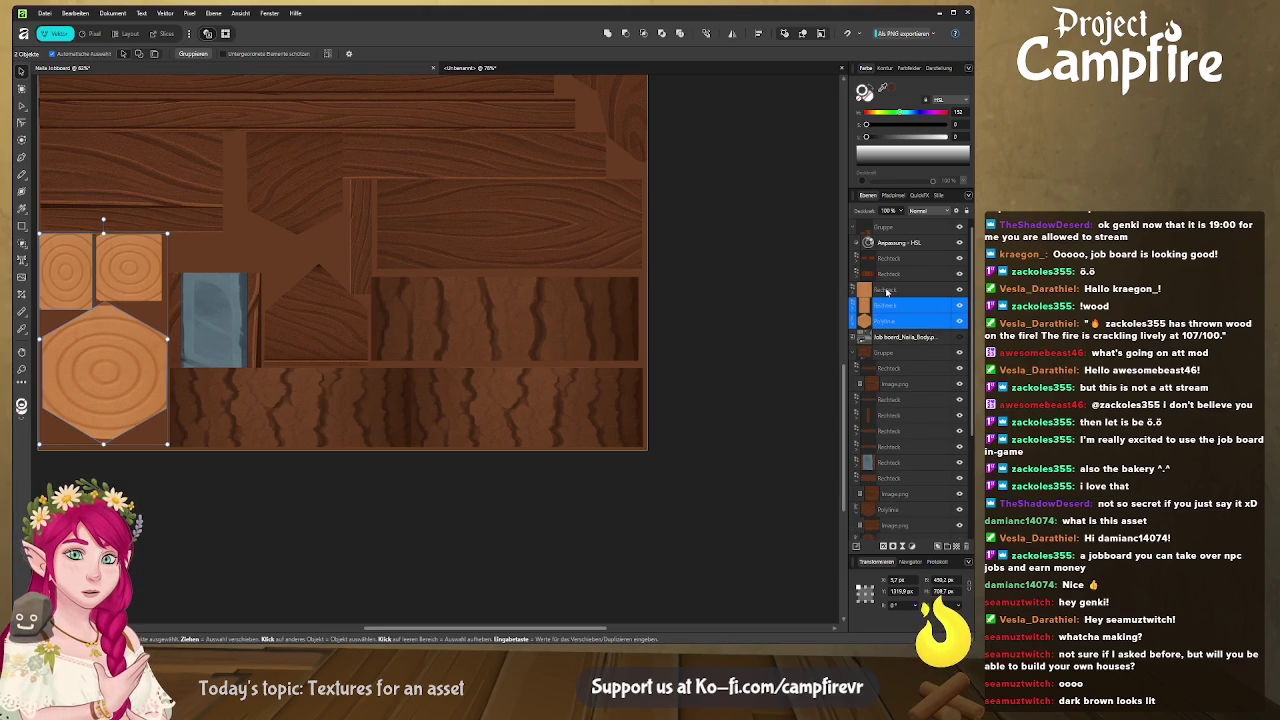
click(888, 291)
shift+click(896, 321)
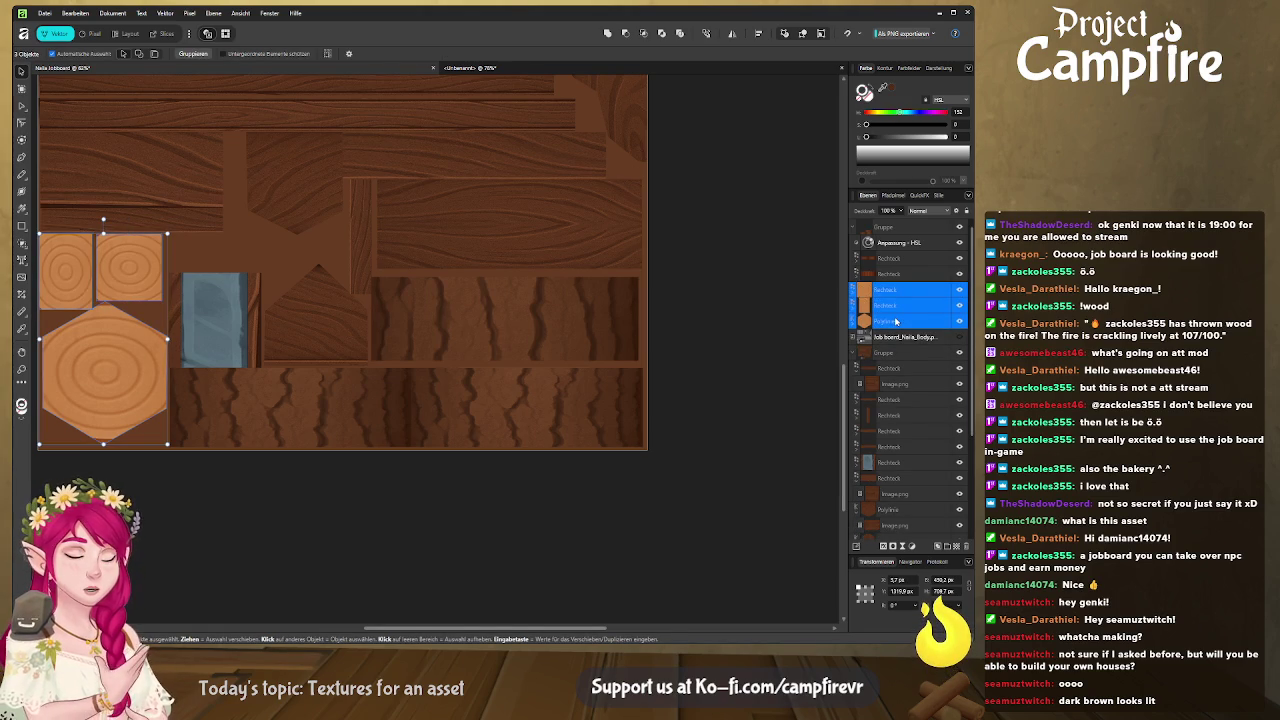
key(ctrl+g)
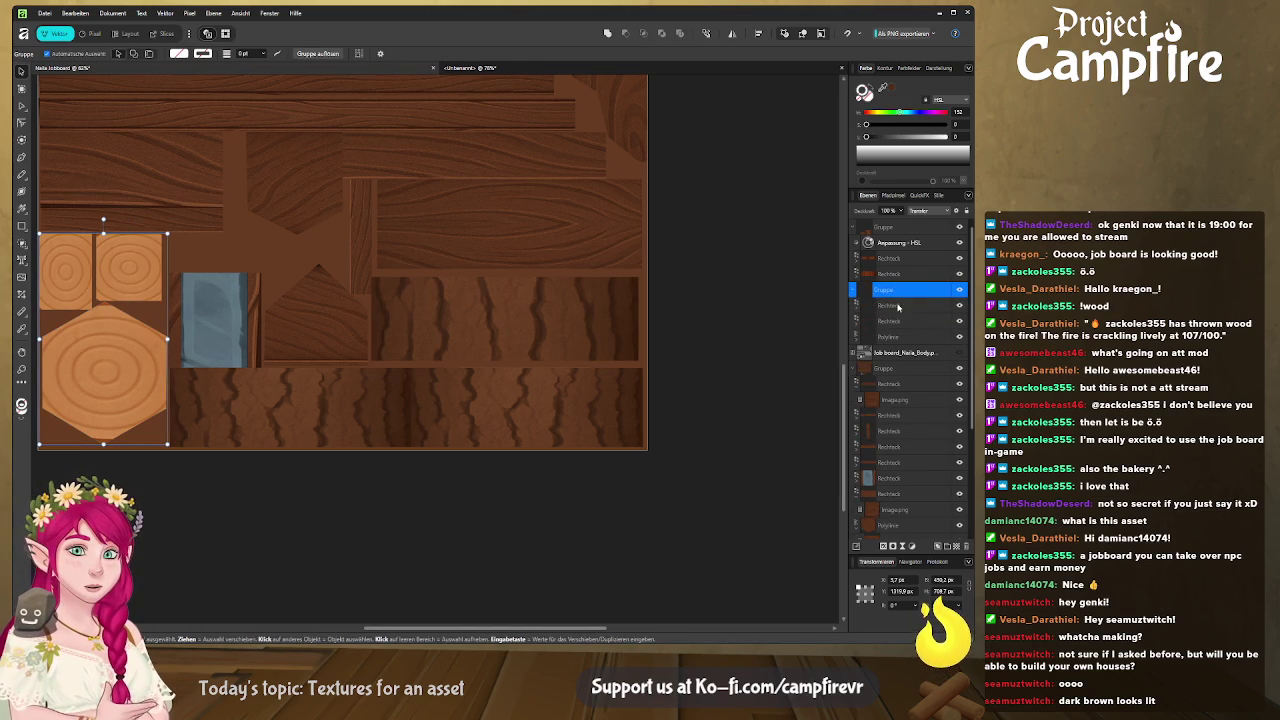
Lower the end-grain group's opacity to 50% to darken the orange rings
click(894, 305)
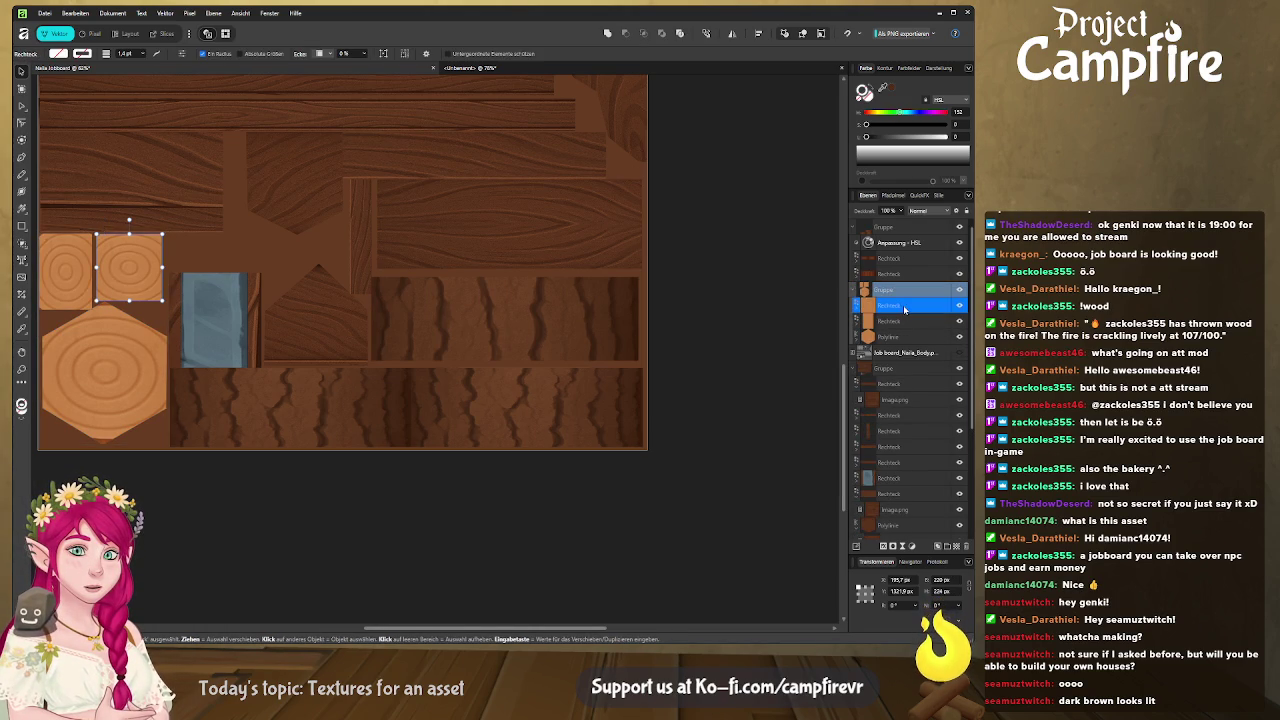
click(855, 228)
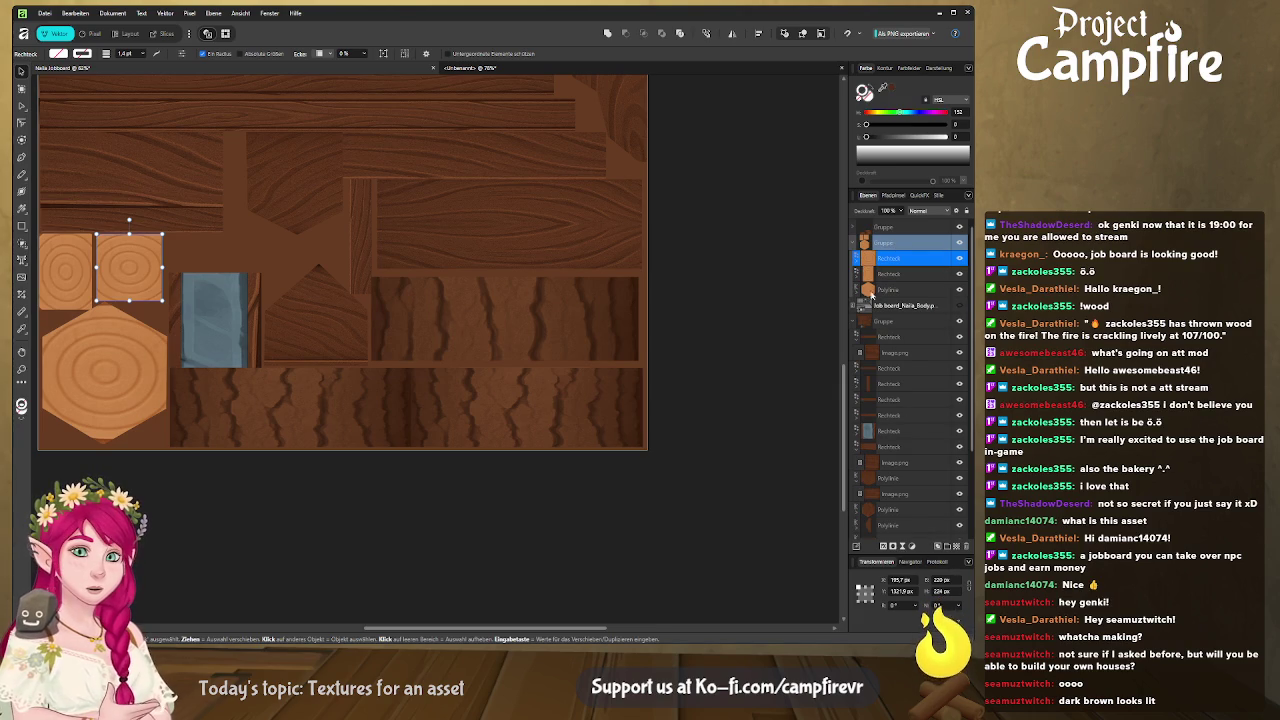
click(887, 244)
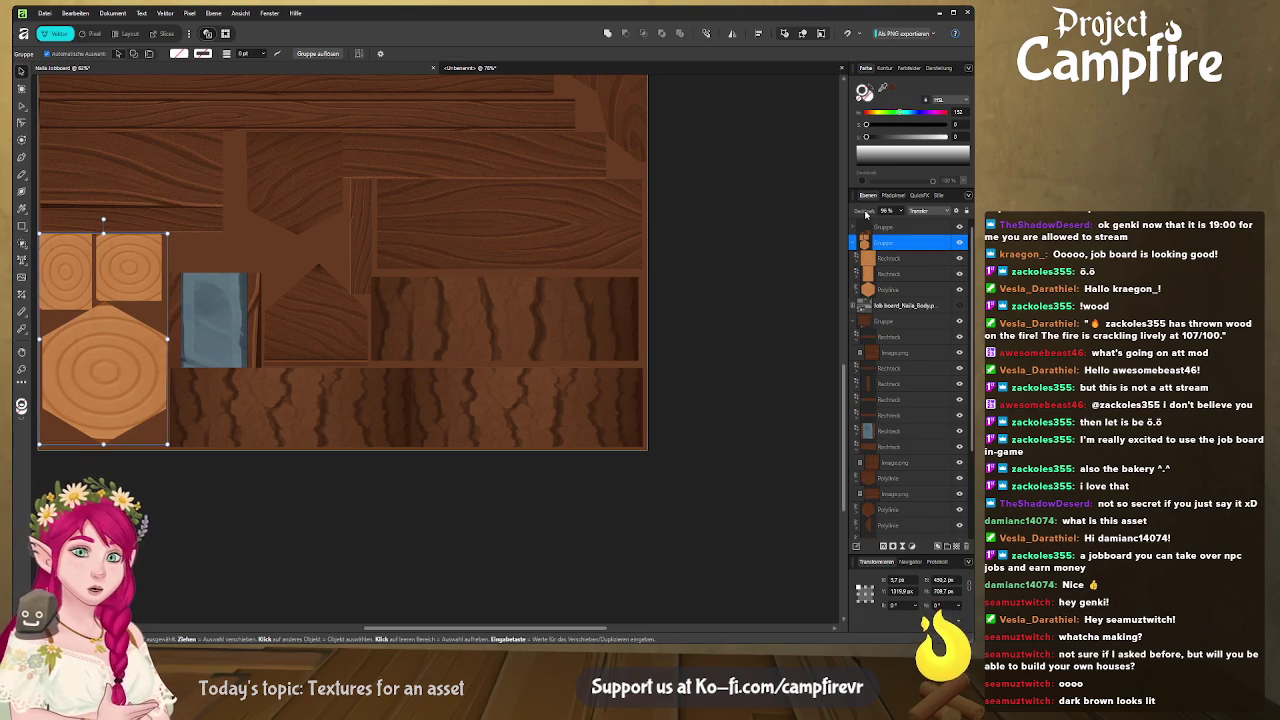
drag(853, 217, 847, 218)
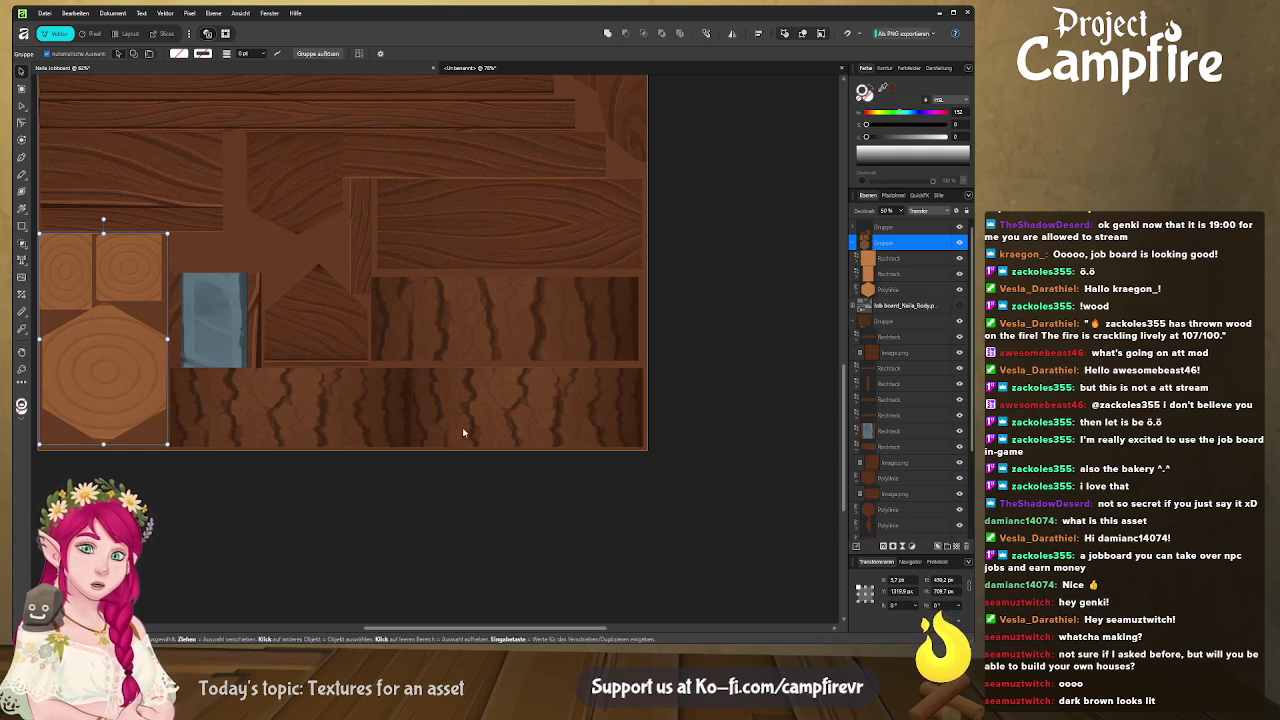
click(859, 432)
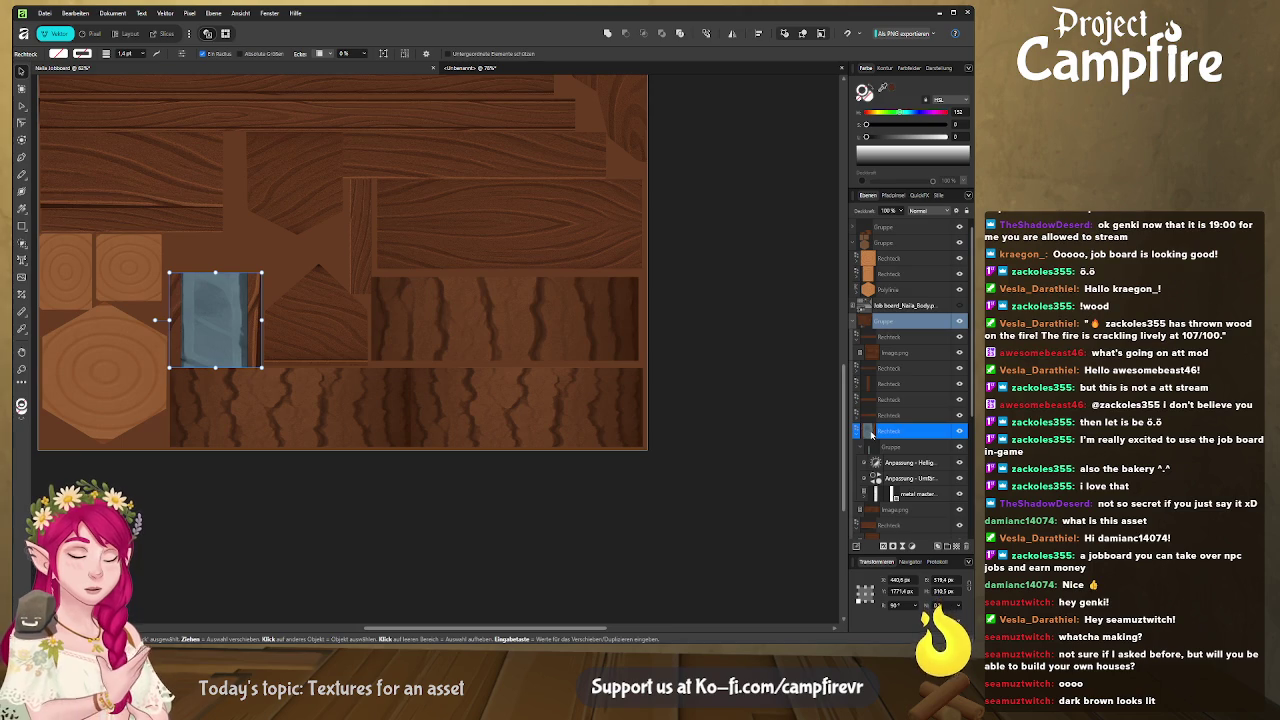
Duplicate the blue metal plate rectangle and move the Rechteck layer up into a group
key(ctrl+j)
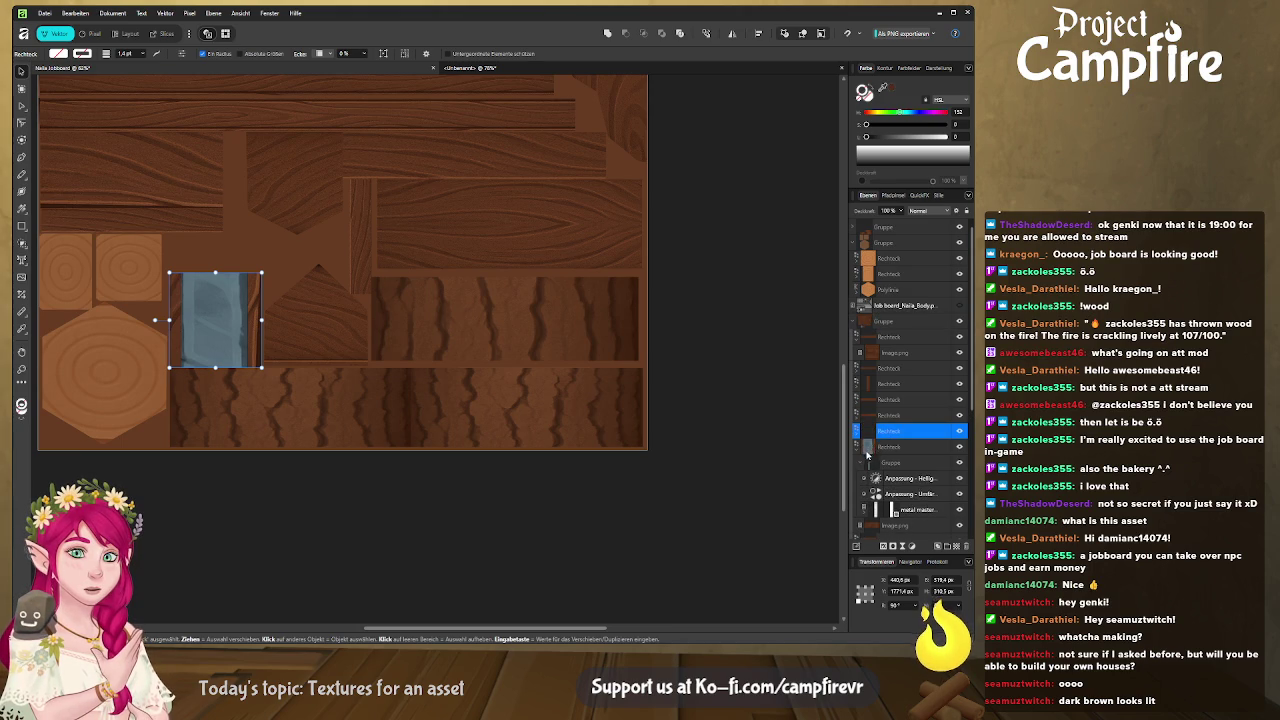
scroll(875, 438, down, 1)
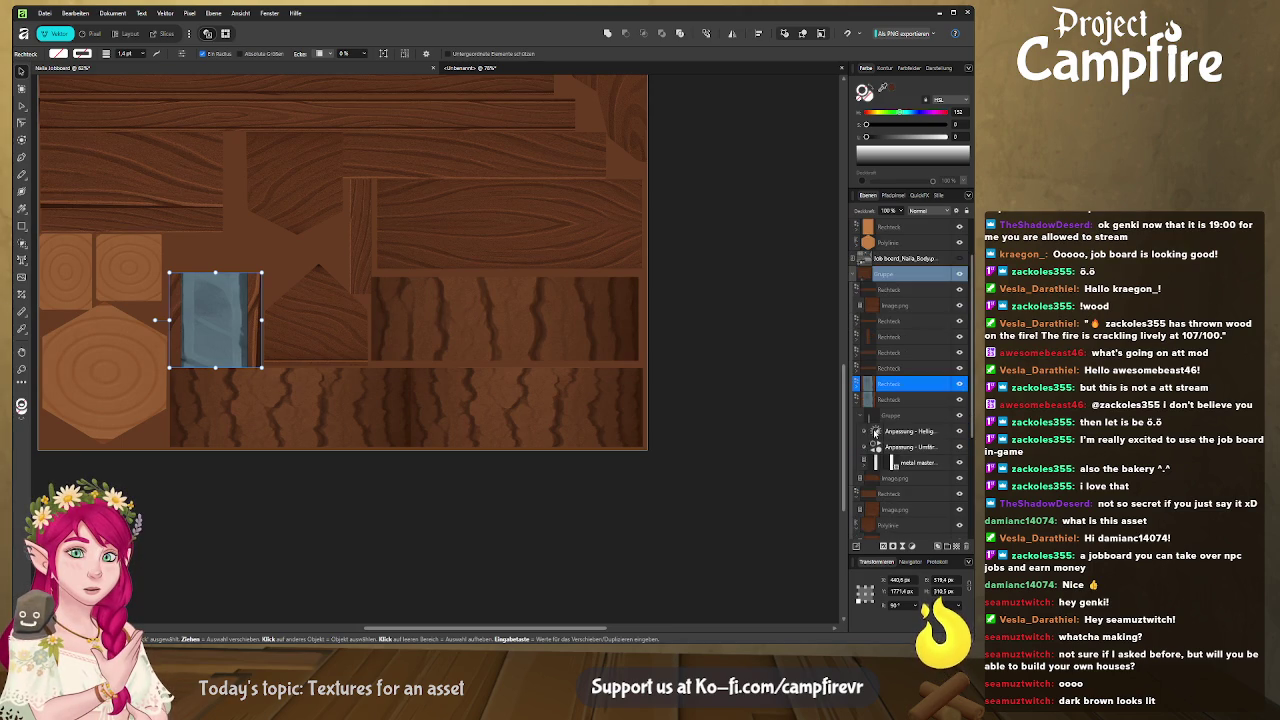
click(898, 480)
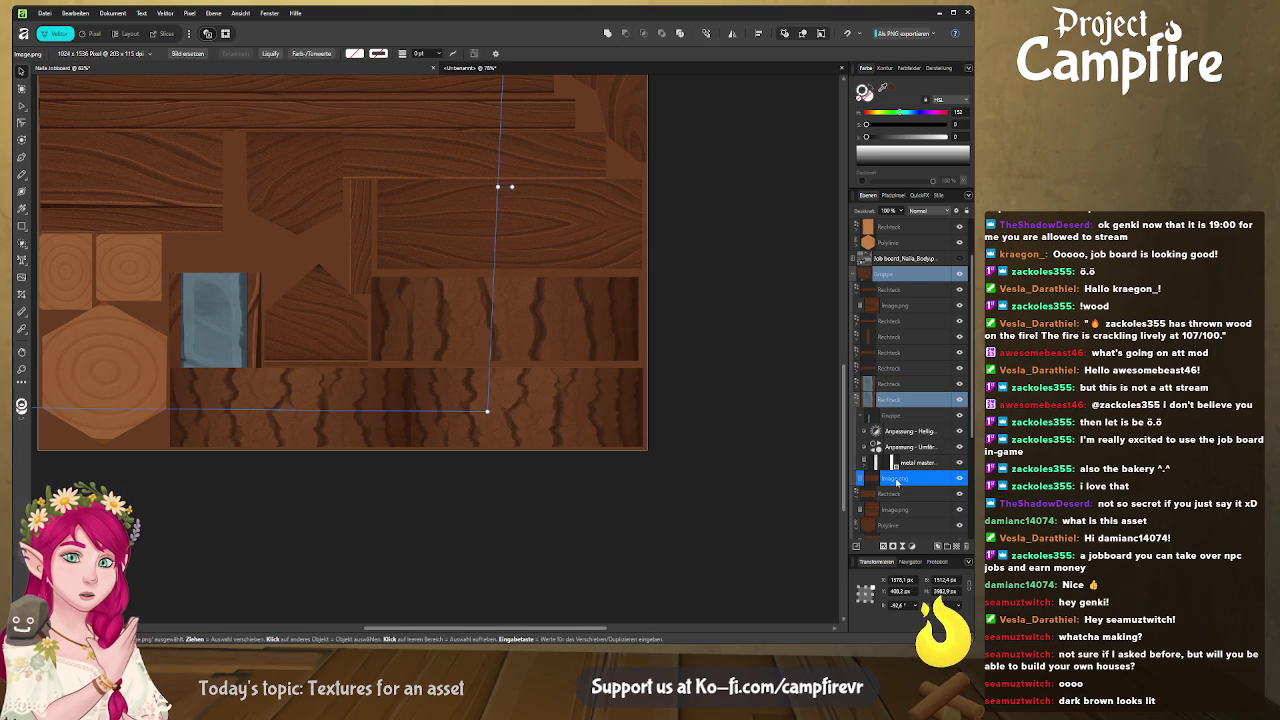
click(890, 415)
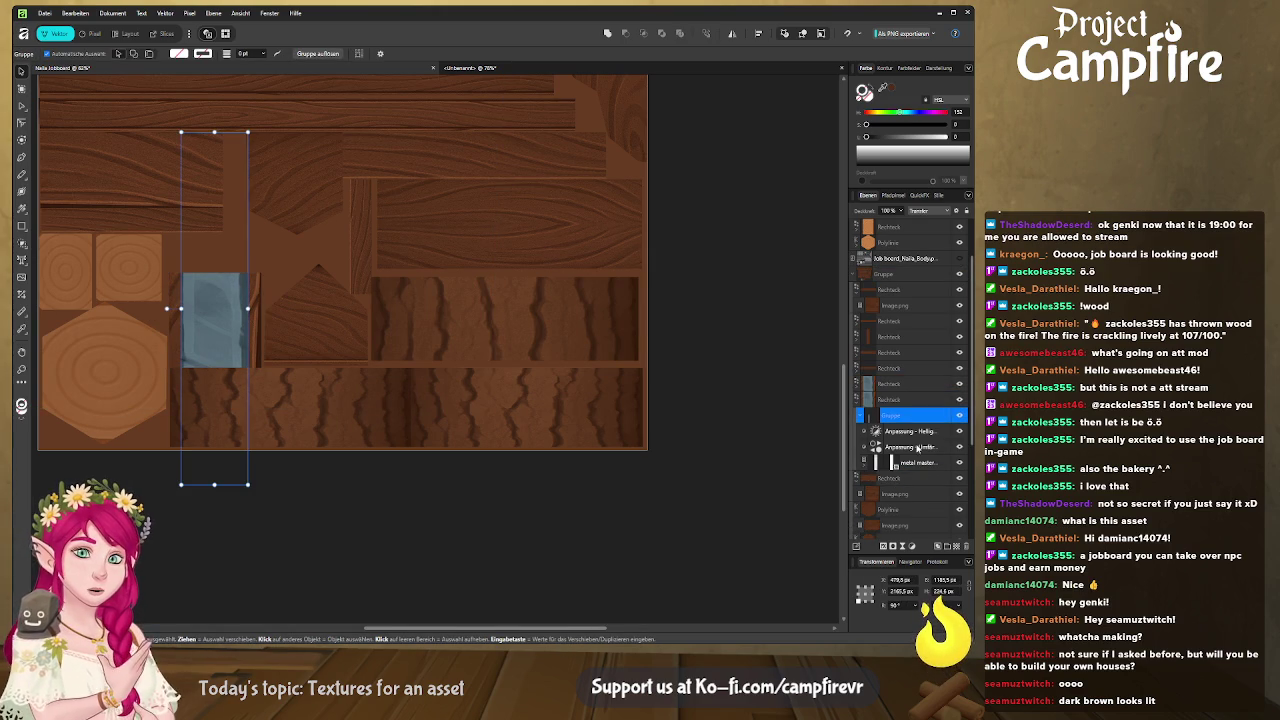
drag(877, 402, 930, 280)
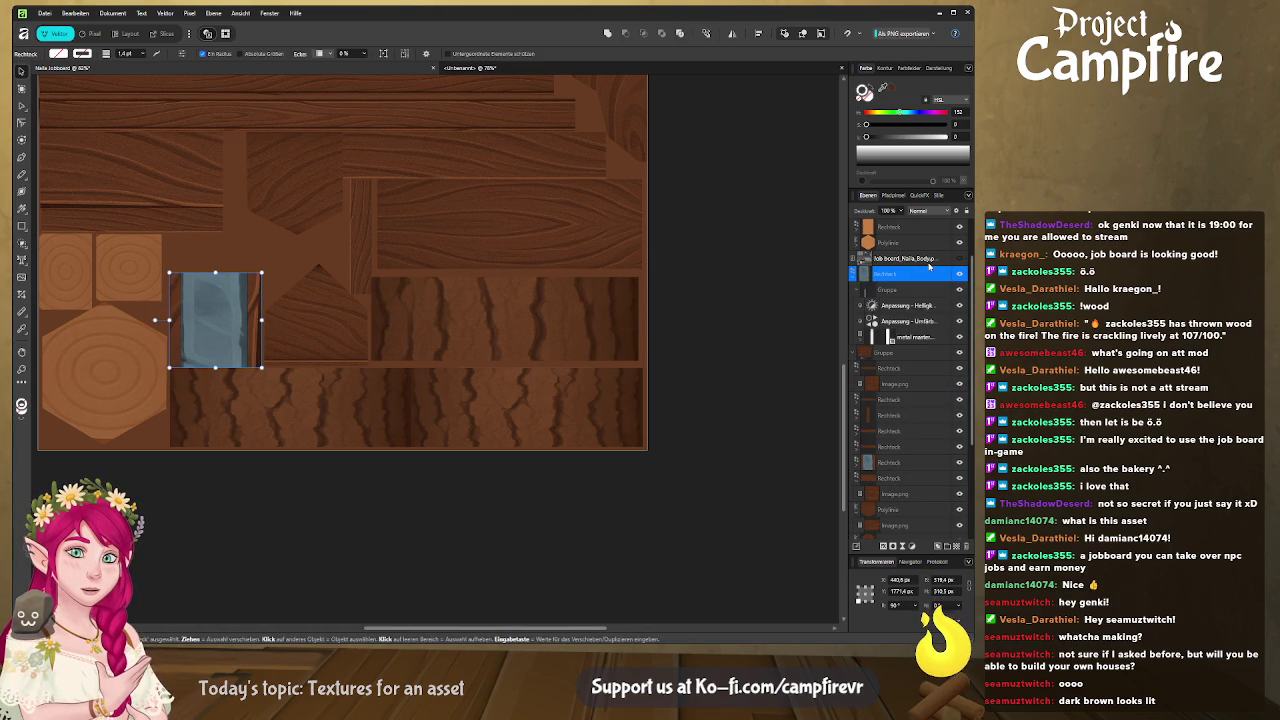
click(867, 464)
click(857, 470)
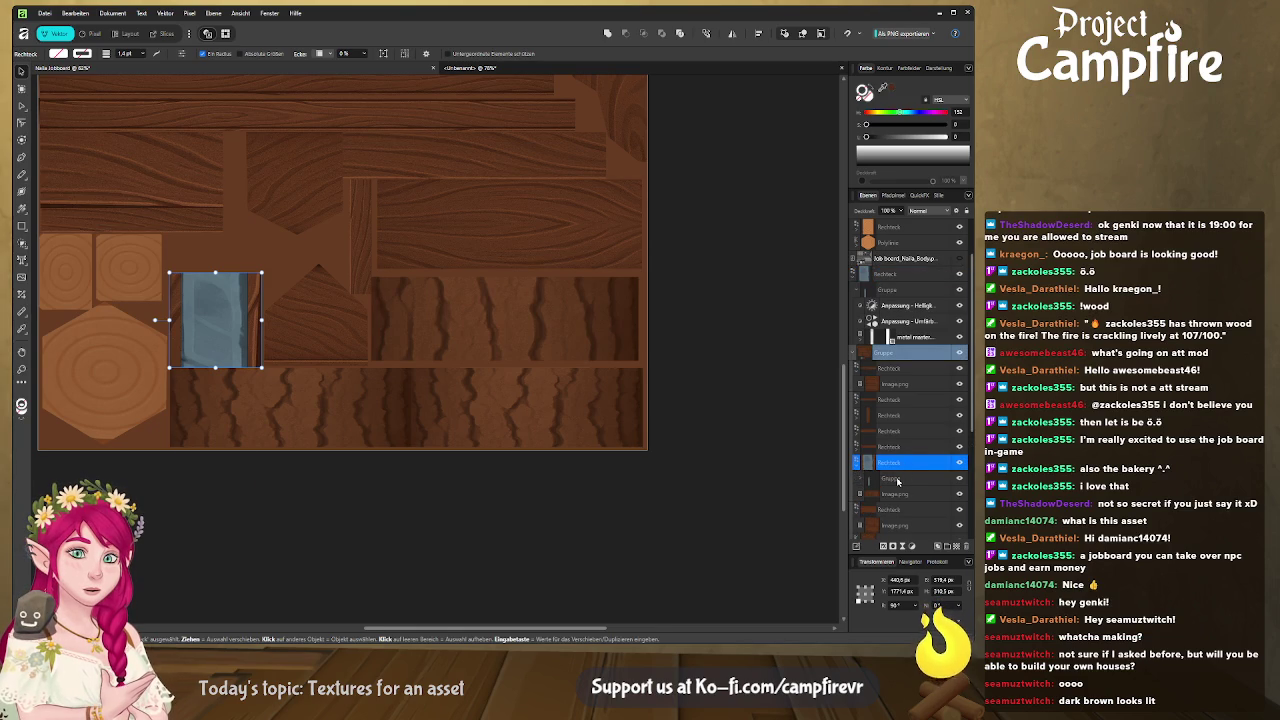
click(897, 481)
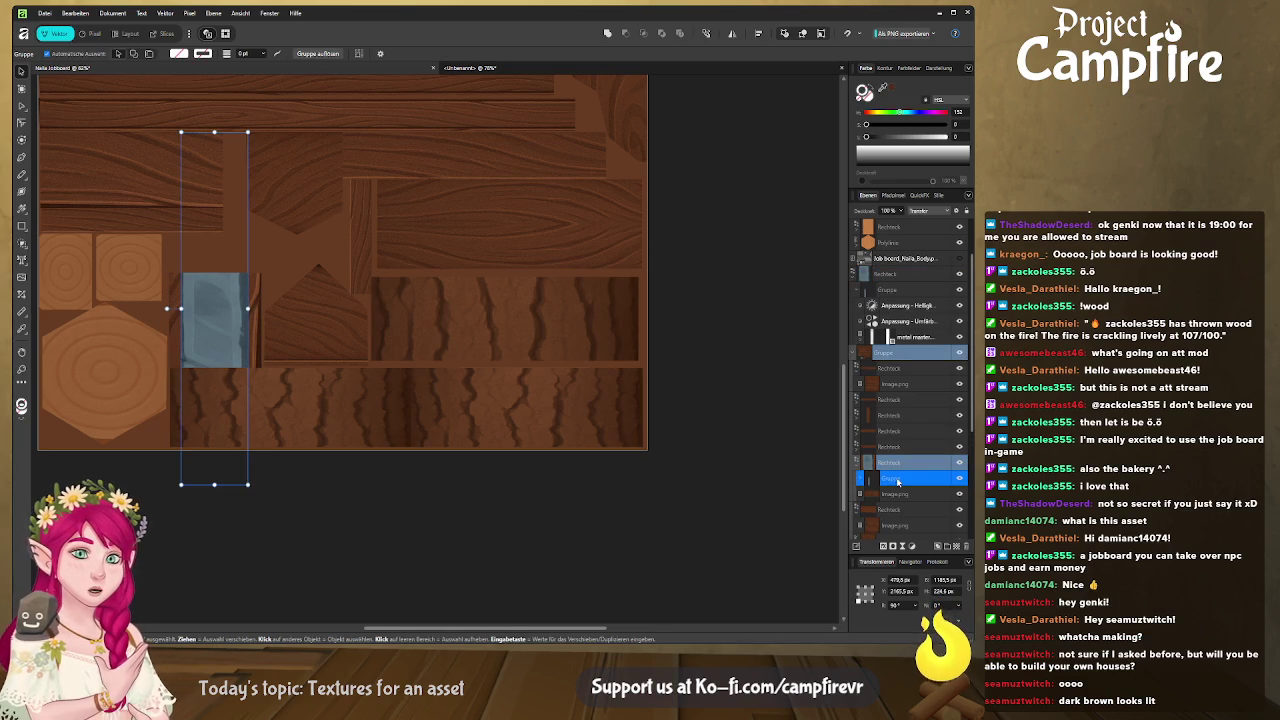
click(888, 479)
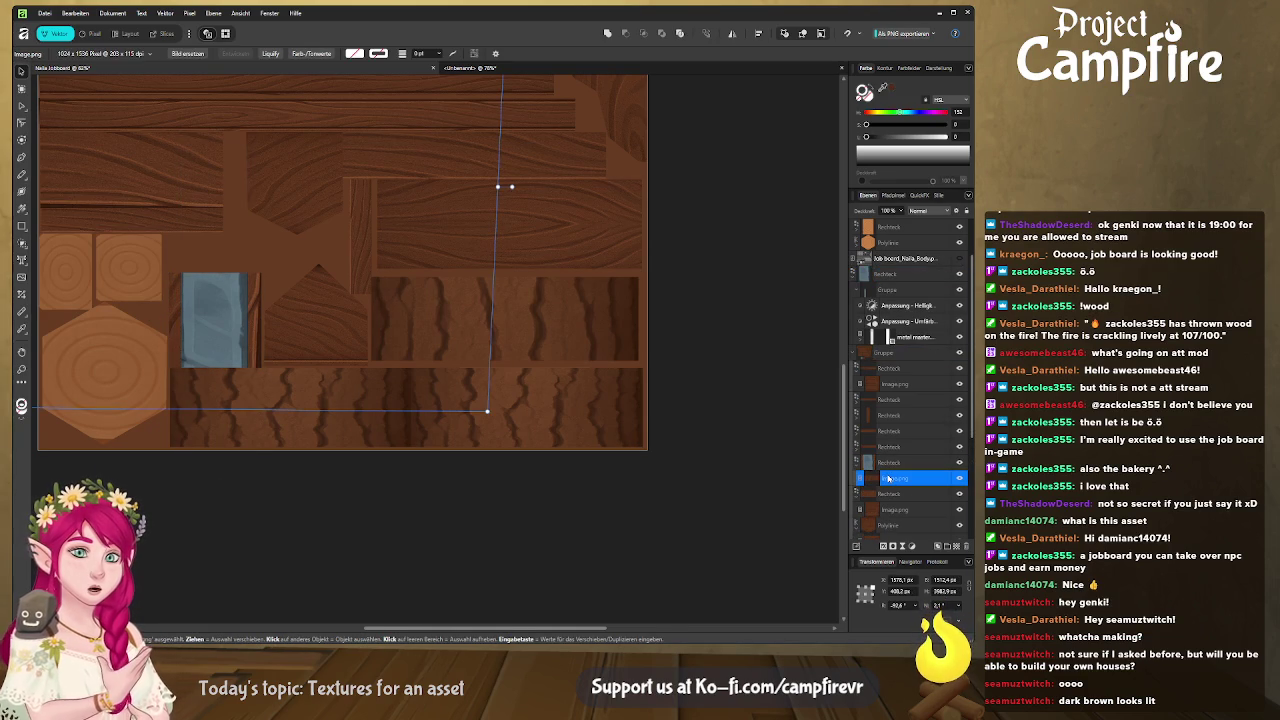
click(665, 471)
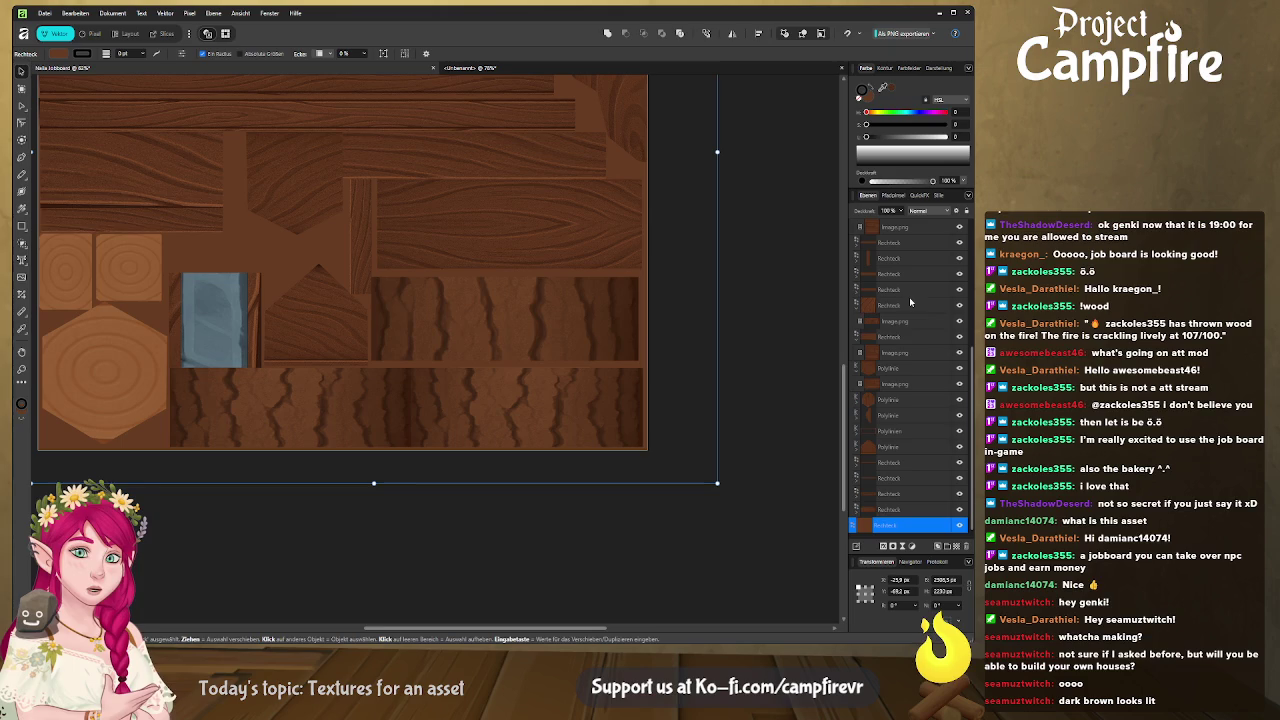
Collapse the wood-plank group and toggle its visibility off and back on to check it
scroll(909, 476, up, 5)
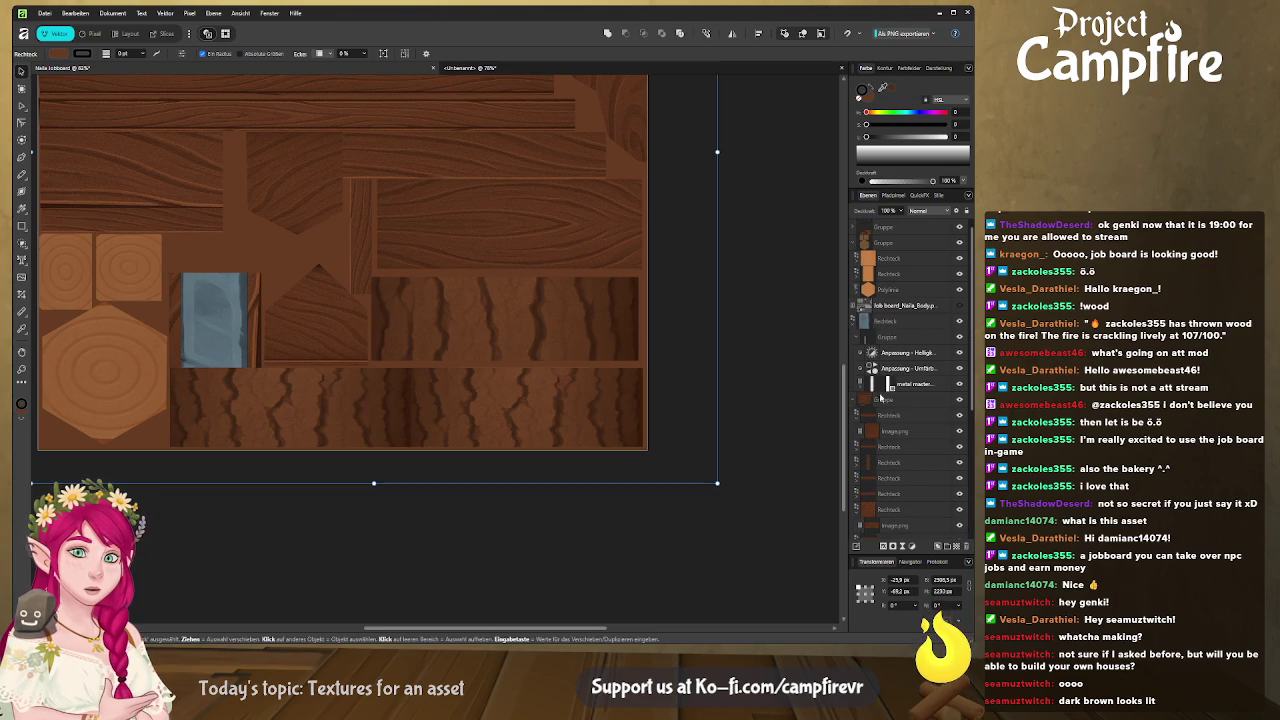
click(853, 401)
click(880, 400)
click(967, 400)
click(967, 400)
click(967, 400)
scroll(745, 420, up, 5)
scroll(753, 508, up, 2)
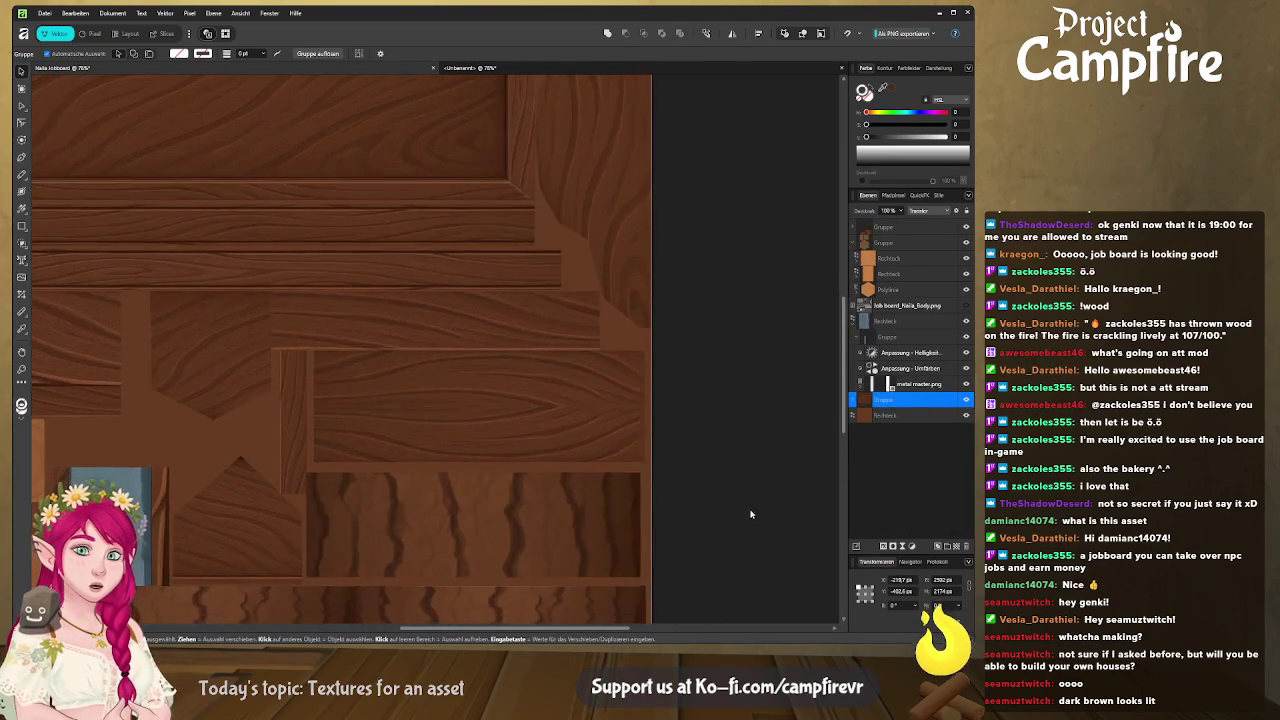
scroll(653, 411, down, 2)
scroll(720, 390, down, 3)
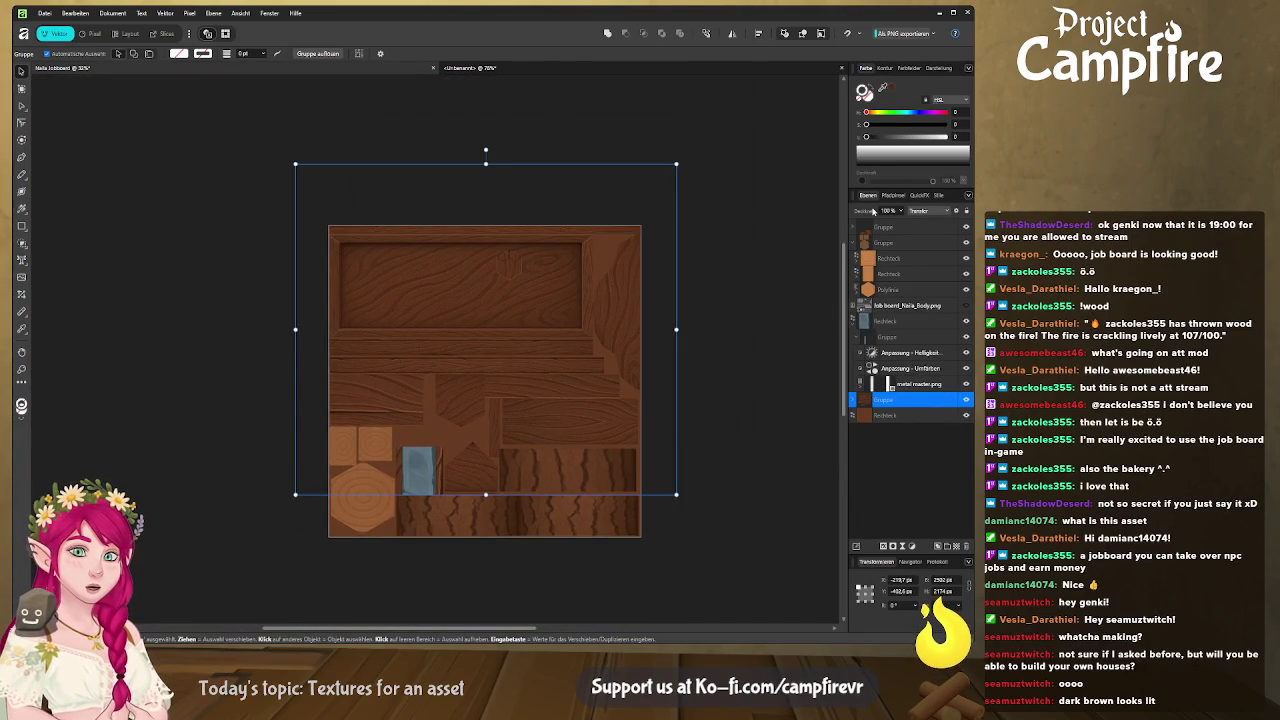
Fade the plank group to partial opacity, deselect everything, and show the Export slices persona
drag(876, 213, 857, 213)
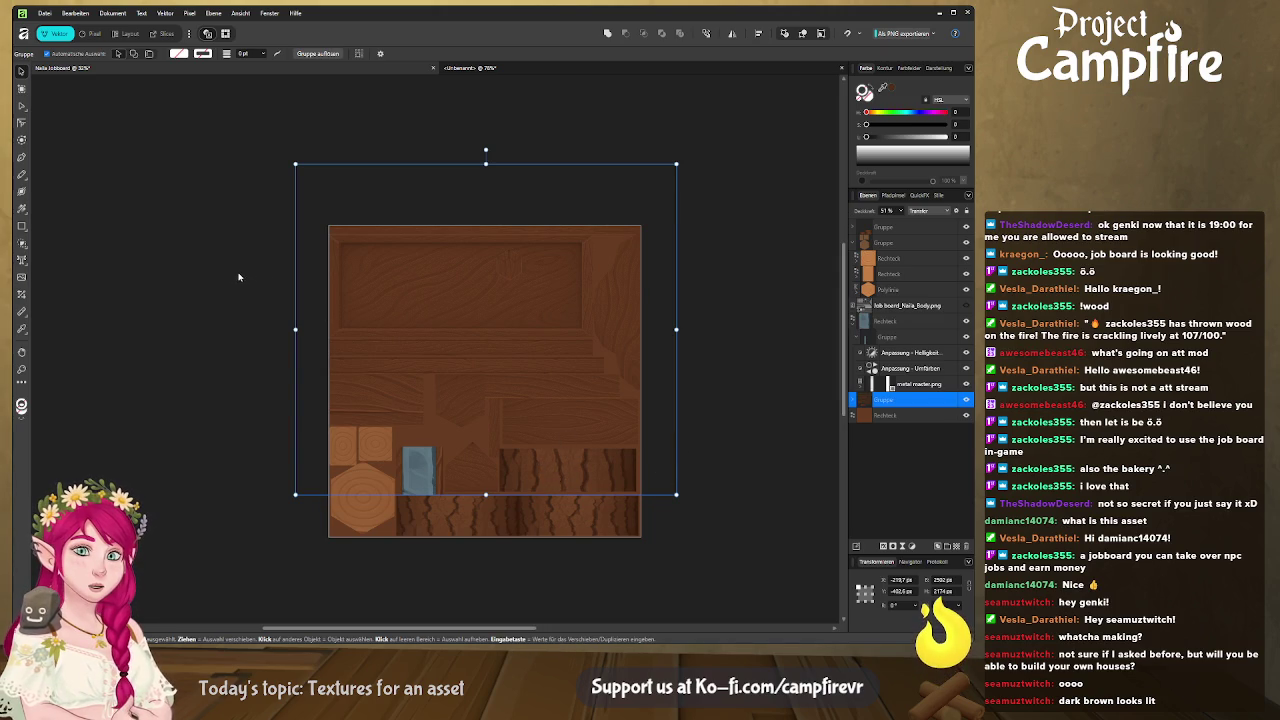
click(715, 317)
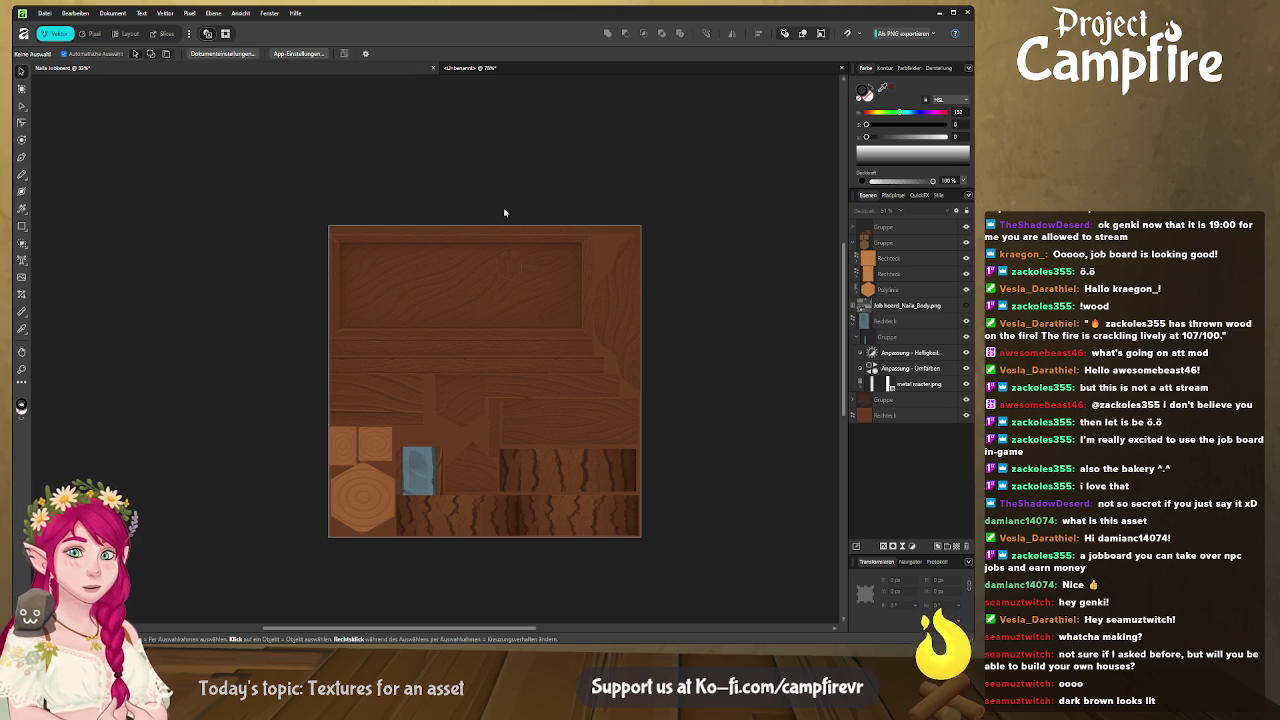
click(160, 33)
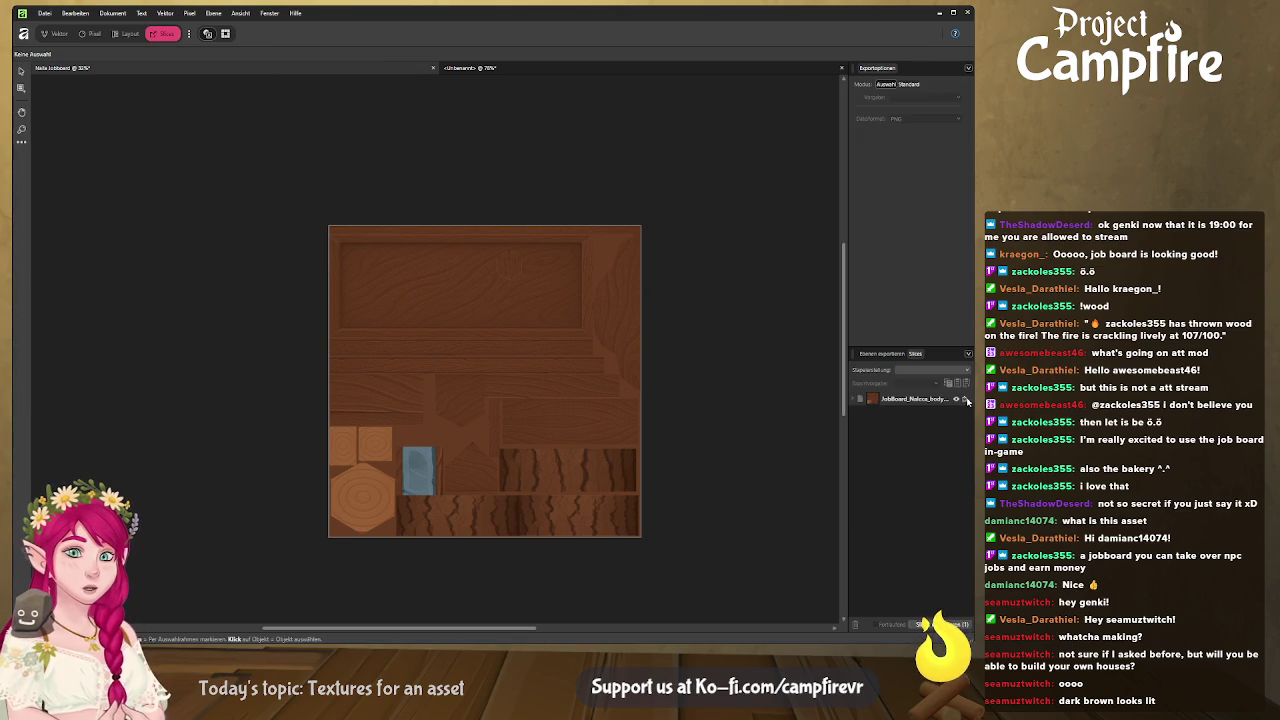
key(alt+Tab)
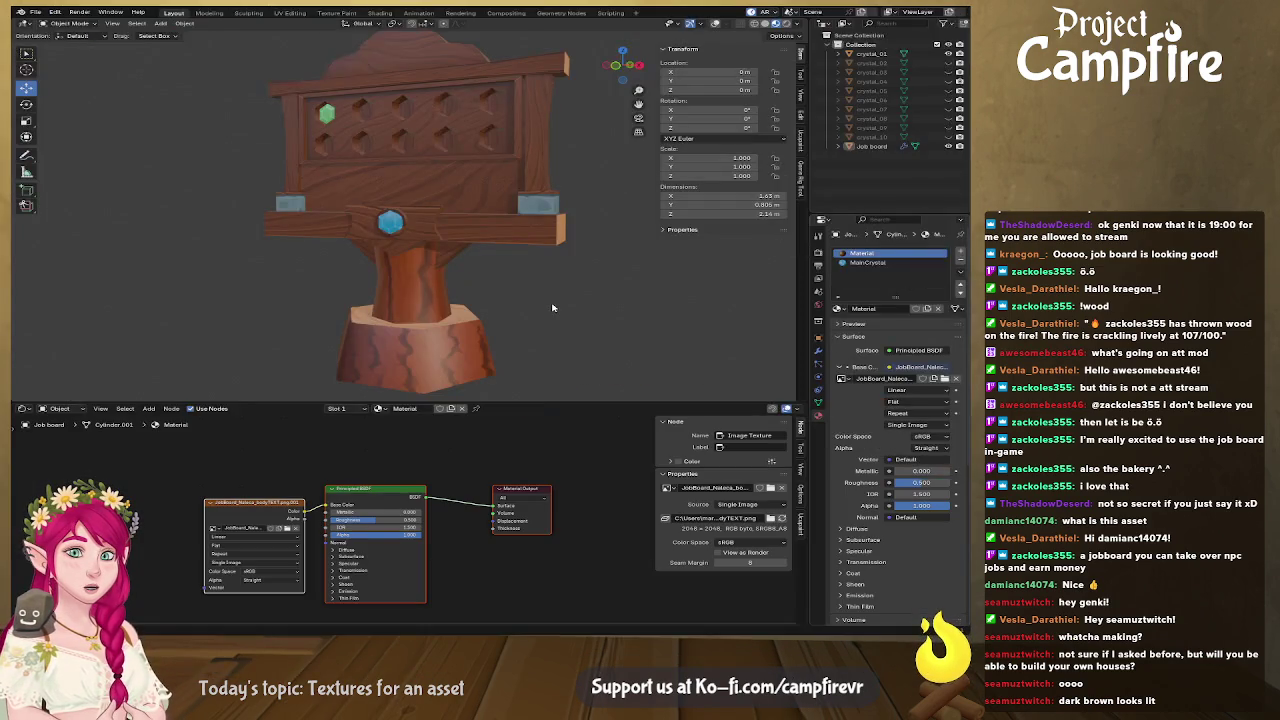
Orbit the textured job board in Blender to inspect its side, back and front
key(alt+Tab)
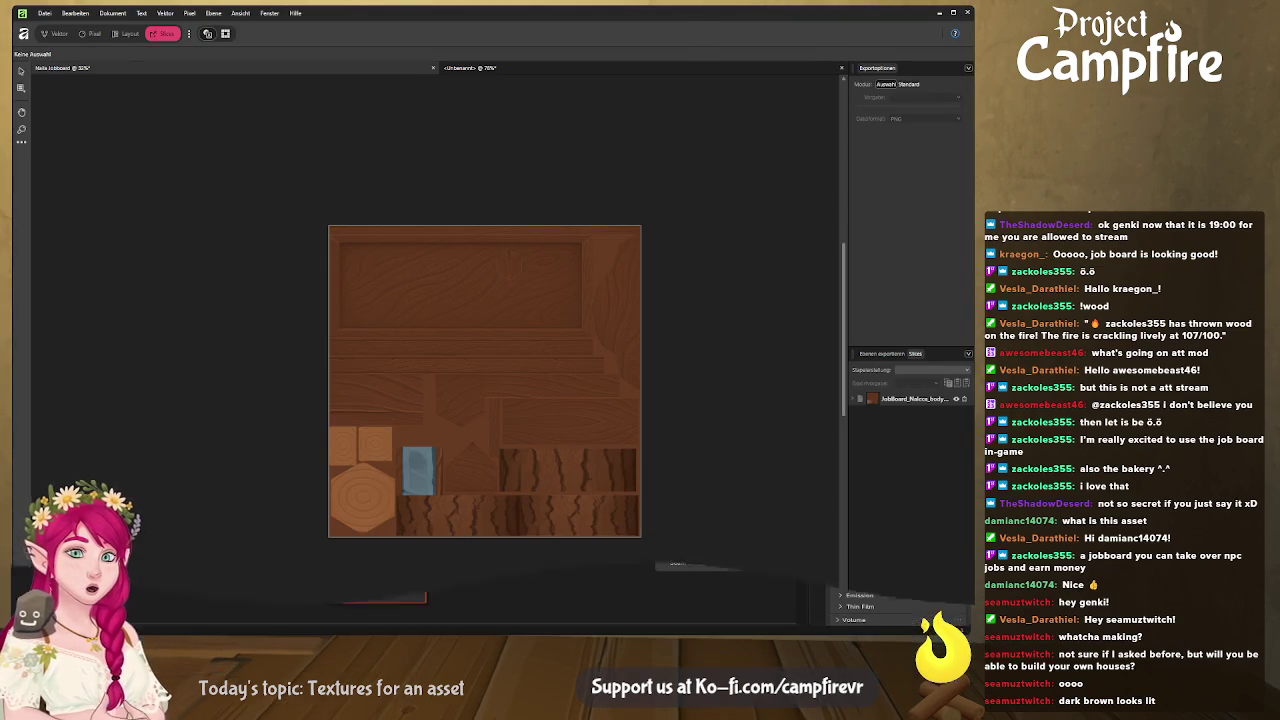
key(alt+Tab)
mouse_move(654, 323)
mouse_down()
mouse_move(505, 291)
mouse_move(497, 333)
mouse_up()
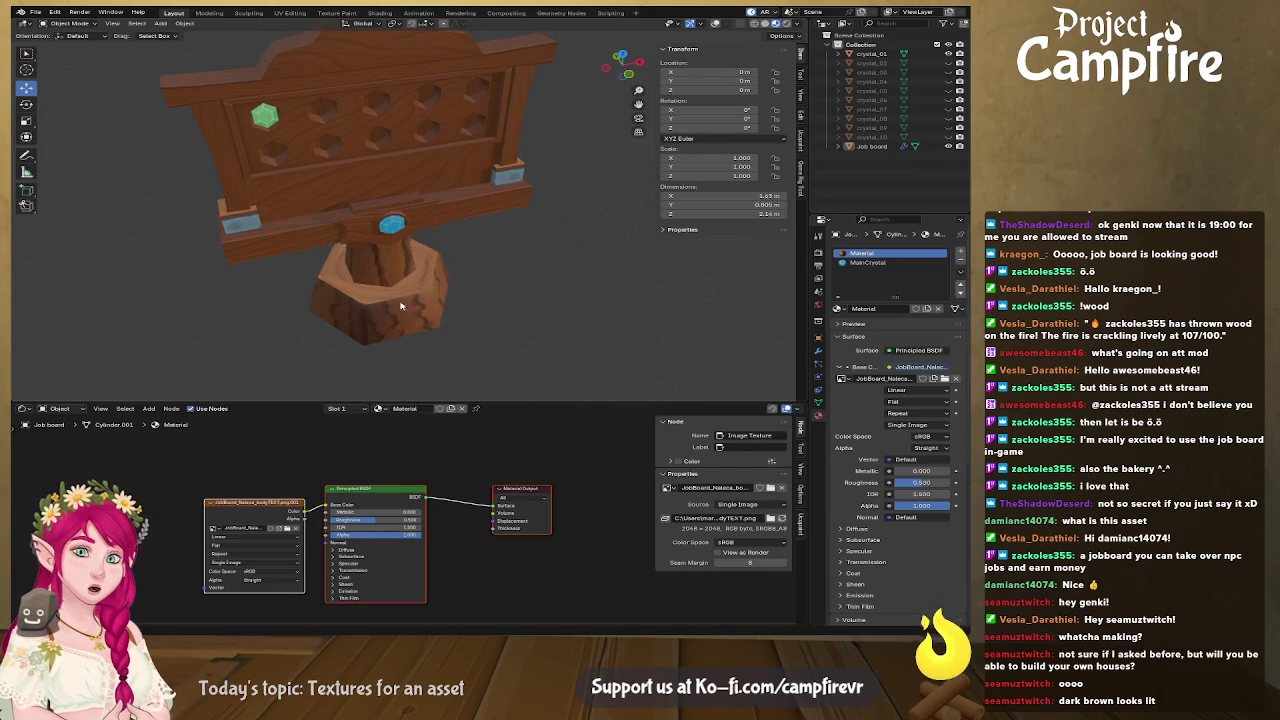
mouse_move(378, 300)
mouse_down()
mouse_move(378, 286)
mouse_move(333, 294)
mouse_move(265, 246)
mouse_up()
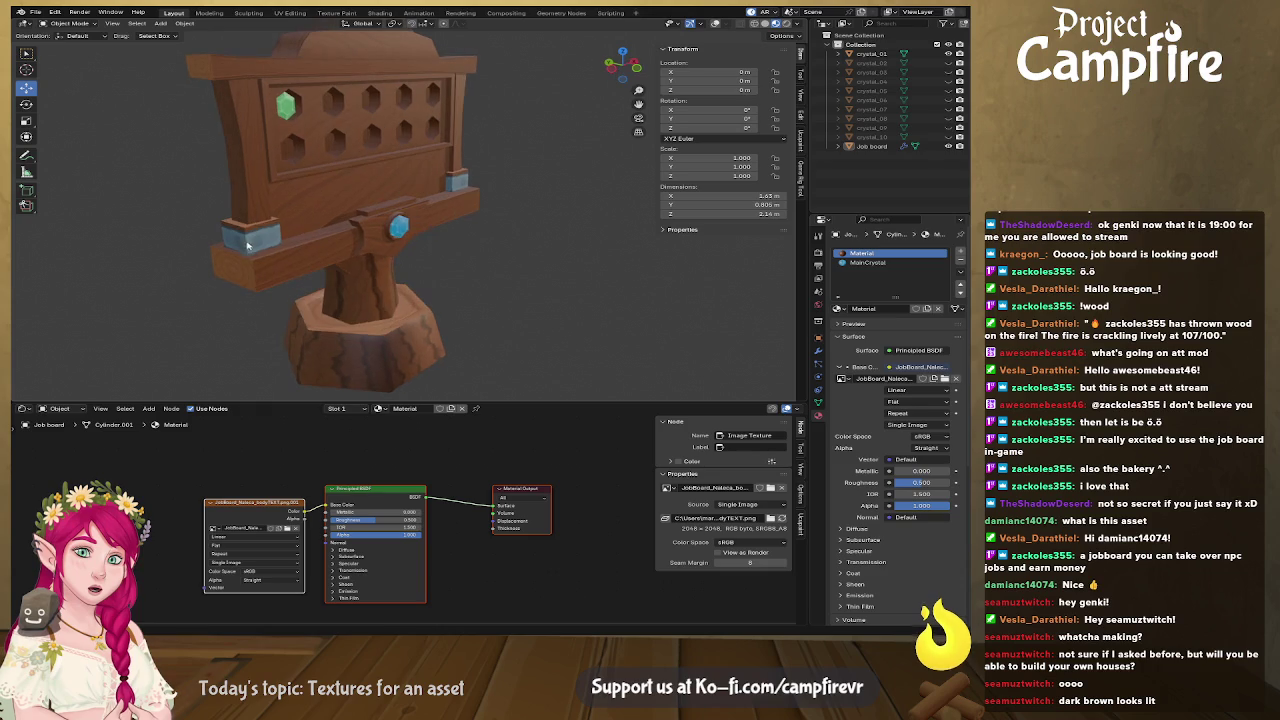
drag(434, 251, 393, 231)
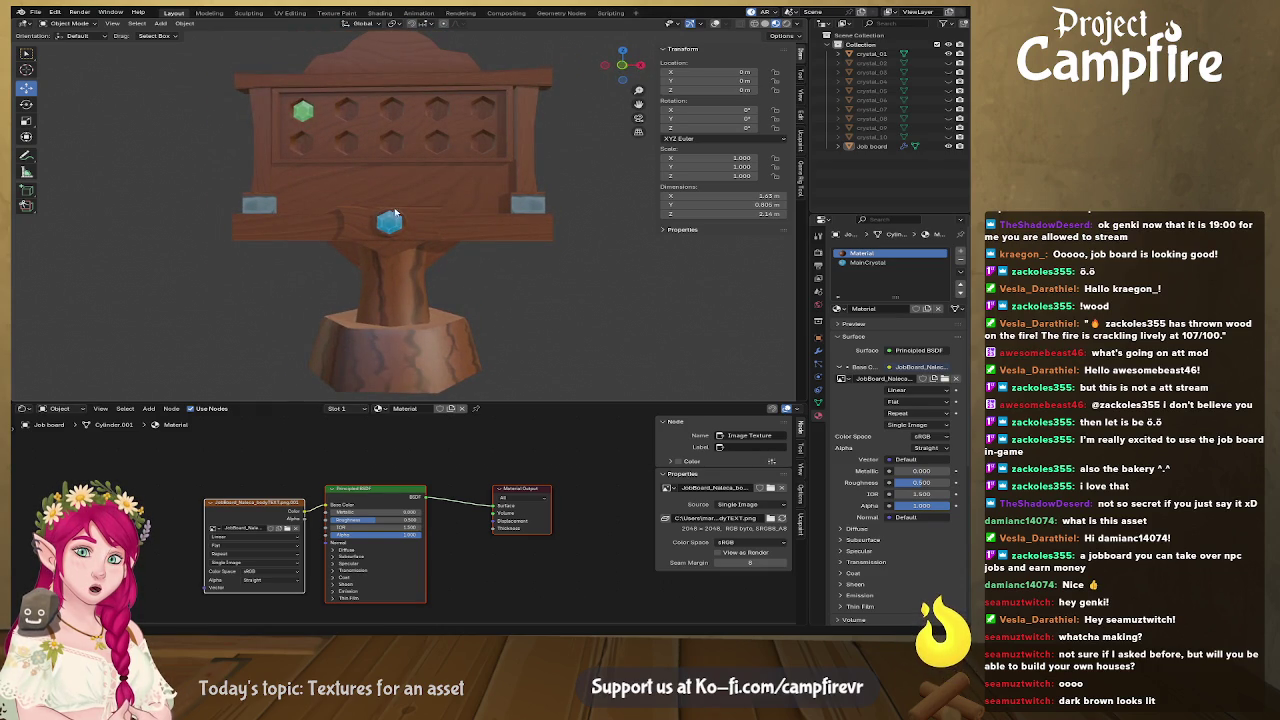
mouse_move(400, 215)
mouse_down()
mouse_move(505, 240)
mouse_move(295, 227)
mouse_move(320, 240)
mouse_up()
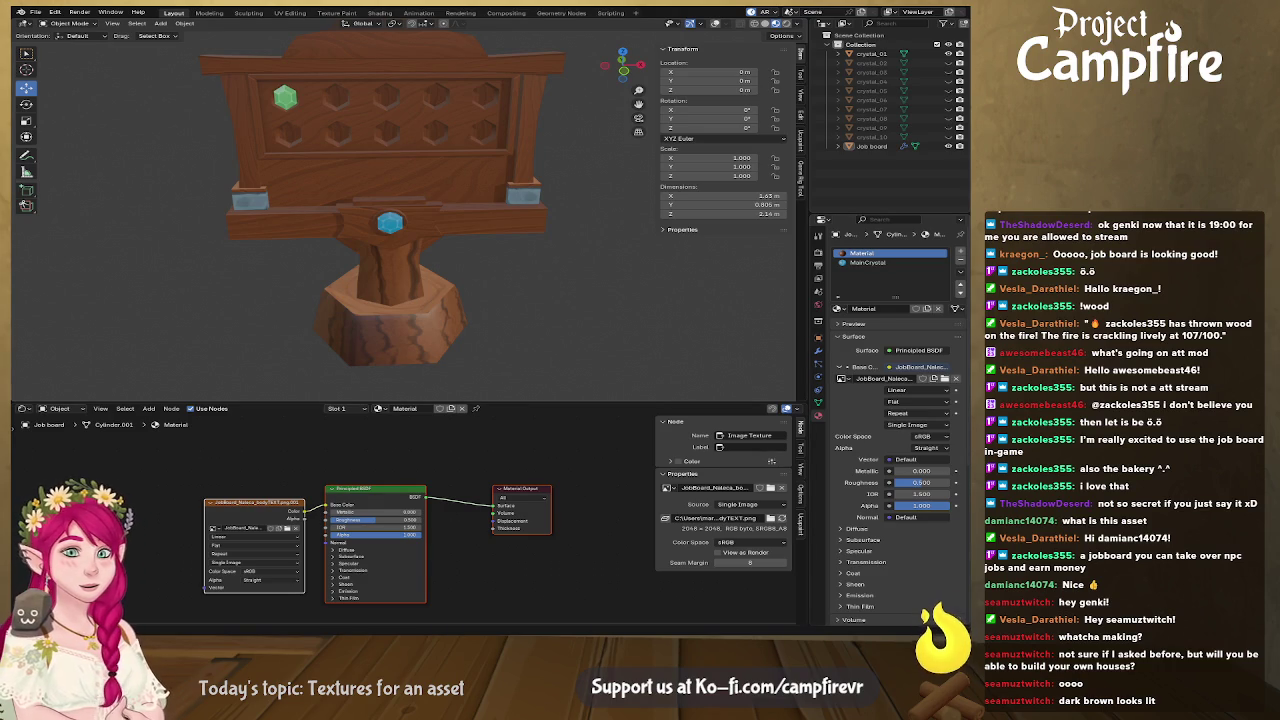
key(alt+Tab)
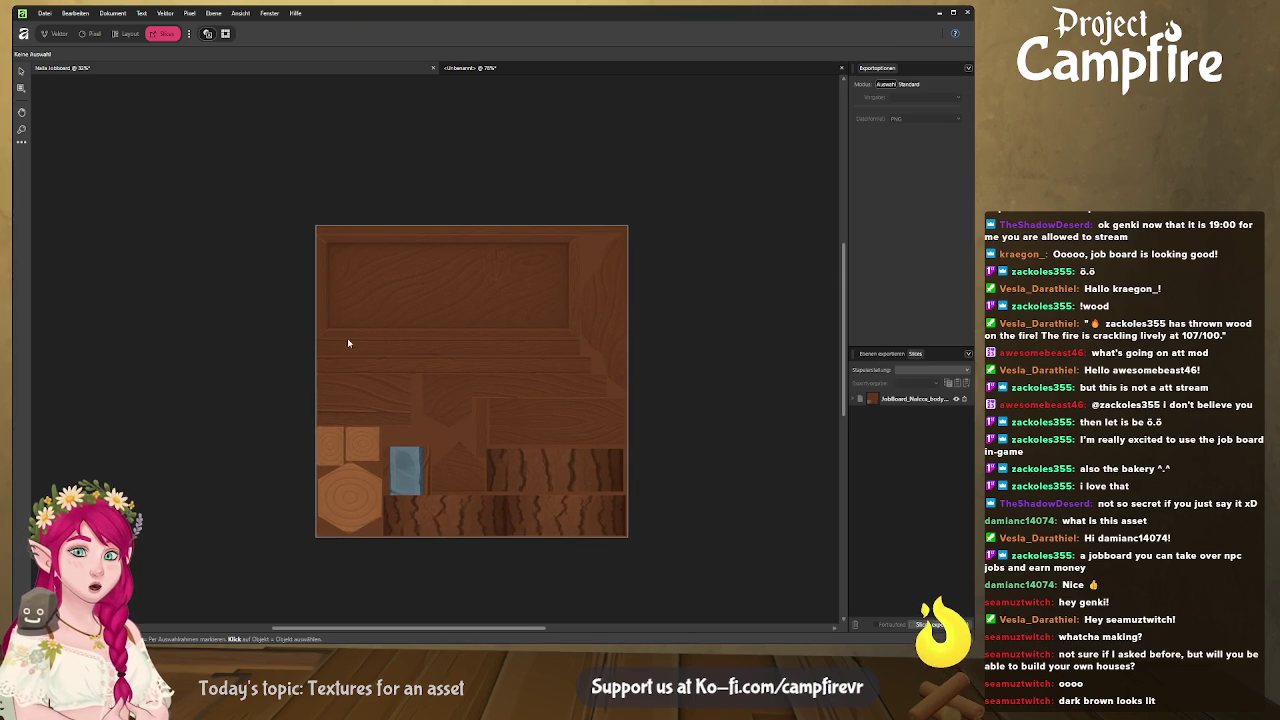
Draw a small rivet circle on the blue plate, filled with a blue-grey sampled from it
click(56, 34)
scroll(470, 420, down, 3)
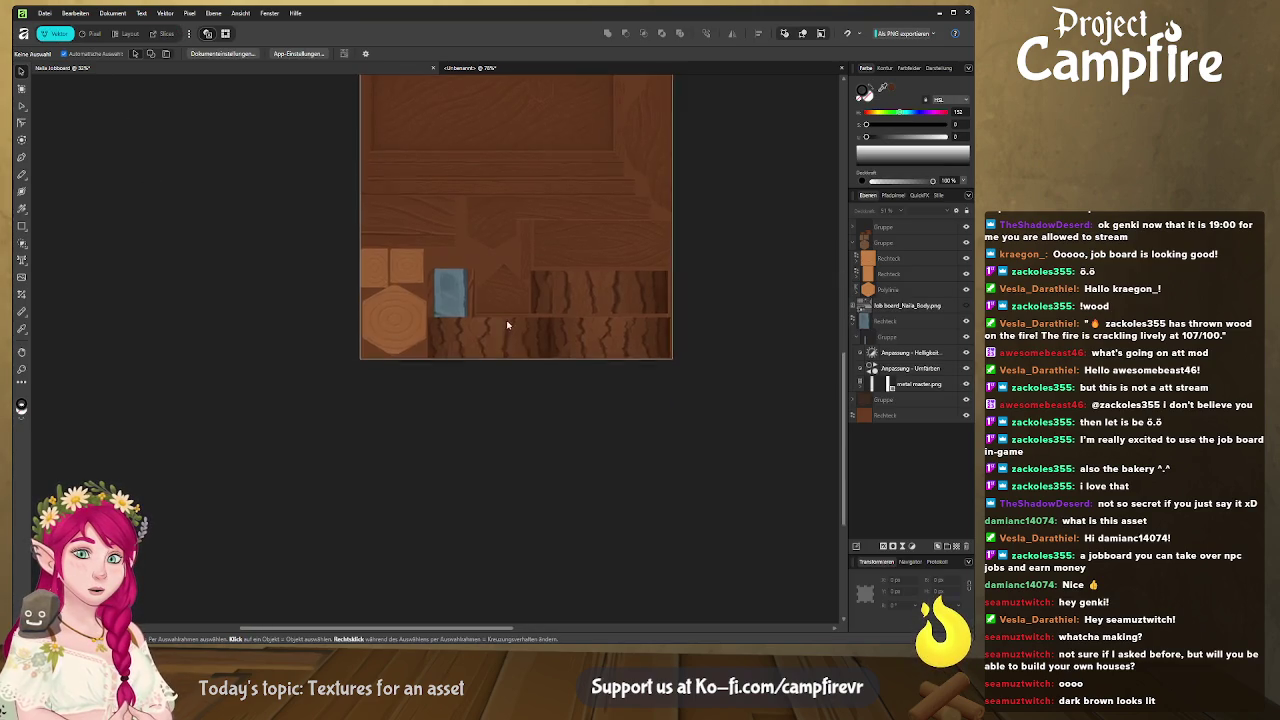
scroll(483, 343, up, 3)
scroll(478, 357, left, 1)
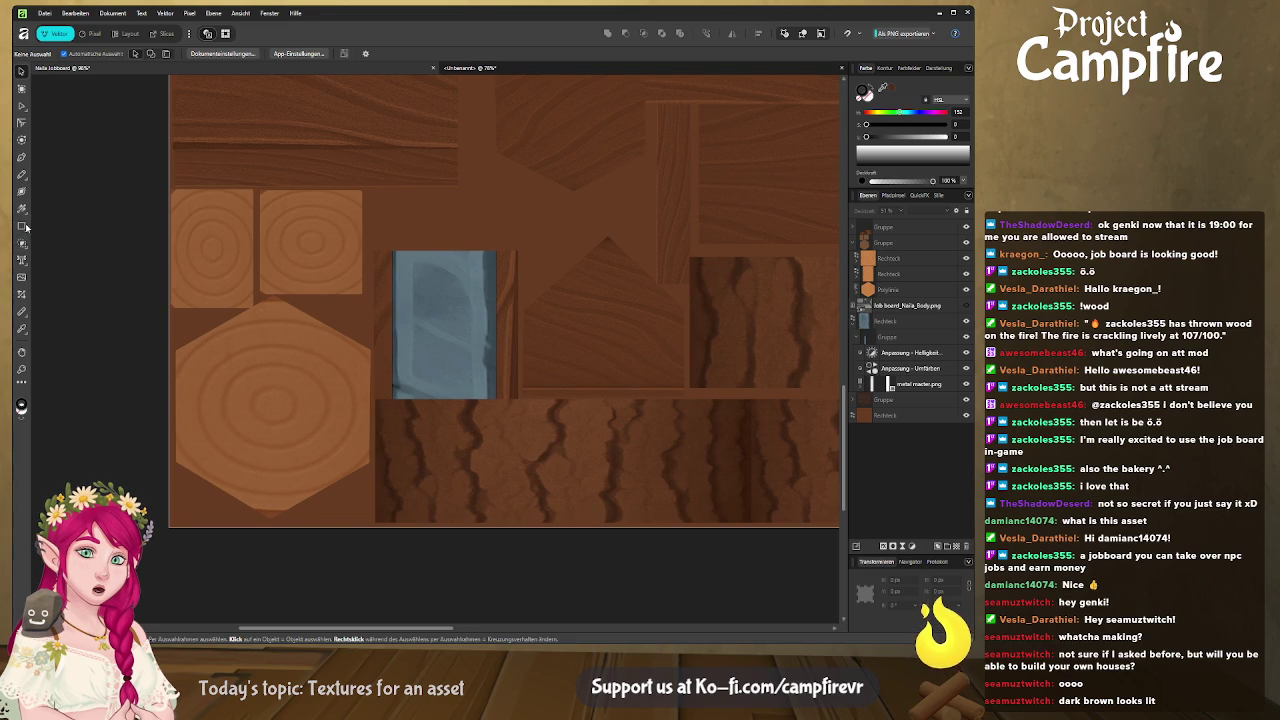
key(m)
drag(408, 265, 429, 286)
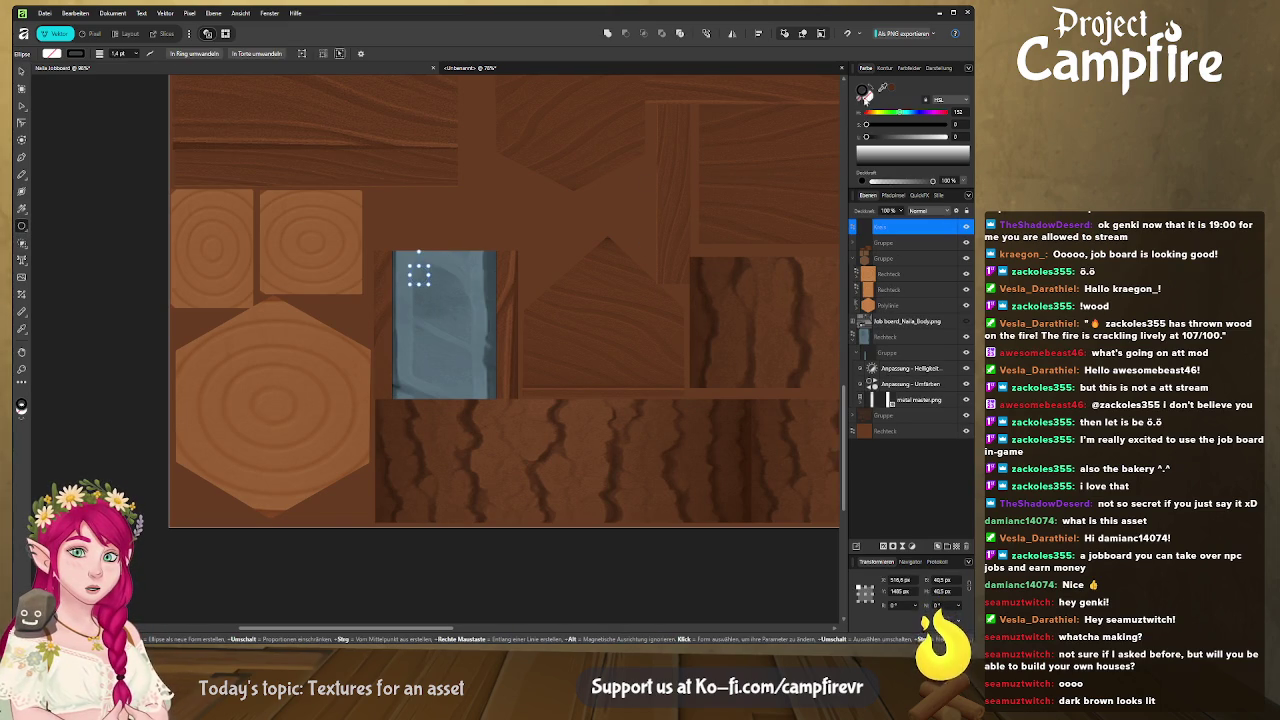
click(865, 92)
click(884, 87)
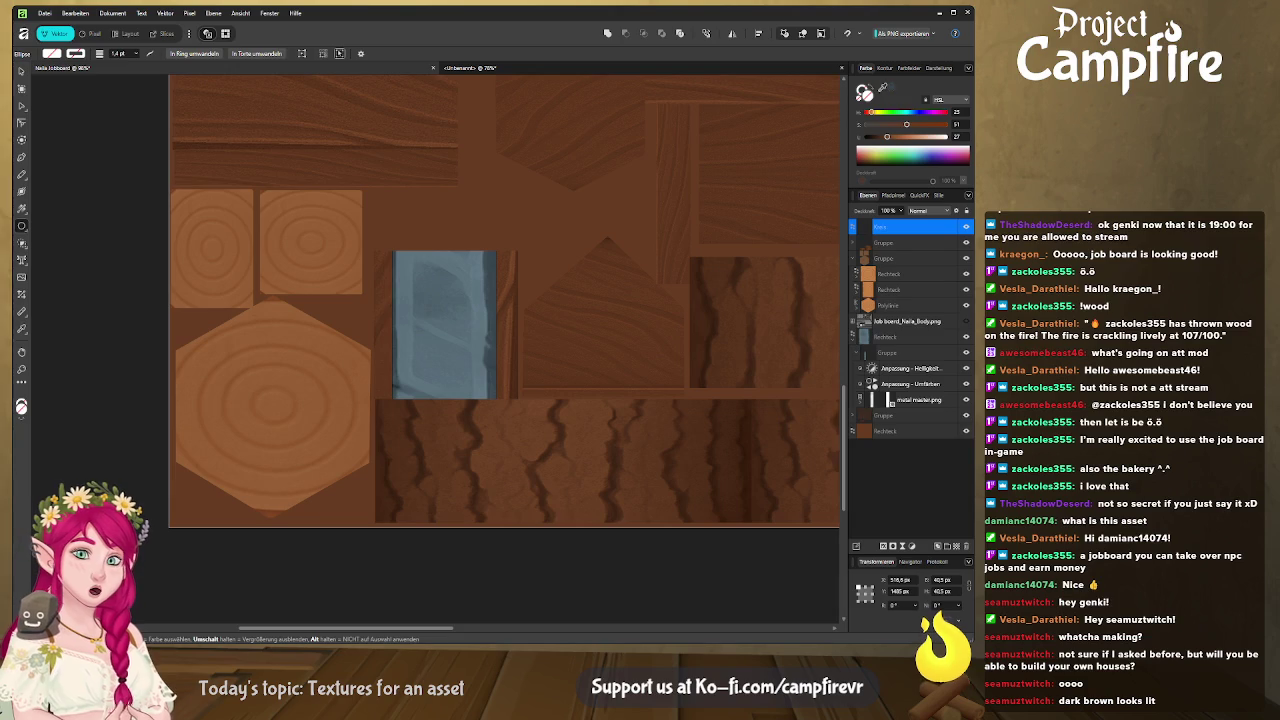
click(434, 290)
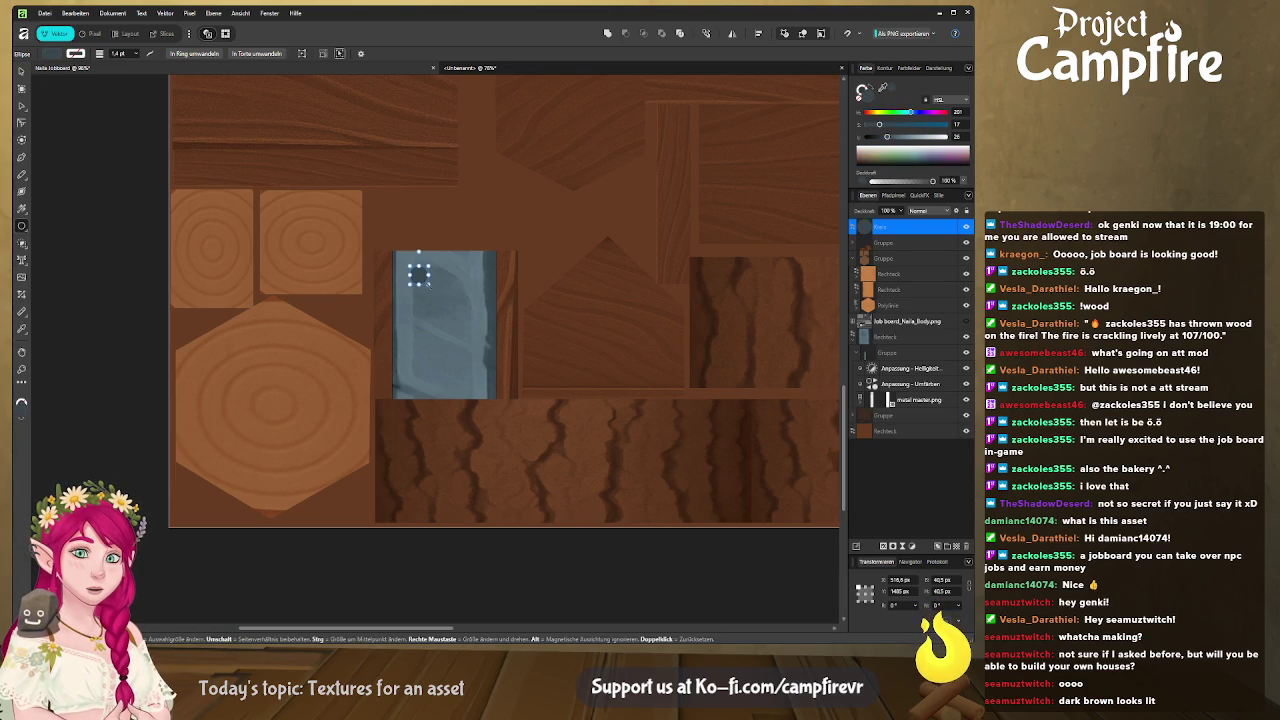
scroll(450, 293, up, 3)
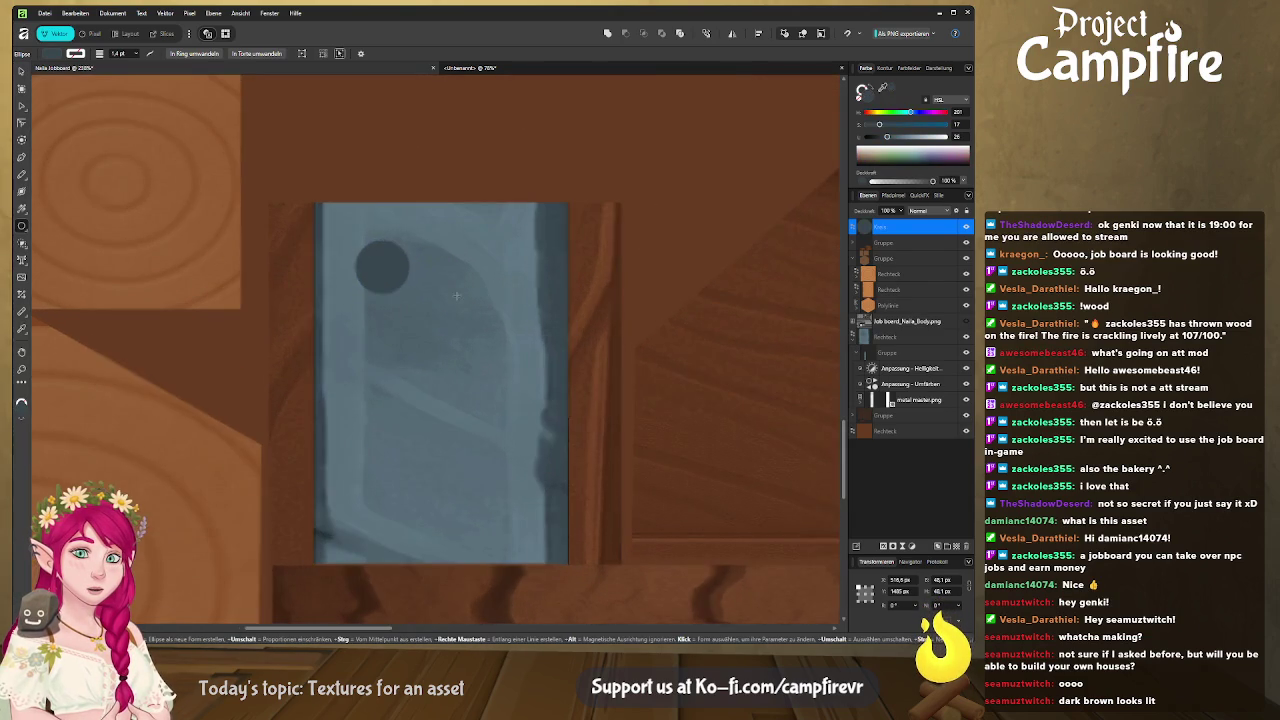
Stack duplicate rivet circles named Kreis, offset slightly, and lighten the second one
key(ctrl+j)
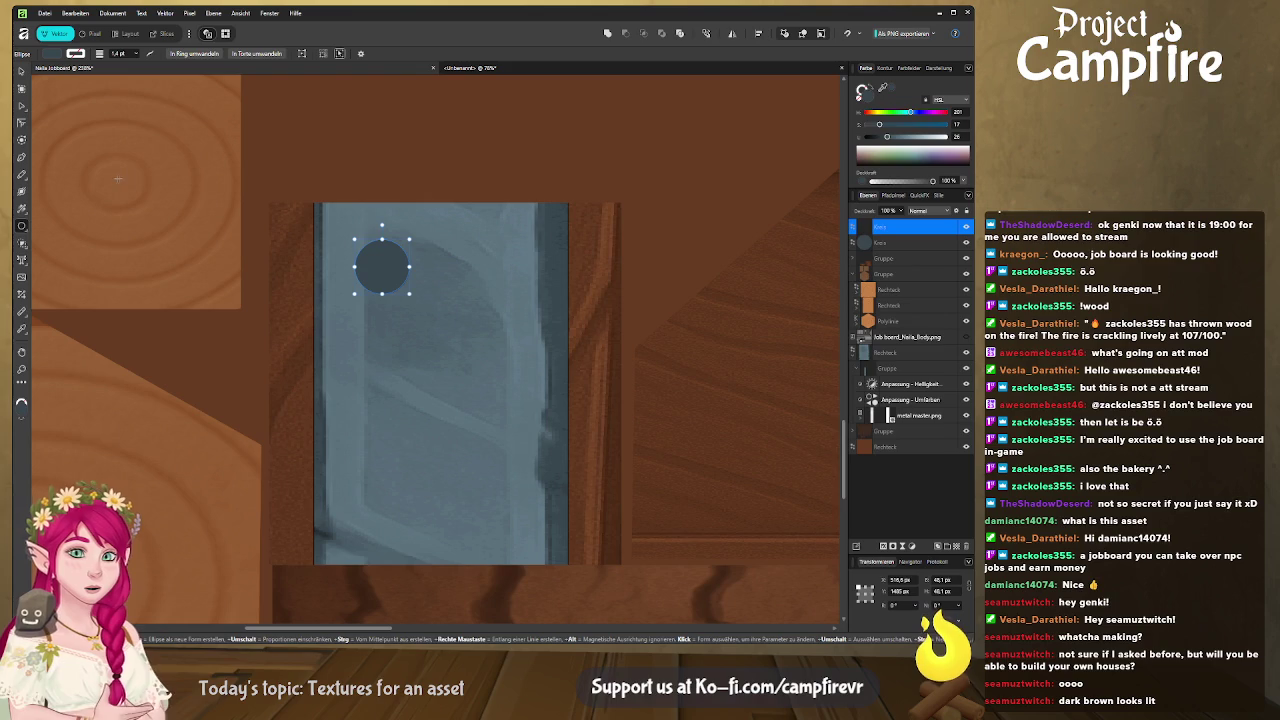
key(v)
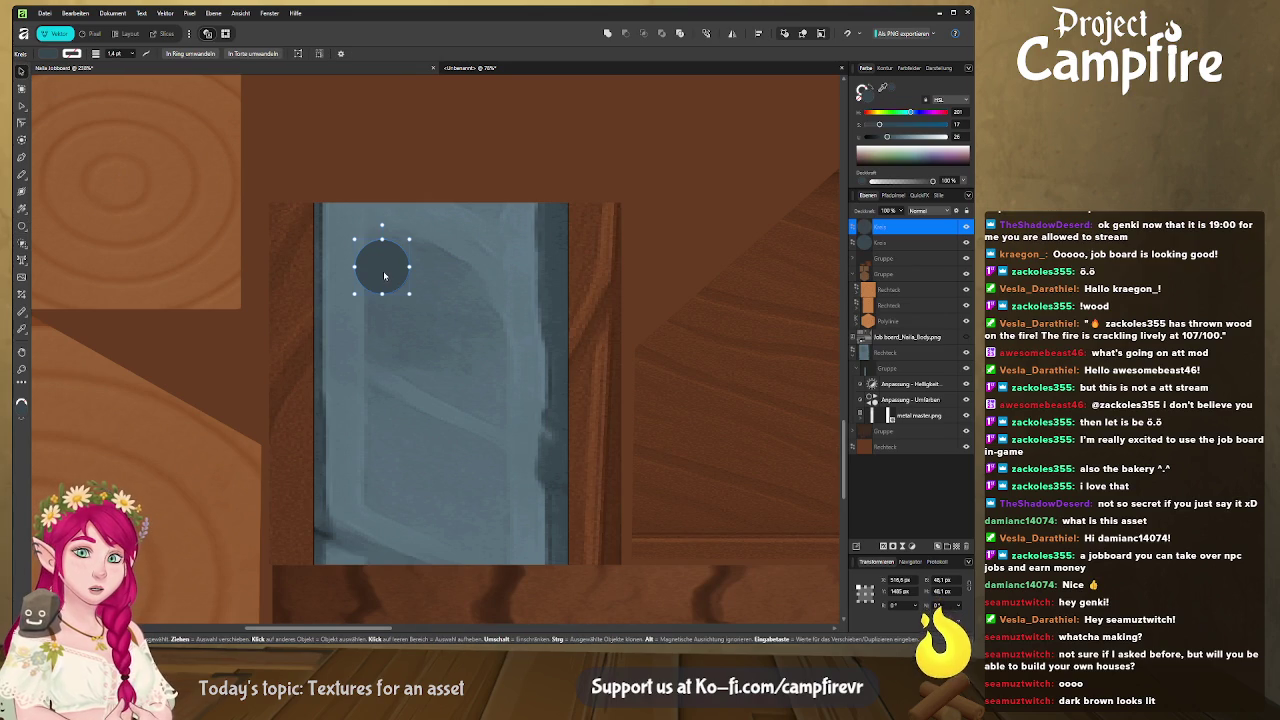
drag(384, 276, 388, 274)
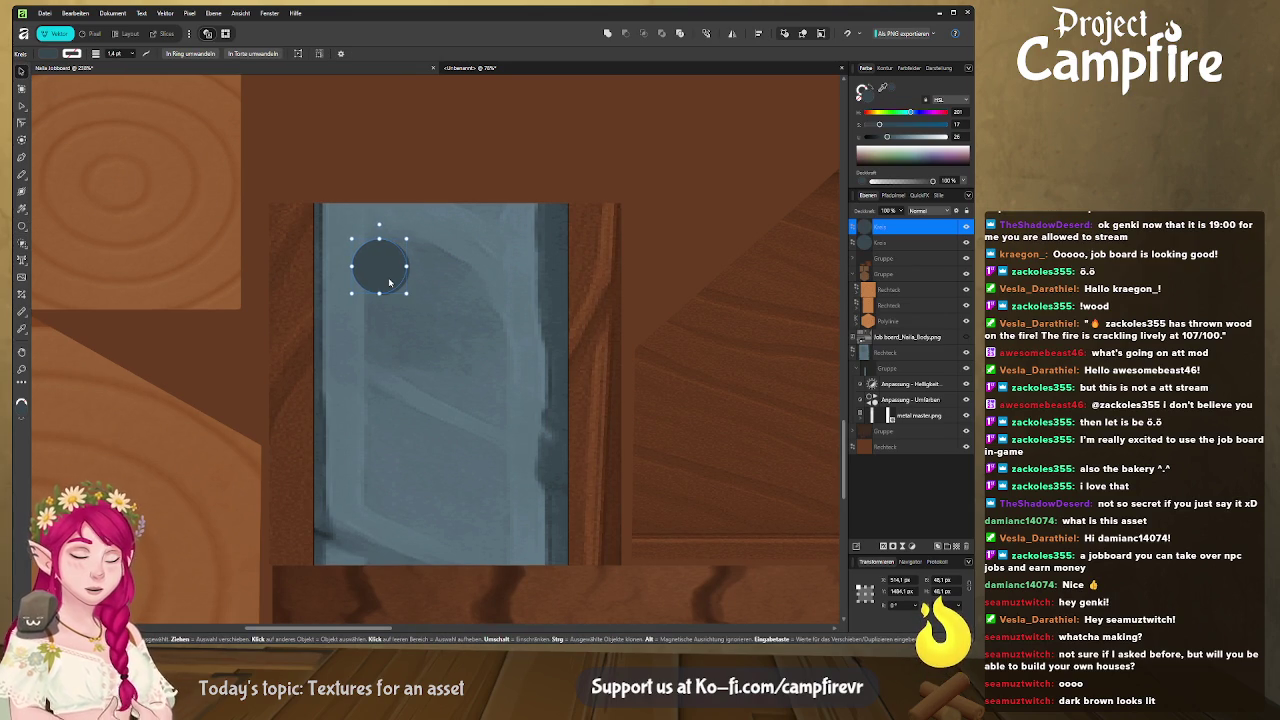
key(ctrl+j)
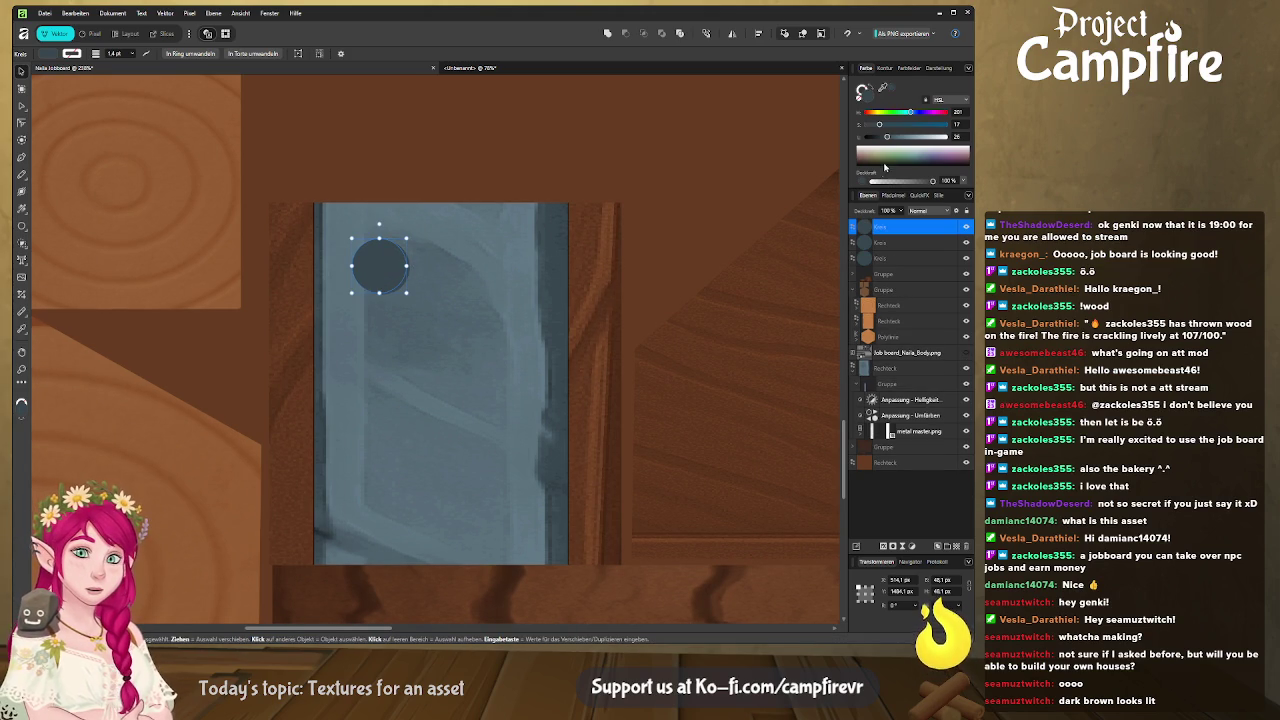
double_click(905, 227)
key(Escape)
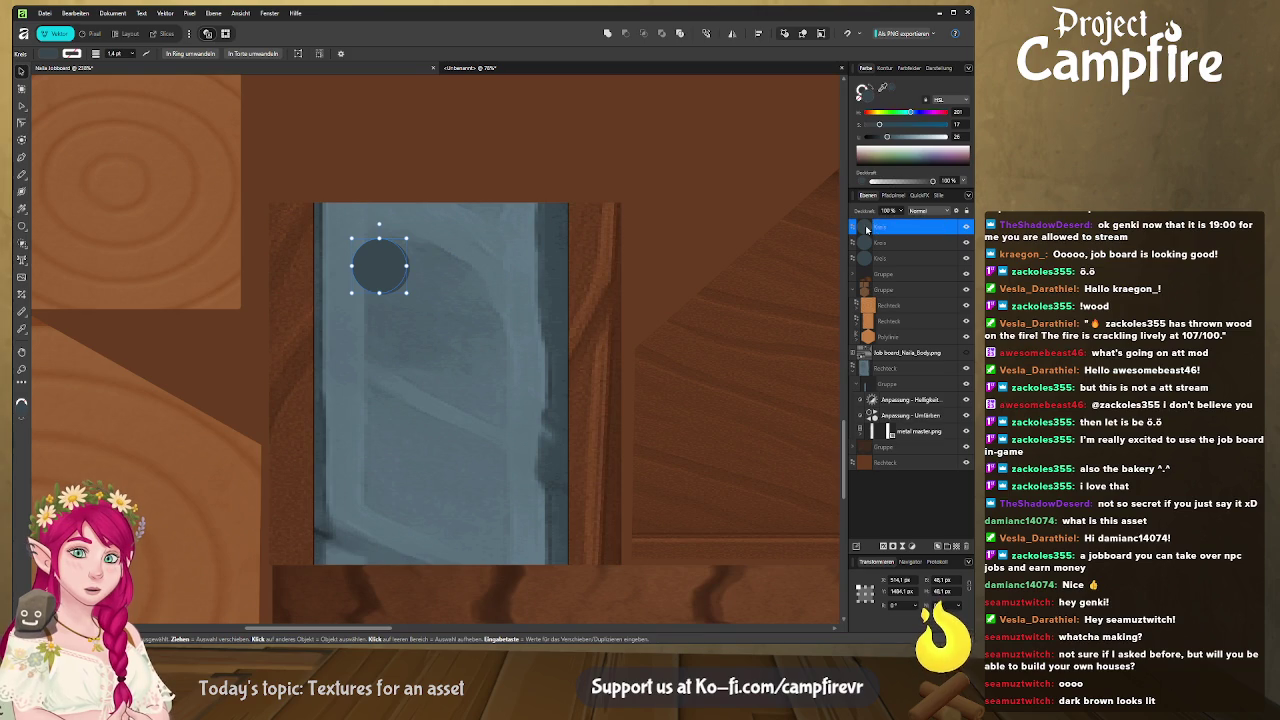
click(867, 243)
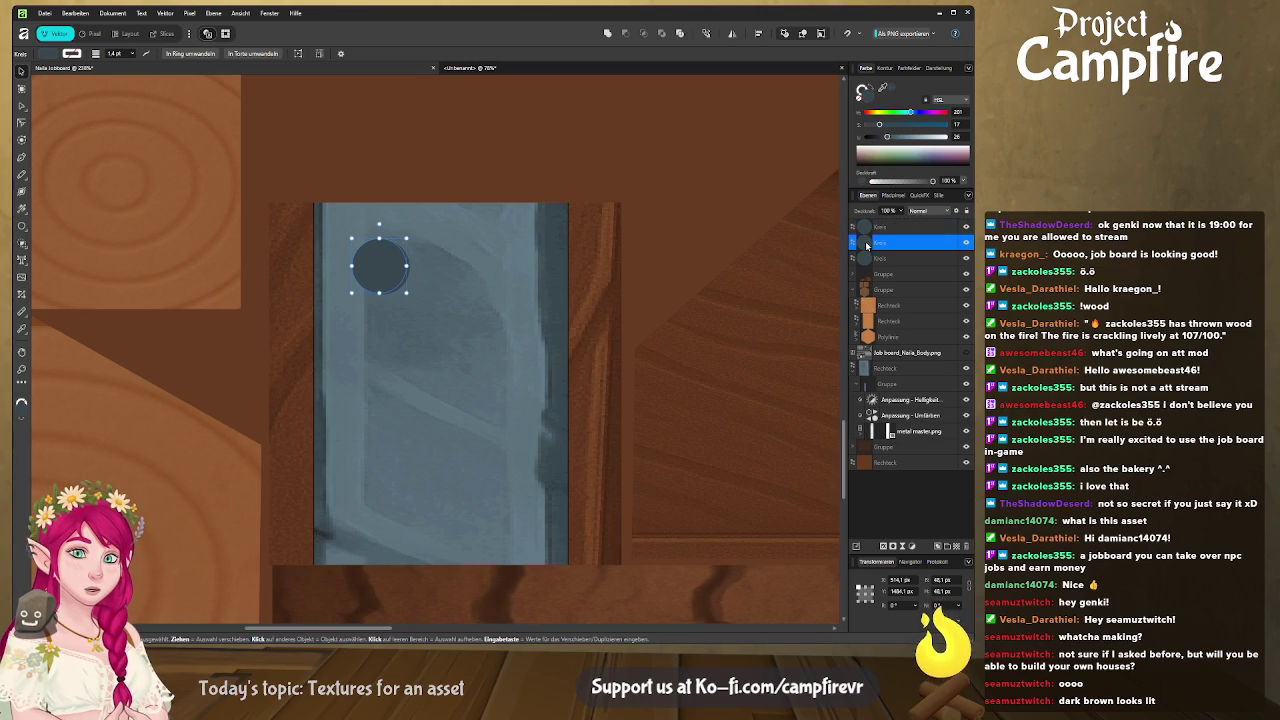
drag(885, 138, 894, 140)
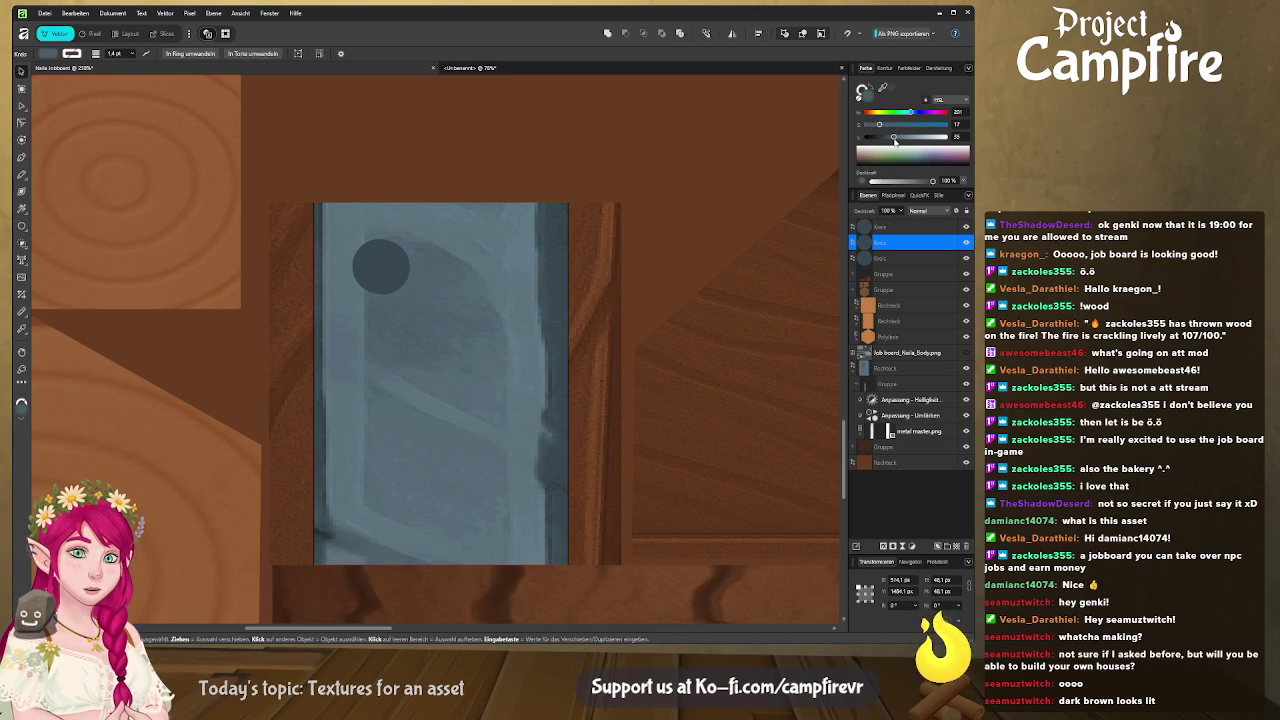
Nudge the second rivet circle slightly right and check the rivet's look
click(384, 263)
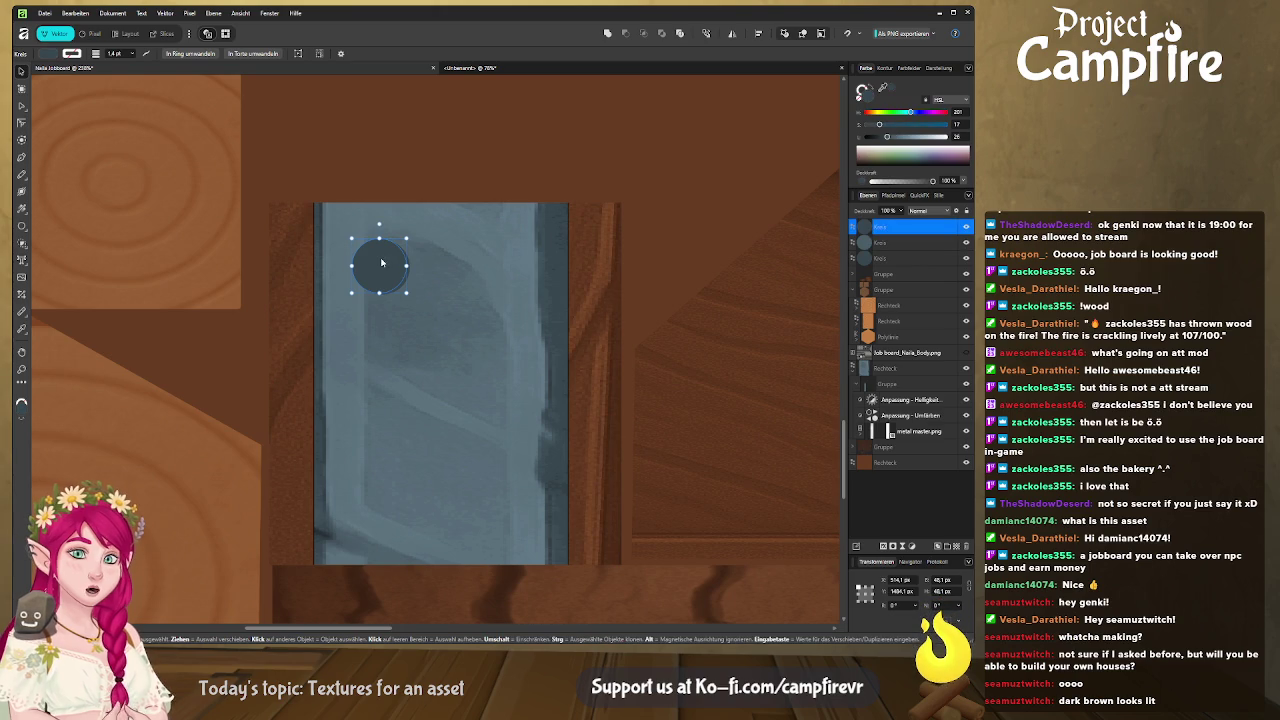
click(904, 245)
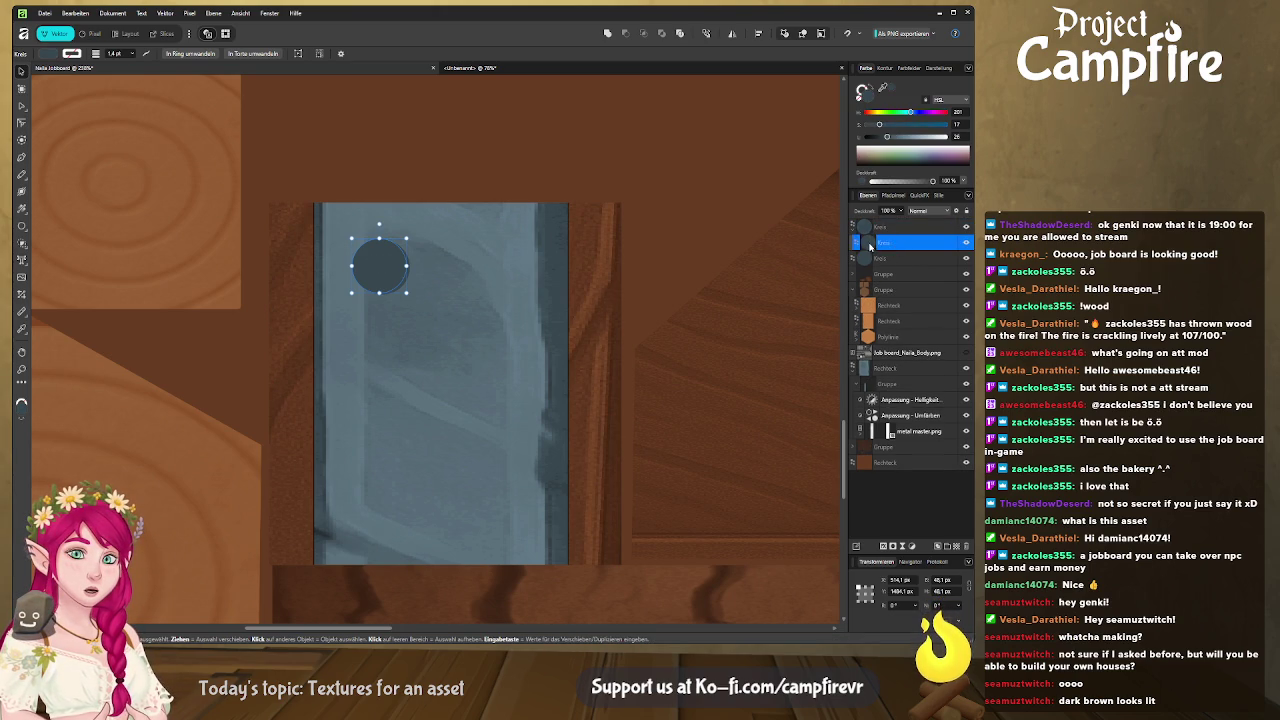
key(Right)
key(Right)
key(Right)
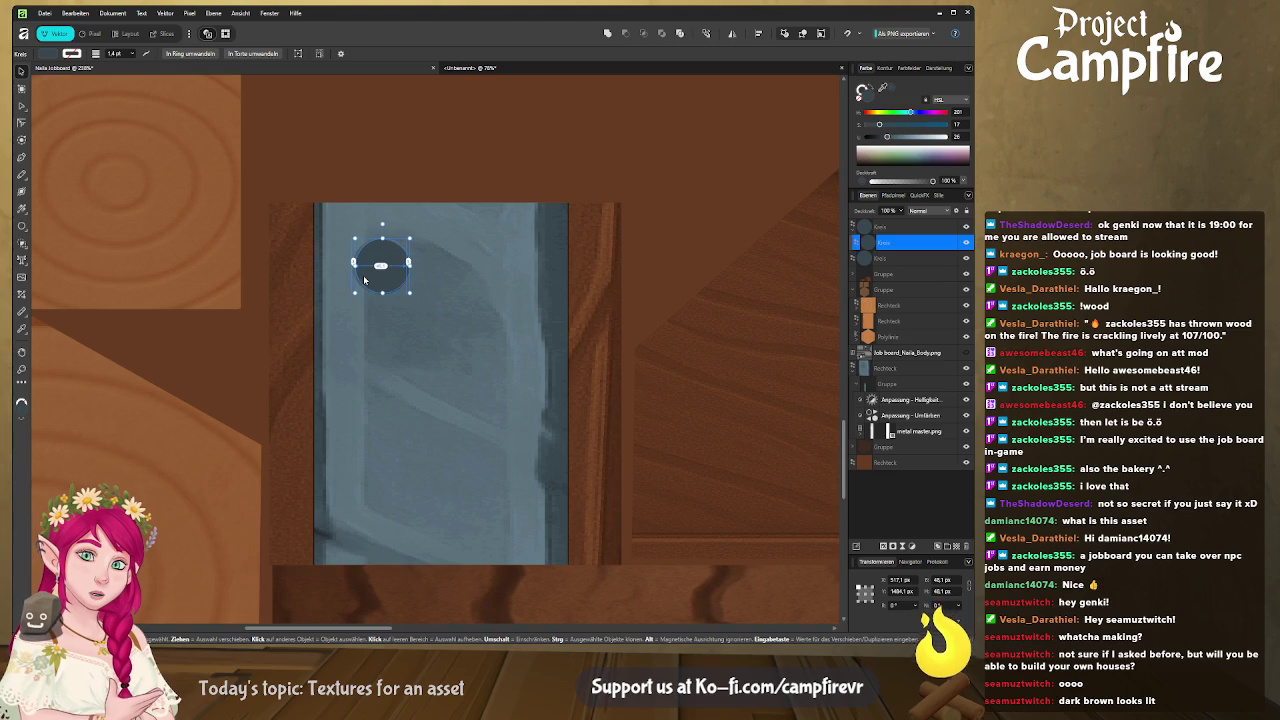
click(415, 222)
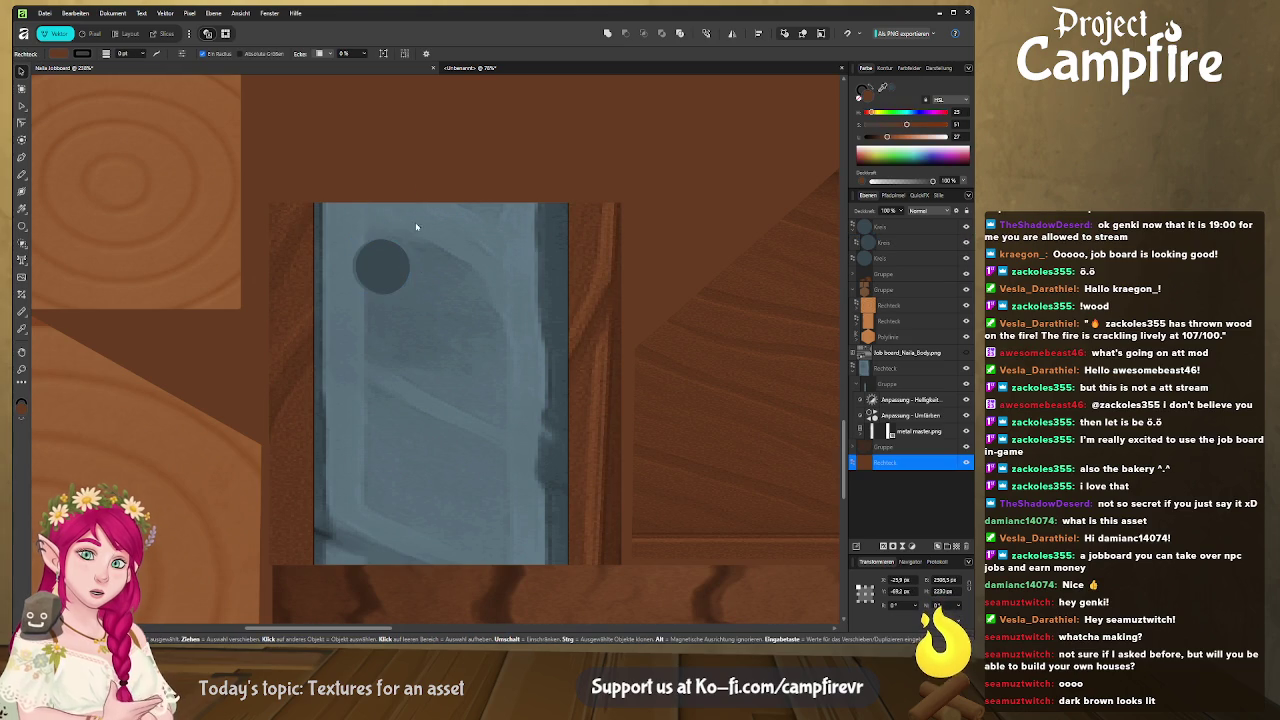
click(385, 278)
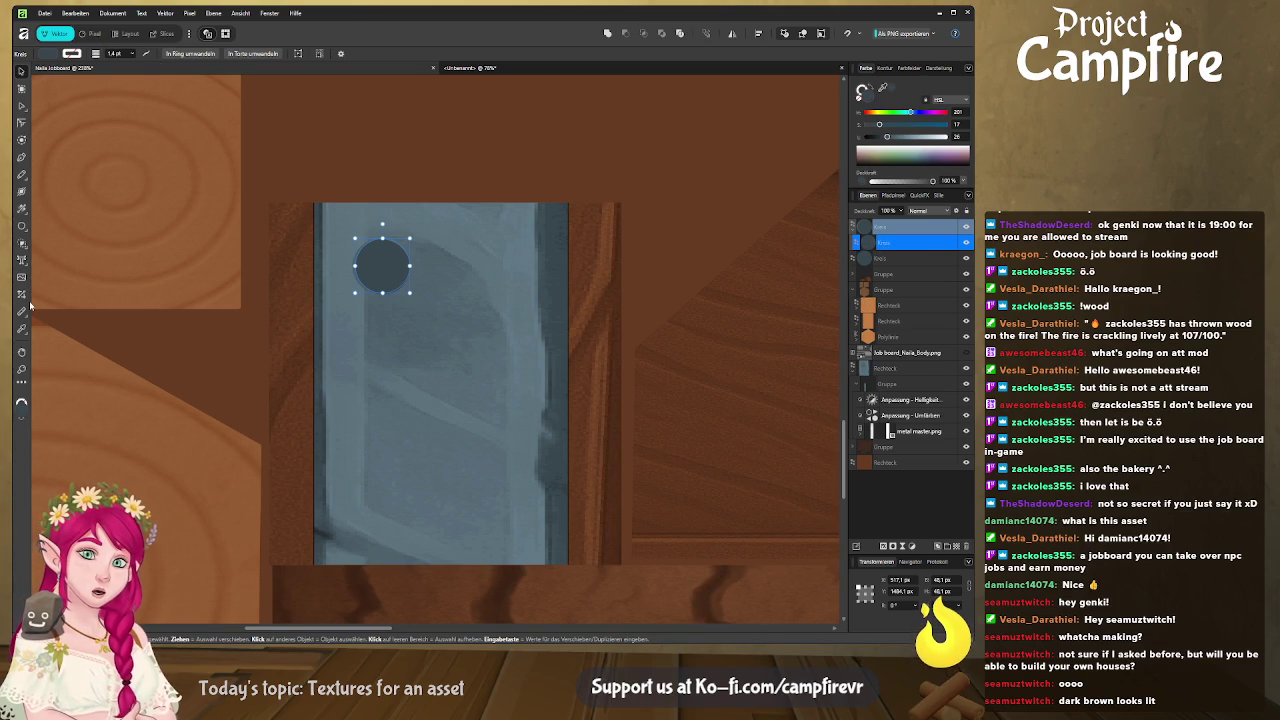
Give the rivet circle a radial gradient fill stretched outward to brighten it
click(22, 210)
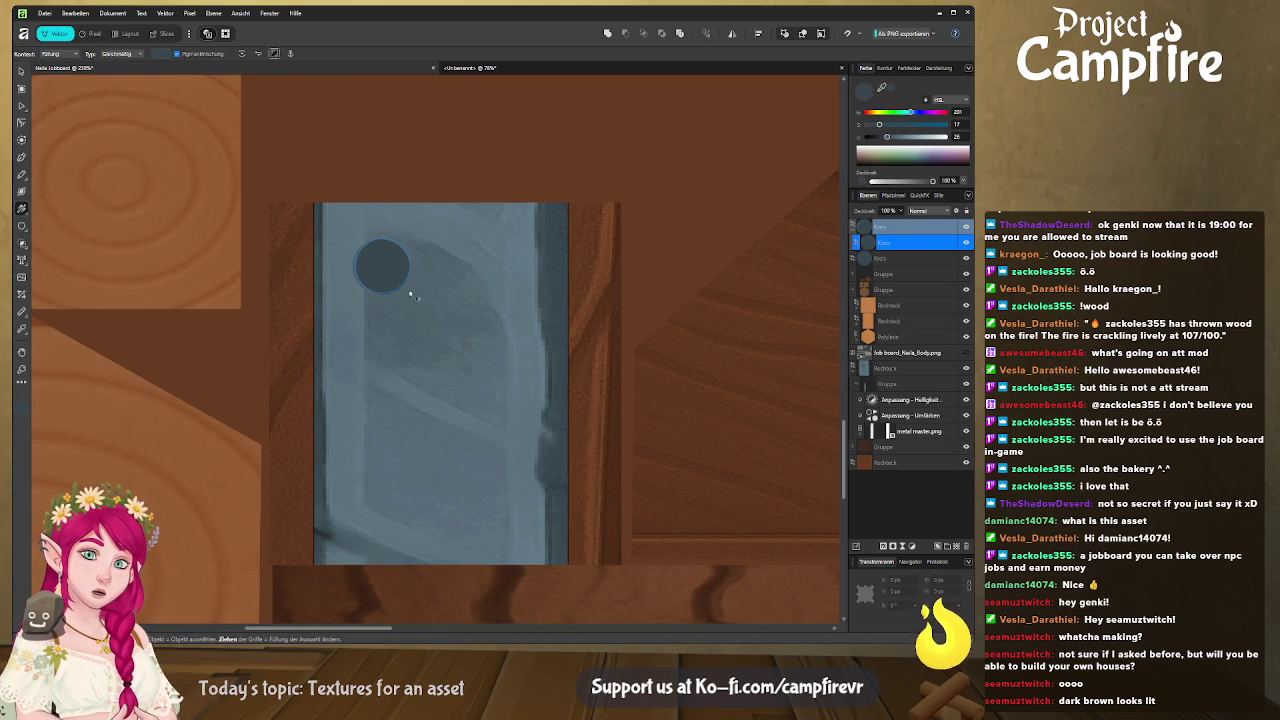
mouse_move(405, 263)
mouse_down()
mouse_move(384, 264)
mouse_move(404, 277)
mouse_up()
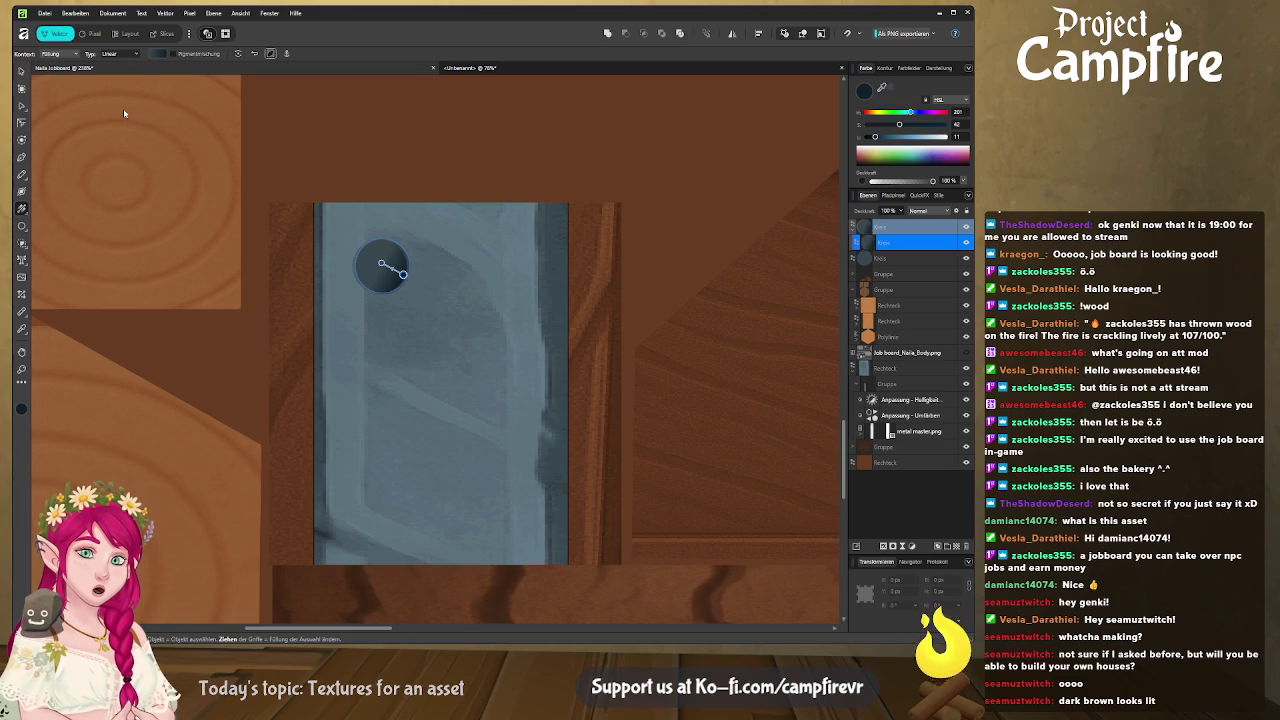
click(110, 53)
click(115, 100)
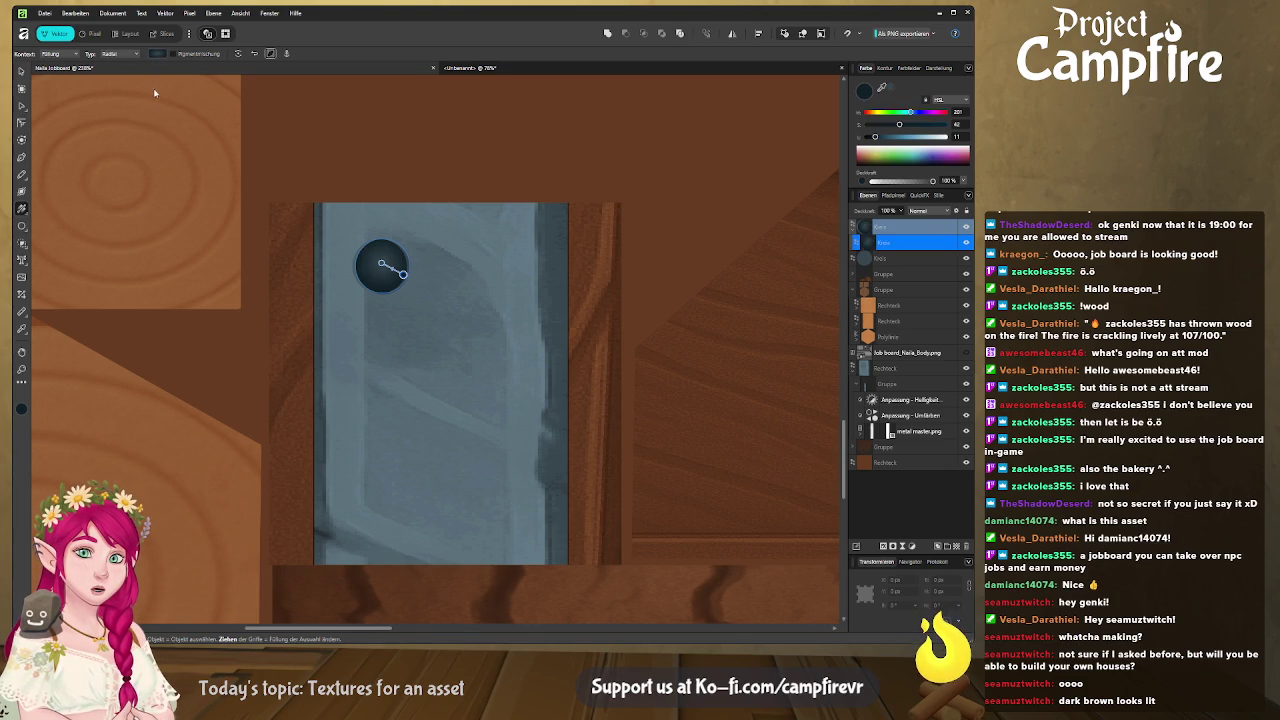
click(106, 85)
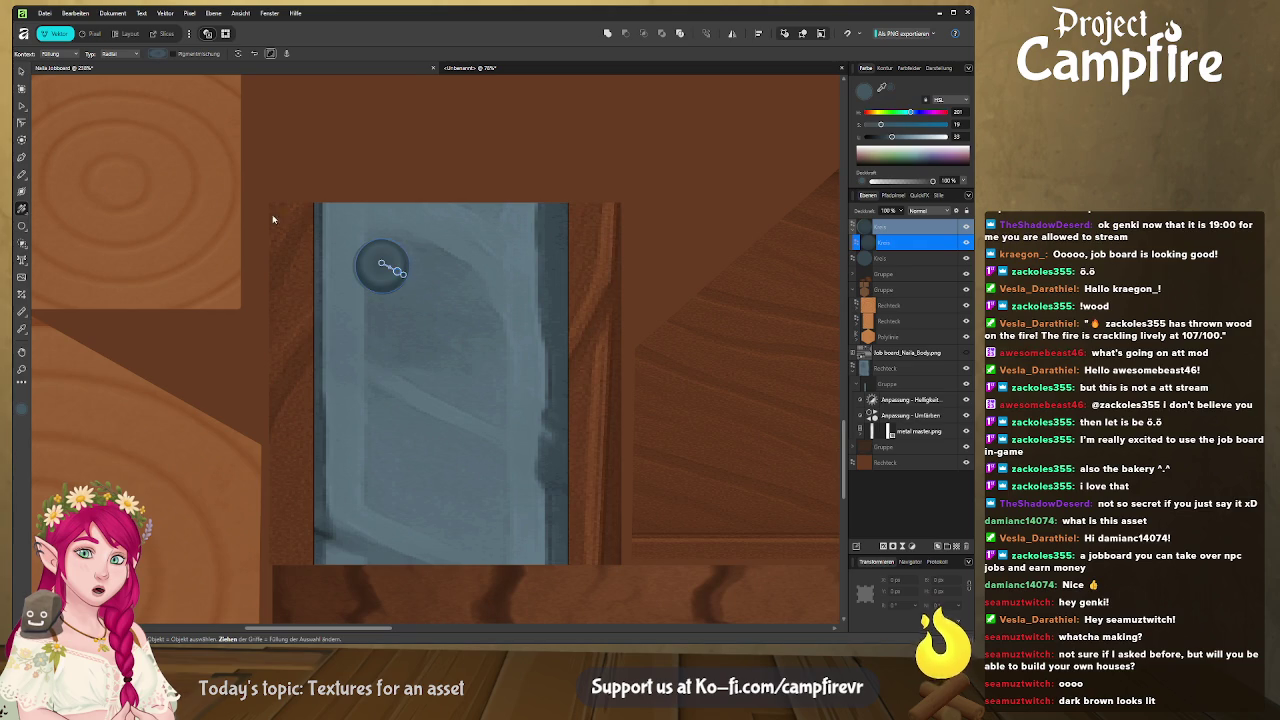
click(374, 262)
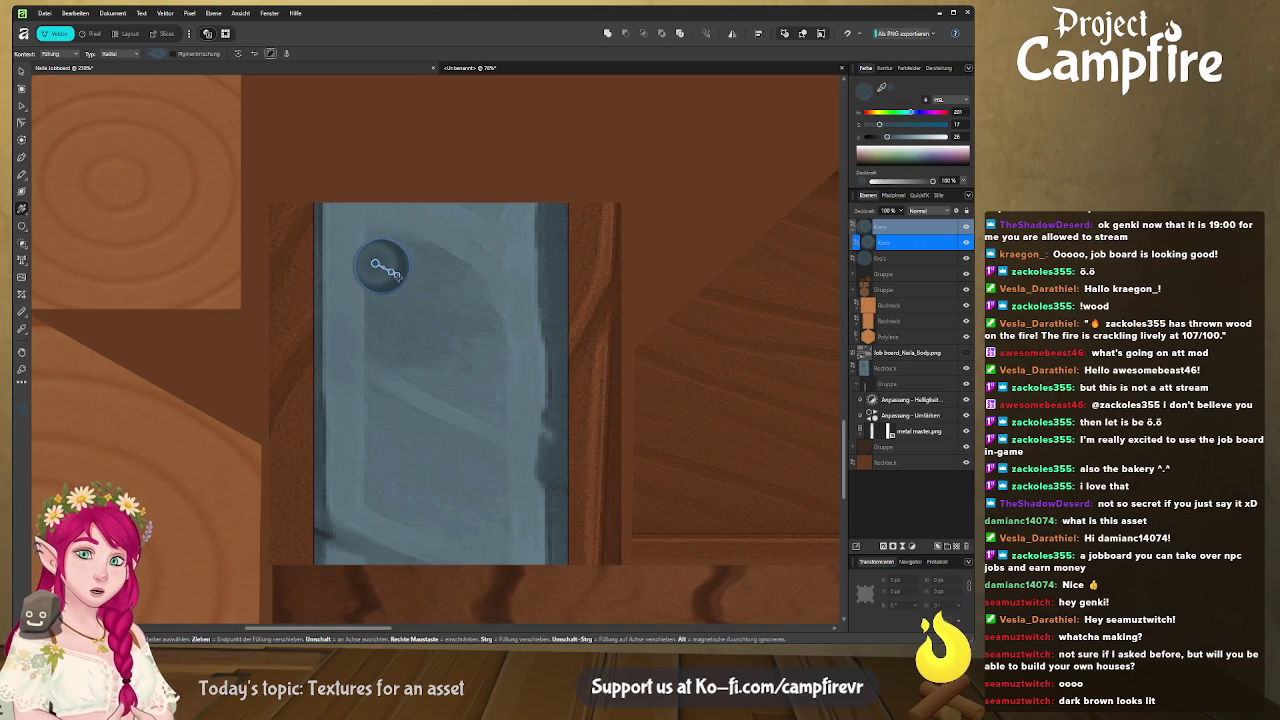
drag(396, 273, 403, 277)
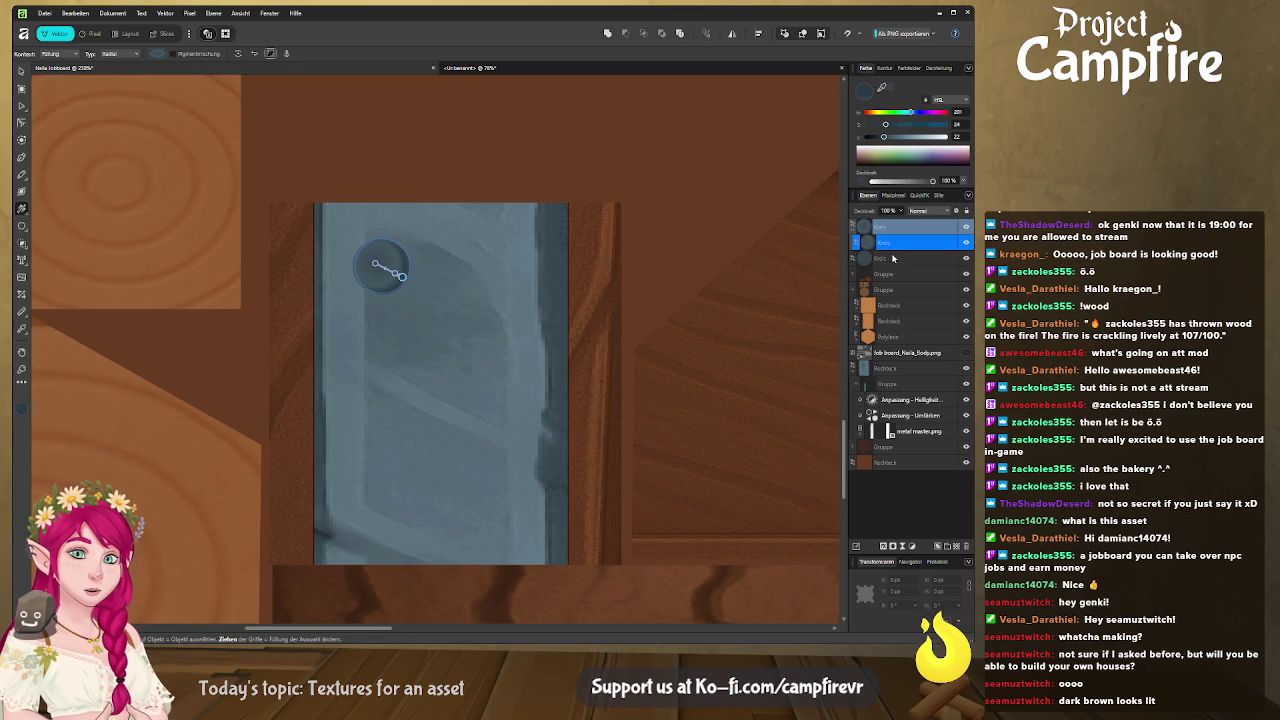
Darken the lower rivet circle slightly and preview the job board in Blender
key(ctrl+z)
drag(888, 137, 885, 138)
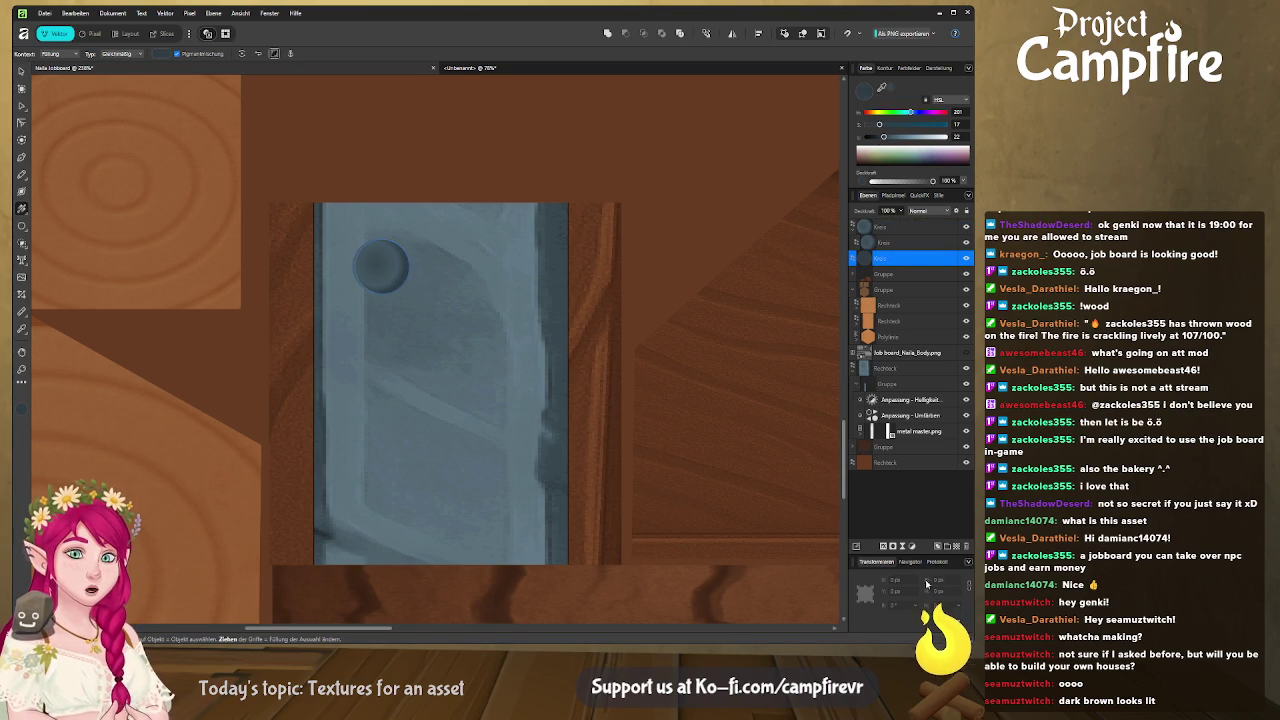
key(alt+Tab)
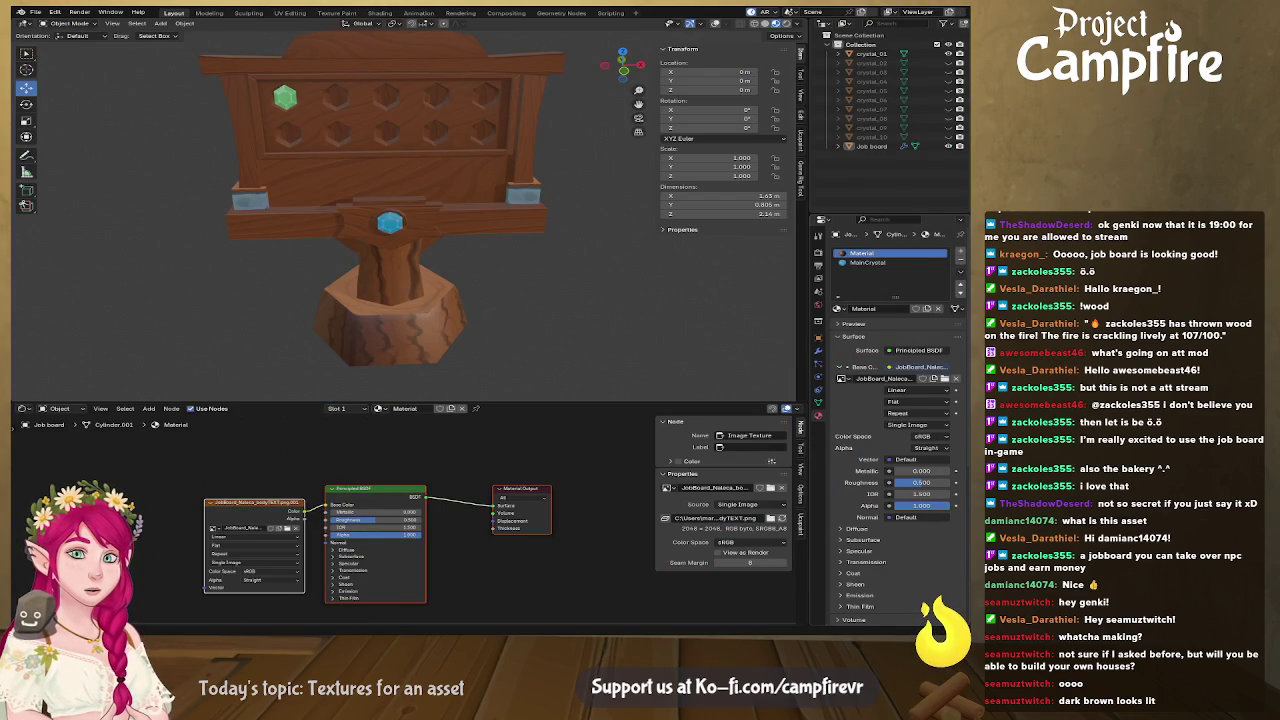
key(alt+Tab)
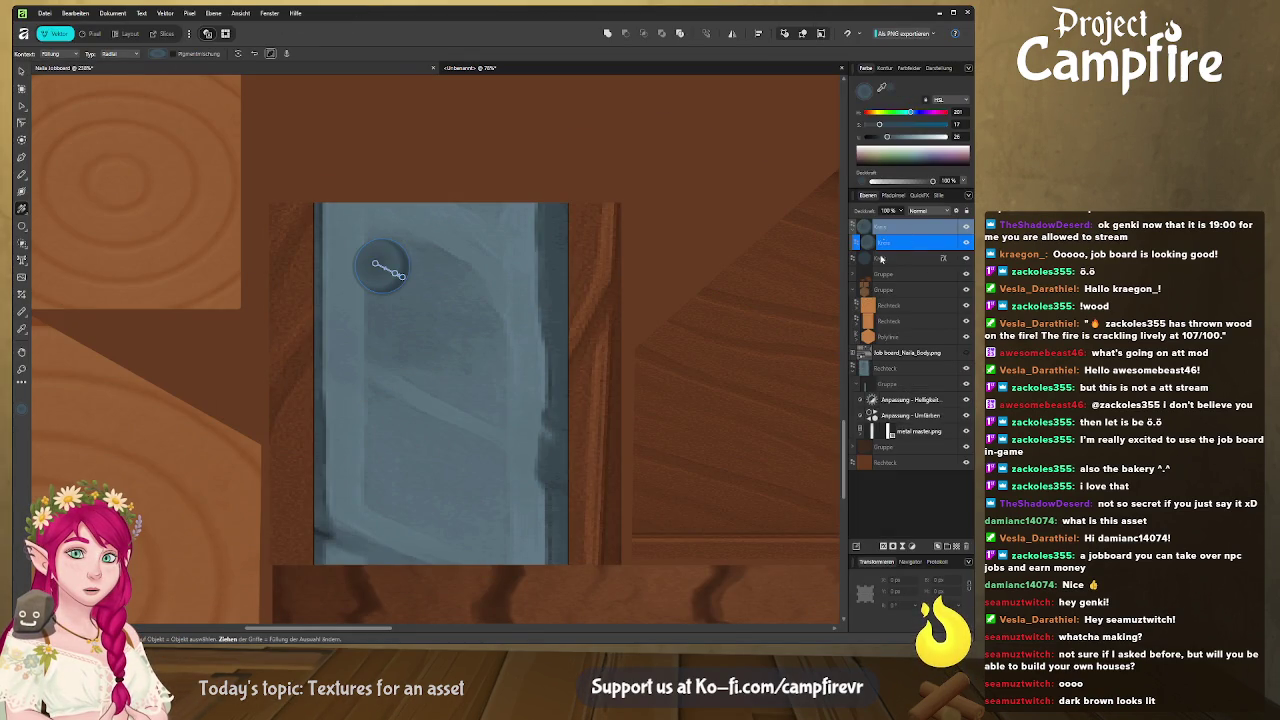
Lighten and desaturate the rivet's top Kreis circle
click(888, 229)
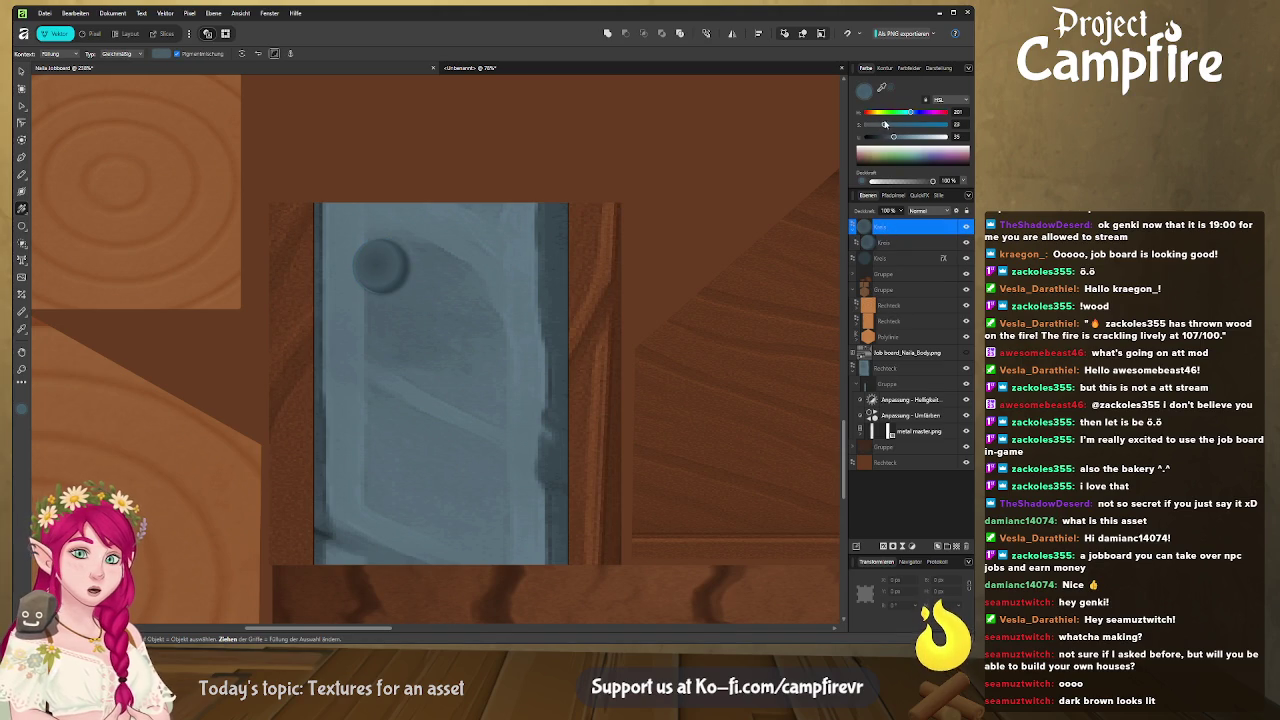
drag(893, 136, 901, 137)
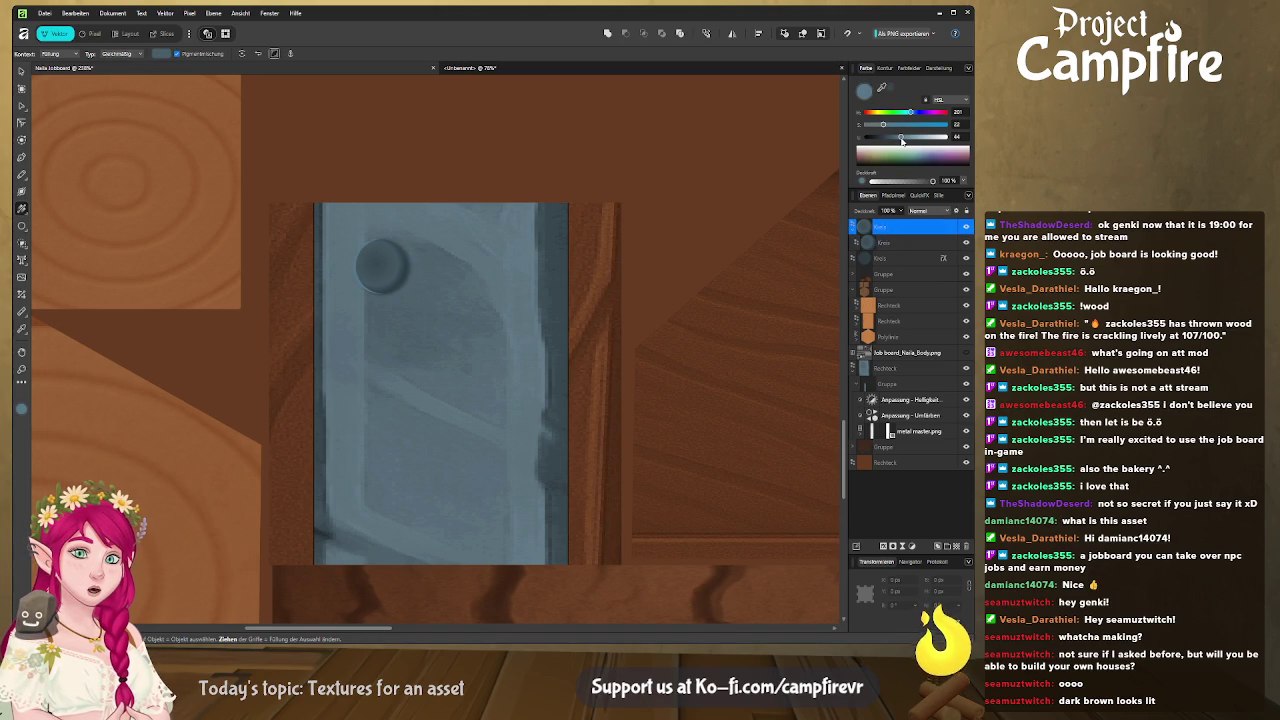
drag(885, 125, 907, 138)
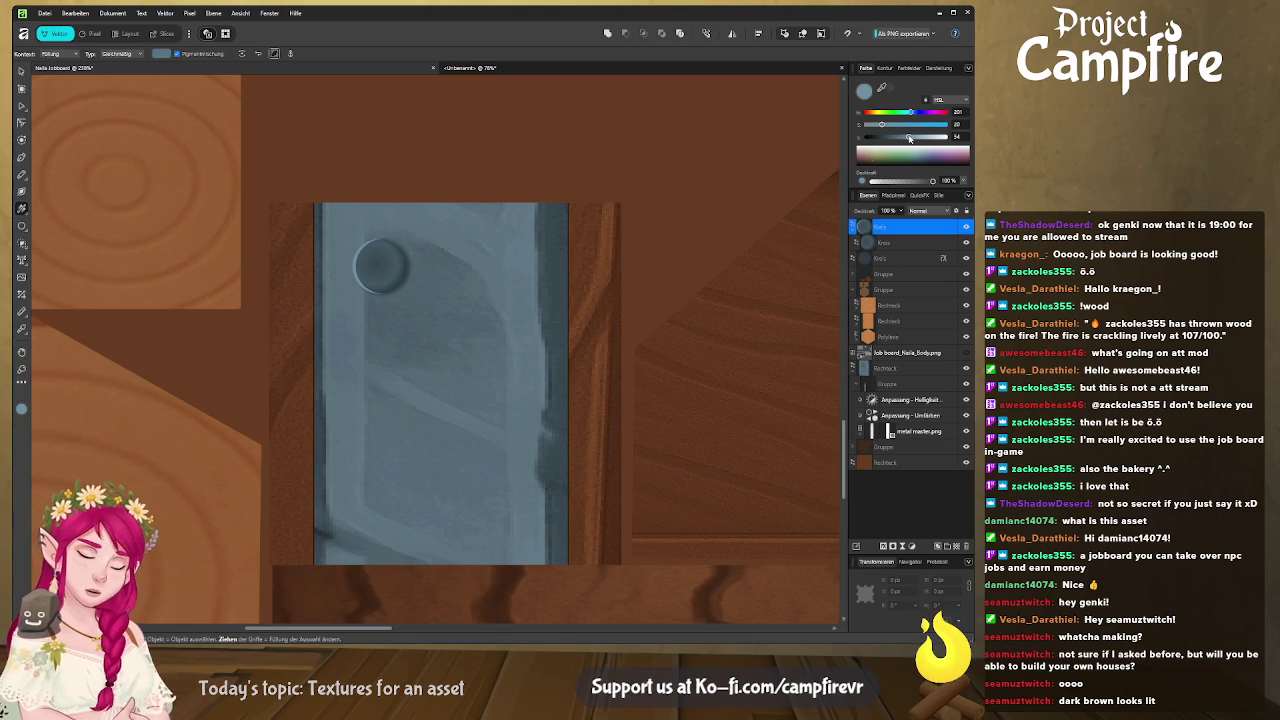
Alt-drag a copy of the rivet to the blue plate's lower right
scroll(376, 272, left, 3)
key(v)
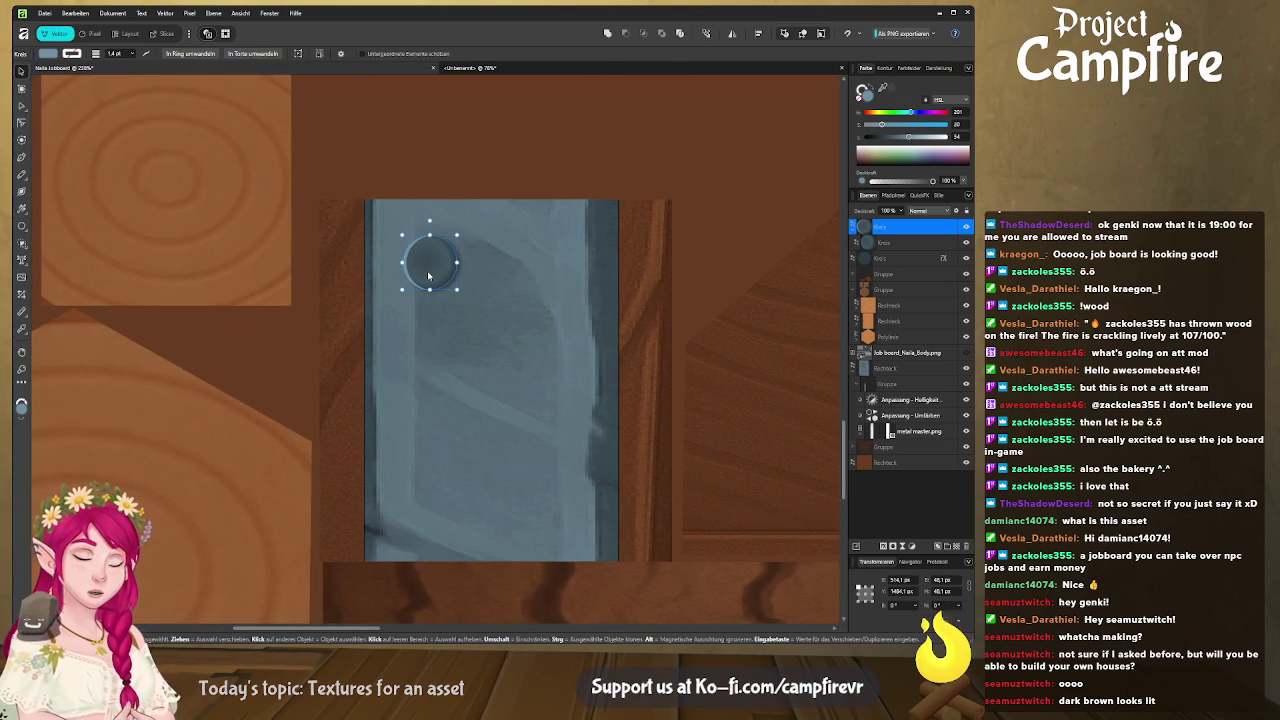
mouse_move(437, 279)
mouse_down()
mouse_move(551, 458)
mouse_move(547, 516)
mouse_move(543, 489)
mouse_up()
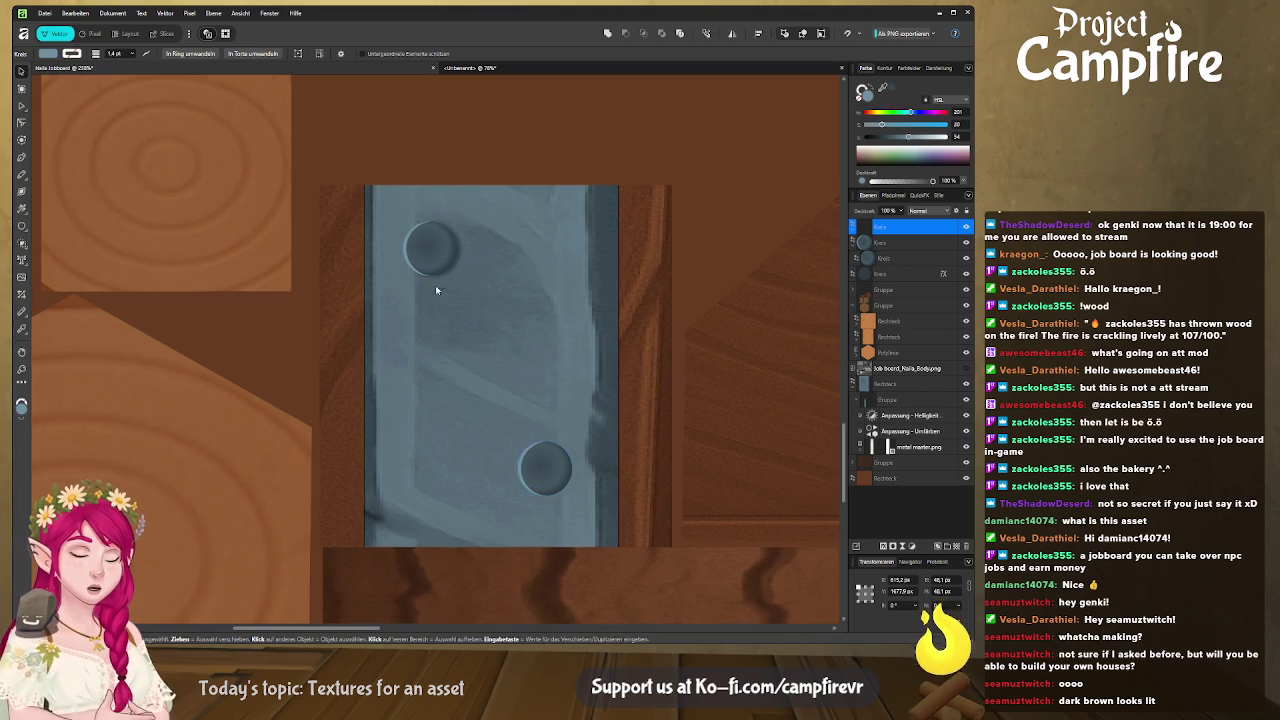
scroll(435, 285, down, 5)
scroll(522, 321, up, 2)
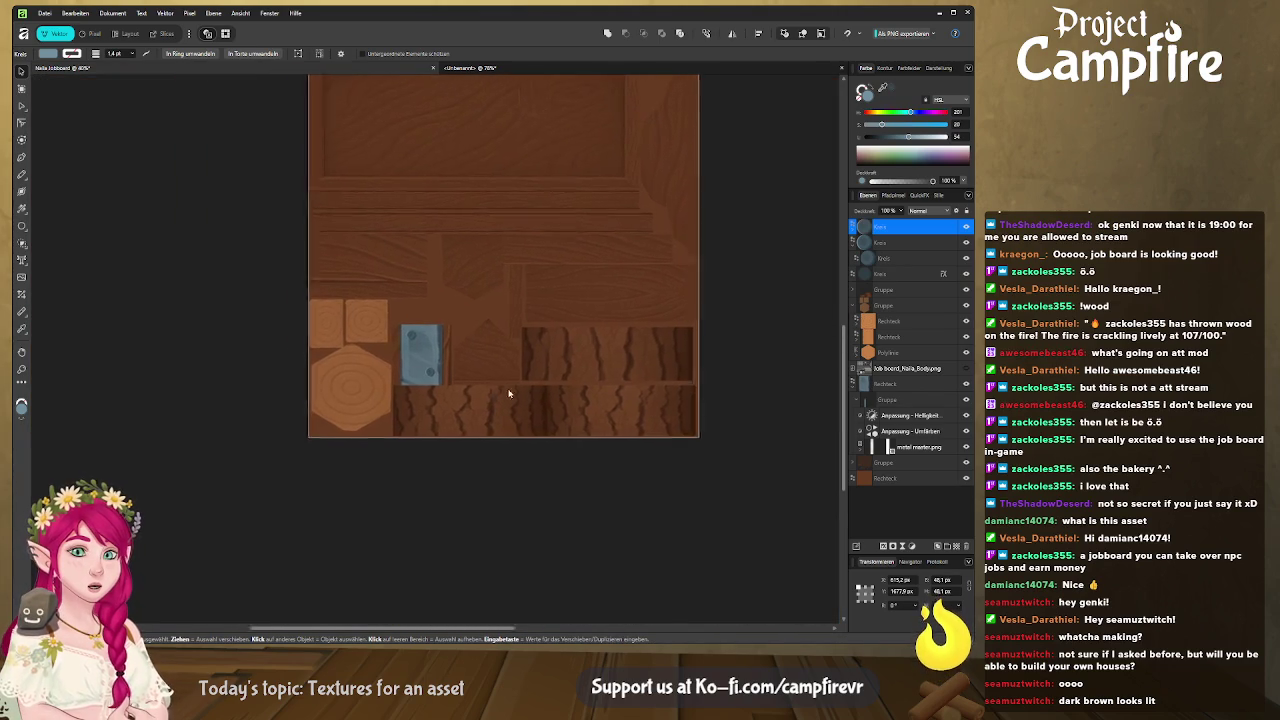
Select the hexagon's Polylinie layer and open the Pixel persona's Brushes list
click(411, 378)
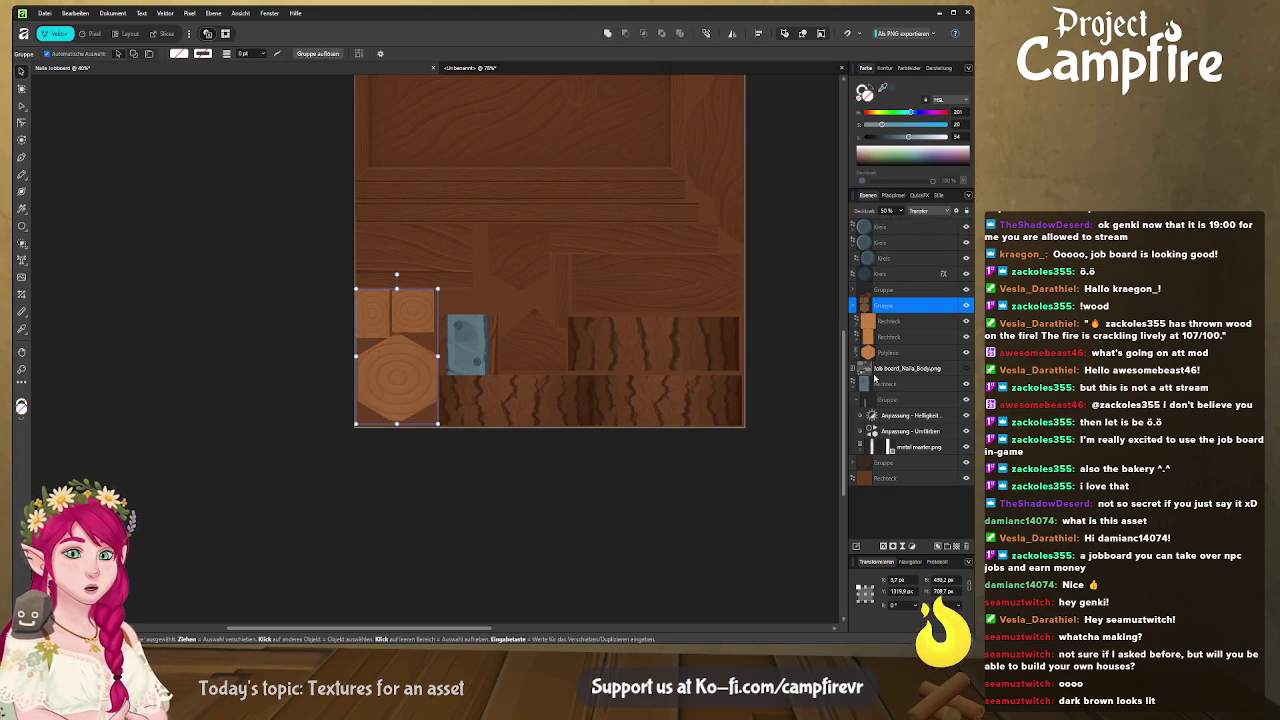
click(907, 353)
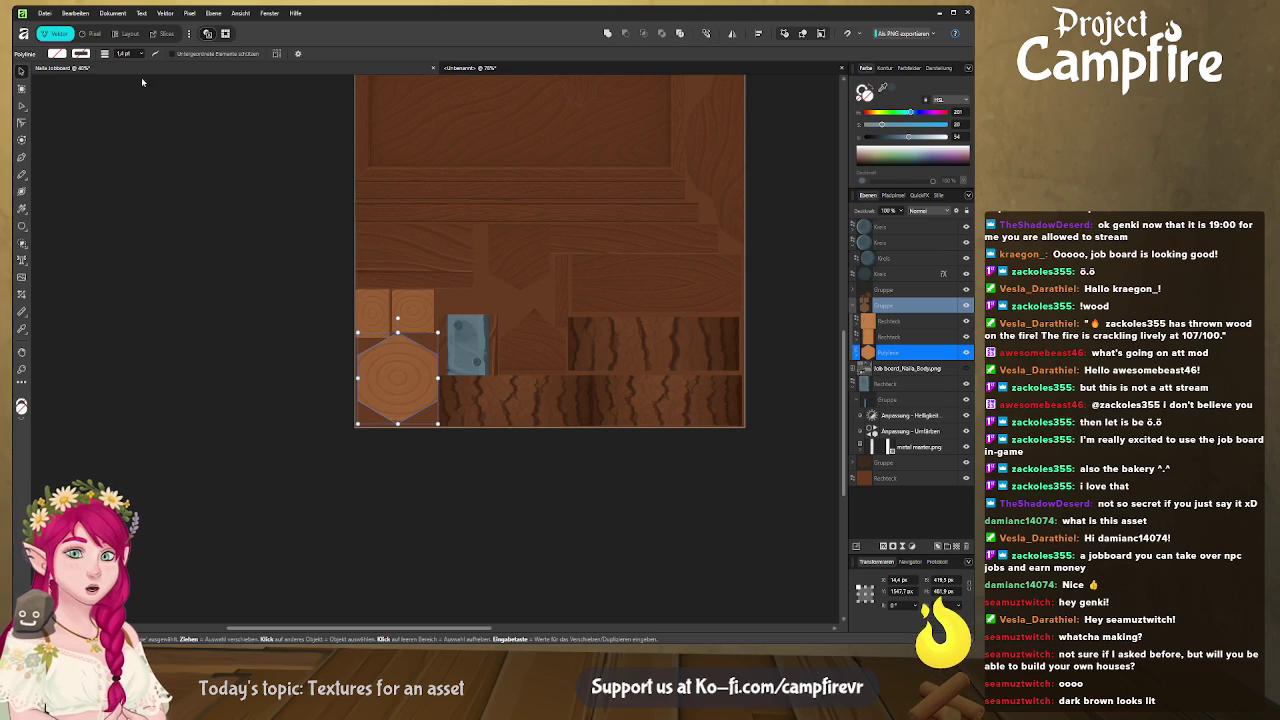
click(92, 33)
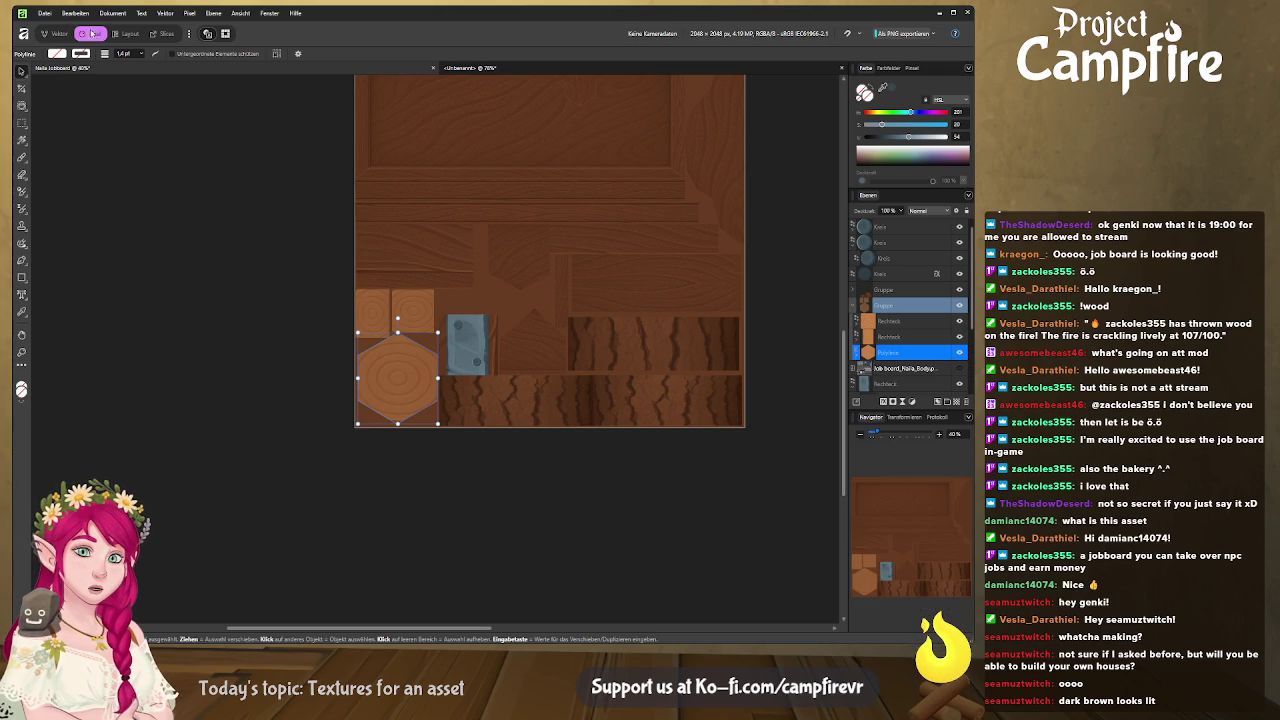
click(911, 67)
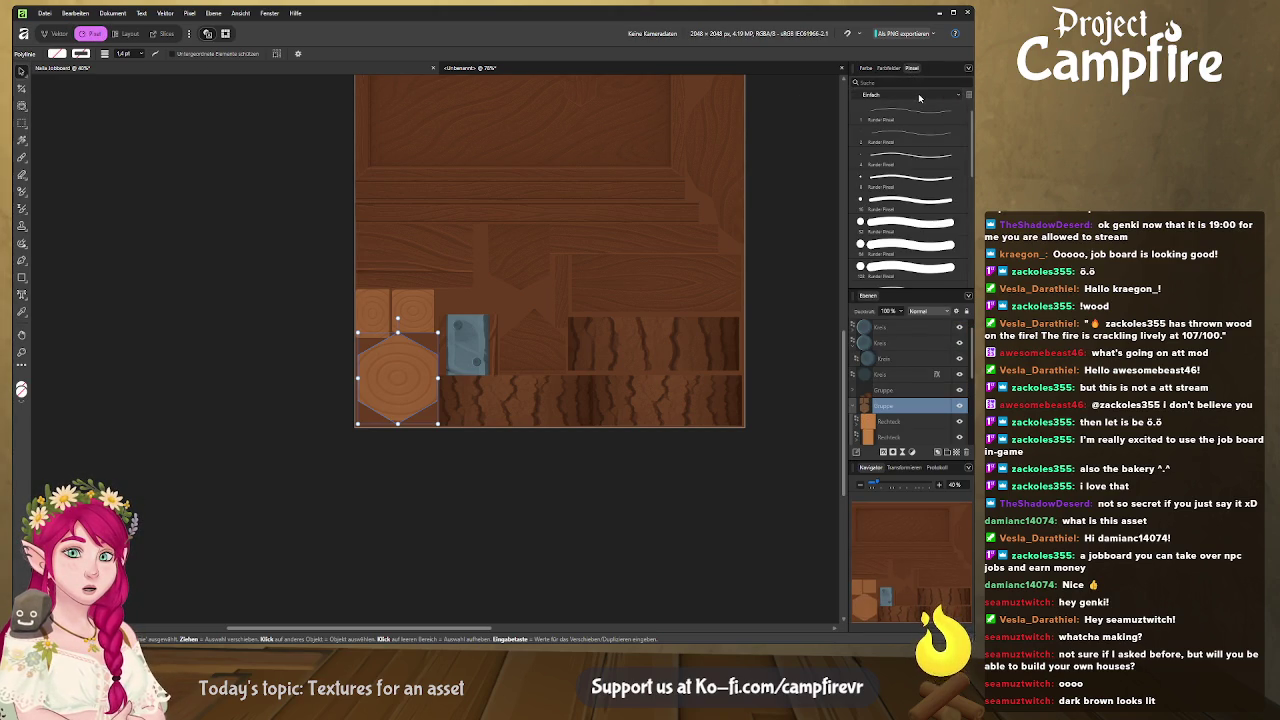